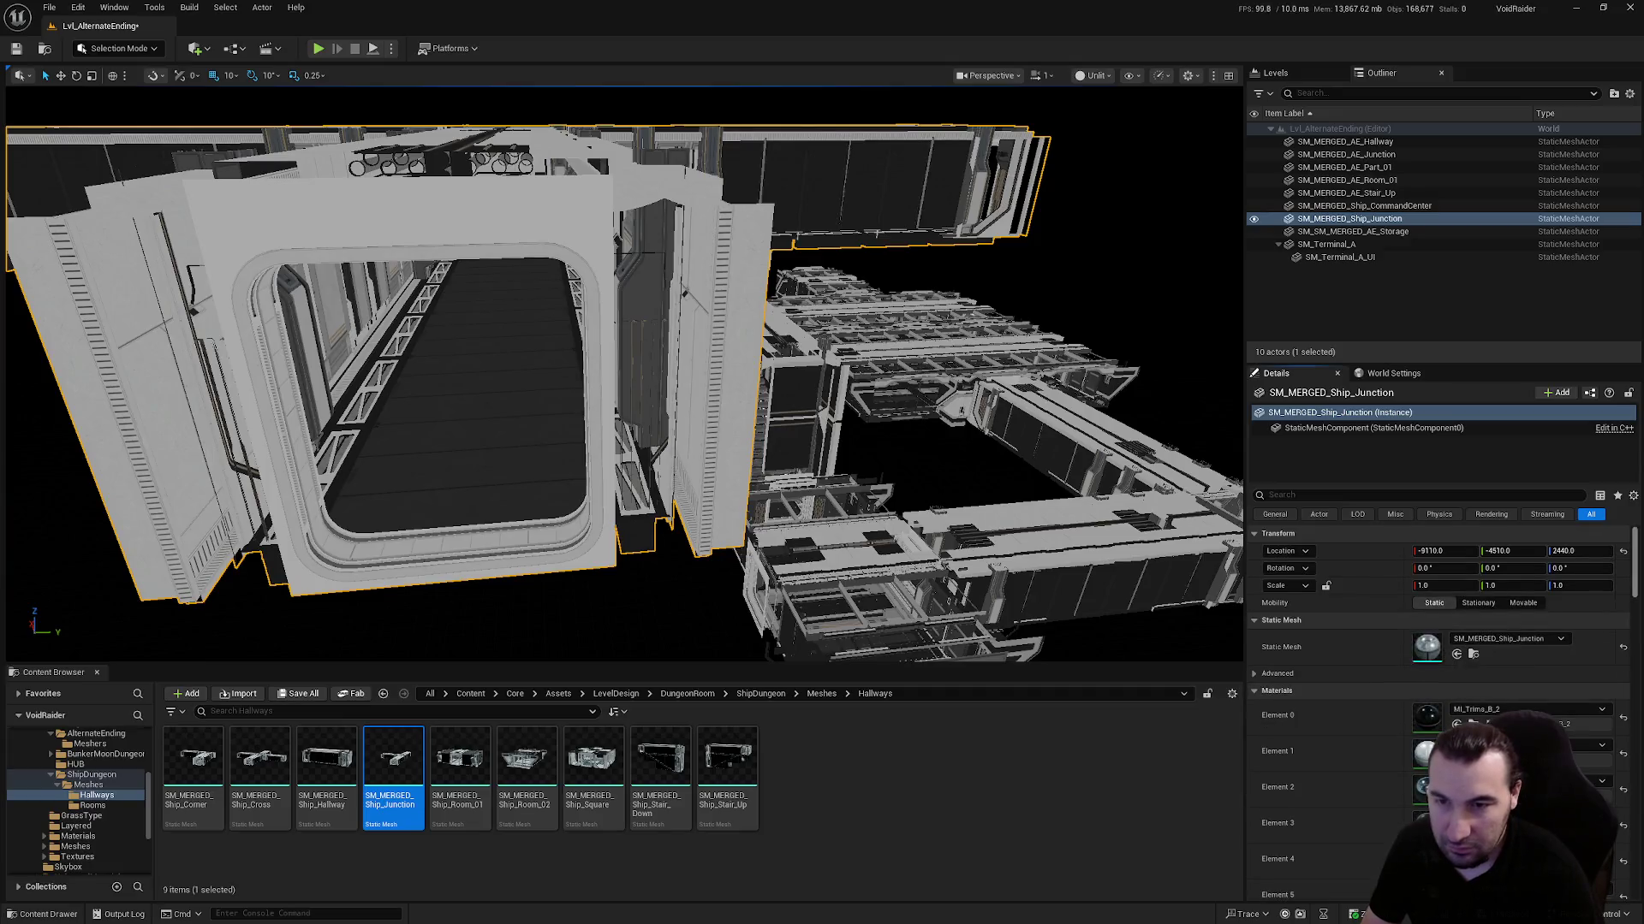
type("150")
Set the Ship_Junction piece's height to 150 and turn it 180°
key("Return")
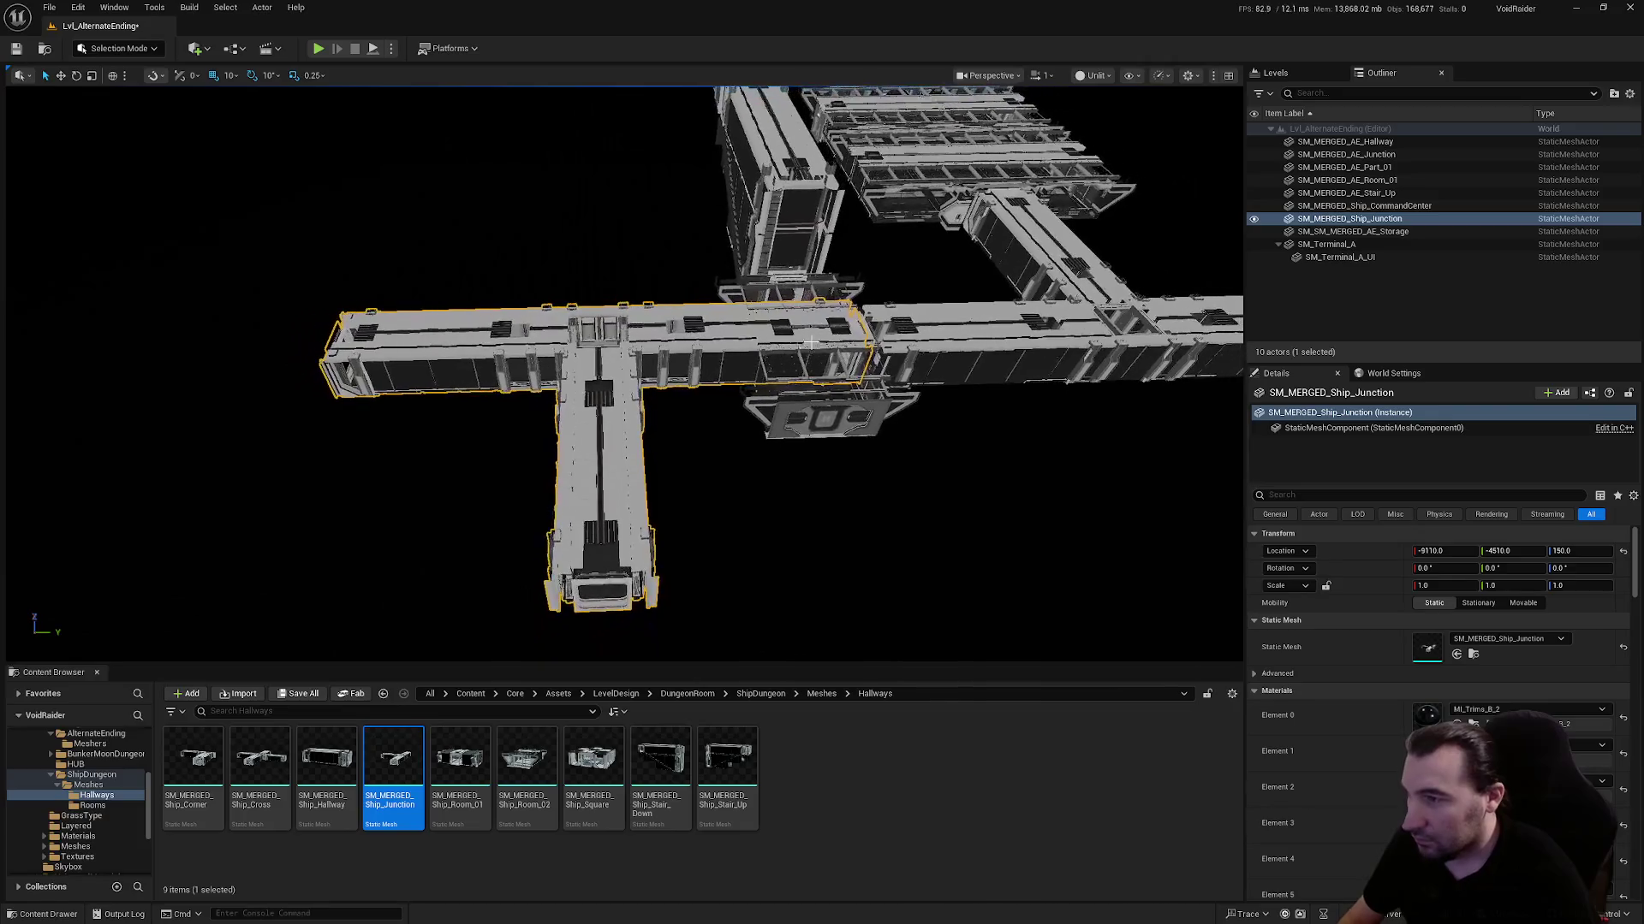
left_click(1559, 569)
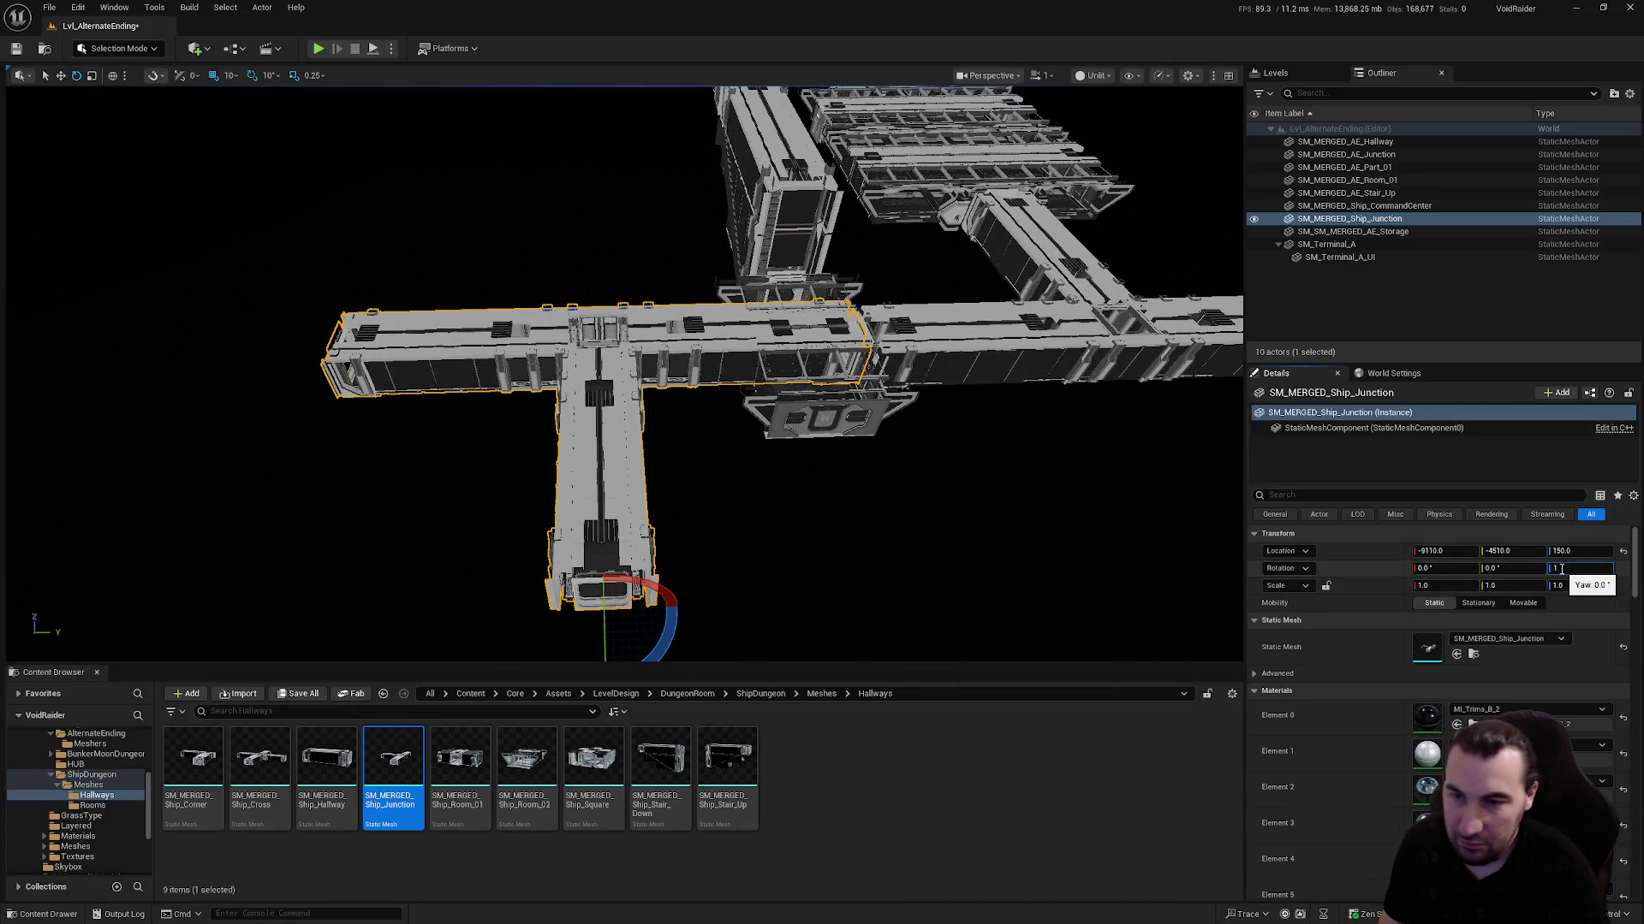
type("80")
key("Return")
Move the junction onto the hallway end, nudging it along Y to close the wall seam
scroll(580, 552, "down", 2)
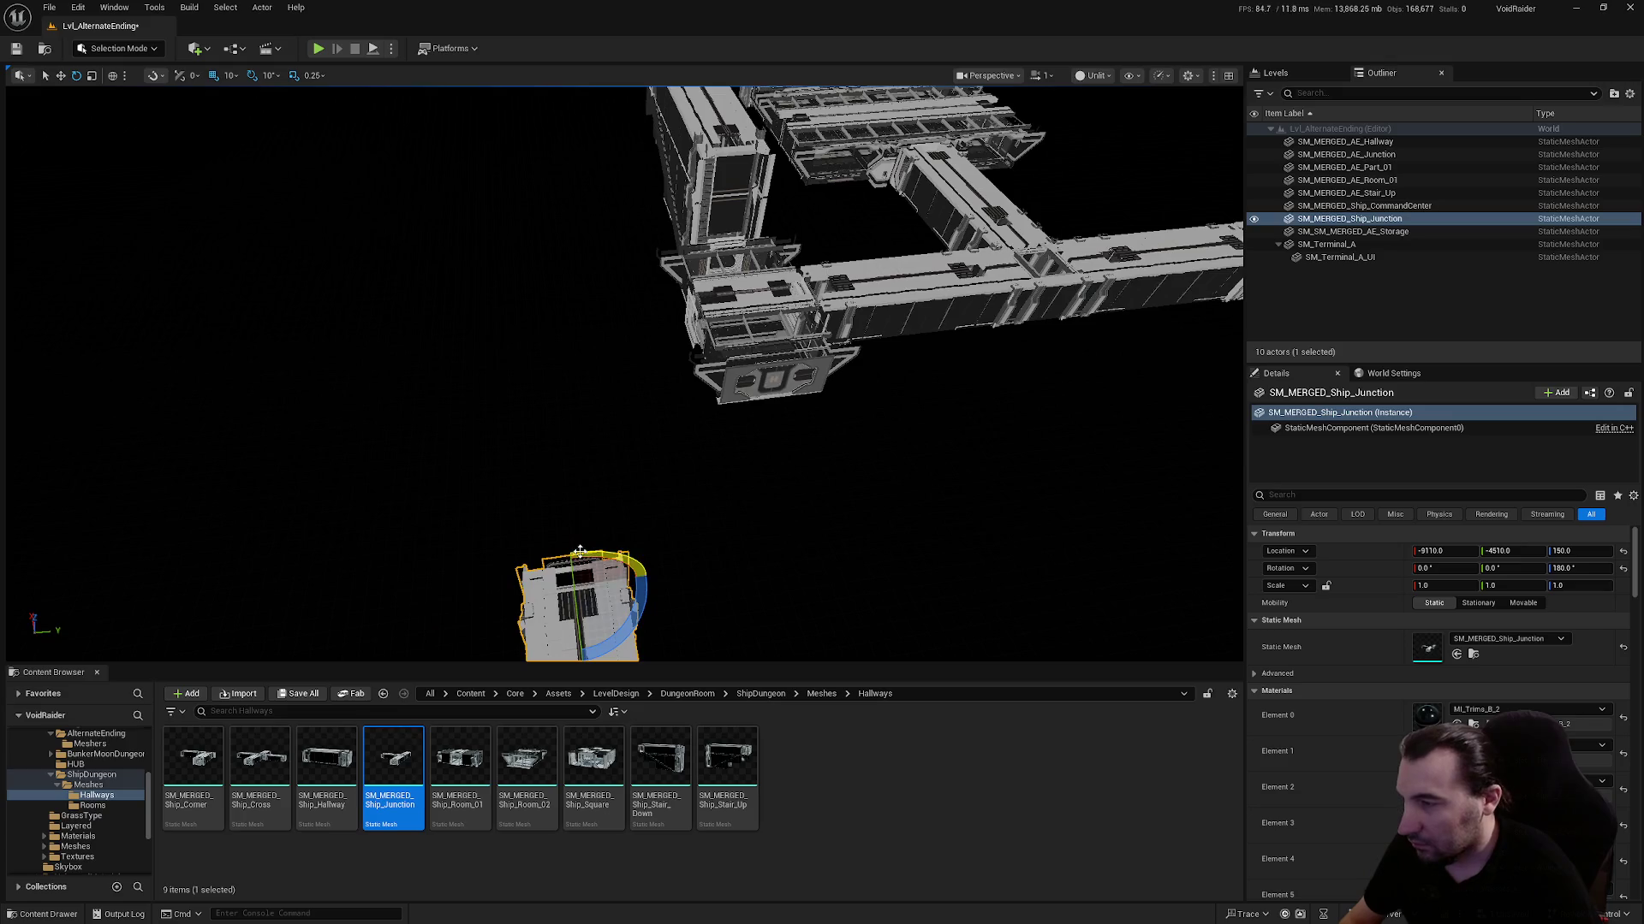
key("w")
scroll(640, 548, "up", 1)
mouse_move(604, 556)
left_mouse_down()
mouse_move(591, 147)
mouse_move(580, 214)
mouse_move(492, 224)
mouse_move(561, 225)
left_mouse_up()
scroll(617, 277, "up", 5)
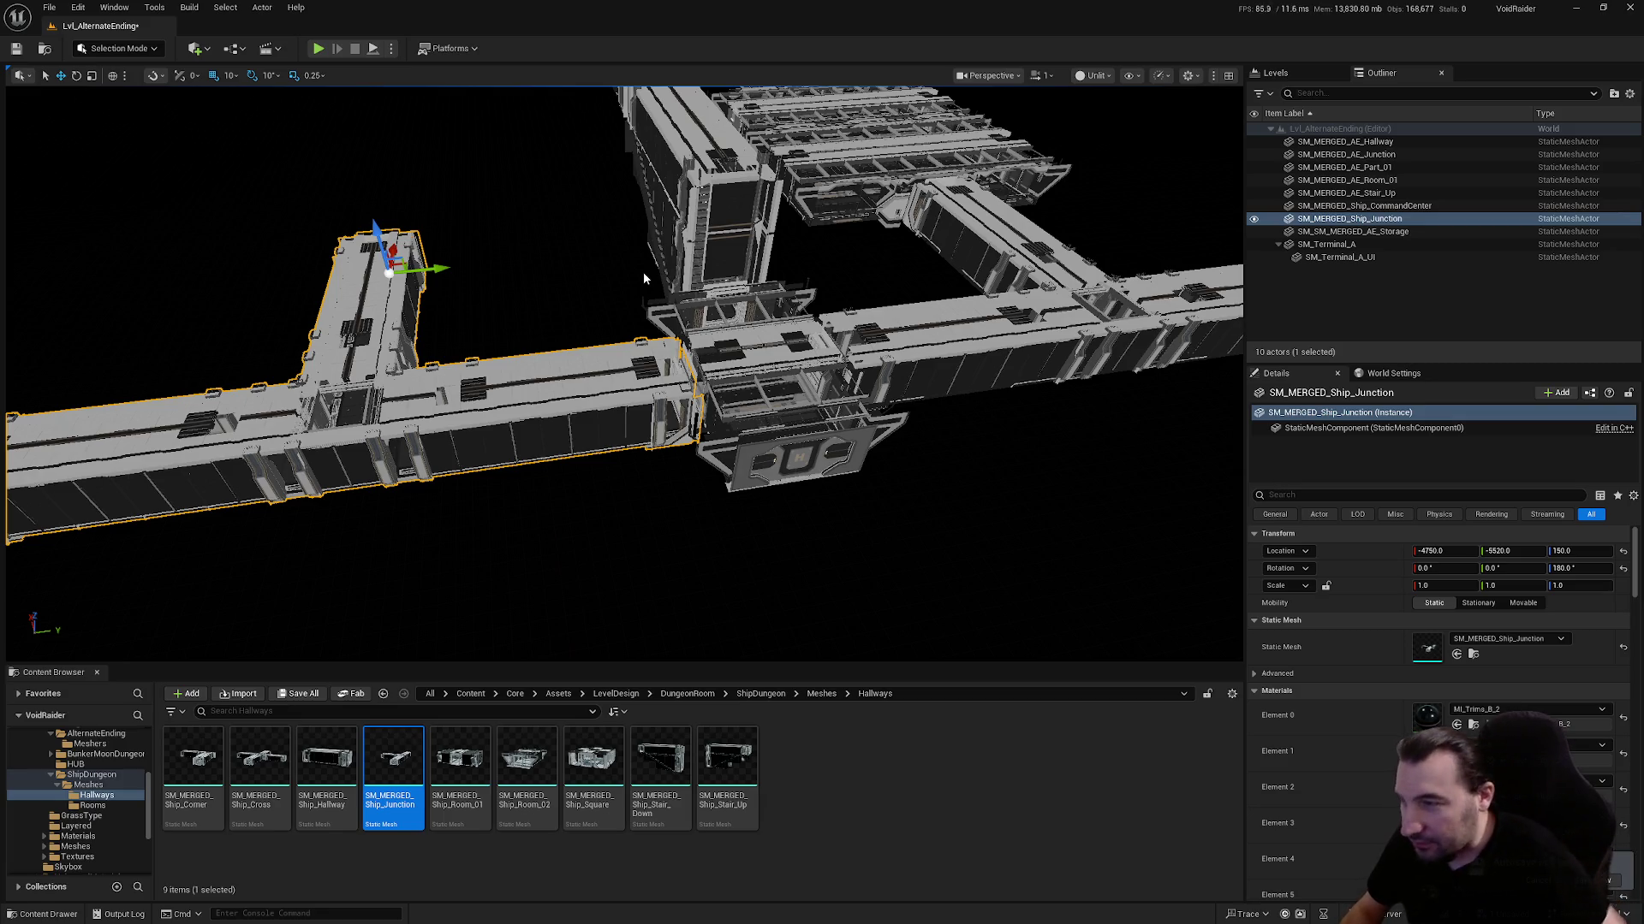
scroll(643, 270, "up", 4)
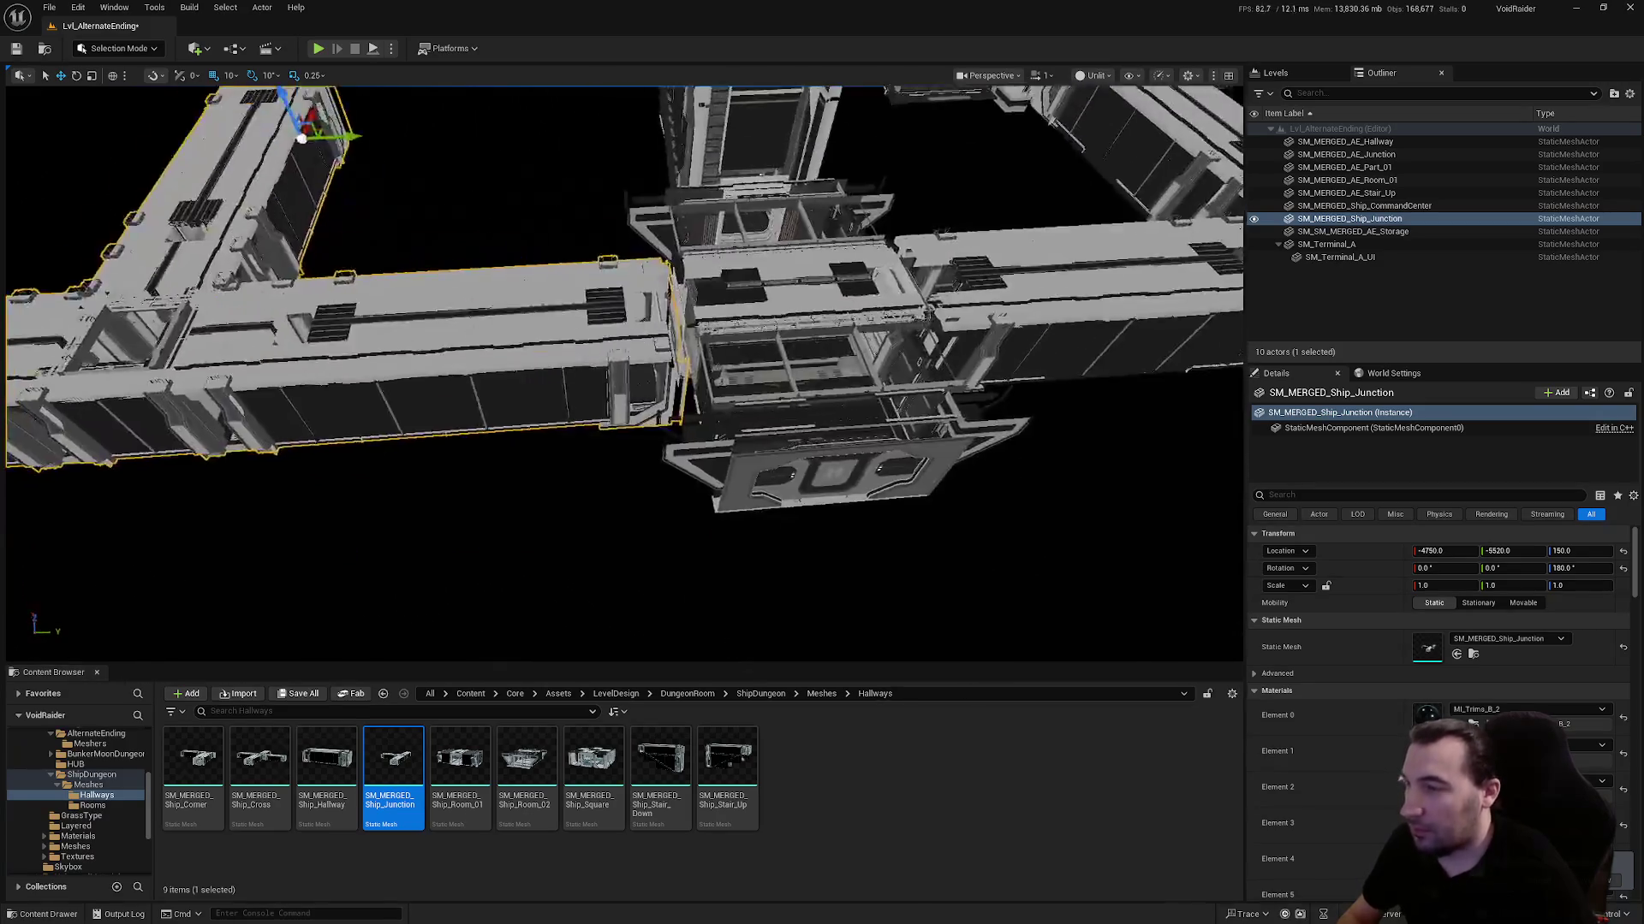
scroll(625, 373, "up", 8)
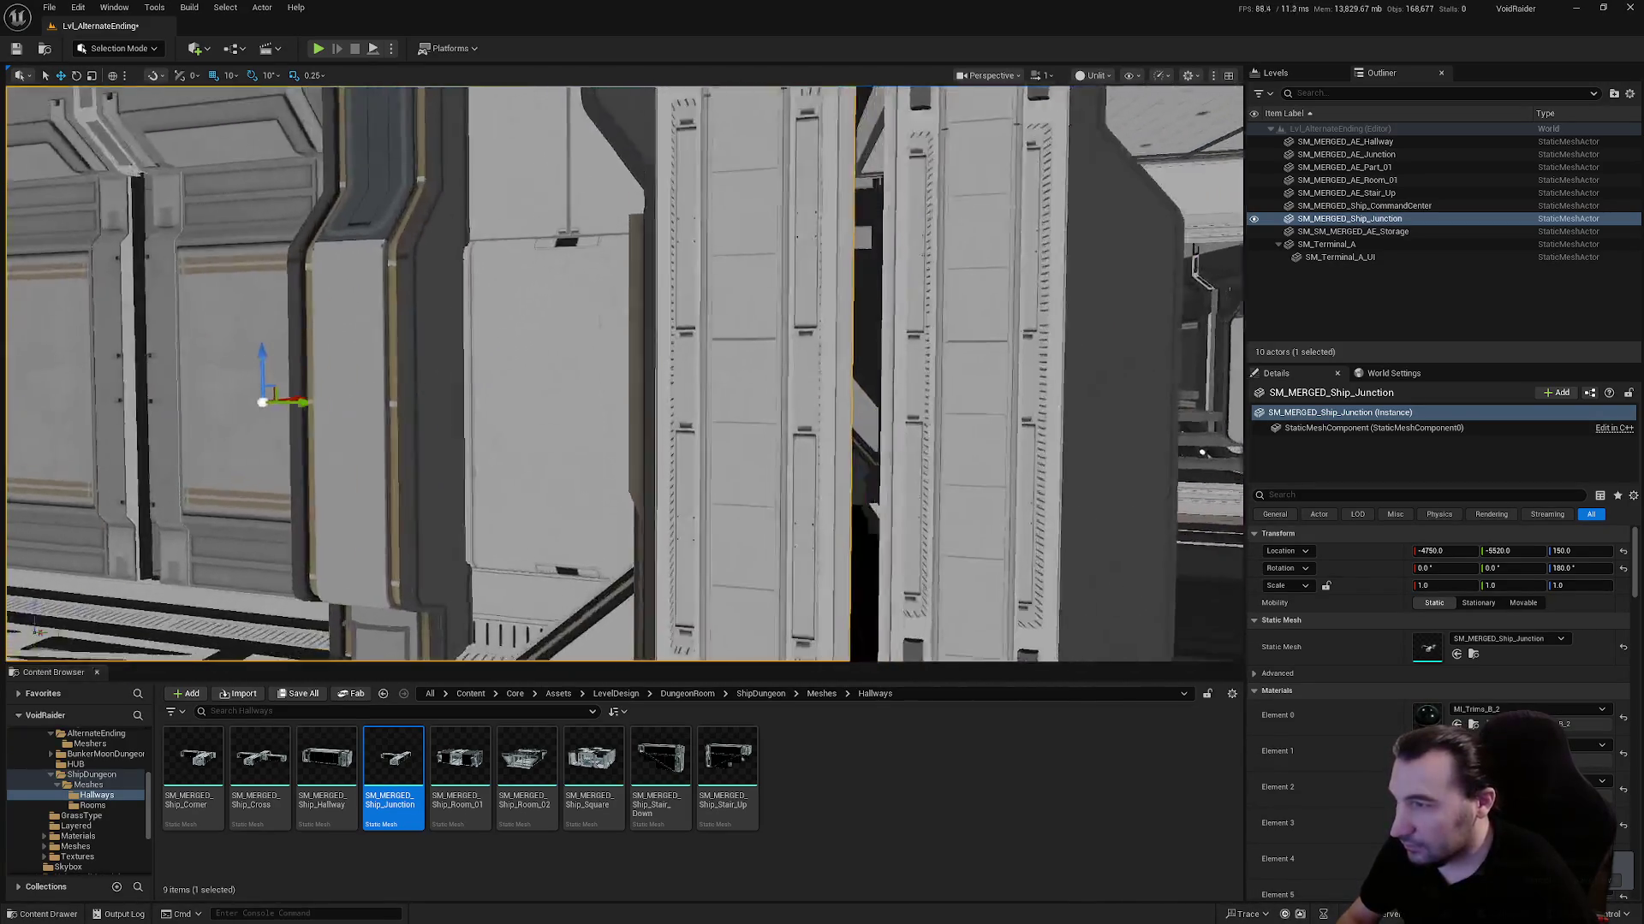
mouse_move(625, 373)
left_mouse_down()
mouse_move(561, 326)
mouse_move(957, 210)
left_mouse_up()
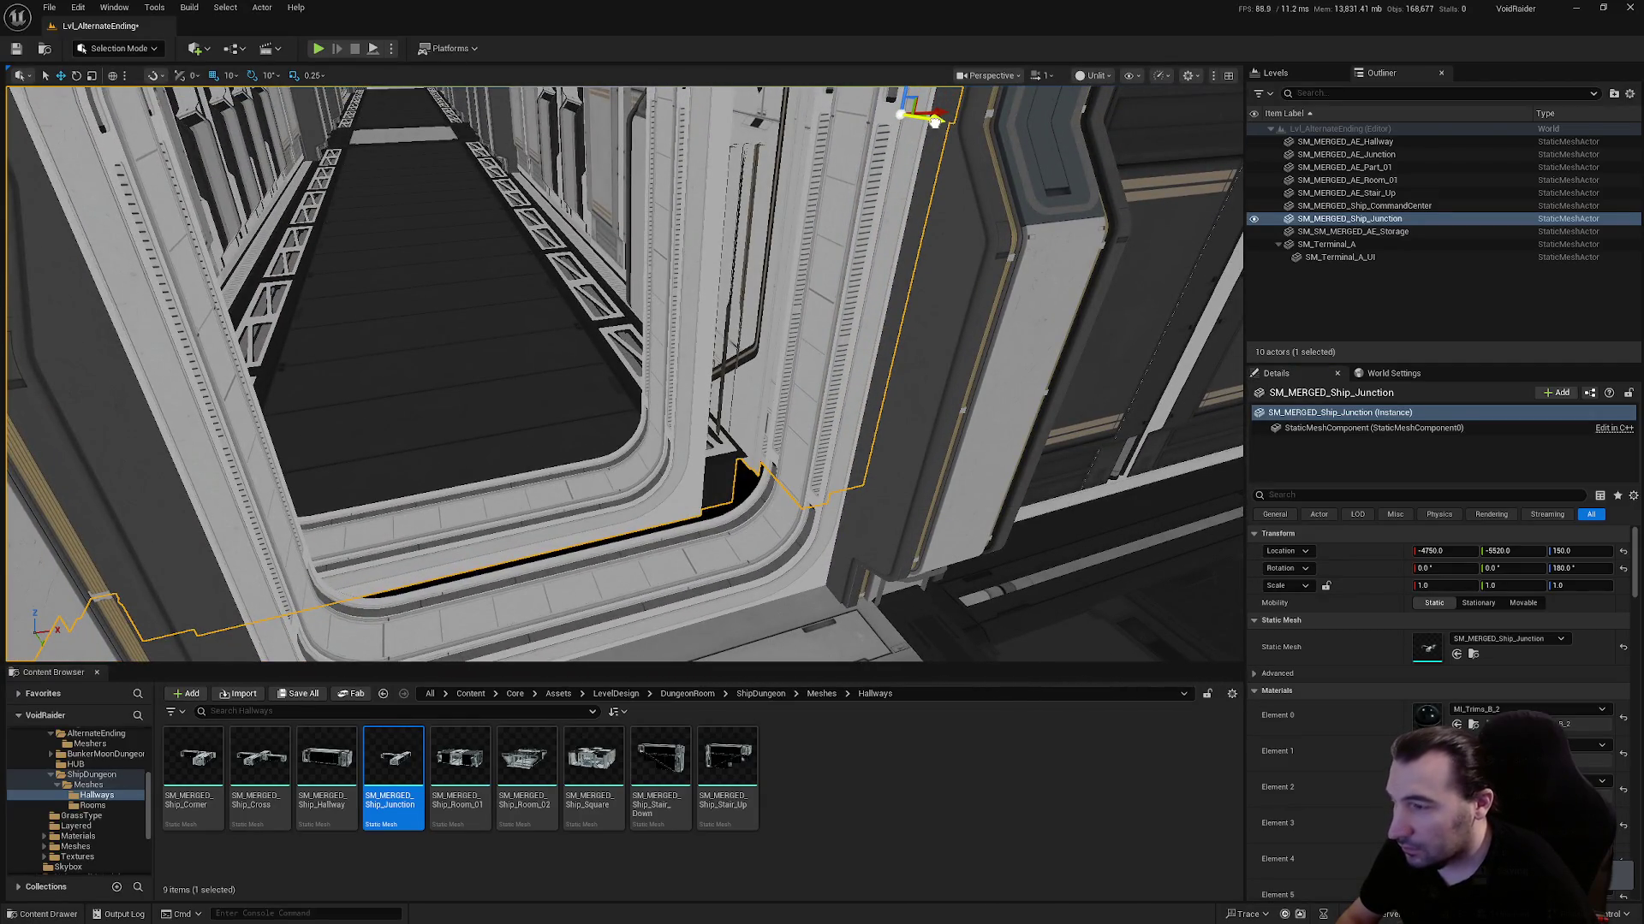
left_click_drag(934, 121, 956, 122)
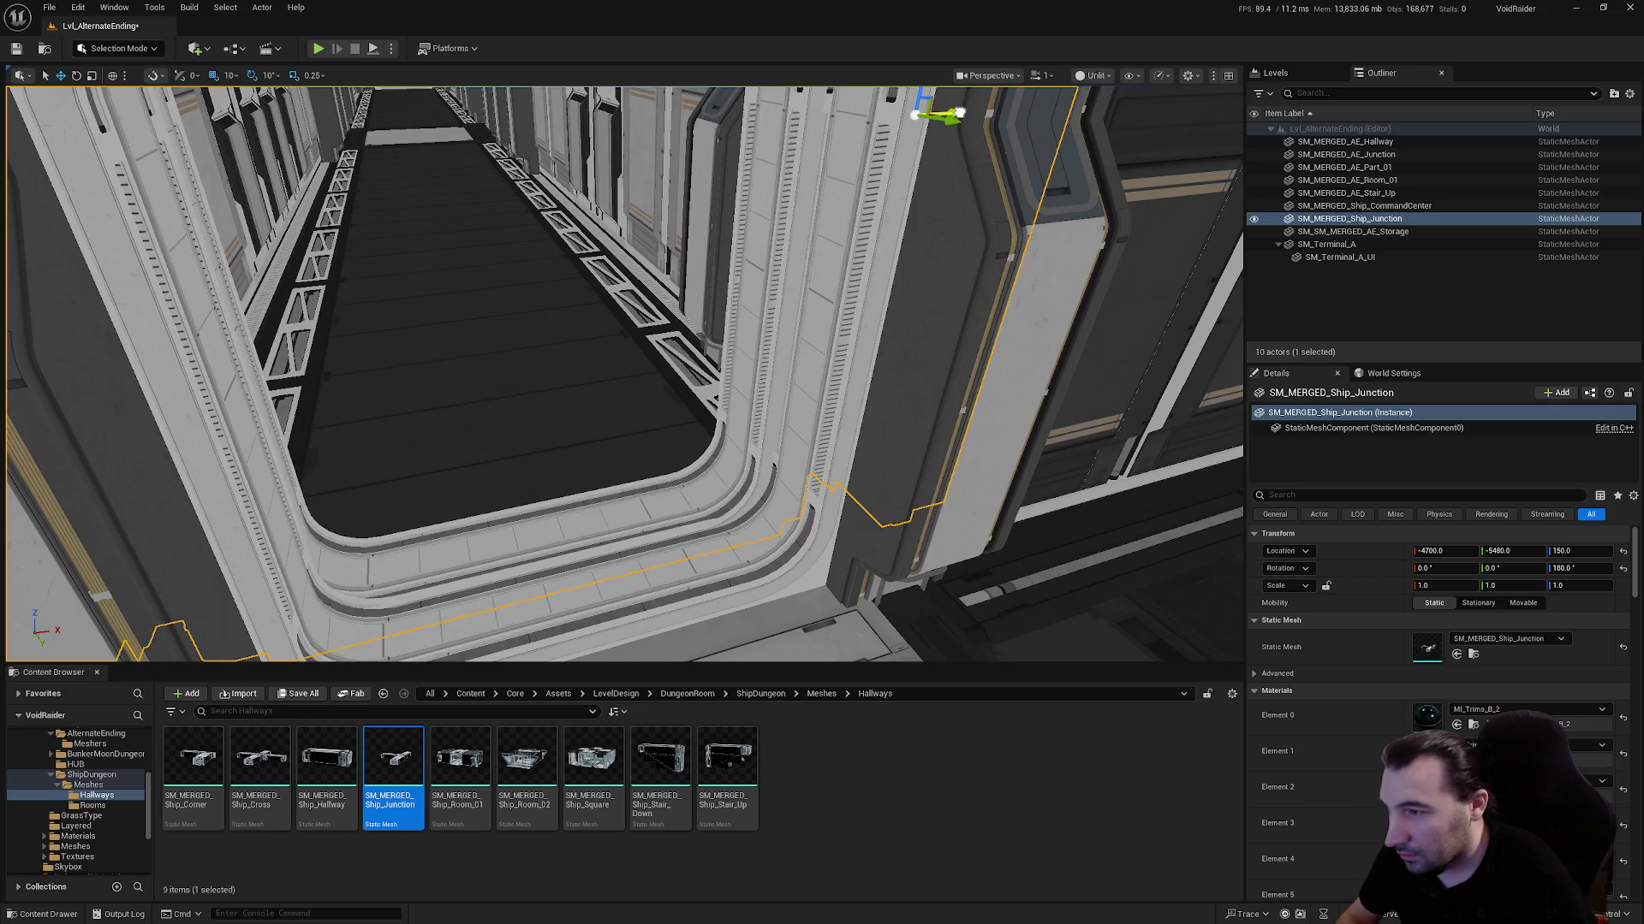
mouse_move(961, 114)
left_mouse_down()
mouse_move(955, 167)
mouse_move(854, 244)
left_mouse_up()
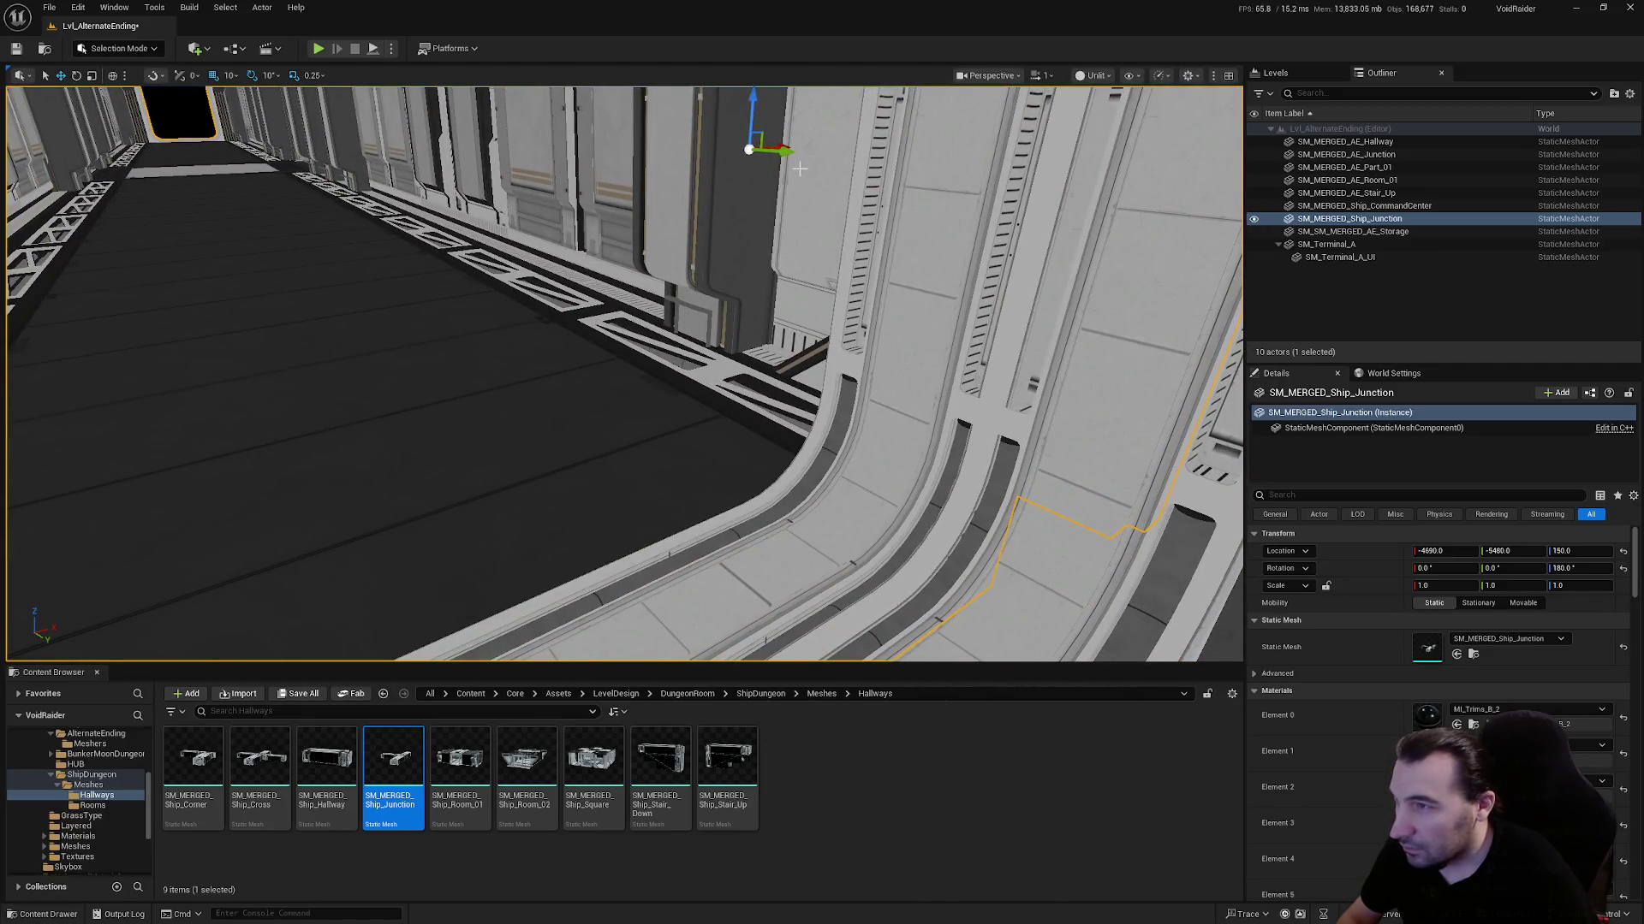
mouse_move(785, 156)
left_mouse_down()
mouse_move(796, 347)
mouse_move(670, 290)
left_mouse_up()
Drop a Ship_Square room into the level at height 150
left_click(1346, 154)
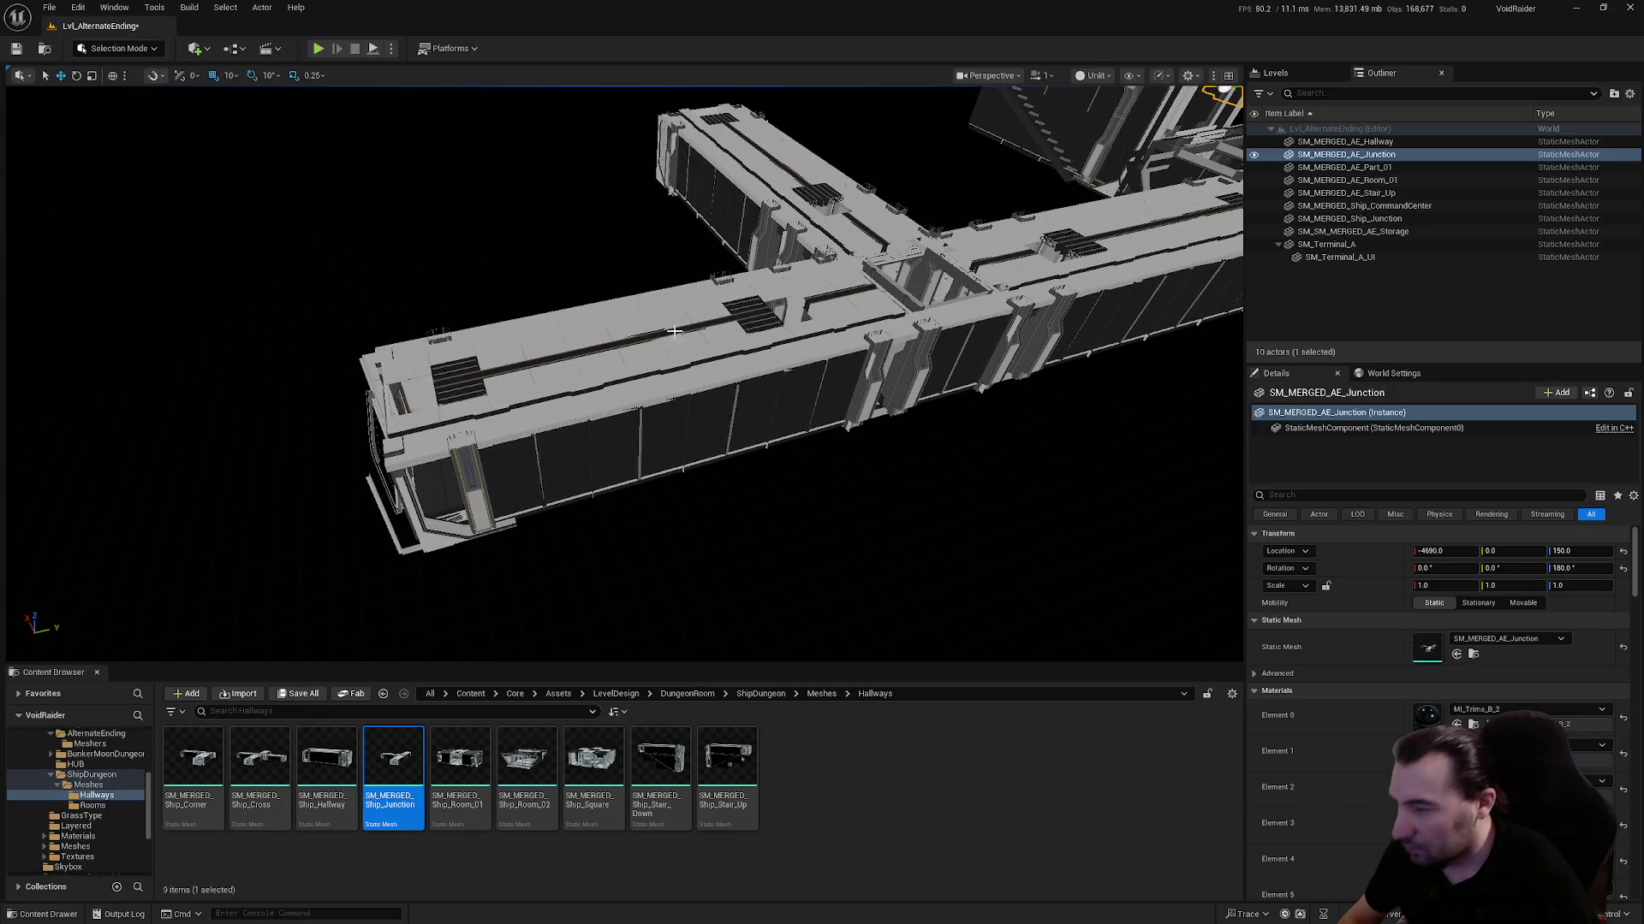
mouse_move(727, 507)
left_mouse_down()
mouse_move(704, 669)
mouse_move(634, 599)
mouse_move(634, 634)
mouse_move(634, 556)
left_mouse_up()
mouse_move(593, 757)
left_mouse_down()
mouse_move(565, 245)
mouse_move(660, 368)
mouse_move(644, 370)
left_mouse_up()
scroll(644, 369, "down", 4)
type("1")
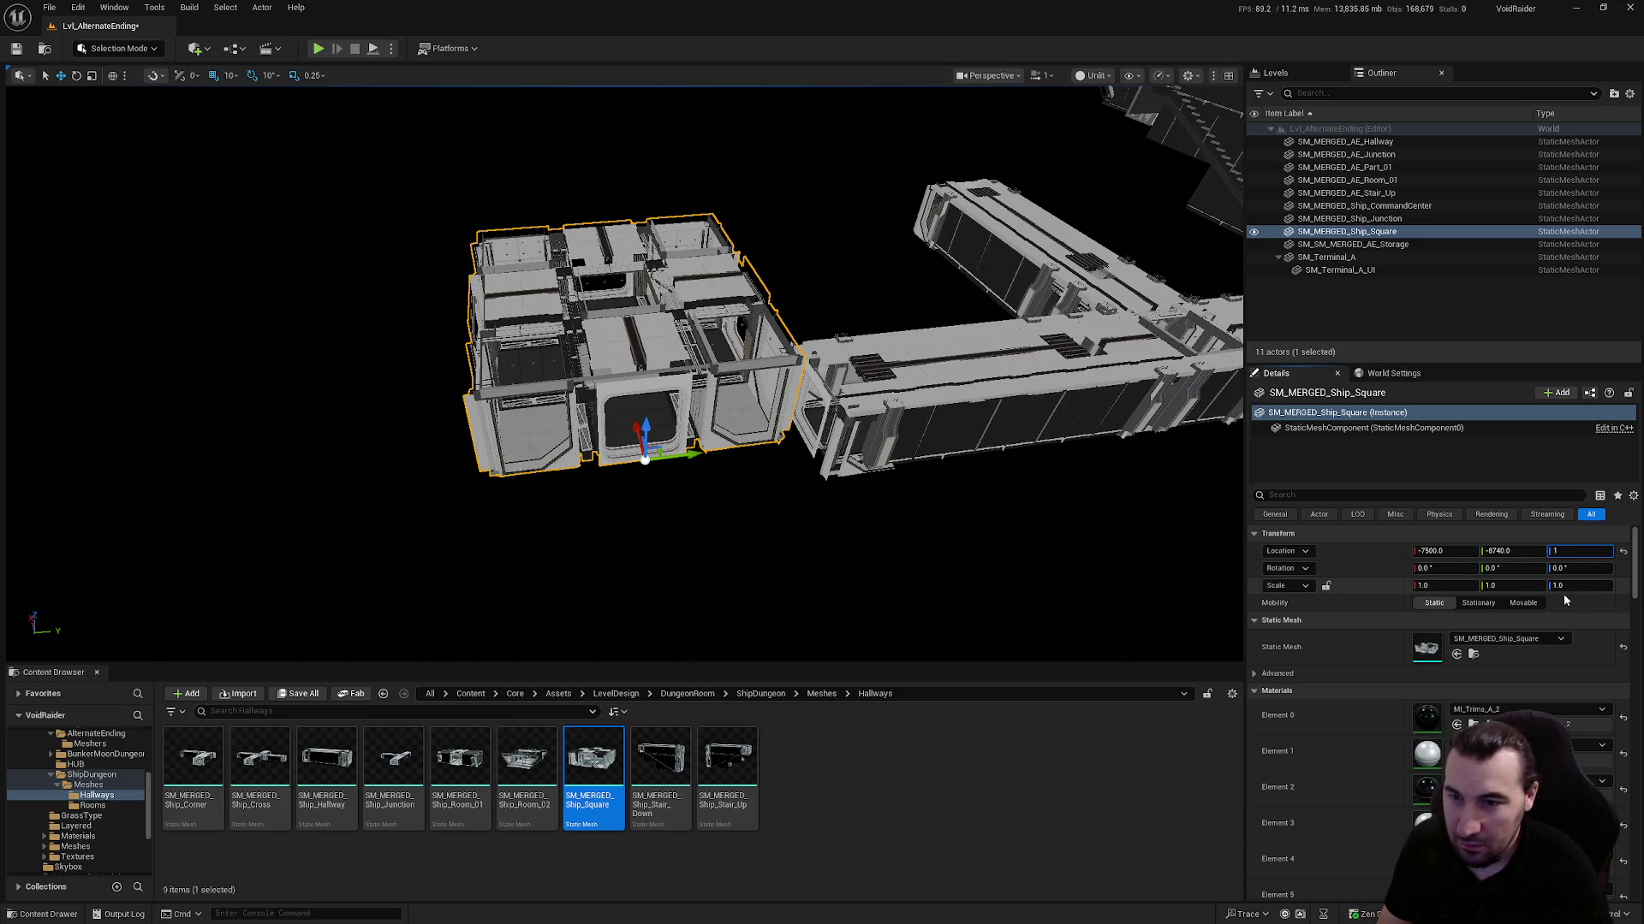
type("50")
key("Return")
Butt the square room against the hallway at X -7580, Y -8375, closing the gap
left_click_drag(932, 533, 907, 514)
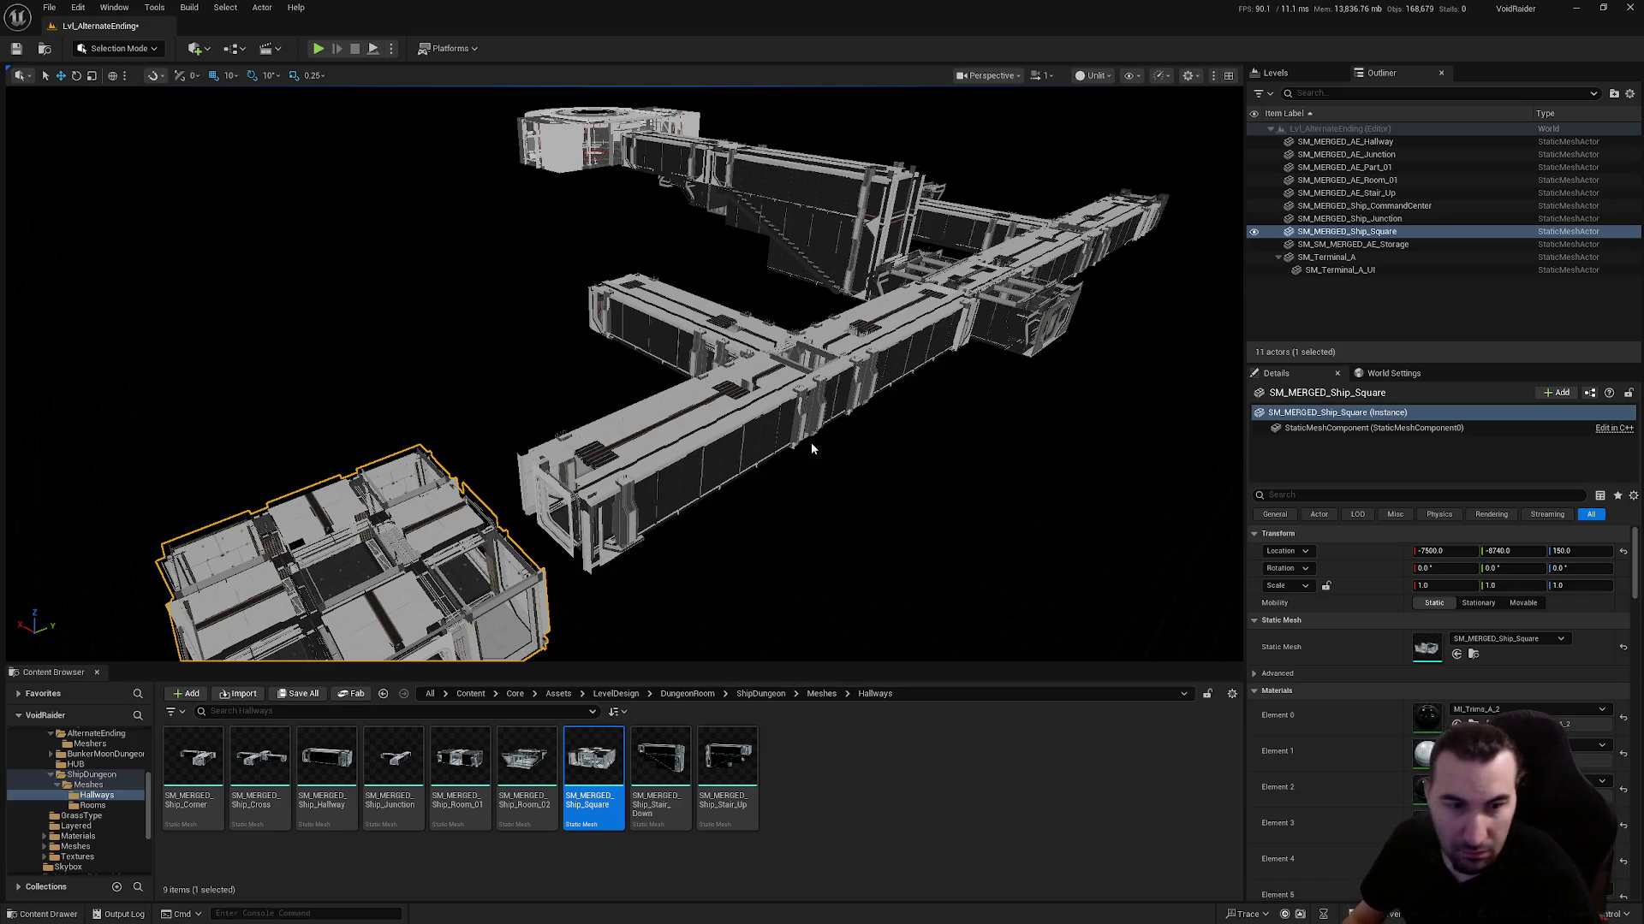
left_click_drag(596, 470, 599, 445)
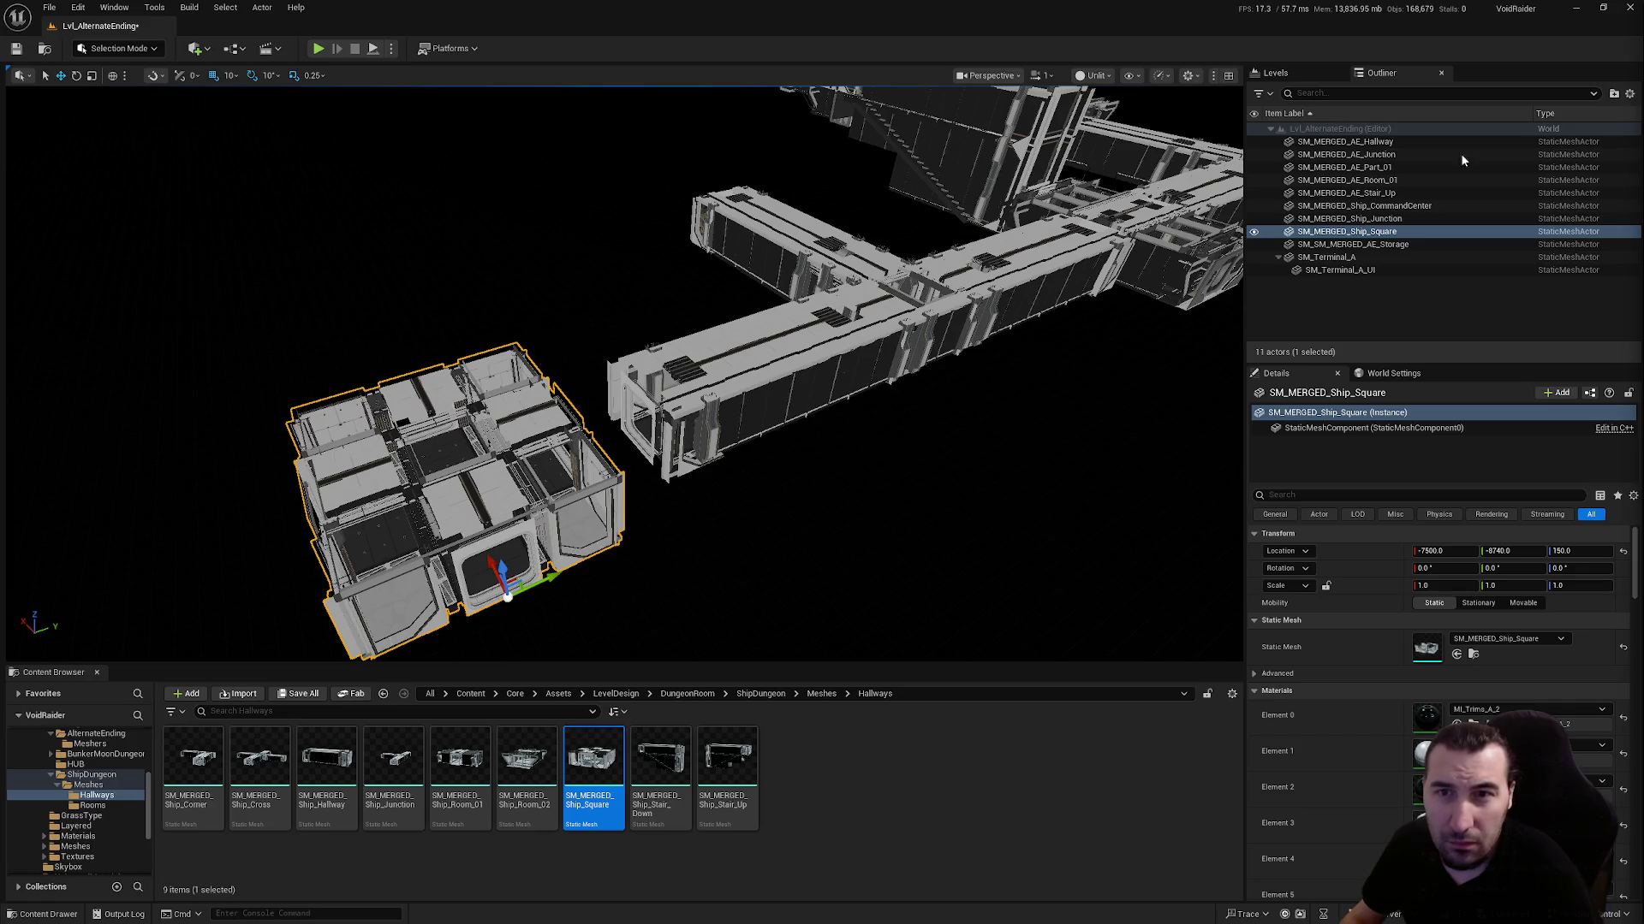
mouse_move(552, 578)
left_mouse_down()
mouse_move(621, 551)
mouse_move(637, 428)
mouse_move(959, 360)
mouse_move(988, 328)
left_mouse_up()
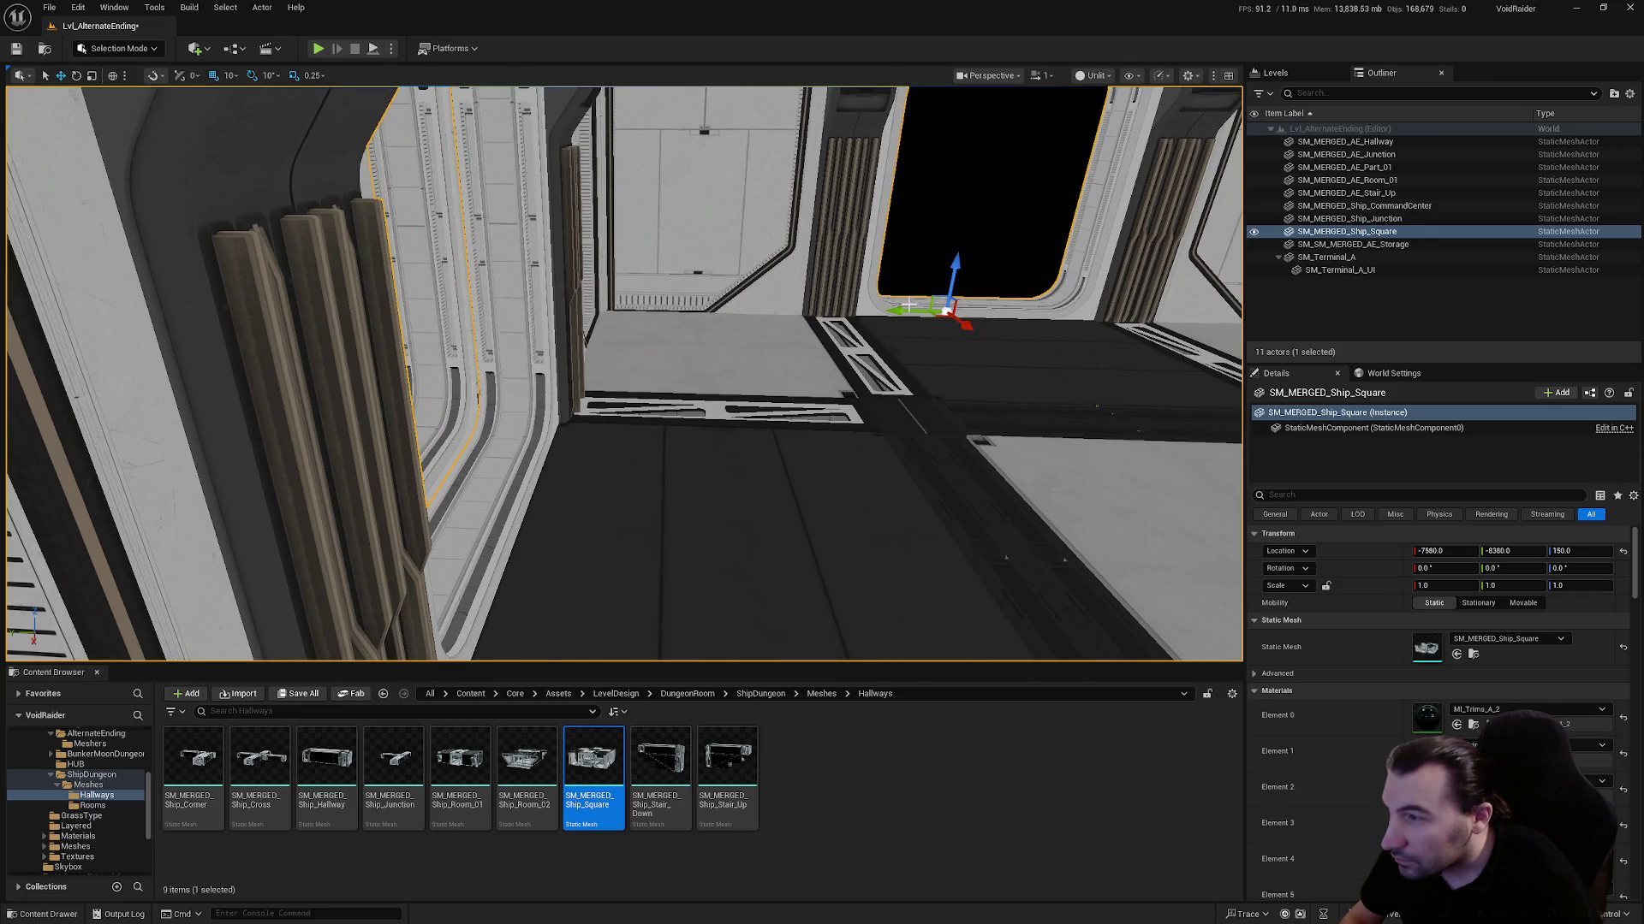
mouse_move(895, 310)
left_mouse_down()
mouse_move(917, 315)
mouse_move(1009, 259)
left_mouse_up()
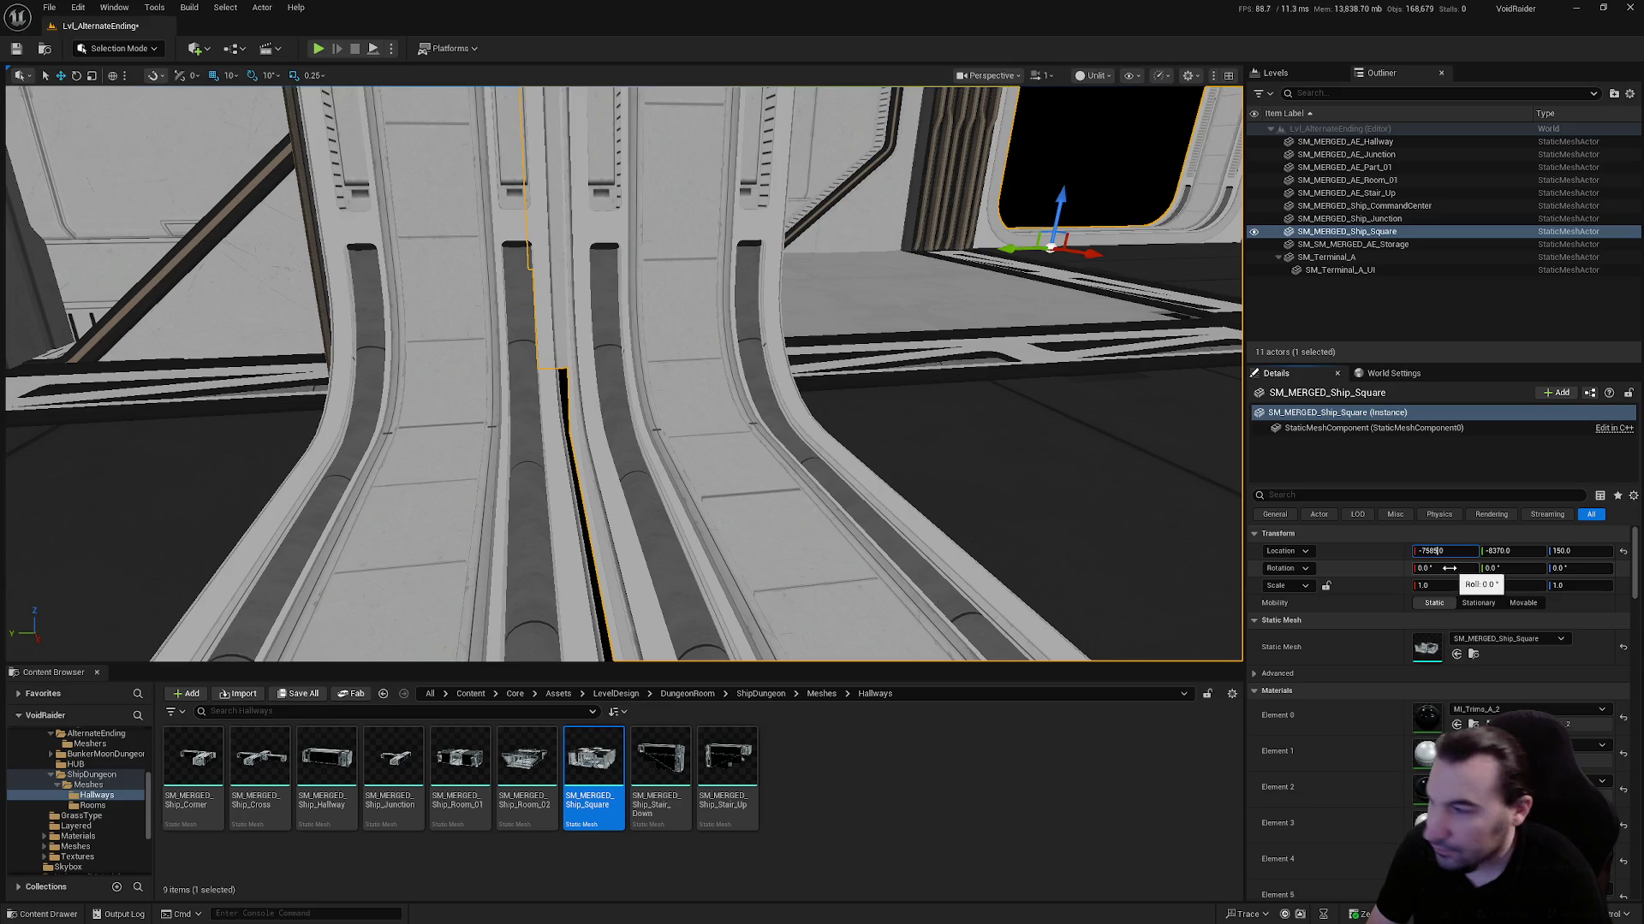
left_click(1422, 550)
type("-7580")
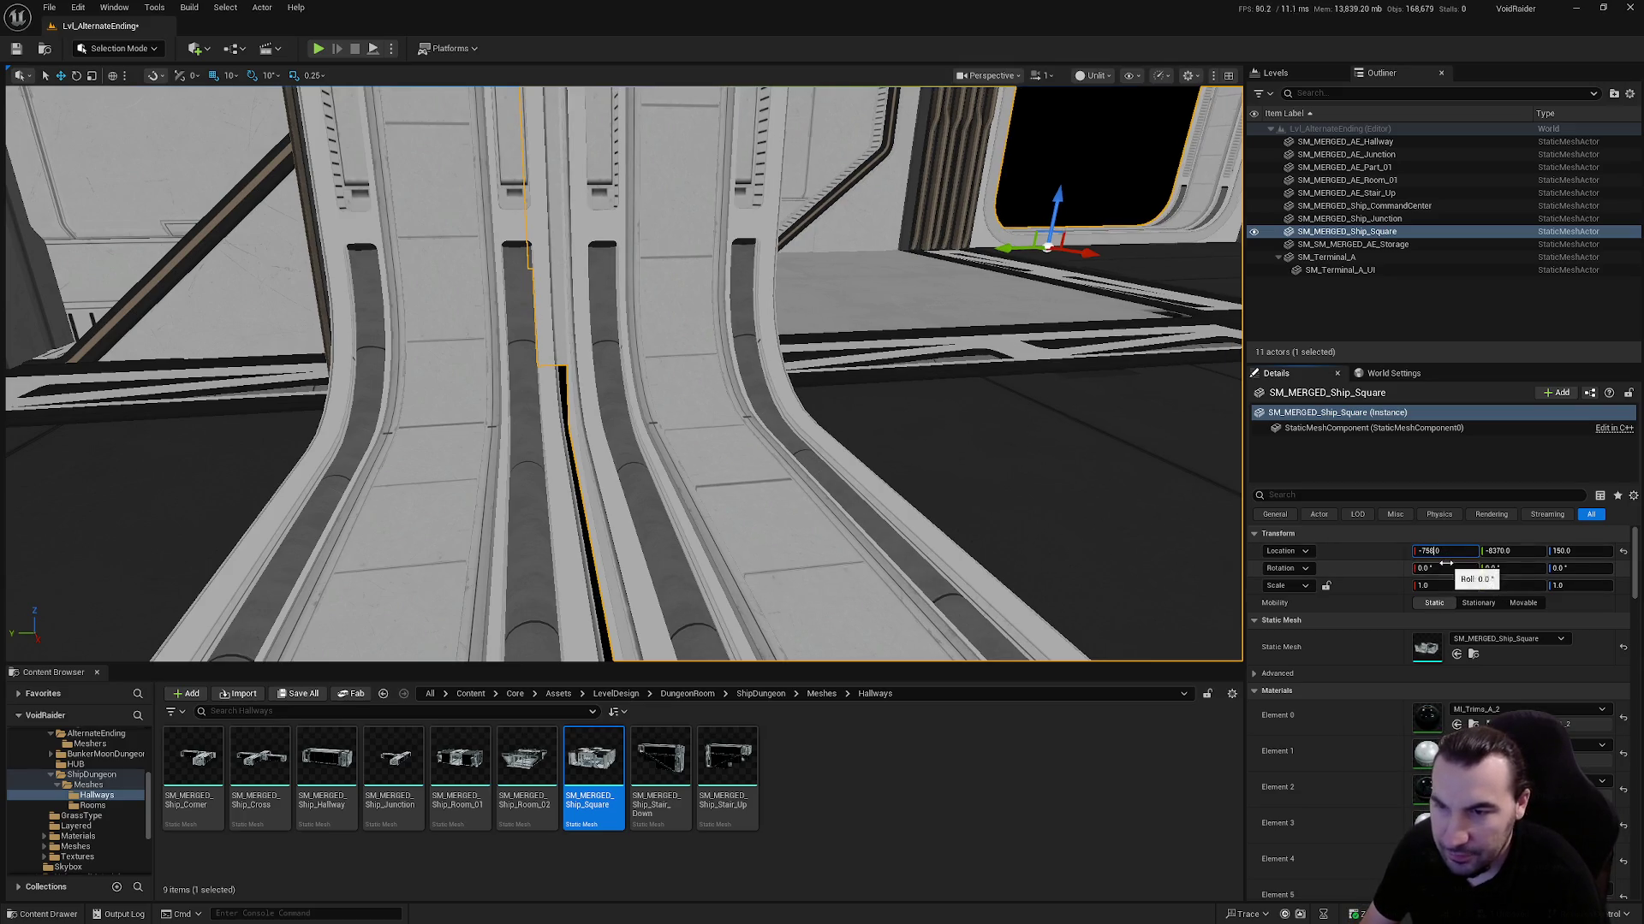
key("Return")
type("-8375")
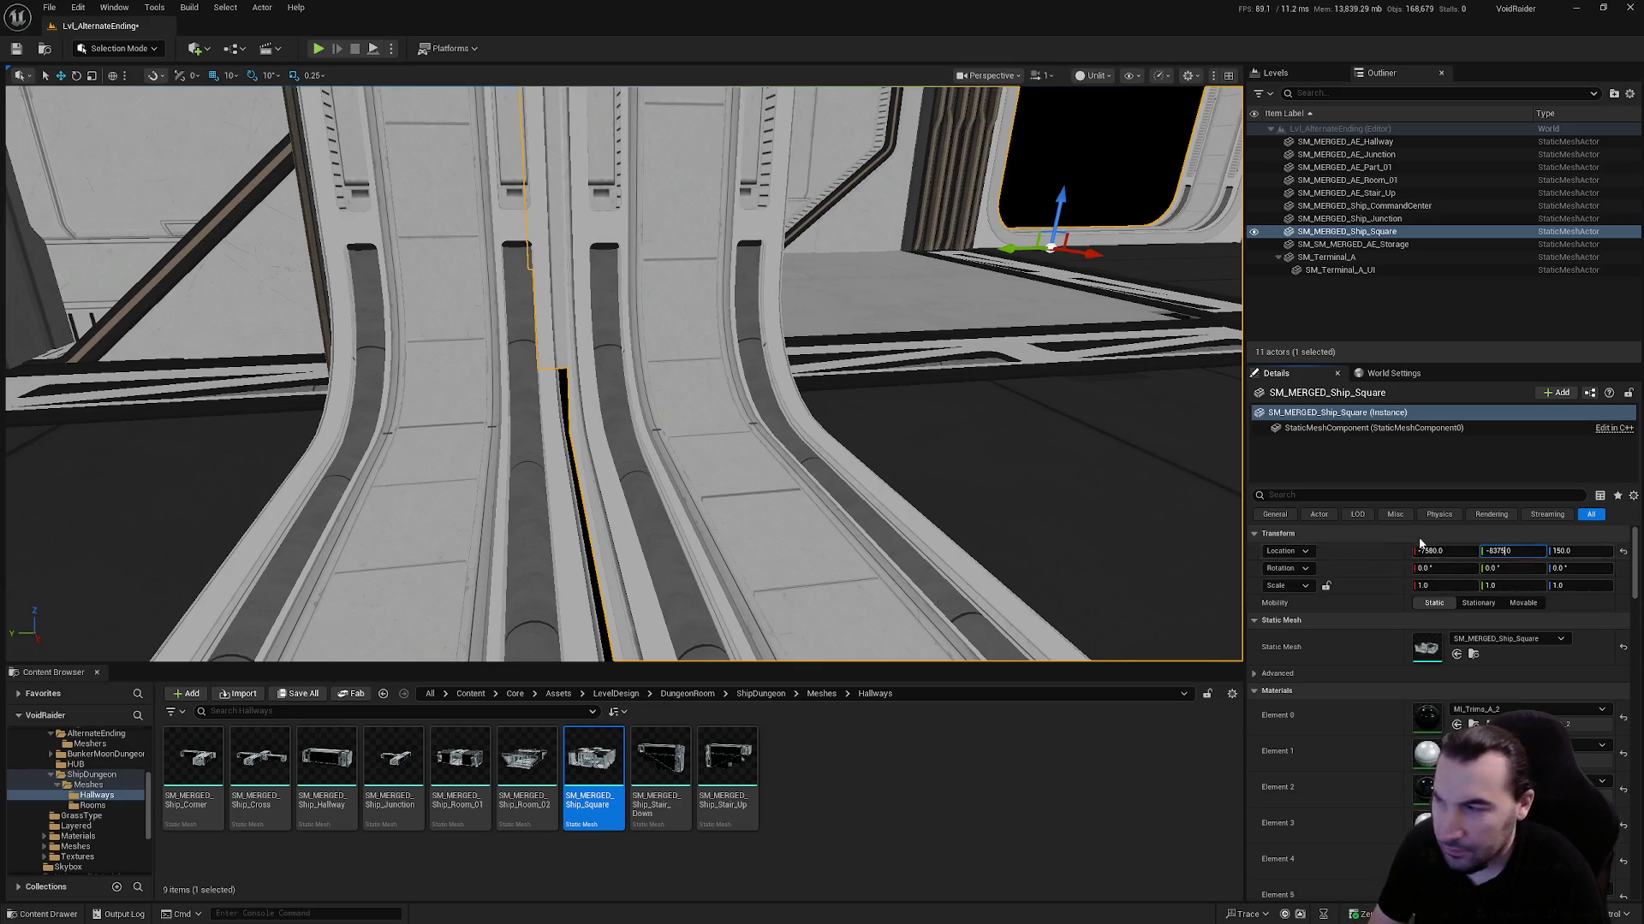
key("Return")
mouse_move(1026, 253)
left_mouse_down()
mouse_move(728, 353)
mouse_move(809, 353)
mouse_move(839, 385)
mouse_move(625, 595)
left_mouse_up()
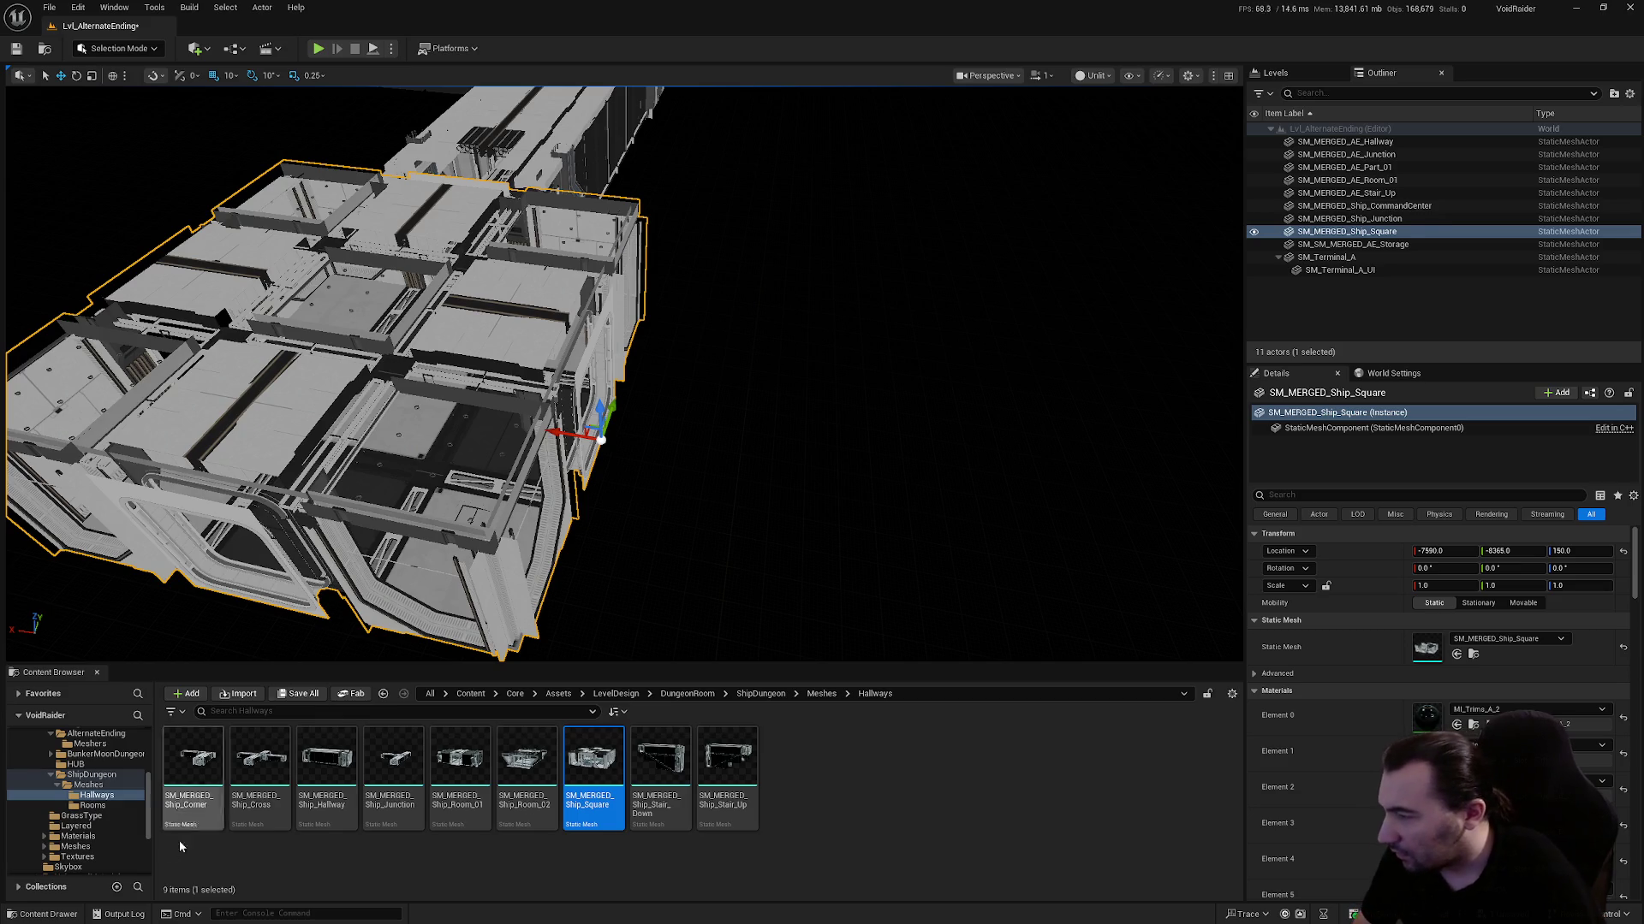
Delete the square room and open the AlternateEnding Meshers folder
key("Delete")
left_click(50, 775)
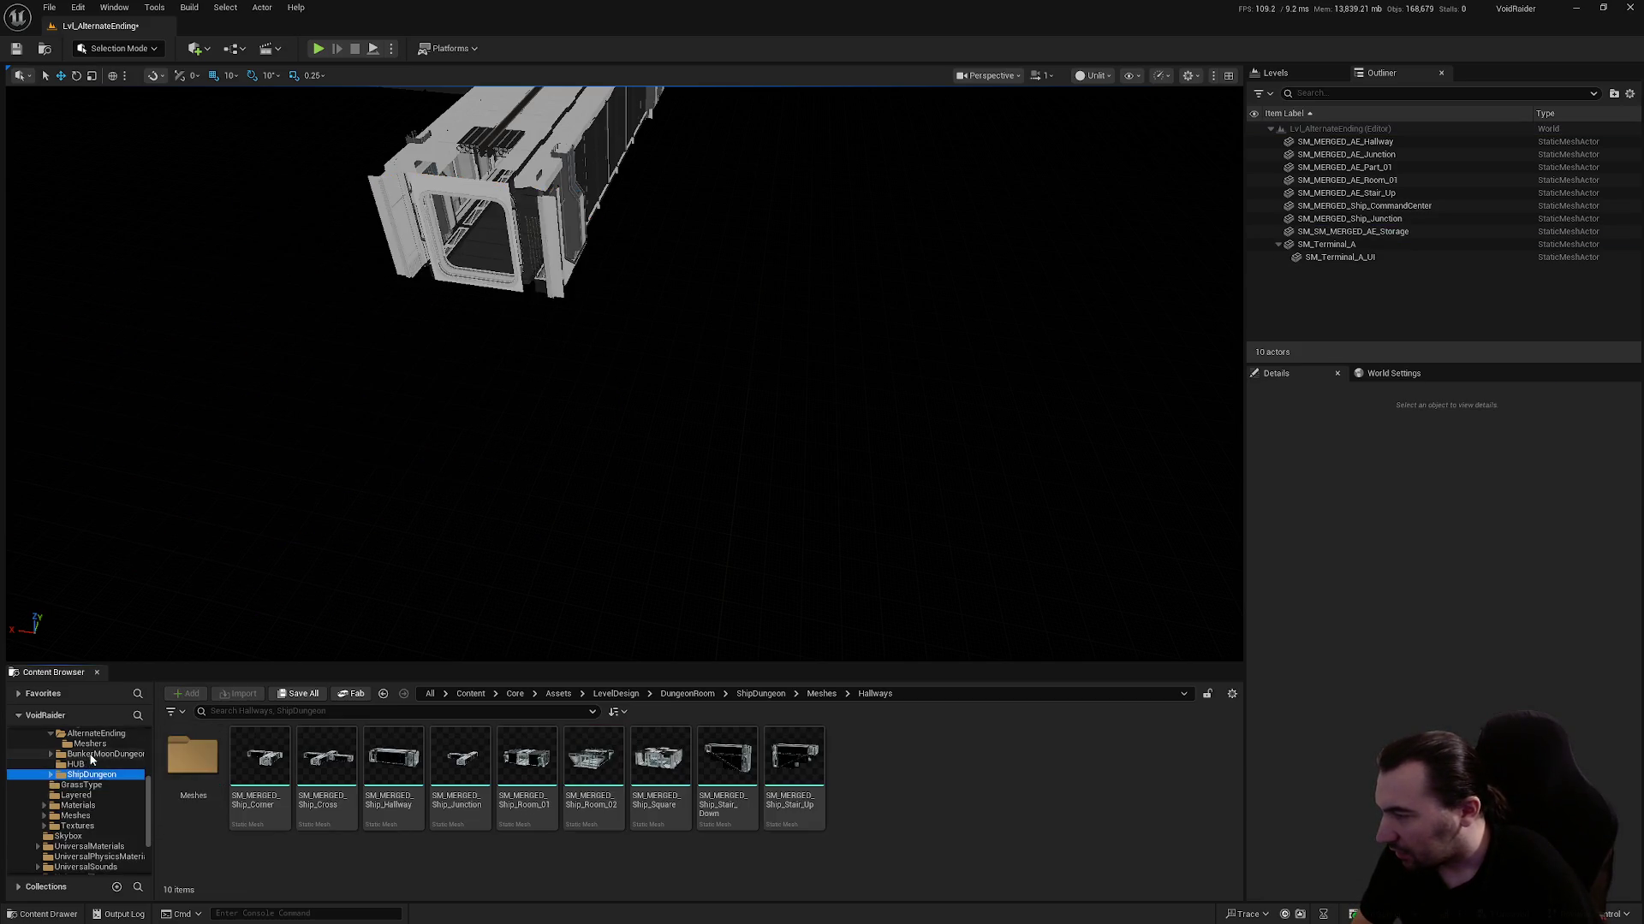
left_click(90, 744)
Place an AE_Room_01 room at height 150, turned 180°
left_click_drag(553, 636, 666, 552)
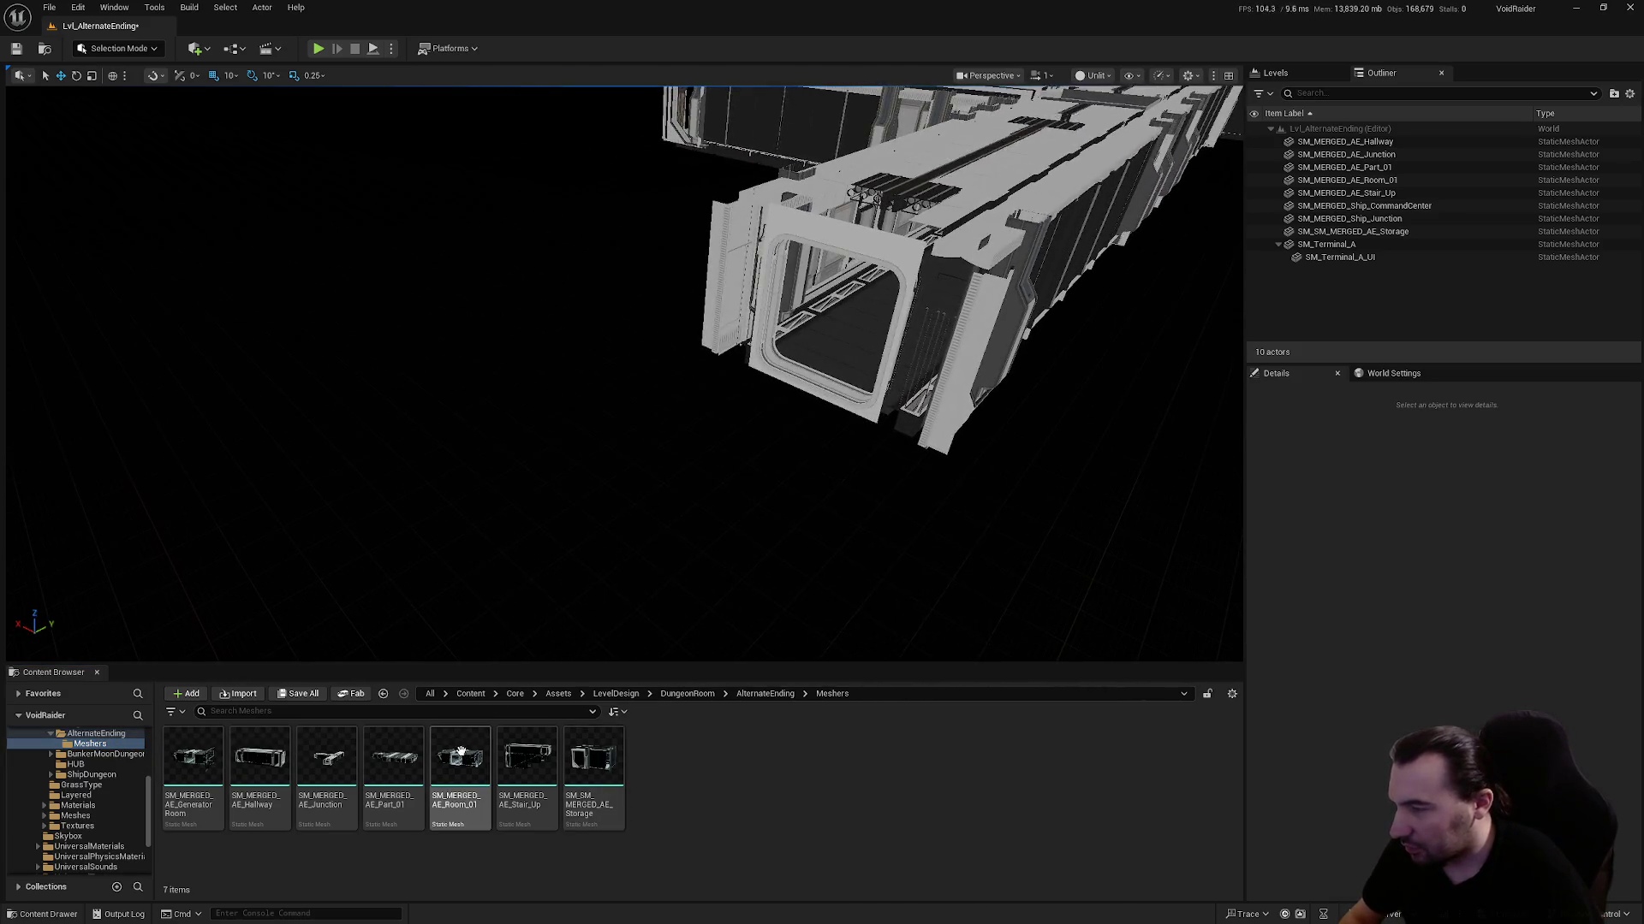
mouse_move(460, 758)
left_mouse_down()
mouse_move(568, 543)
mouse_move(687, 433)
mouse_move(691, 450)
left_mouse_up()
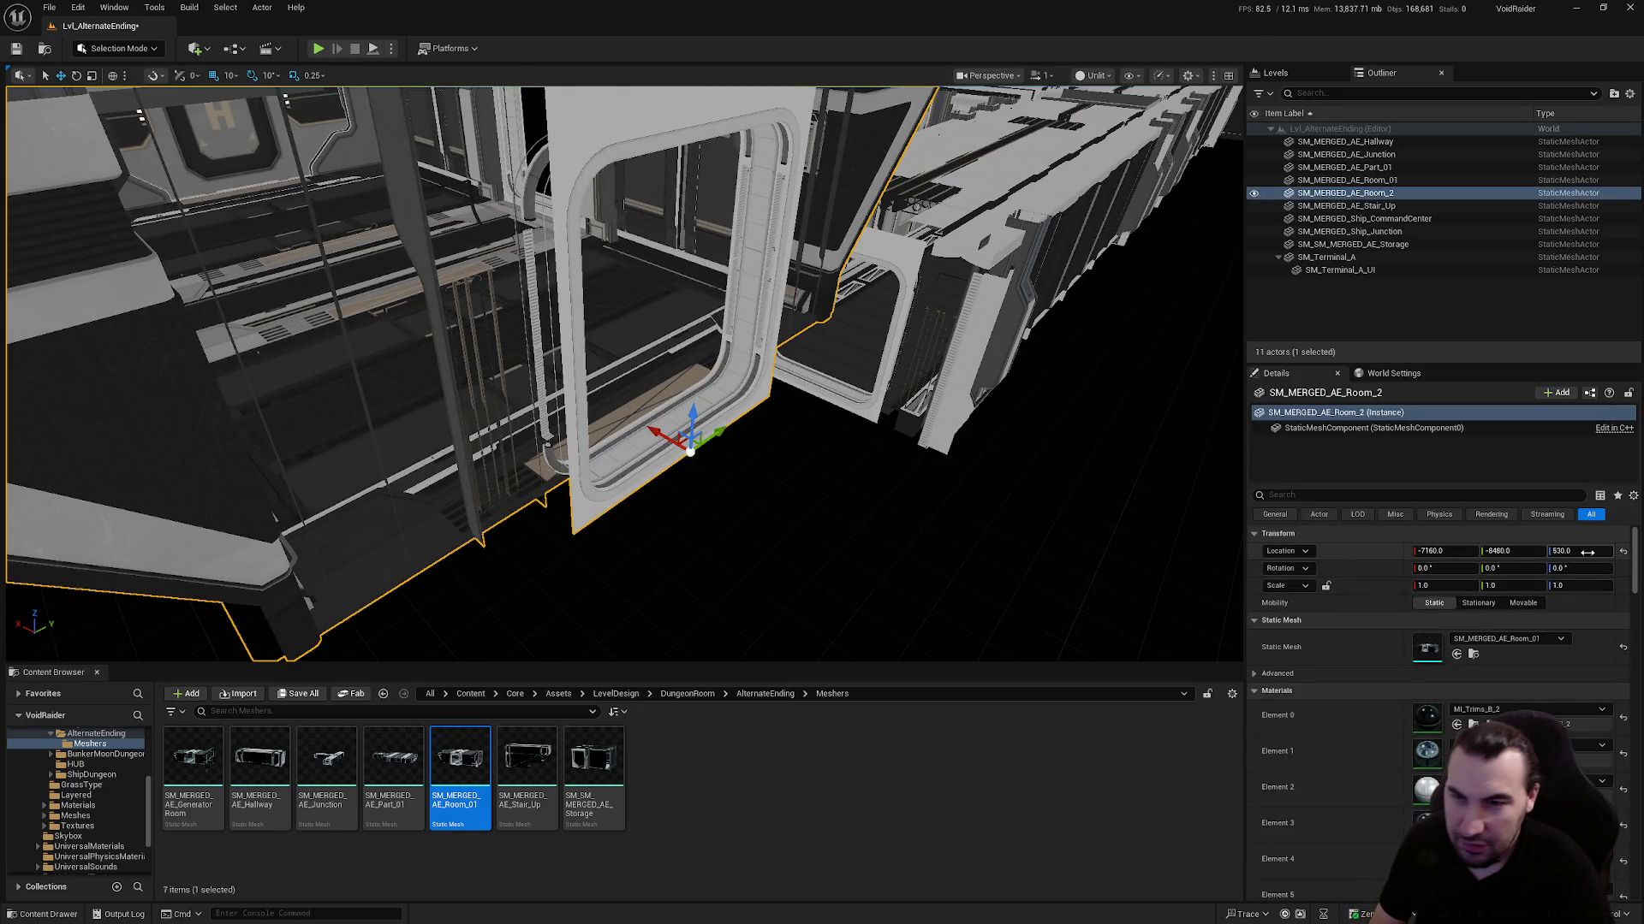
type("150")
key("Return")
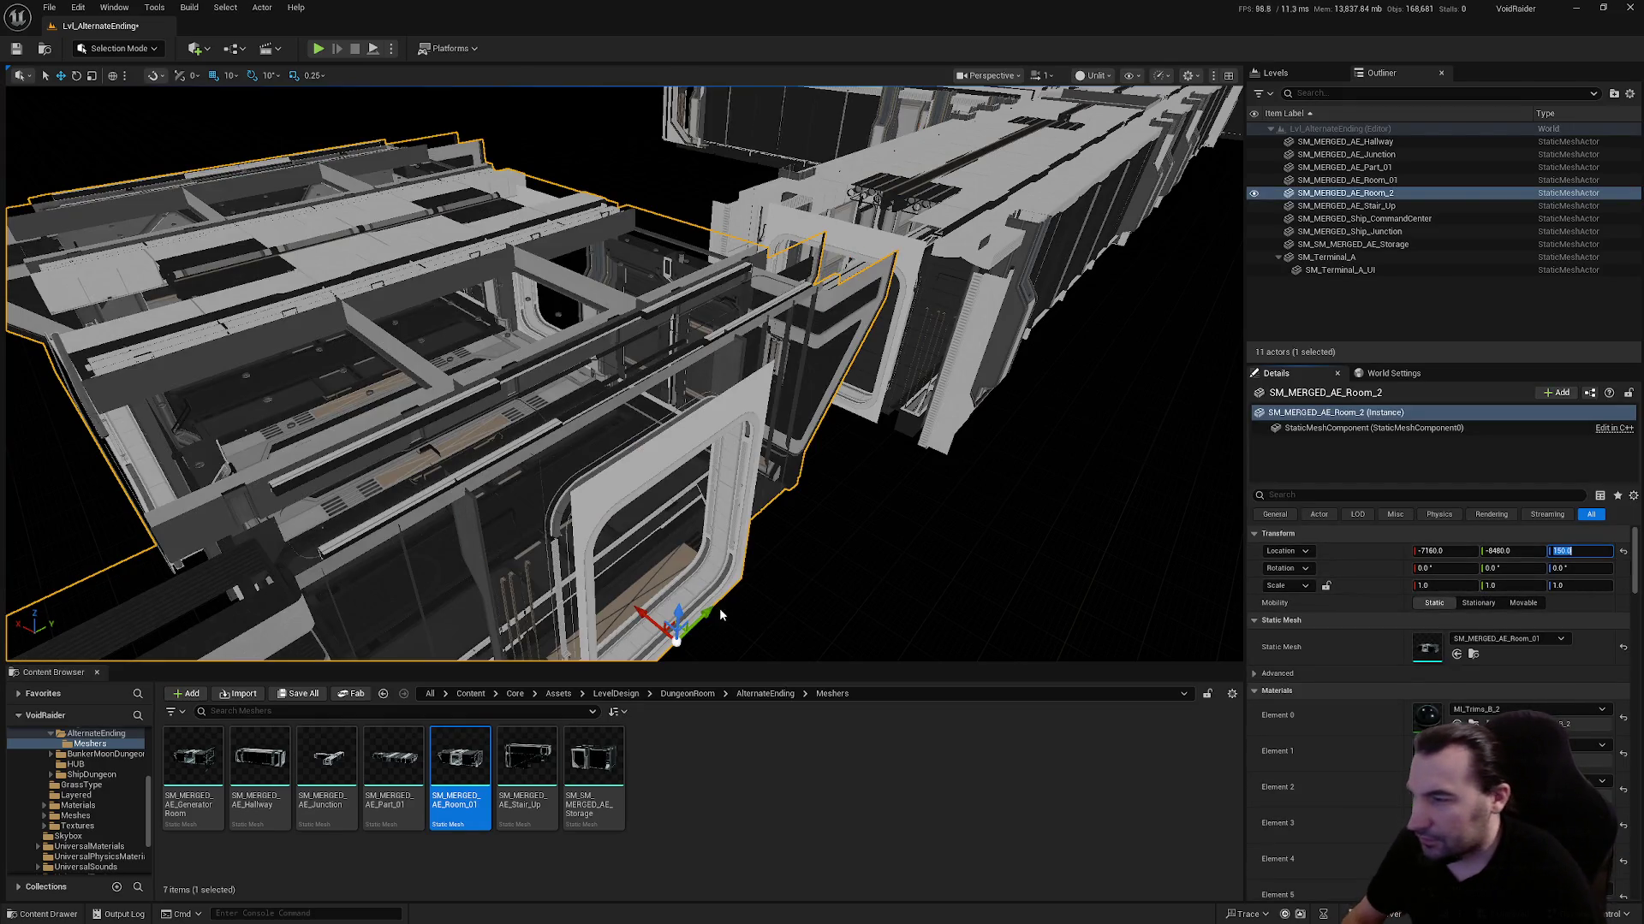
scroll(623, 373, "down", 5)
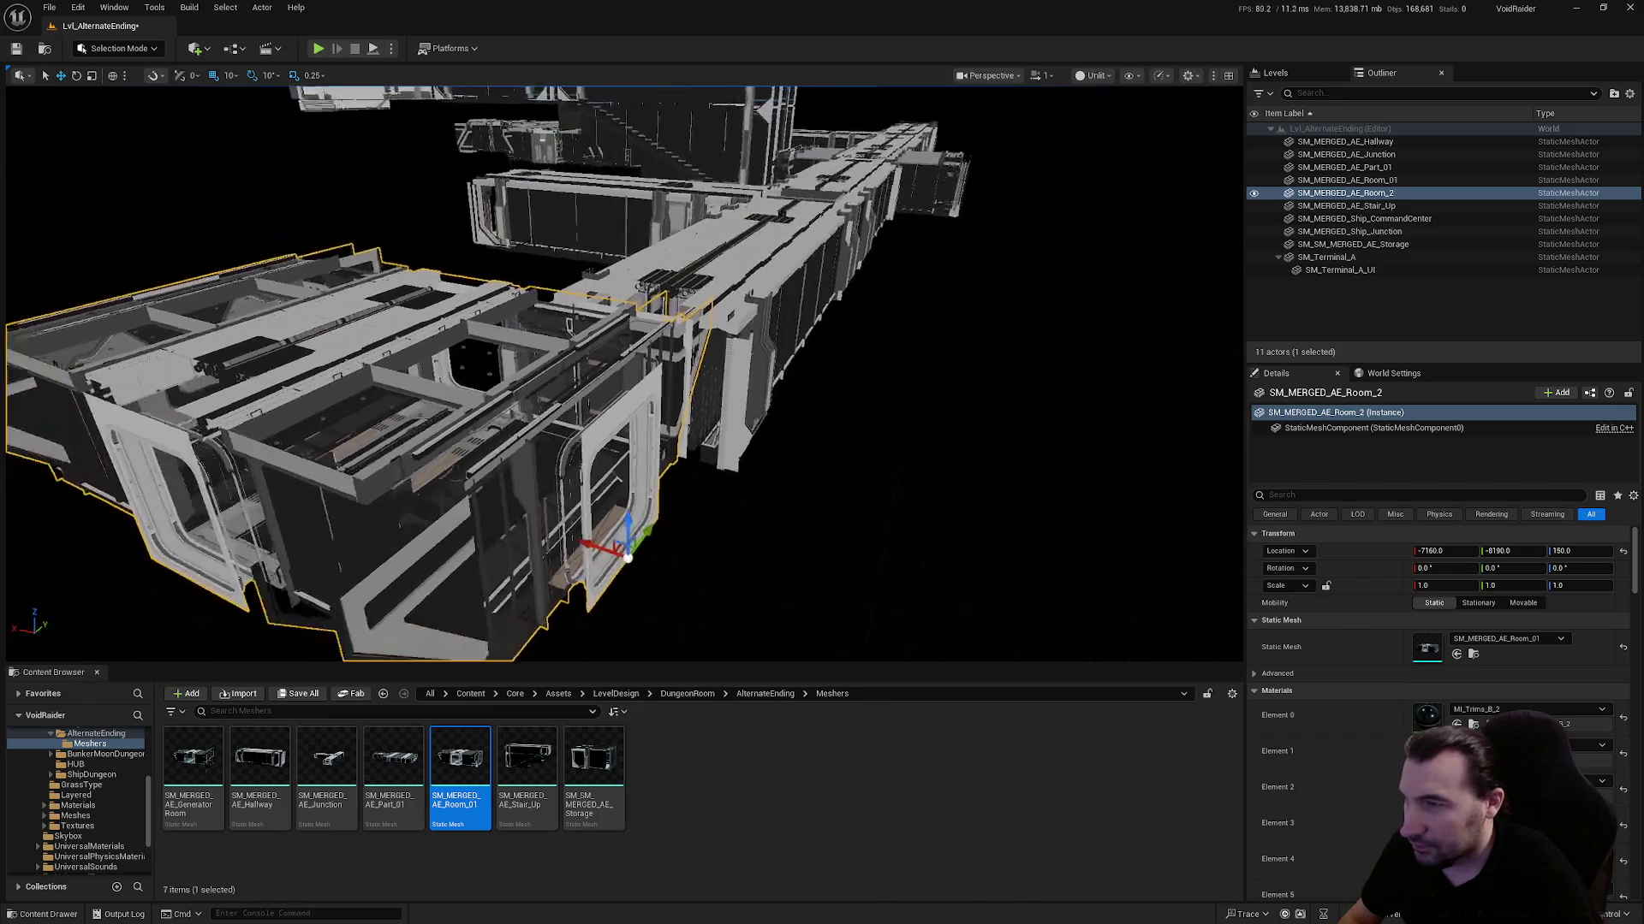
left_click(1574, 569)
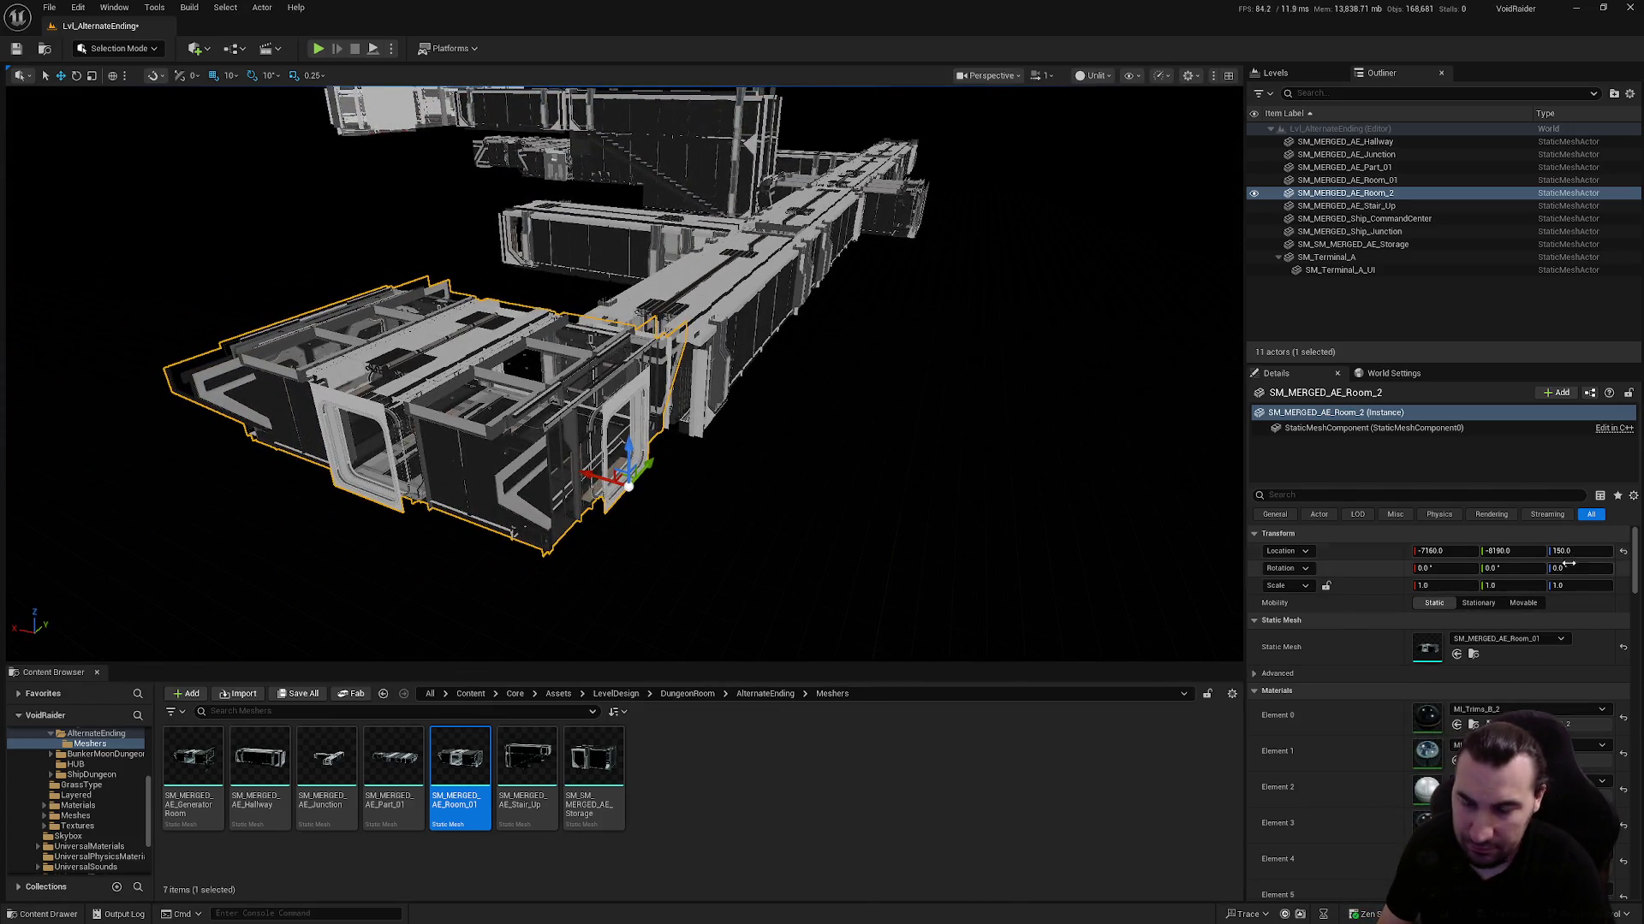
type("180")
key("Return")
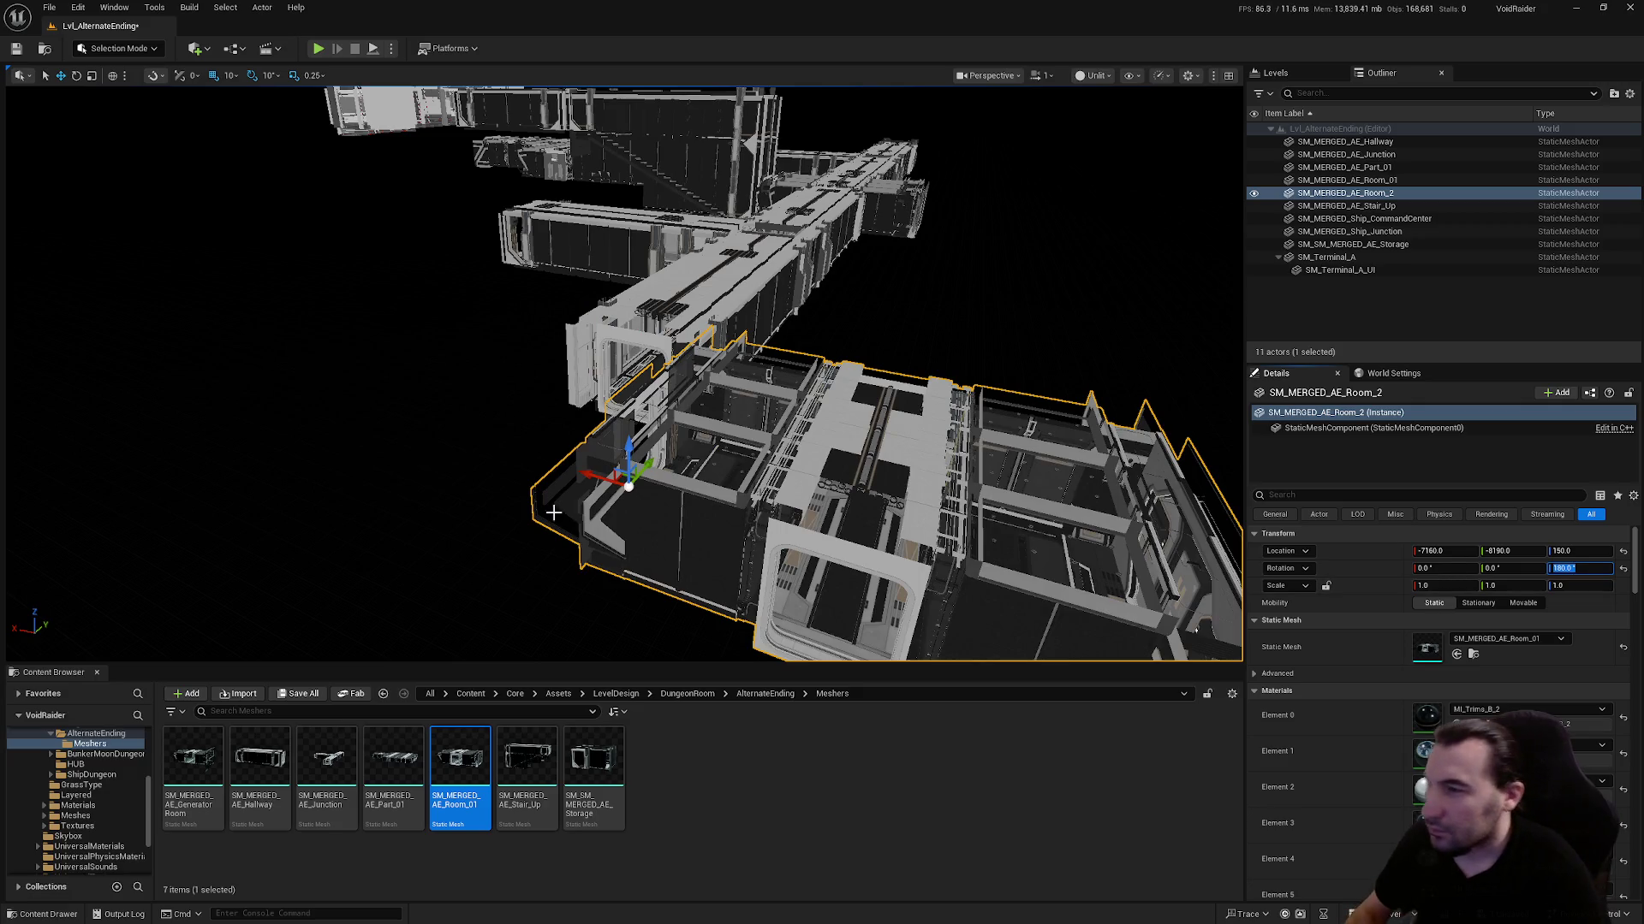
Slide the room along X and Y, to about Y -8235, so it meets the hallway
mouse_move(594, 477)
left_mouse_down()
mouse_move(369, 388)
mouse_move(376, 418)
left_mouse_up()
key("w")
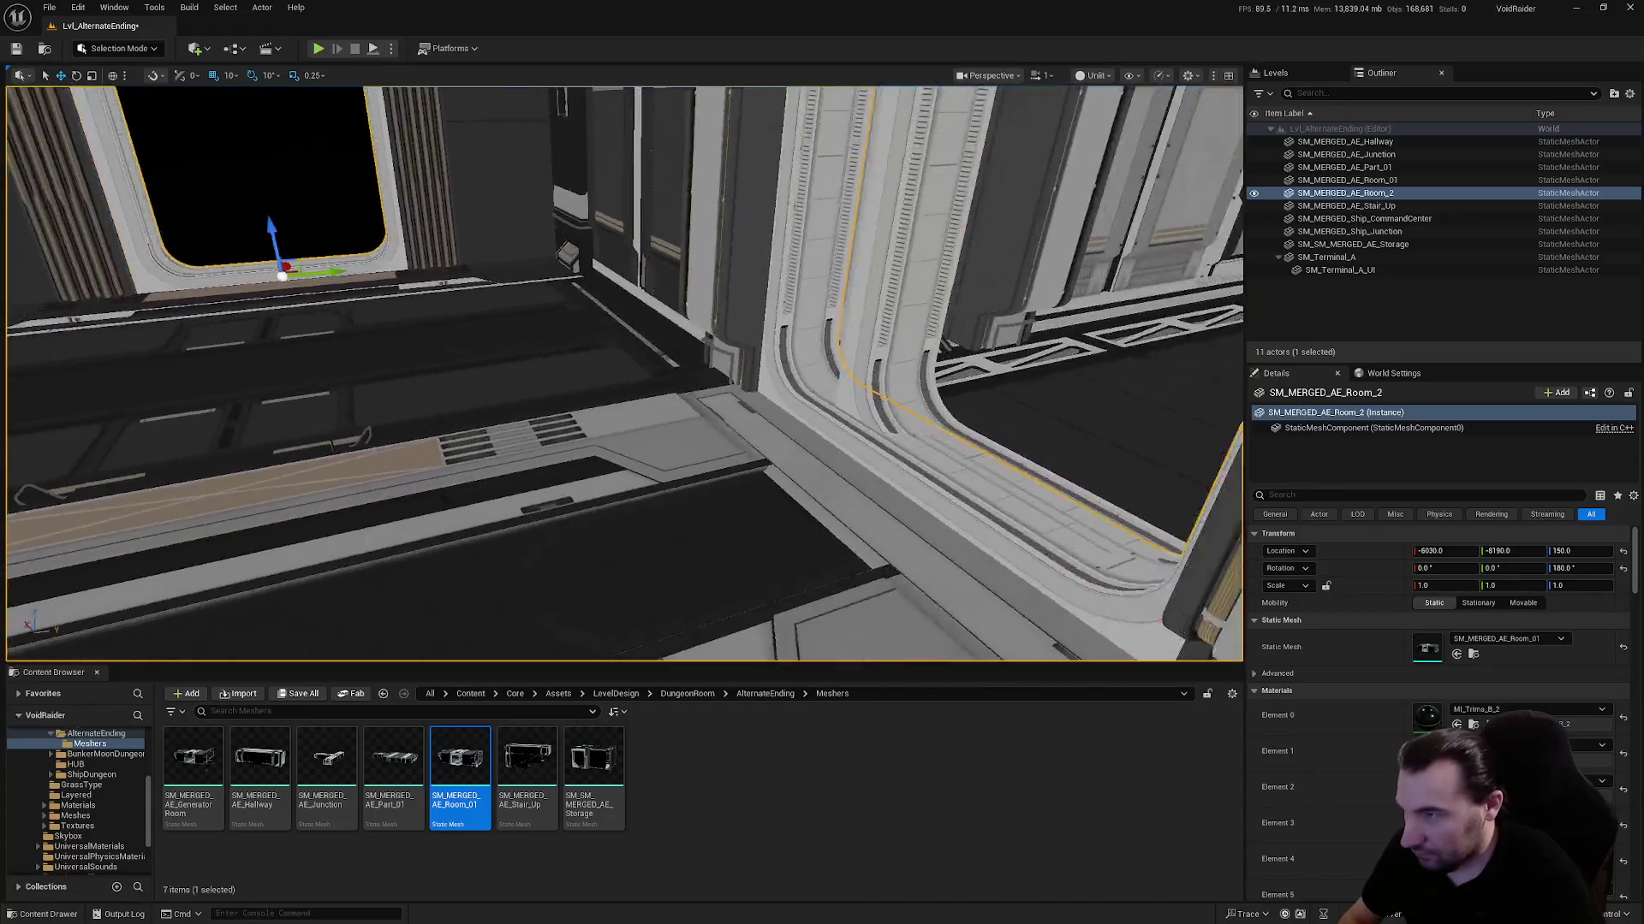
key("w")
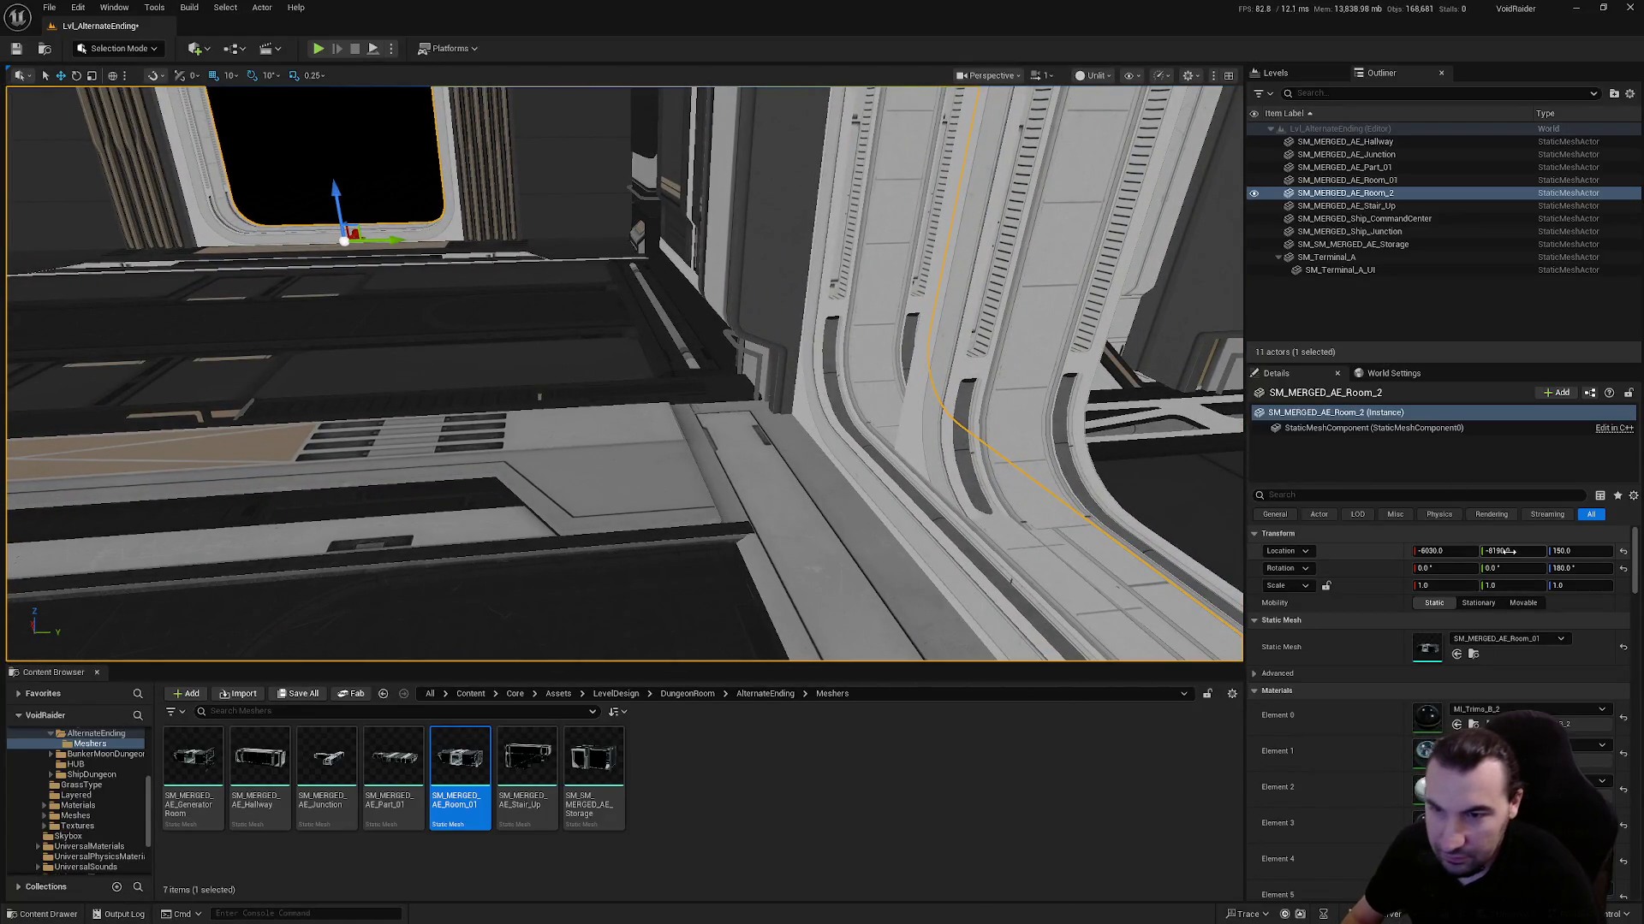
type("5")
key("Return")
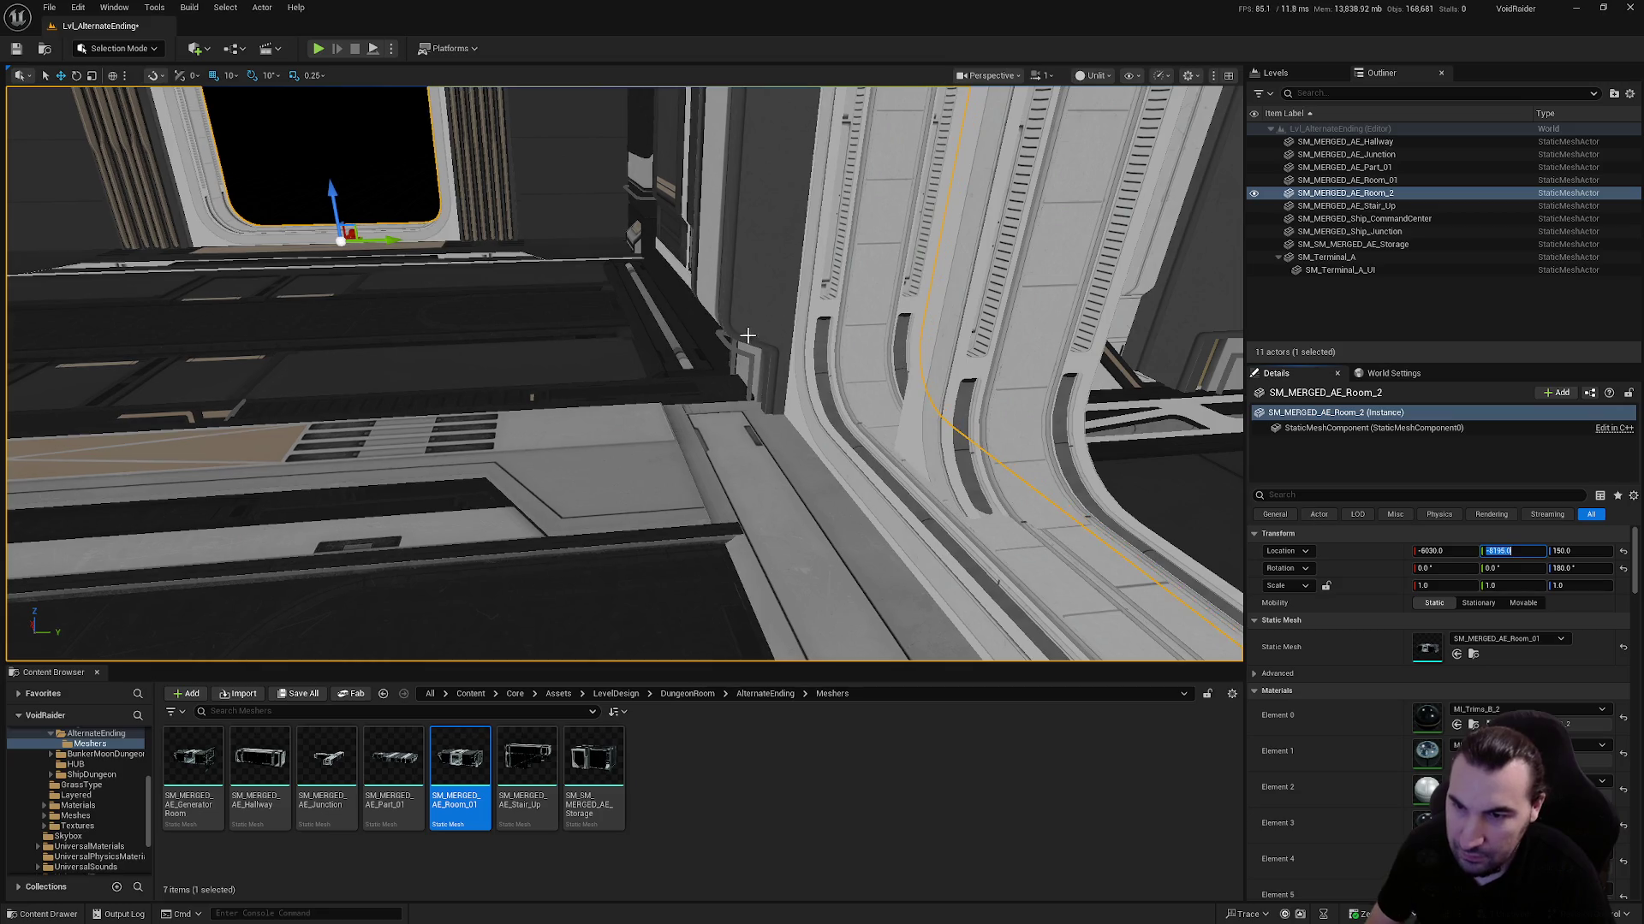
left_click_drag(391, 238, 364, 241)
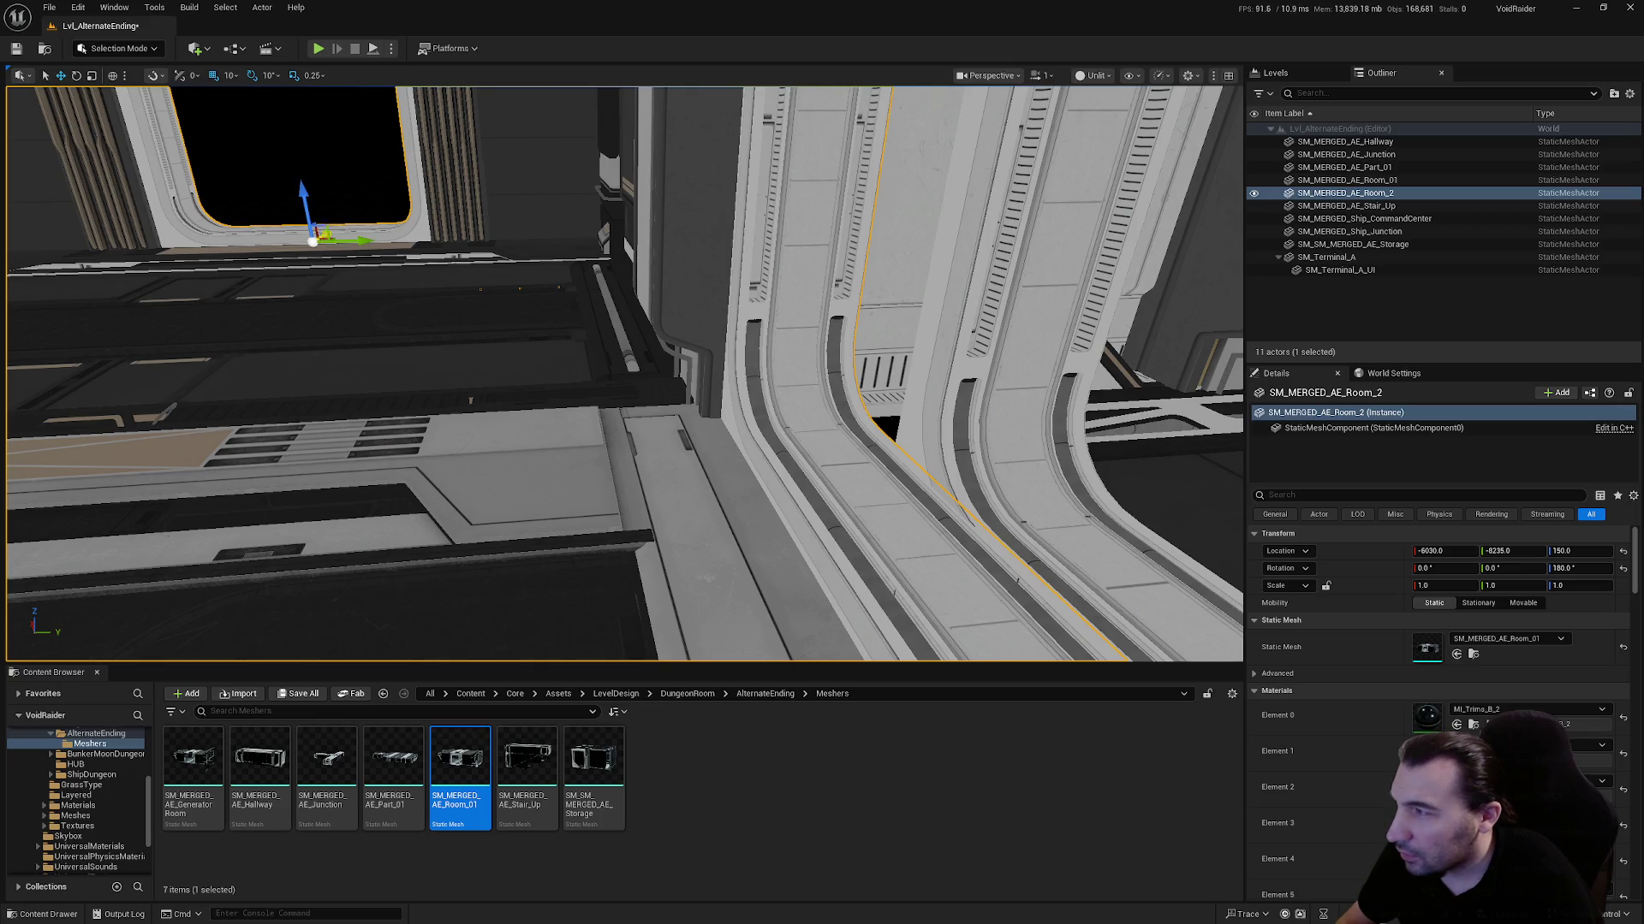
mouse_move(322, 233)
left_mouse_down()
mouse_move(292, 247)
mouse_move(285, 308)
mouse_move(744, 396)
left_mouse_up()
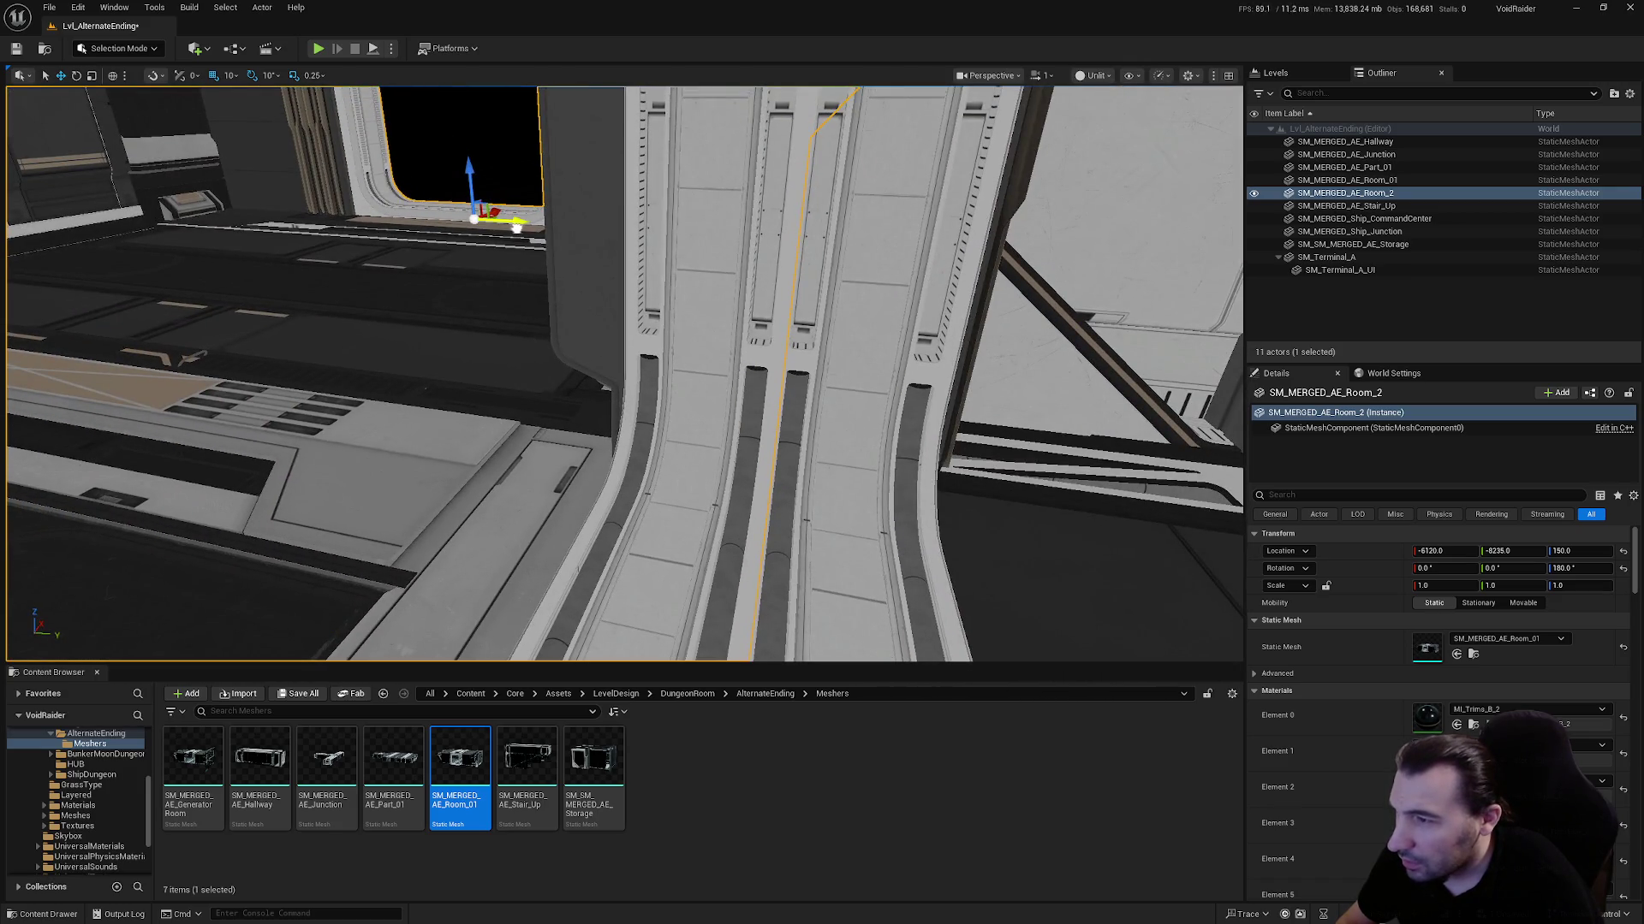
Align Room_2 at Location Y -8240, then drop the Generator Room mesh into the level
left_click_drag(516, 226, 513, 226)
left_click(1508, 550)
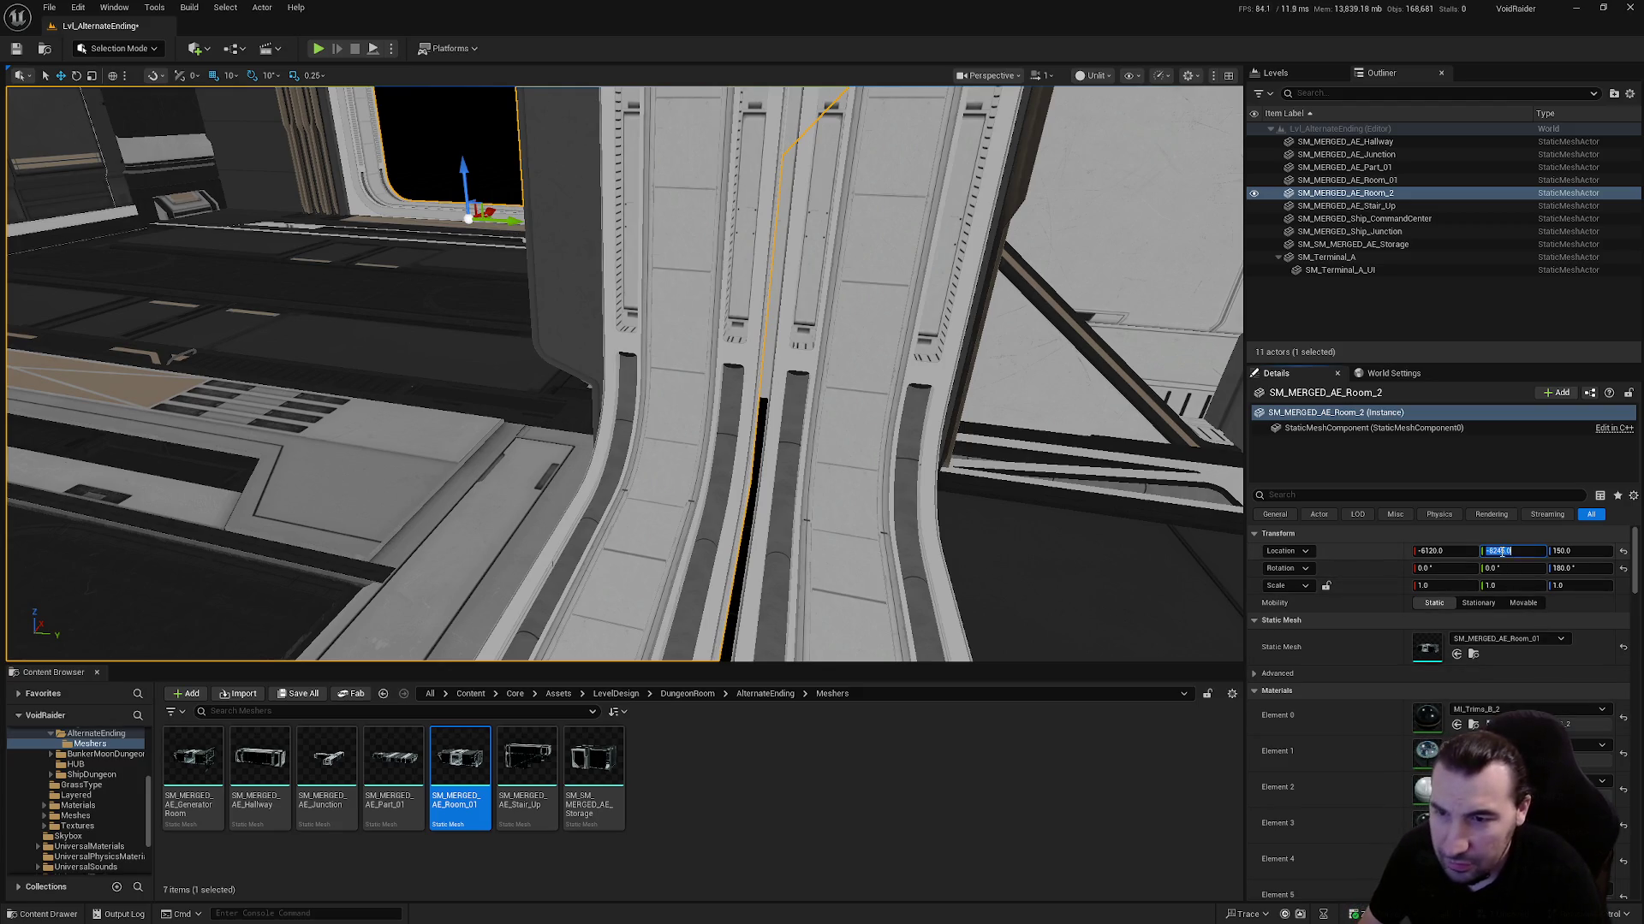
type("0")
key("Return")
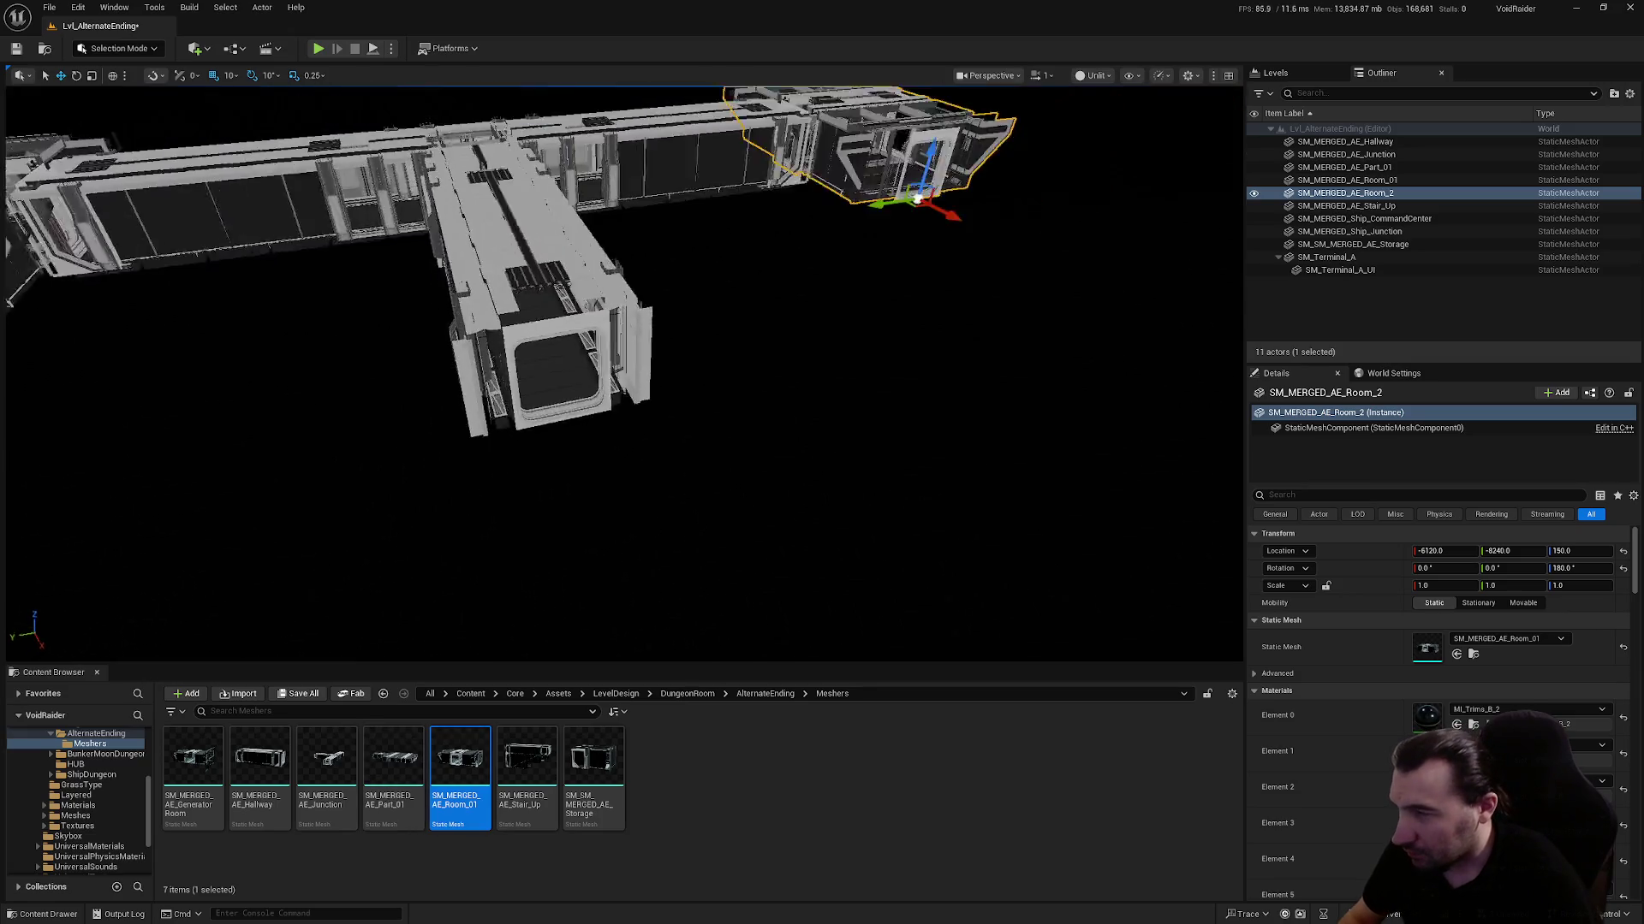
mouse_move(201, 768)
left_mouse_down()
mouse_move(531, 506)
mouse_move(605, 429)
mouse_move(661, 334)
left_mouse_up()
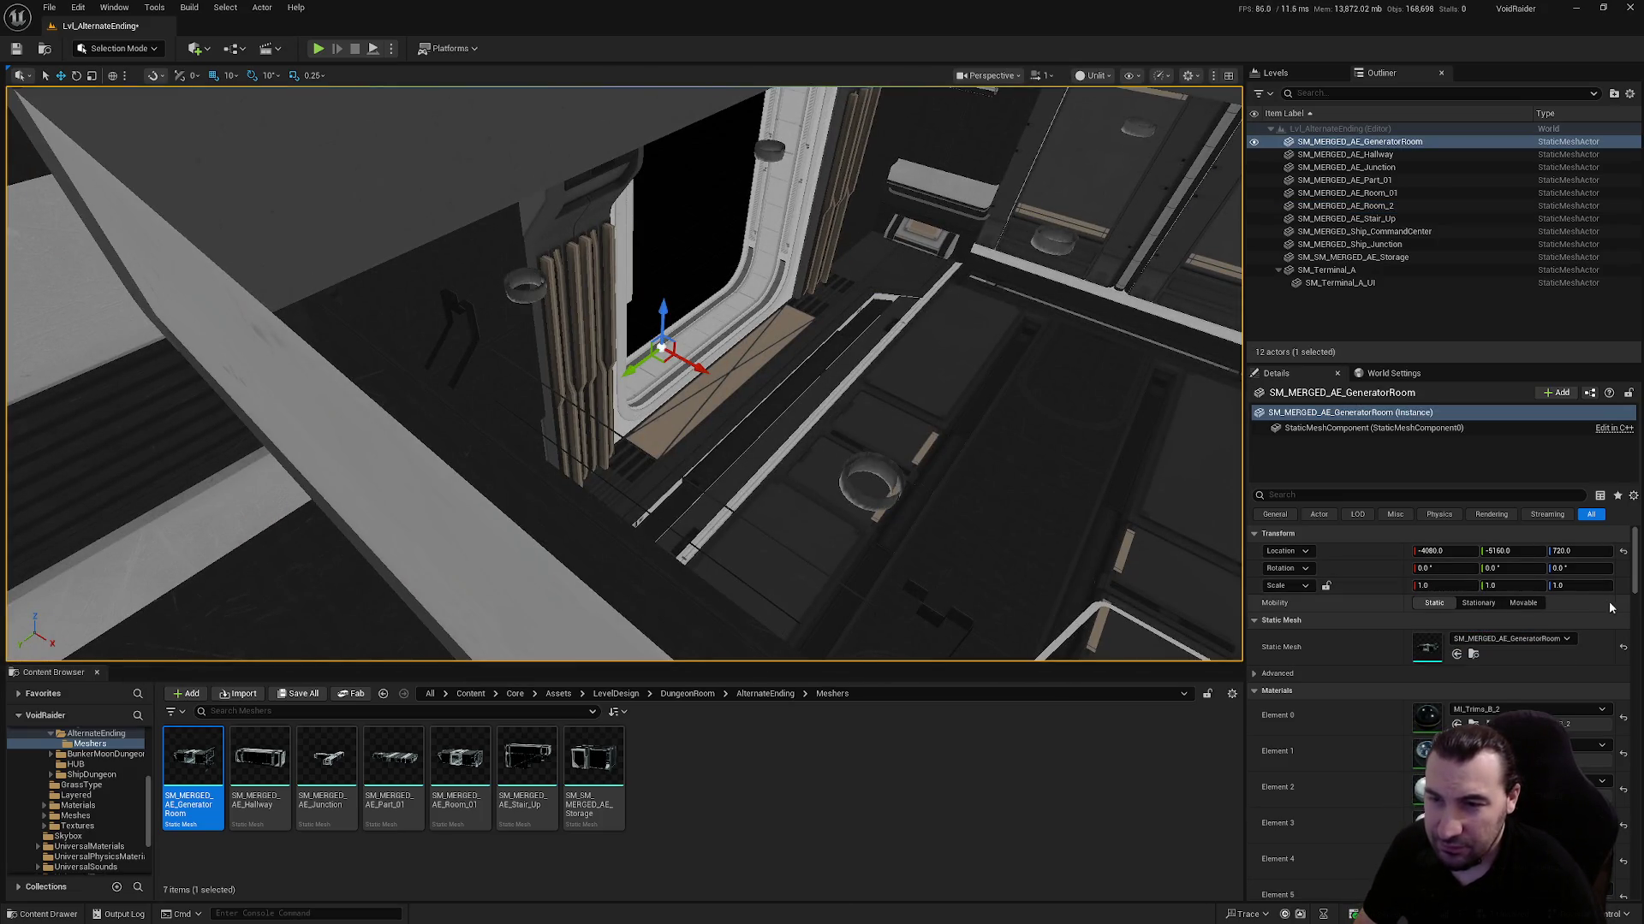
Keep the Generator Room at 0 rotation and set its height to 150
scroll(1233, 561, "down", 10)
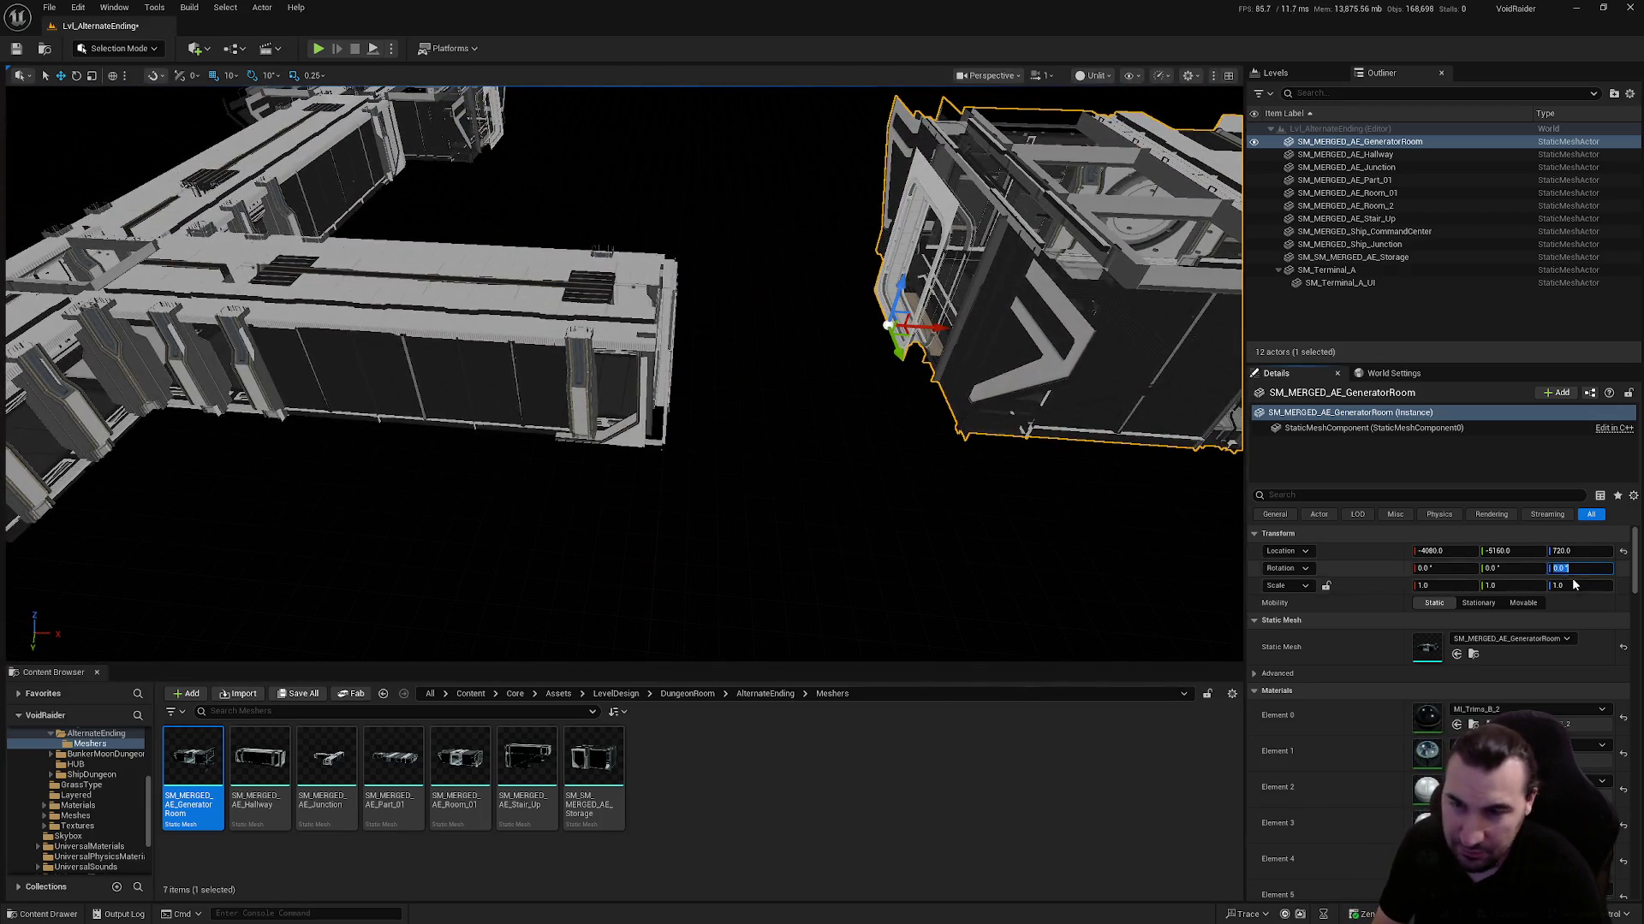
type("180")
key("Return")
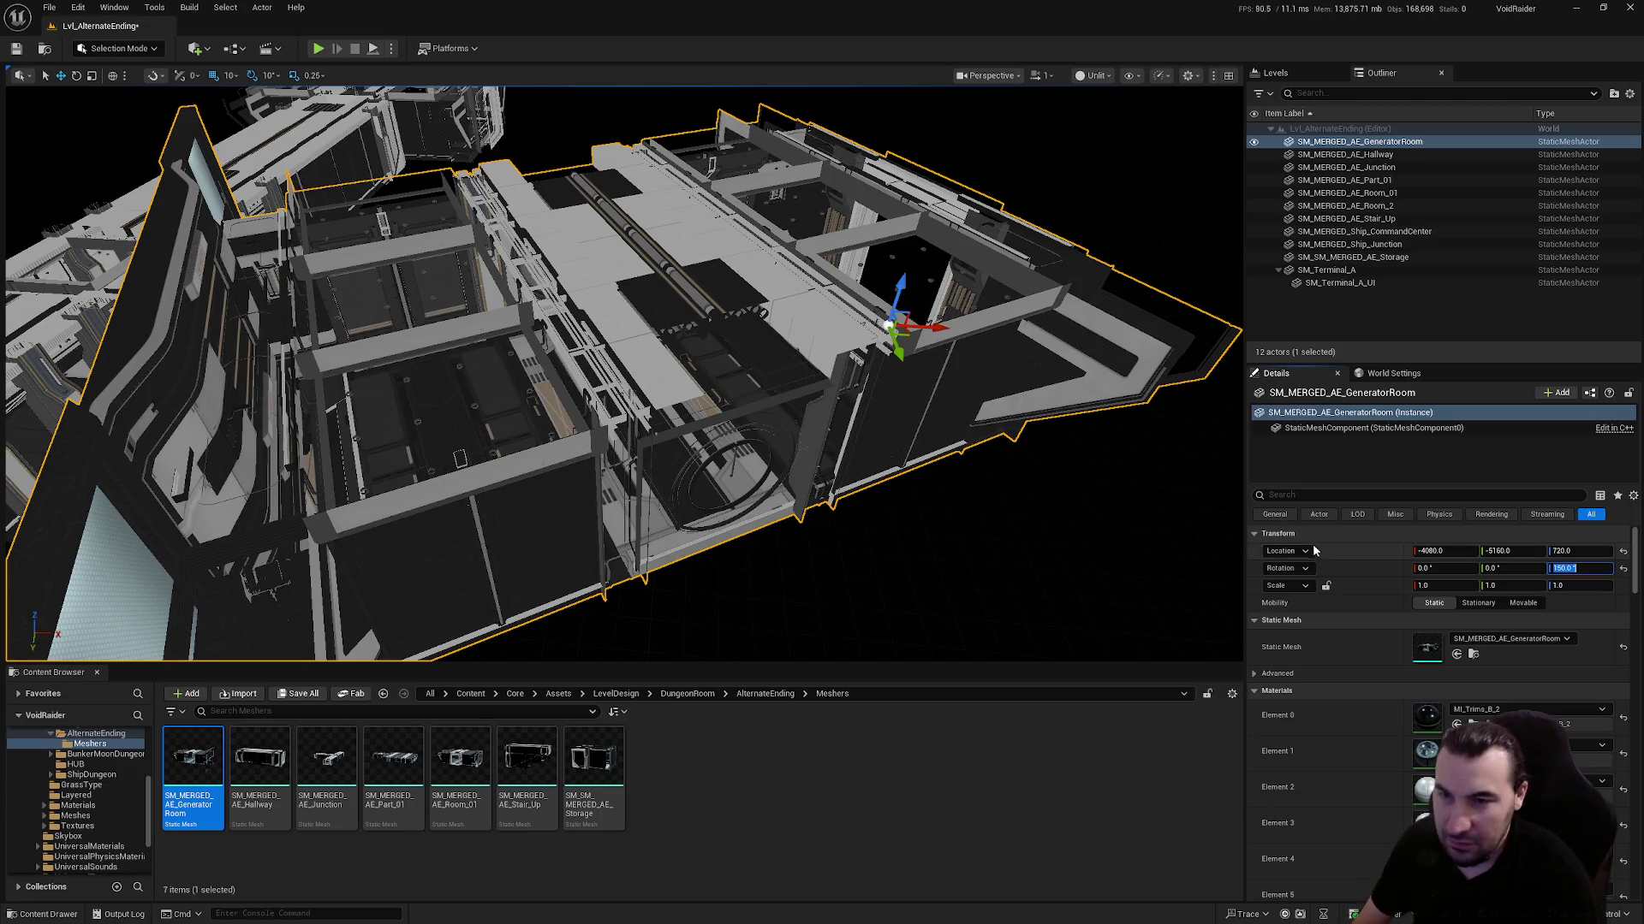
type("0")
key("Return")
type("50")
key("Return")
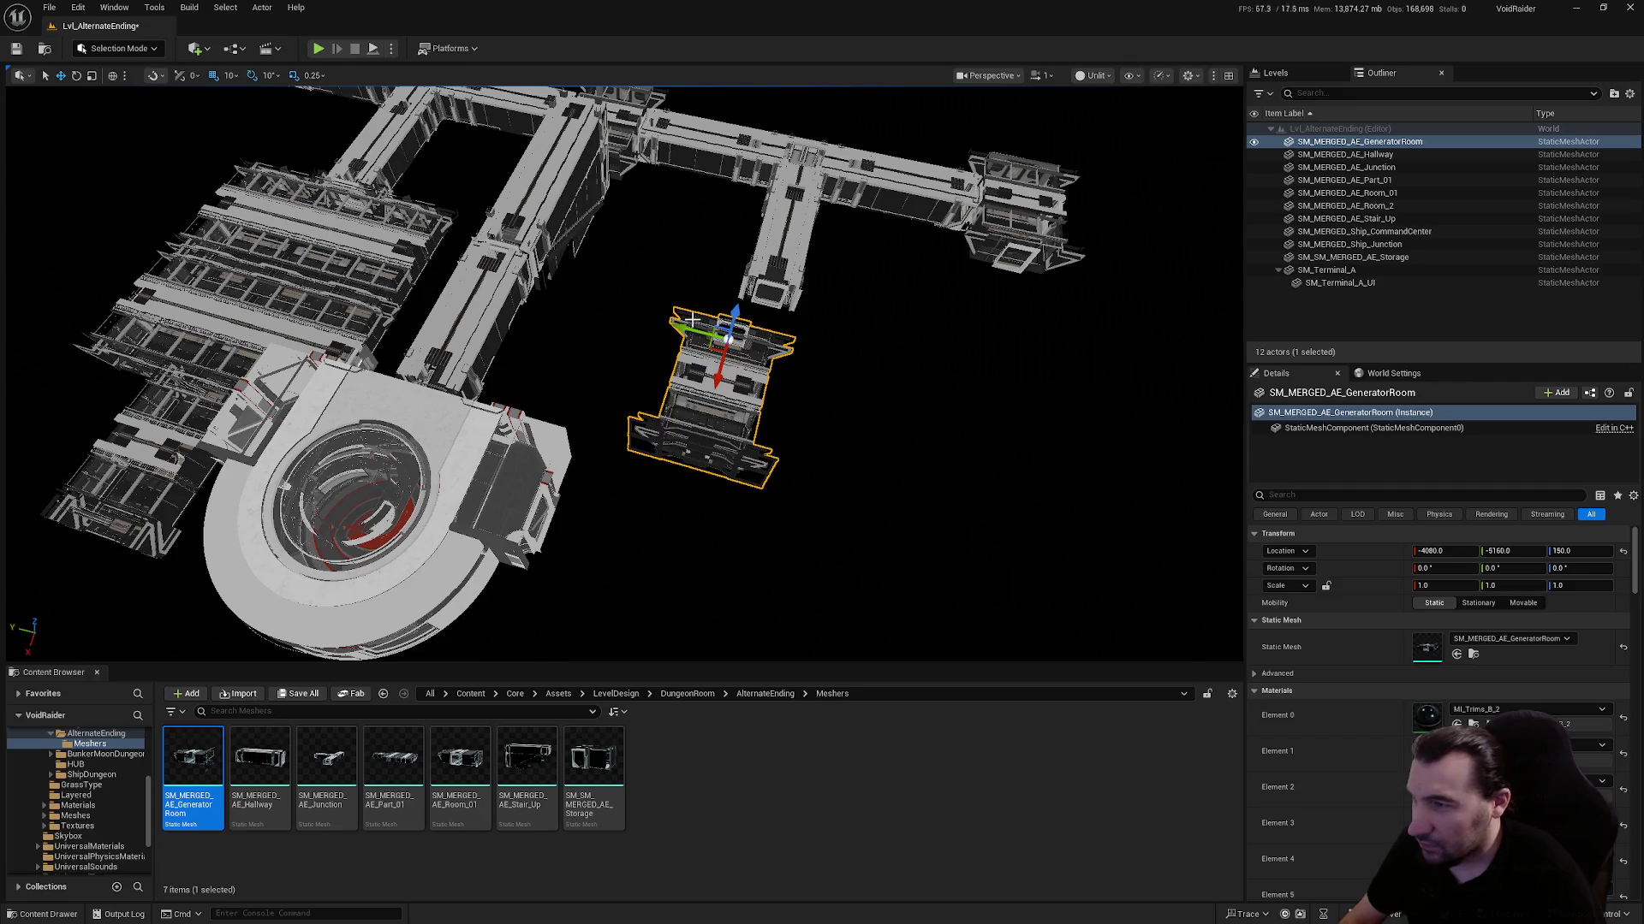
Slide the Generator Room along Y and X against the corridor end, then place a Storage mesh
scroll(688, 326, "up", 3)
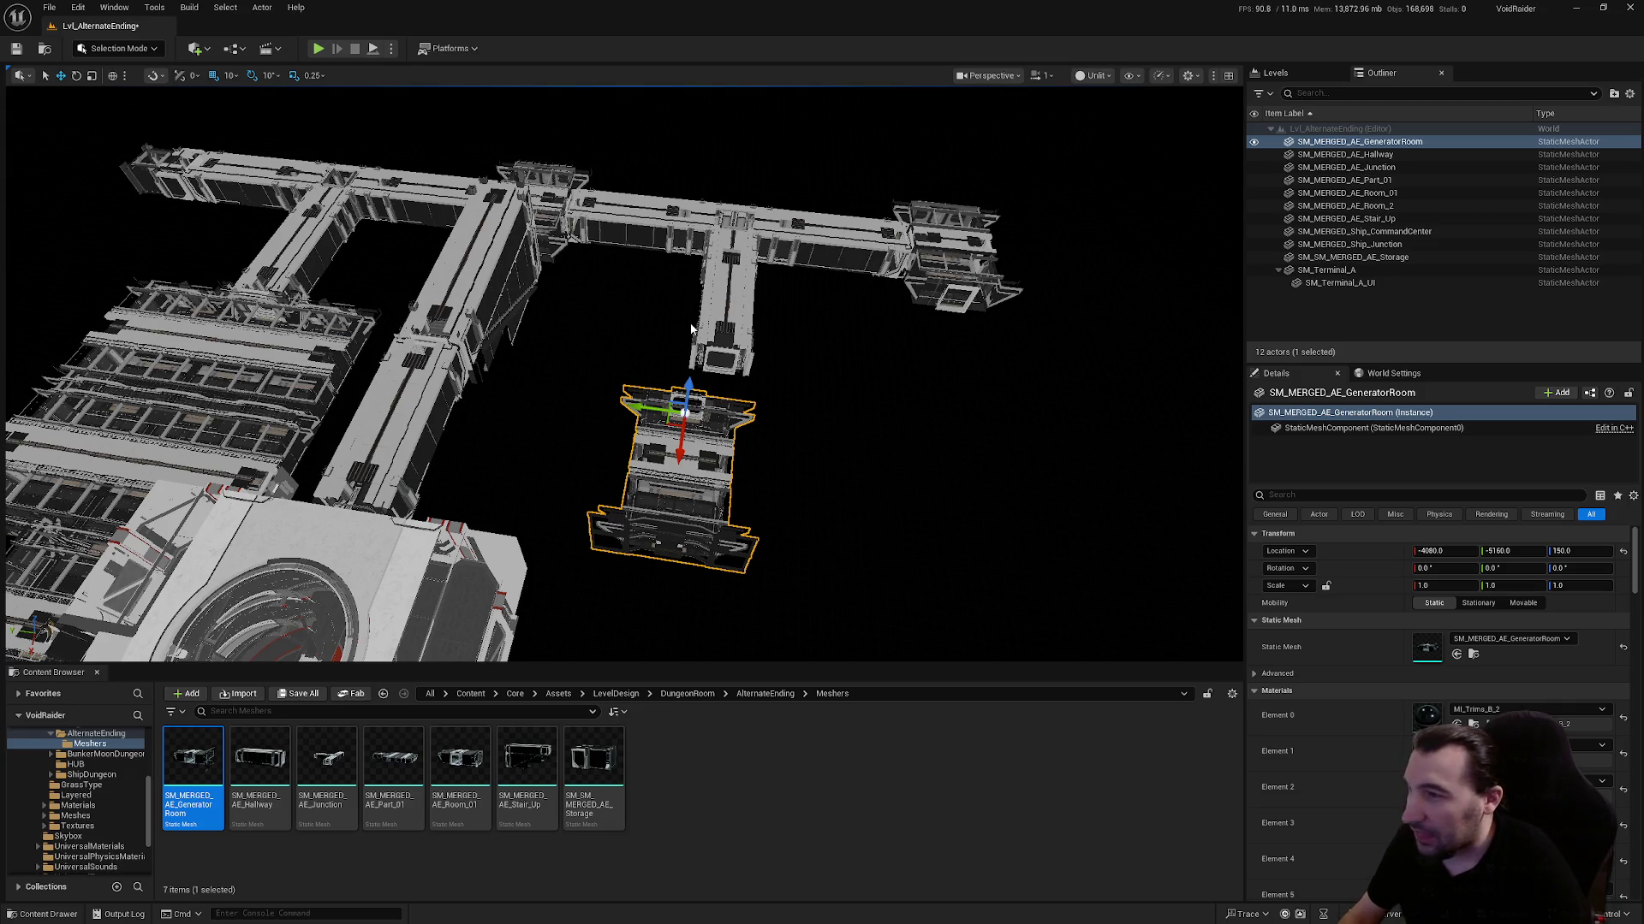
mouse_move(633, 404)
left_mouse_down()
mouse_move(908, 500)
mouse_move(667, 451)
mouse_move(659, 415)
left_mouse_up()
key("f")
scroll(625, 373, "up", 10)
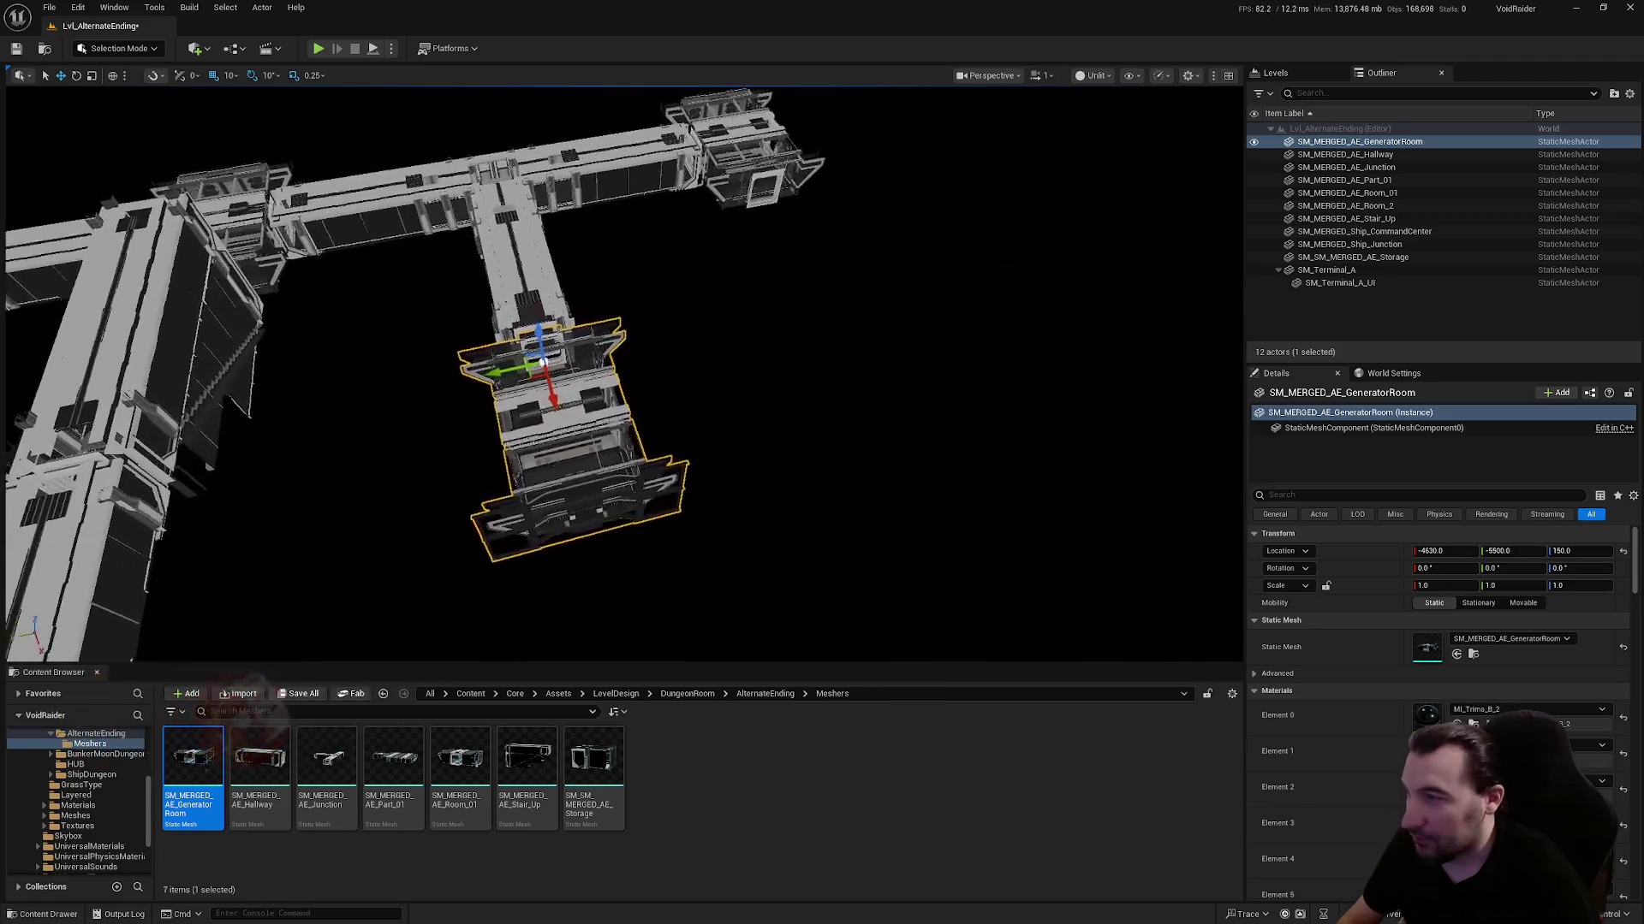
scroll(625, 372, "up", 10)
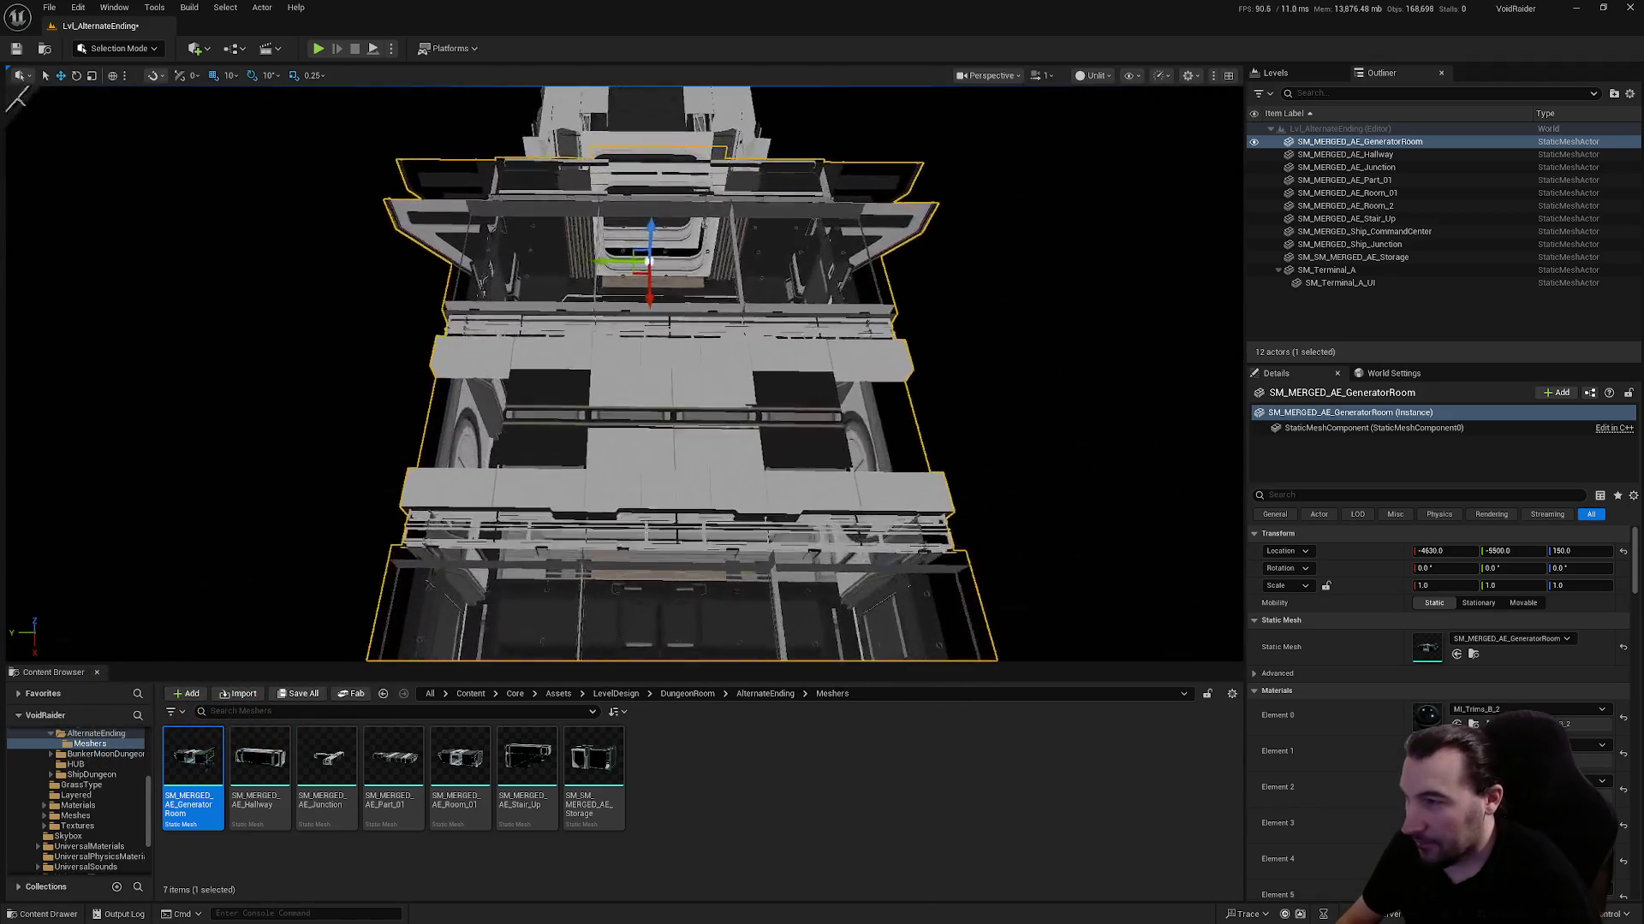
scroll(422, 454, "up", 2)
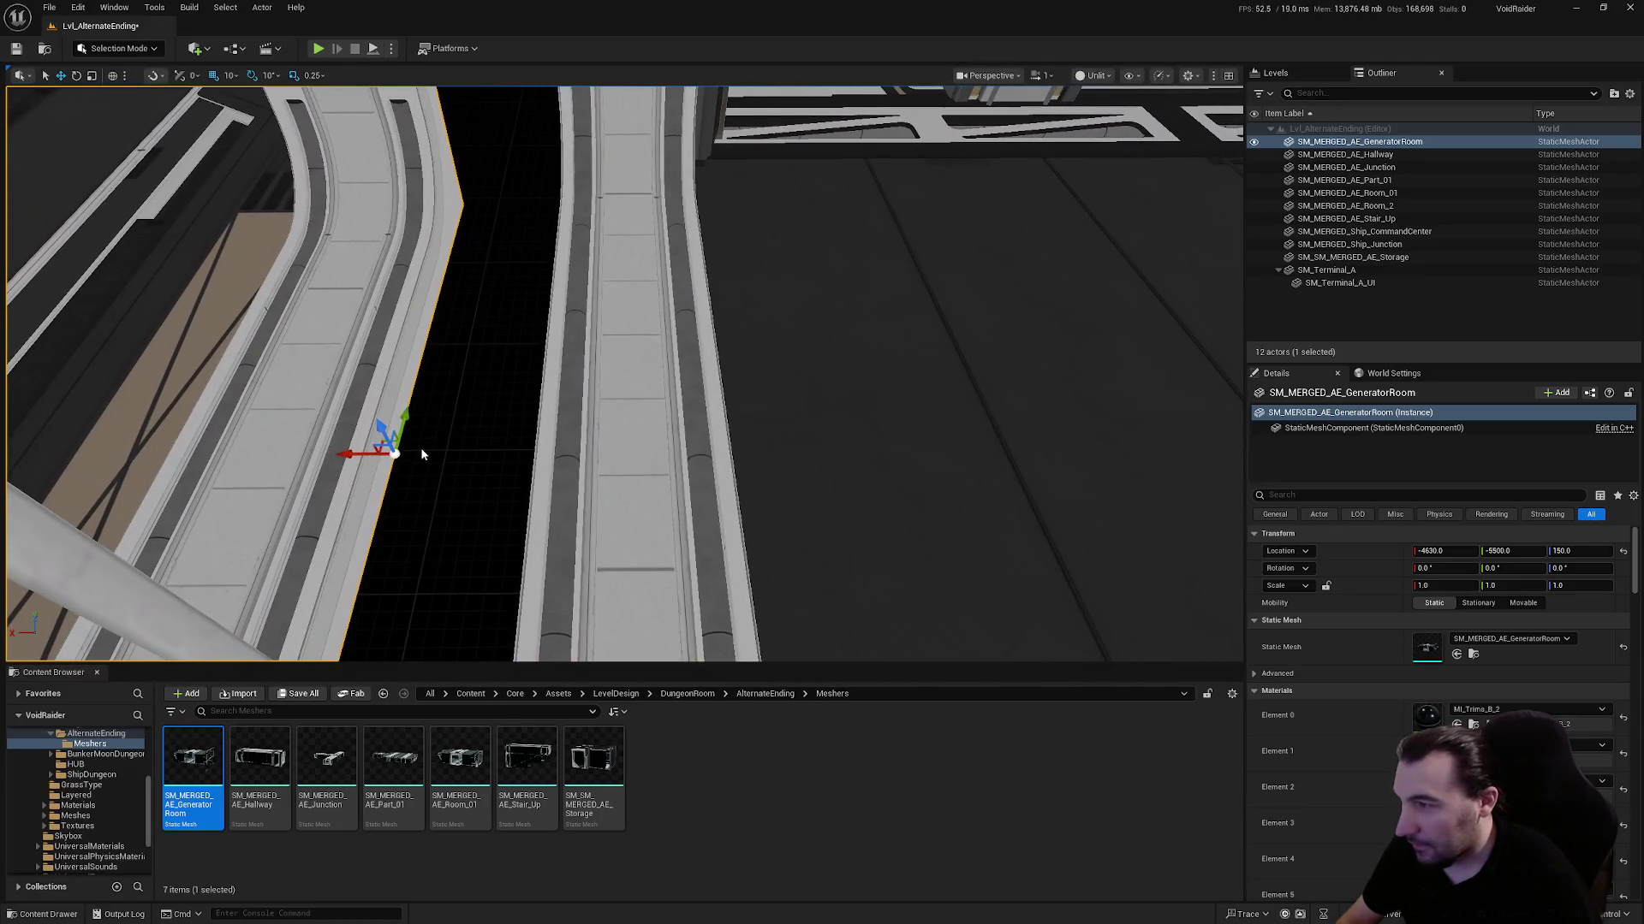
left_click_drag(344, 449, 487, 466)
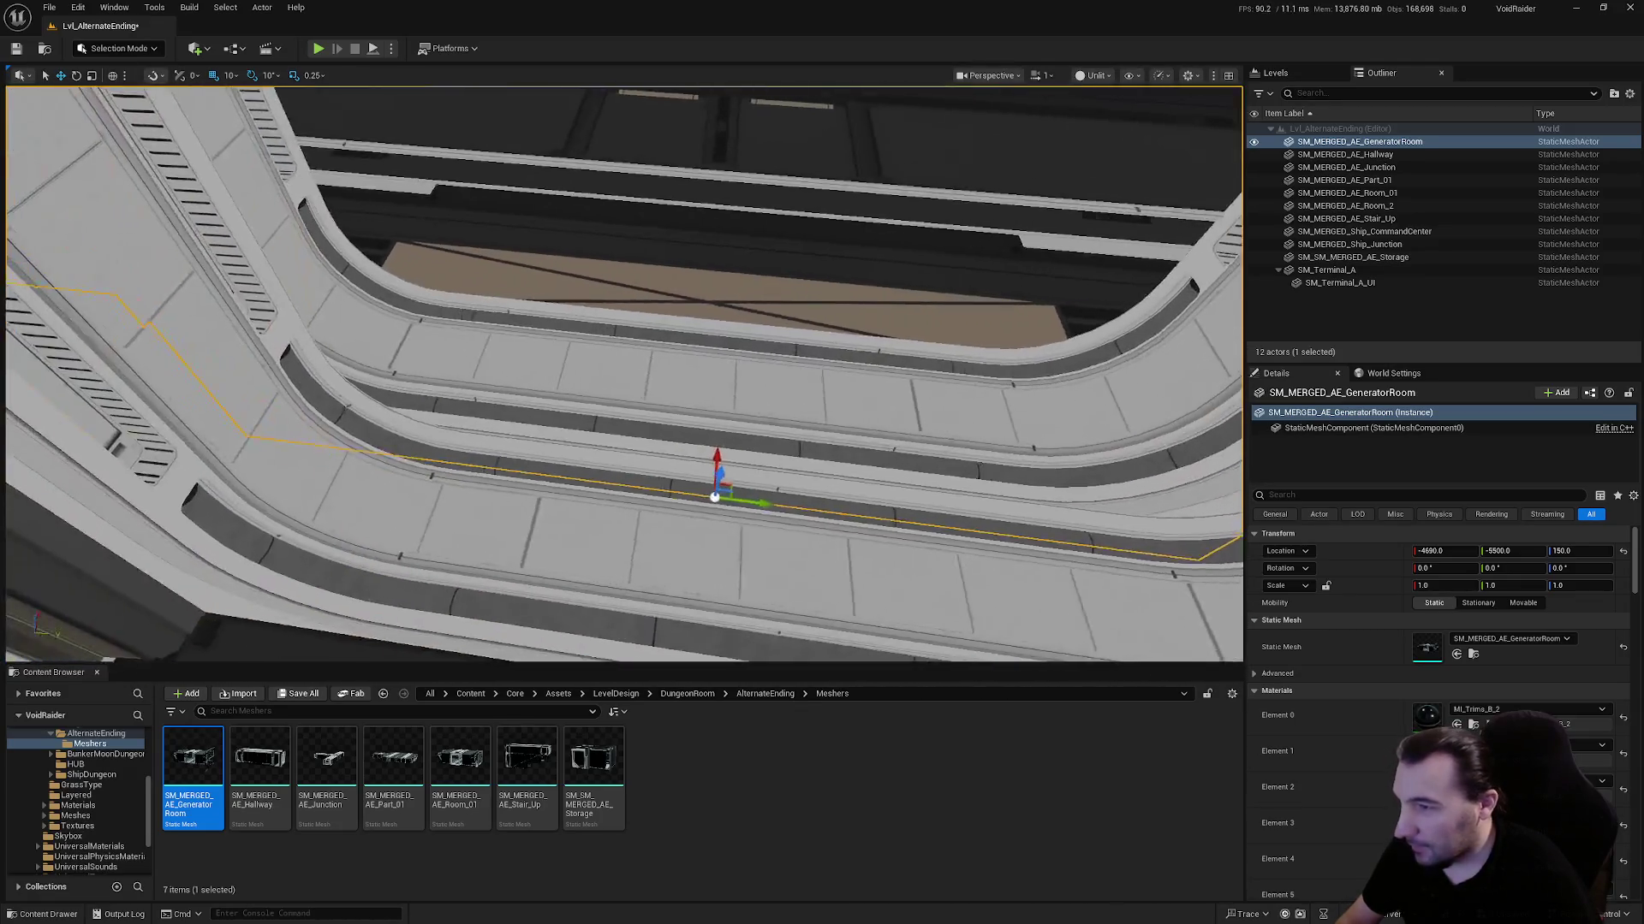
left_click_drag(724, 461, 796, 481)
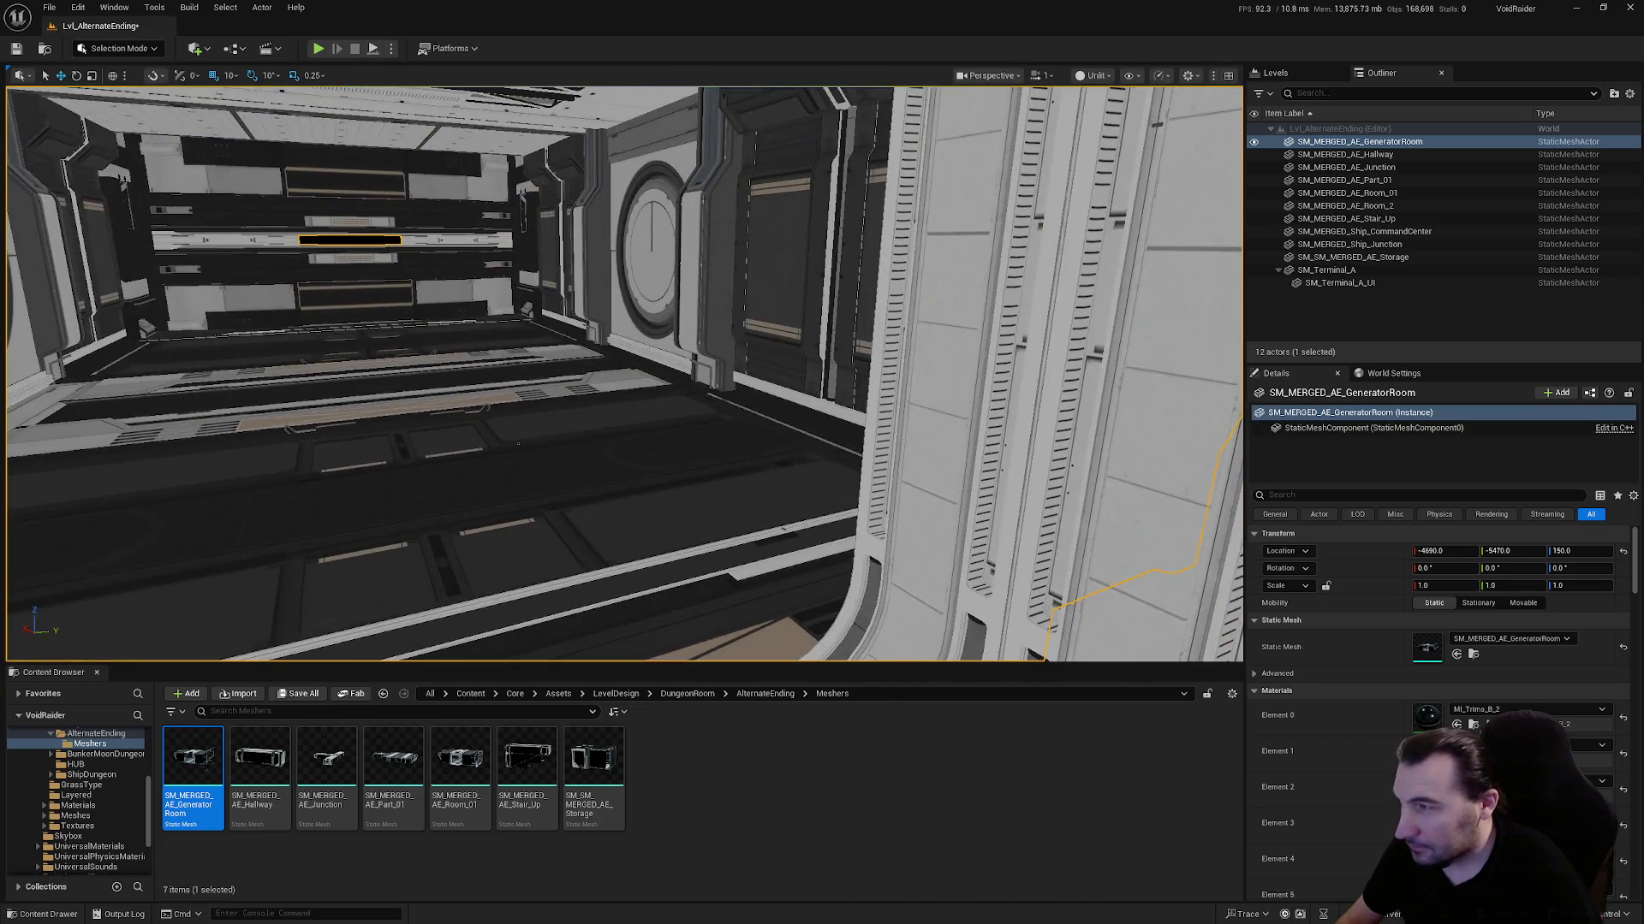
mouse_move(518, 443)
left_mouse_down()
mouse_move(484, 565)
mouse_move(493, 453)
mouse_move(747, 507)
left_mouse_up()
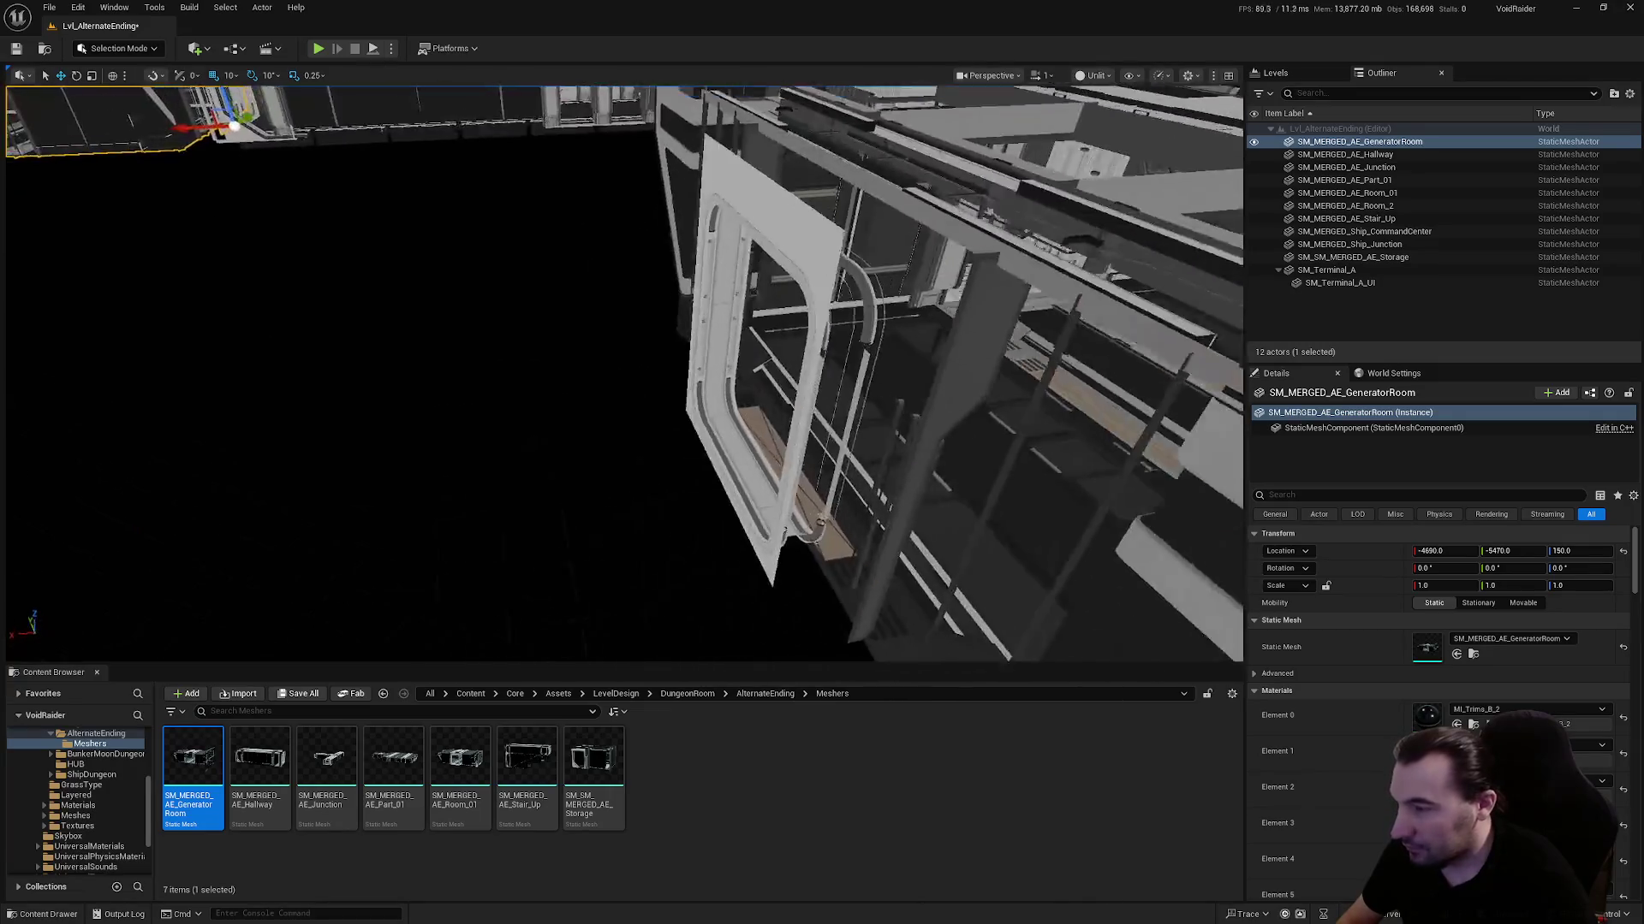
left_click_drag(416, 497, 416, 497)
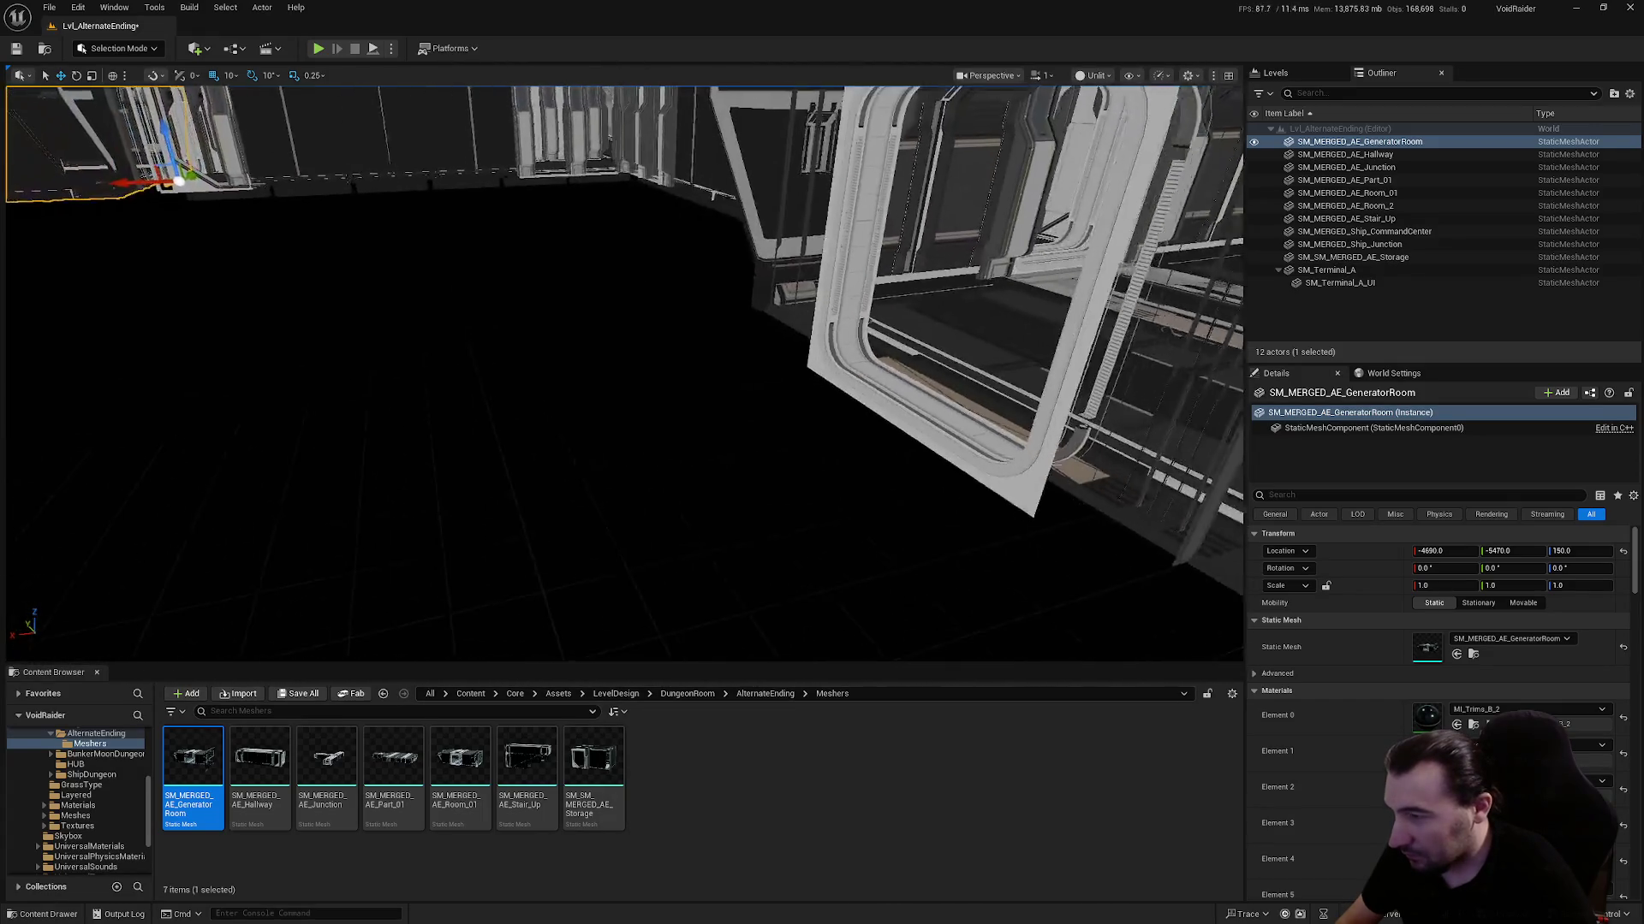
left_click_drag(593, 760, 681, 556)
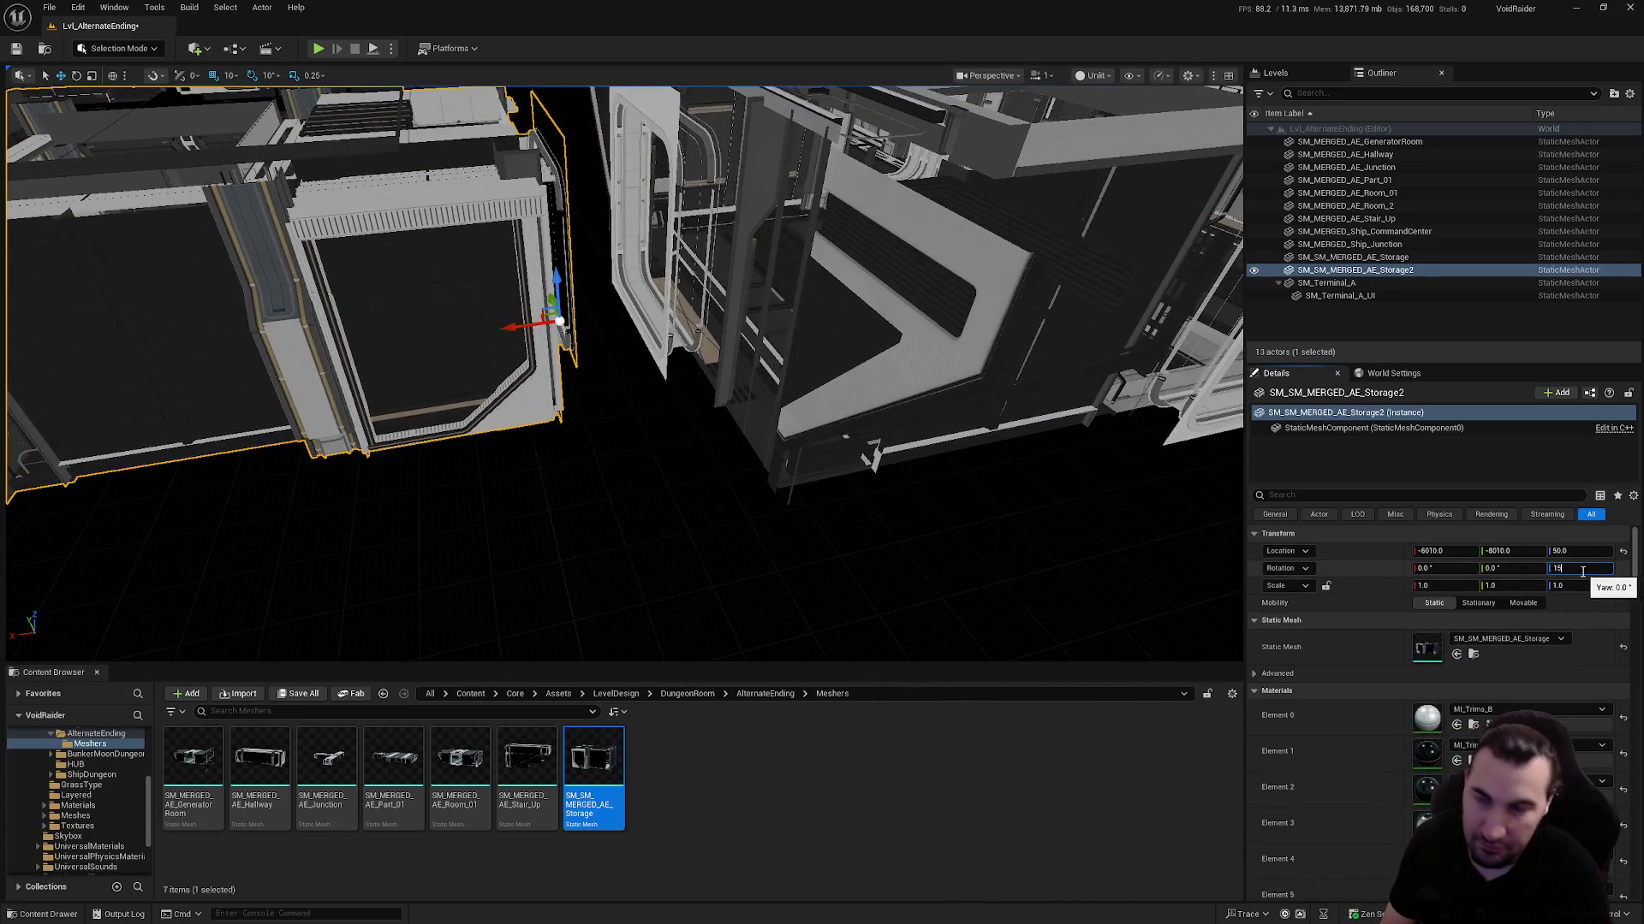
Keep the Storage2 room at 0 rotation and set its height to 150
type("0")
key("Return")
type("0")
key("Return")
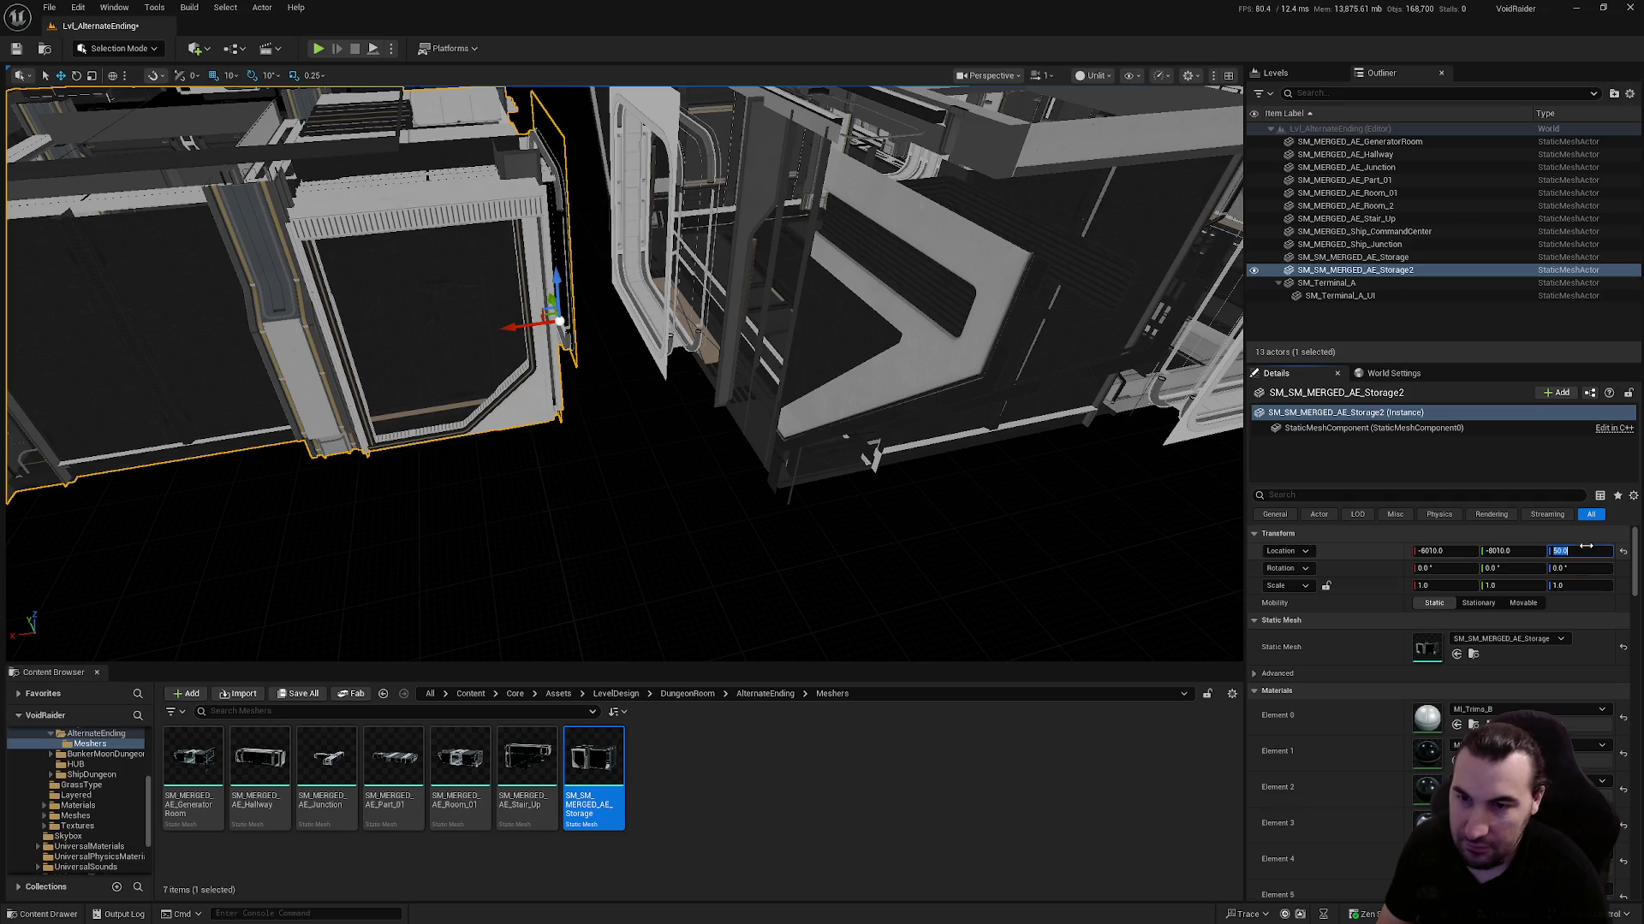
type("0")
key("Return")
Nudge Storage2 along X and Y to X -6120, Y -8220, flush with the corridor
left_click_drag(517, 293, 584, 281)
key("f")
mouse_move(586, 477)
left_mouse_down()
mouse_move(565, 475)
mouse_move(600, 478)
mouse_move(586, 478)
mouse_move(590, 512)
mouse_move(886, 471)
mouse_move(879, 497)
left_mouse_up()
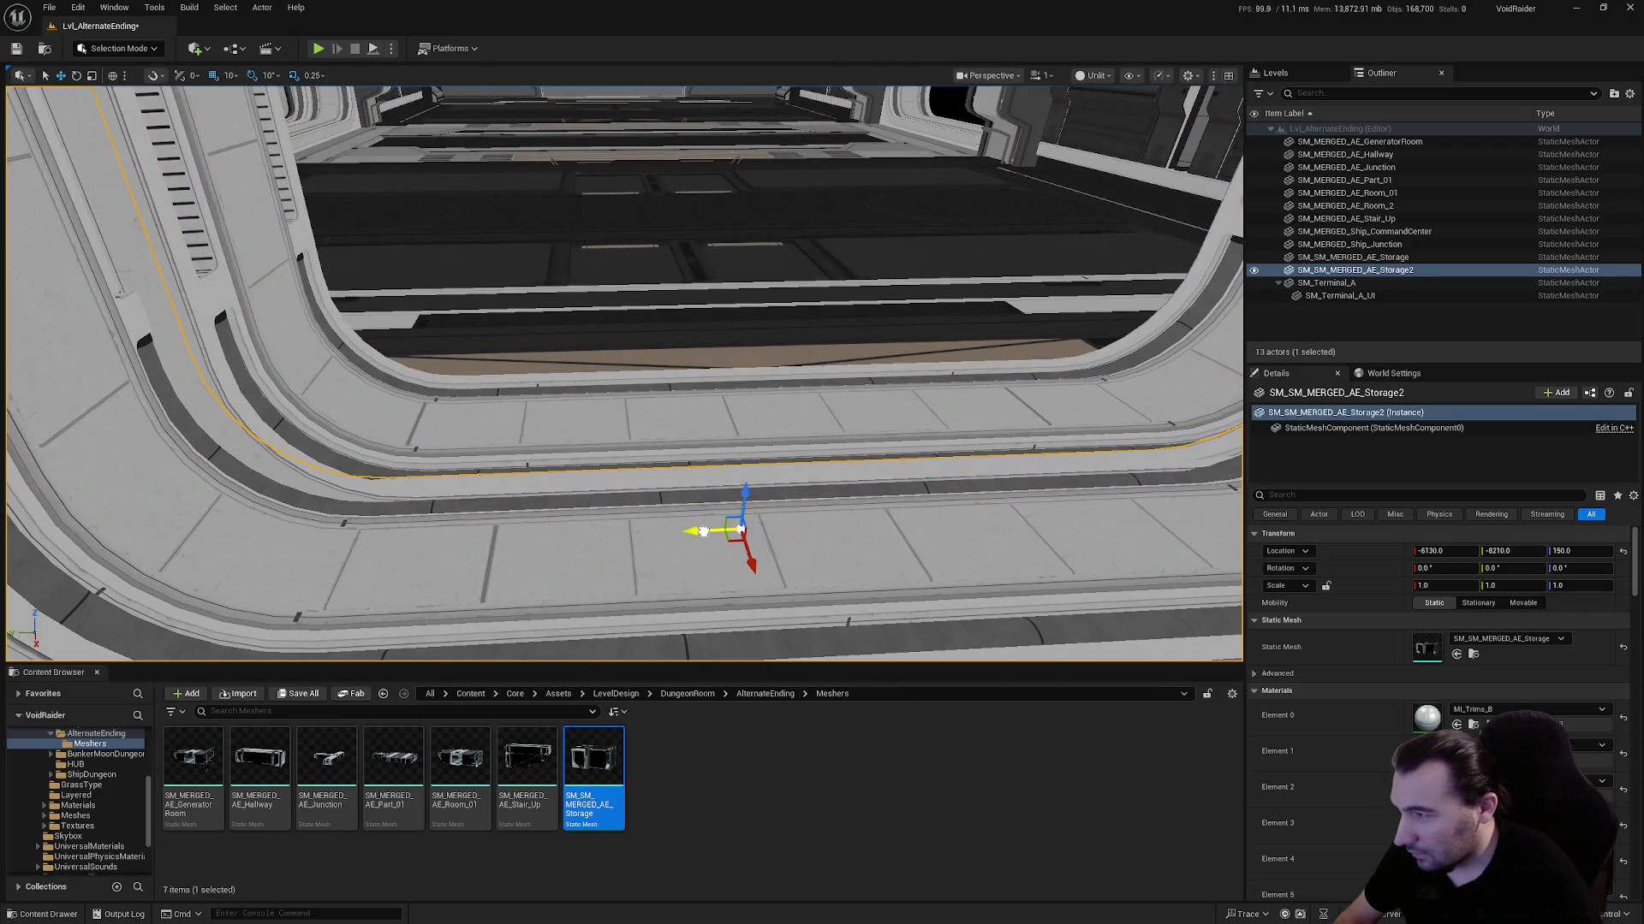
left_click_drag(753, 531, 462, 548)
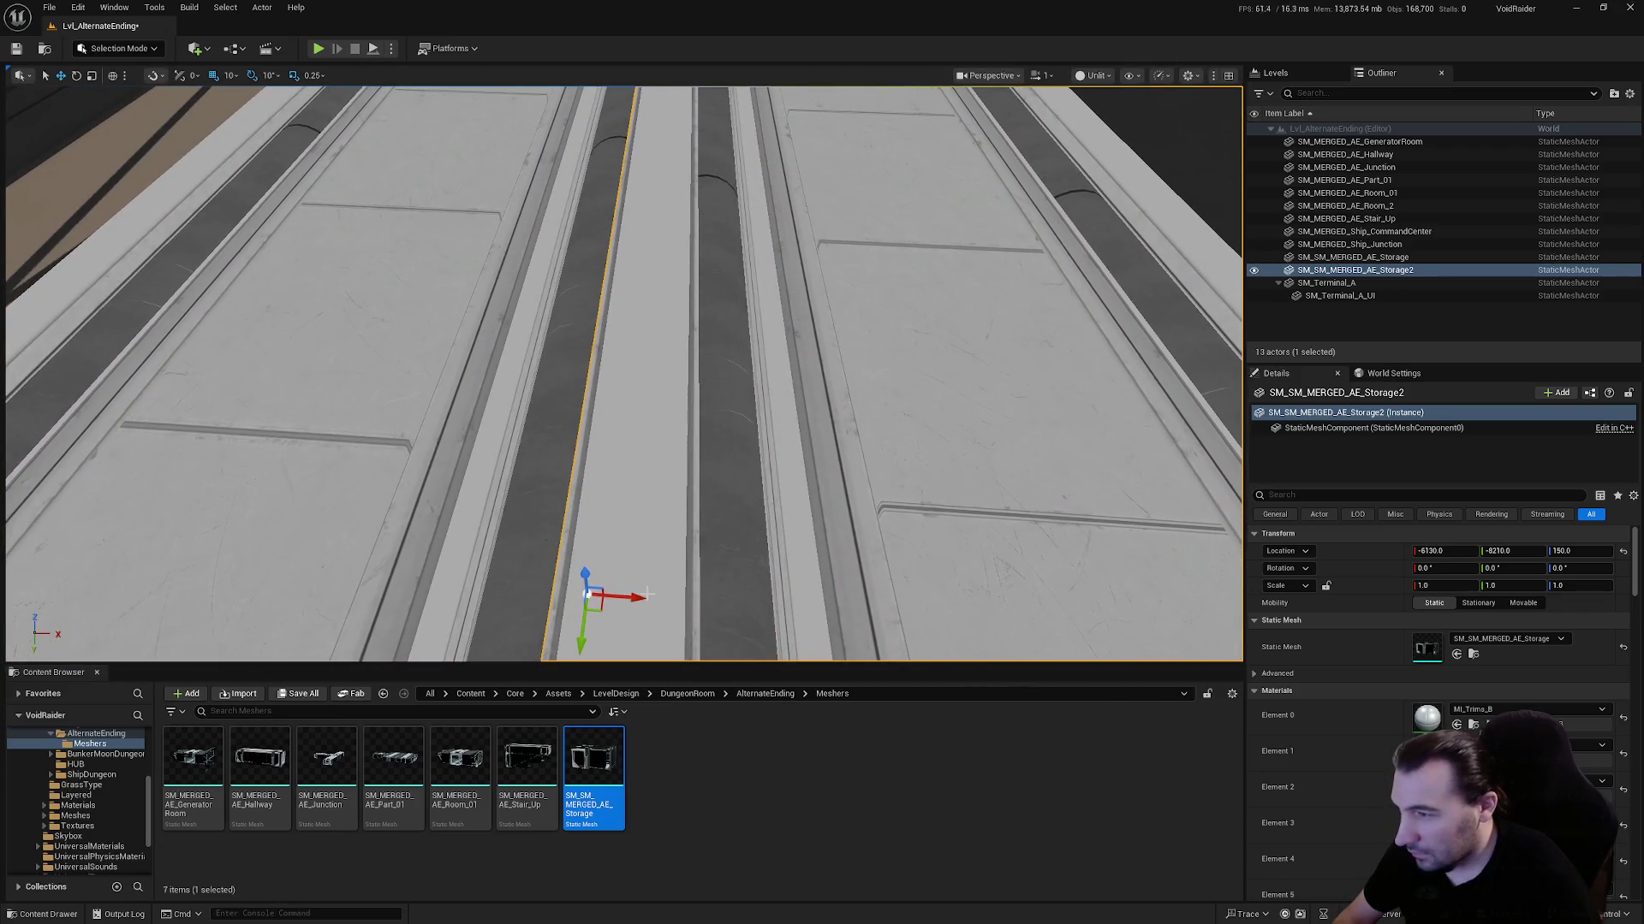
left_click_drag(676, 600, 765, 600)
key("f")
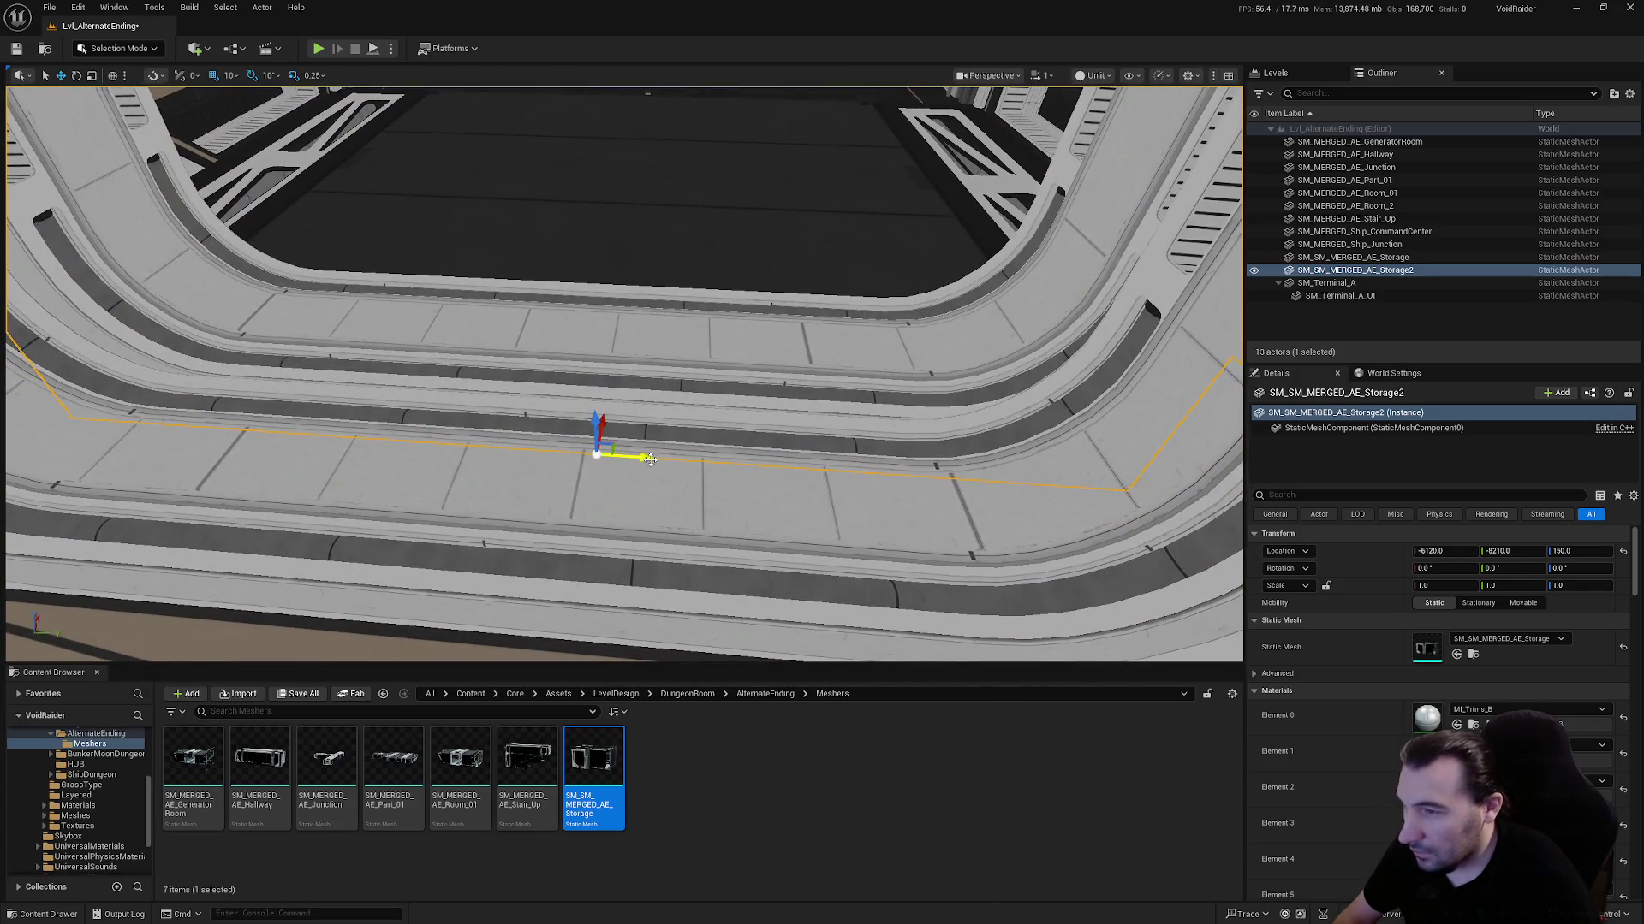
mouse_move(651, 455)
left_mouse_down()
mouse_move(620, 455)
mouse_move(531, 547)
left_mouse_up()
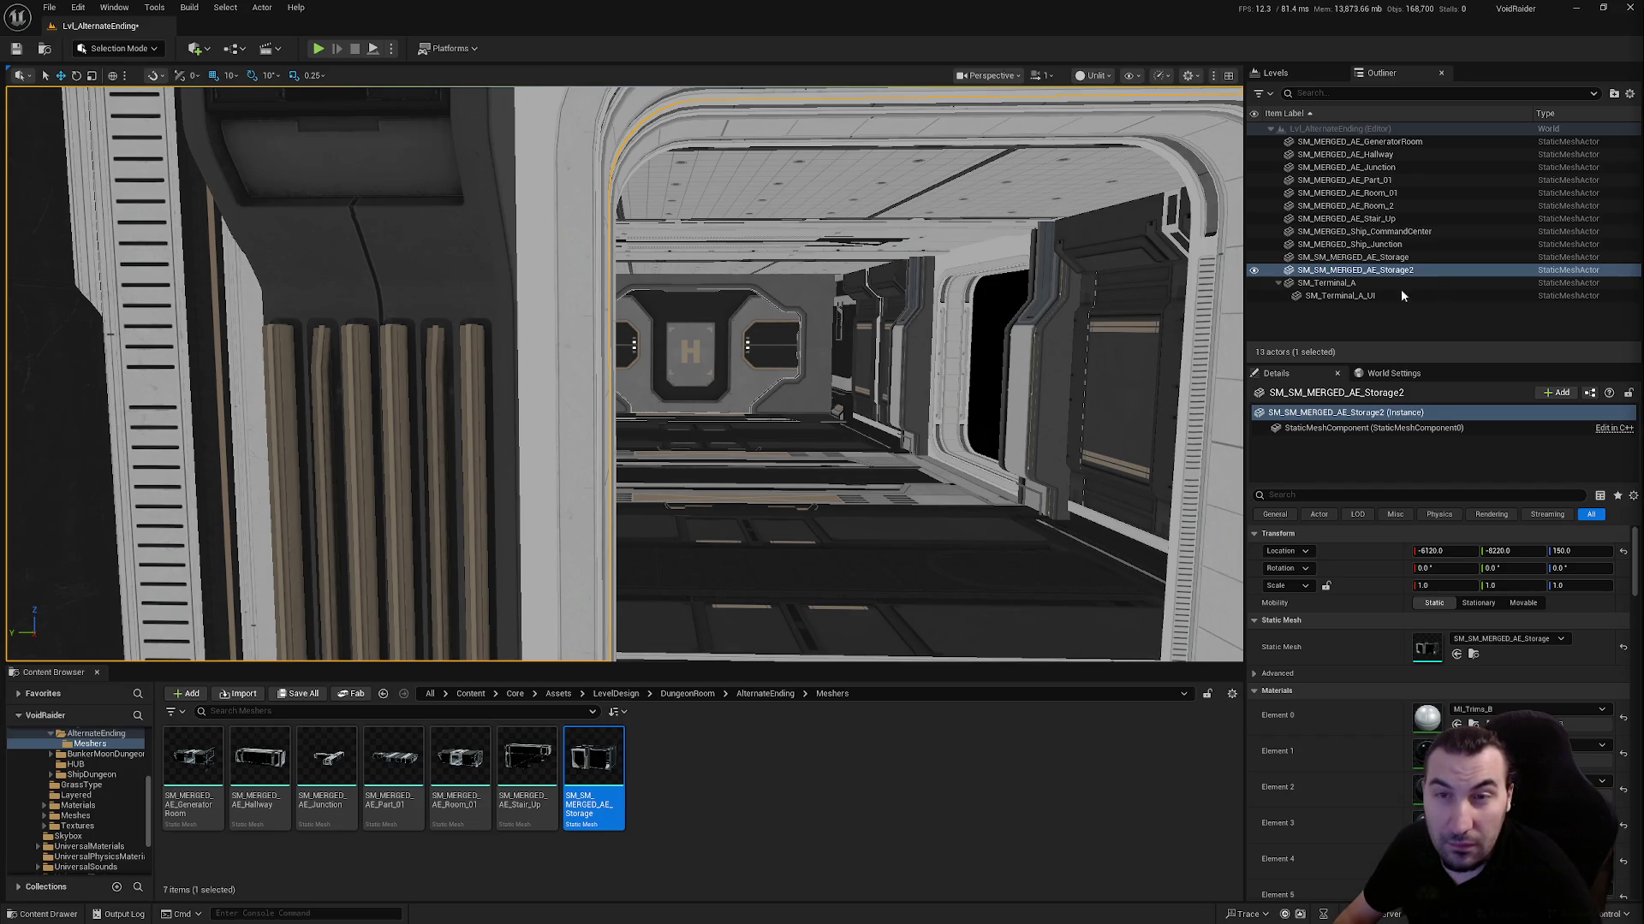
key("f")
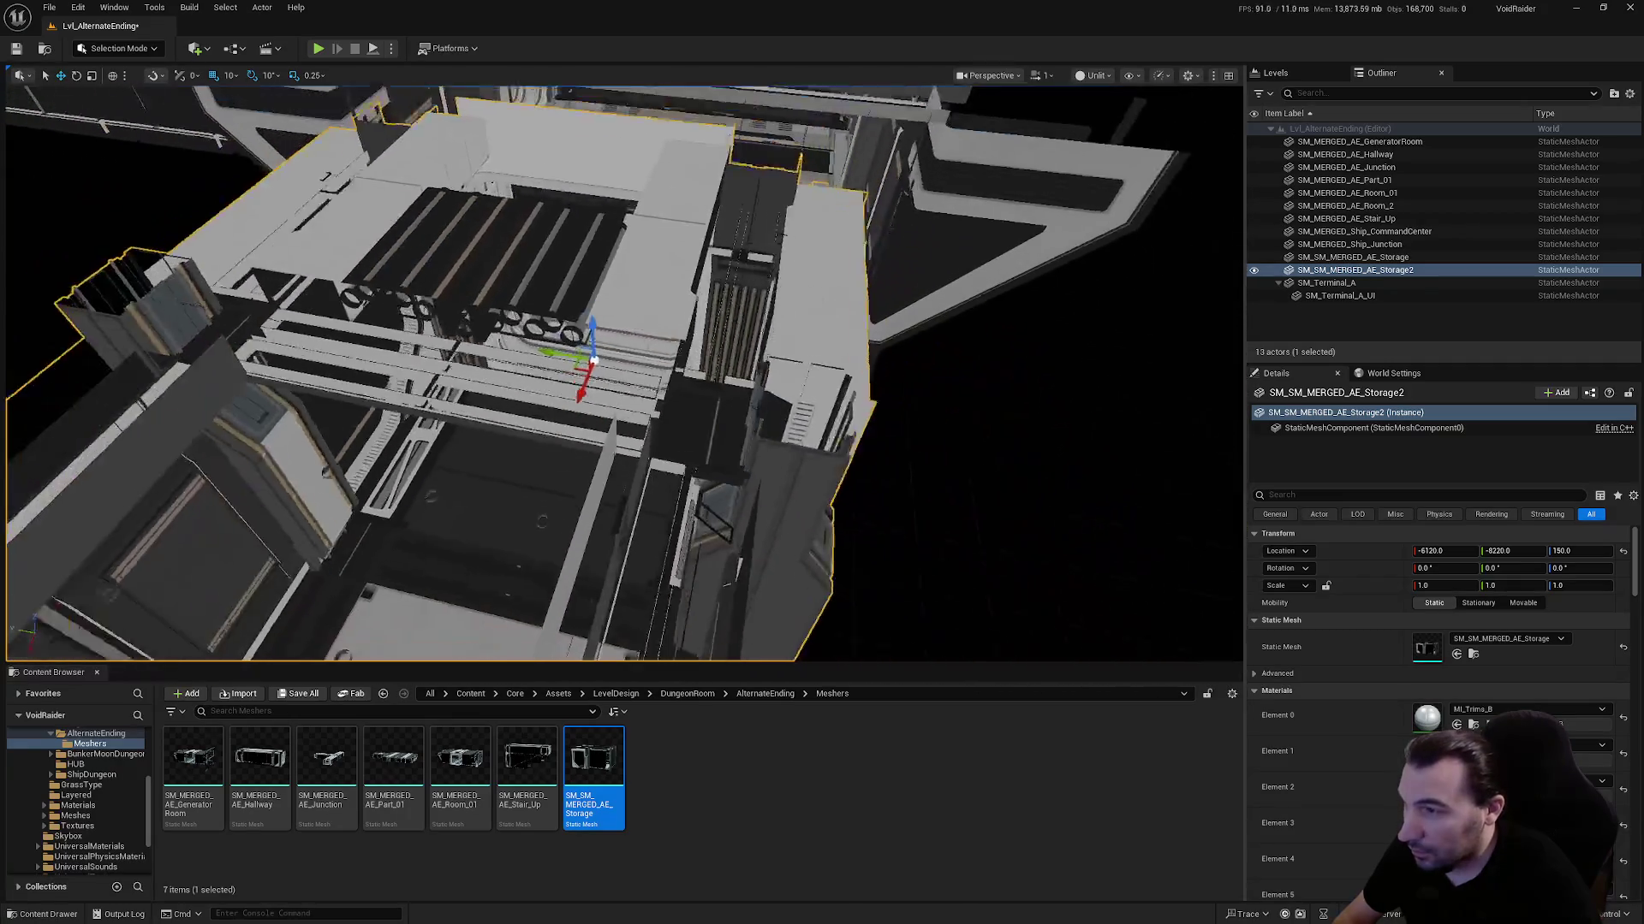
left_click_drag(599, 360, 600, 462)
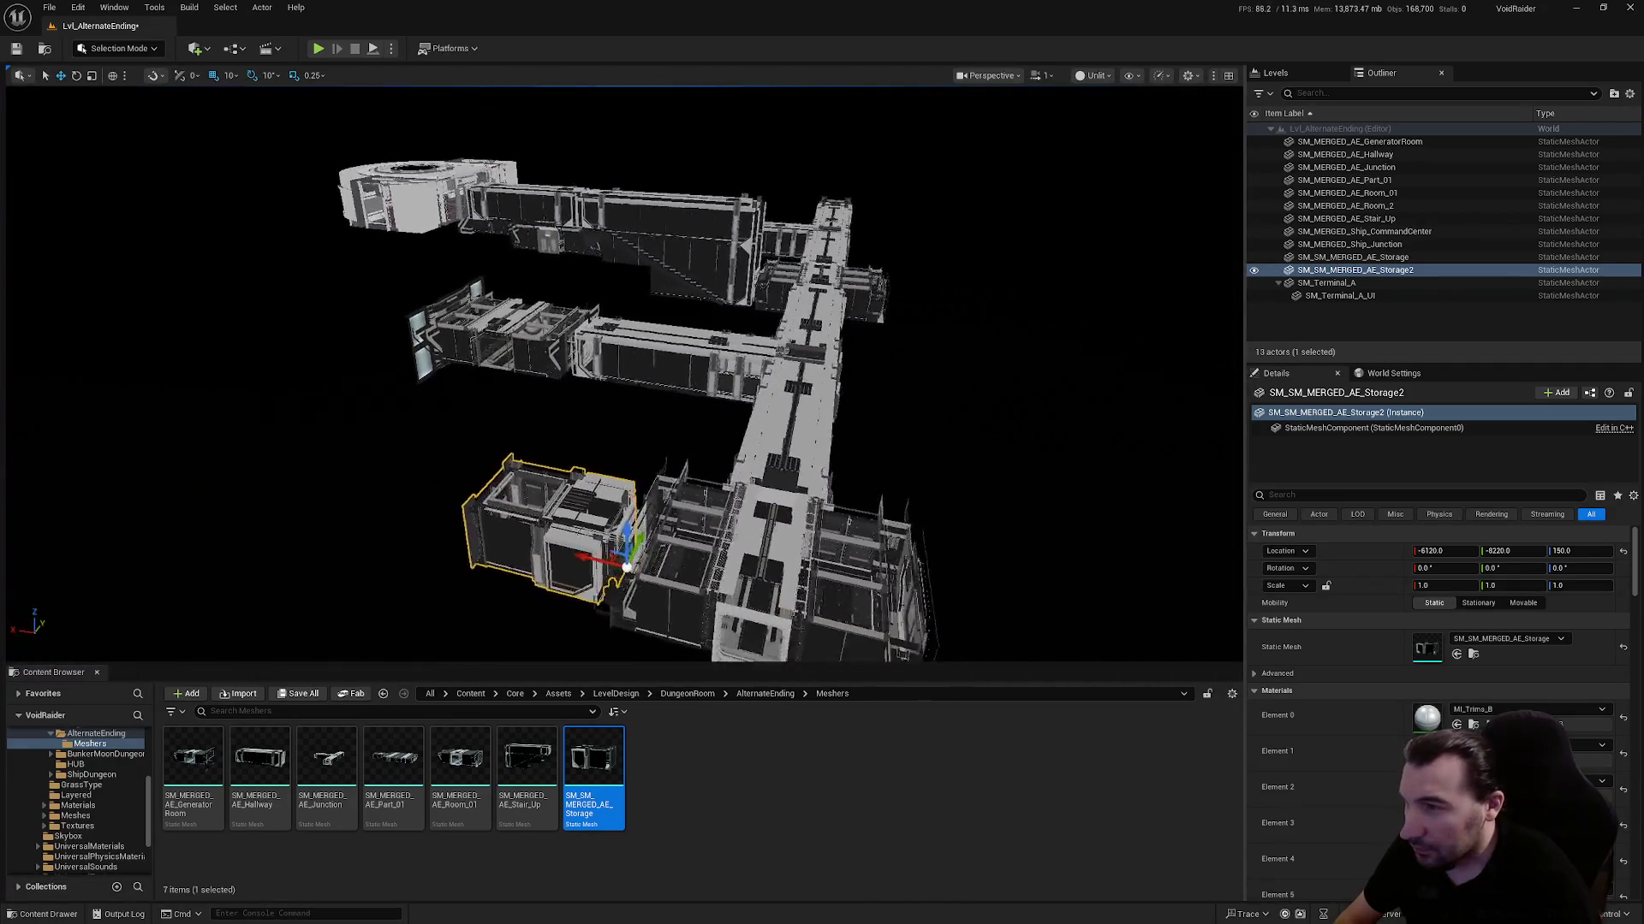
left_click_drag(513, 331, 589, 331)
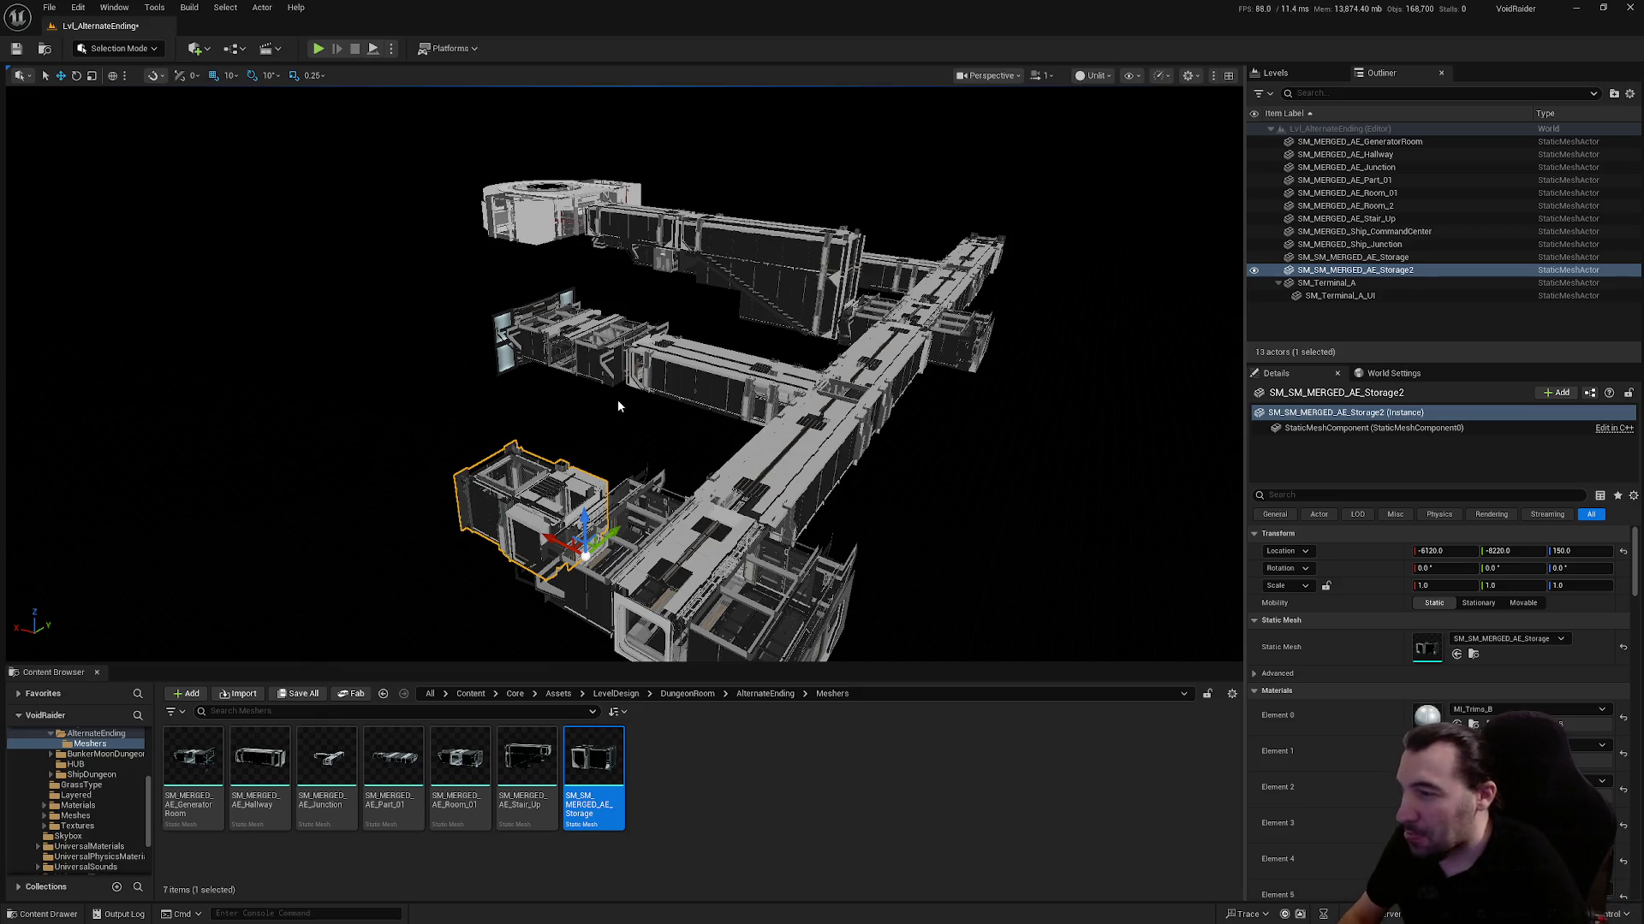
mouse_move(619, 406)
left_mouse_down()
mouse_move(615, 334)
mouse_move(5, 368)
left_mouse_up()
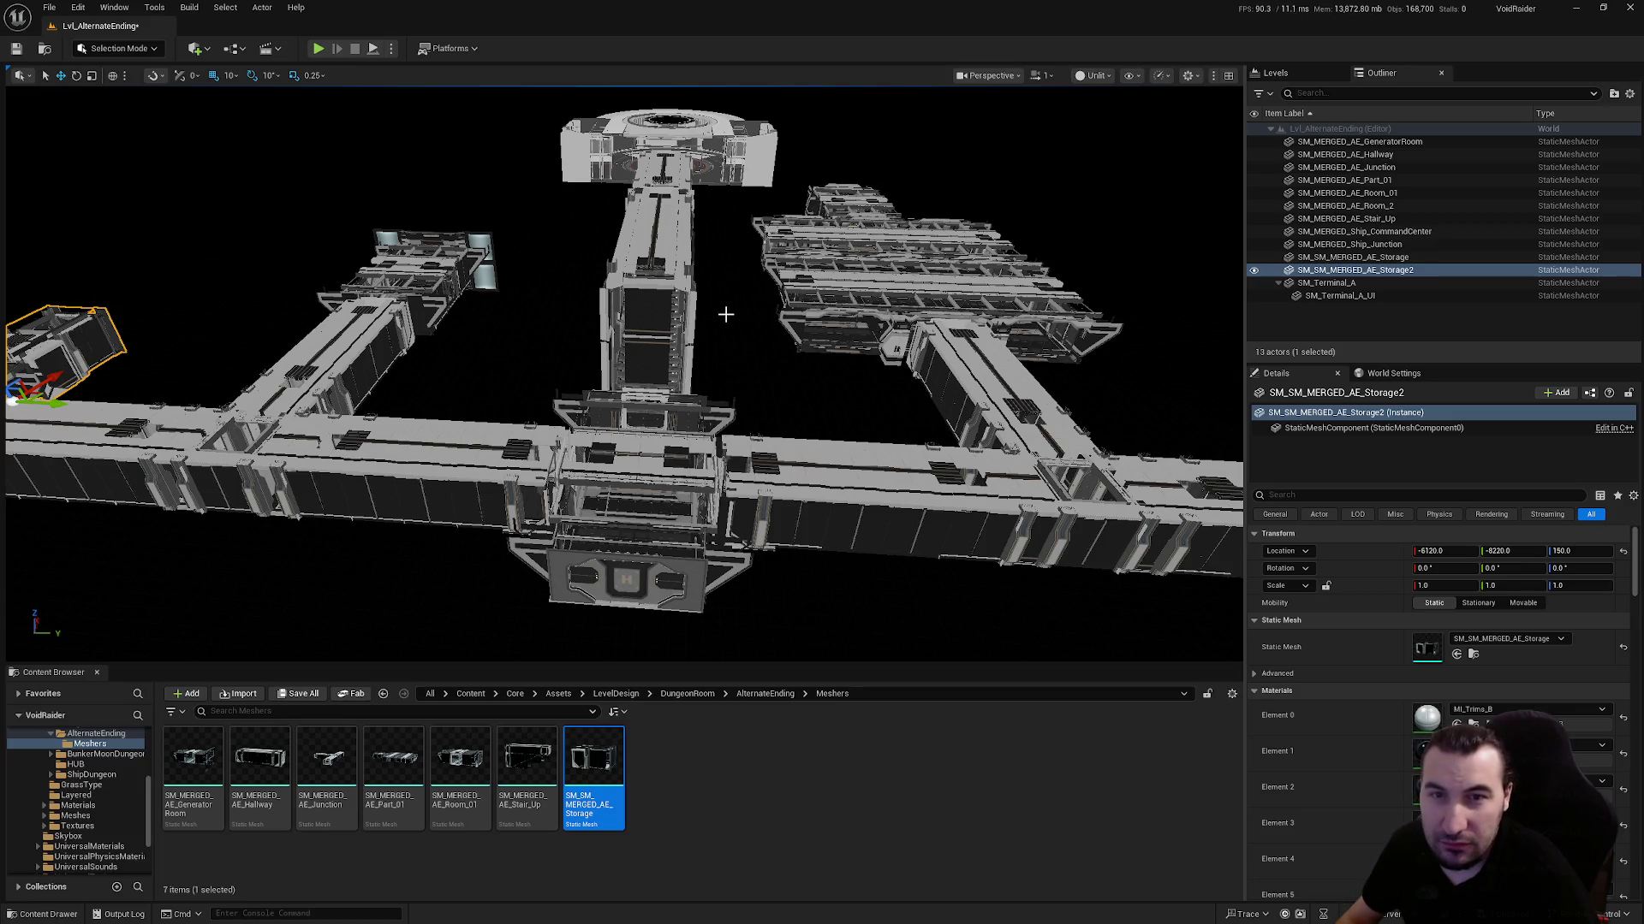
mouse_move(725, 314)
left_mouse_down()
mouse_move(809, 331)
mouse_move(725, 319)
left_mouse_up()
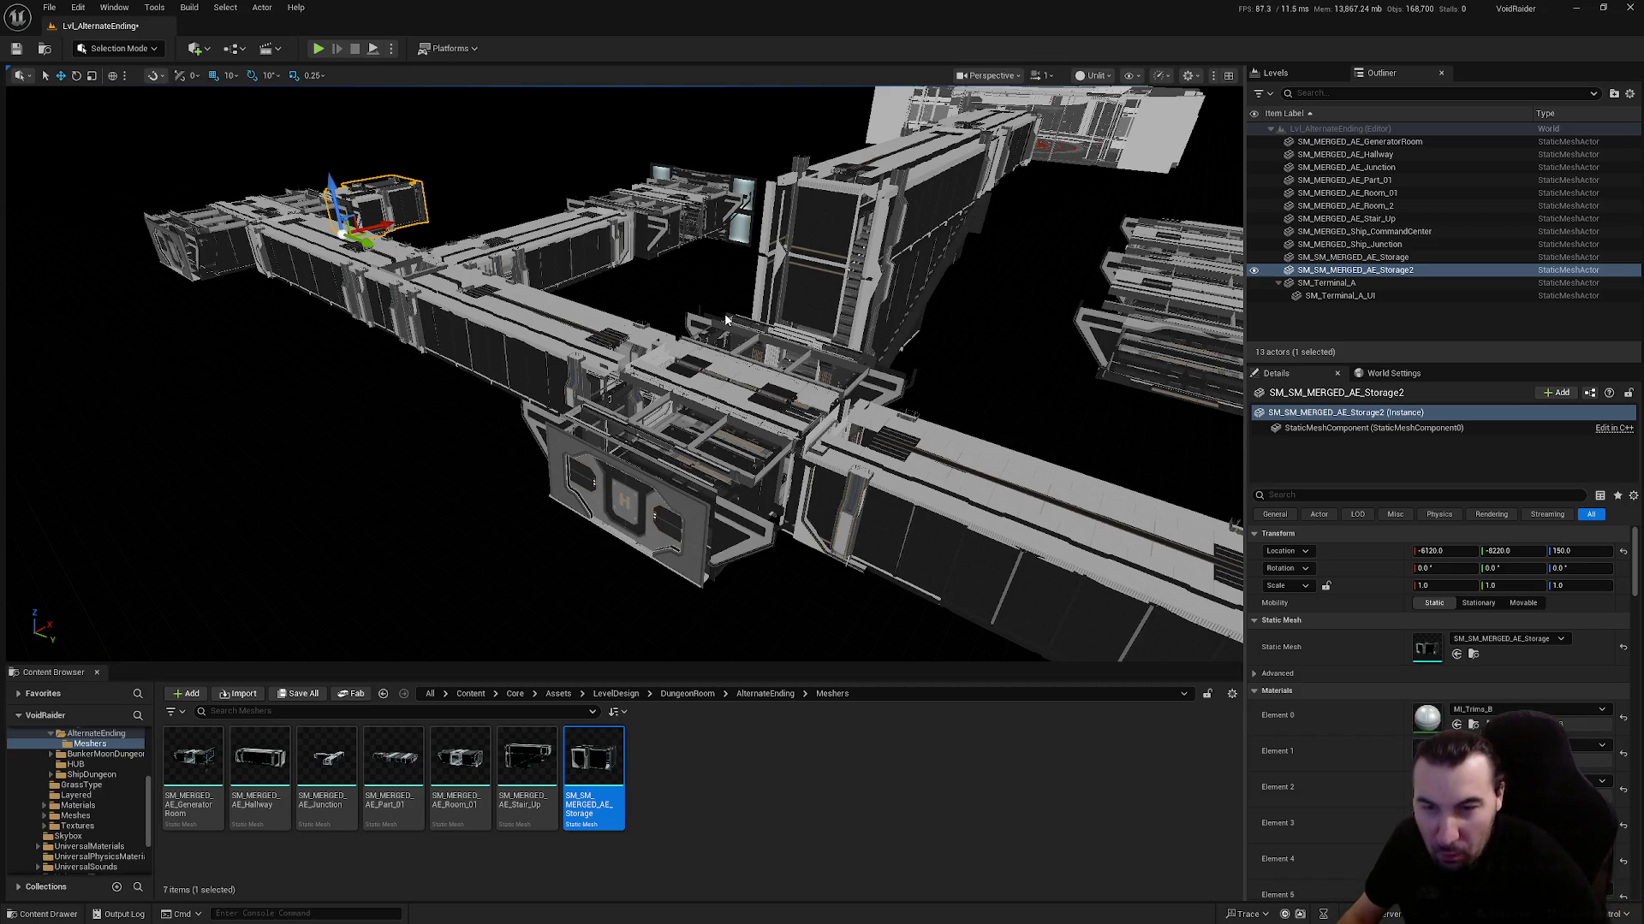
left_click_drag(743, 321, 711, 103)
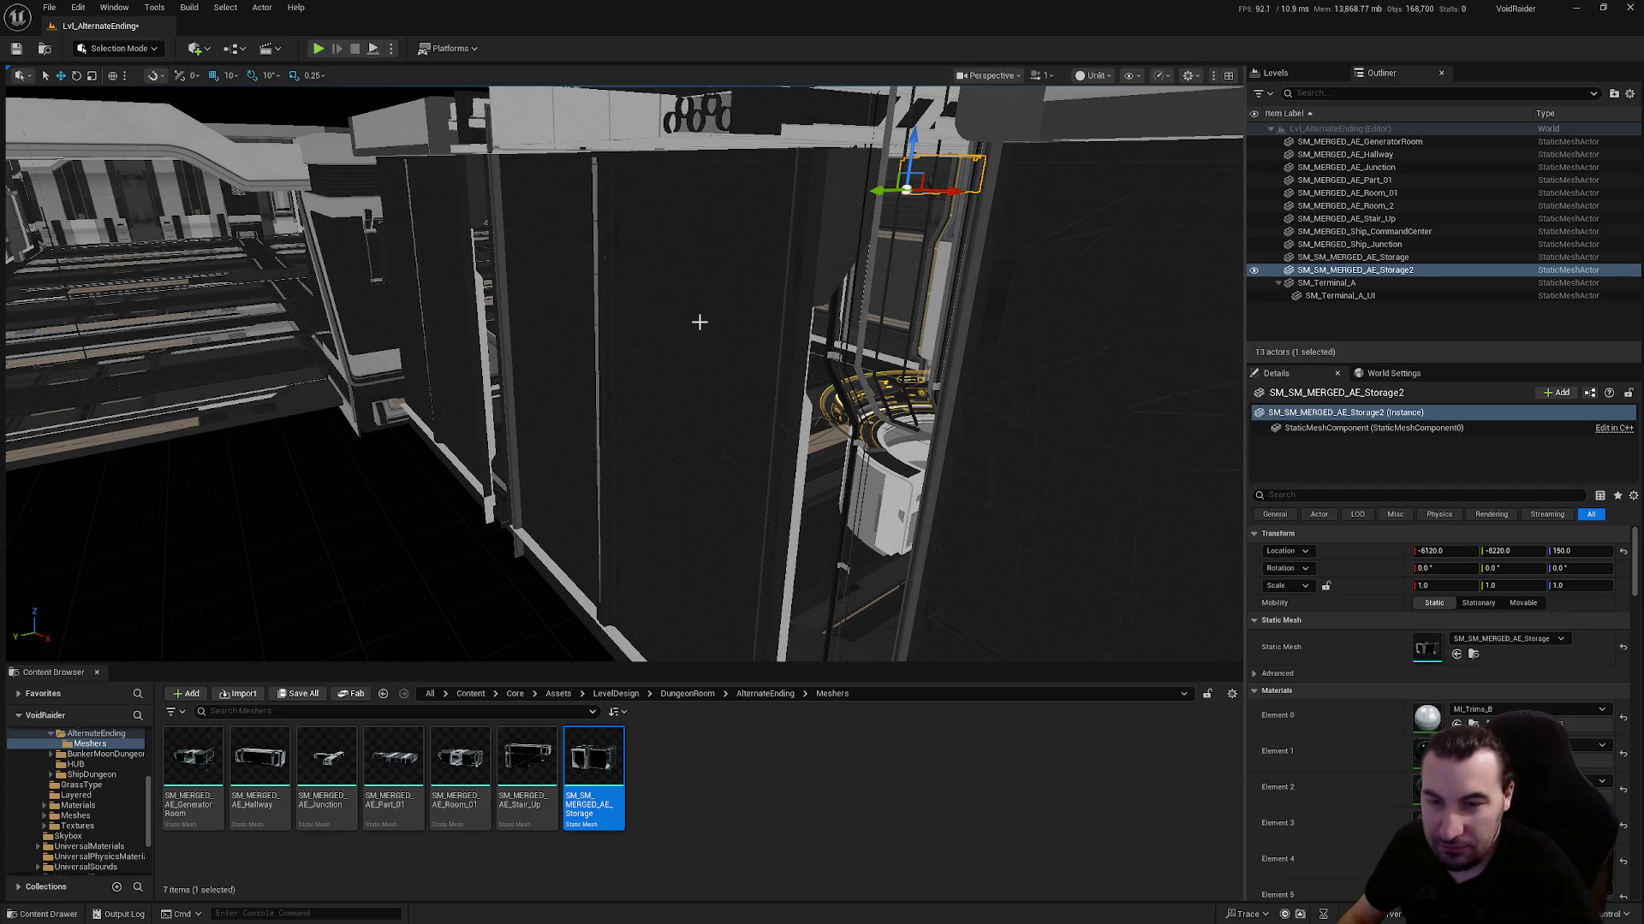
left_click_drag(699, 321, 699, 322)
scroll(57, 815, "up", 5)
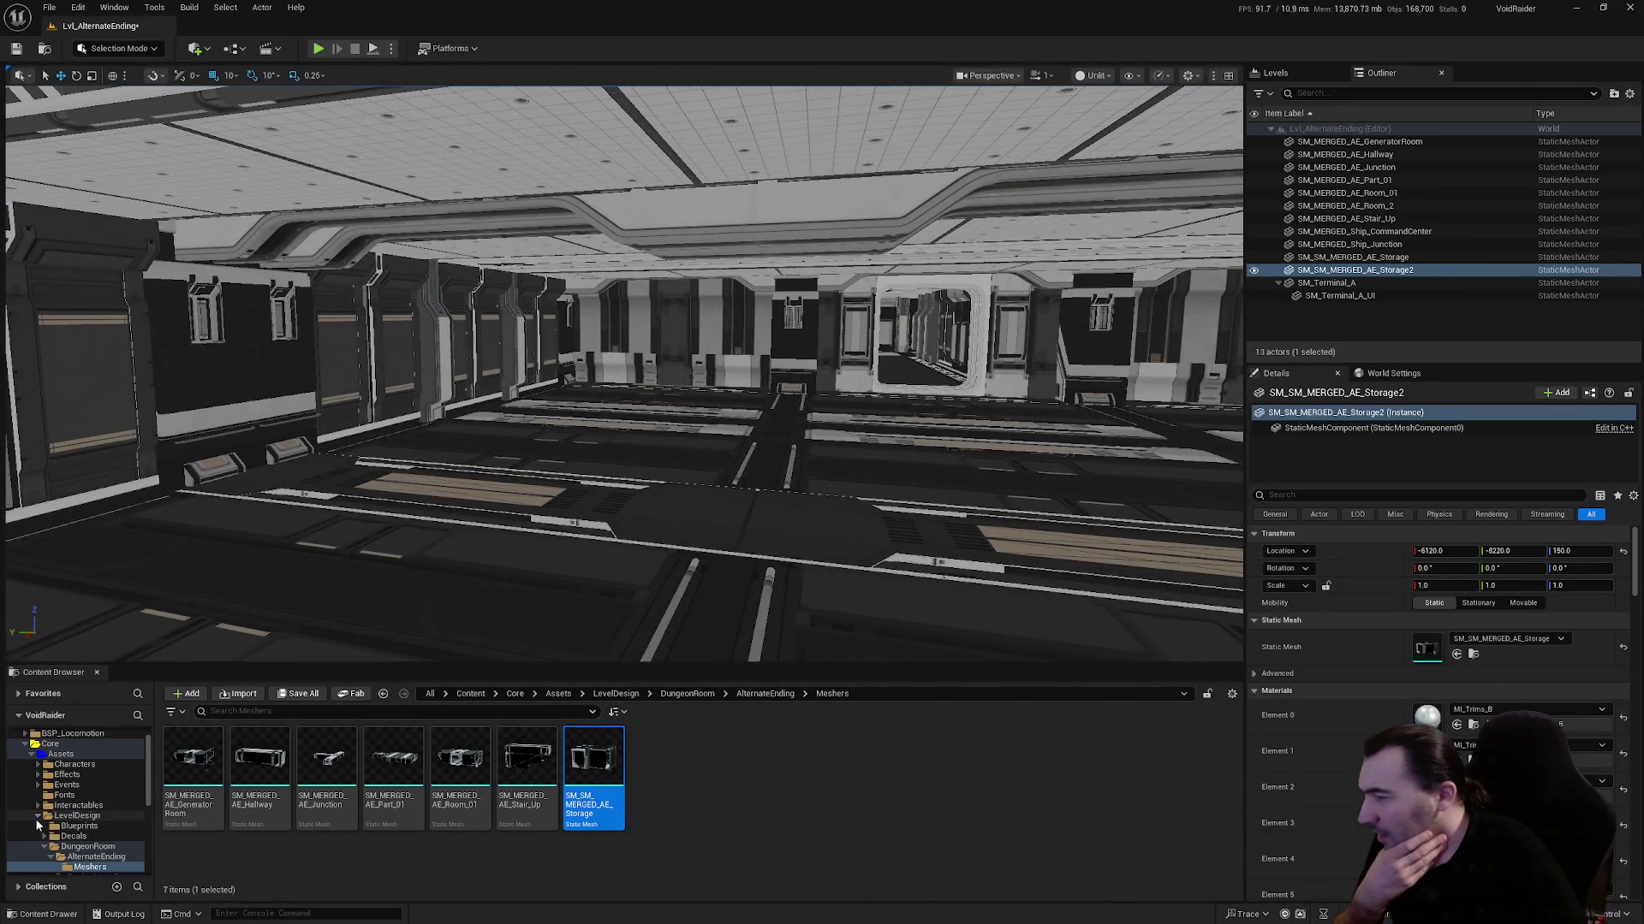
Open the LevelDesign folder in the Content Browser and view the modules from overhead
left_click(38, 819)
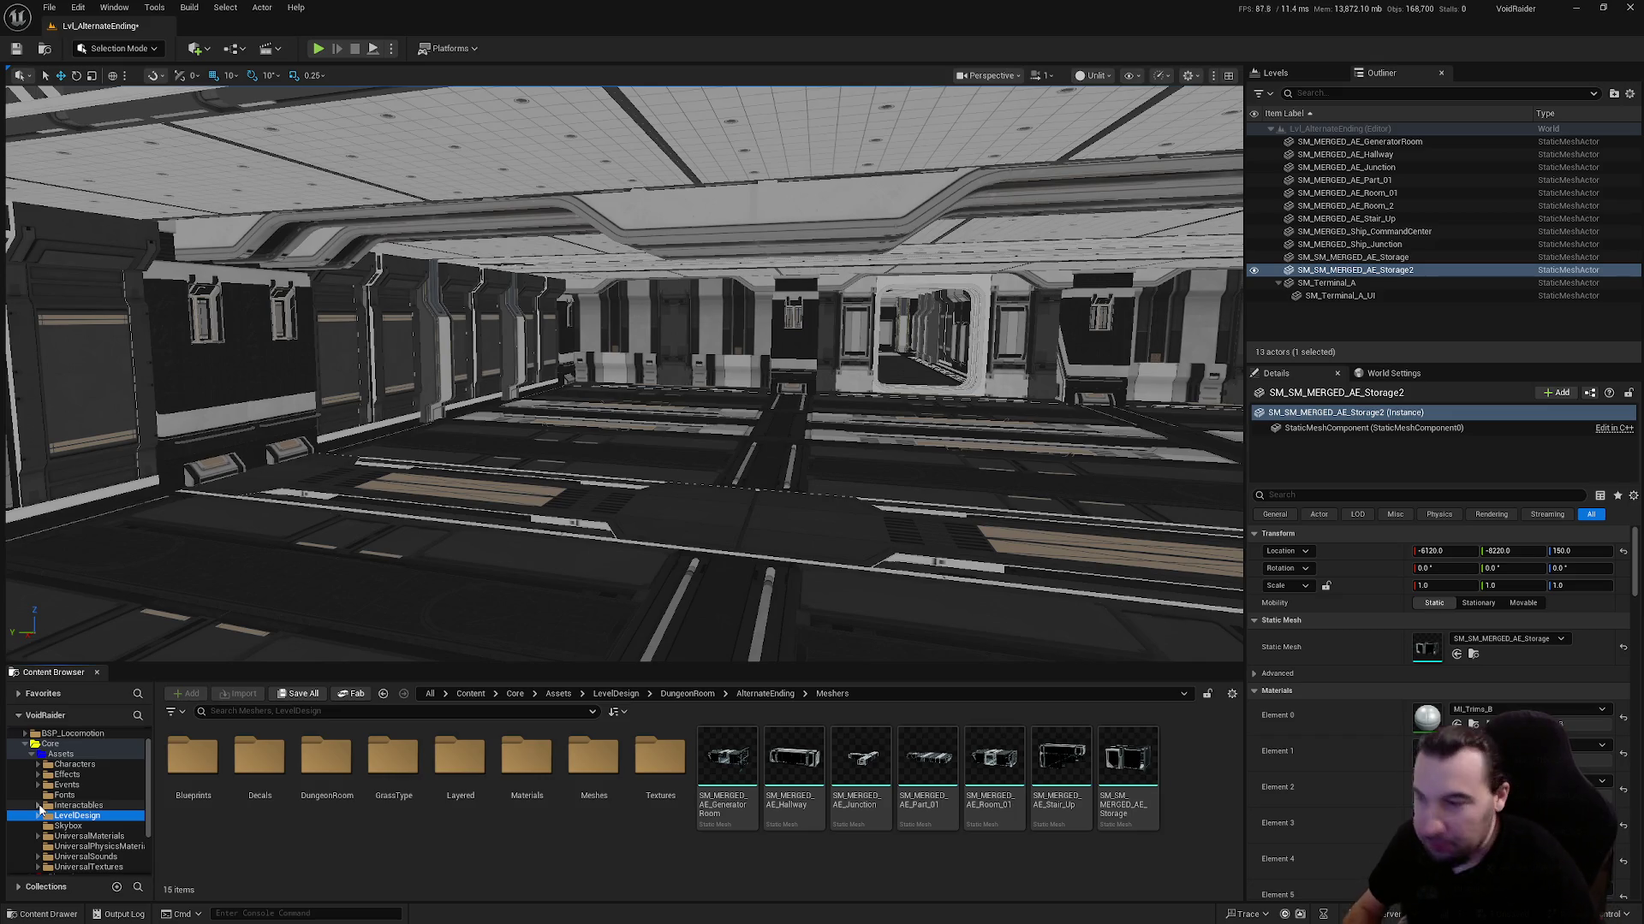
mouse_move(599, 385)
left_mouse_down()
mouse_move(668, 308)
mouse_move(617, 376)
mouse_move(599, 360)
mouse_move(616, 351)
left_mouse_up()
left_click_drag(617, 415, 617, 415)
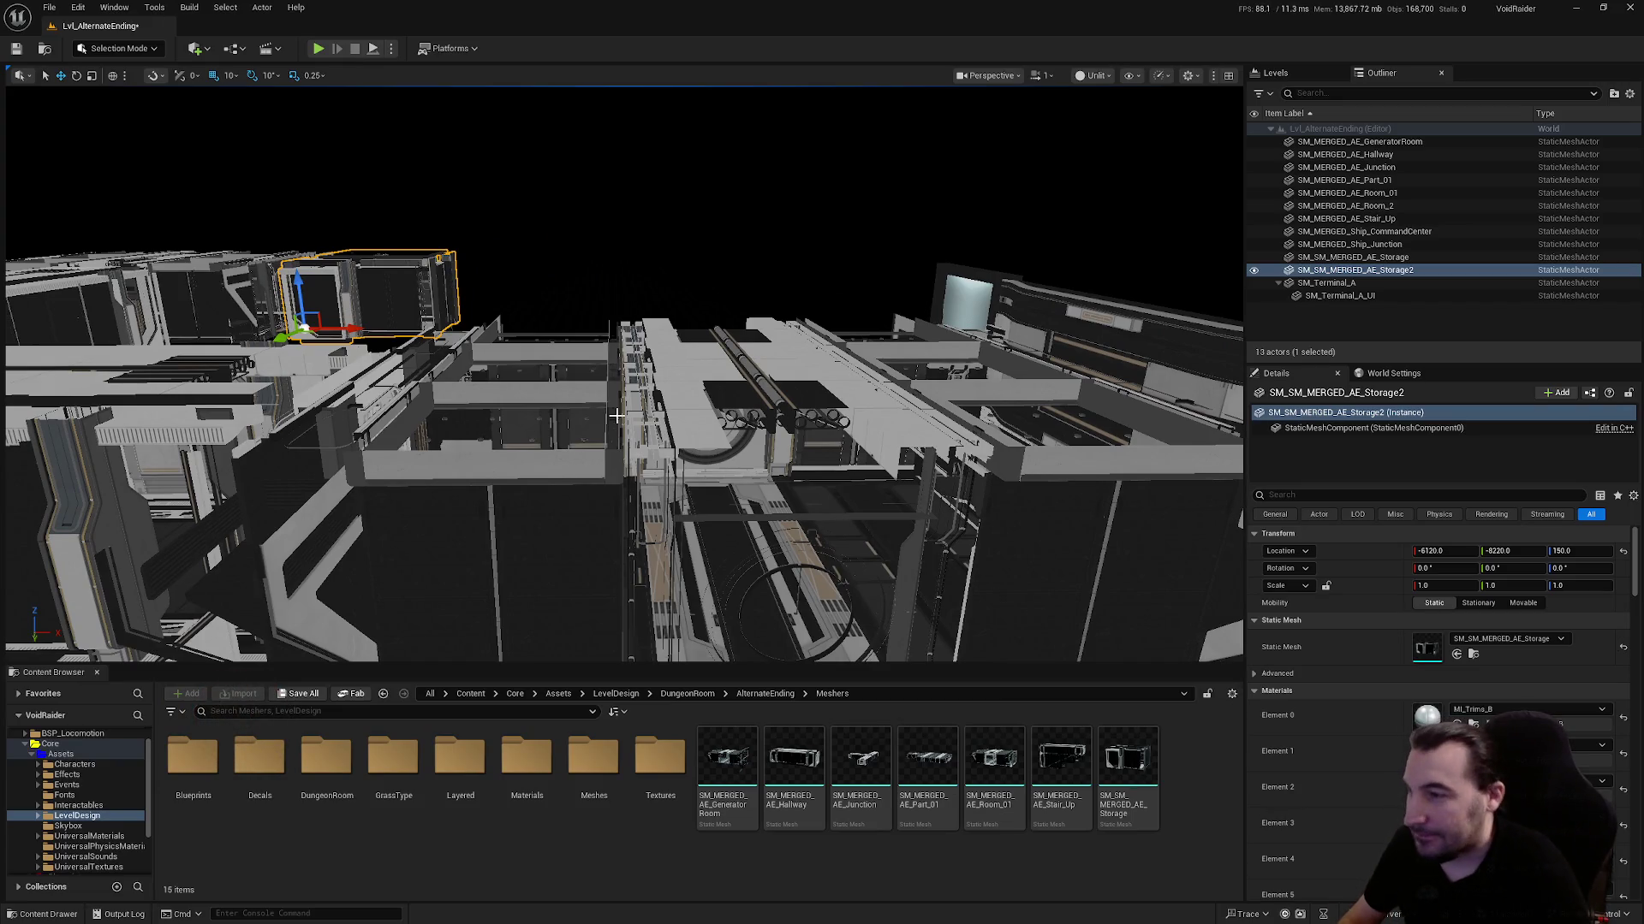
left_click_drag(617, 415, 616, 415)
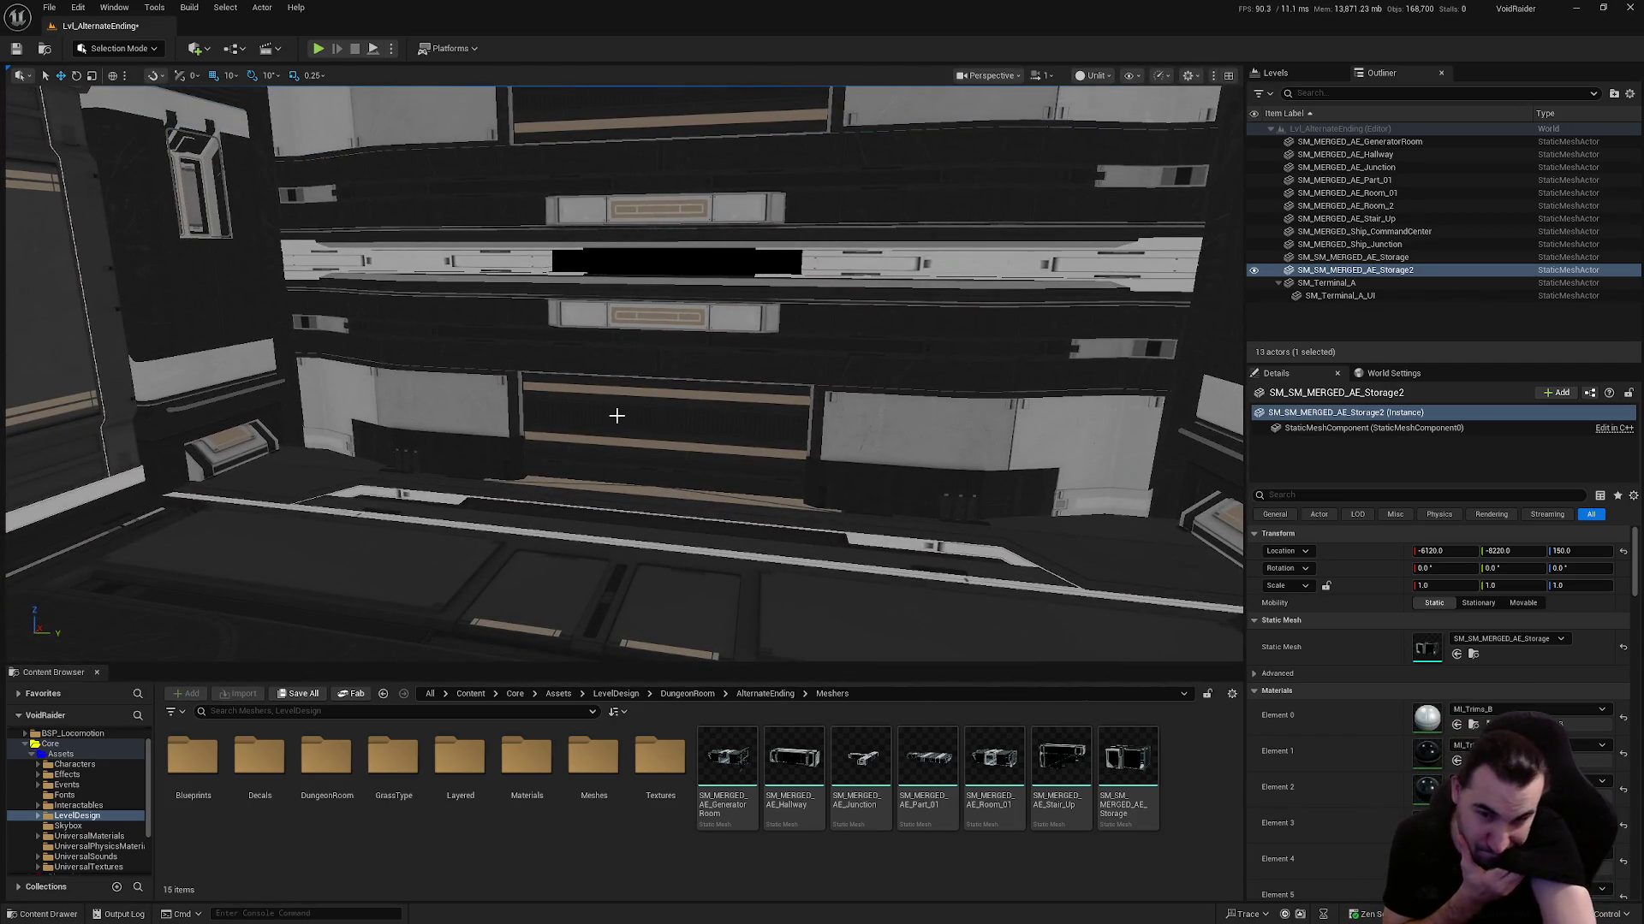
mouse_move(690, 401)
left_mouse_down()
mouse_move(675, 398)
mouse_move(743, 371)
left_mouse_up()
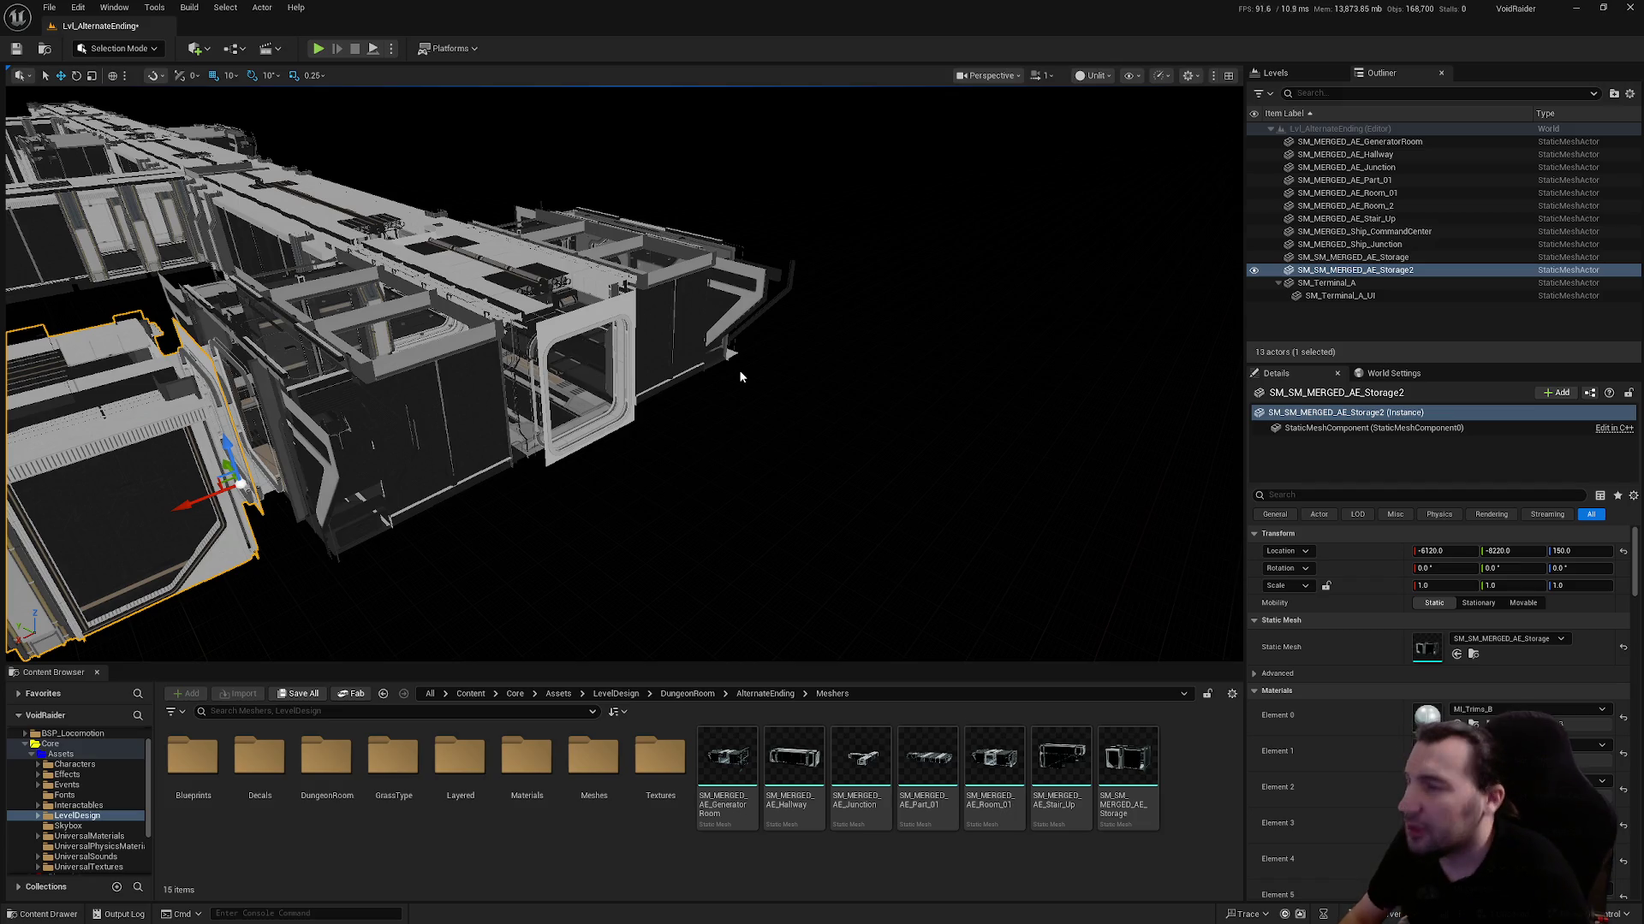
left_click_drag(741, 377, 741, 377)
key("w")
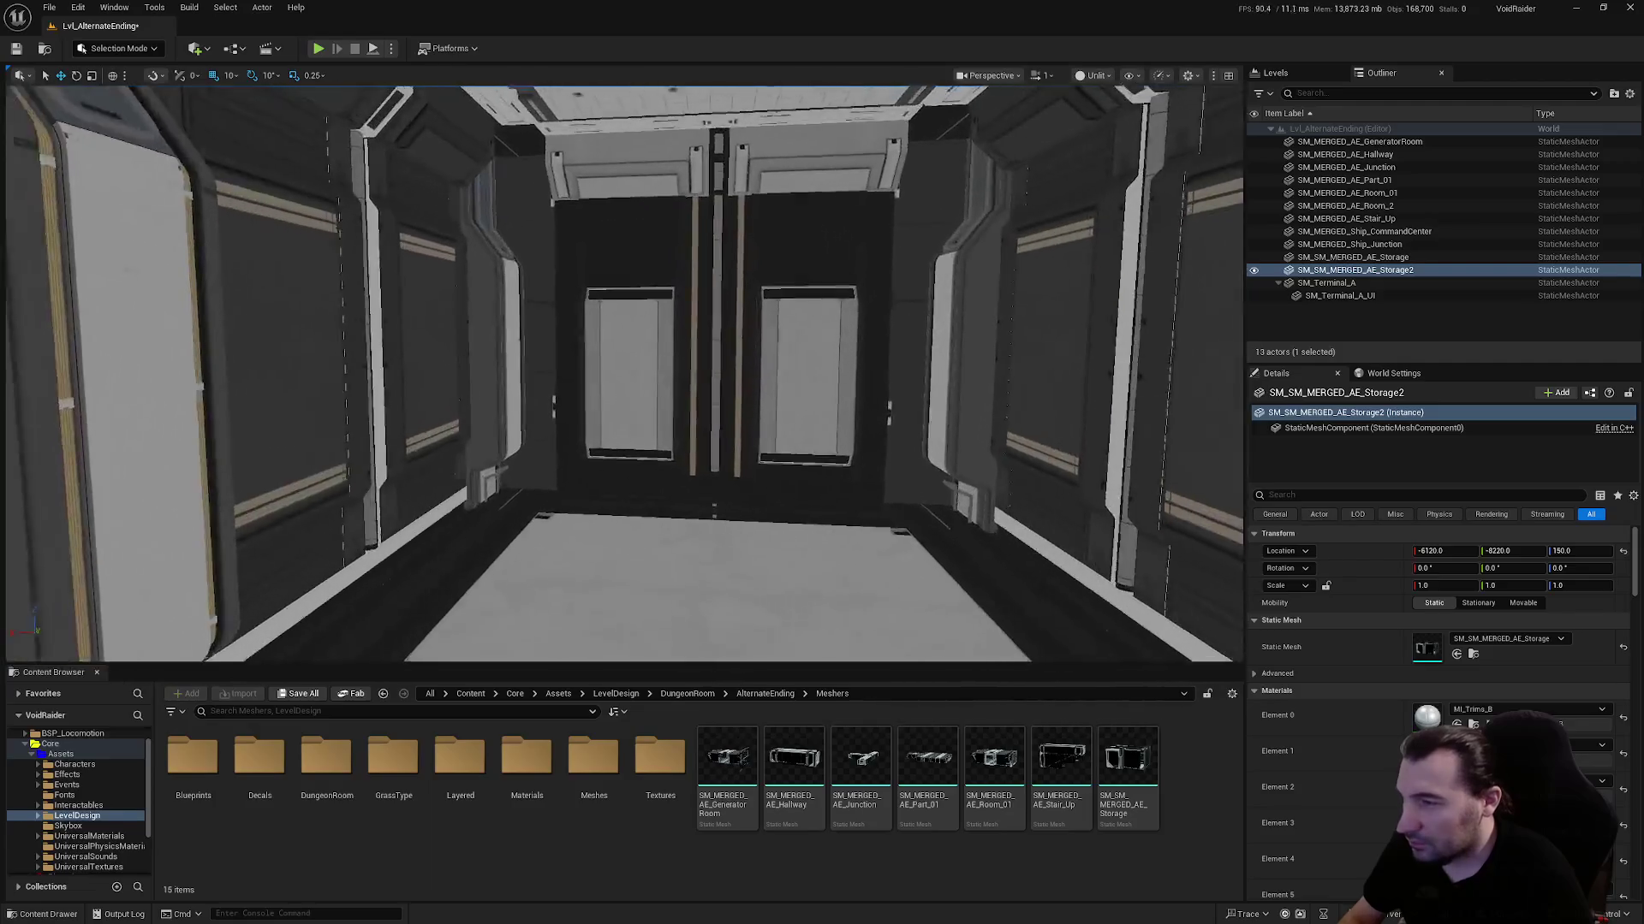
key("w")
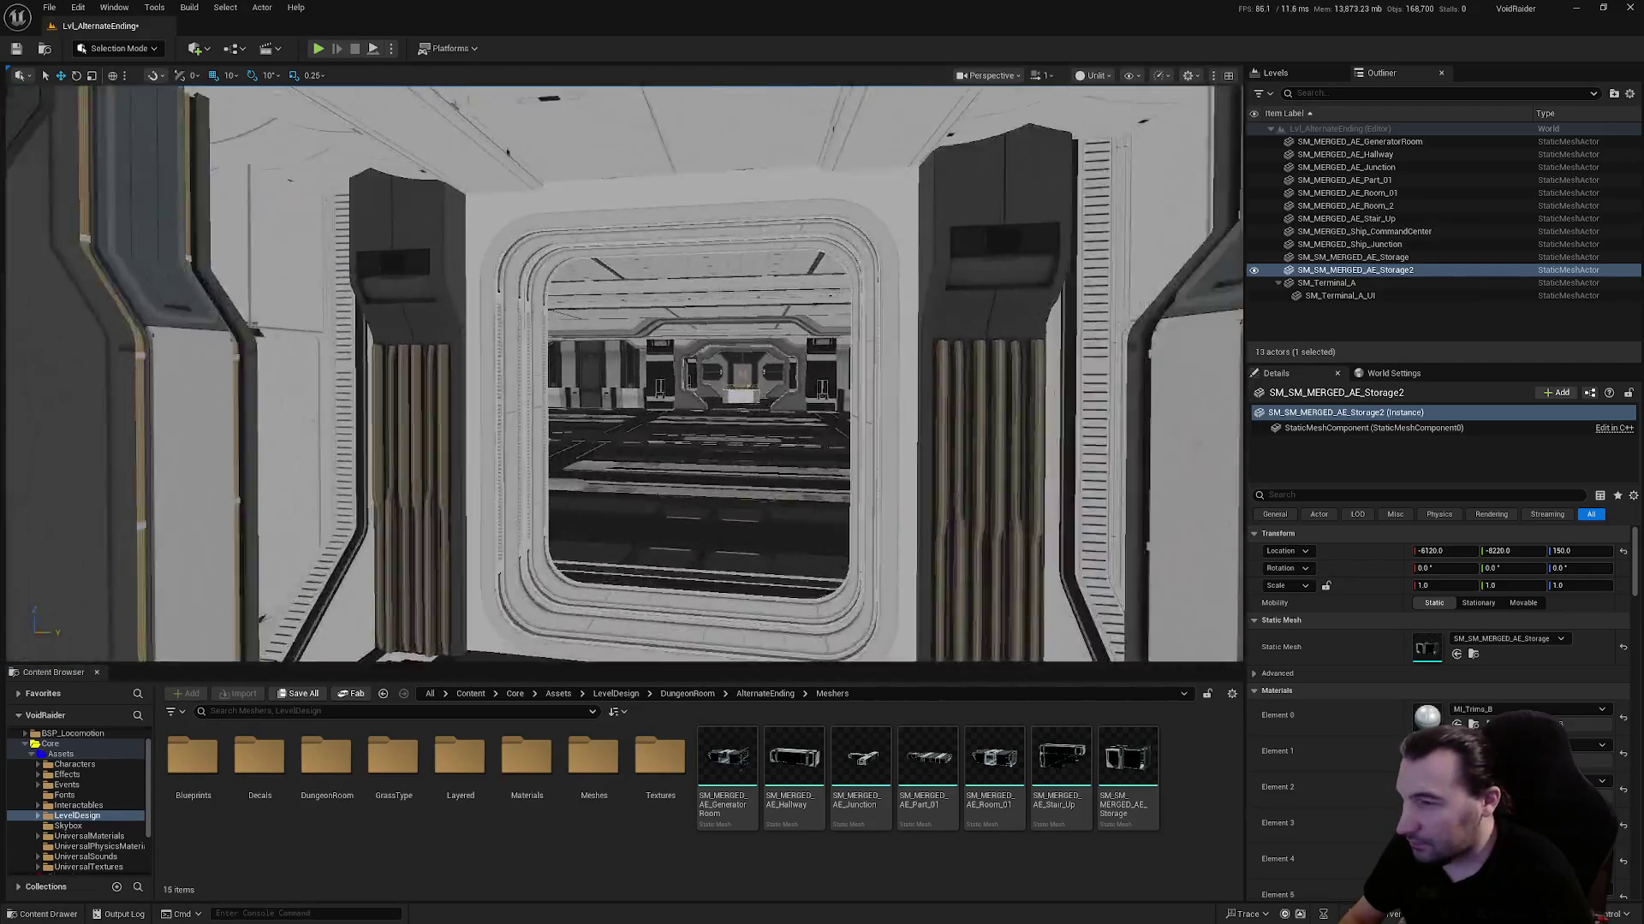
key("s")
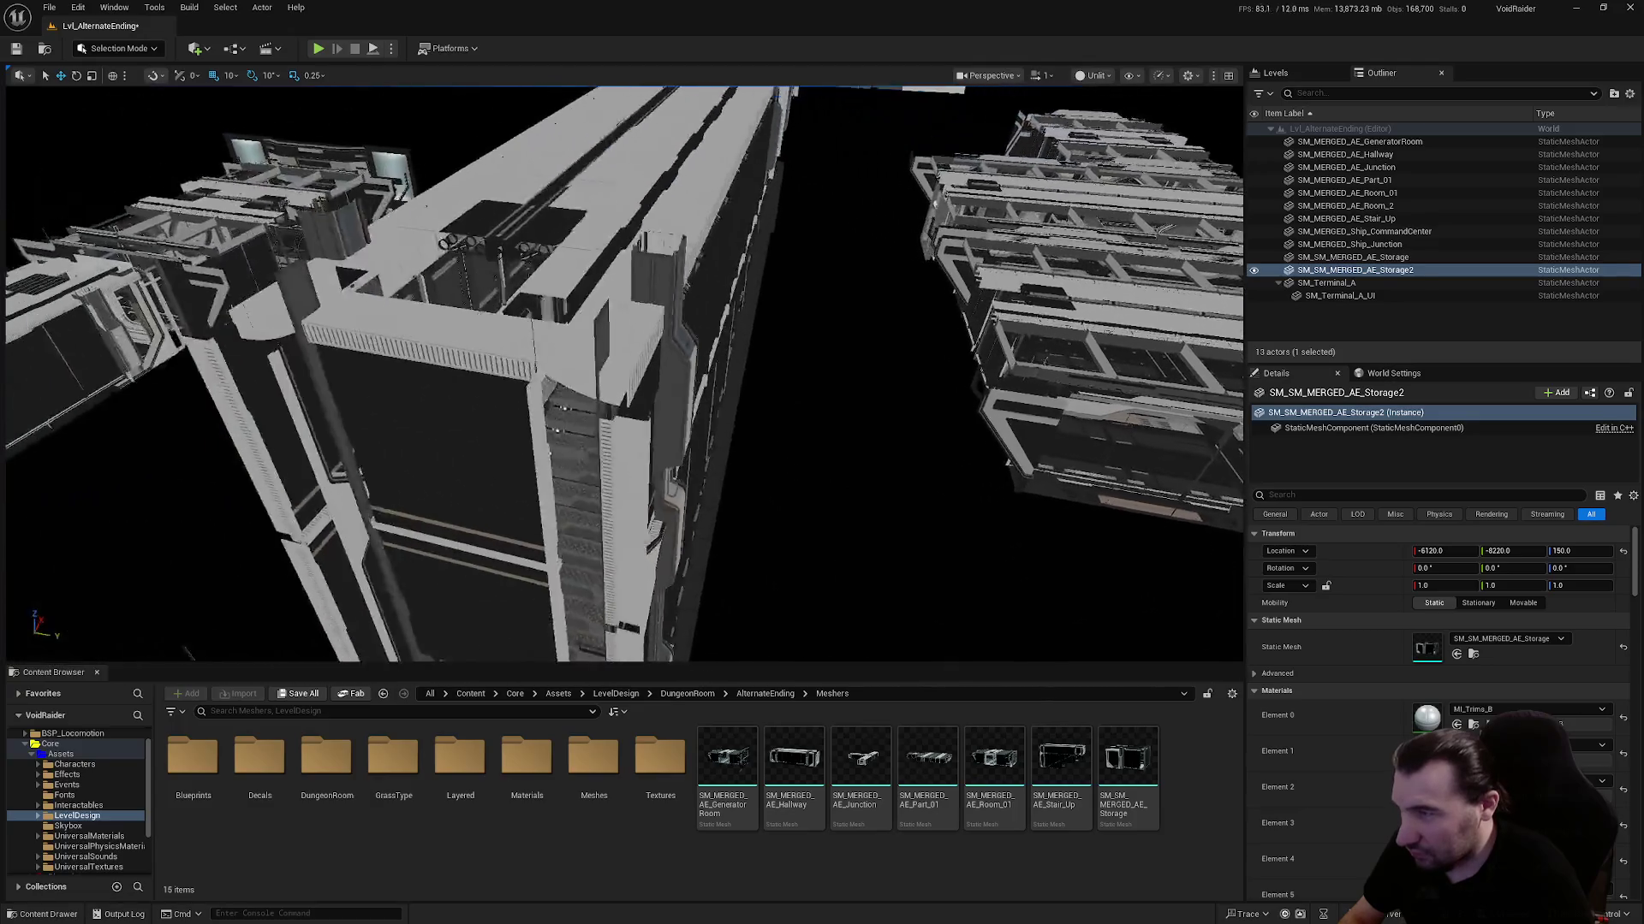
key("s")
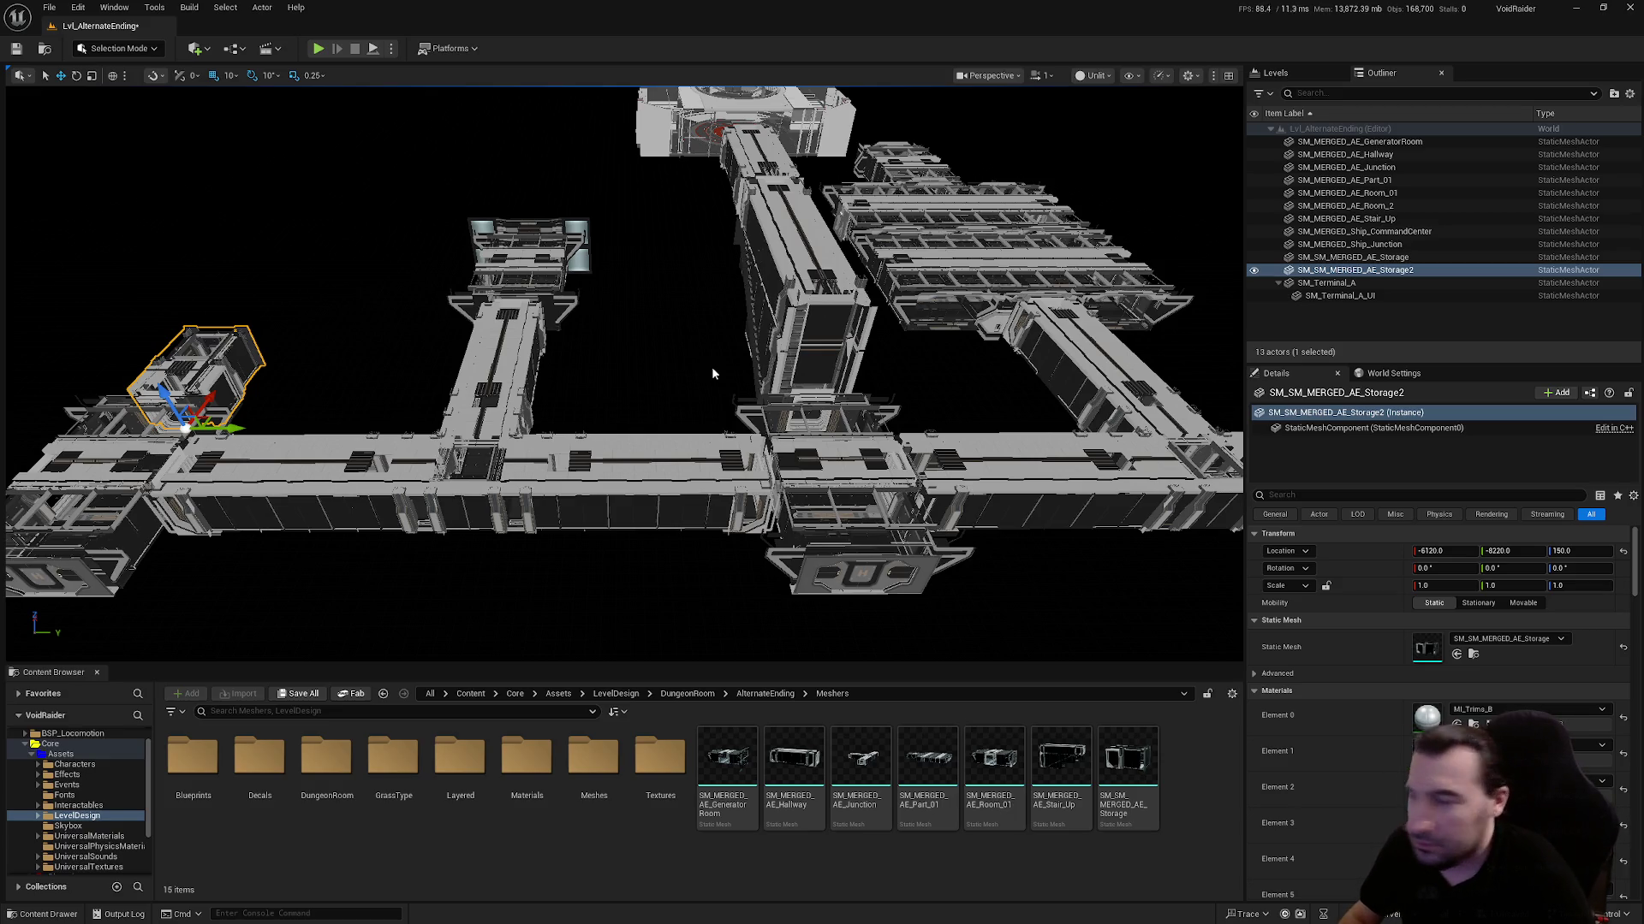
mouse_move(711, 367)
left_mouse_down()
mouse_move(659, 274)
mouse_move(621, 338)
left_mouse_up()
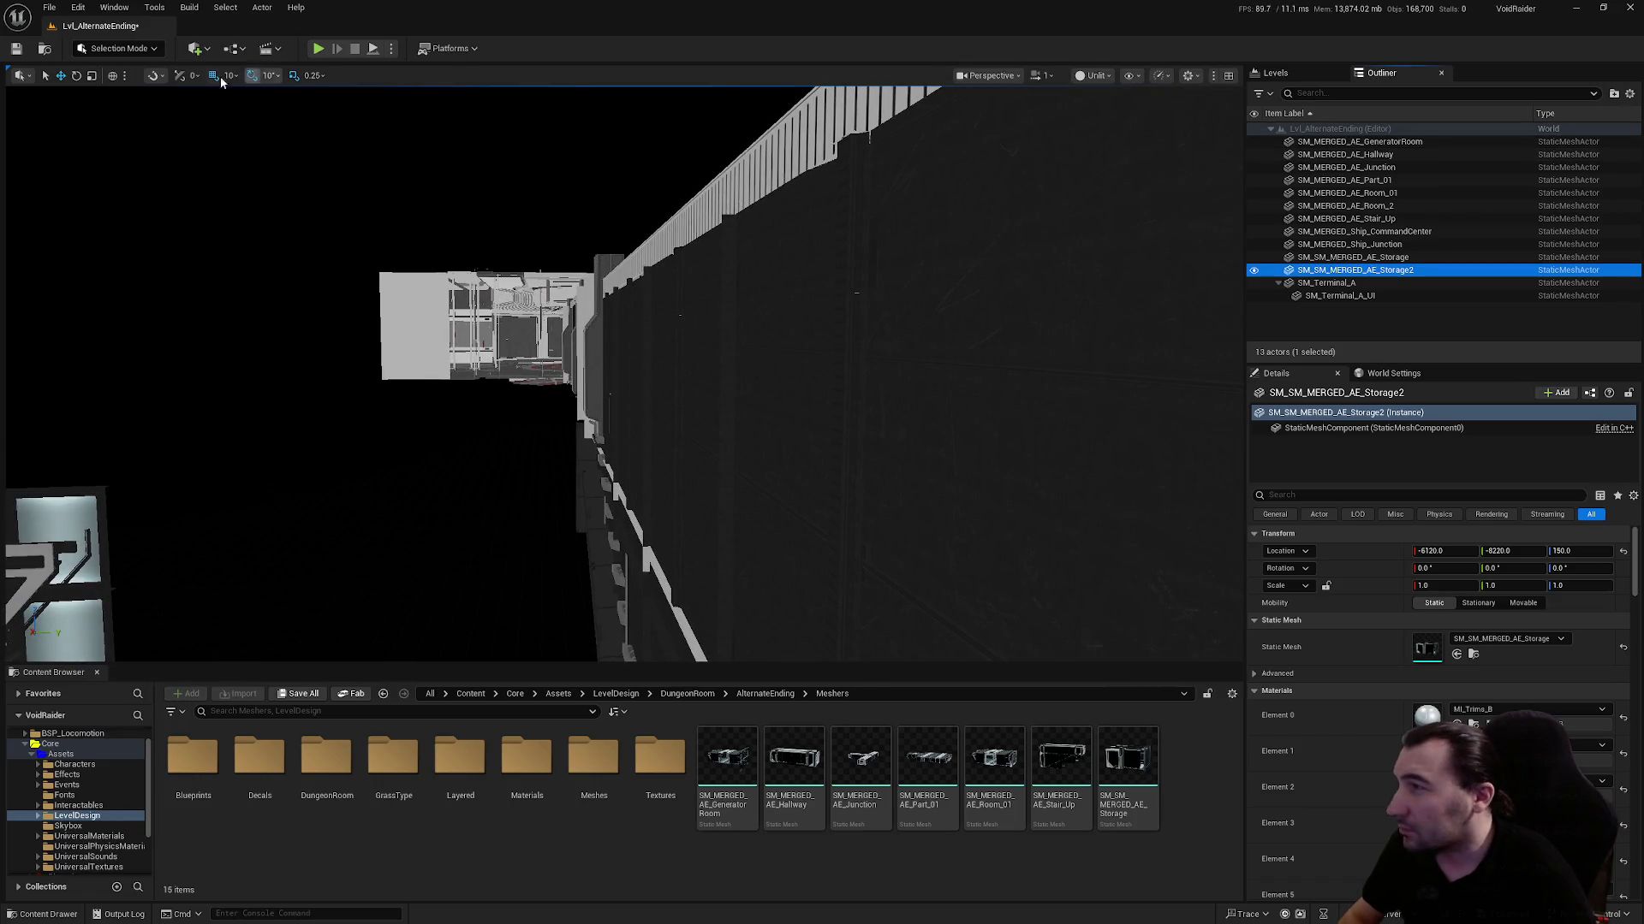
Create a LevelDesign Outliner folder and move the ten merged meshes into it
left_click(1614, 95)
type("LevelDesign")
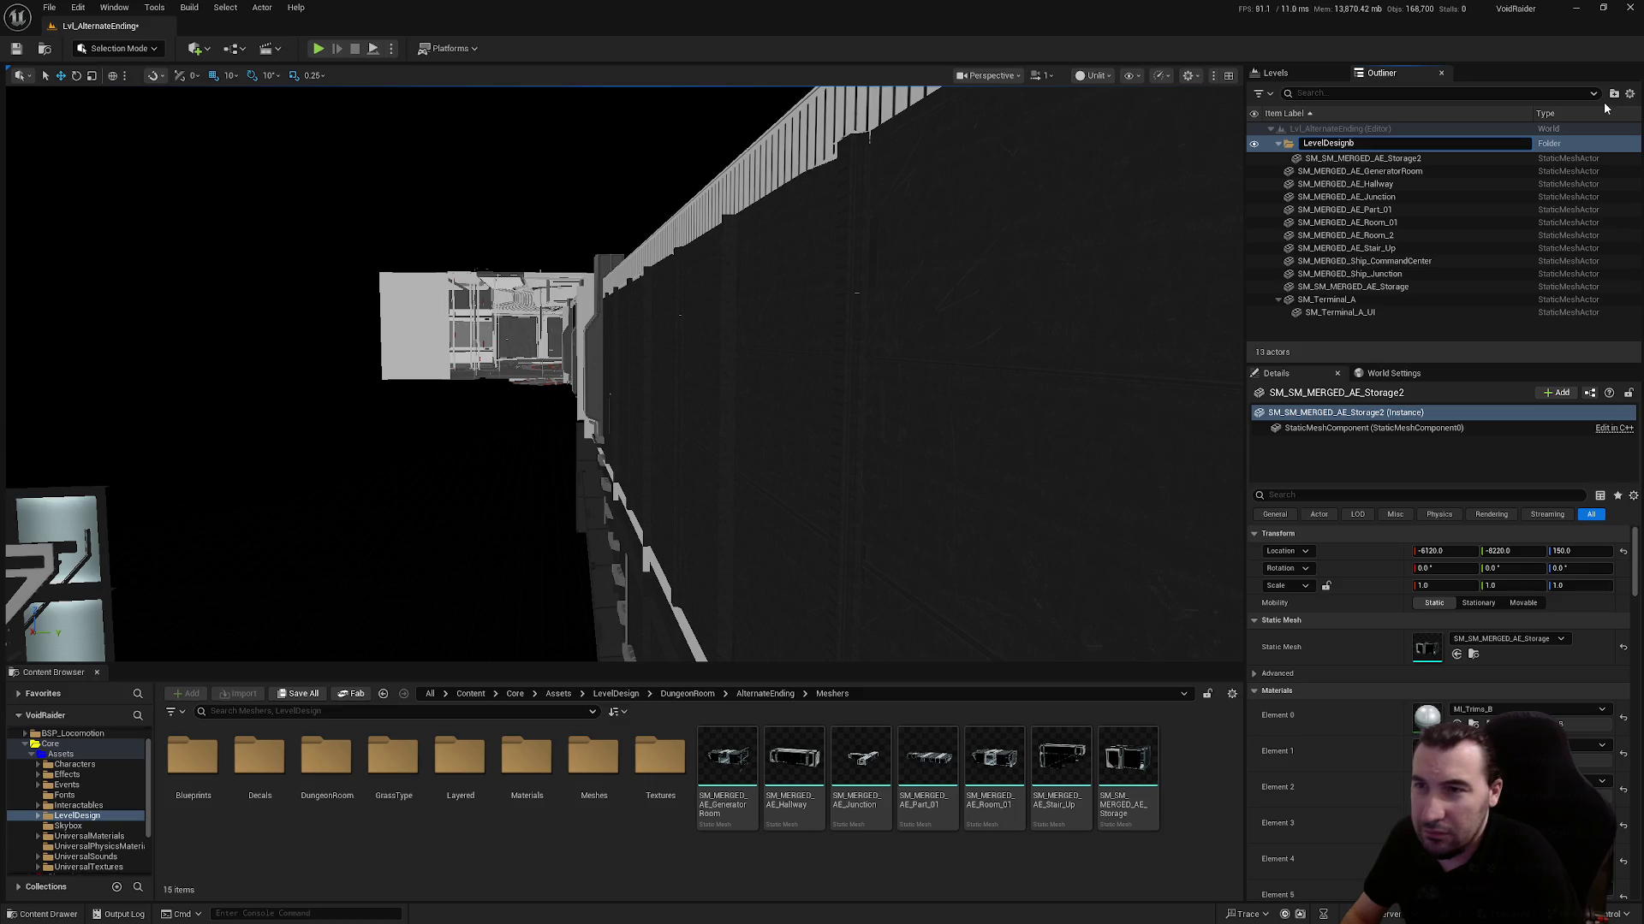
key("Return")
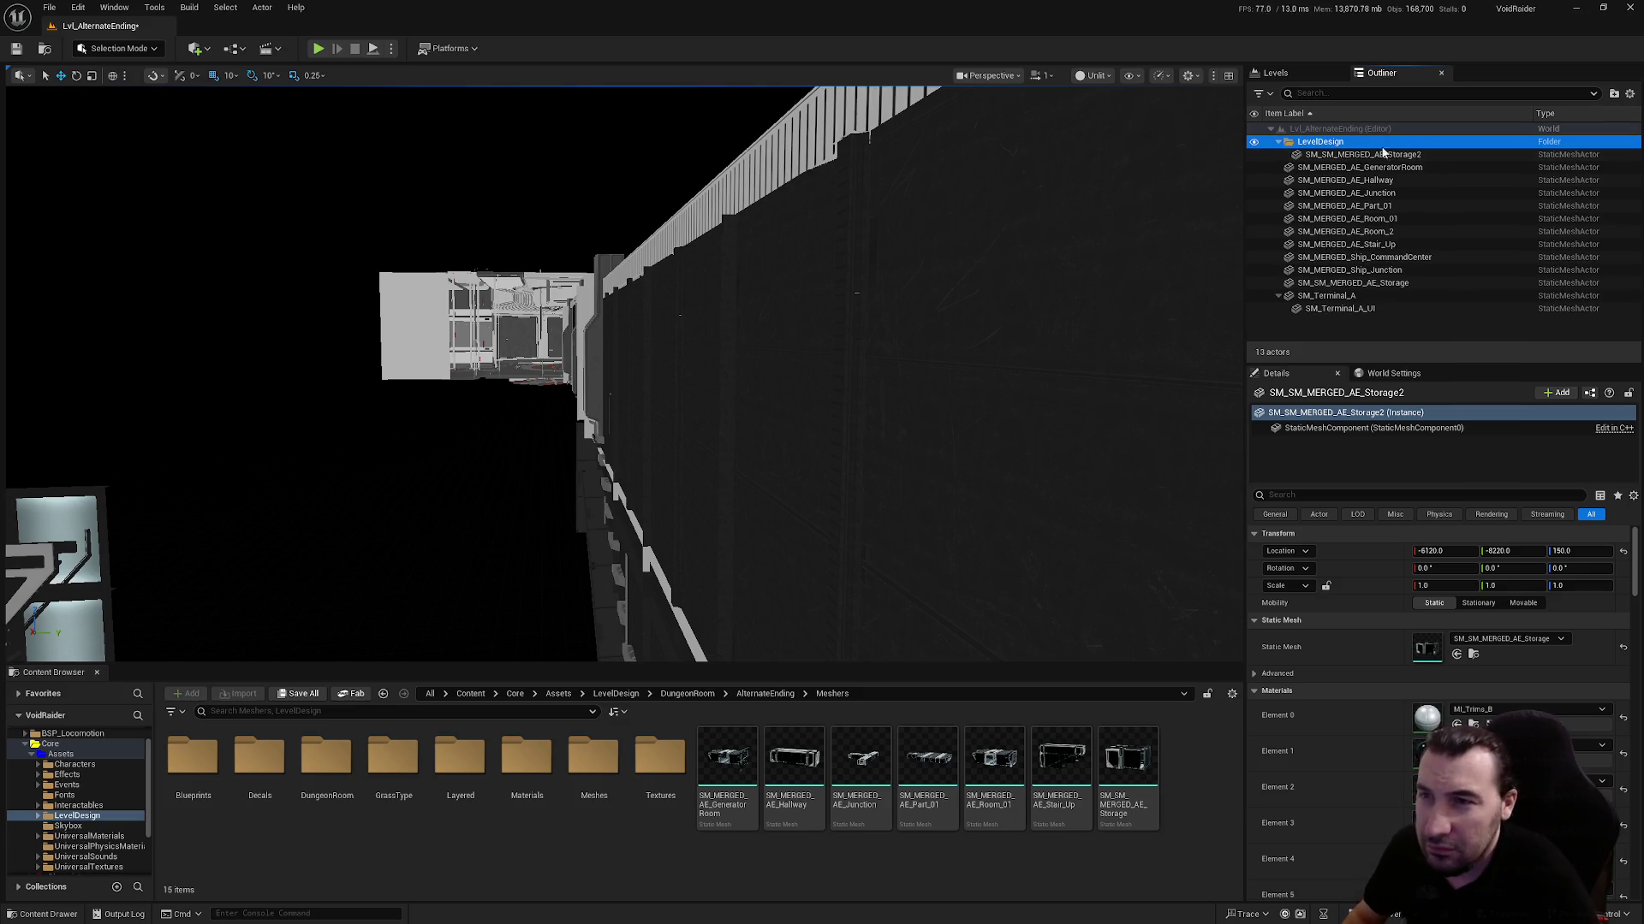
double_click(1384, 154)
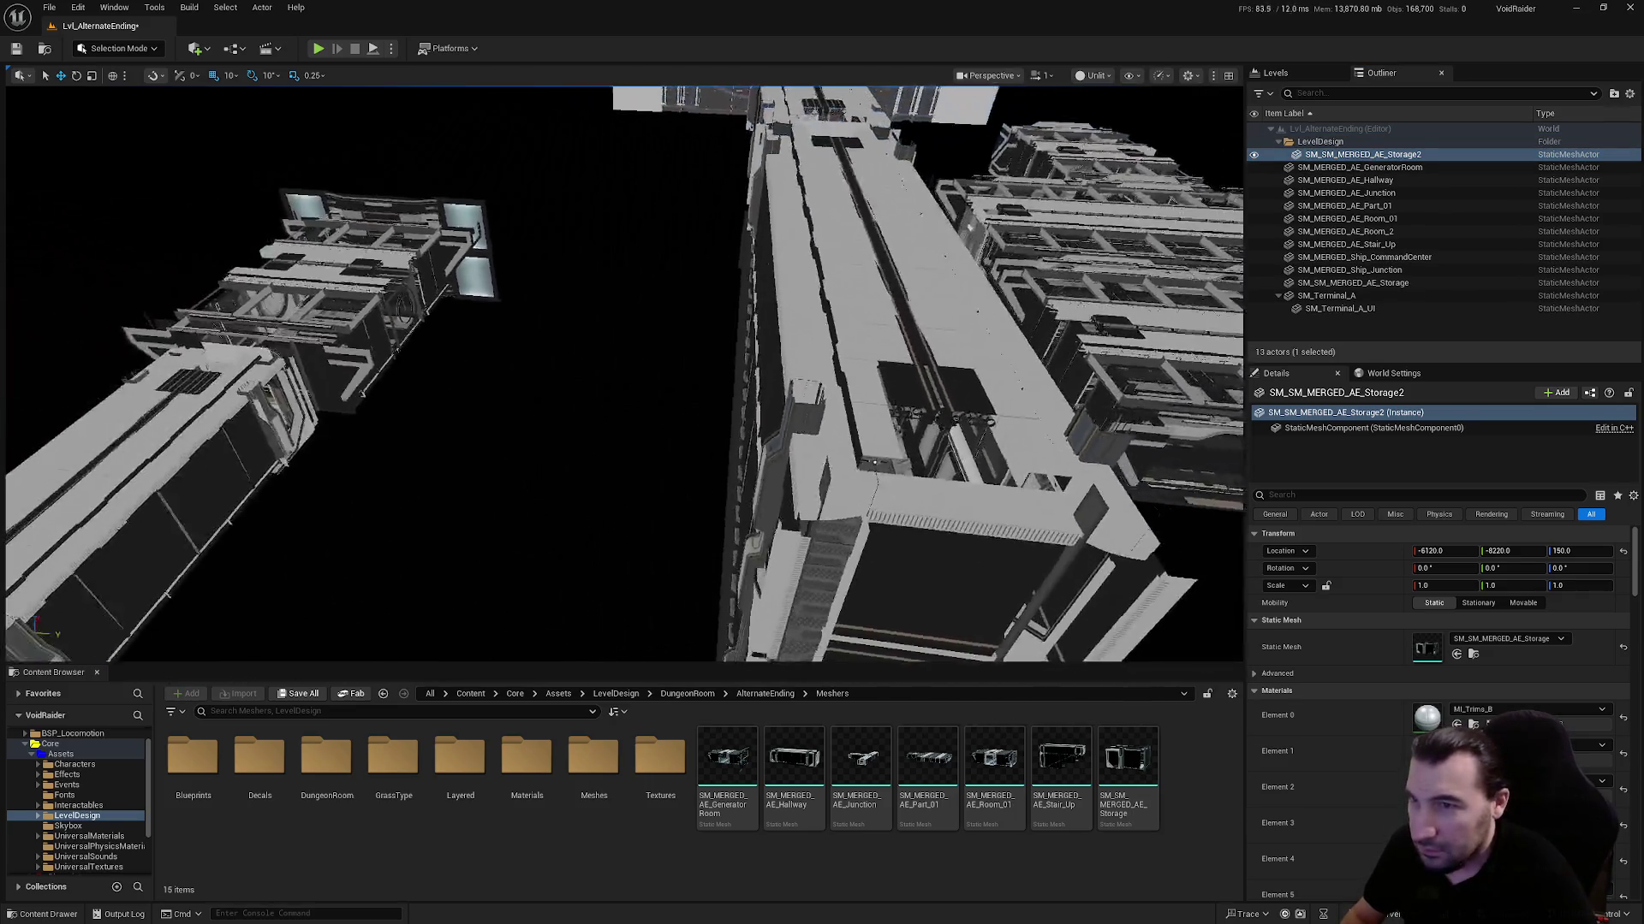
left_click(1387, 167)
left_click(1405, 284, "shift")
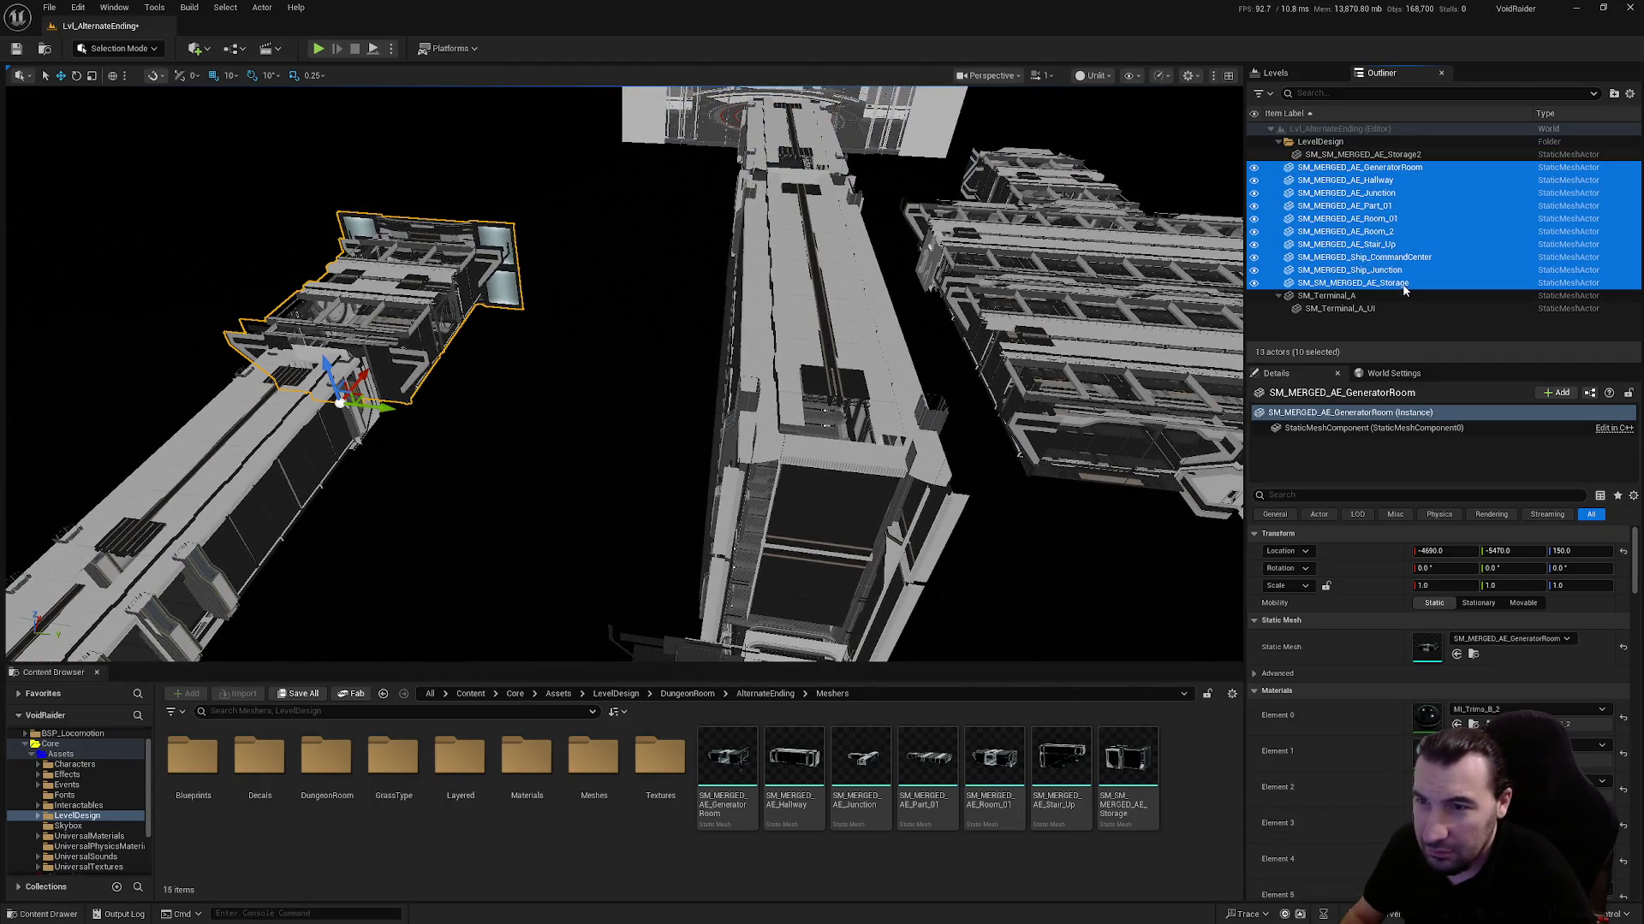
mouse_move(1405, 289)
left_mouse_down()
mouse_move(1361, 171)
mouse_move(1323, 143)
left_mouse_up()
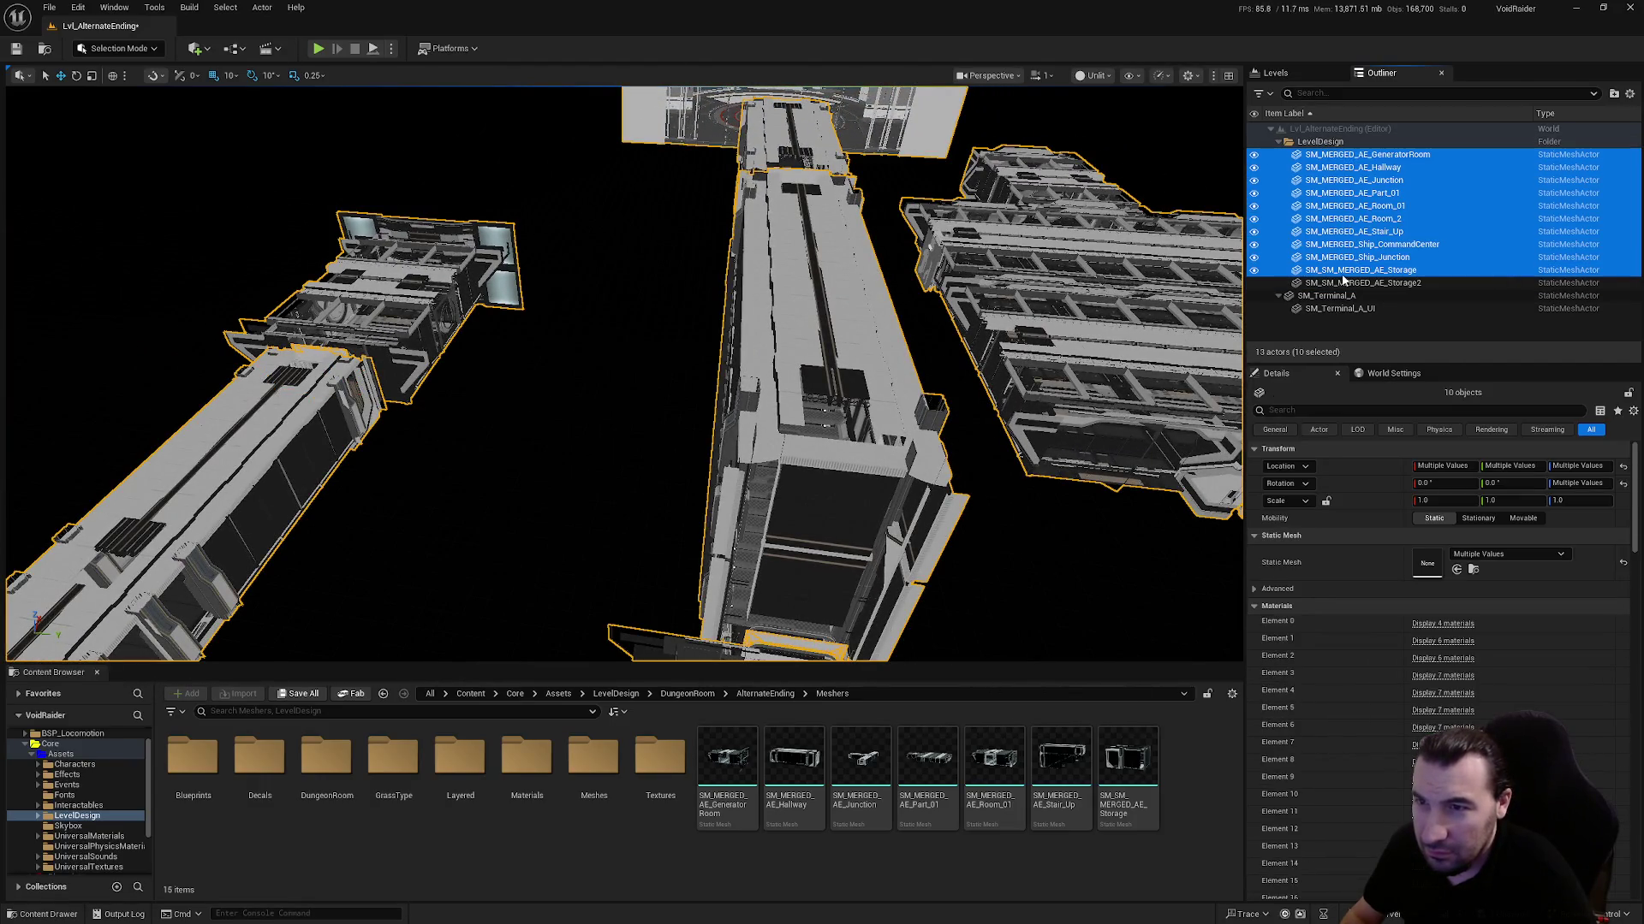
Add a Props subfolder under LevelDesign and move the SM_Terminal_A actors into it
left_click(1323, 297)
left_click(1322, 143)
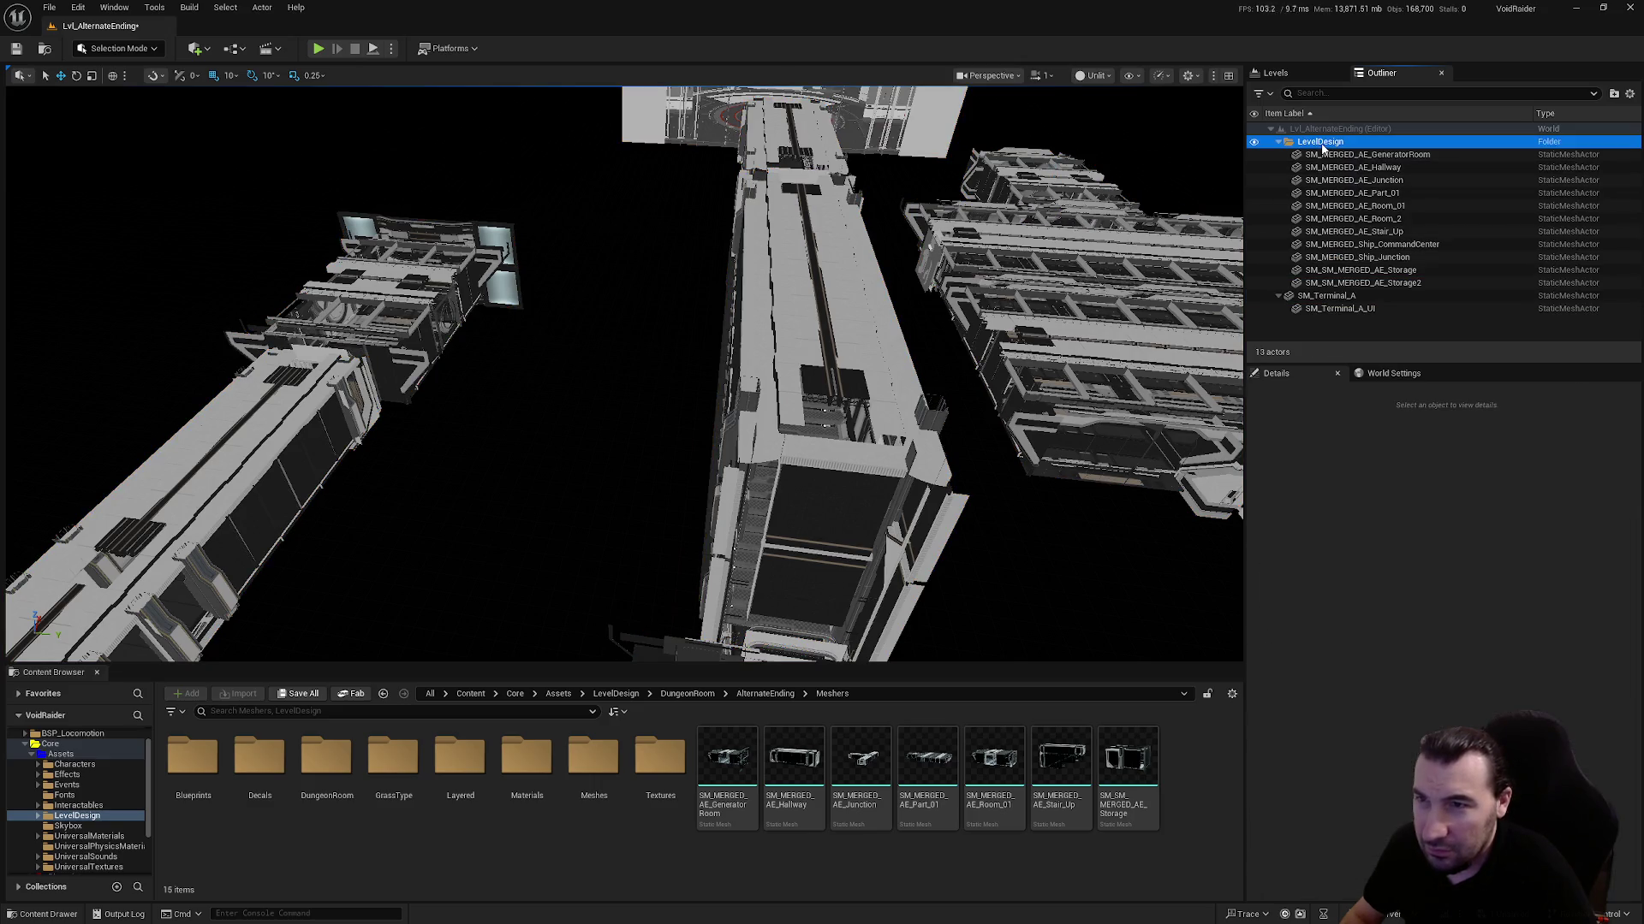
left_click(1615, 94)
type("Props")
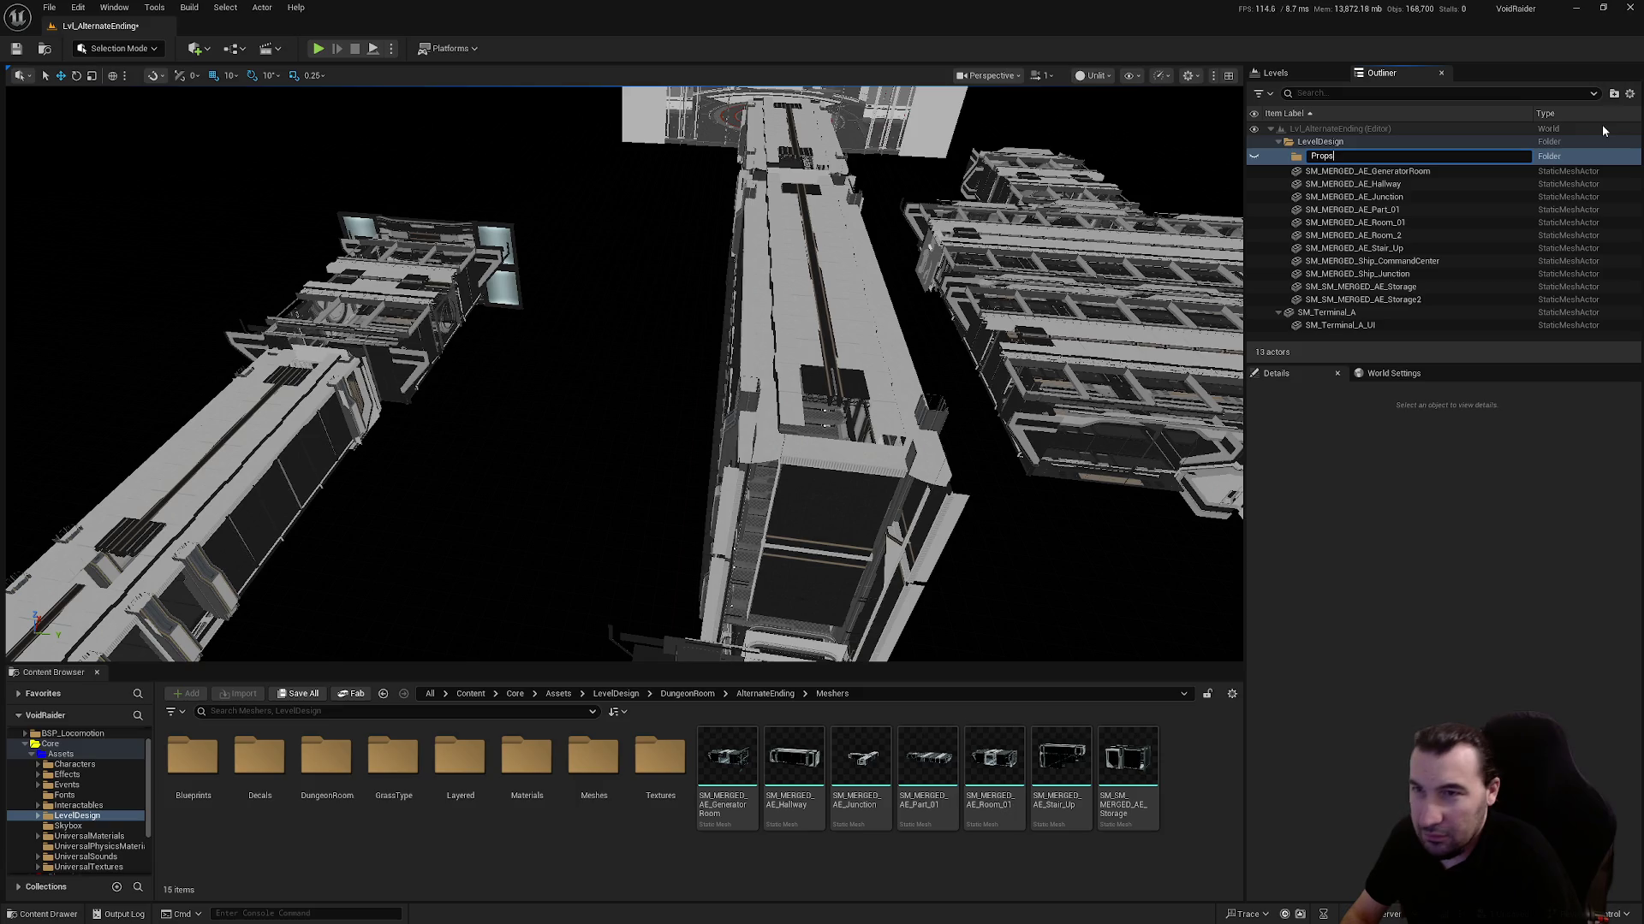
key("Return")
left_click_drag(1327, 309, 1316, 161)
left_click(1353, 192)
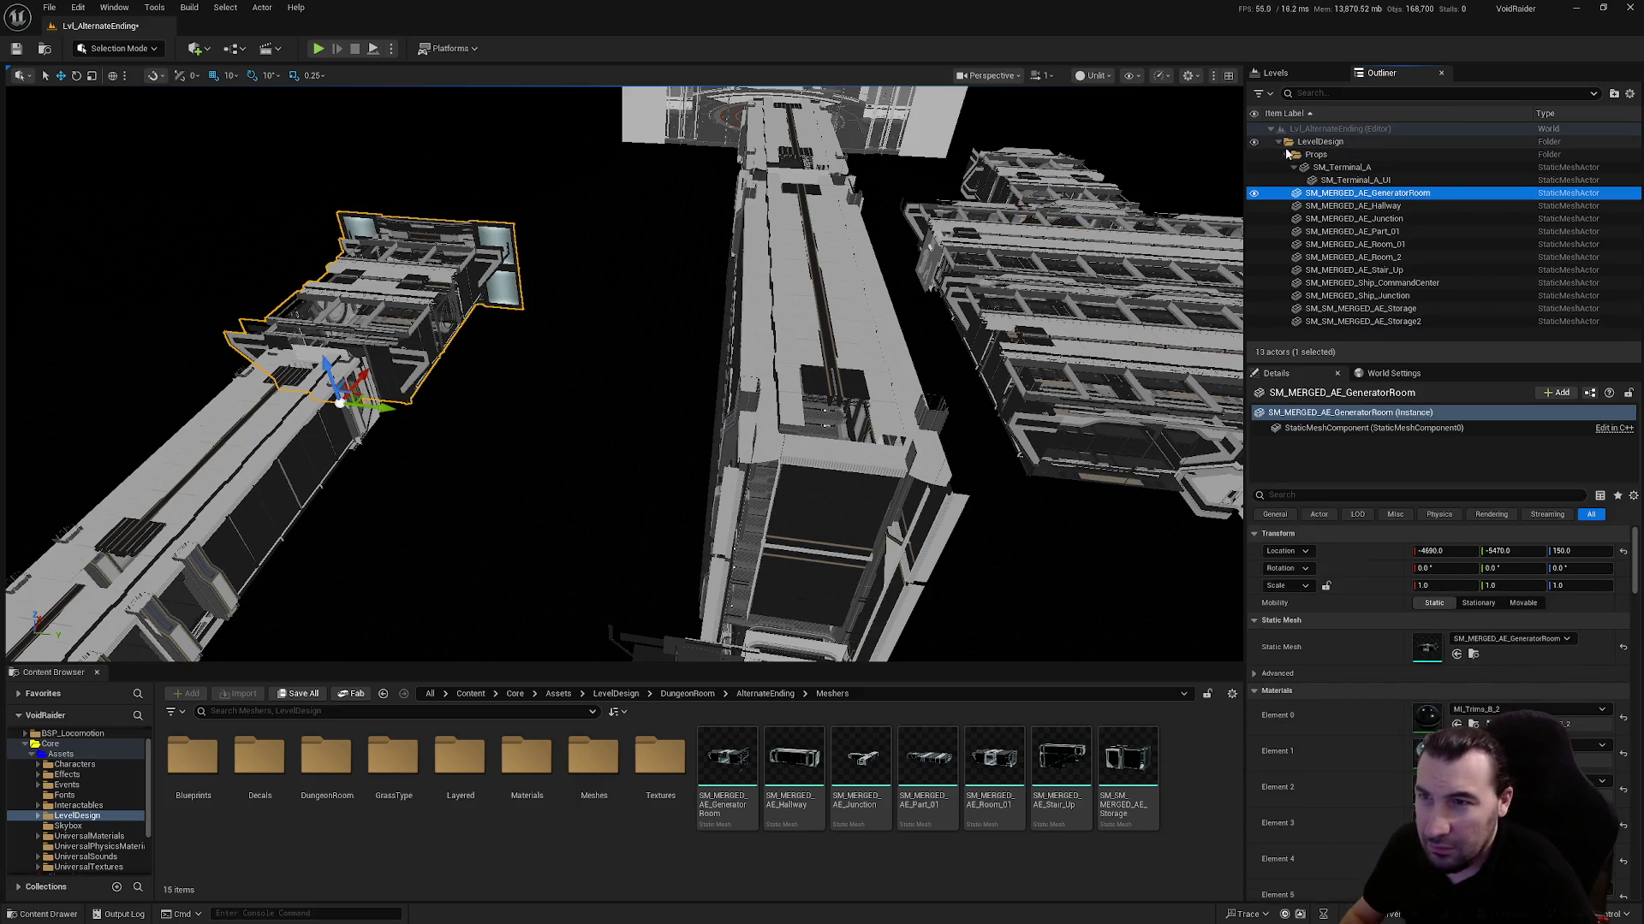
Delete the SM_MERGED_Ship_Junction mesh from the level
left_click(1286, 154)
scroll(623, 374, "down", 5)
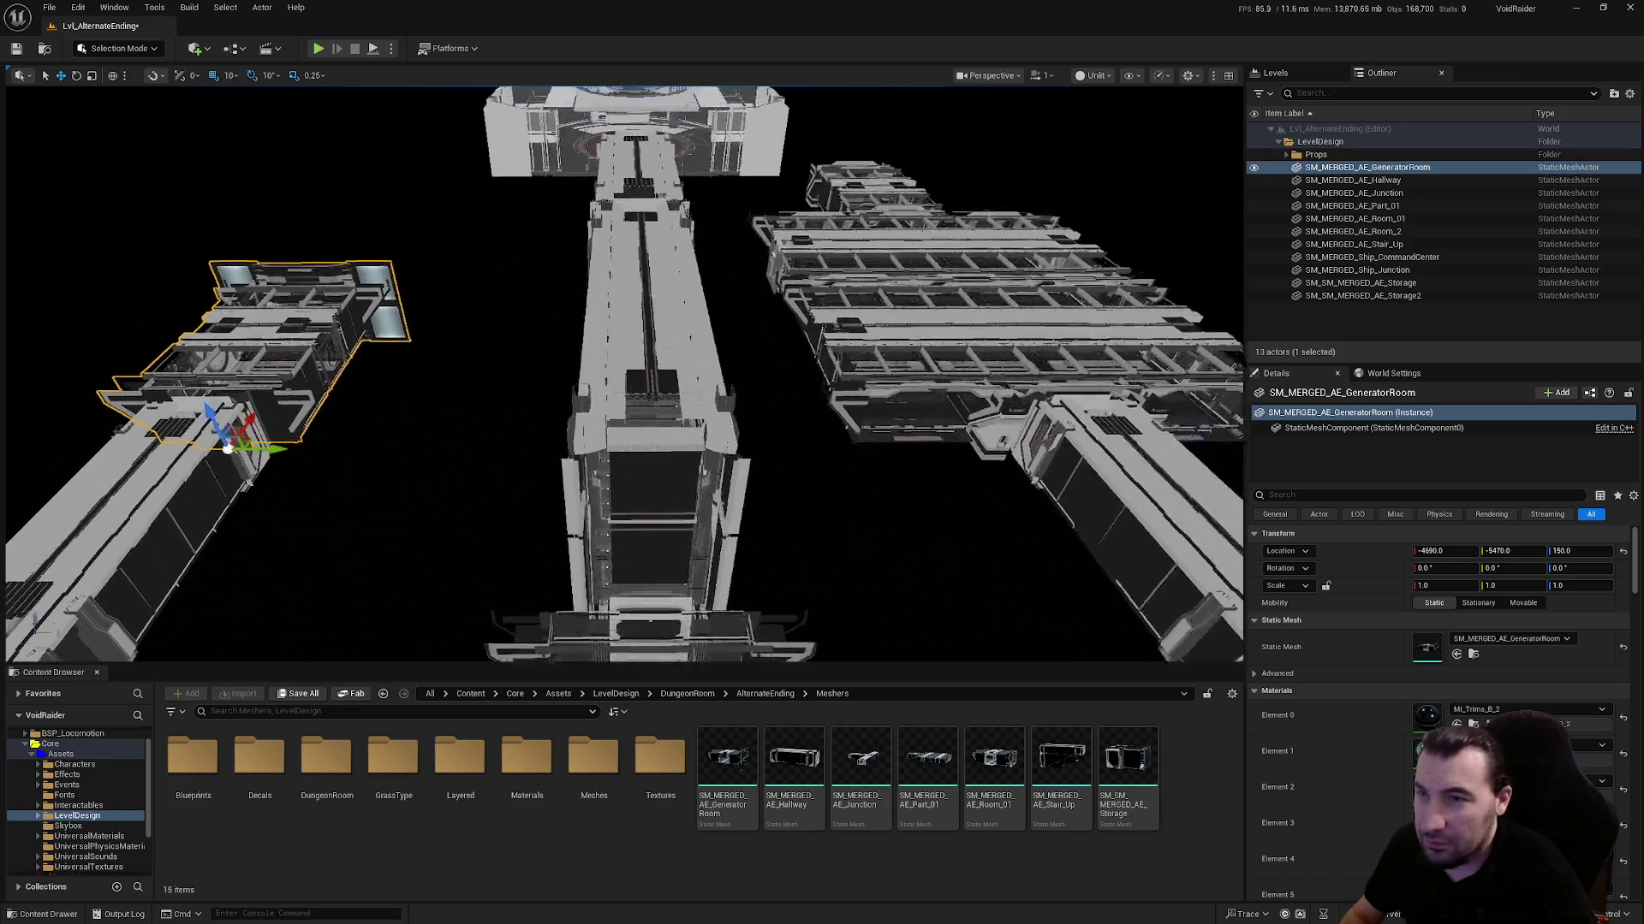
scroll(968, 250, "down", 3)
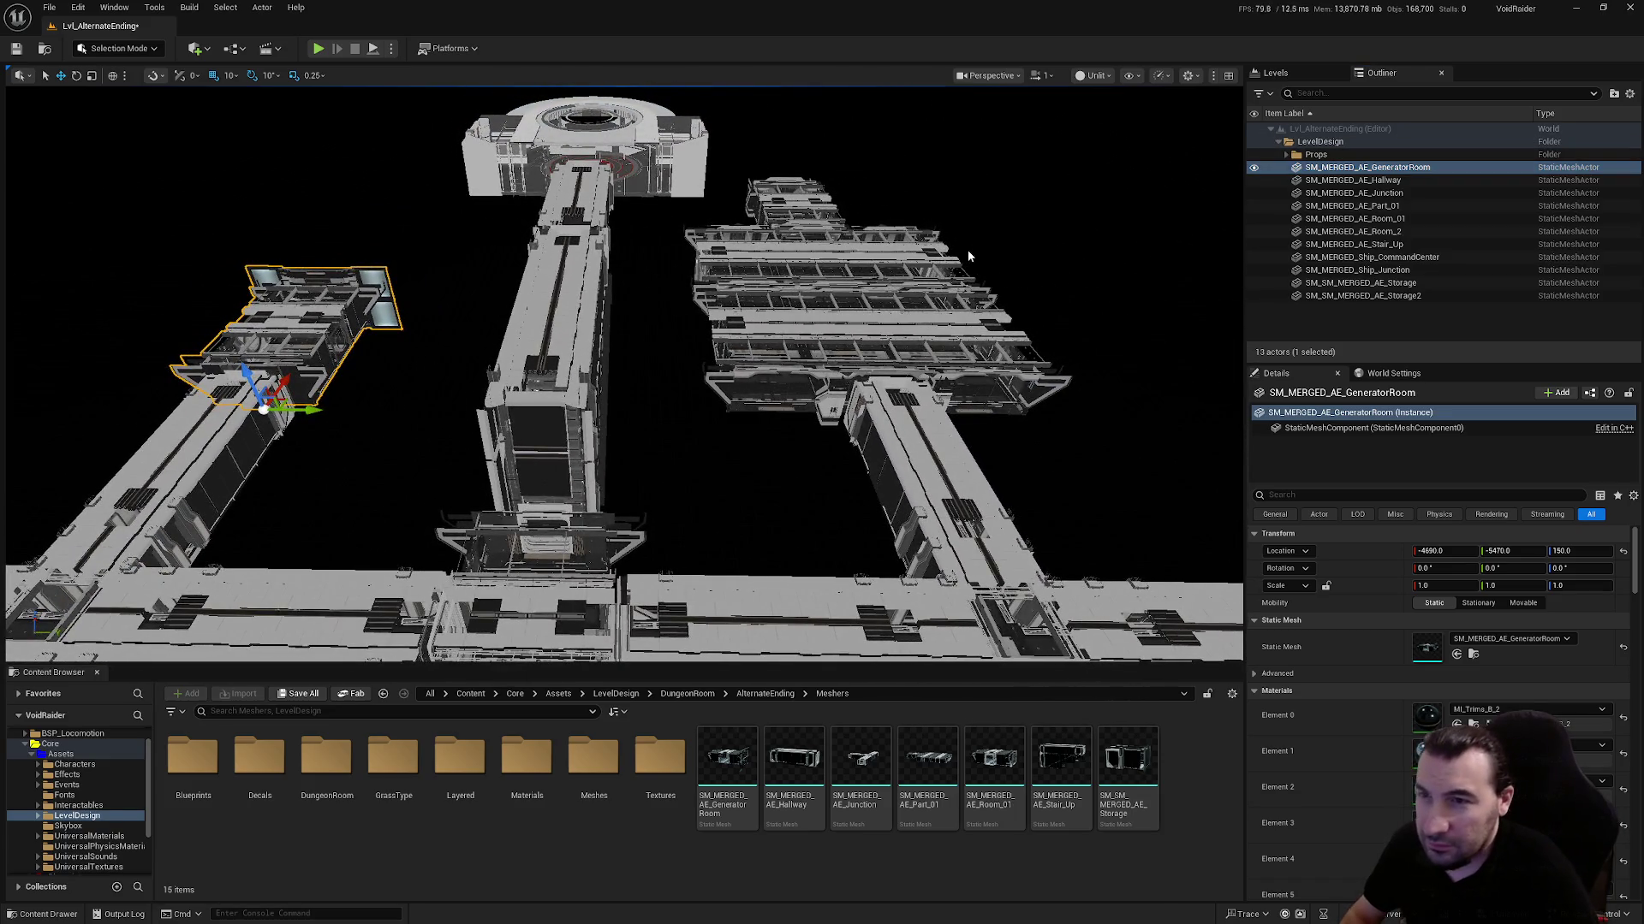
double_click(1356, 270)
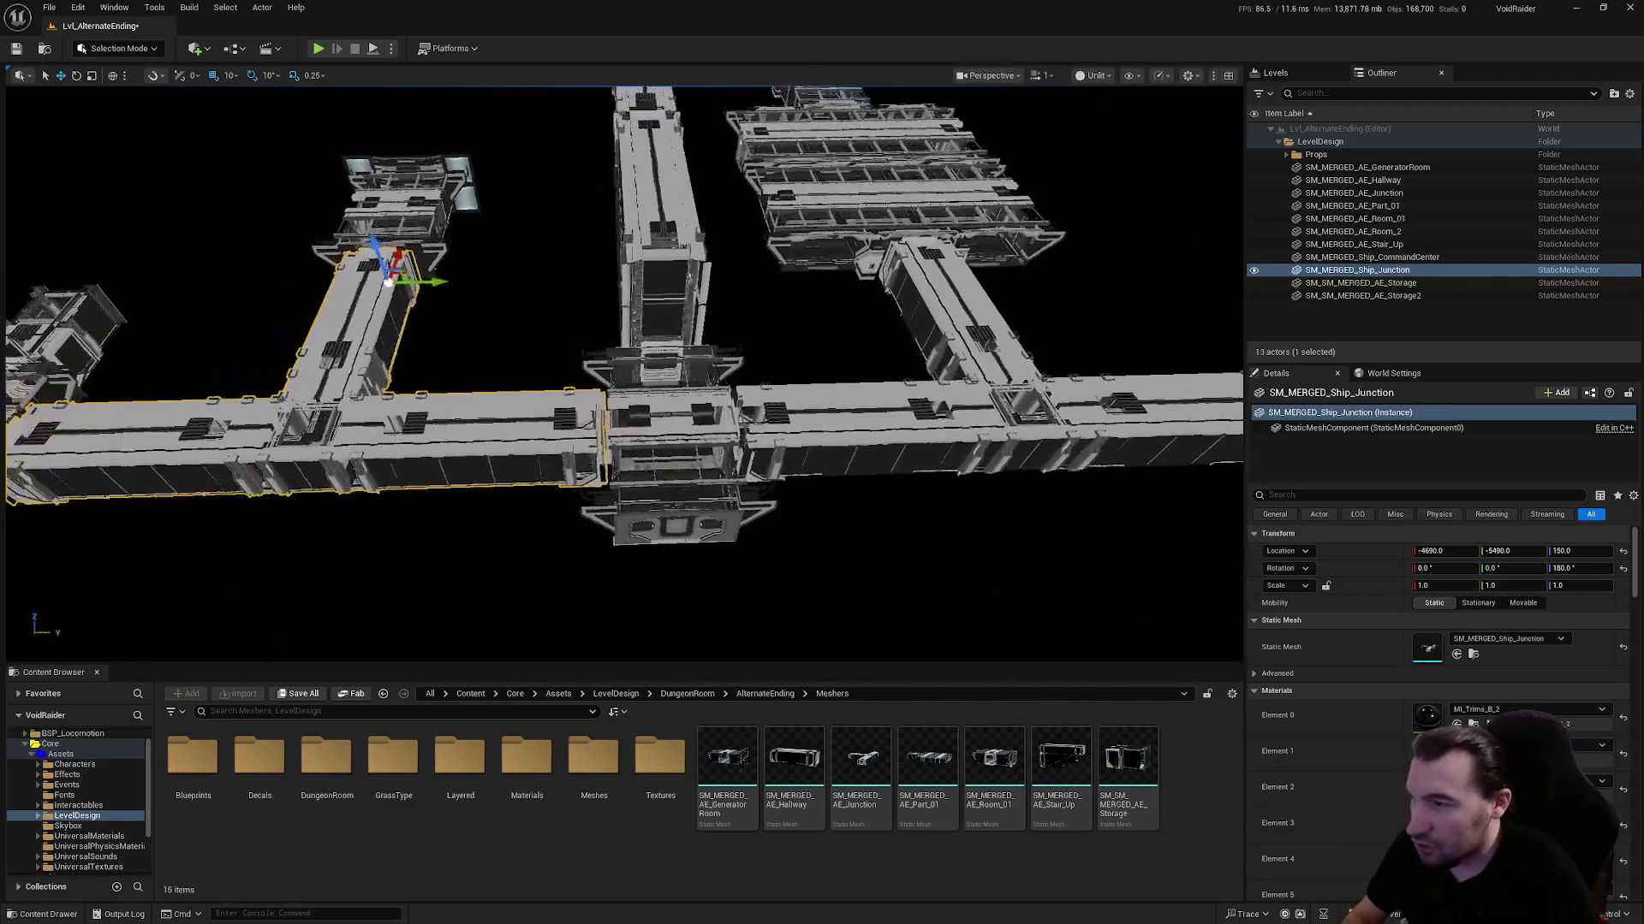
key("Delete")
Duplicate SM_MERGED_AE_Junction with Ctrl+D and slide the copy along the corridor into place
left_click(1030, 419)
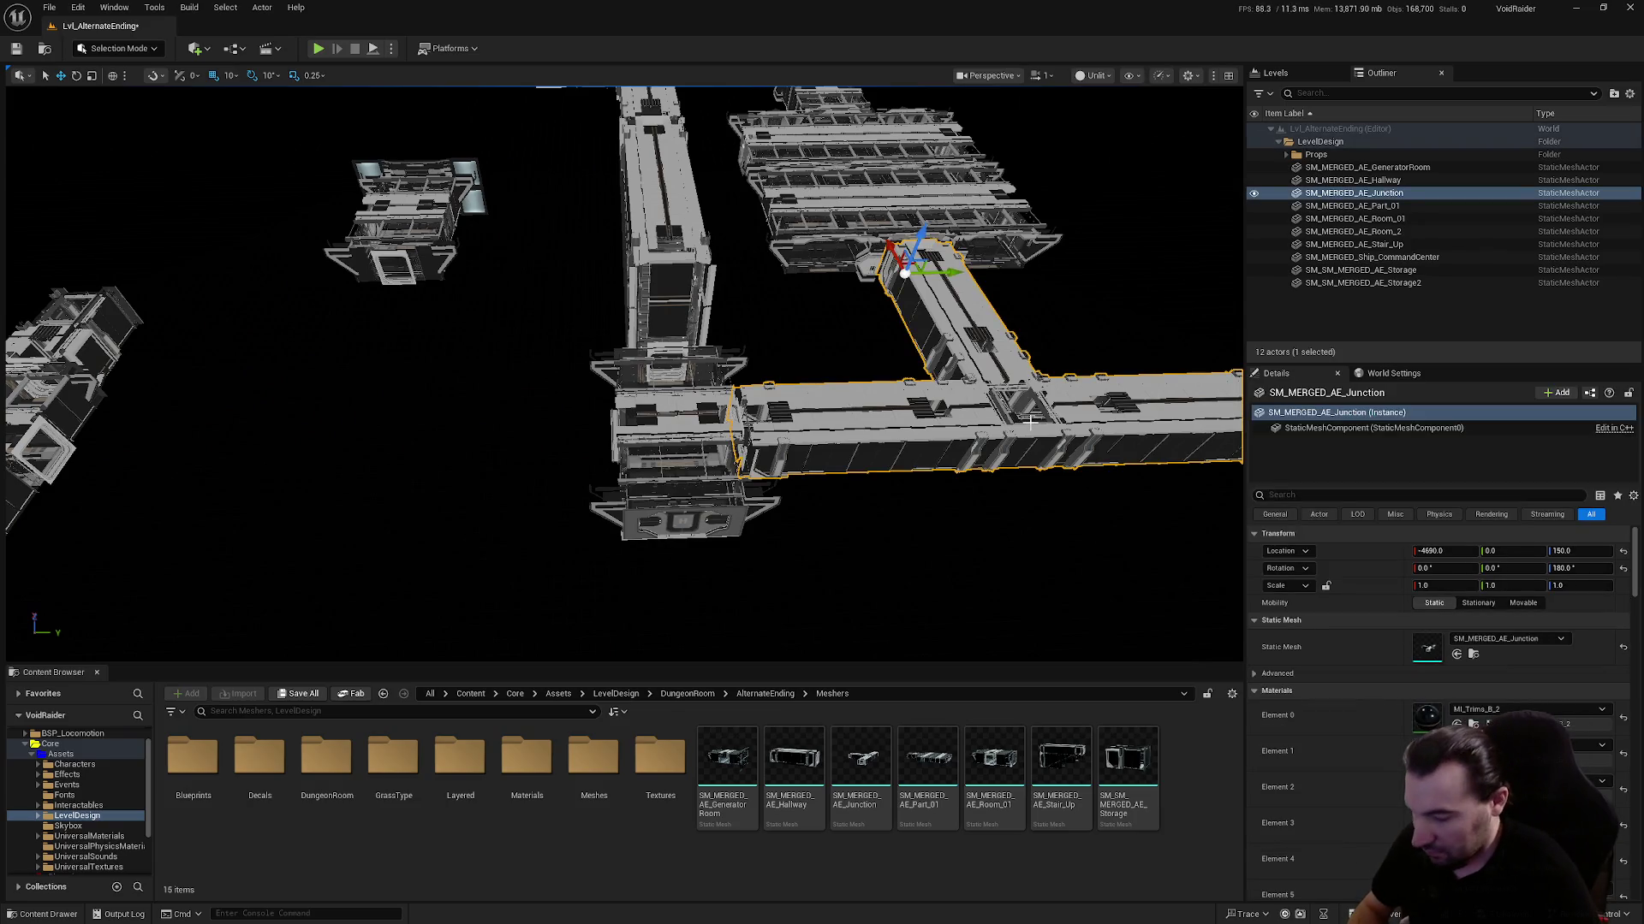
key("ctrl+d")
mouse_move(955, 273)
left_mouse_down()
mouse_move(436, 266)
mouse_move(462, 280)
left_mouse_up()
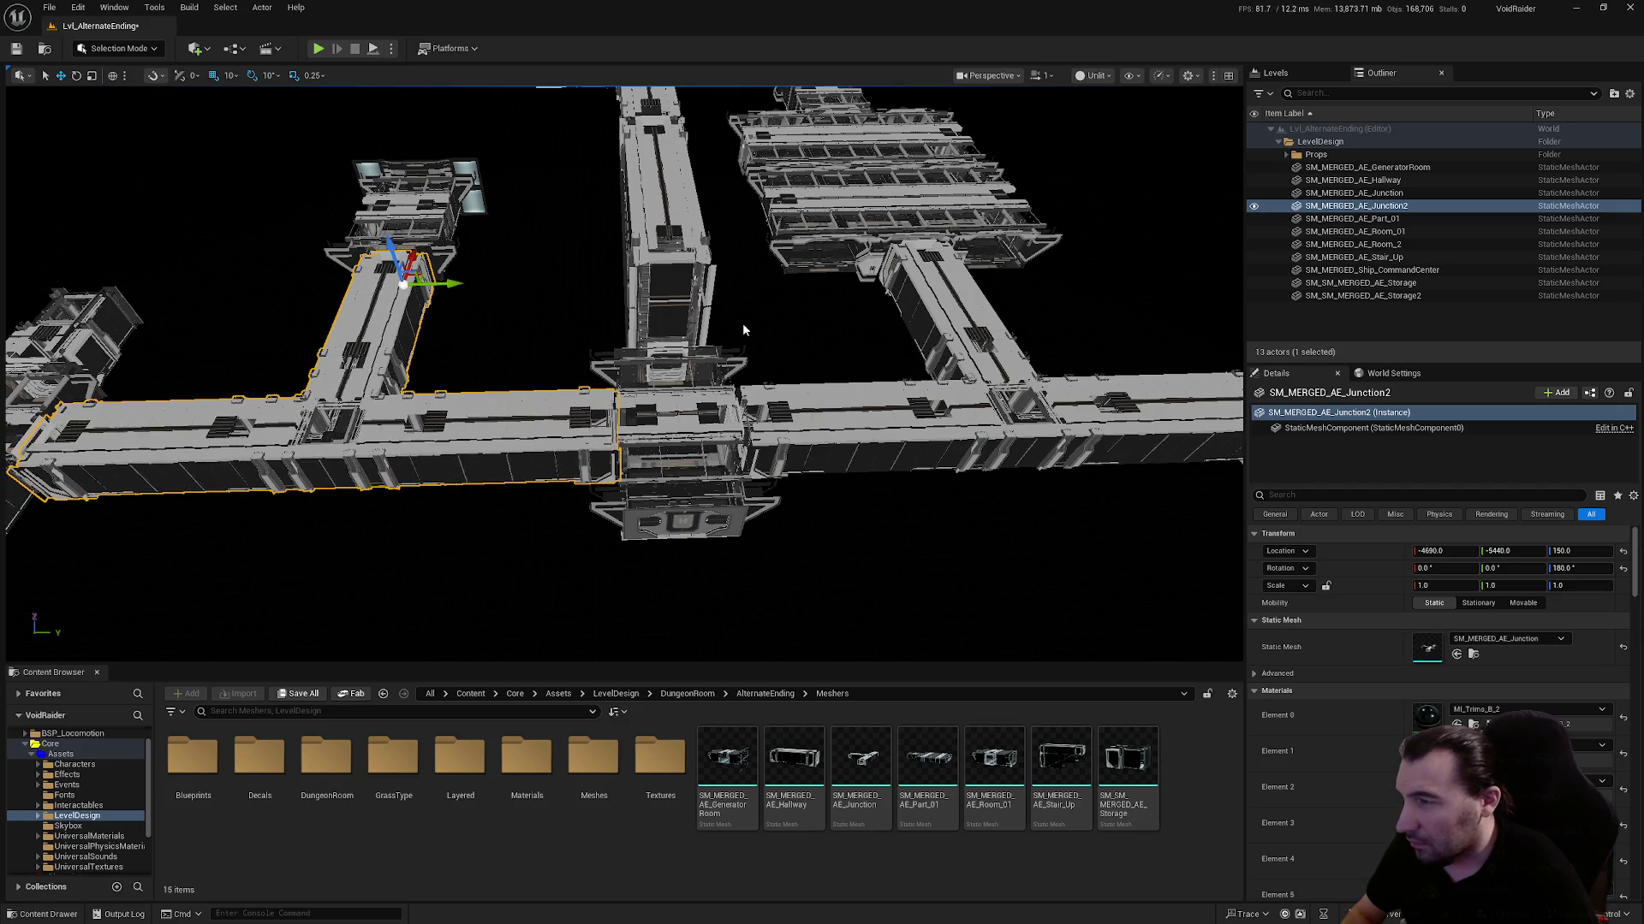
scroll(742, 322, "up", 6)
scroll(624, 373, "up", 10)
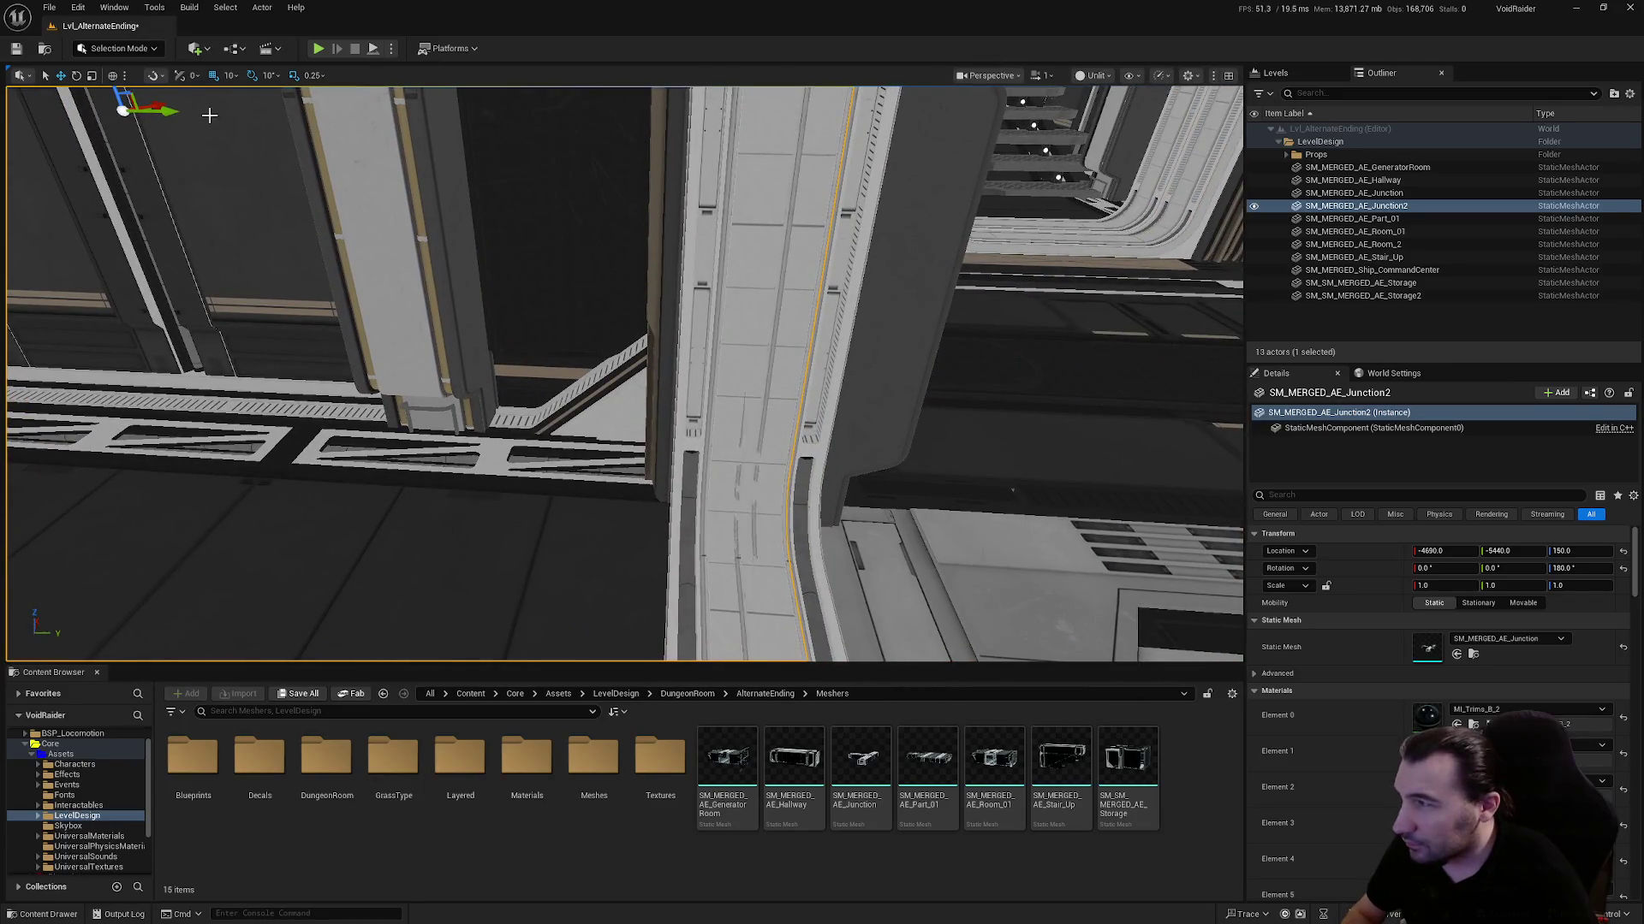
left_click_drag(176, 111, 163, 117)
Fly through the corridors to check Junction2 at Y -5490 and save the level
scroll(624, 373, "up", 5)
mouse_move(624, 374)
left_mouse_down()
mouse_move(582, 376)
mouse_move(702, 377)
mouse_move(651, 377)
left_mouse_up()
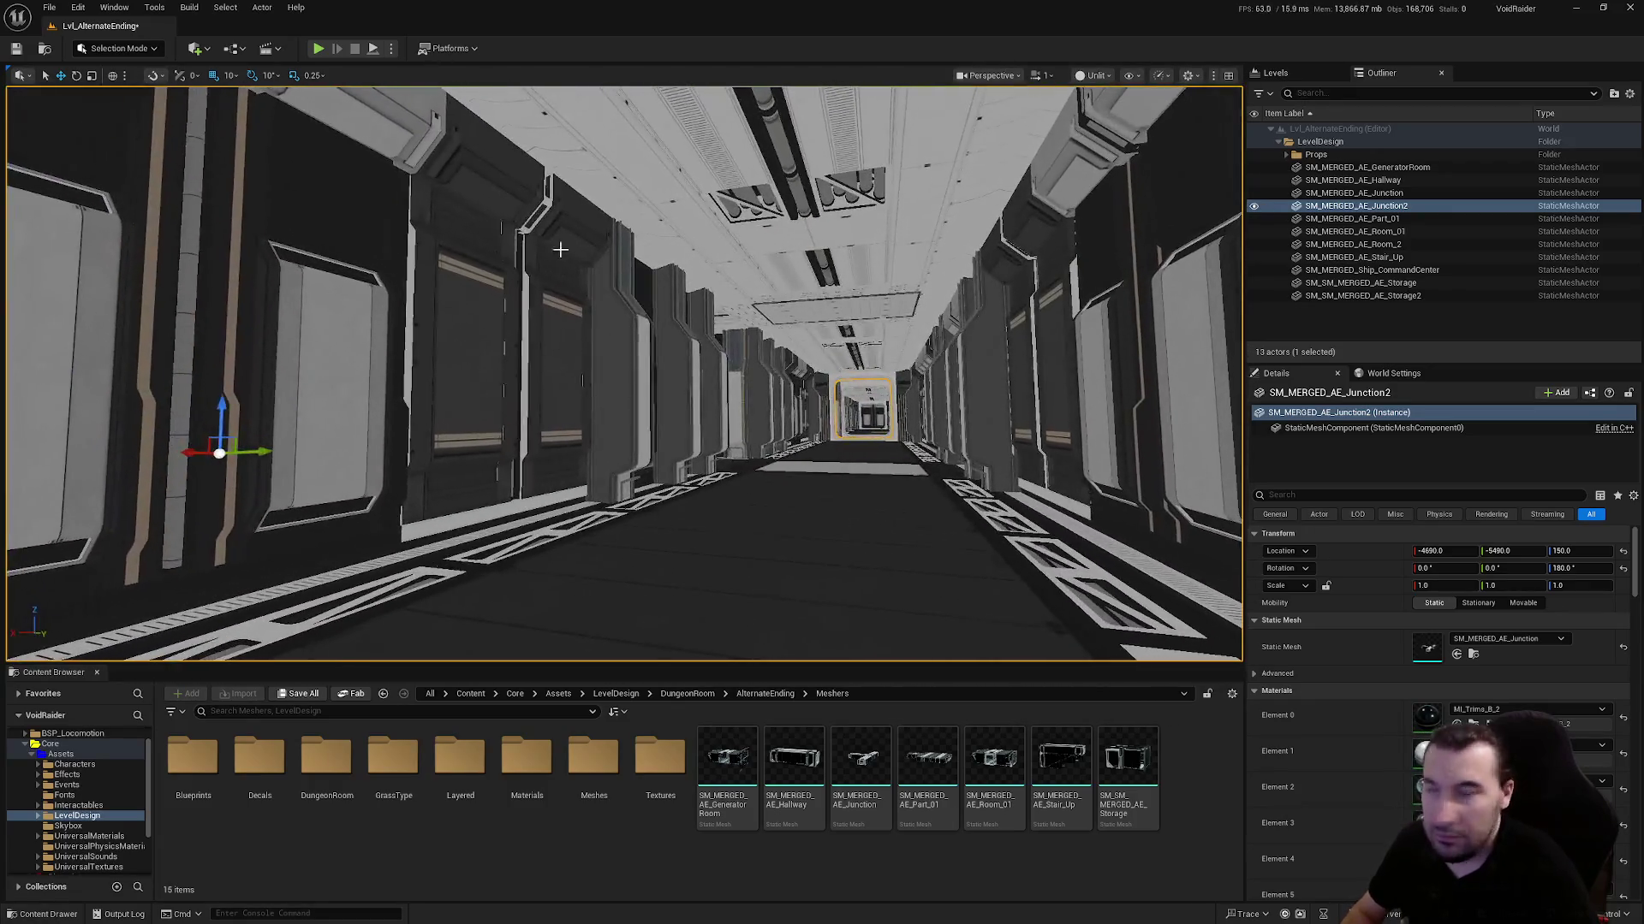
key("ctrl+s")
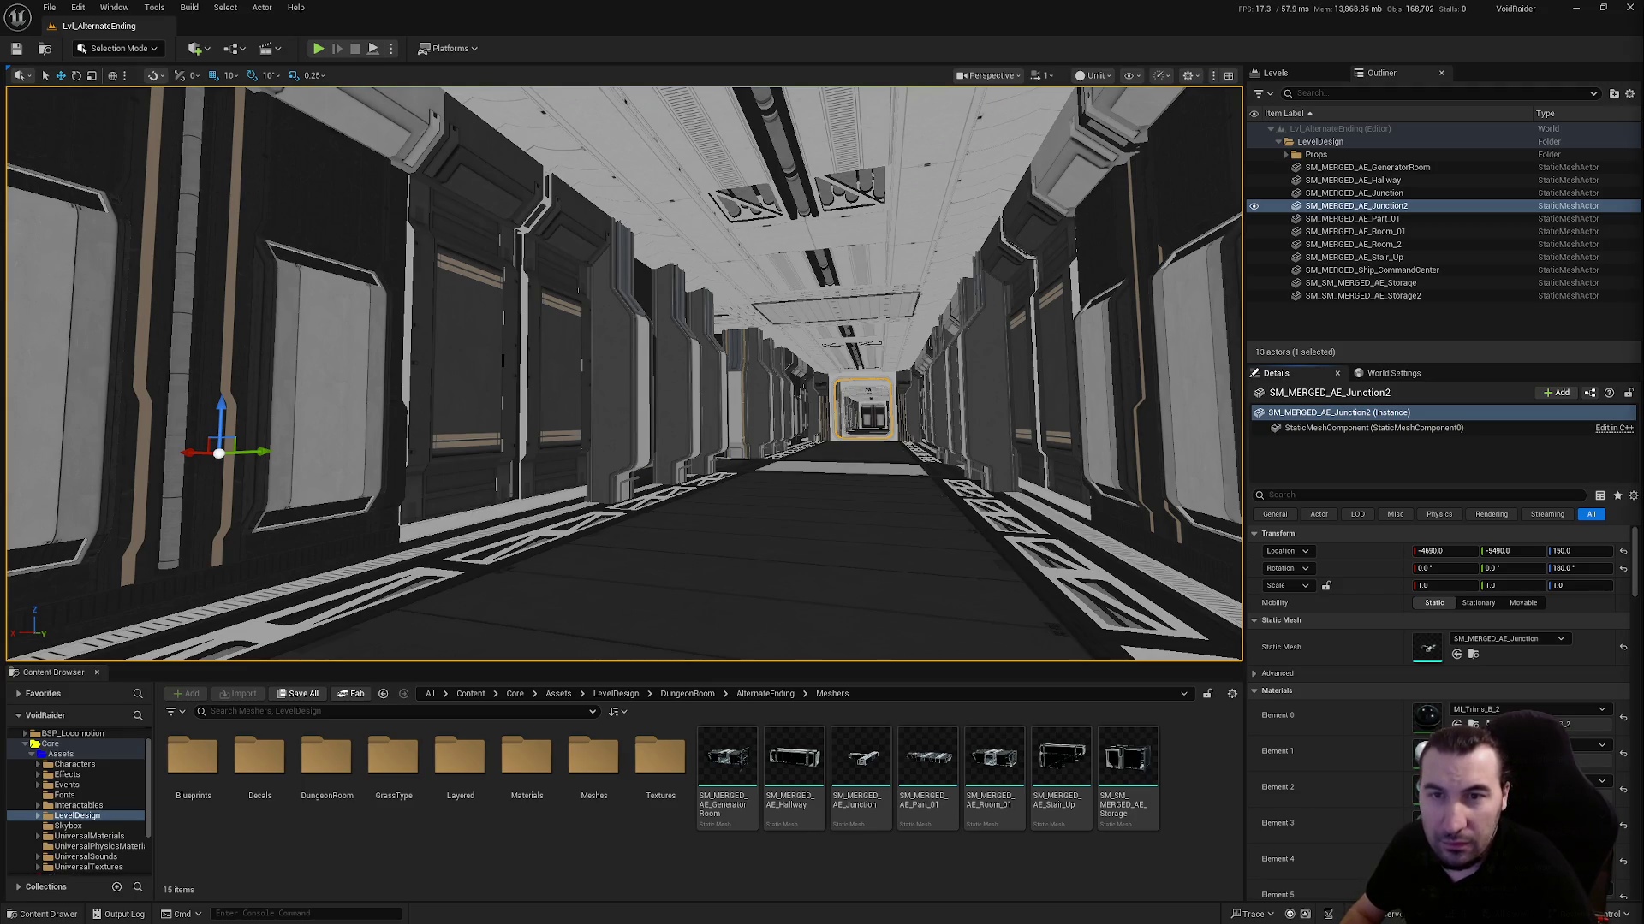
mouse_move(650, 376)
left_mouse_down()
mouse_move(667, 381)
mouse_move(676, 359)
mouse_move(681, 402)
mouse_move(680, 248)
mouse_move(694, 274)
mouse_move(870, 317)
left_mouse_up()
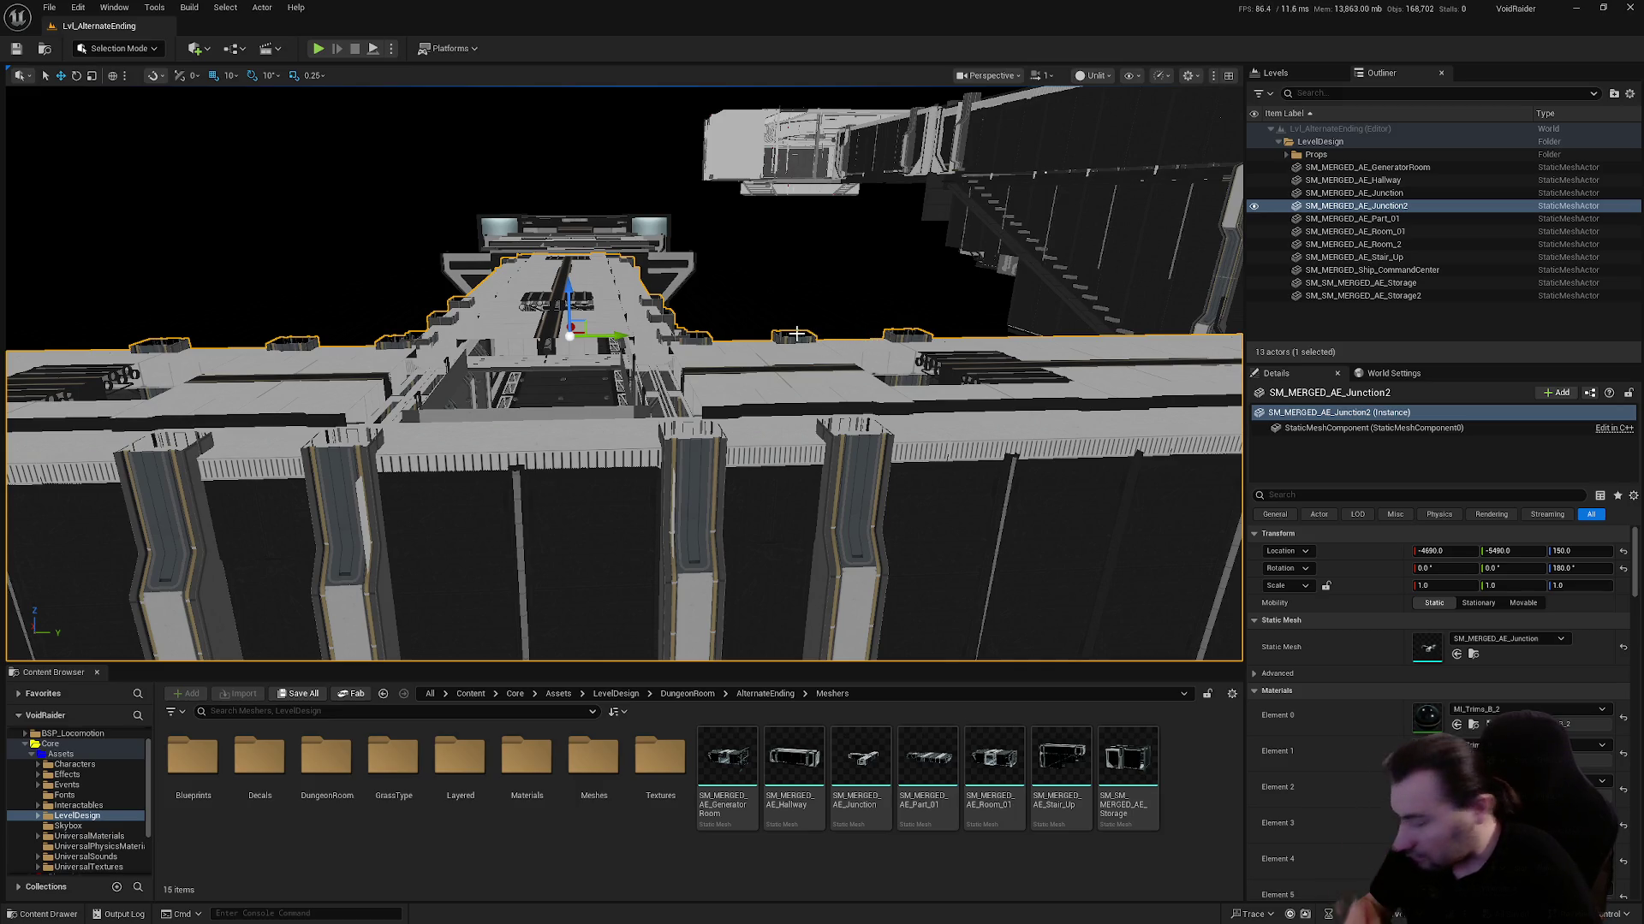
mouse_move(774, 326)
left_mouse_down()
mouse_move(744, 342)
mouse_move(758, 317)
left_mouse_up()
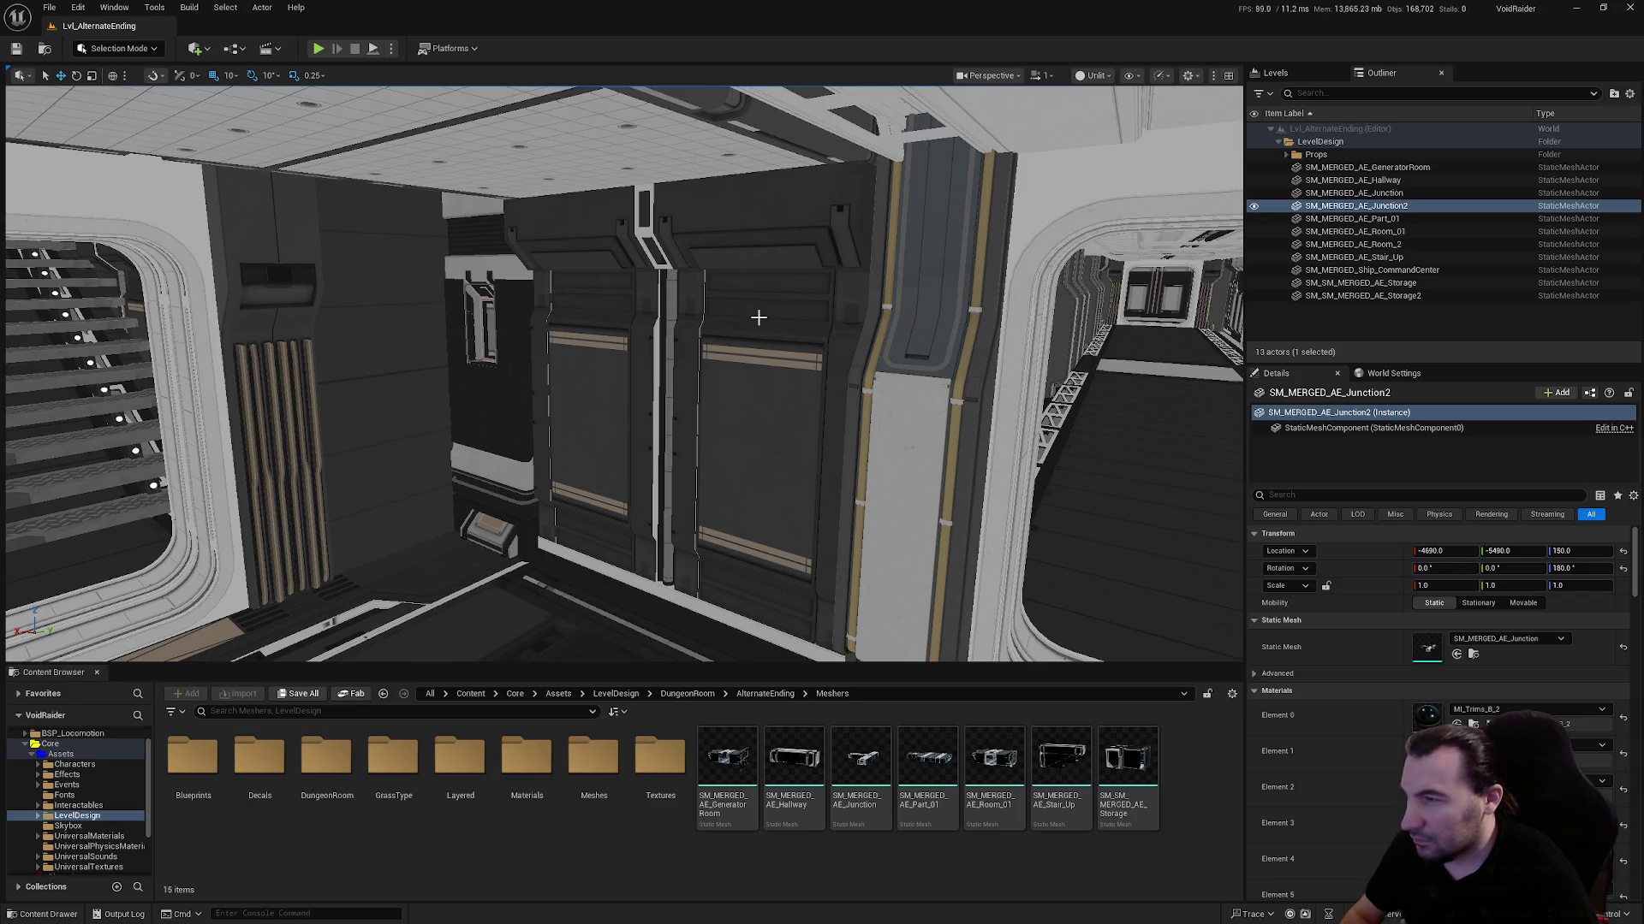
mouse_move(759, 318)
left_mouse_down()
mouse_move(507, 366)
mouse_move(771, 318)
left_mouse_up()
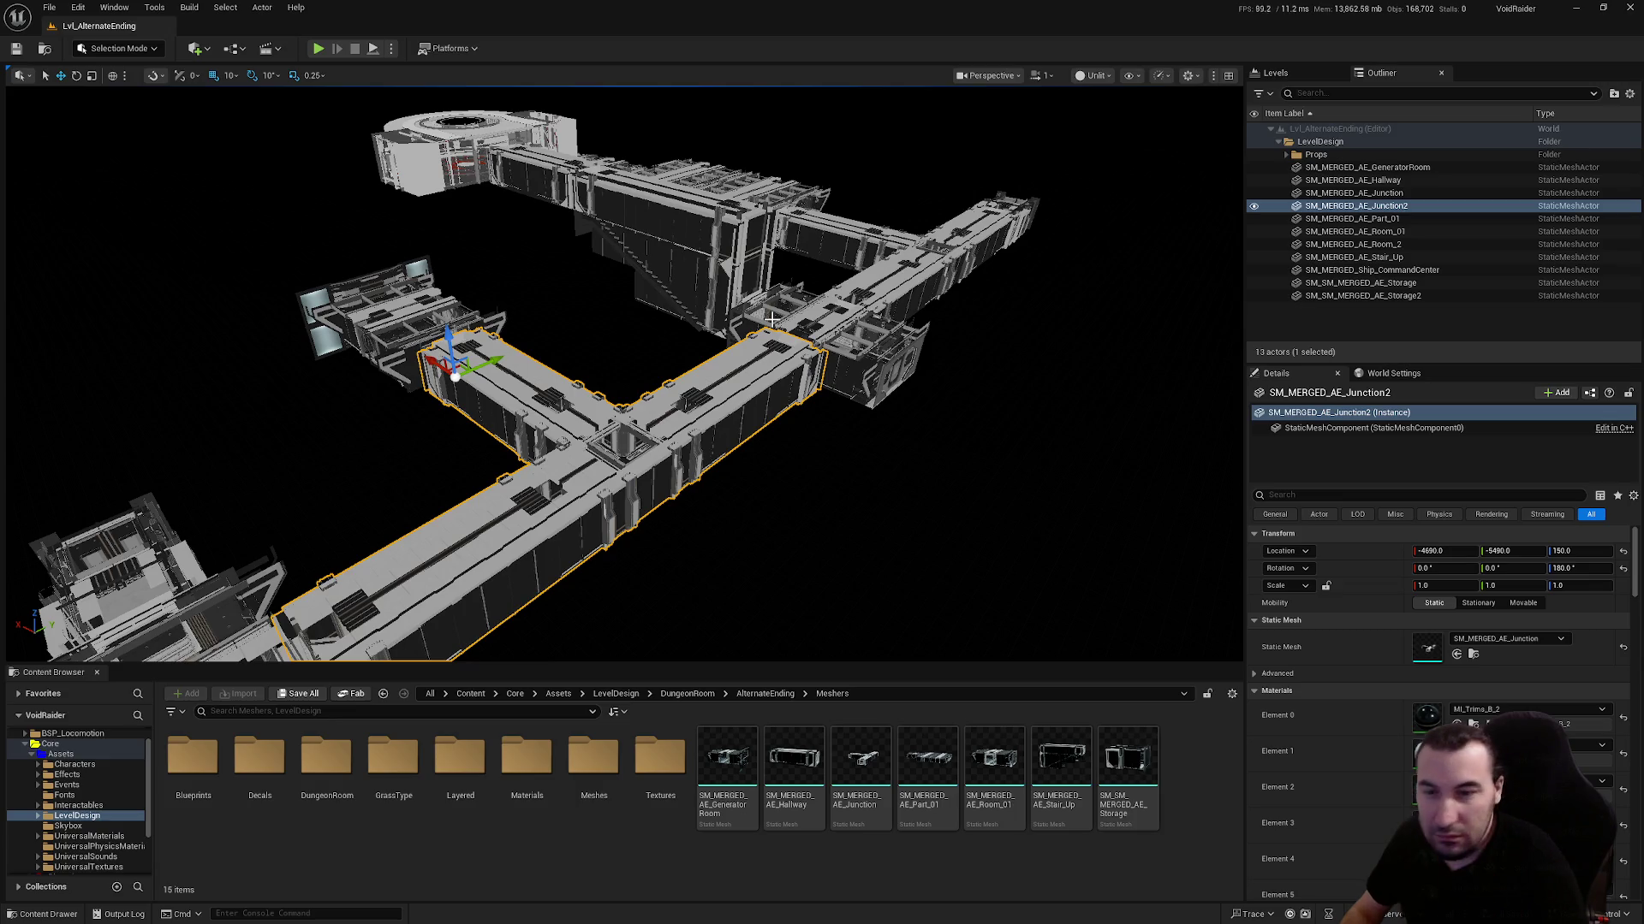
left_click_drag(771, 319, 698, 324)
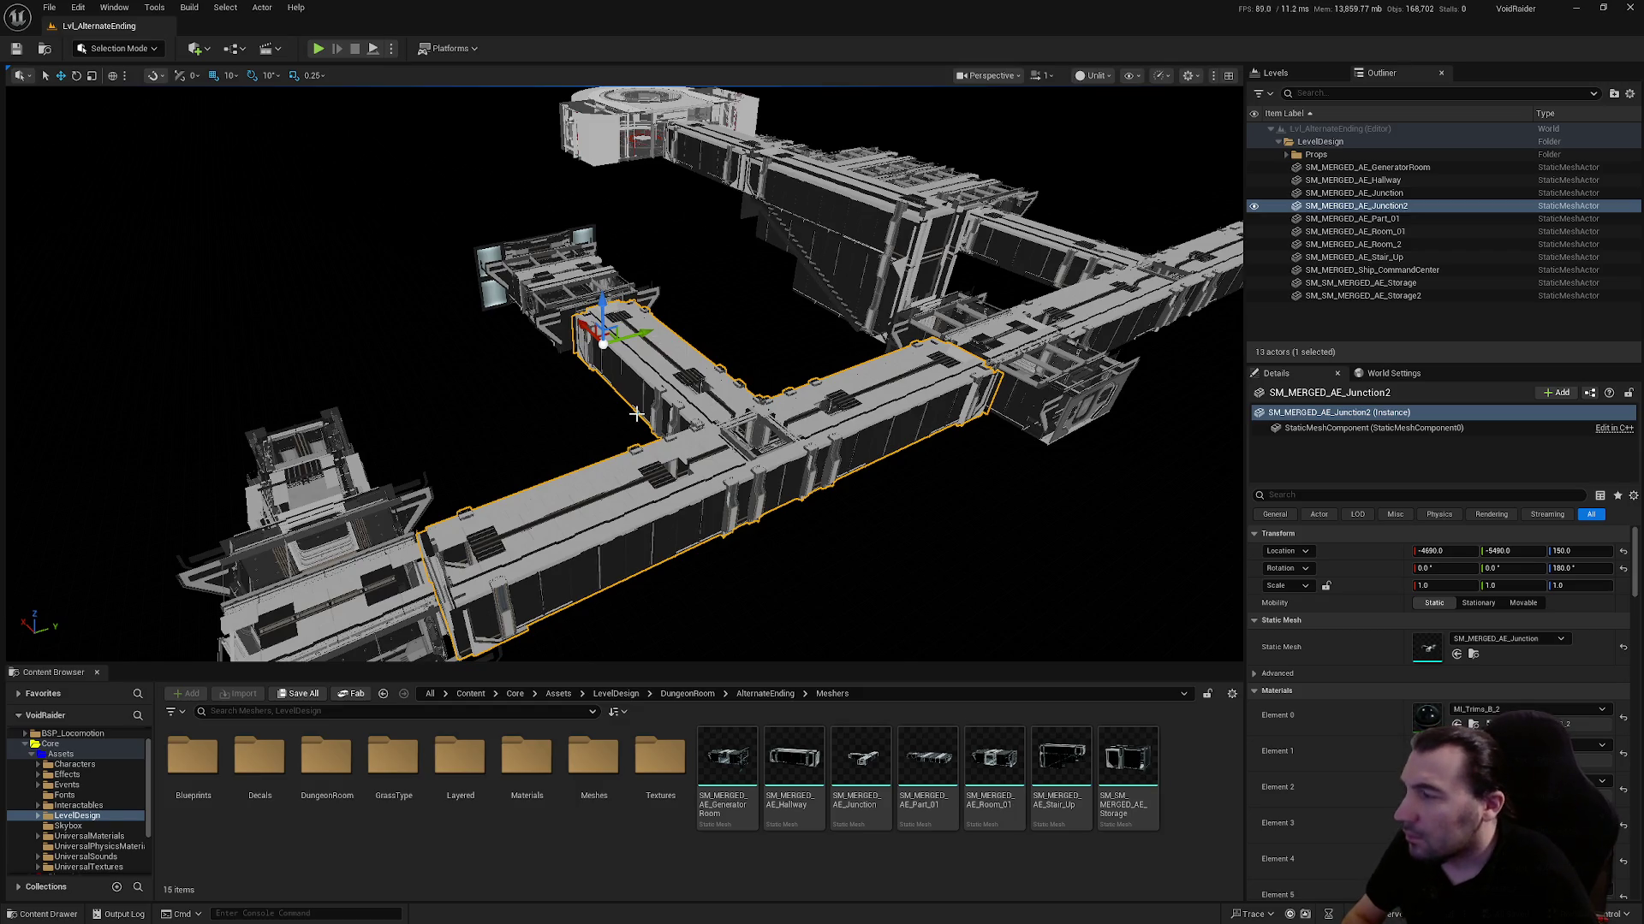
mouse_move(603, 347)
left_mouse_down()
mouse_move(591, 325)
mouse_move(612, 274)
mouse_move(616, 460)
left_mouse_up()
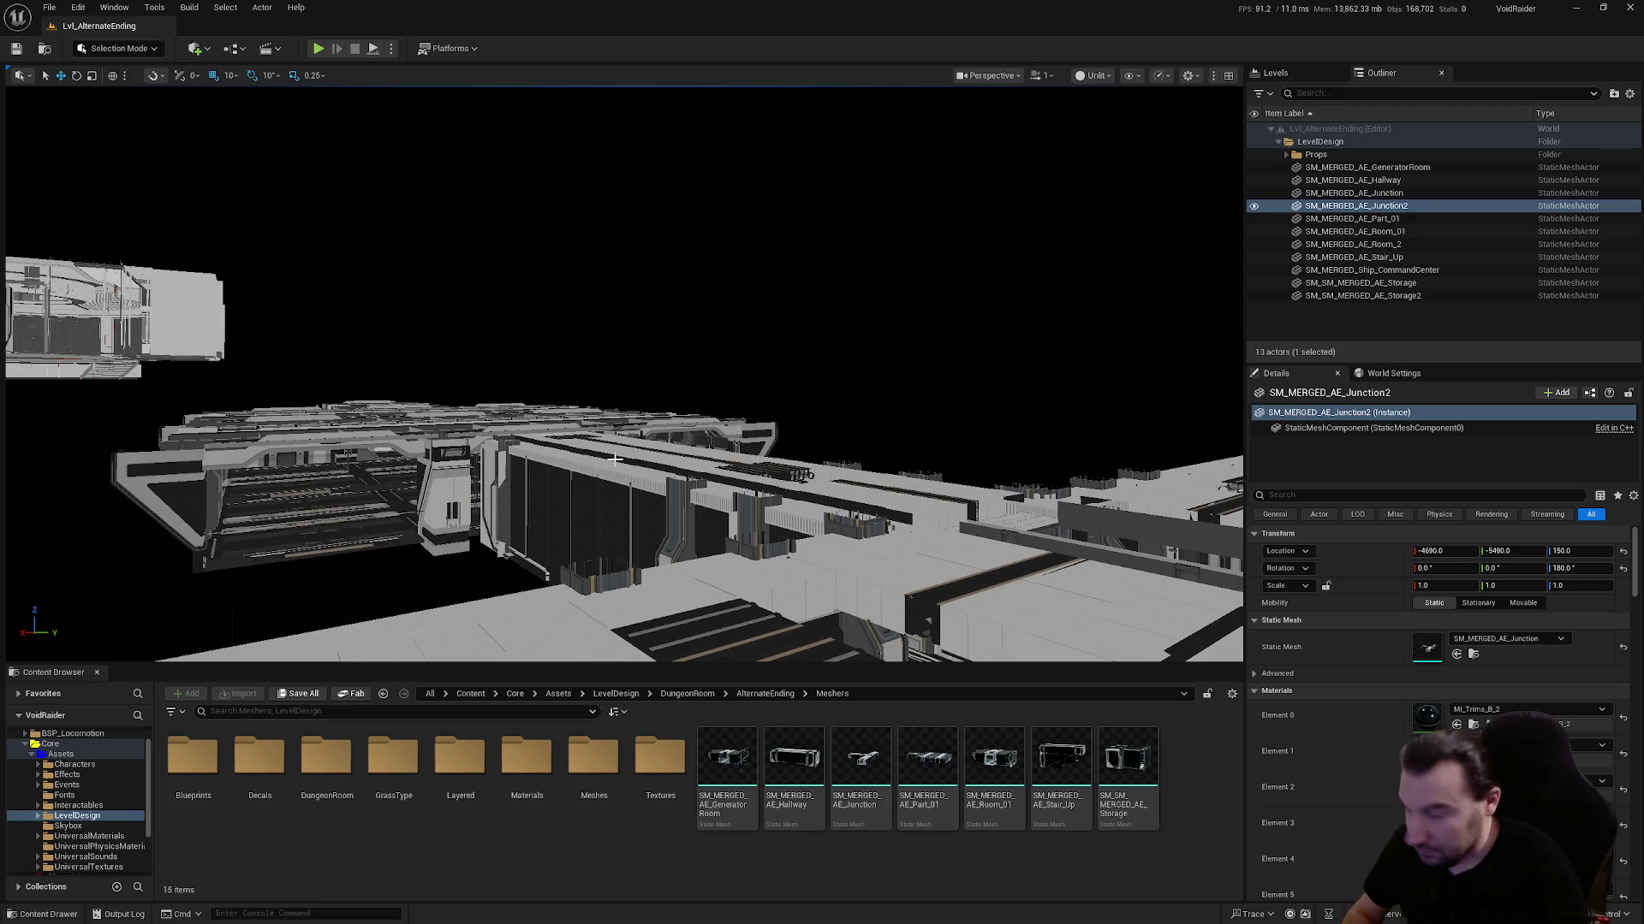
mouse_move(615, 460)
left_mouse_down()
mouse_move(603, 394)
mouse_move(605, 477)
left_mouse_up()
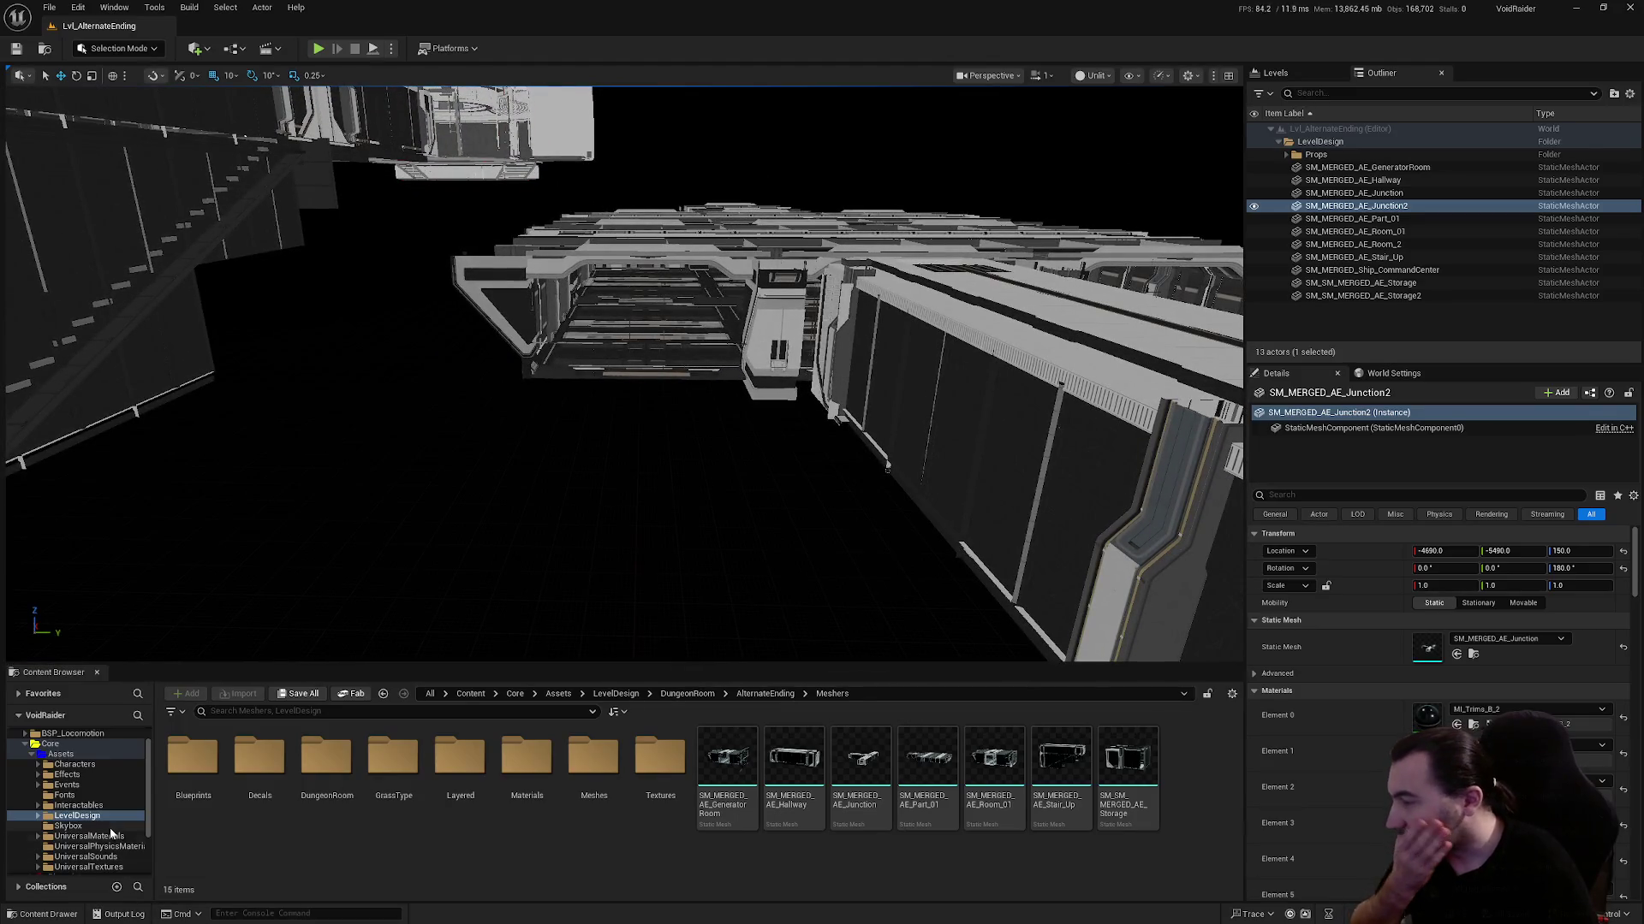
left_click(389, 775)
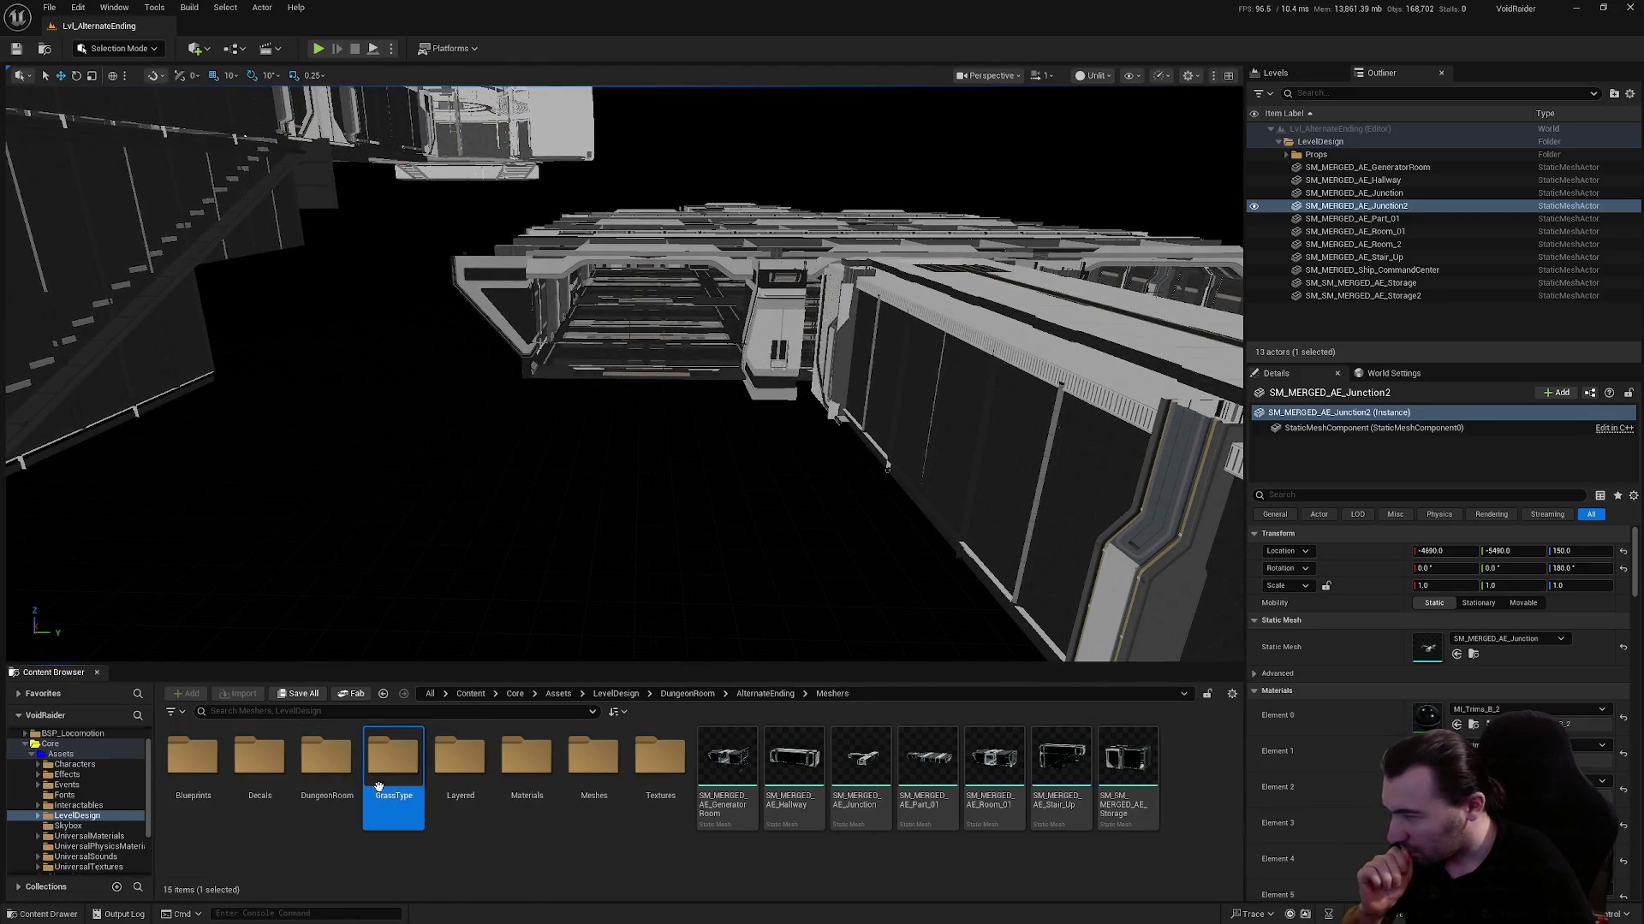
Find SM_Door_L in the Meshes folder and place the door in a ship corridor
double_click(593, 766)
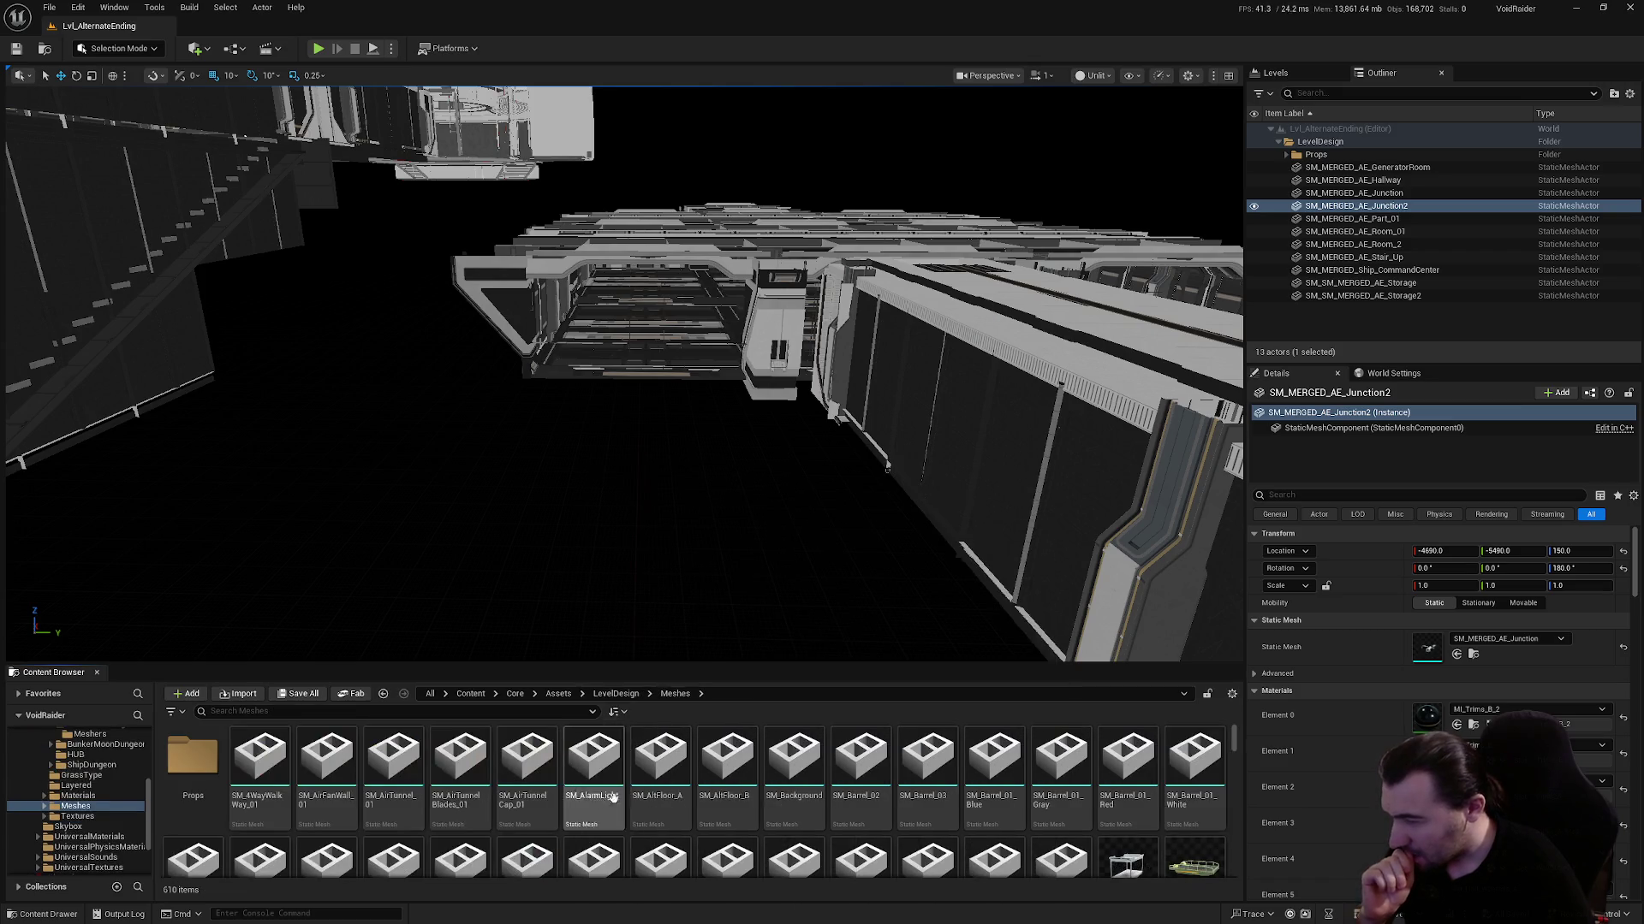
scroll(736, 802, "down", 1)
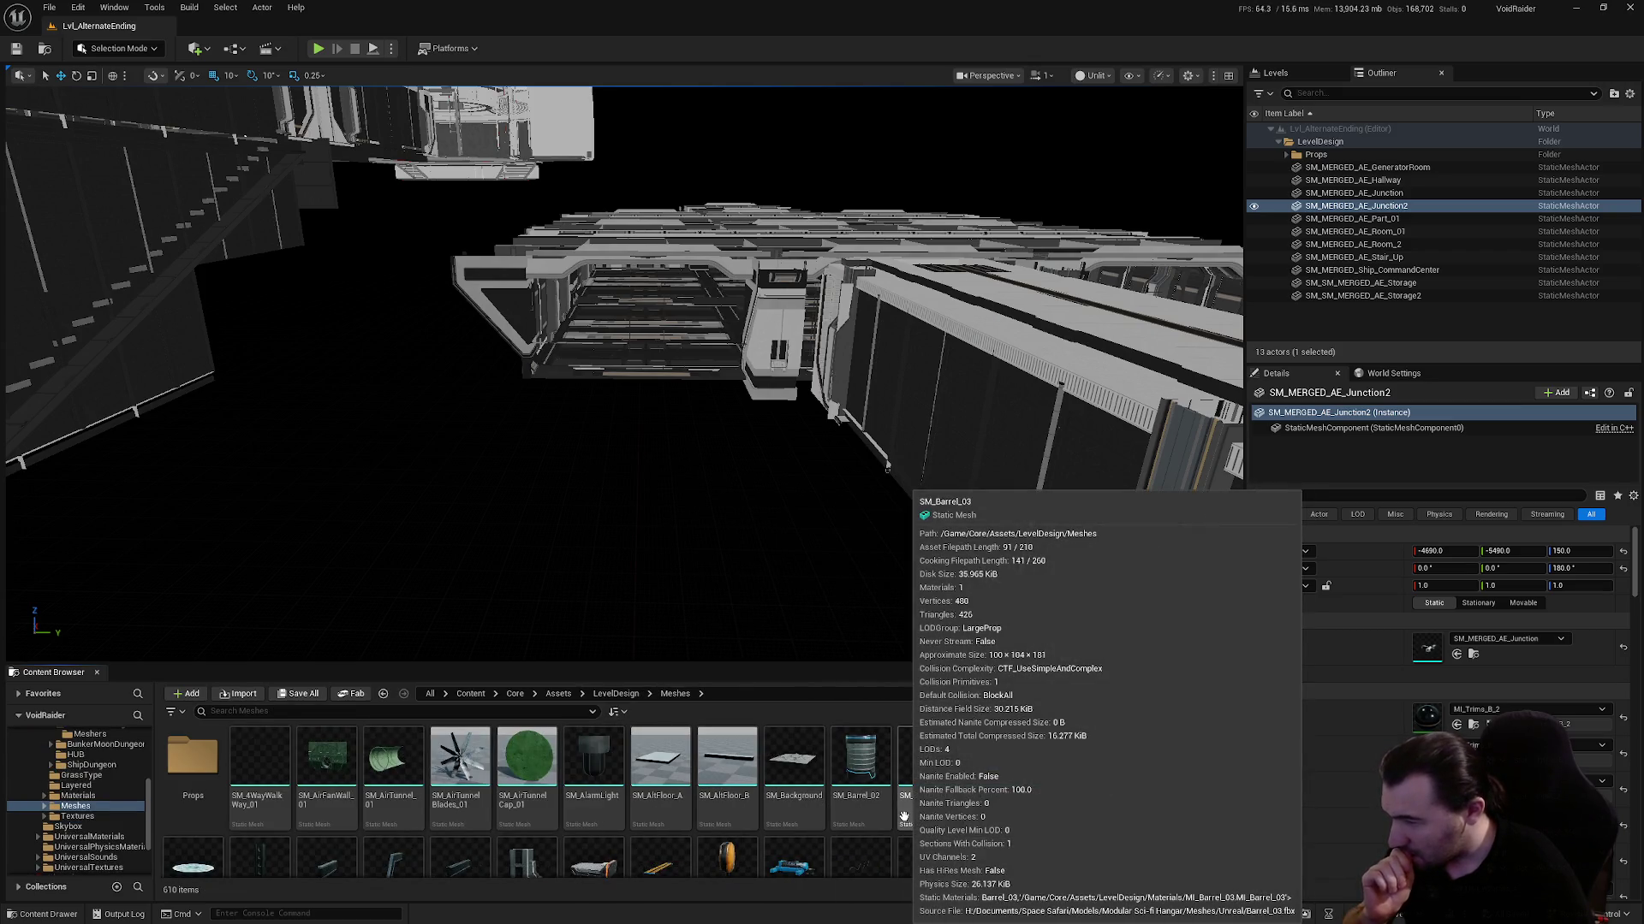
scroll(1061, 822, "down", 3)
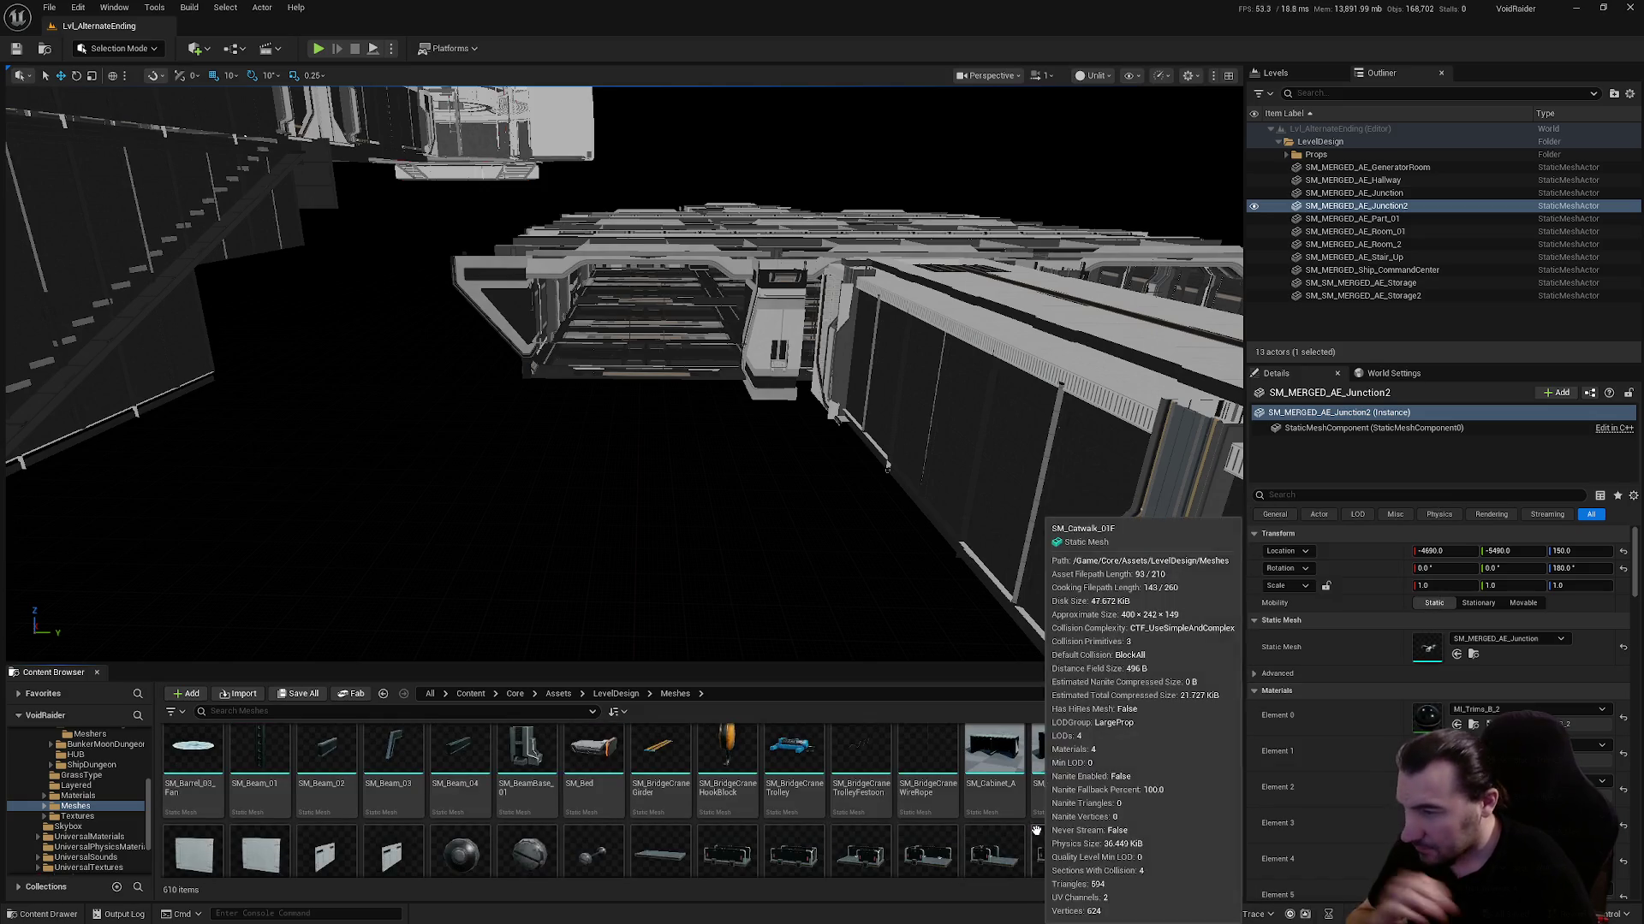
scroll(1096, 804, "down", 3)
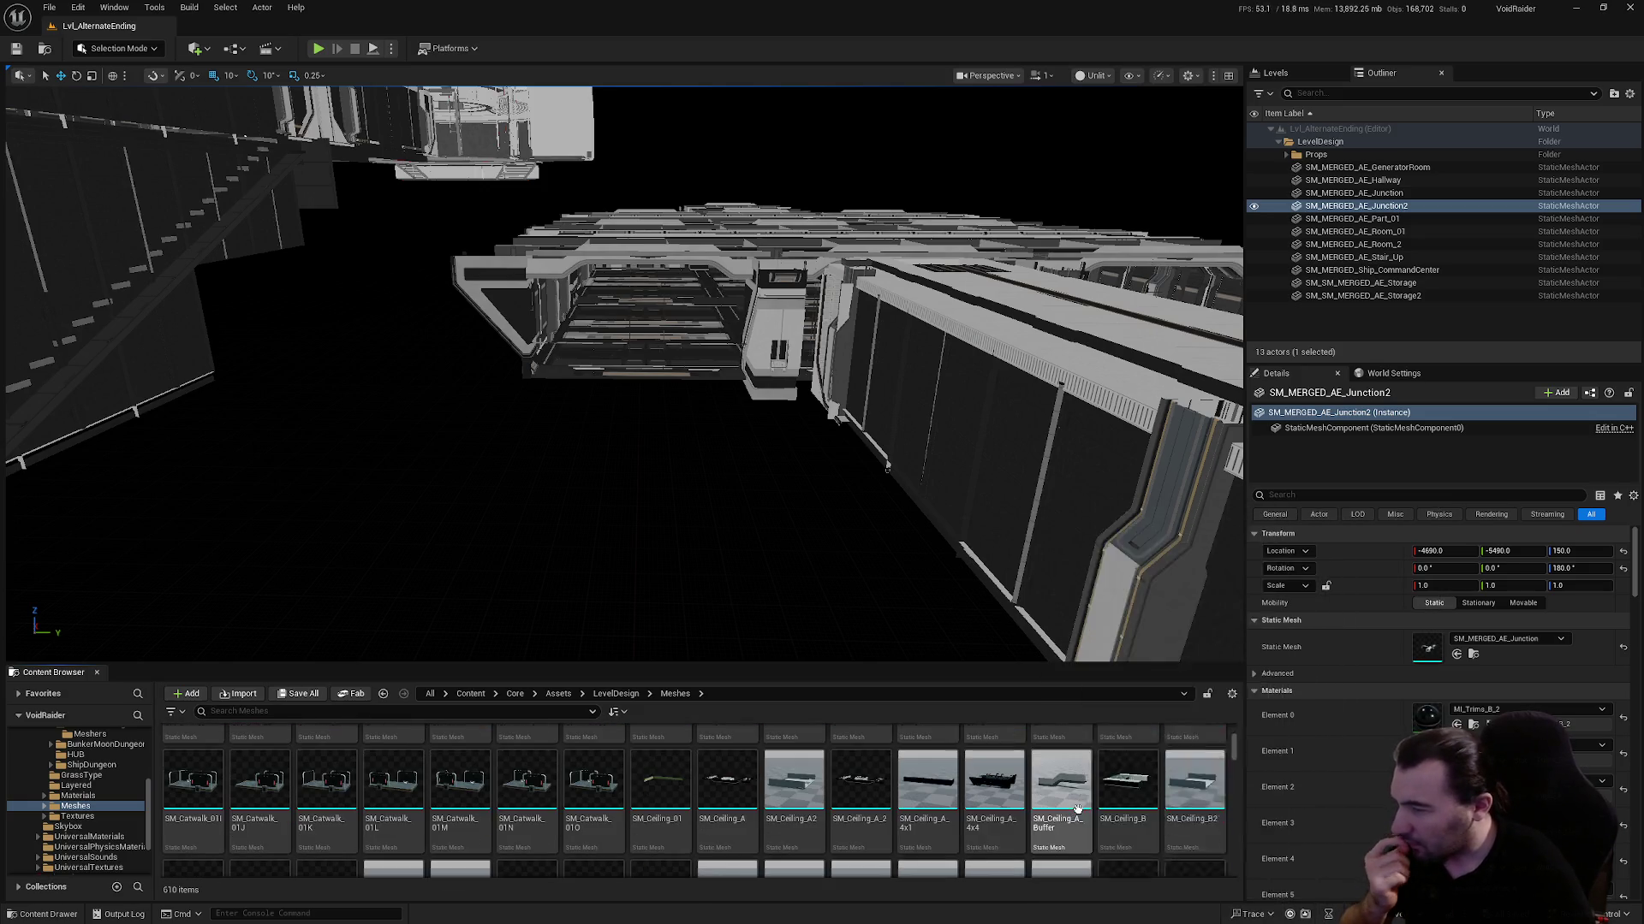
scroll(1070, 791, "down", 3)
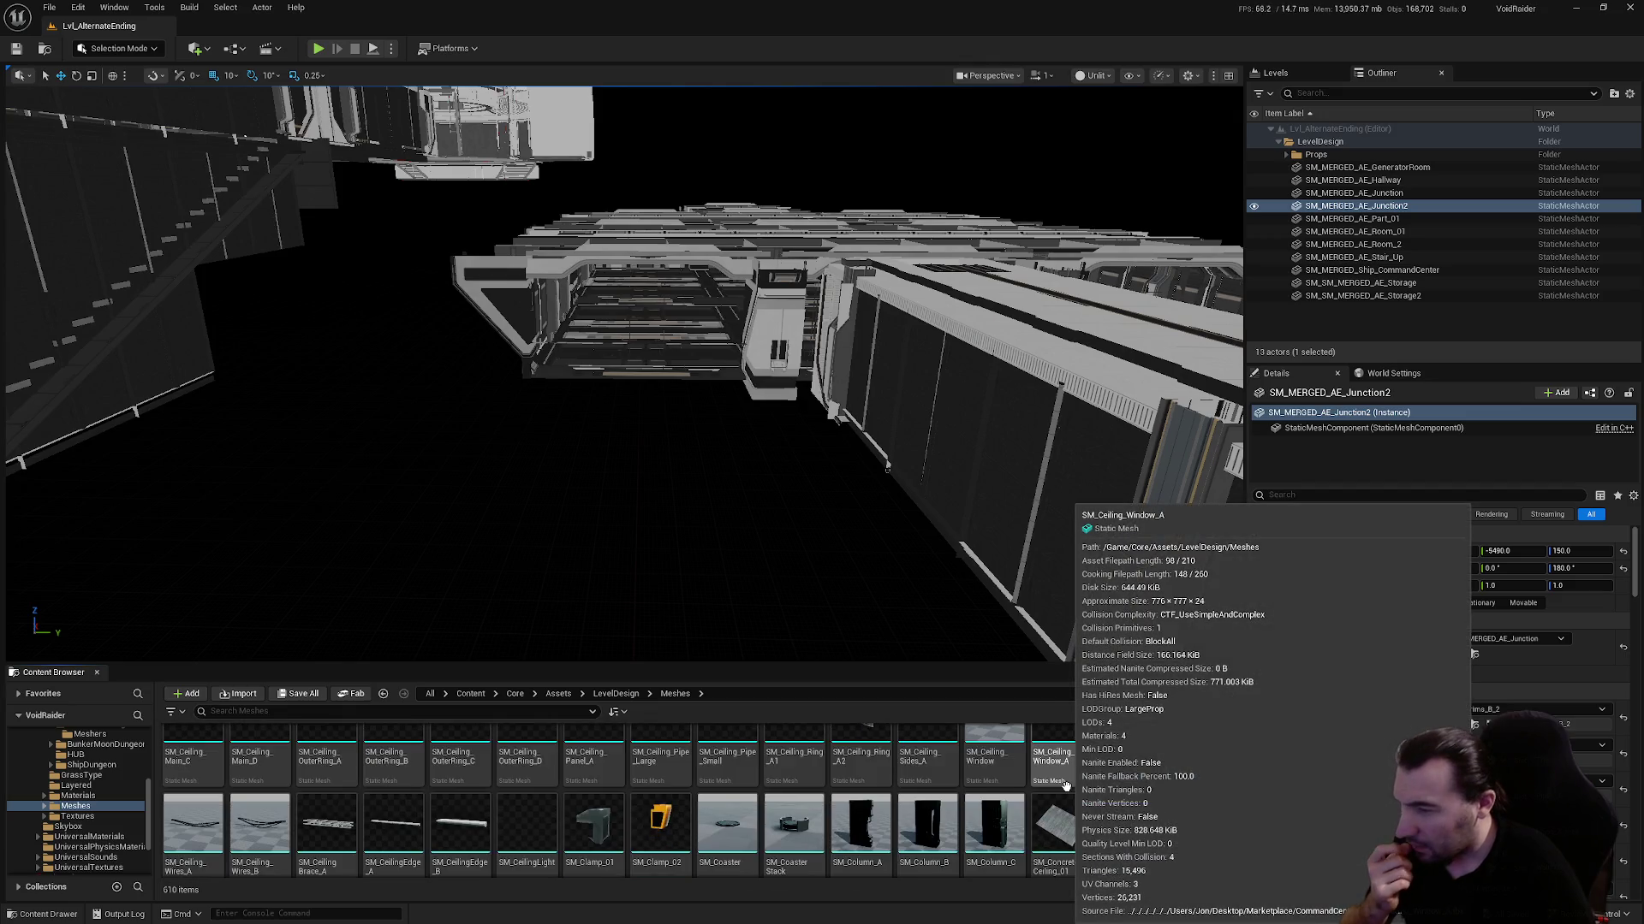
scroll(1066, 779, "down", 5)
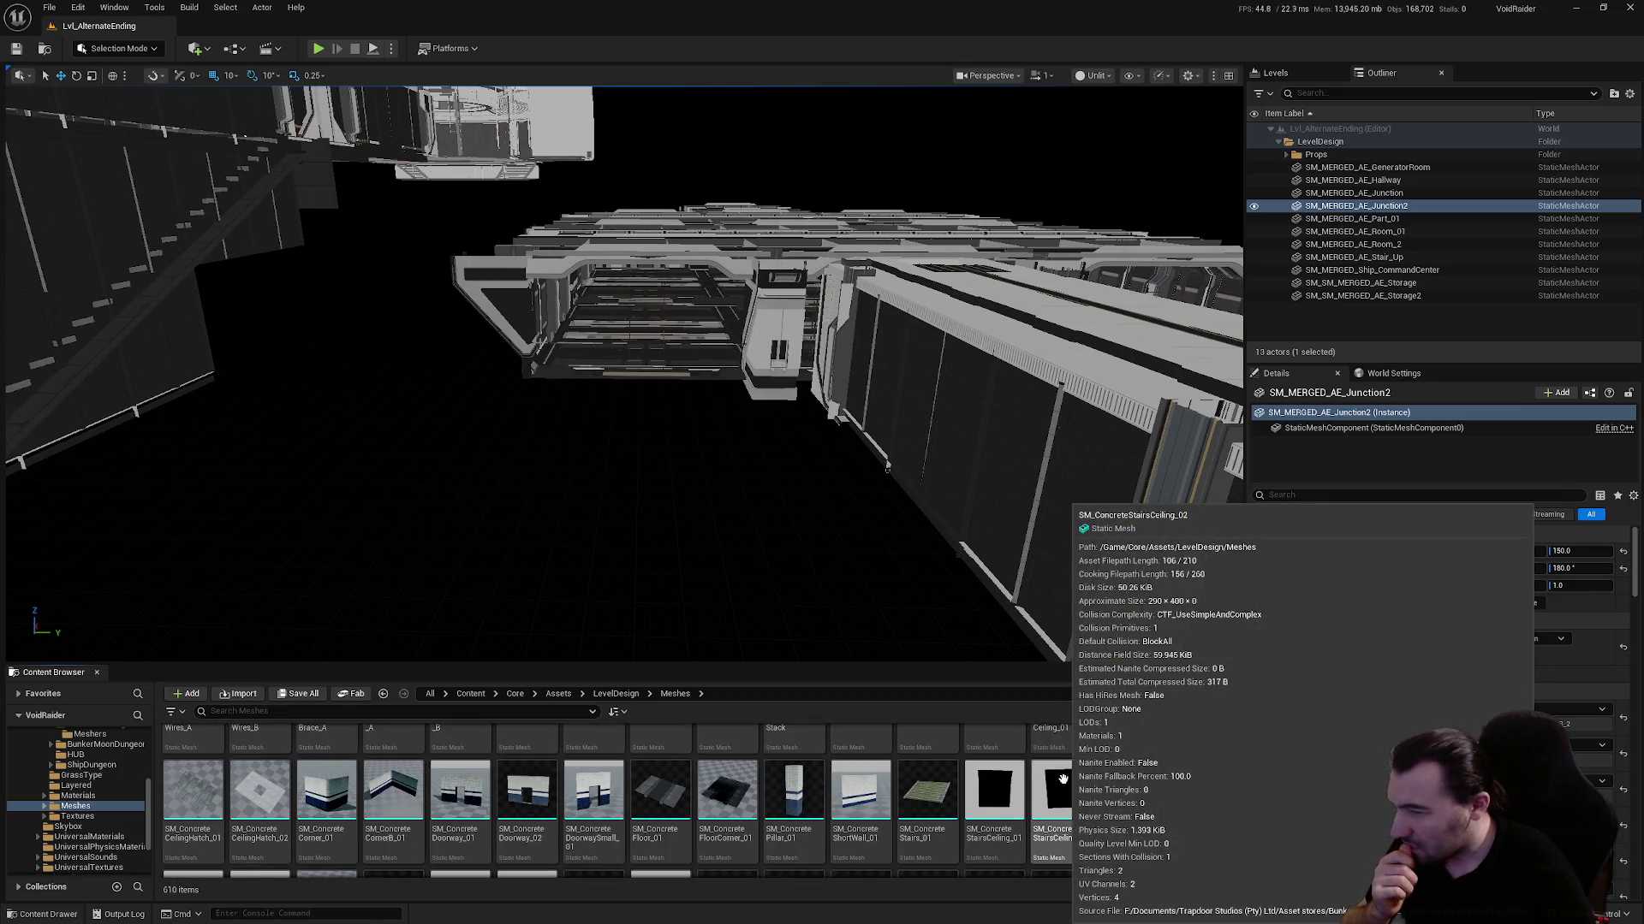
scroll(1061, 777, "down", 3)
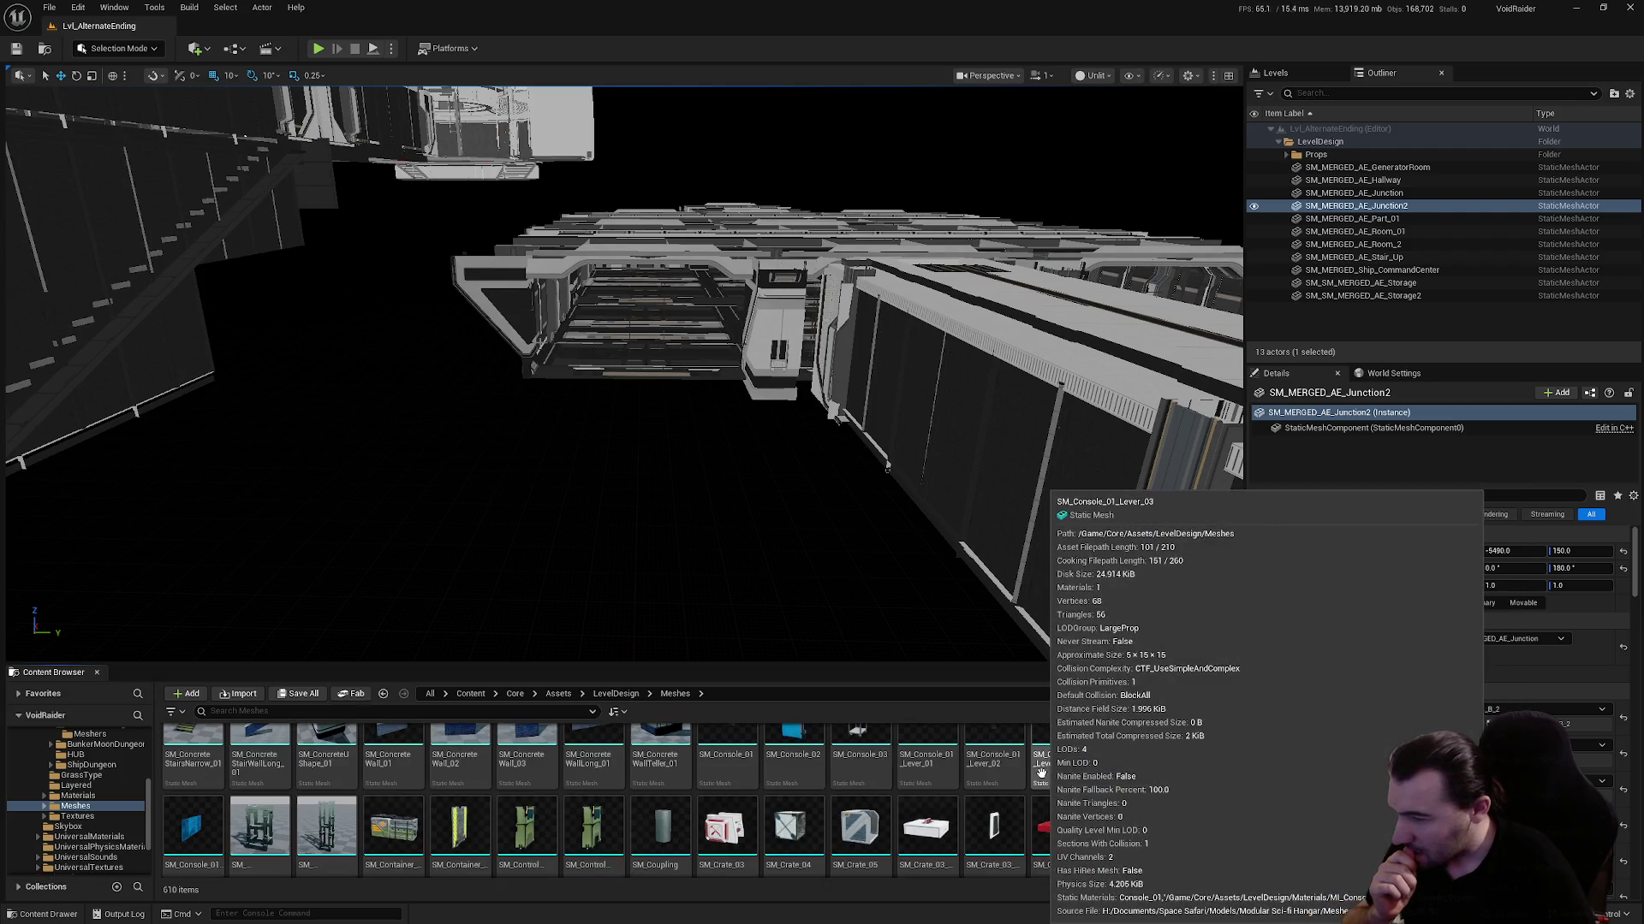
scroll(1040, 756, "down", 2)
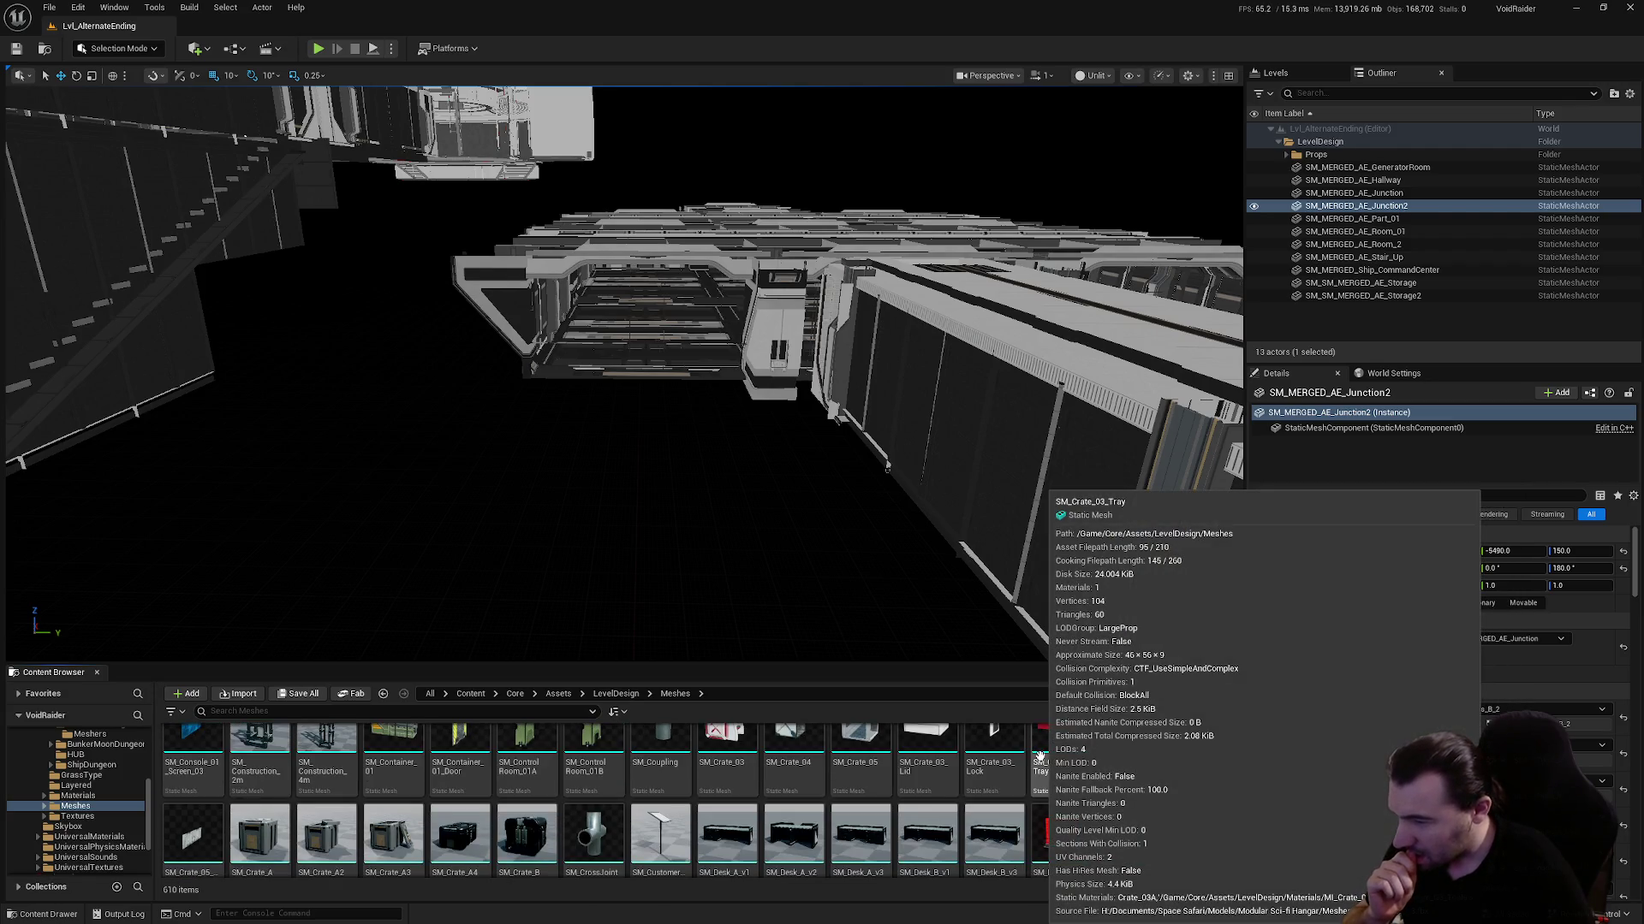
scroll(1040, 756, "down", 2)
scroll(942, 779, "down", 2)
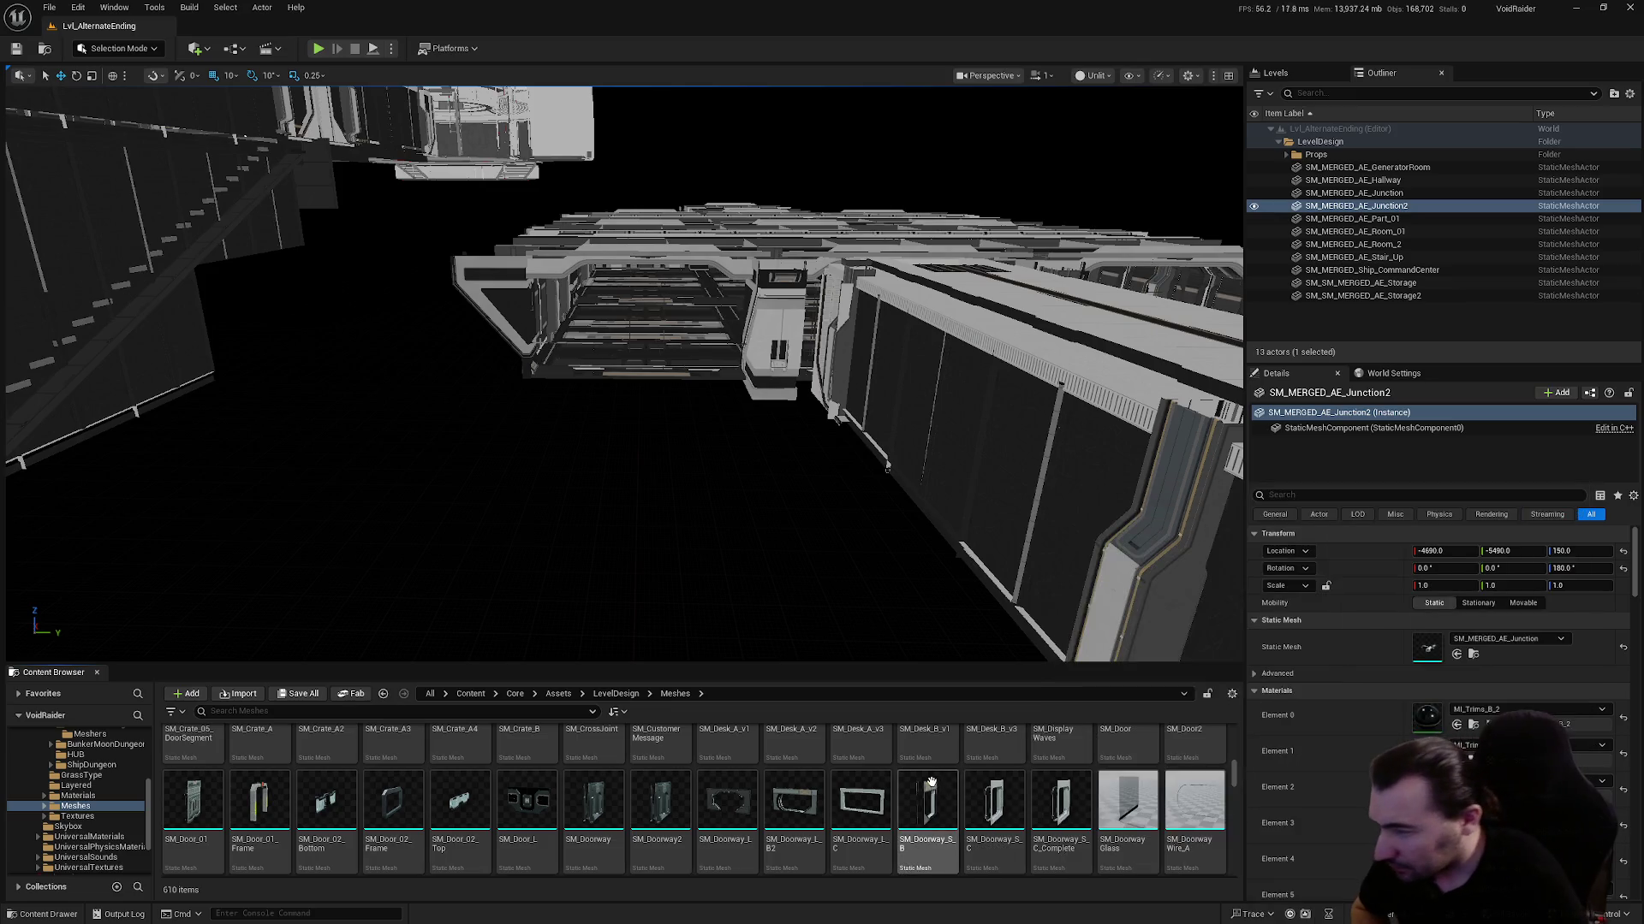
left_click_drag(817, 618, 816, 479)
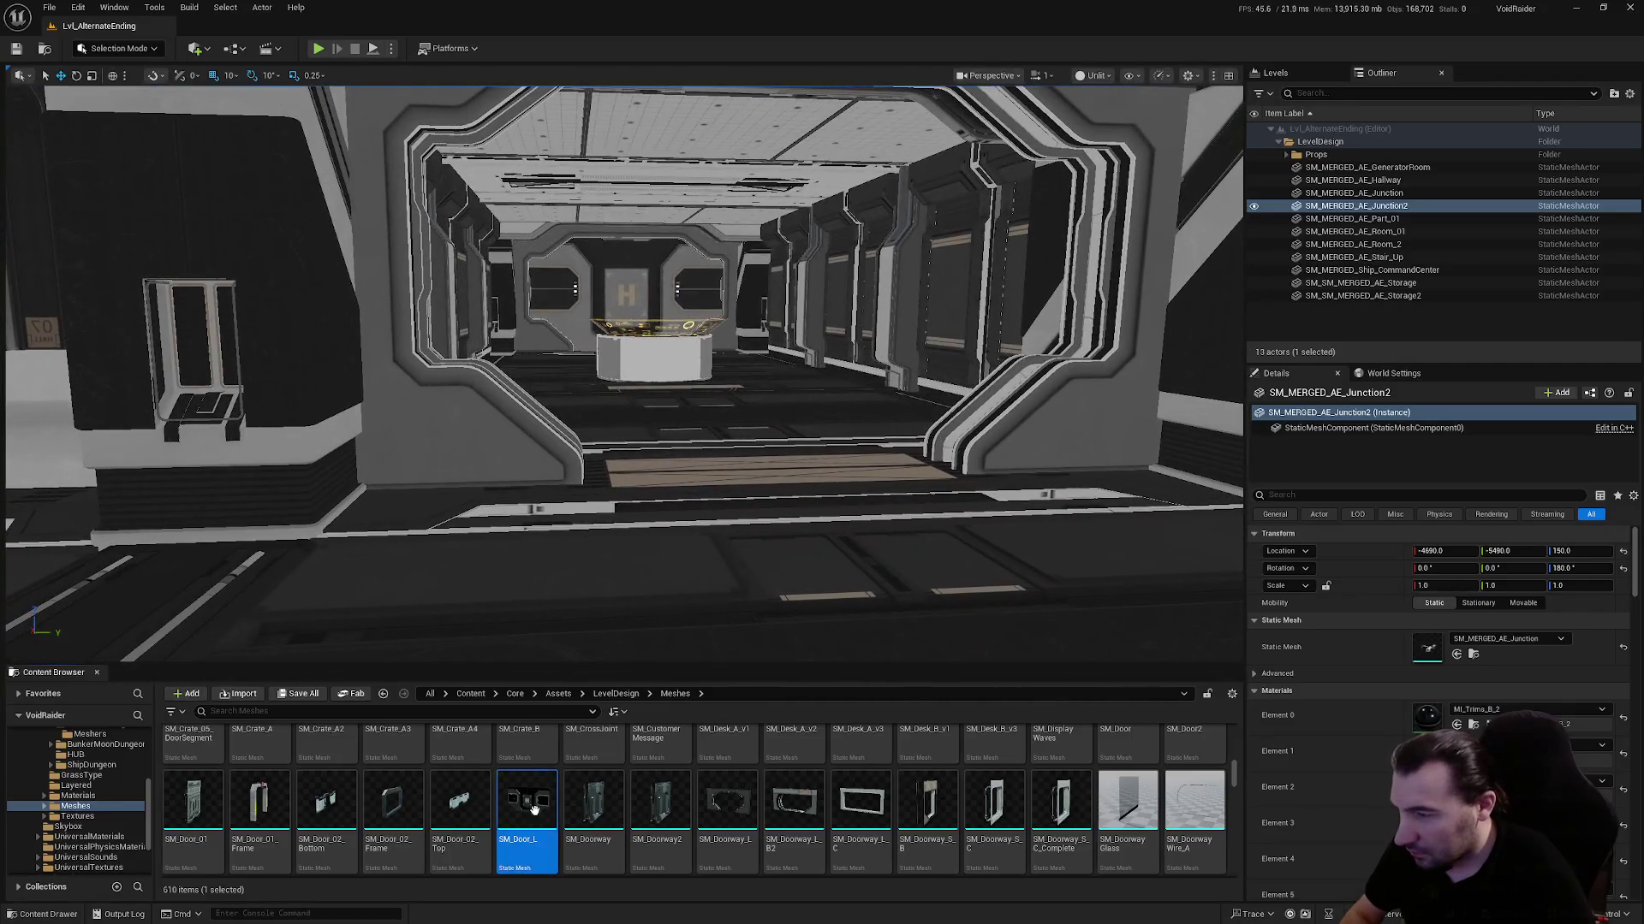
left_click_drag(526, 801, 771, 542)
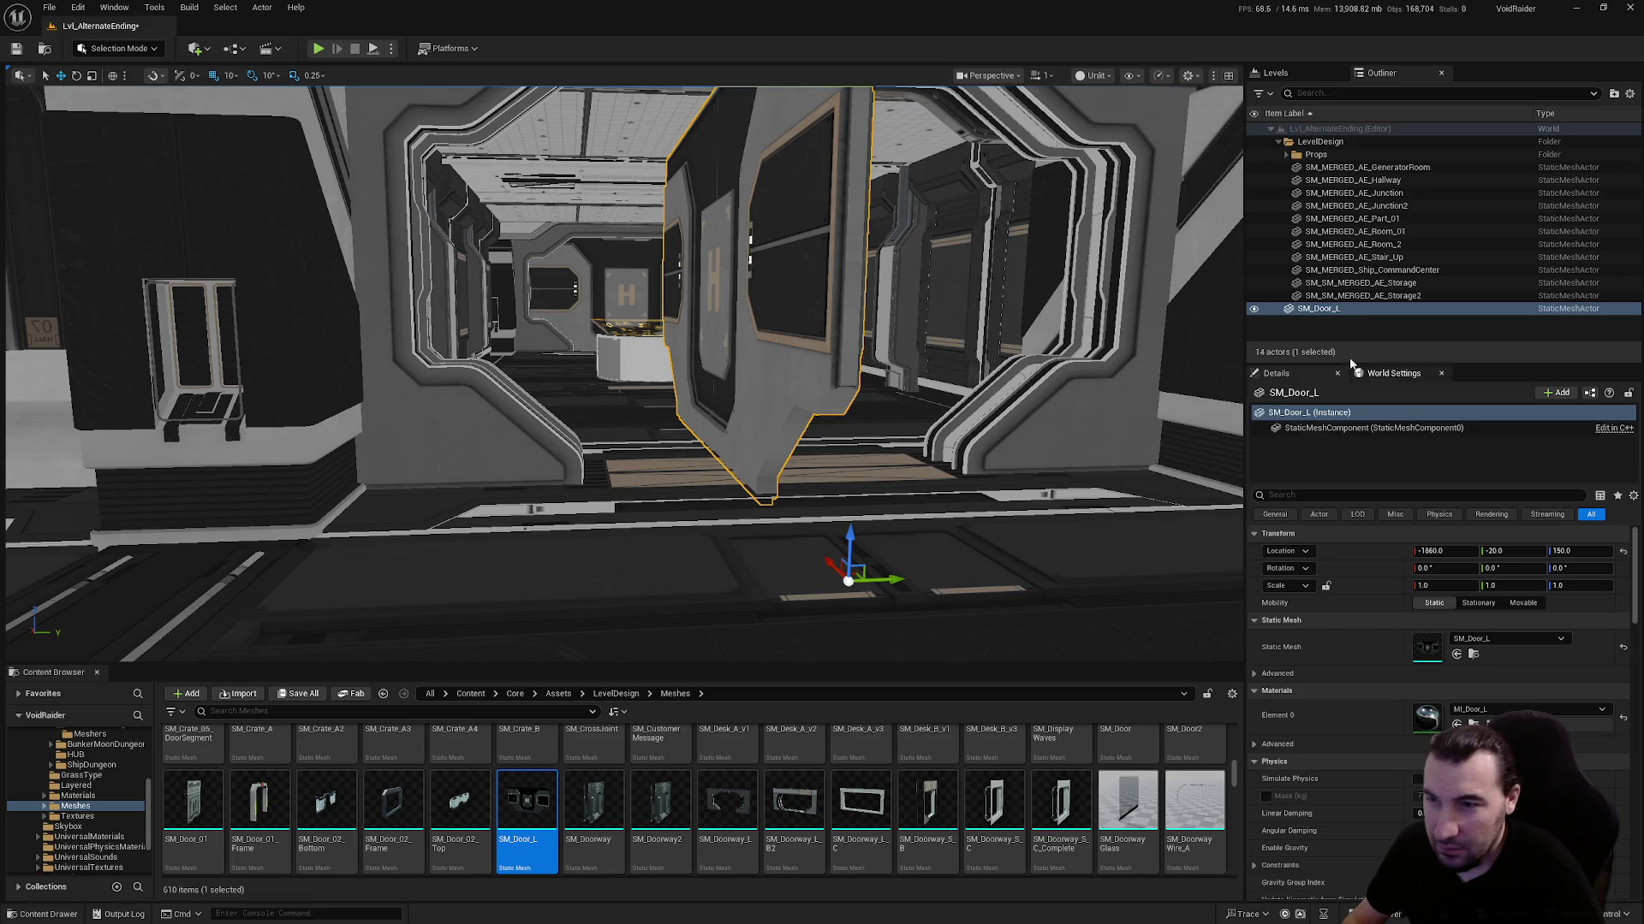
Move SM_Door_L into the Props folder in the Outliner, keeping its name
left_click_drag(1343, 308, 1316, 159)
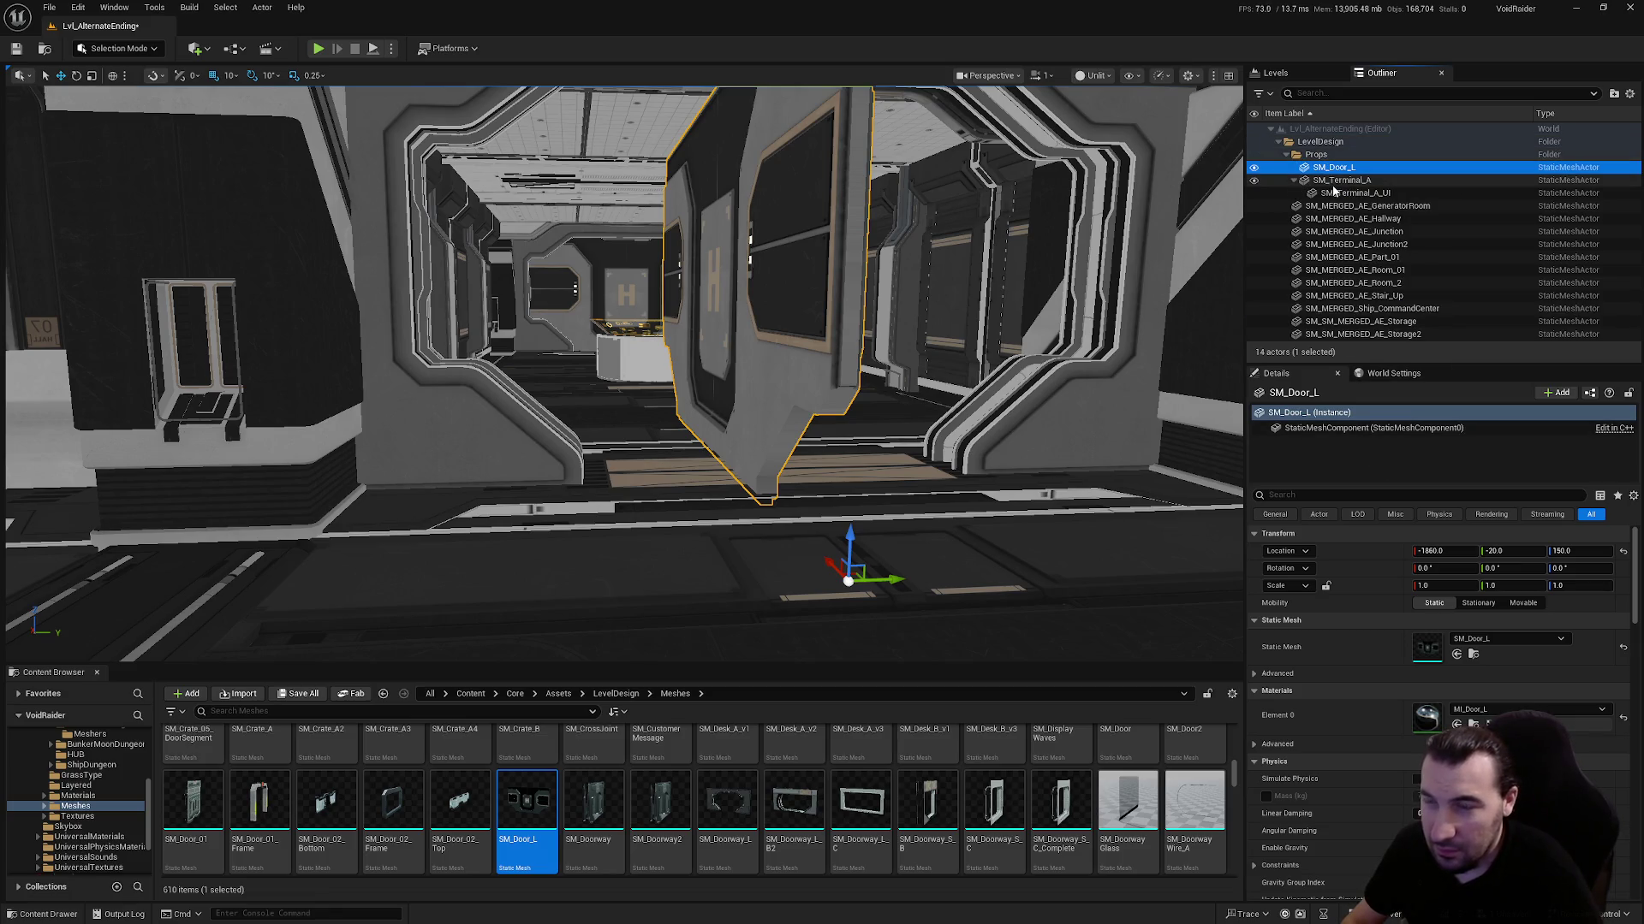
left_click(1364, 166)
key("Escape")
type("180")
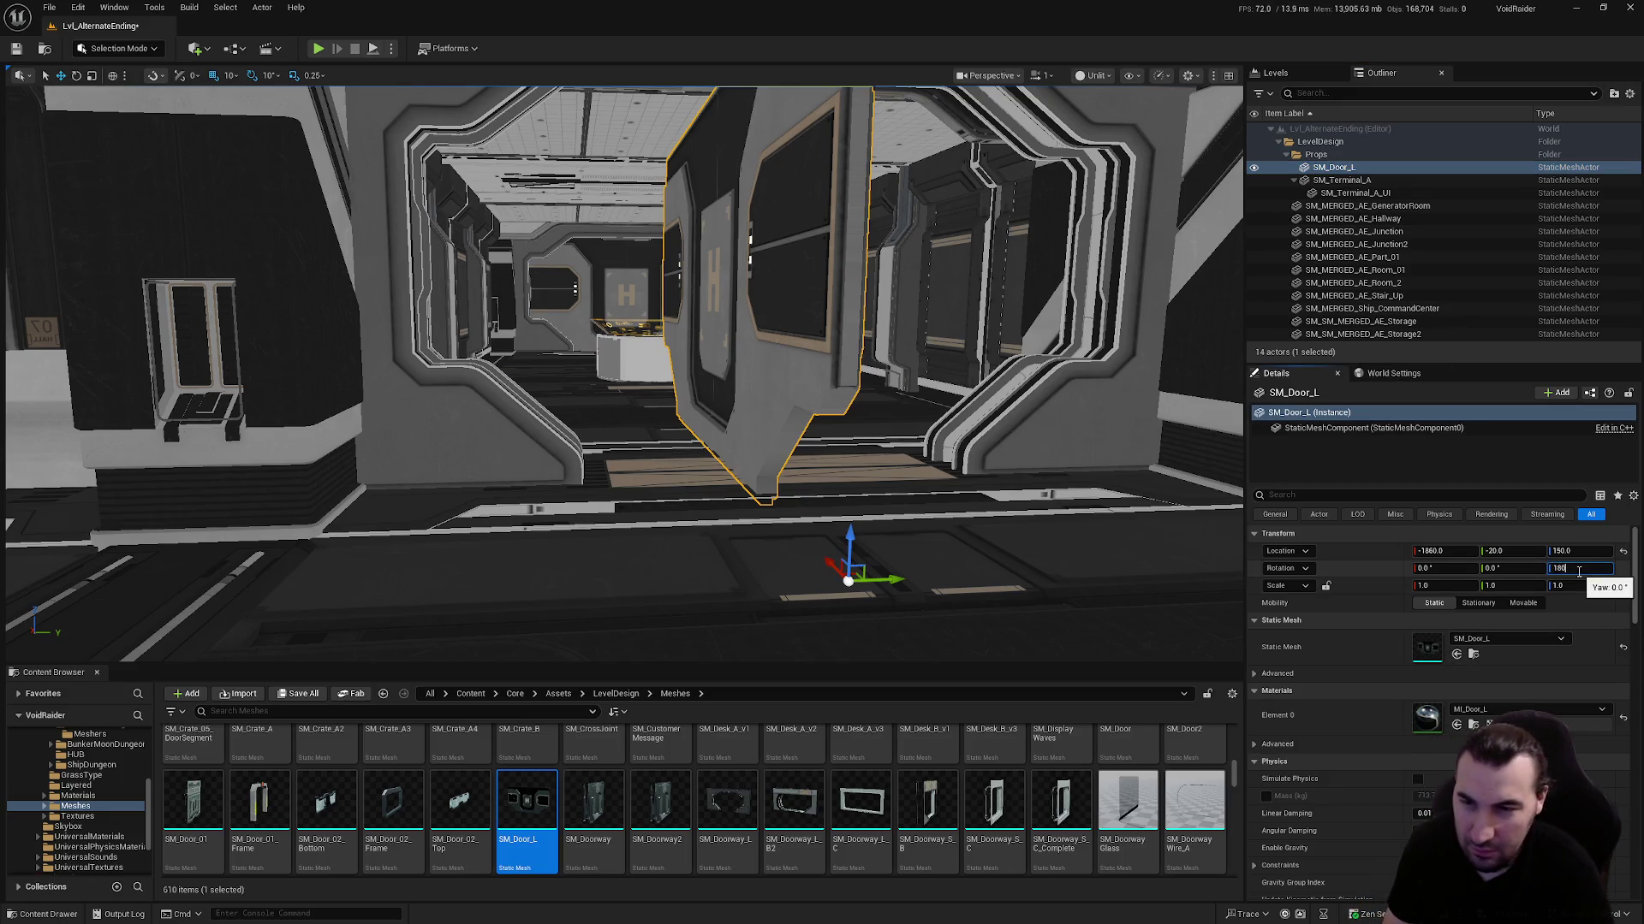
Turn SM_Door_L to 270° yaw around its vertical axis
key("Return")
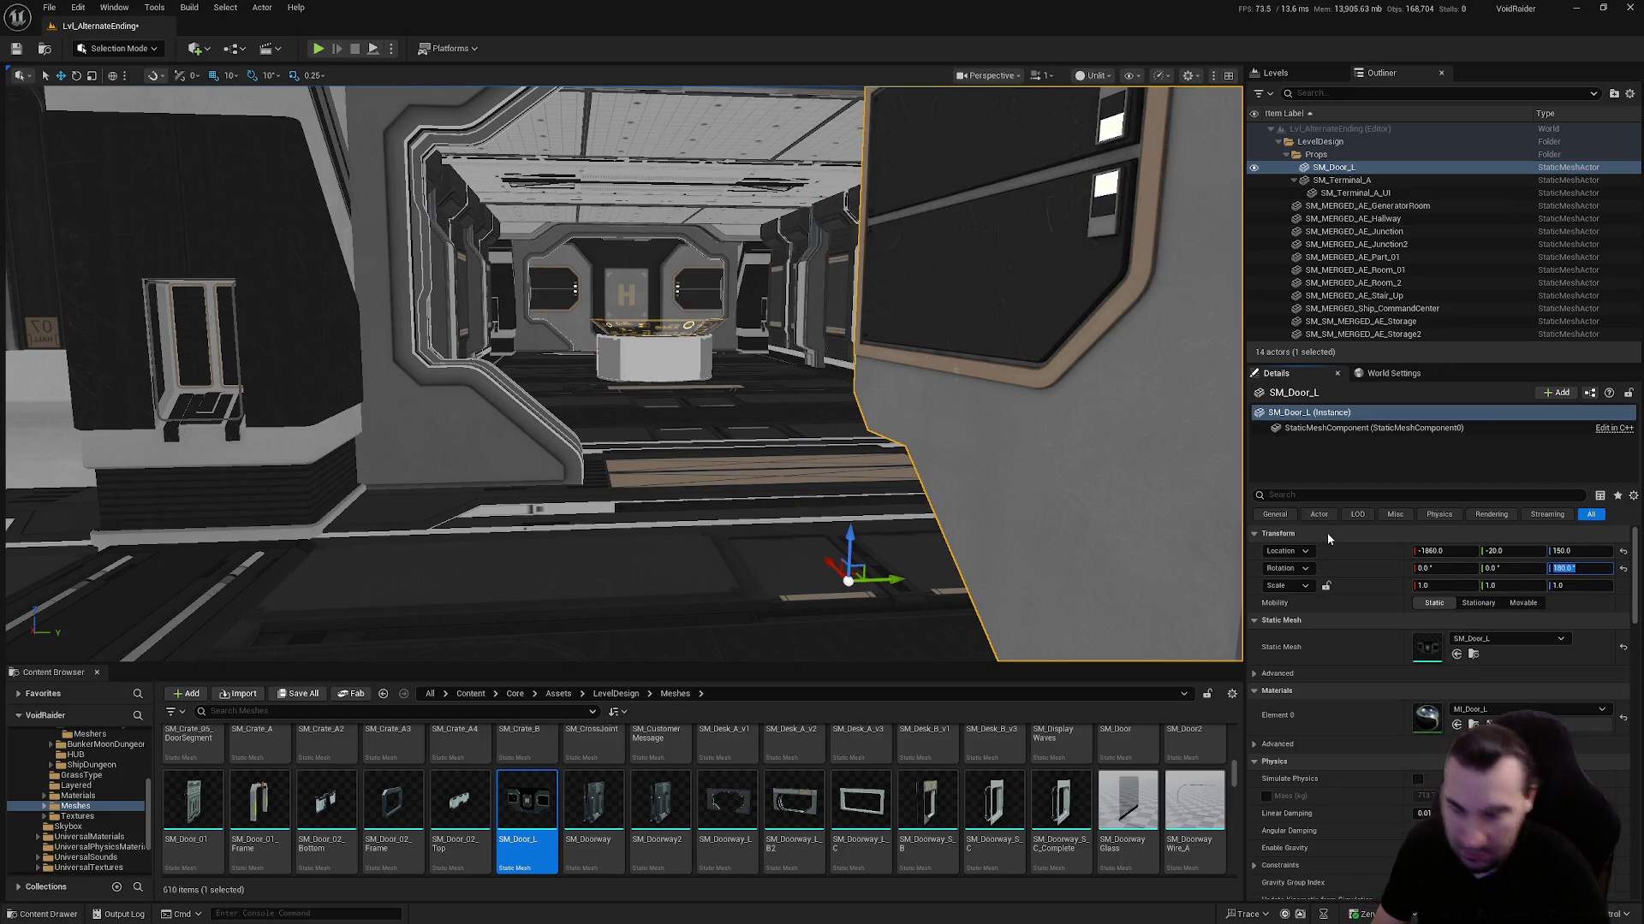
key("Return")
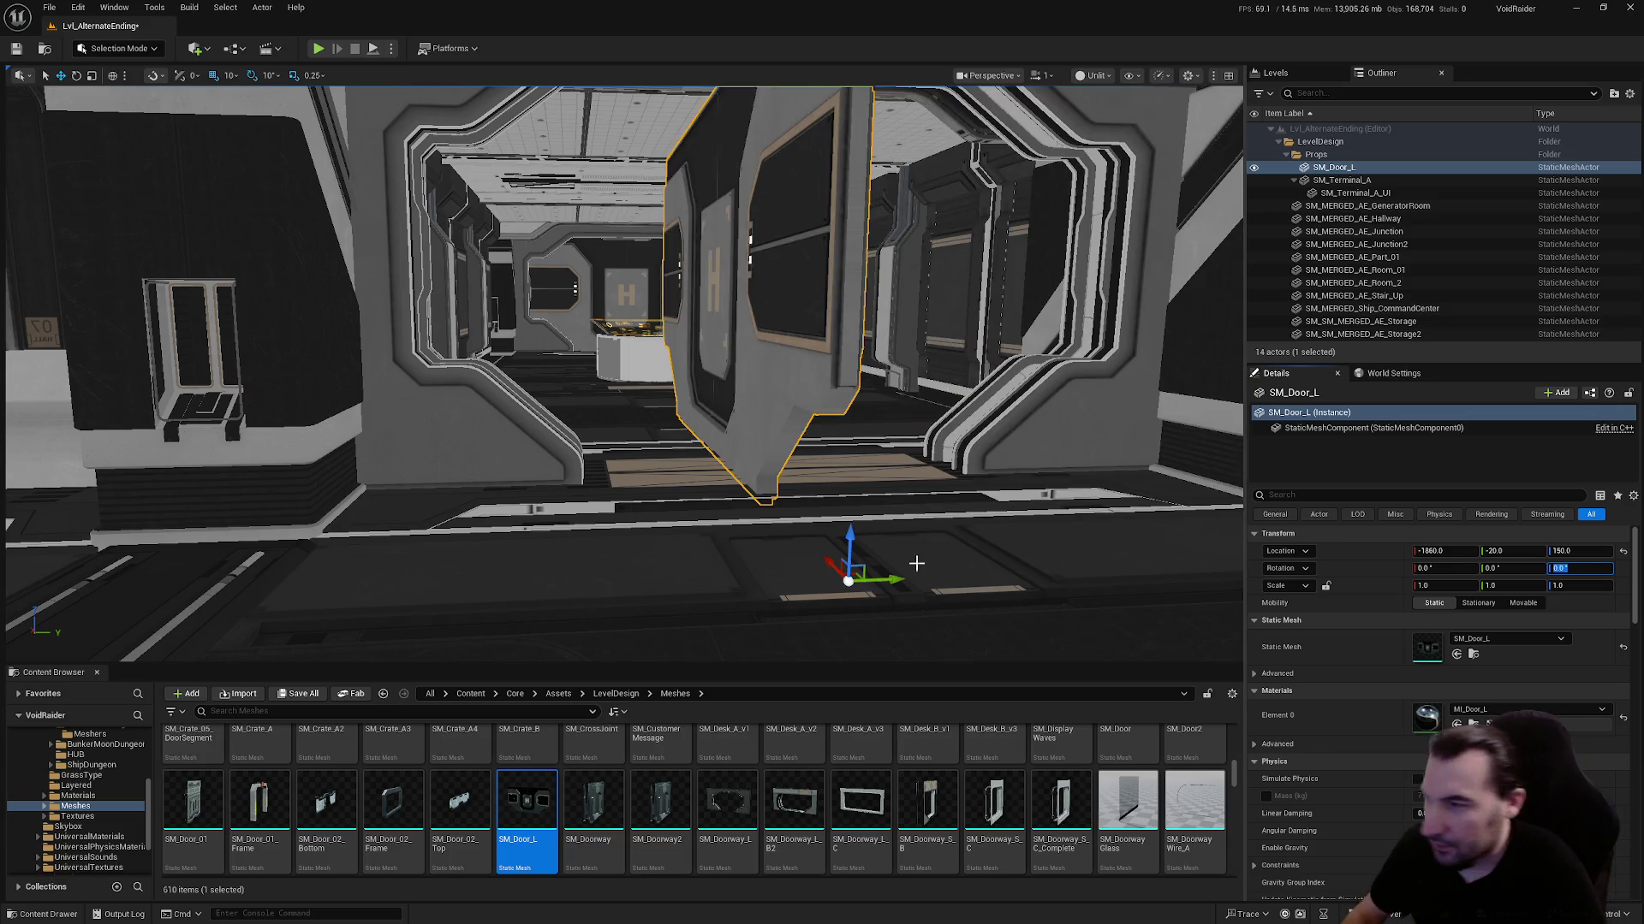
key("f")
key("e")
mouse_move(650, 424)
left_mouse_down()
mouse_move(527, 411)
mouse_move(485, 429)
left_mouse_up()
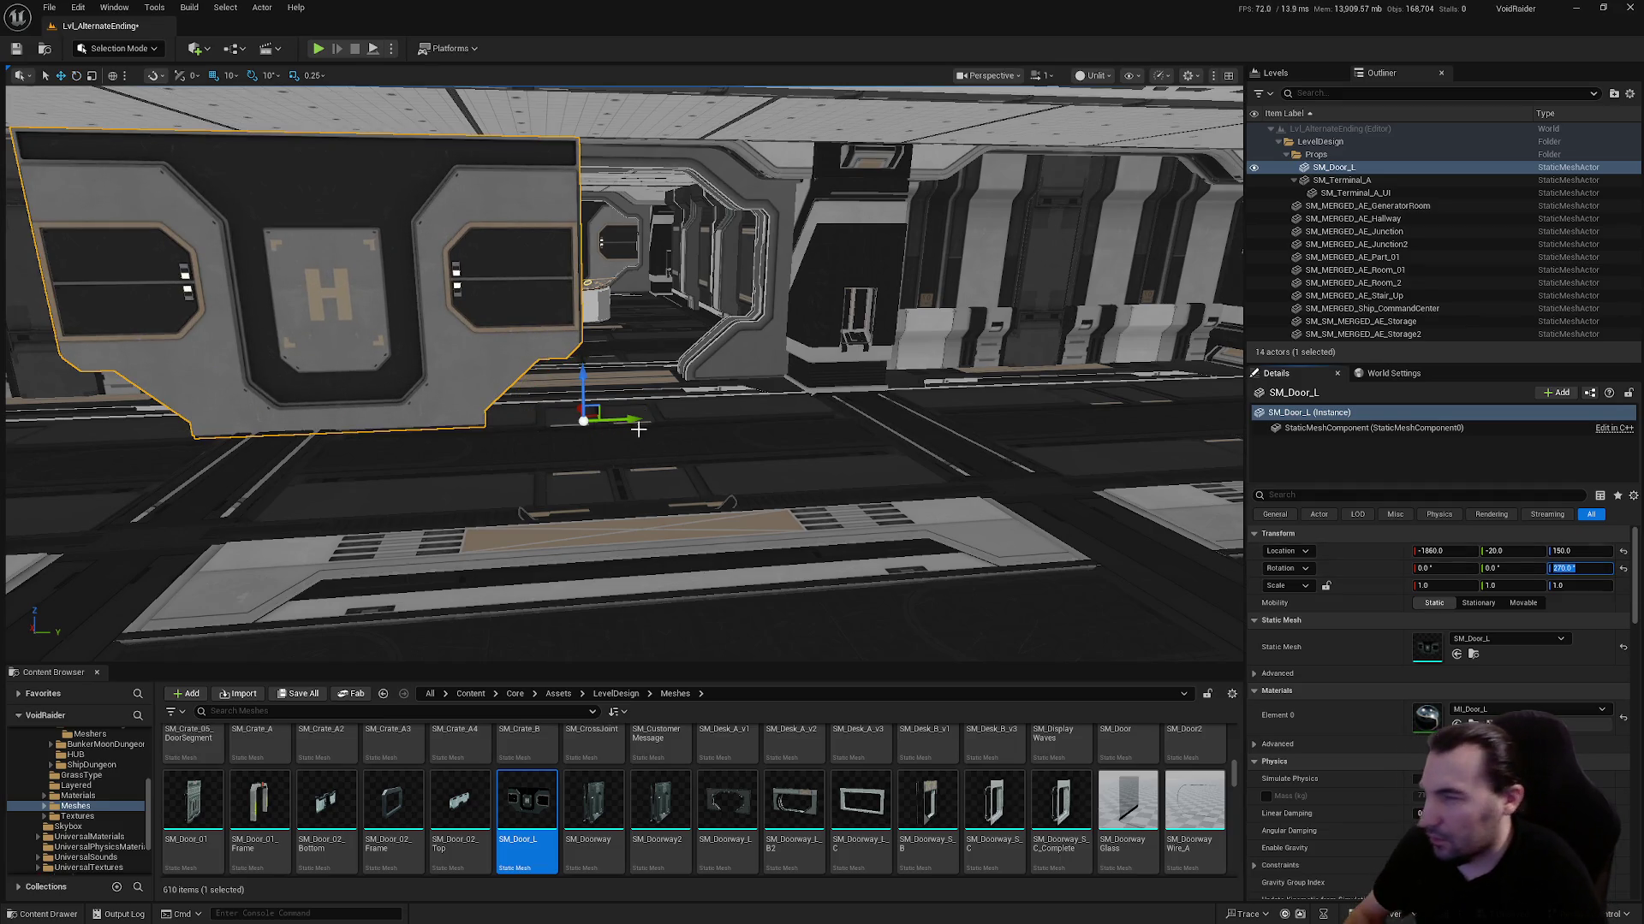
Seat the door in the doorway frame at X -1635, Y 350
mouse_move(634, 420)
left_mouse_down()
mouse_move(818, 407)
mouse_move(741, 366)
left_mouse_up()
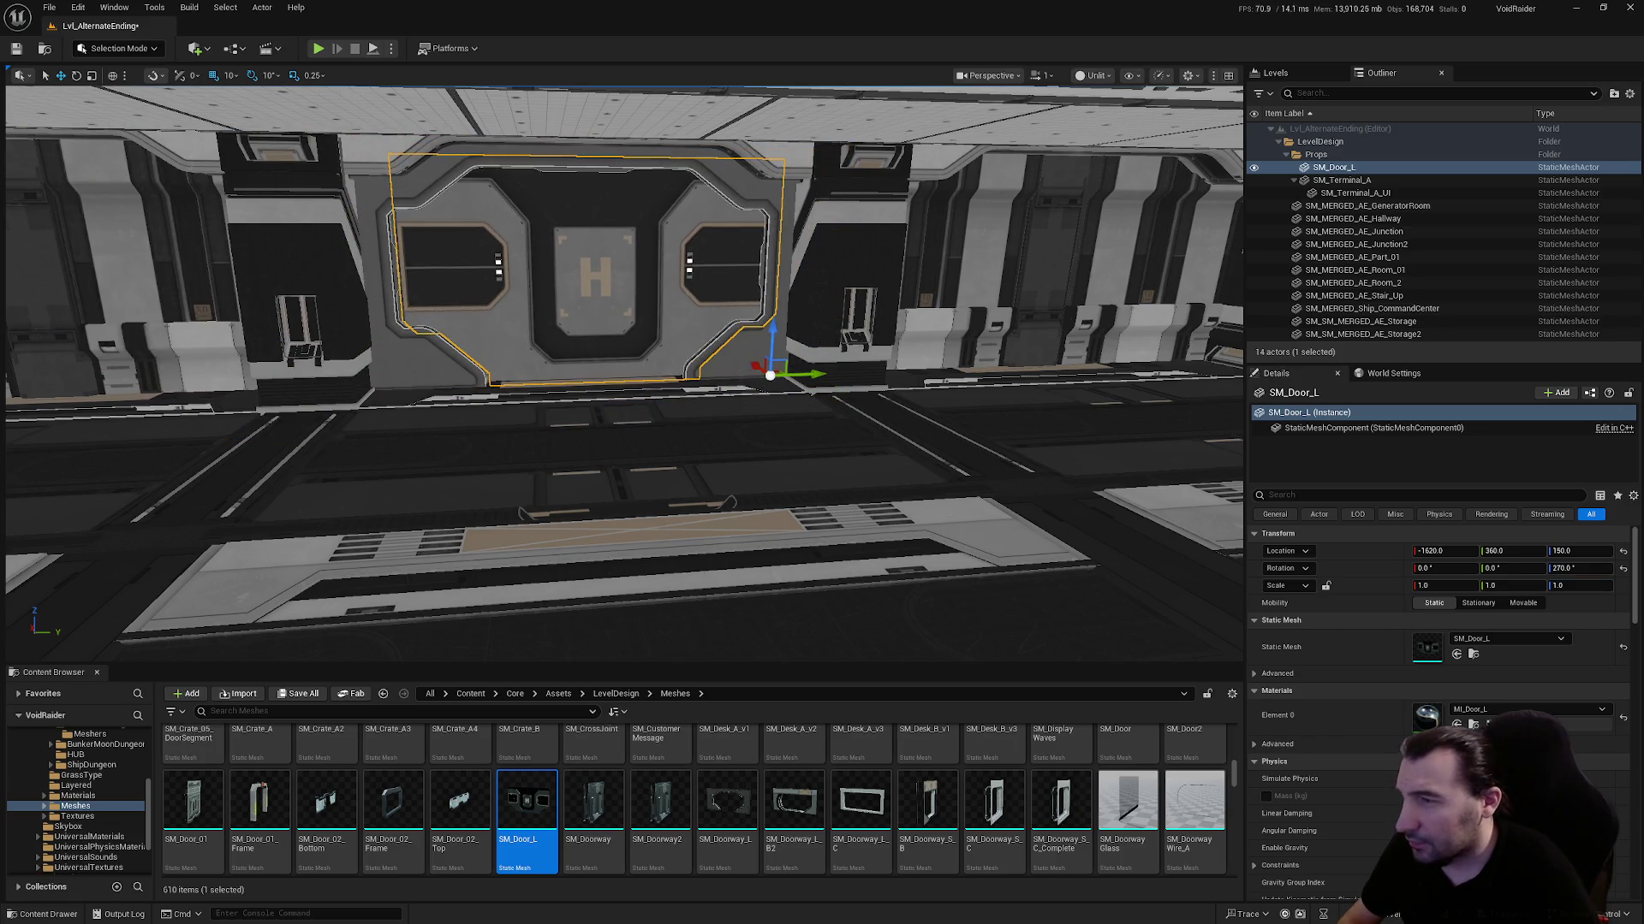
key("f")
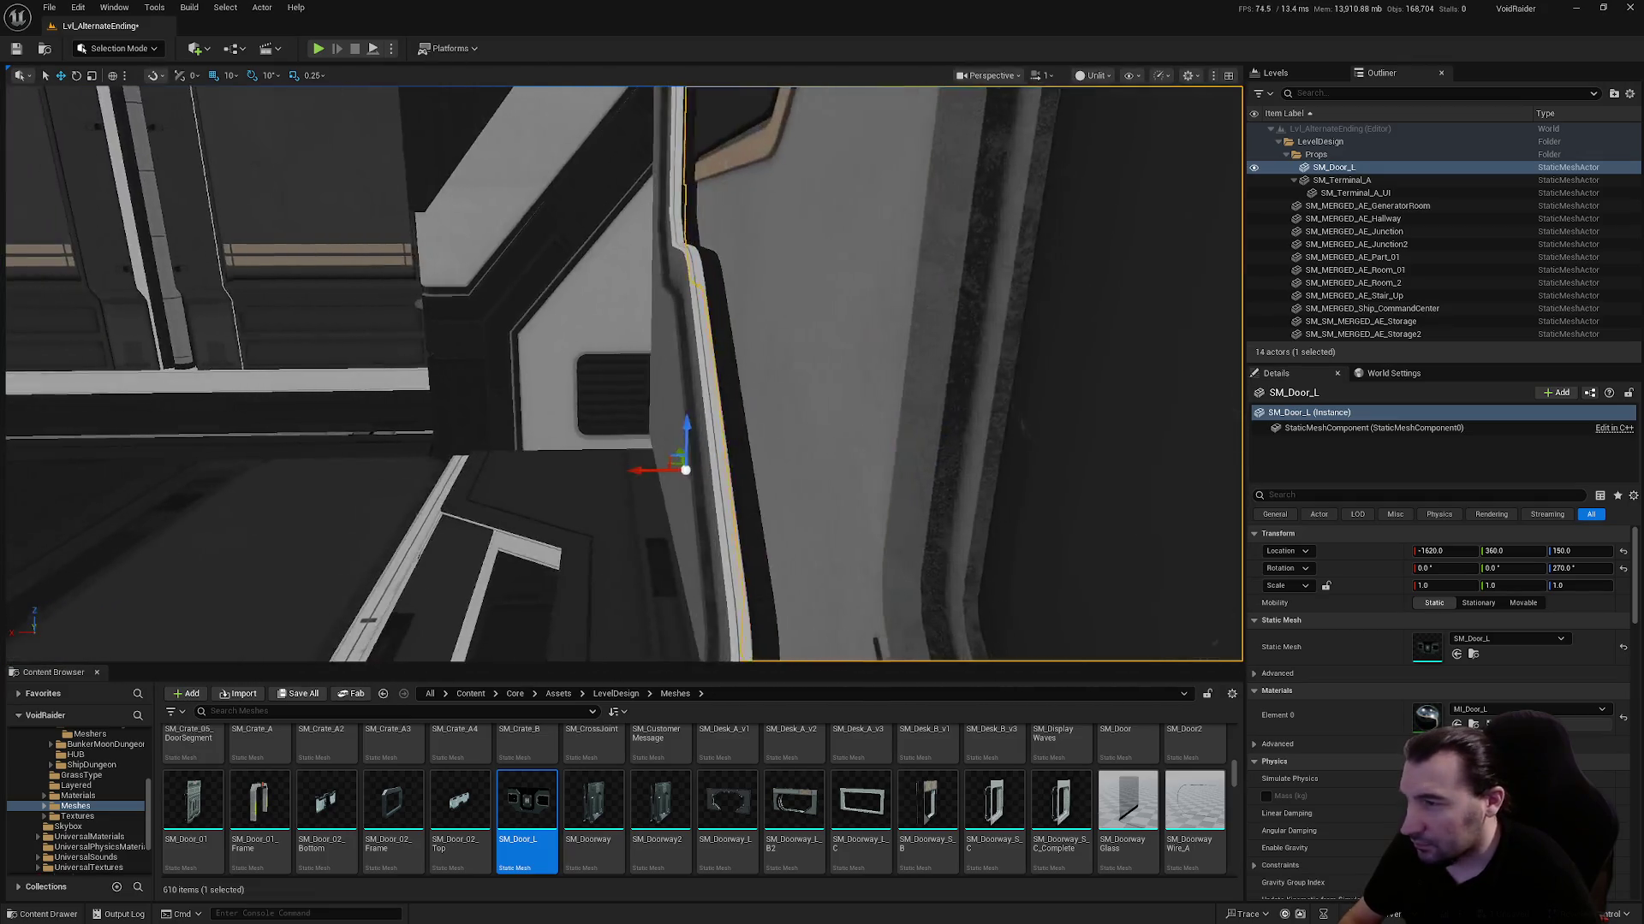
mouse_move(739, 392)
left_mouse_down()
mouse_move(770, 385)
mouse_move(740, 393)
left_mouse_up()
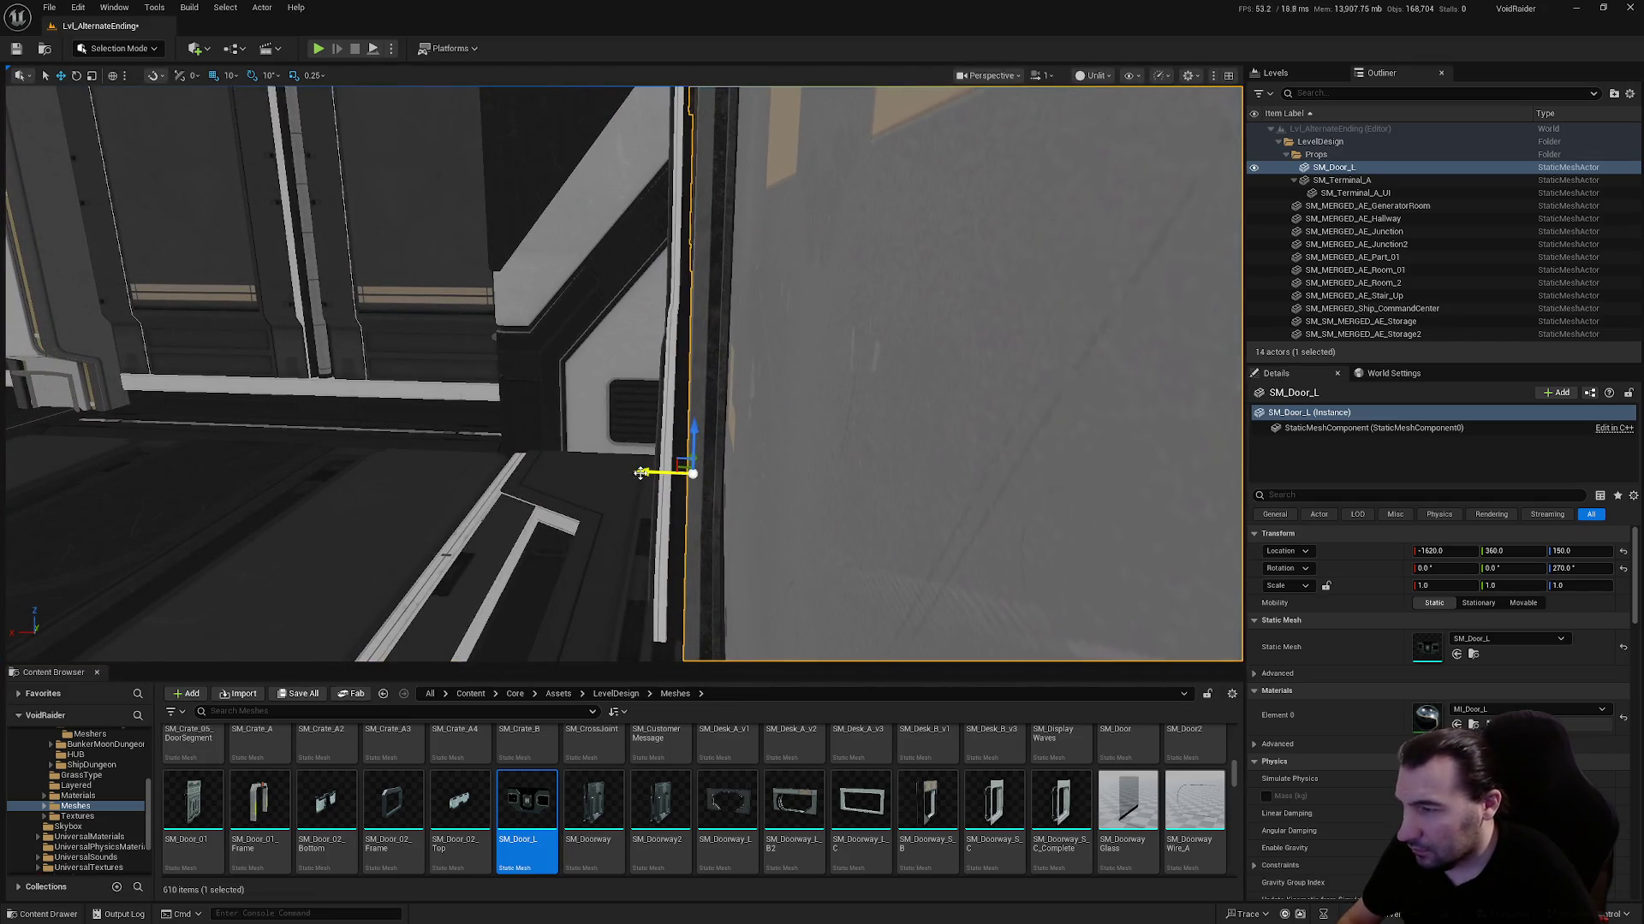
left_click_drag(641, 473, 712, 476)
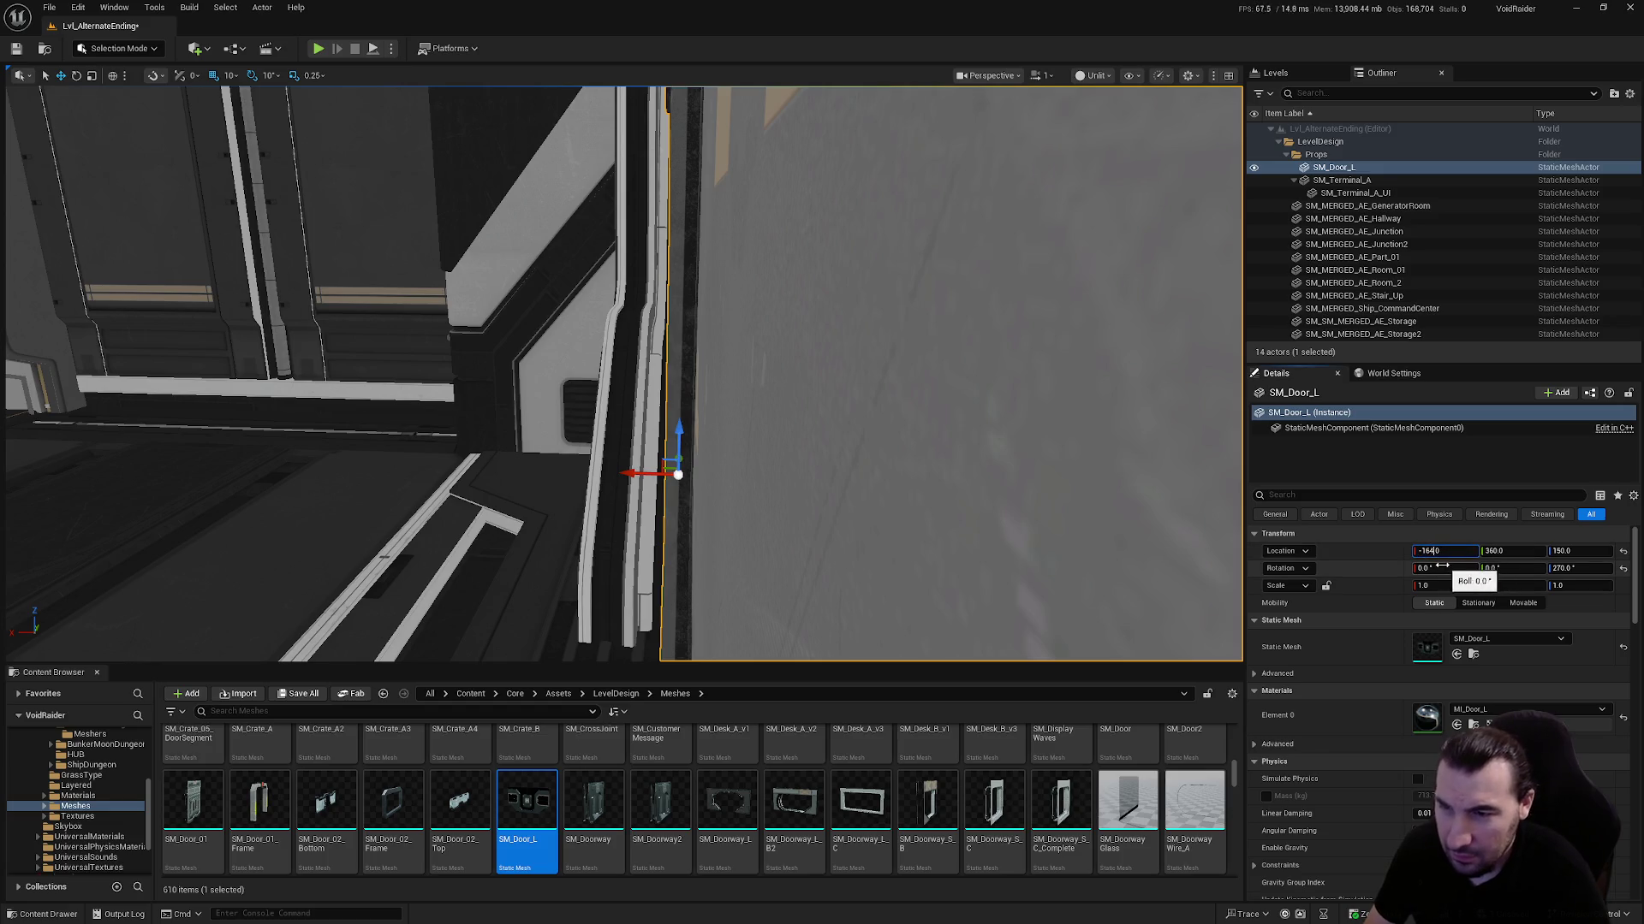
key("Return")
mouse_move(642, 477)
left_mouse_down()
mouse_move(599, 476)
mouse_move(866, 499)
left_mouse_up()
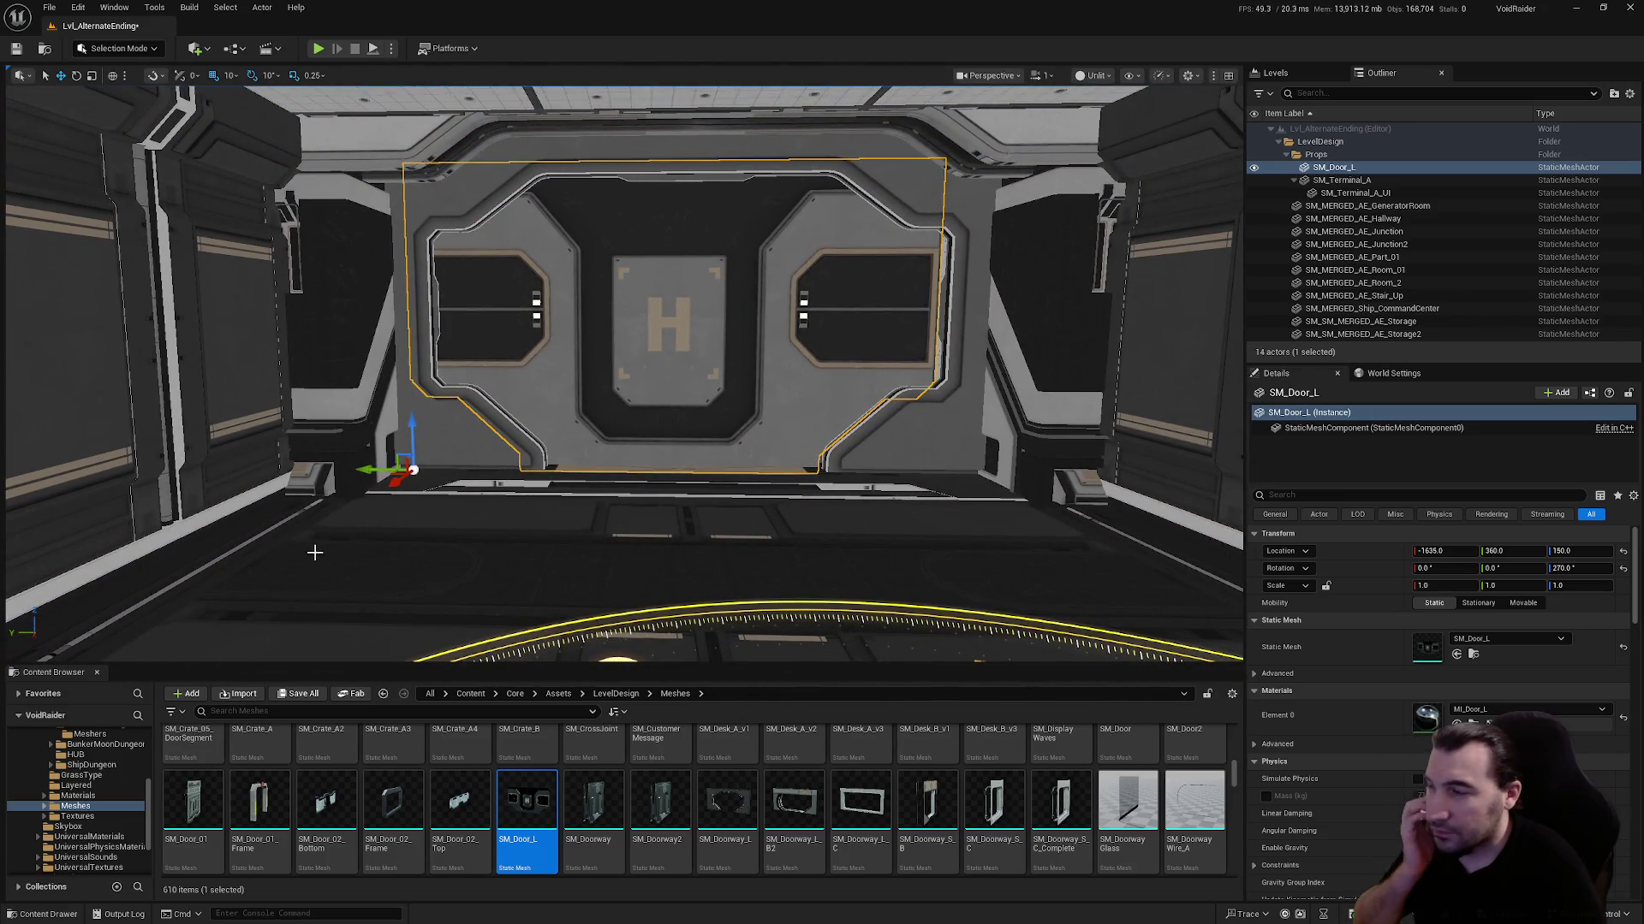
left_click_drag(368, 469, 381, 470)
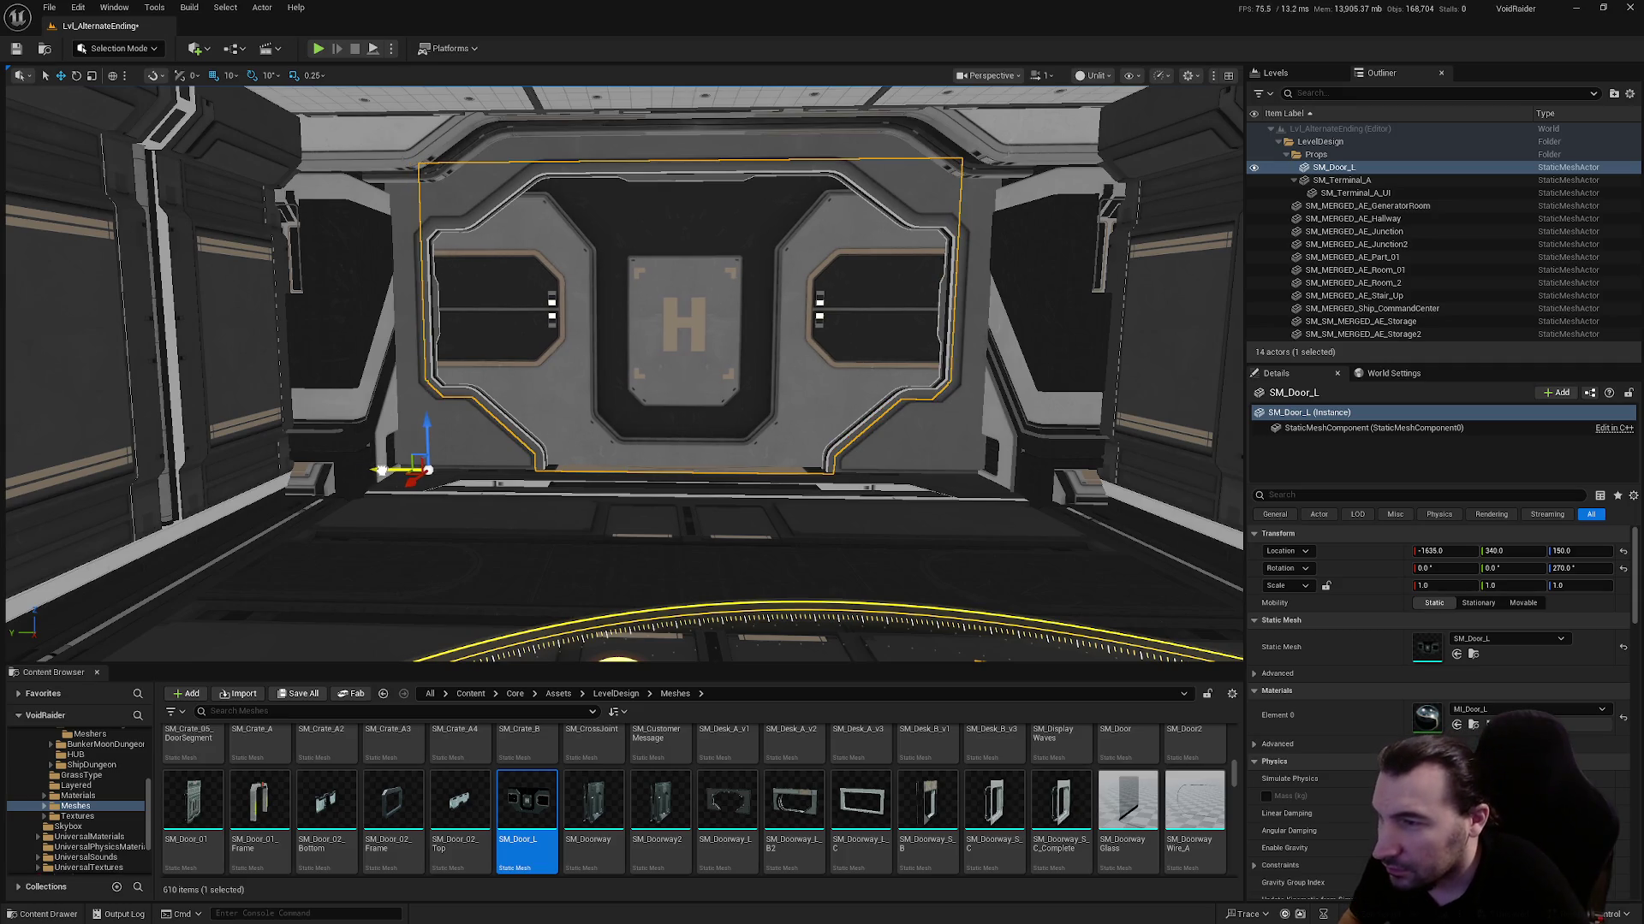
Inspect the placed door from an overhead view and a low side angle
scroll(398, 440, "up", 3)
scroll(407, 414, "down", 3)
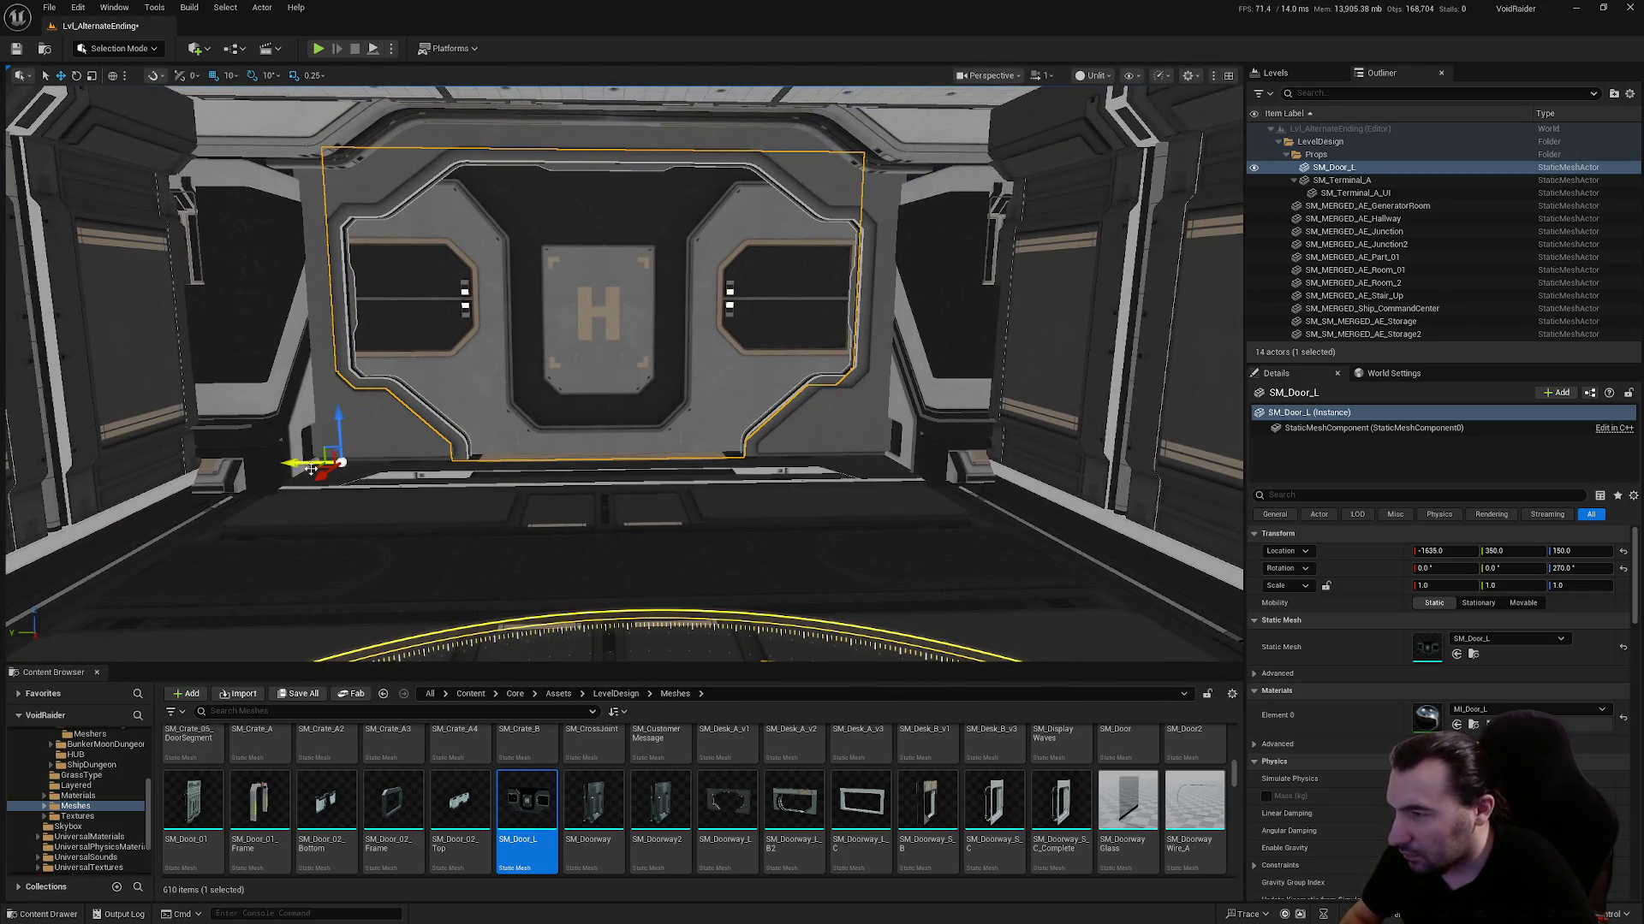
scroll(311, 468, "down", 3)
scroll(757, 523, "up", 6)
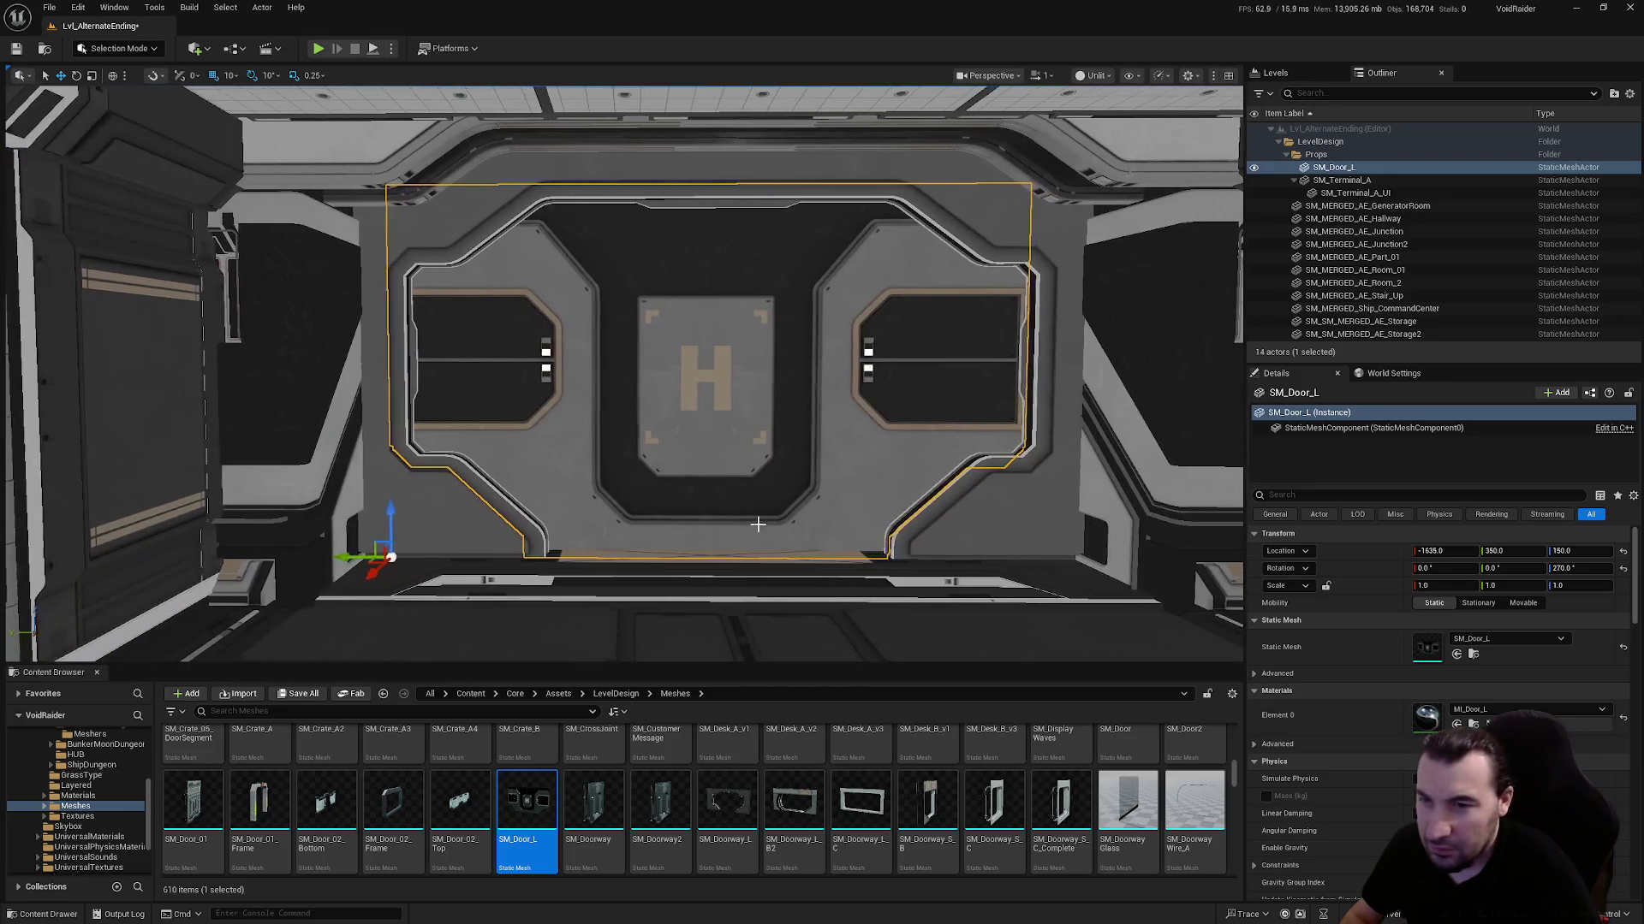
mouse_move(758, 524)
left_mouse_down()
mouse_move(737, 556)
mouse_move(788, 445)
mouse_move(773, 521)
left_mouse_up()
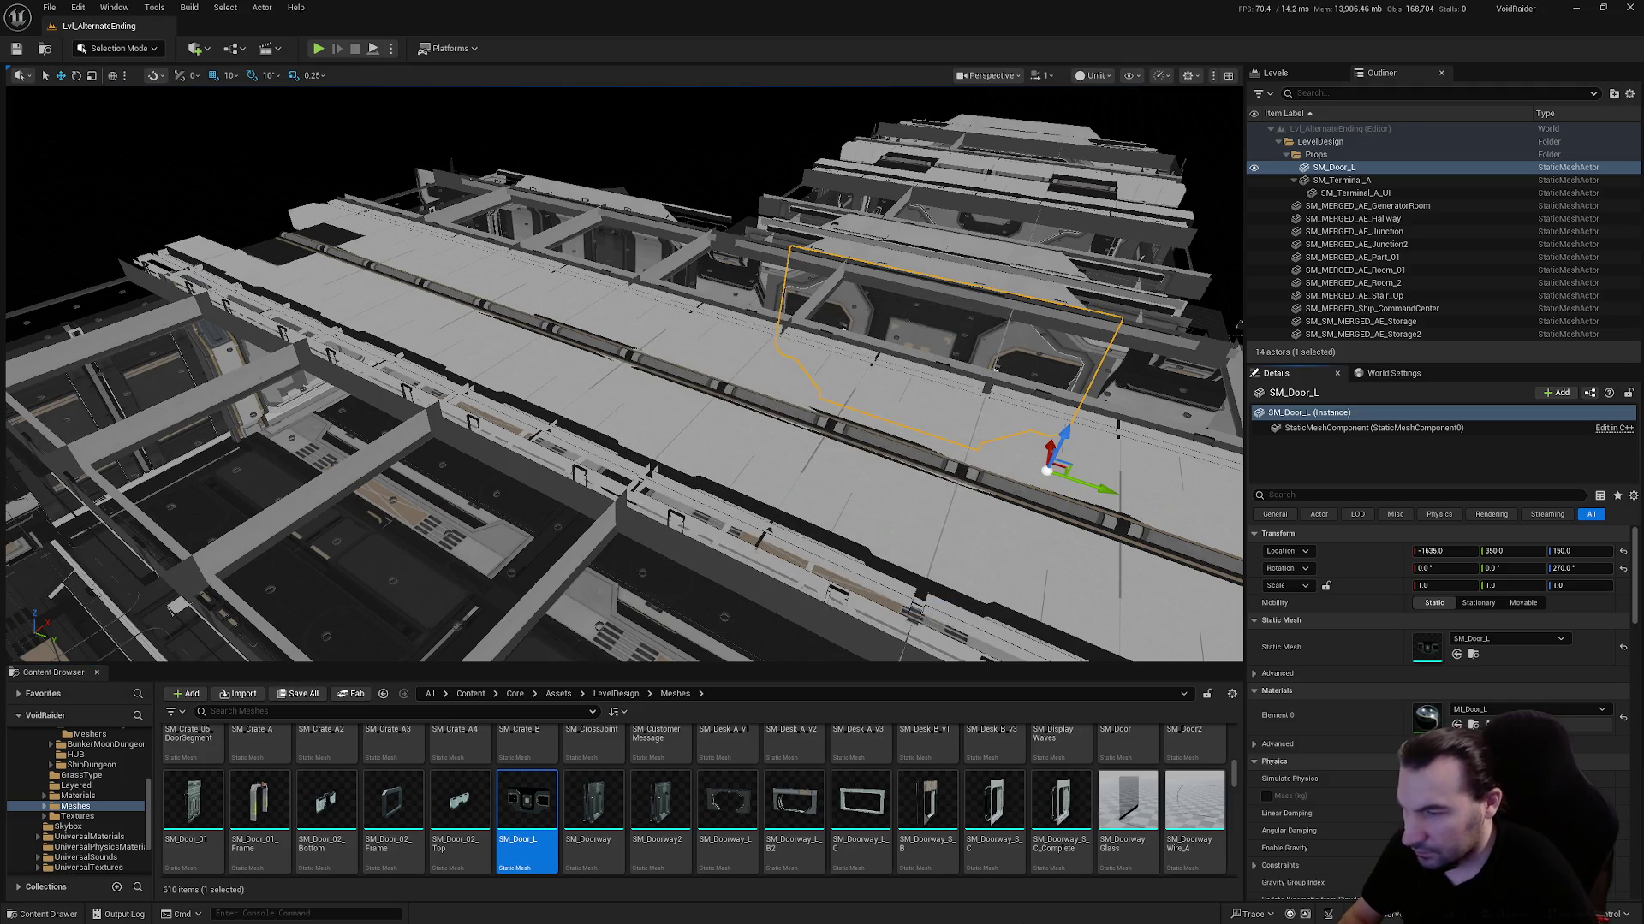
mouse_move(856, 386)
left_mouse_down()
mouse_move(847, 188)
mouse_move(804, 198)
mouse_move(797, 180)
left_mouse_up()
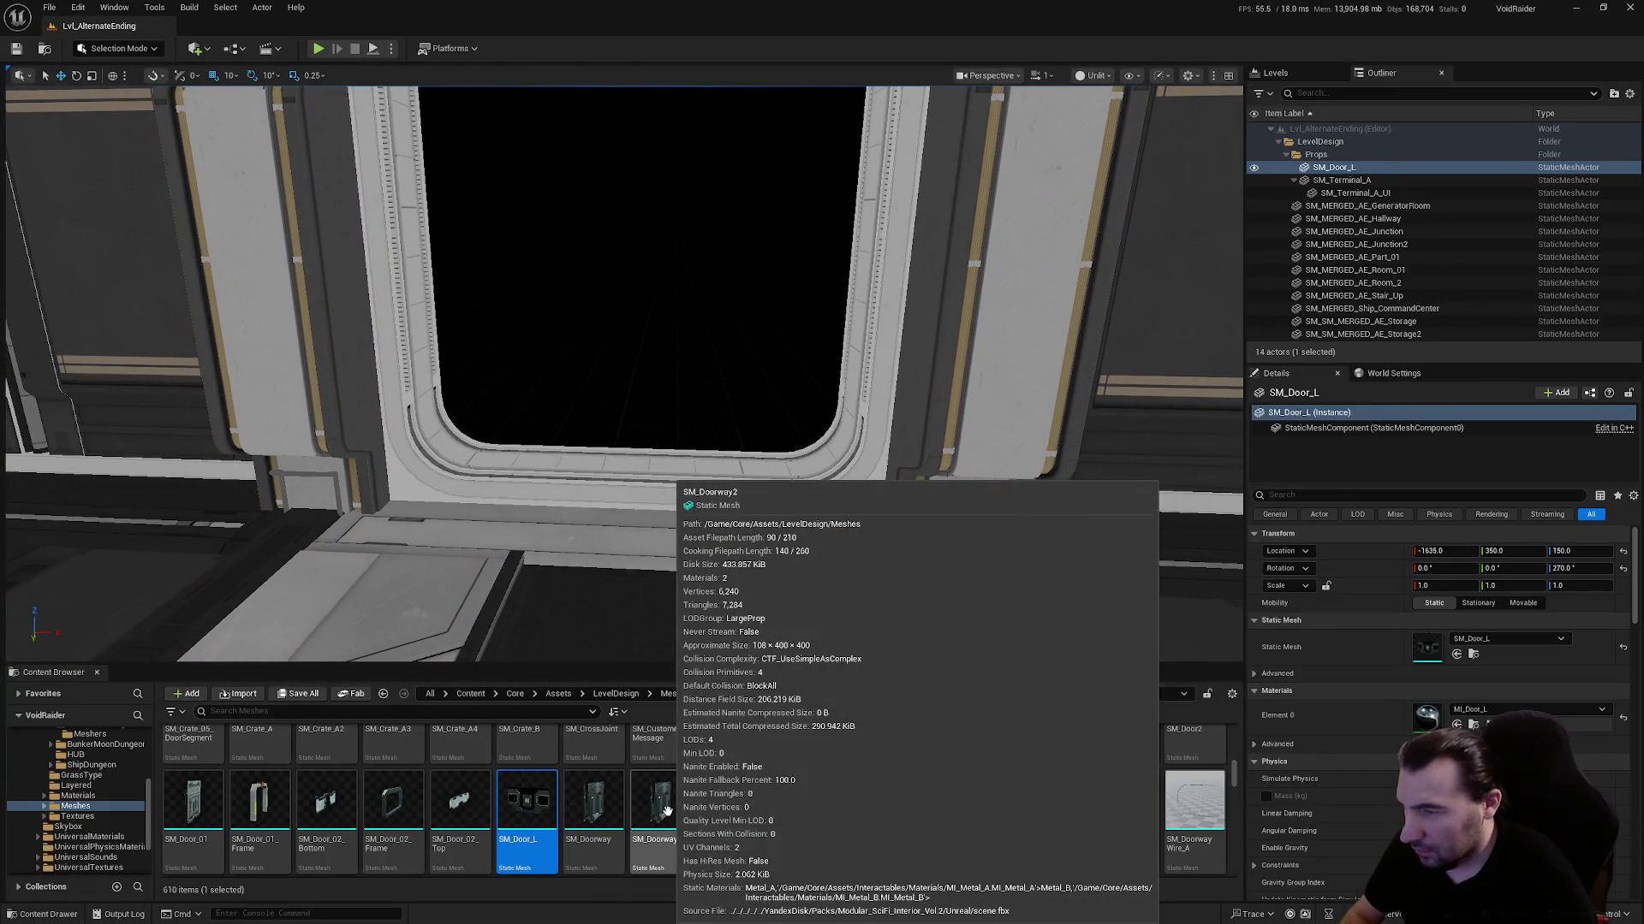
left_click(667, 810)
left_click_drag(667, 810, 634, 569)
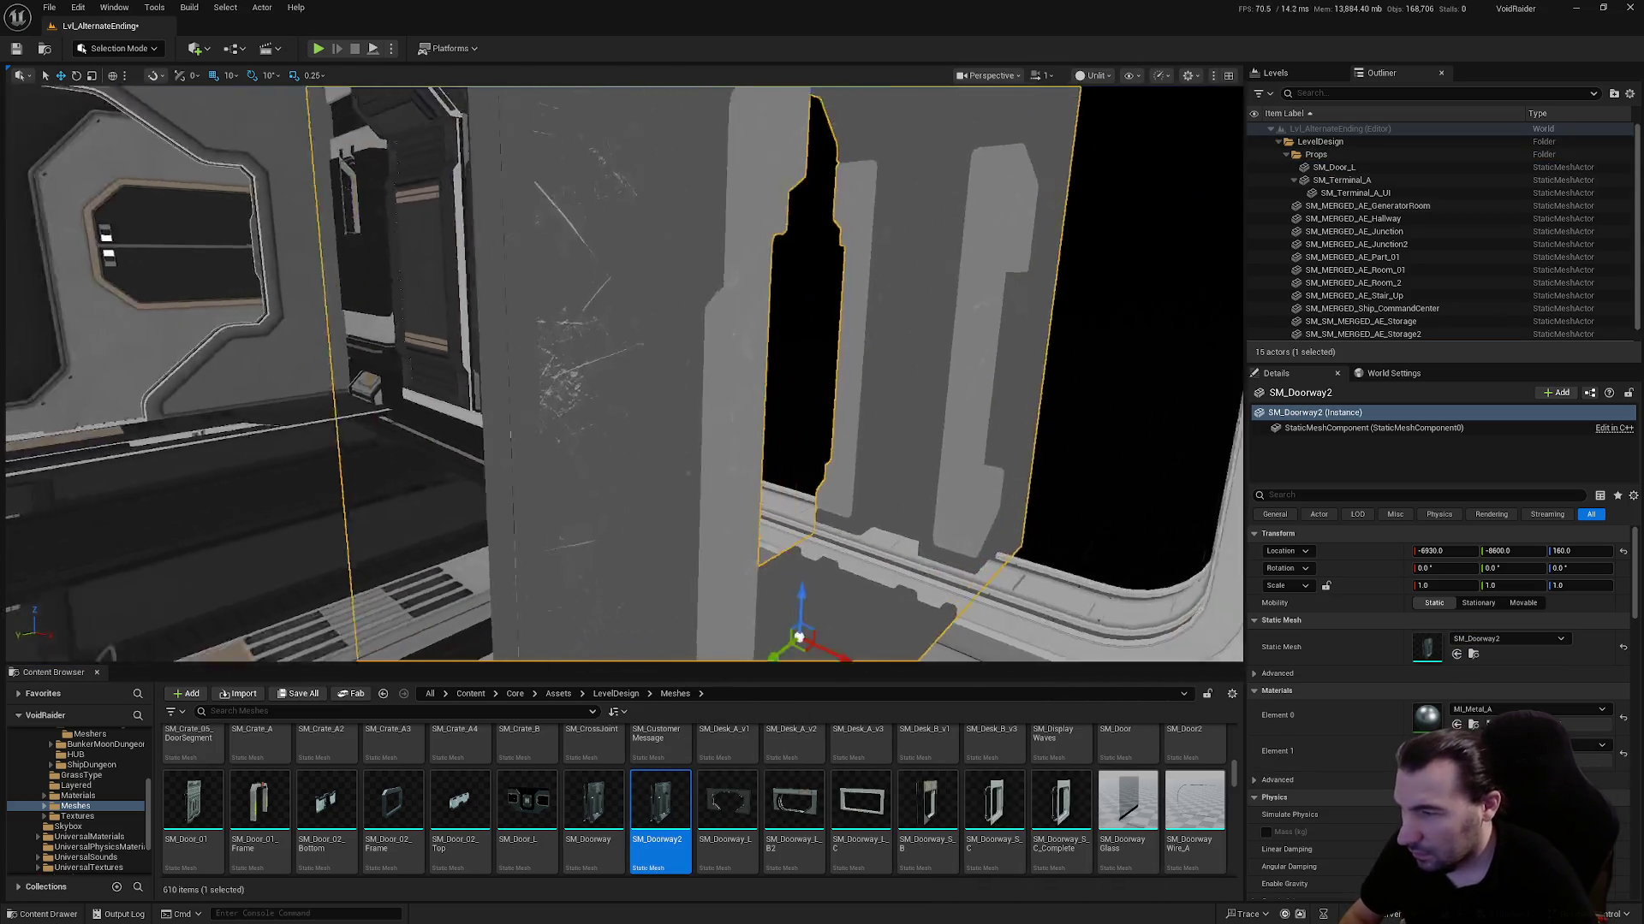
key("f")
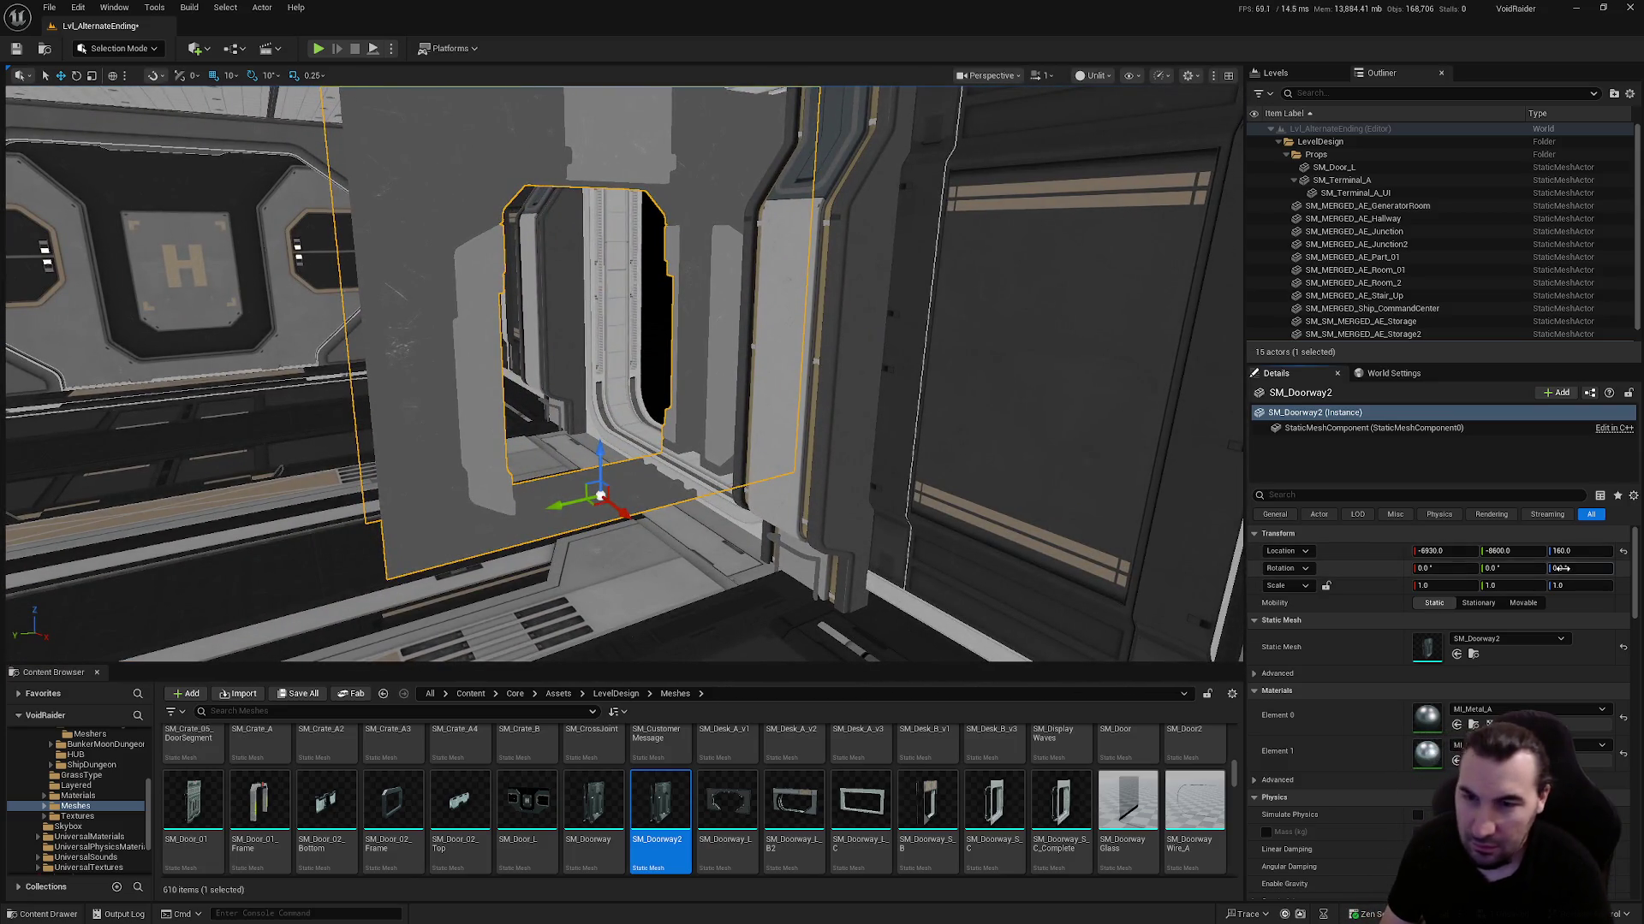
left_click(1580, 568)
type("90")
key("Return")
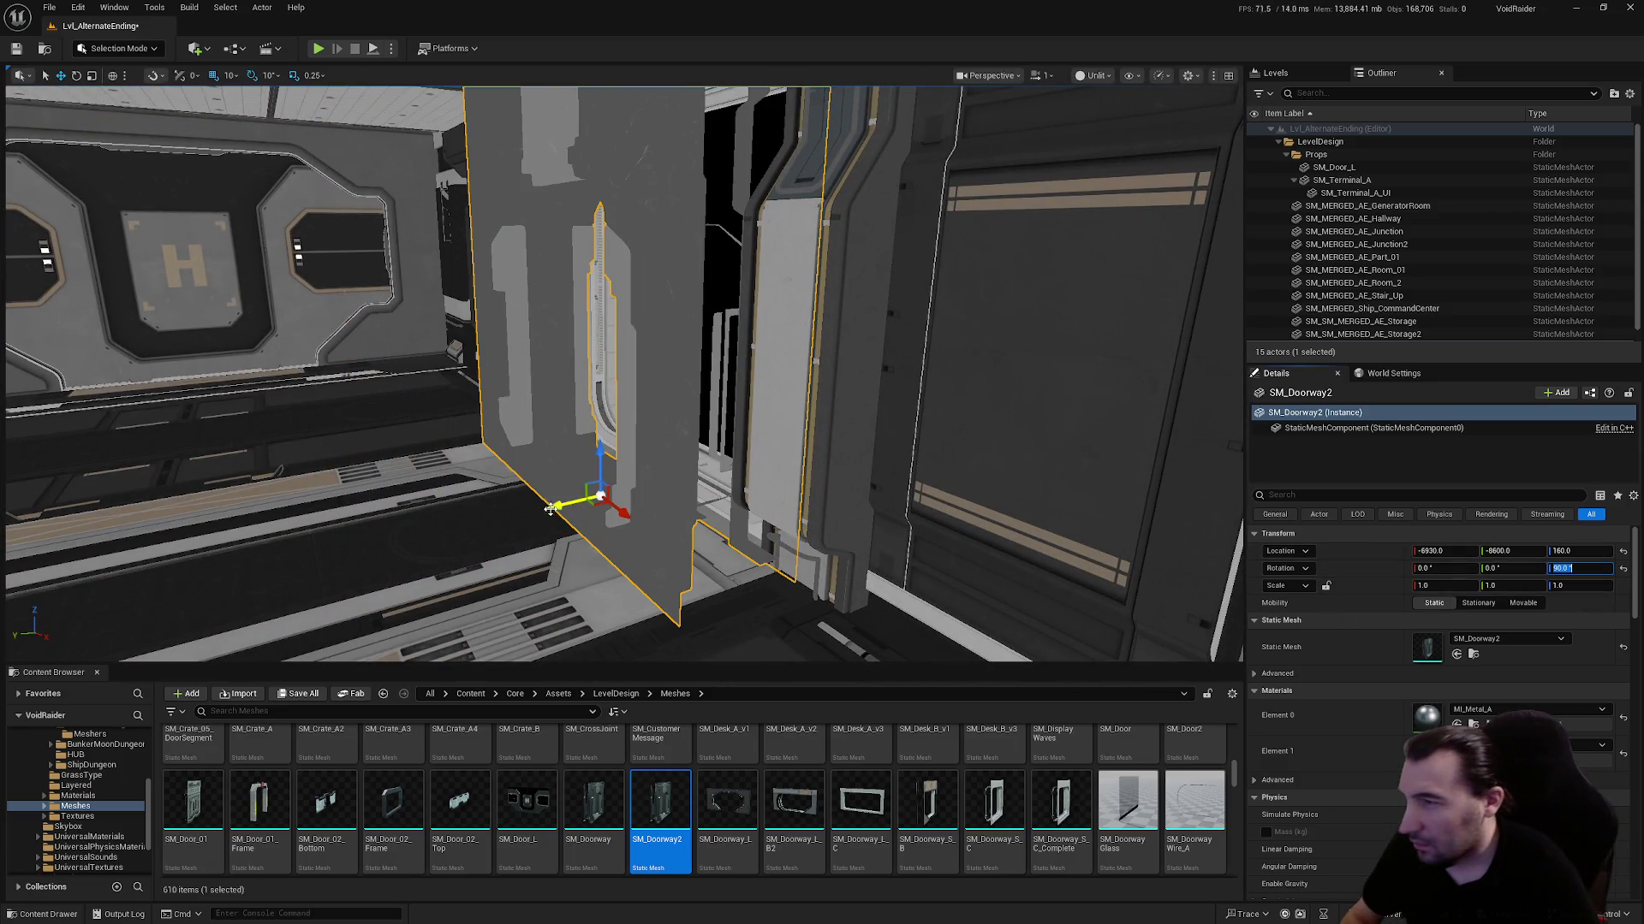
left_click_drag(551, 508, 697, 469)
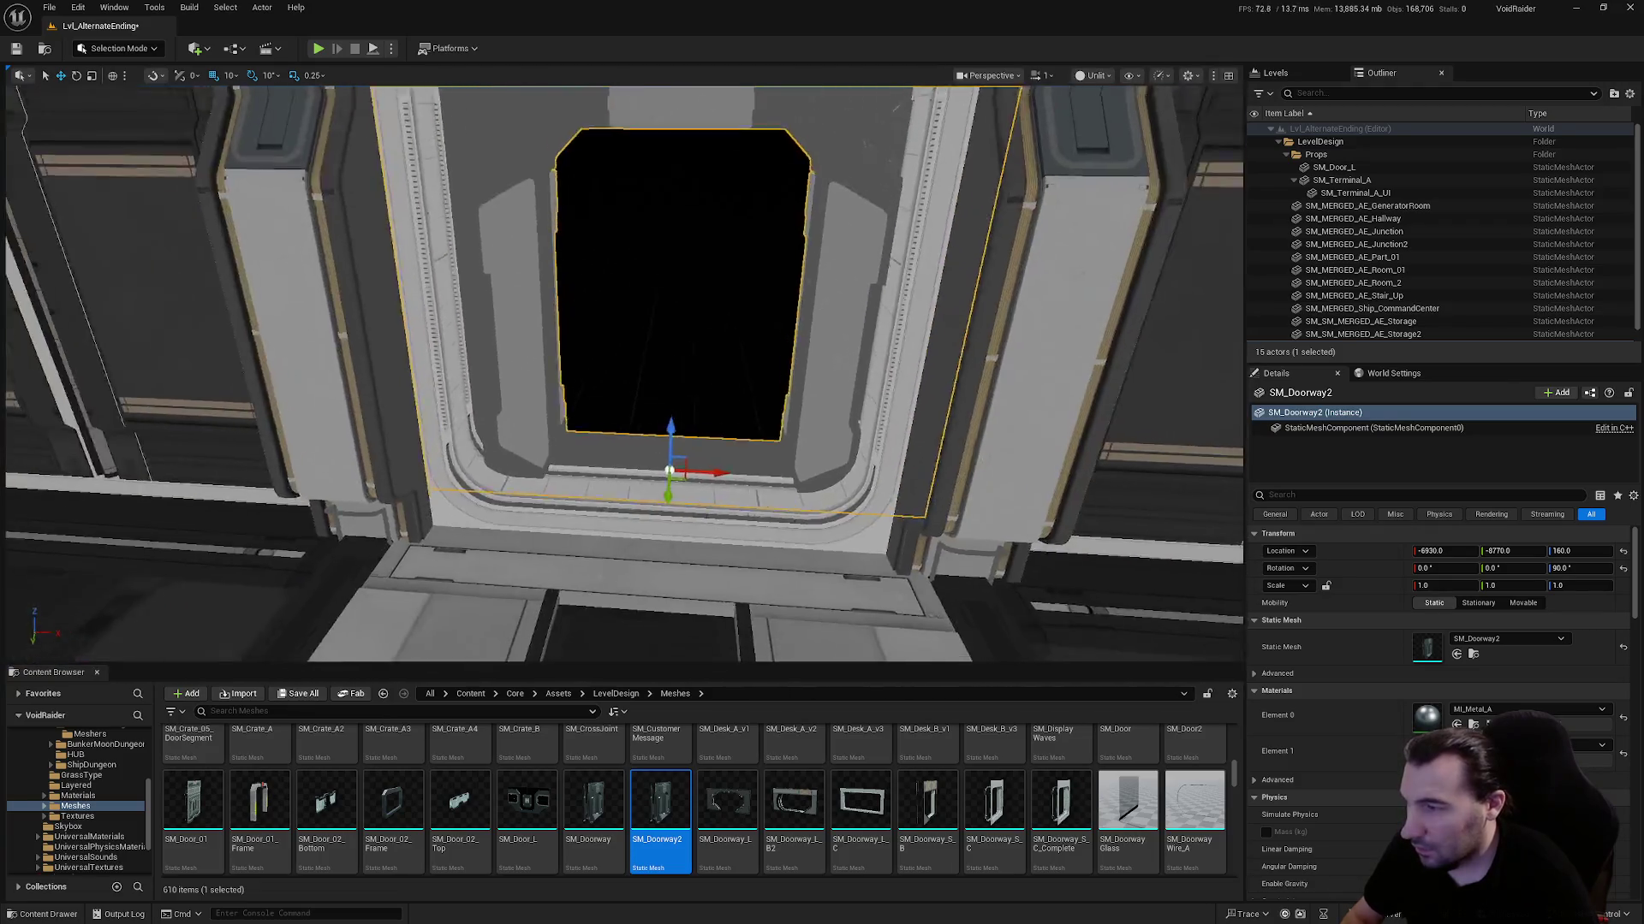
key("Delete")
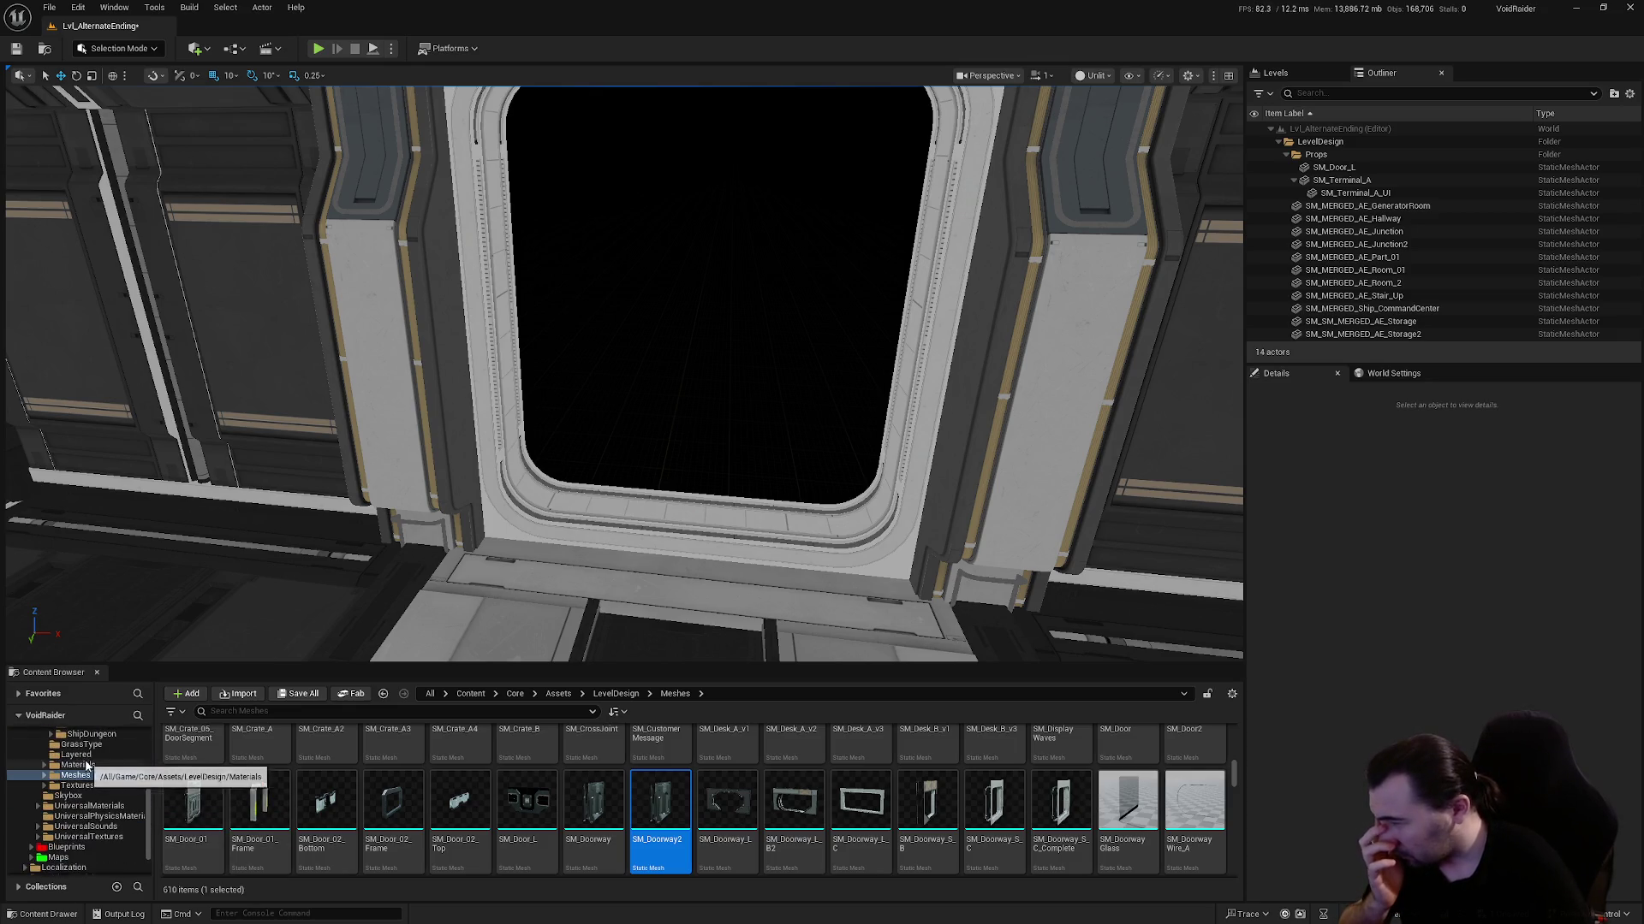
scroll(338, 835, "down", 3)
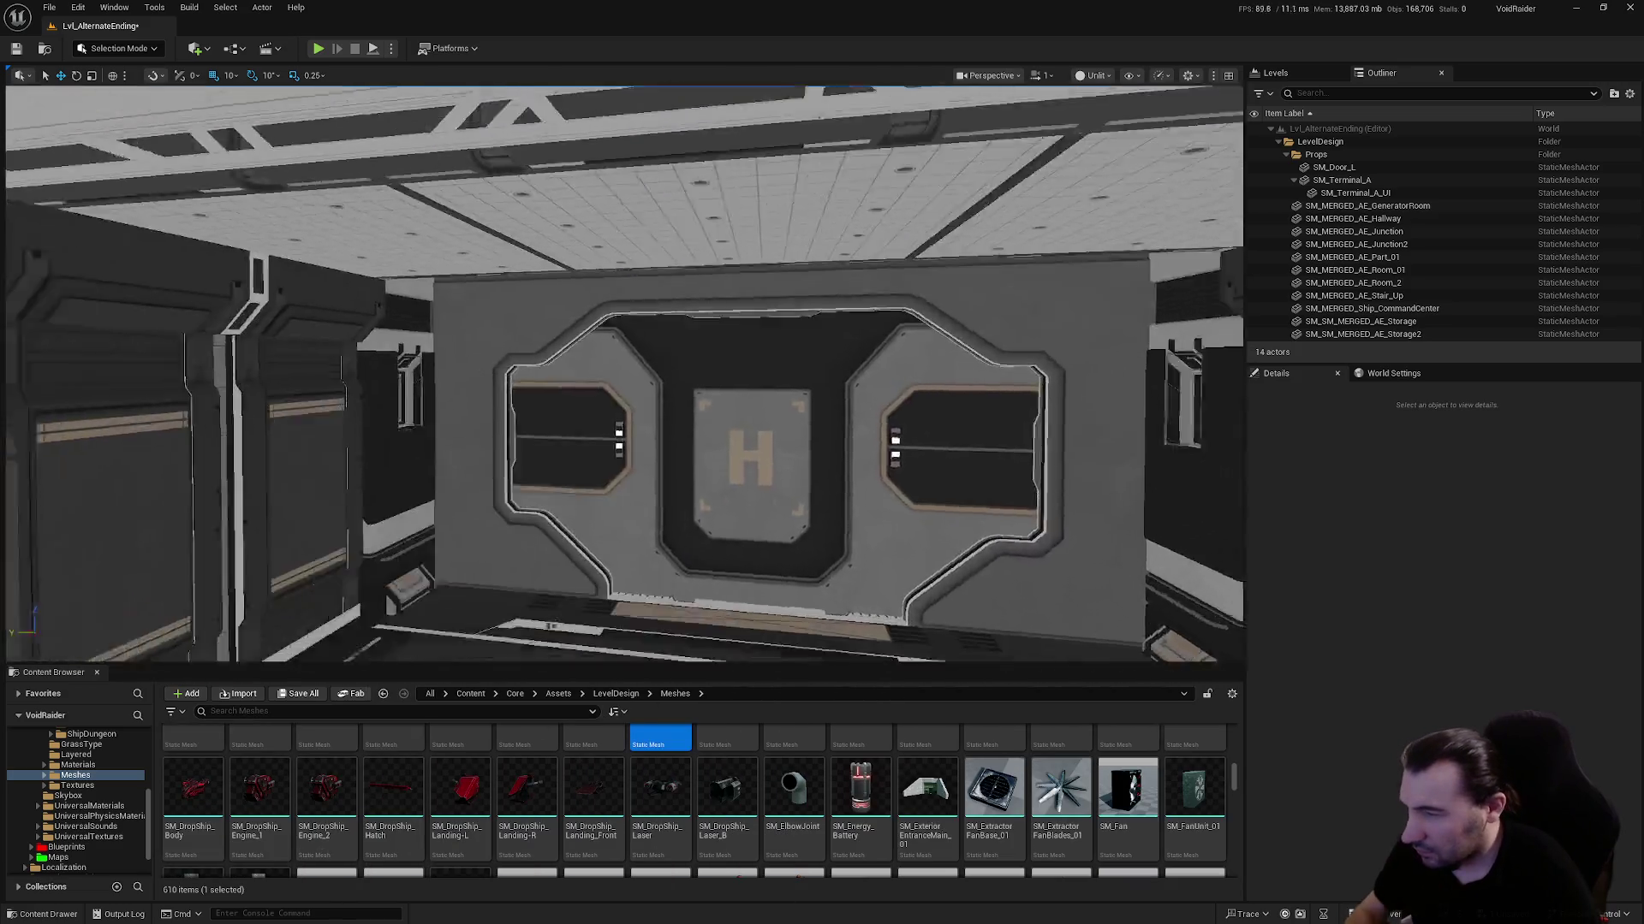
key("s")
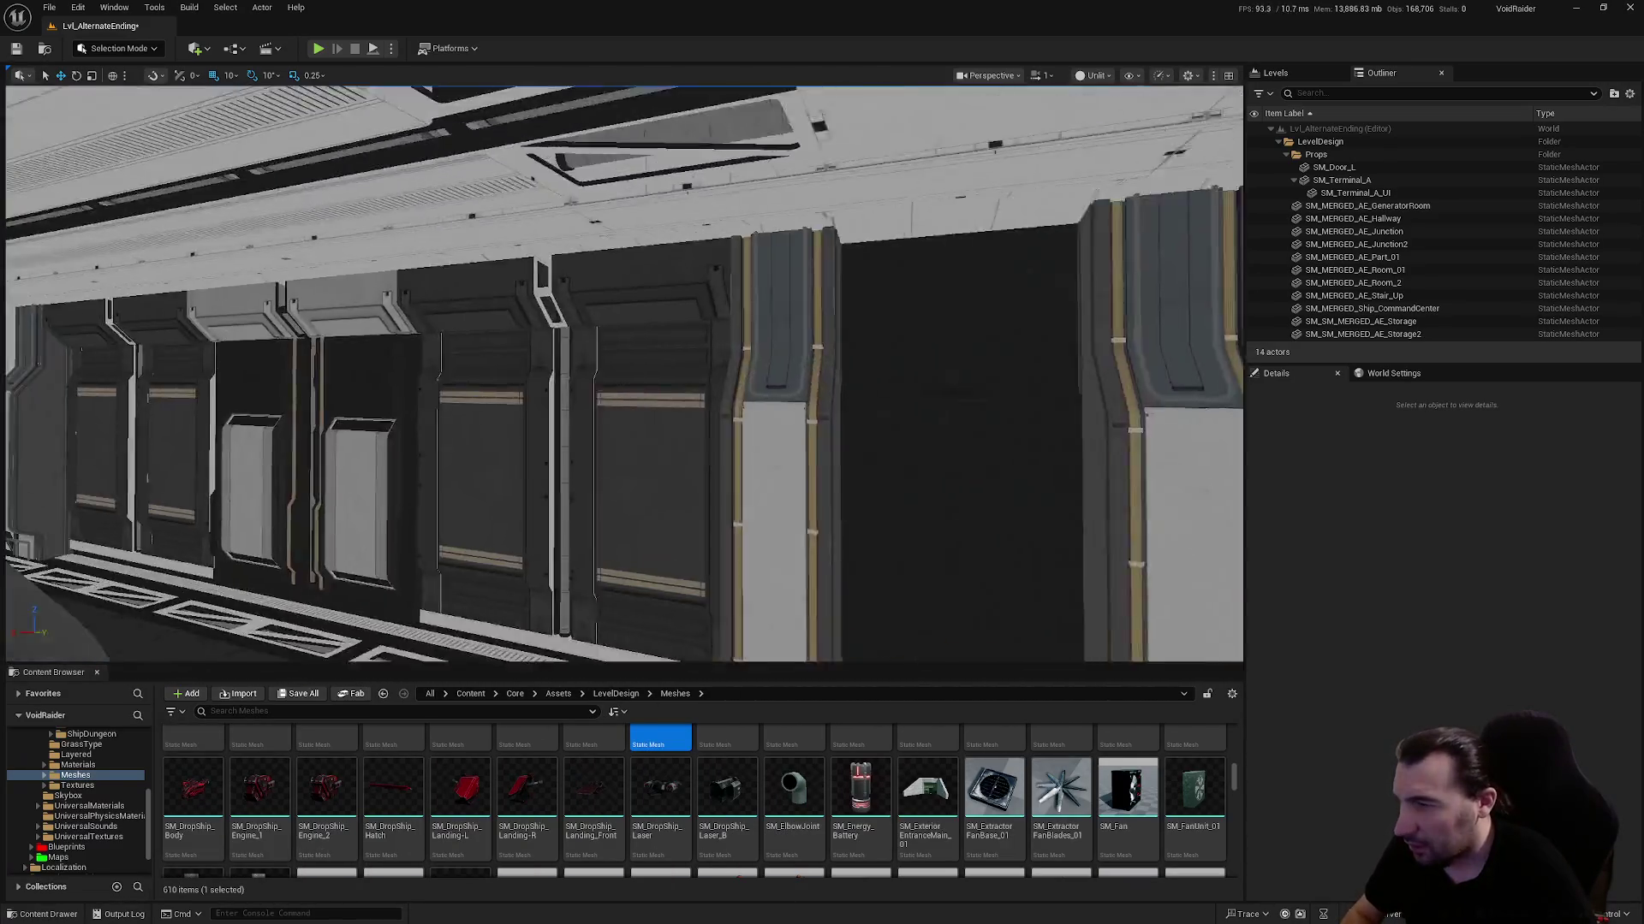
key("w")
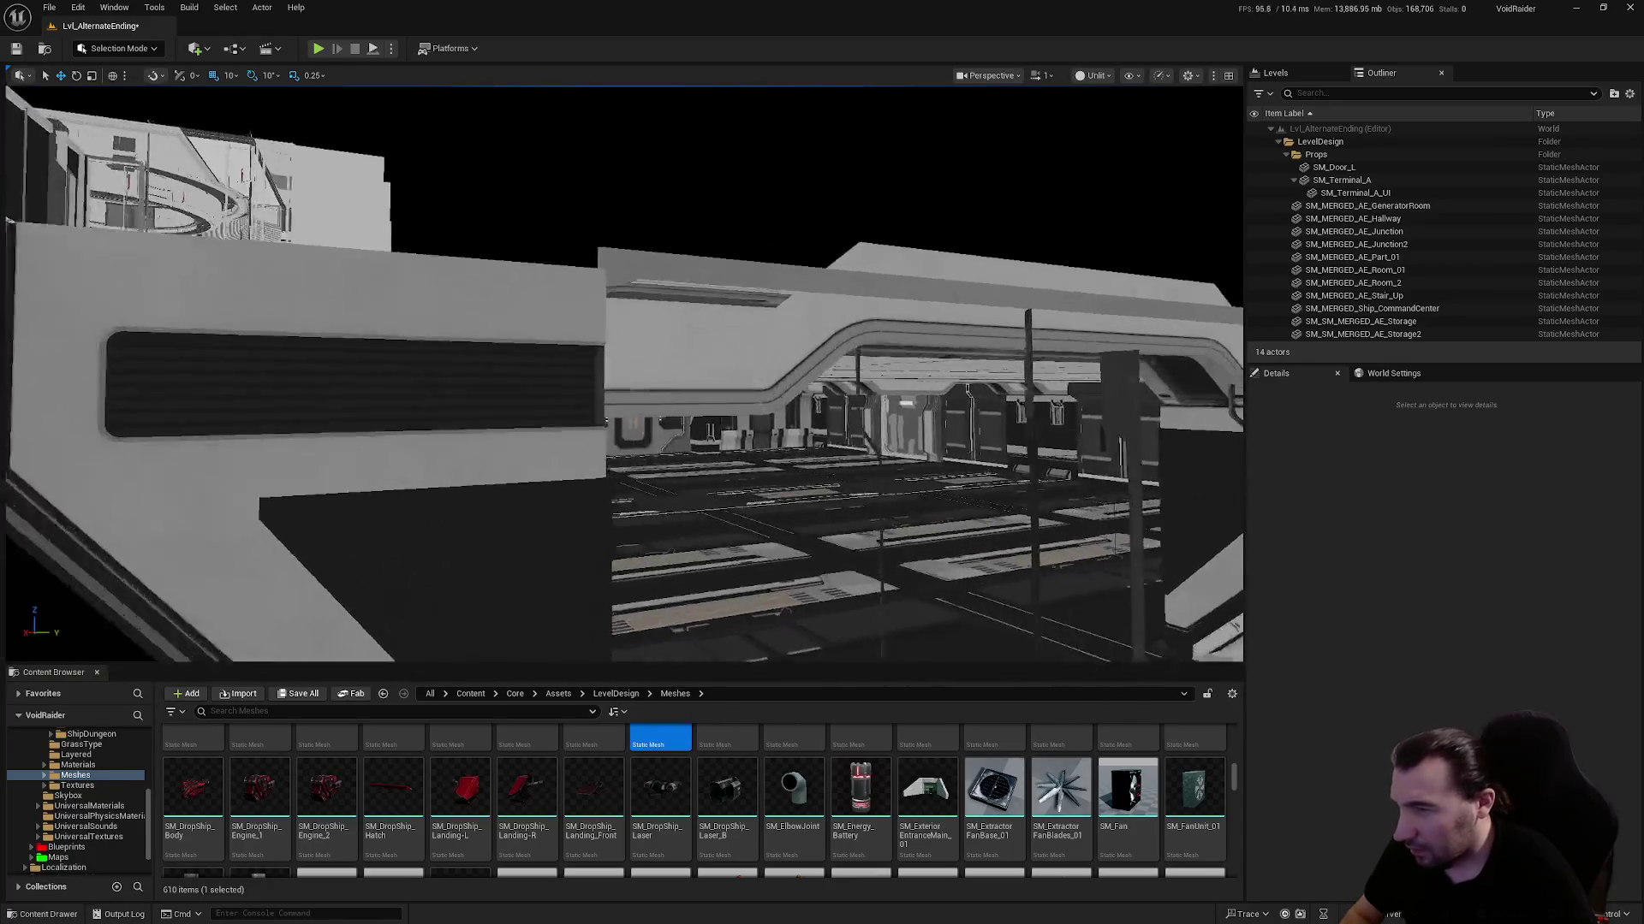
key("w")
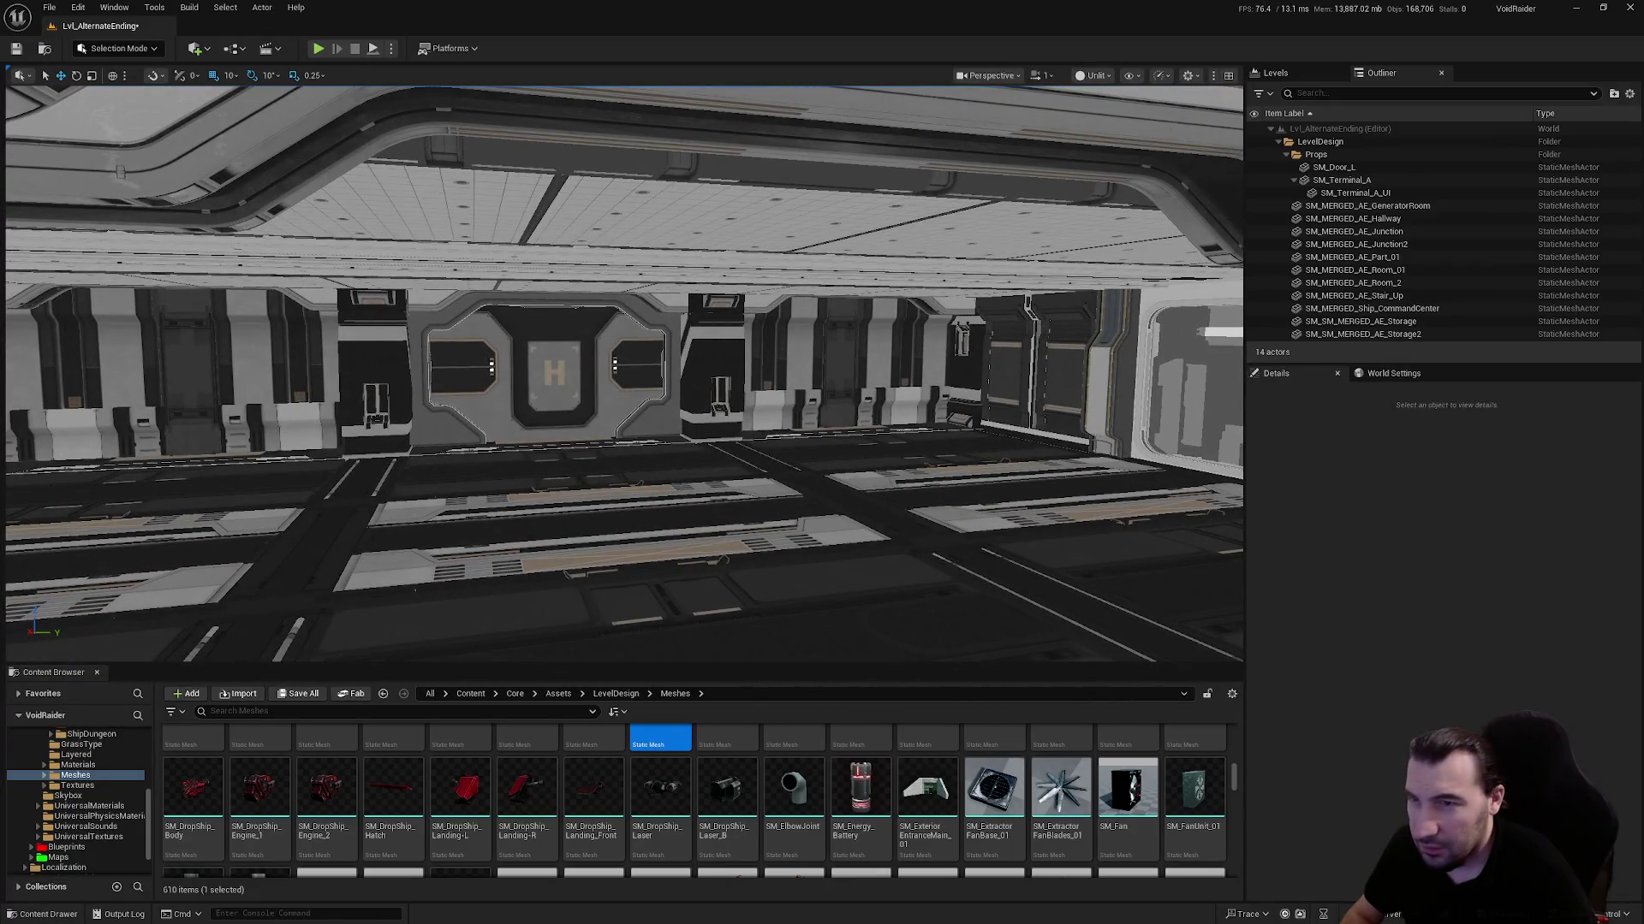
left_click(1200, 411)
key("s")
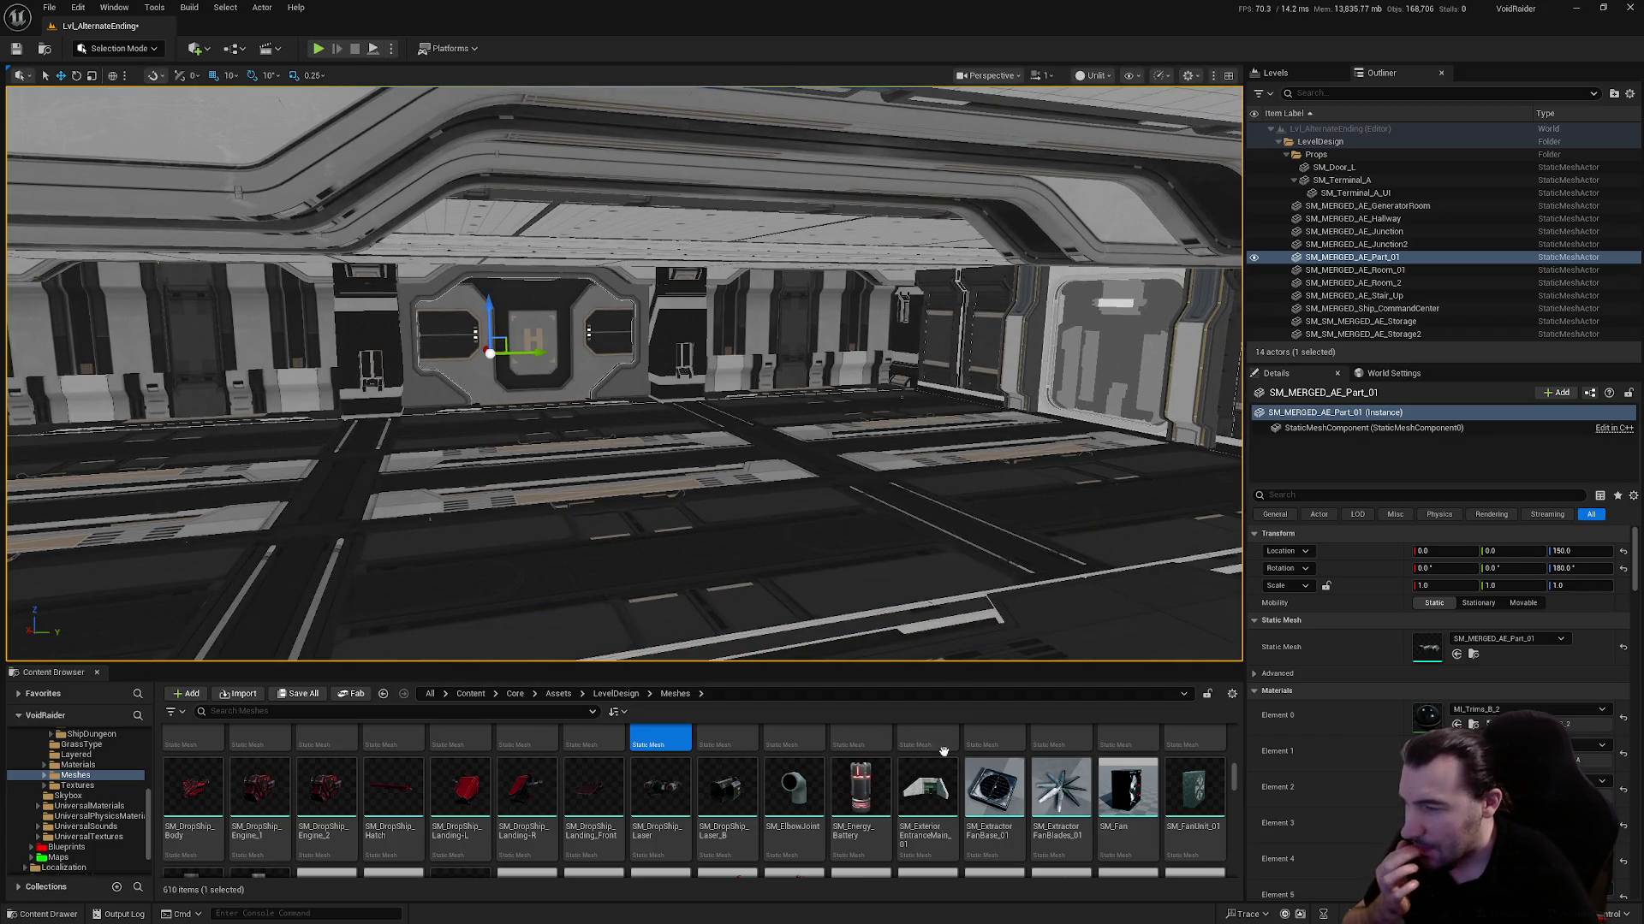
scroll(1075, 787, "down", 3)
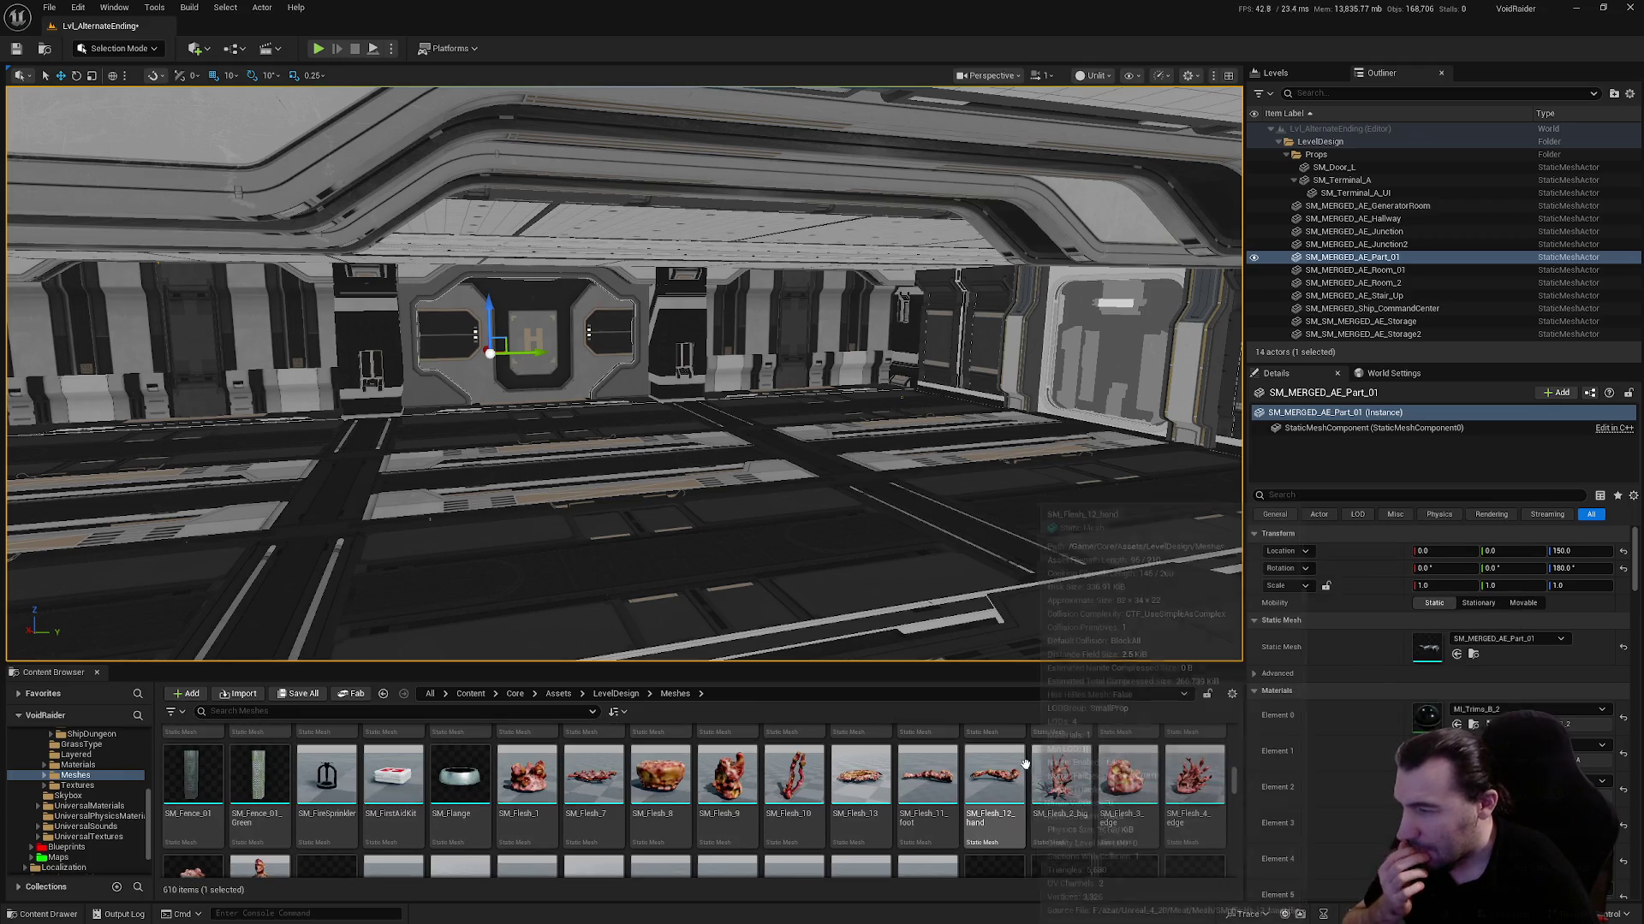
scroll(1022, 770, "down", 5)
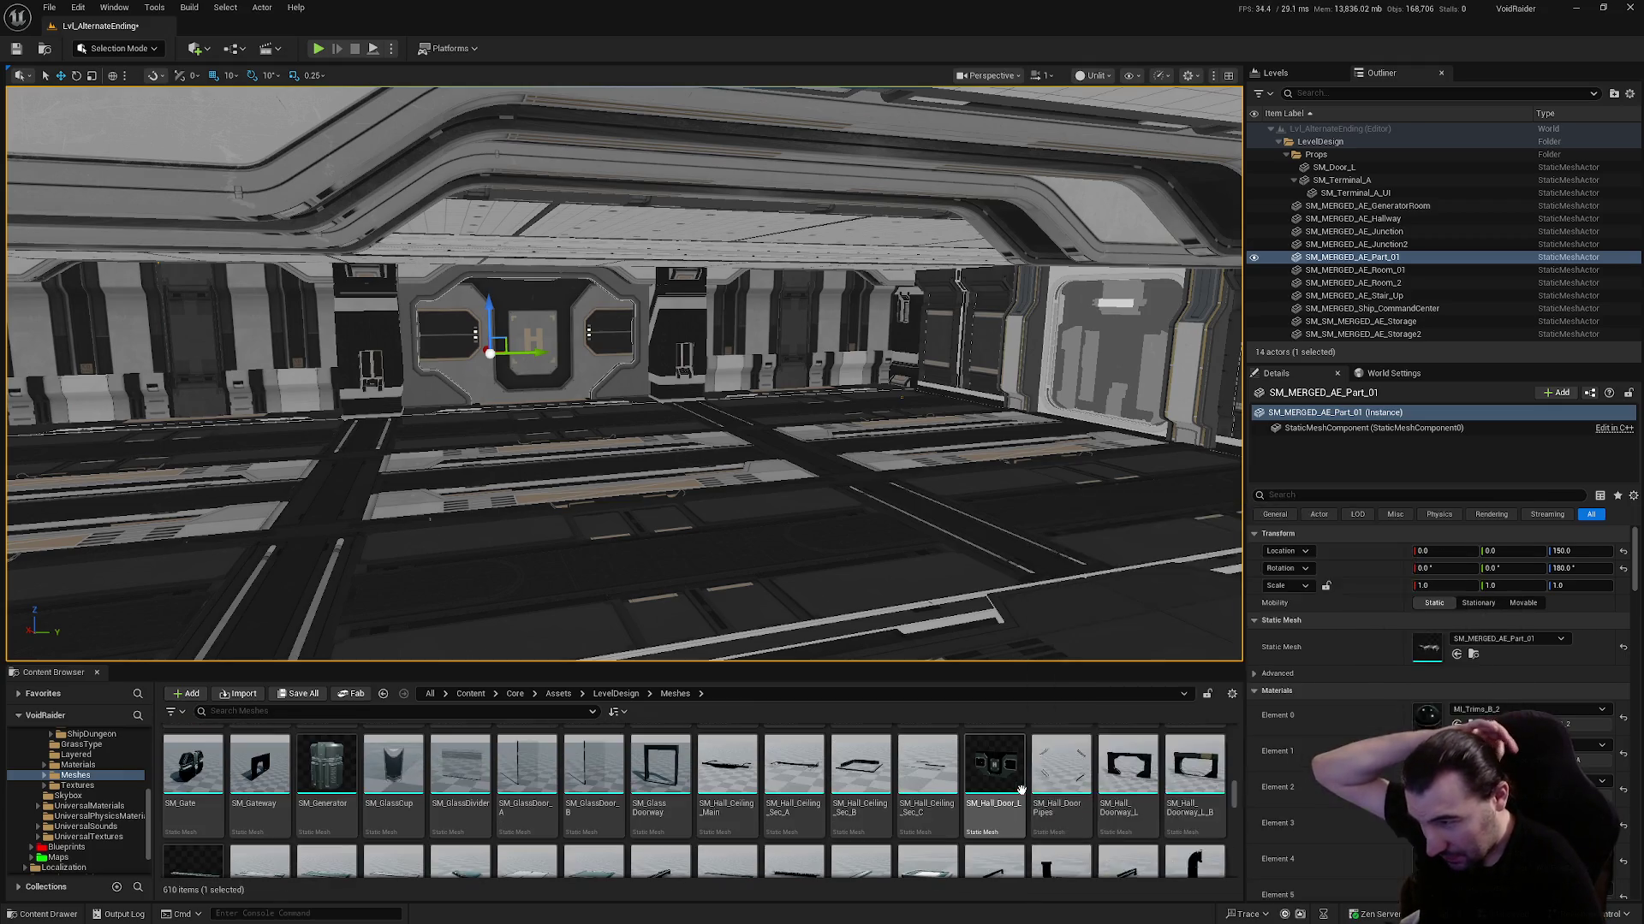
scroll(1019, 789, "up", 1)
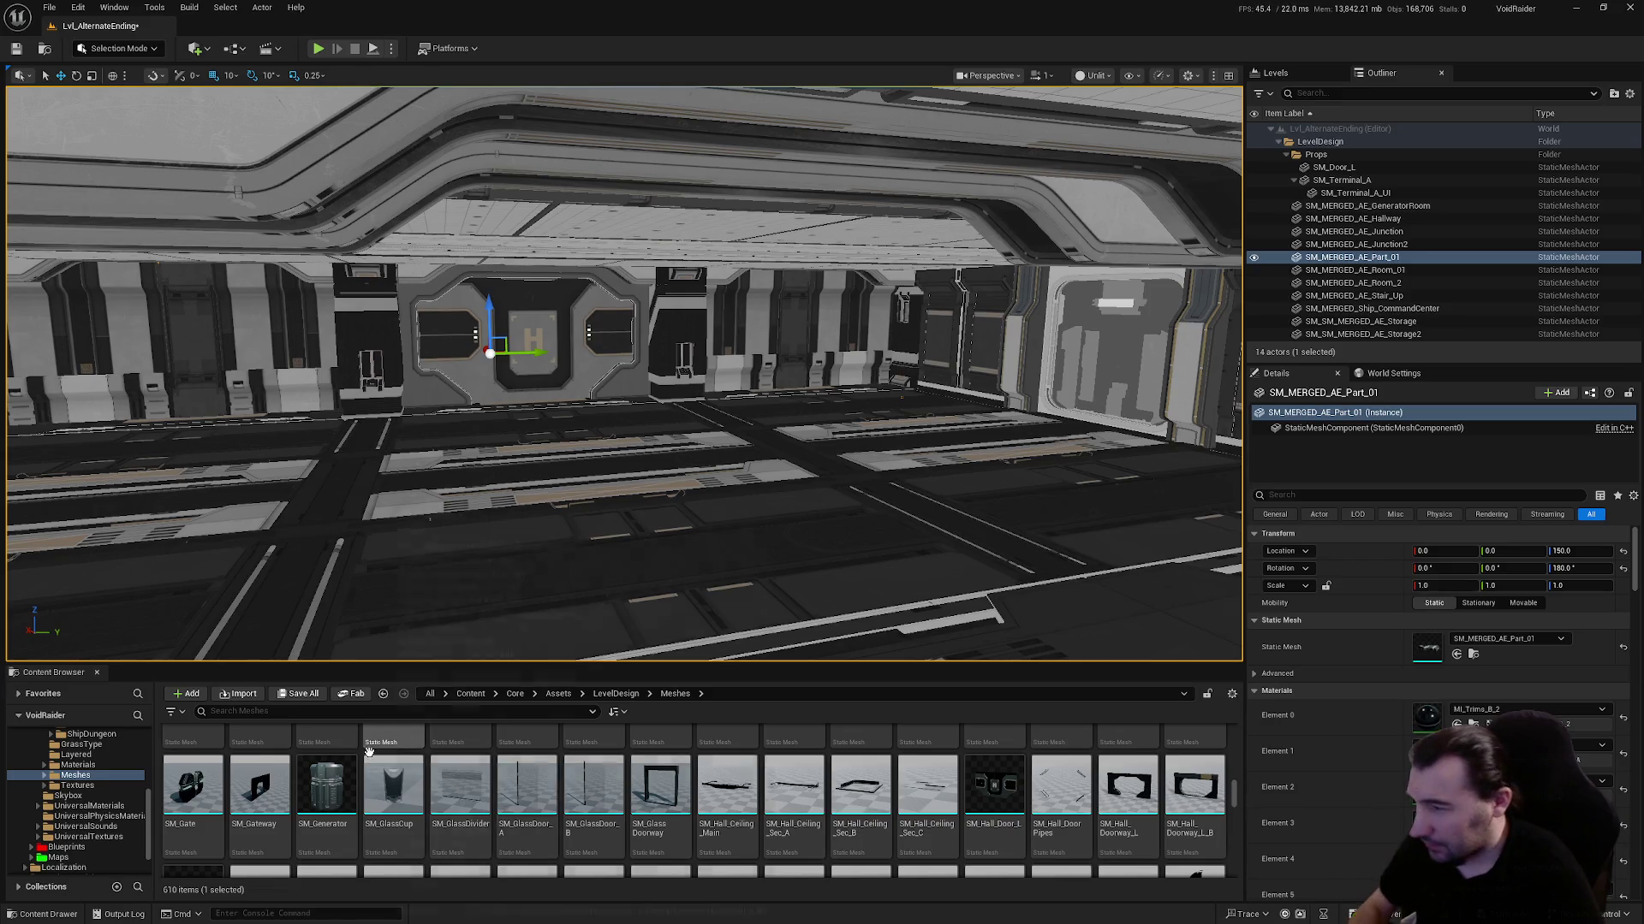
left_click_drag(346, 772, 610, 428)
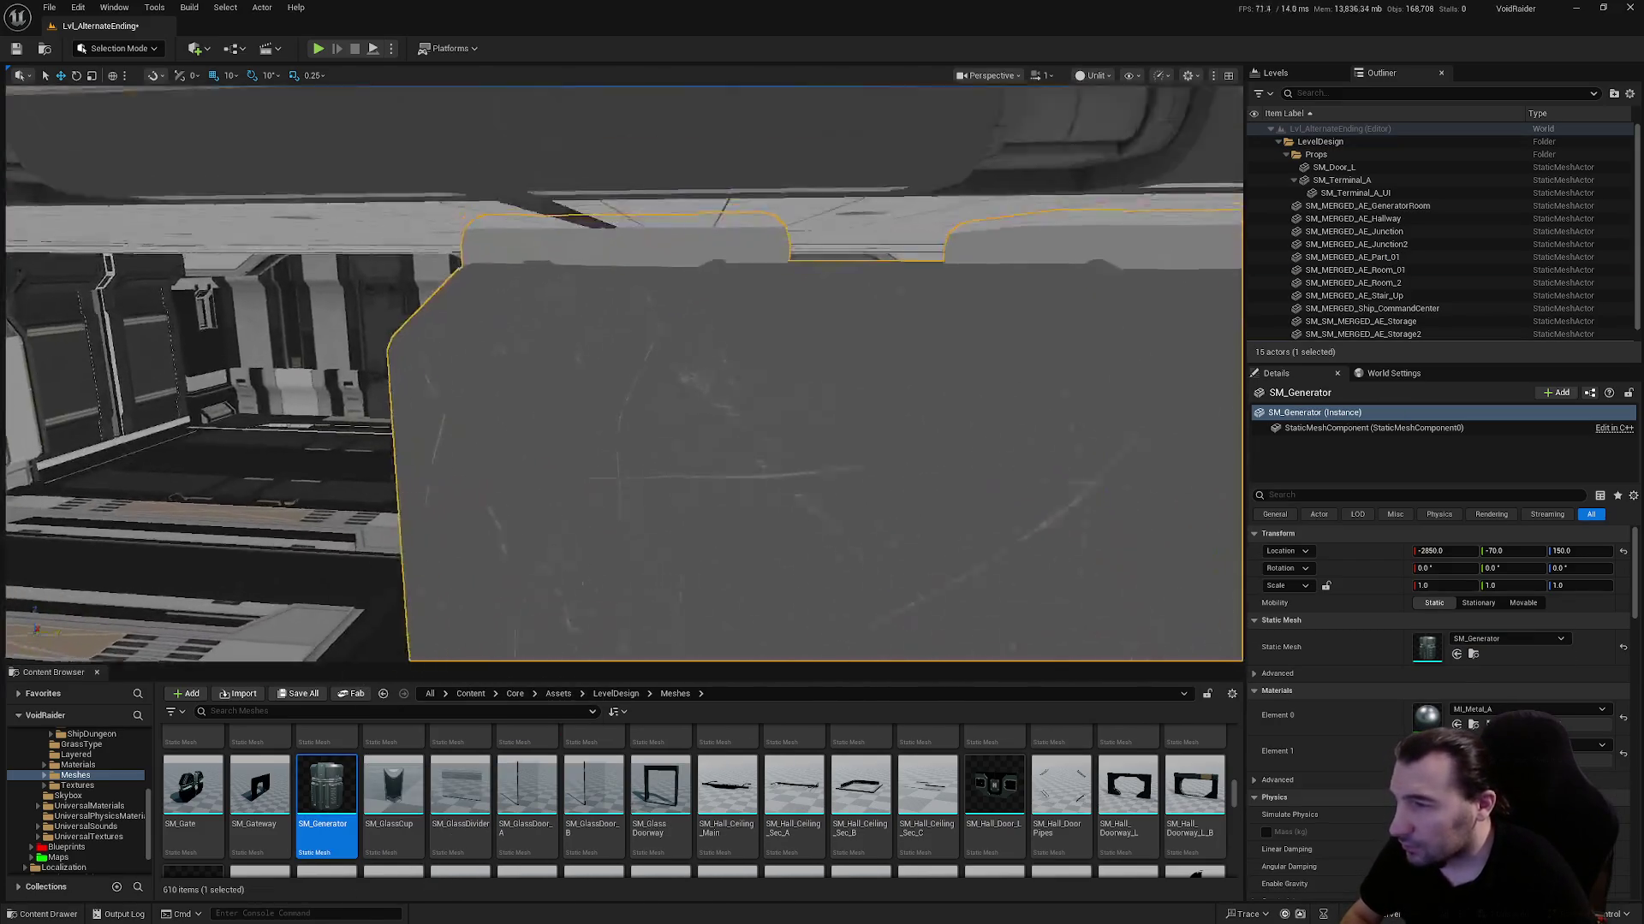
scroll(623, 374, "down", 10)
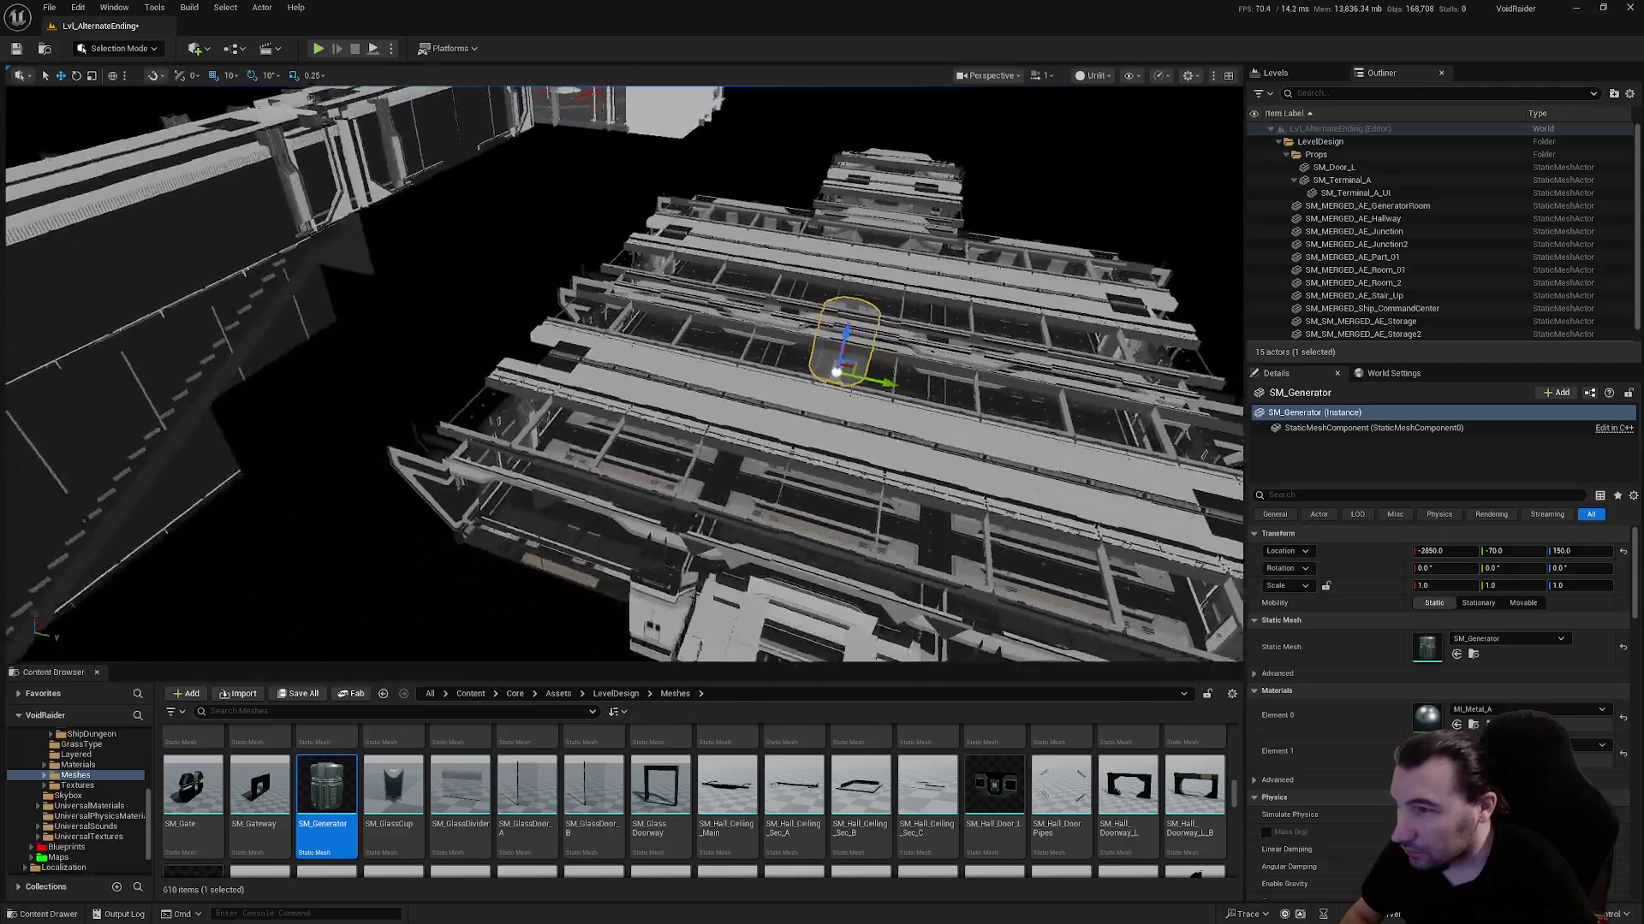
scroll(623, 375, "up", 2)
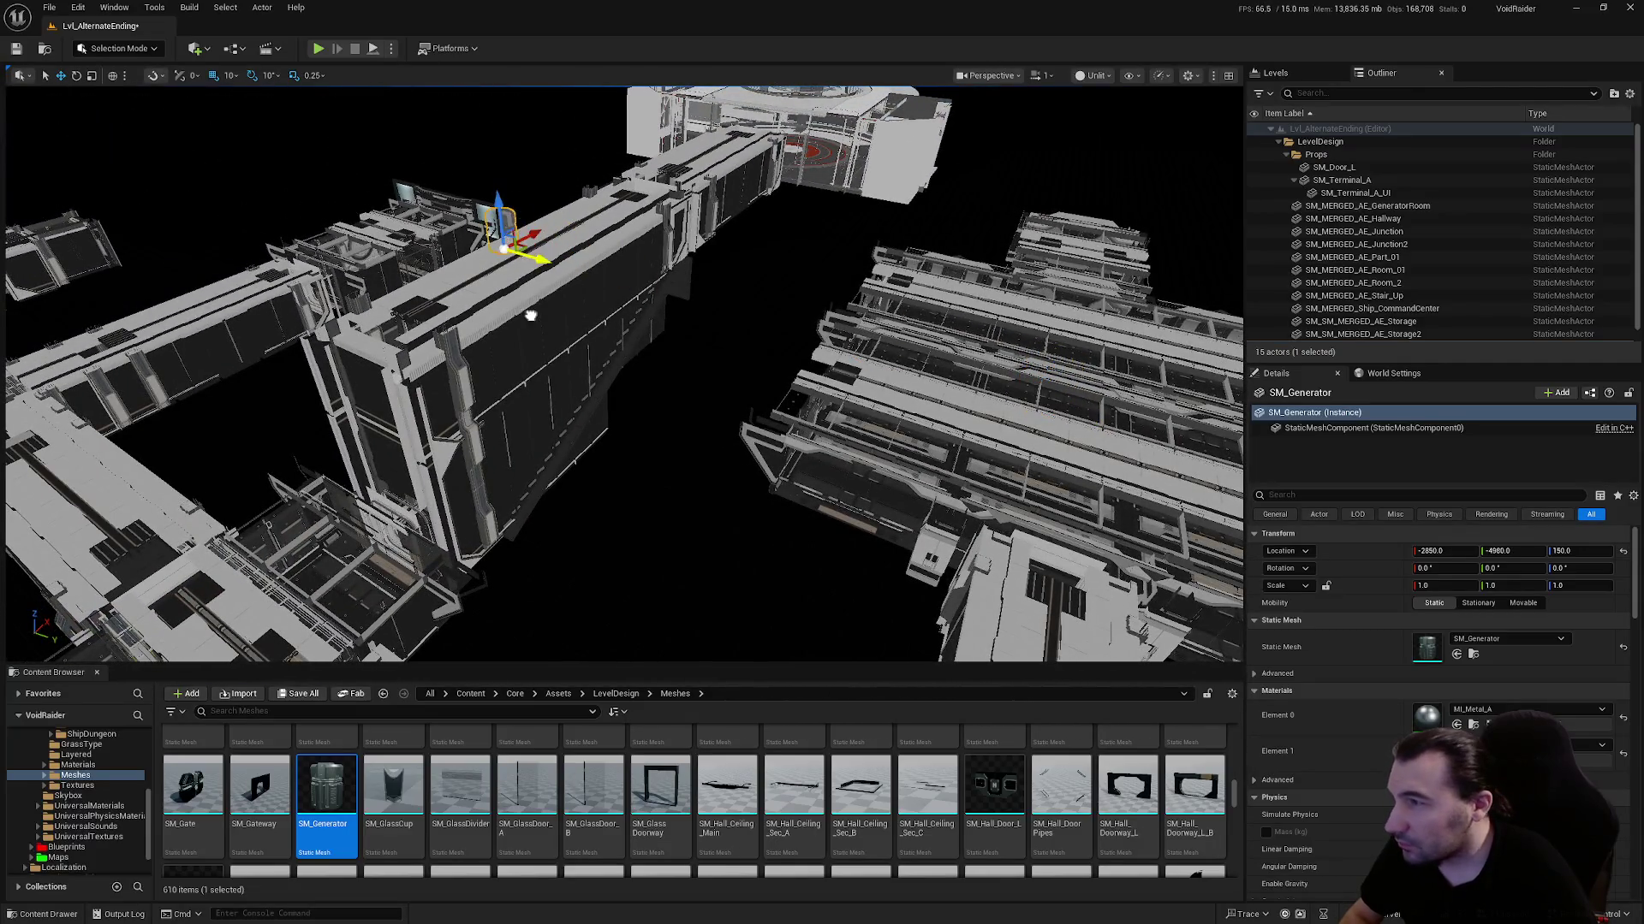
left_click_drag(531, 315, 548, 310)
key("f")
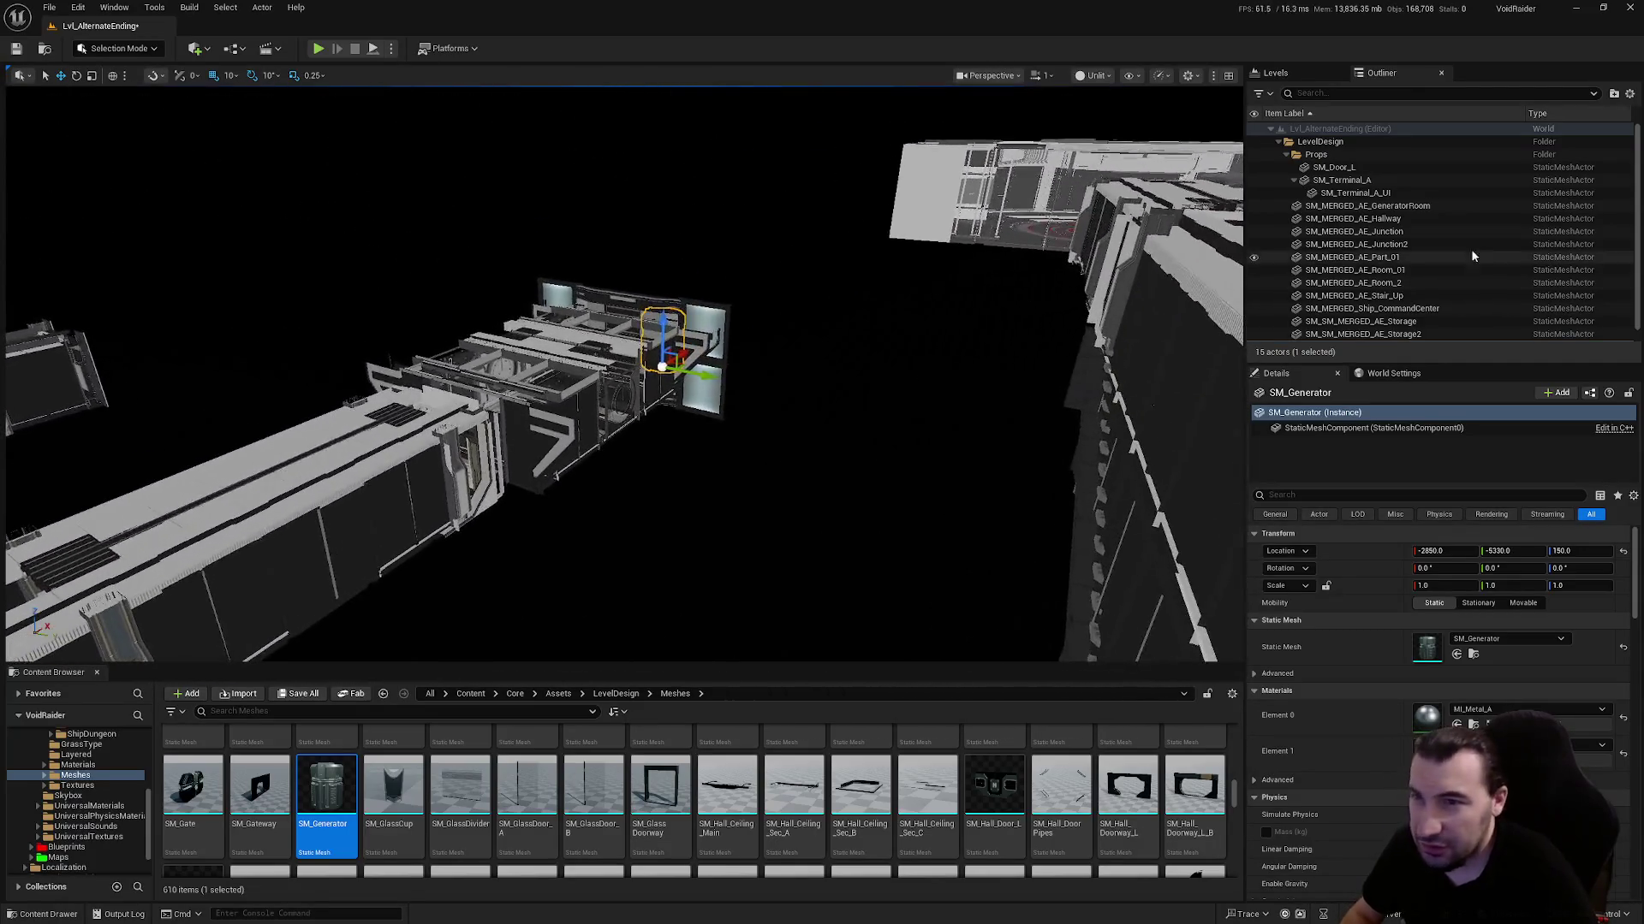
left_click_drag(1323, 145, 1323, 145)
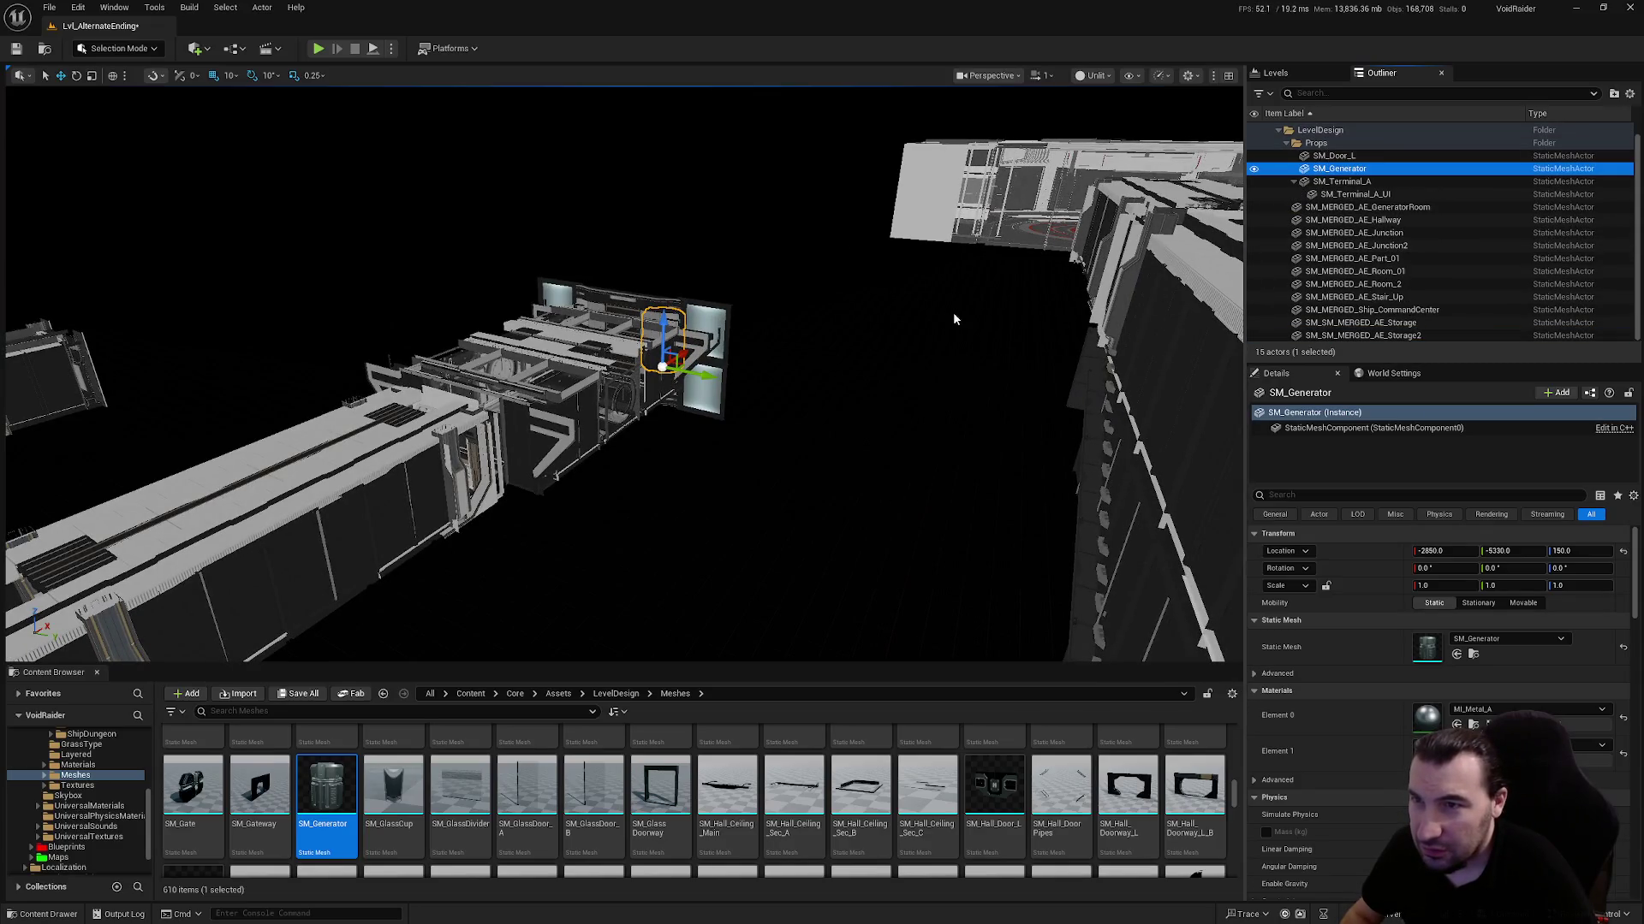
left_click_drag(917, 349, 916, 349)
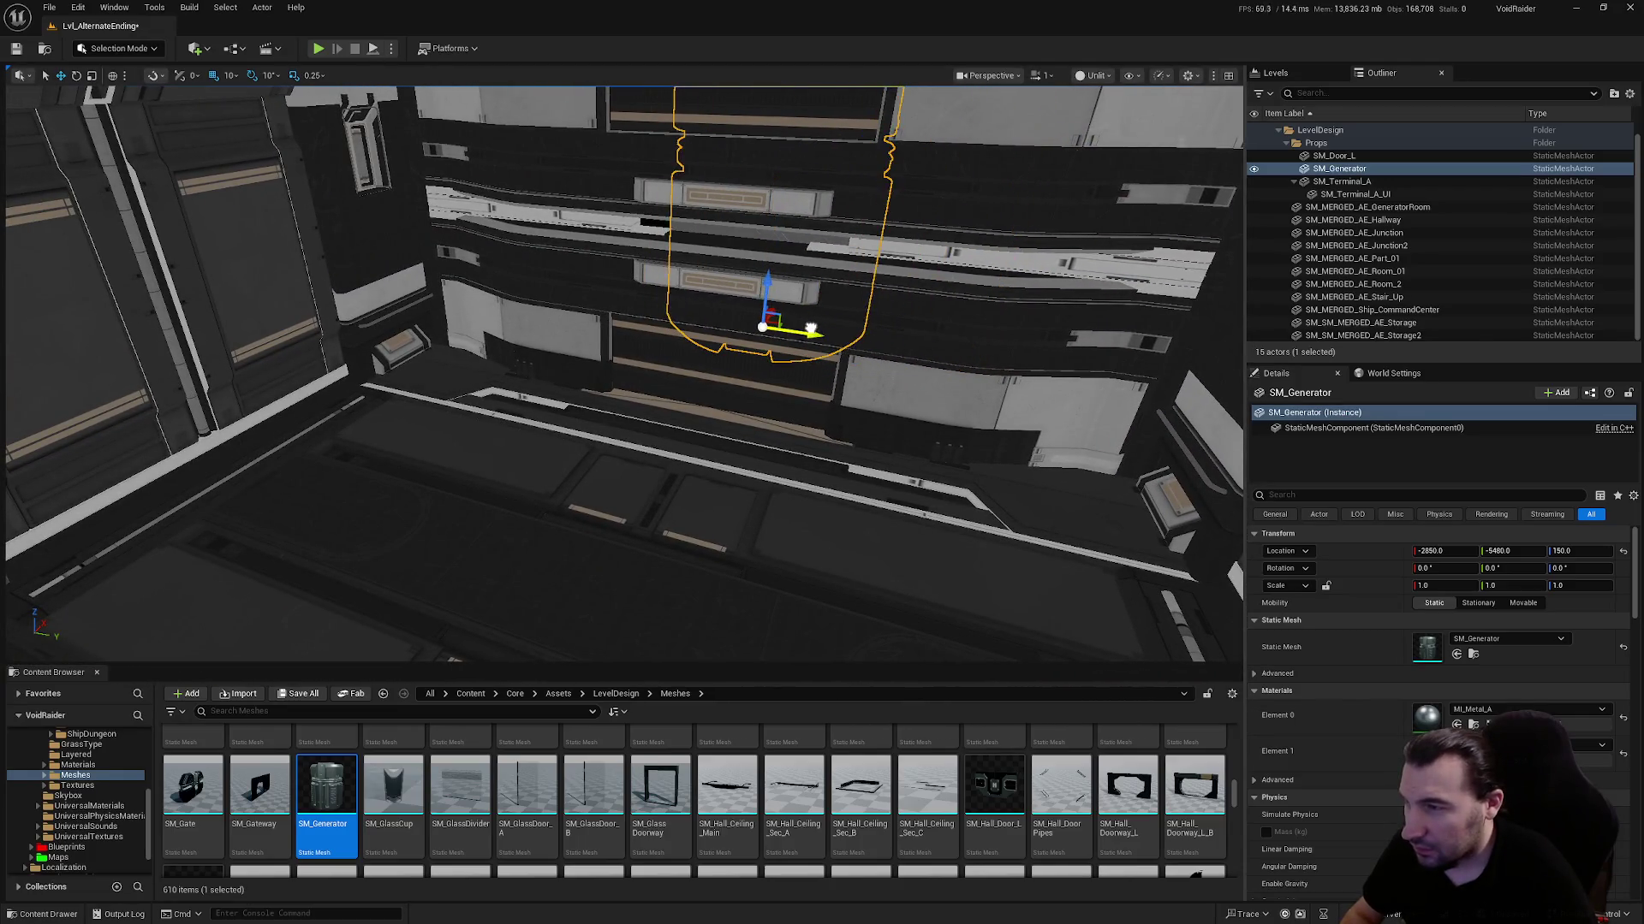
mouse_move(766, 306)
left_mouse_down()
mouse_move(733, 374)
mouse_move(709, 346)
mouse_move(698, 163)
left_mouse_up()
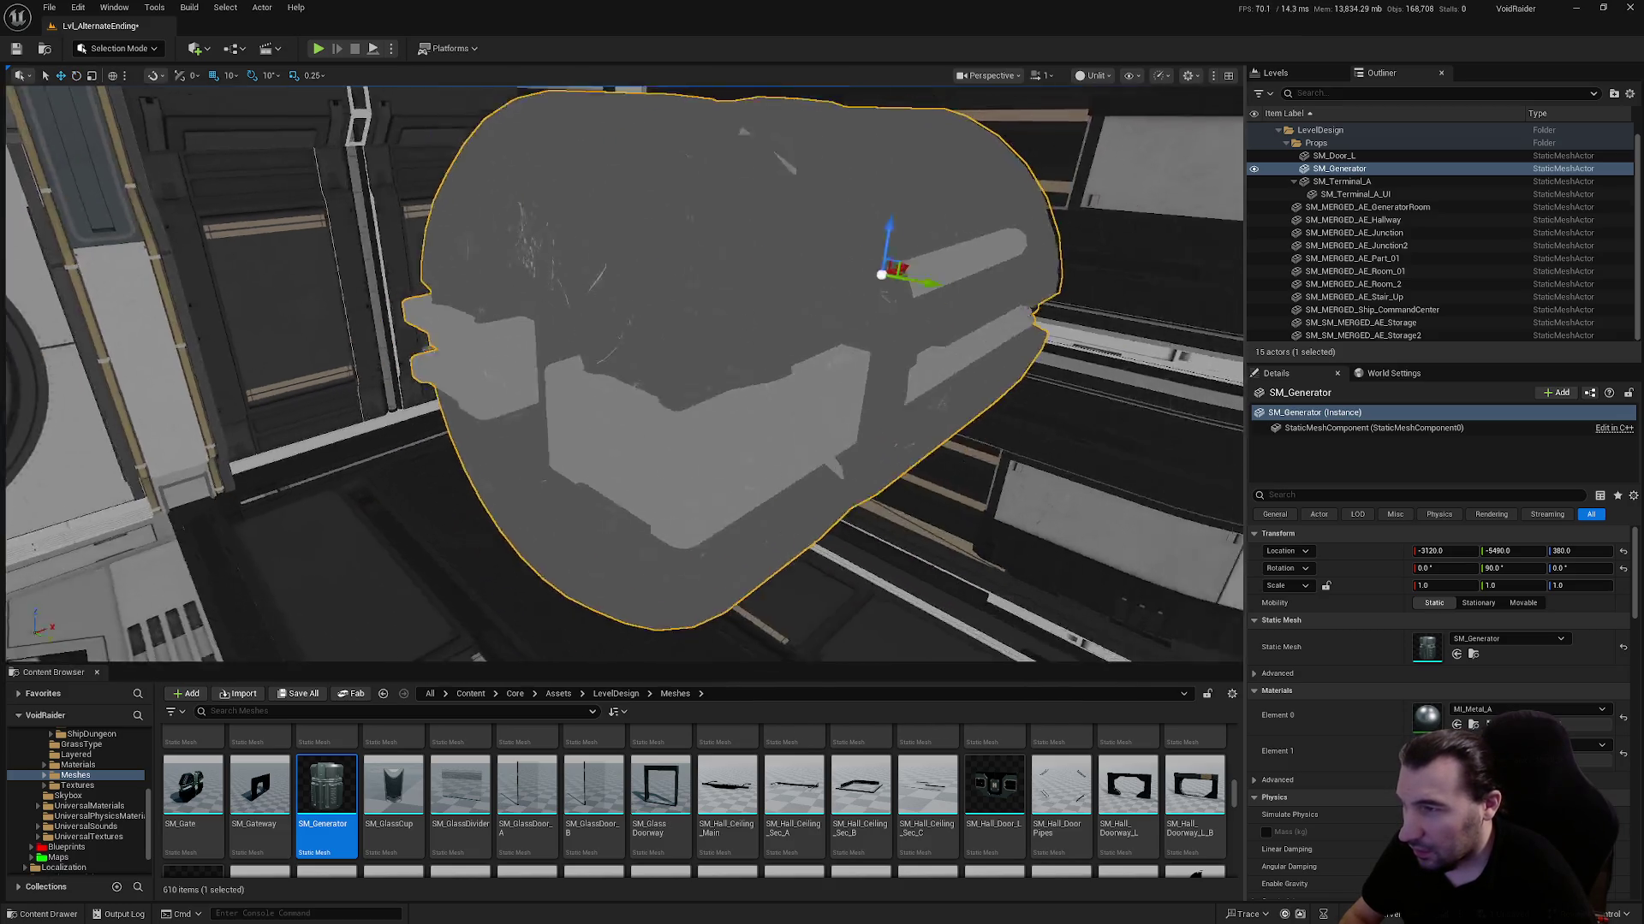
mouse_move(894, 278)
left_mouse_down()
mouse_move(1112, 252)
mouse_move(941, 300)
left_mouse_up()
left_click_drag(599, 343, 548, 664)
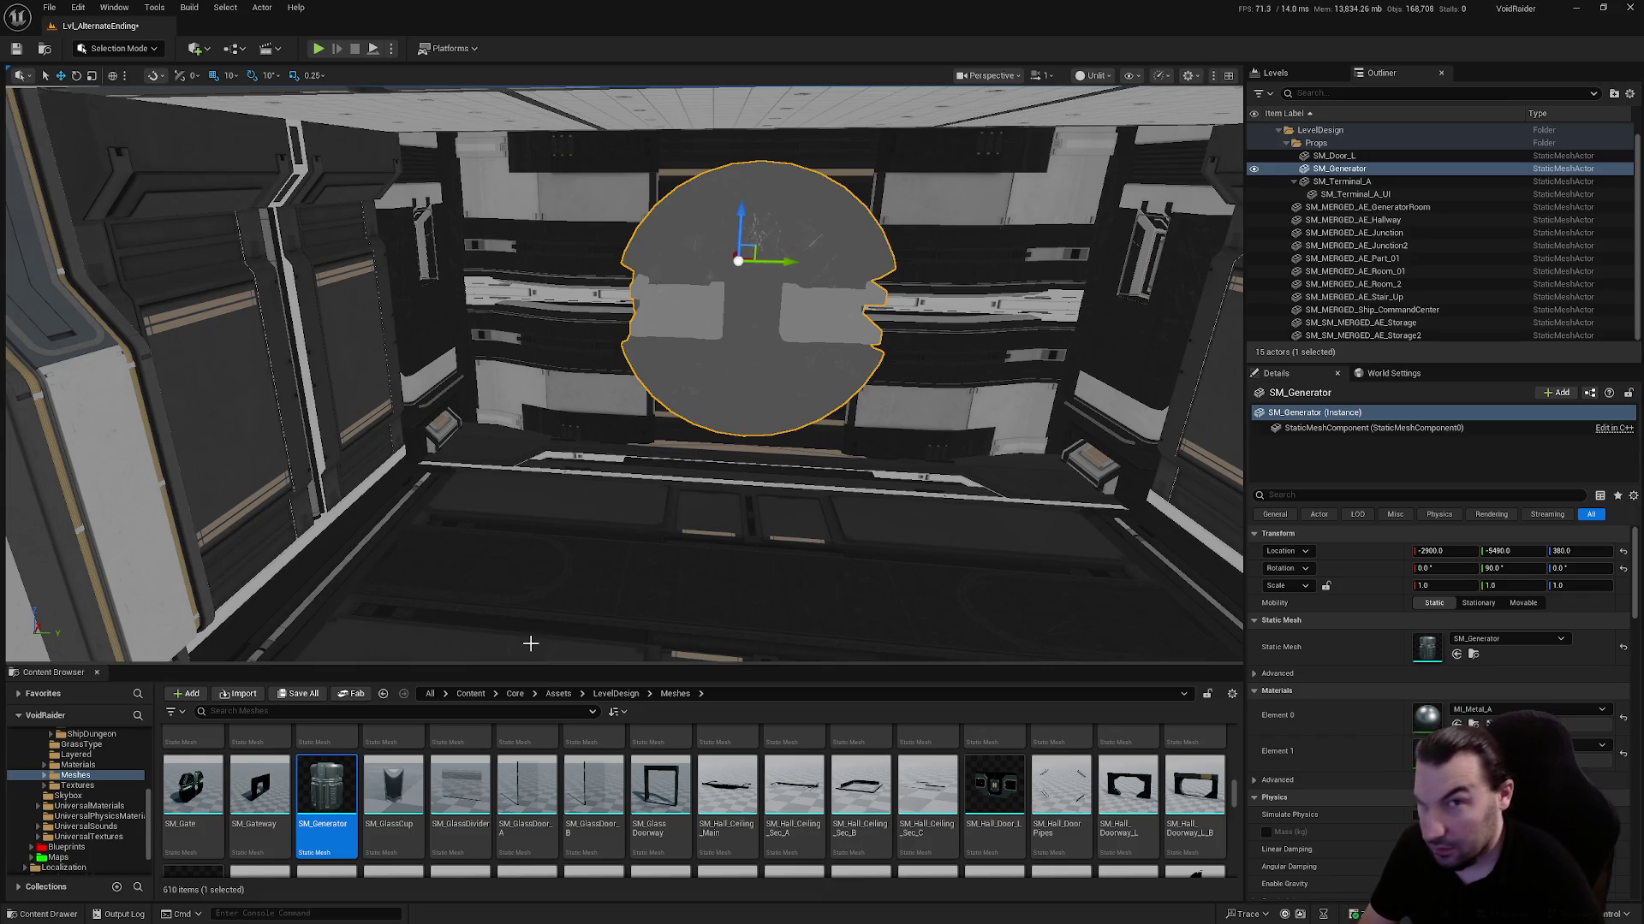
key("Delete")
scroll(531, 796, "down", 5)
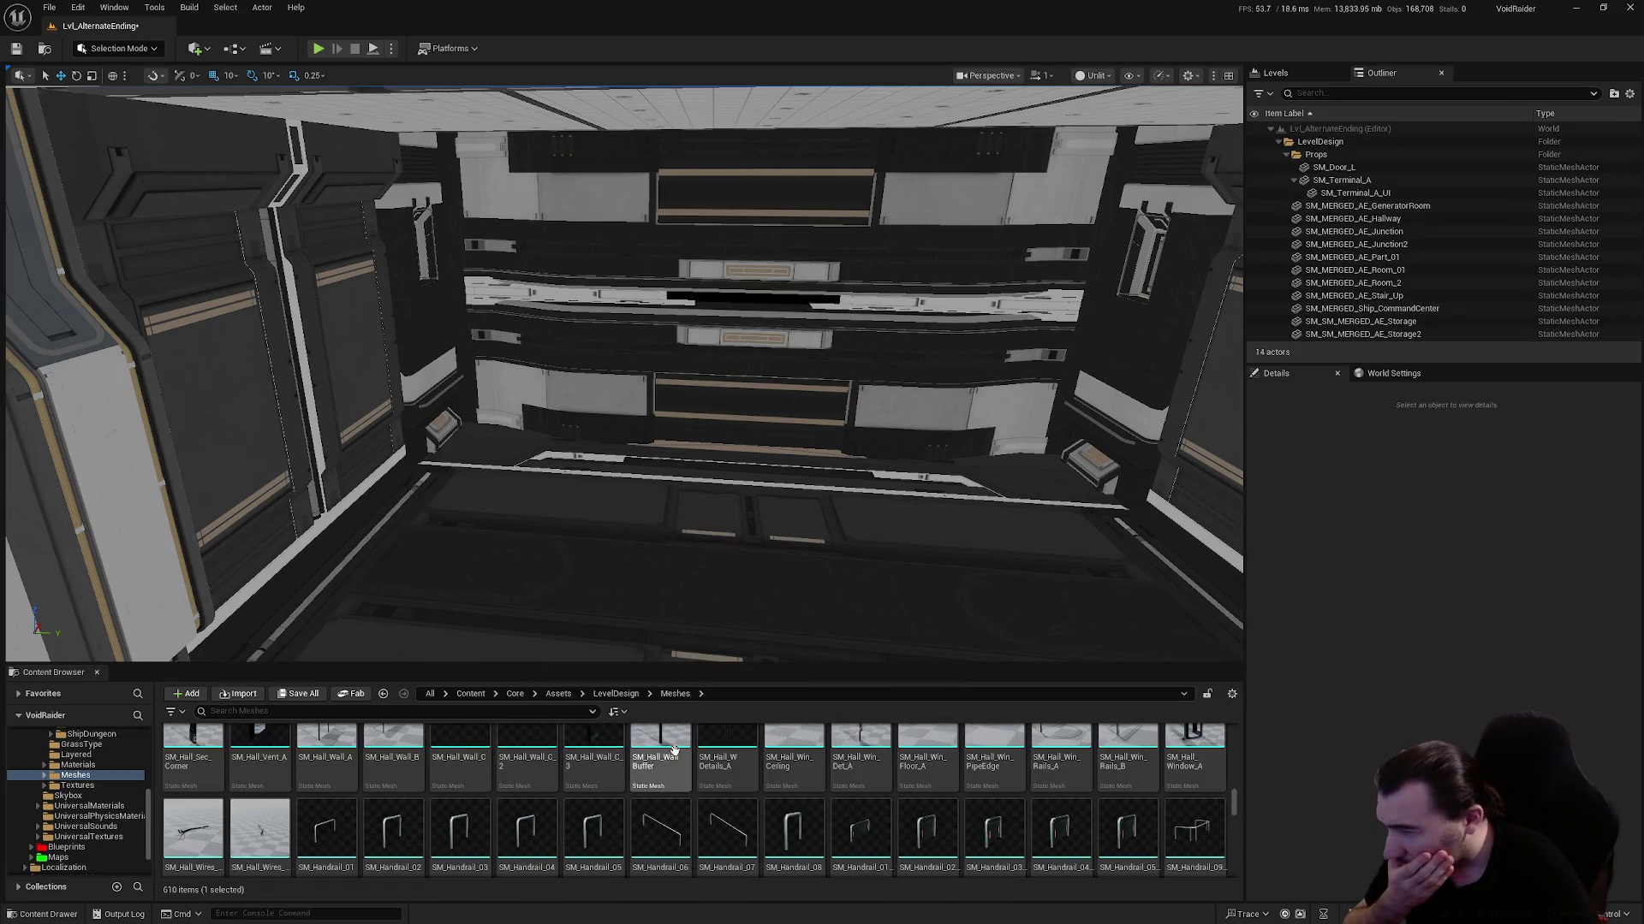
Place an SM_SciFi_Barrier_NoWall mesh in the hangar
scroll(673, 750, "down", 5)
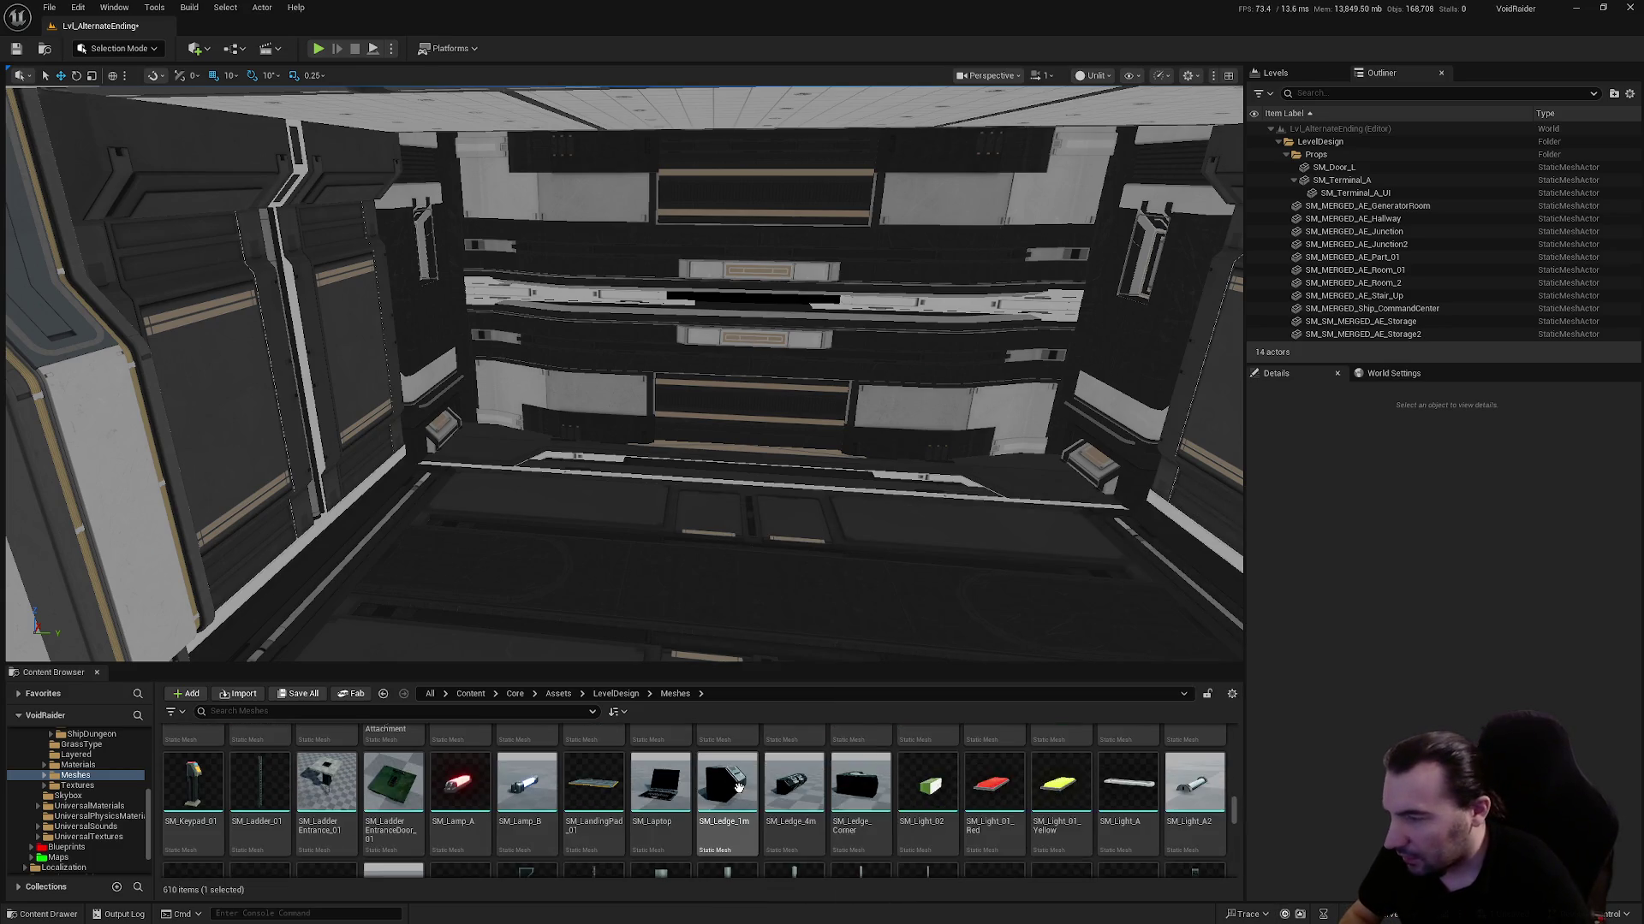
scroll(739, 787, "down", 5)
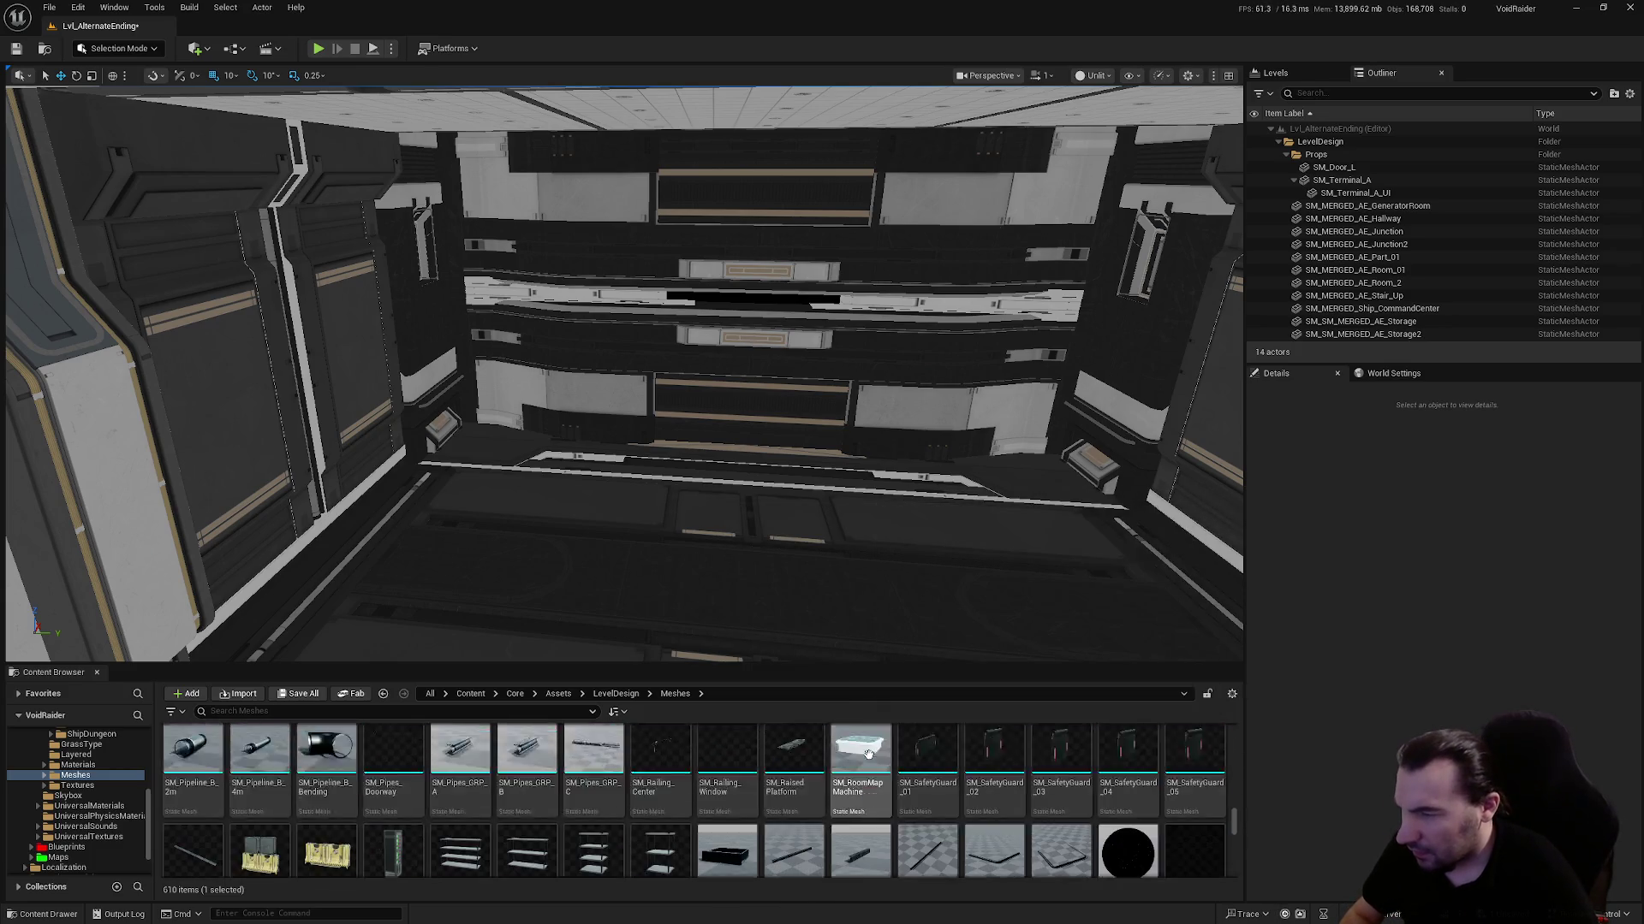
scroll(867, 753, "down", 1)
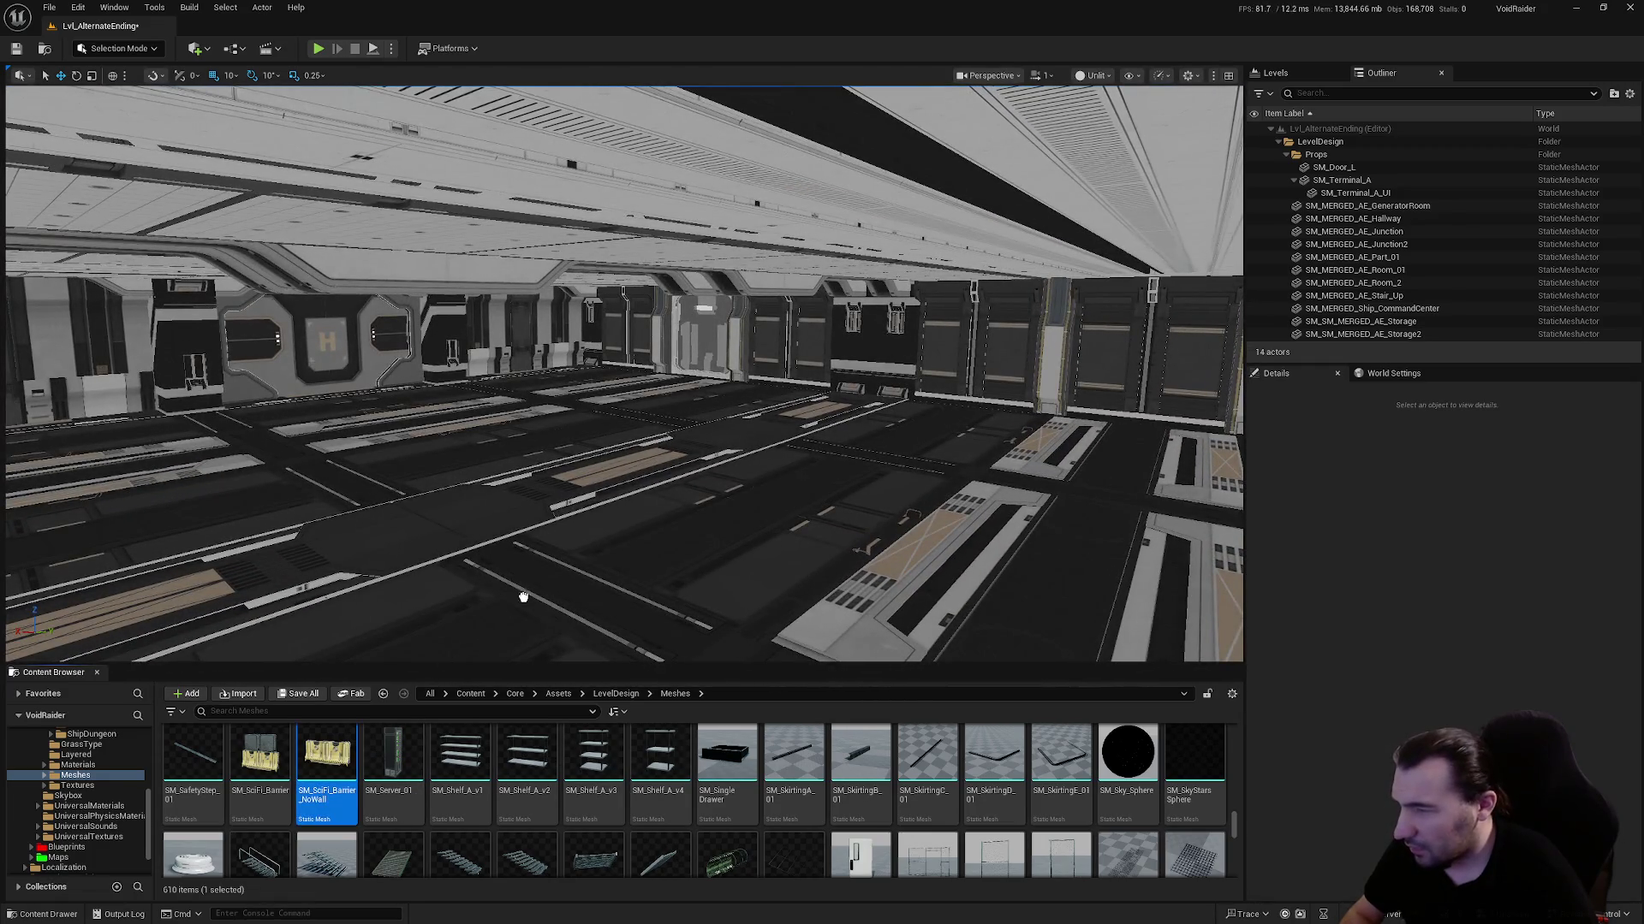
mouse_move(523, 597)
left_mouse_down()
mouse_move(850, 489)
mouse_move(1062, 466)
mouse_move(1008, 471)
left_mouse_up()
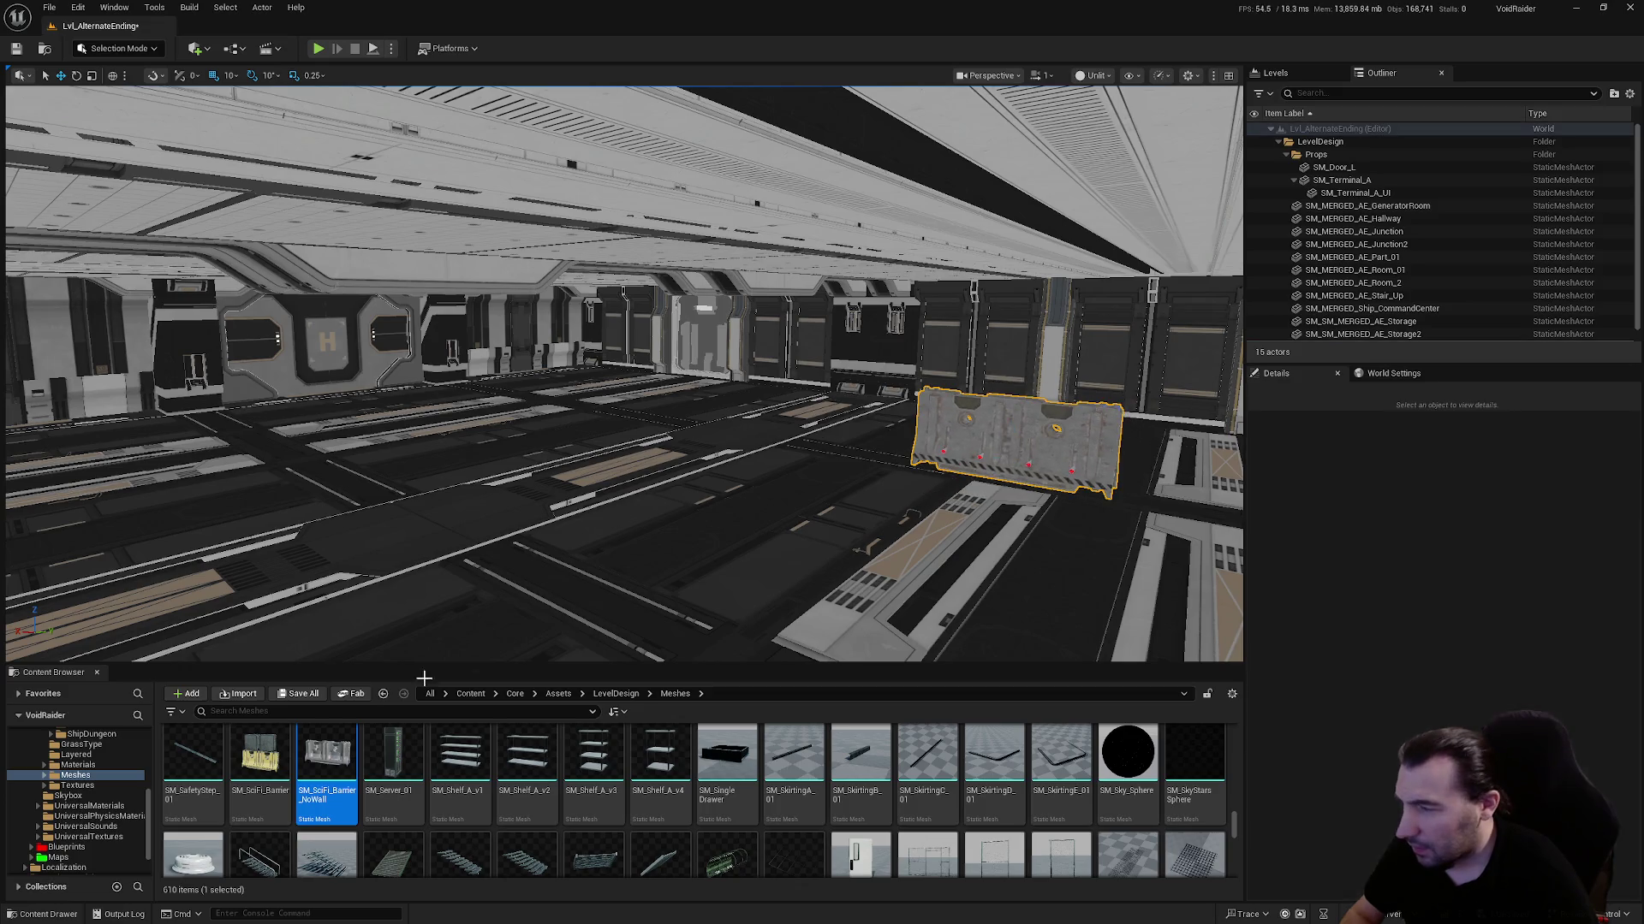
Add an SM_SciFi_Barrier, rotate it, and slide it to Y 440
mouse_move(261, 758)
left_mouse_down()
mouse_move(343, 667)
mouse_move(576, 510)
left_mouse_up()
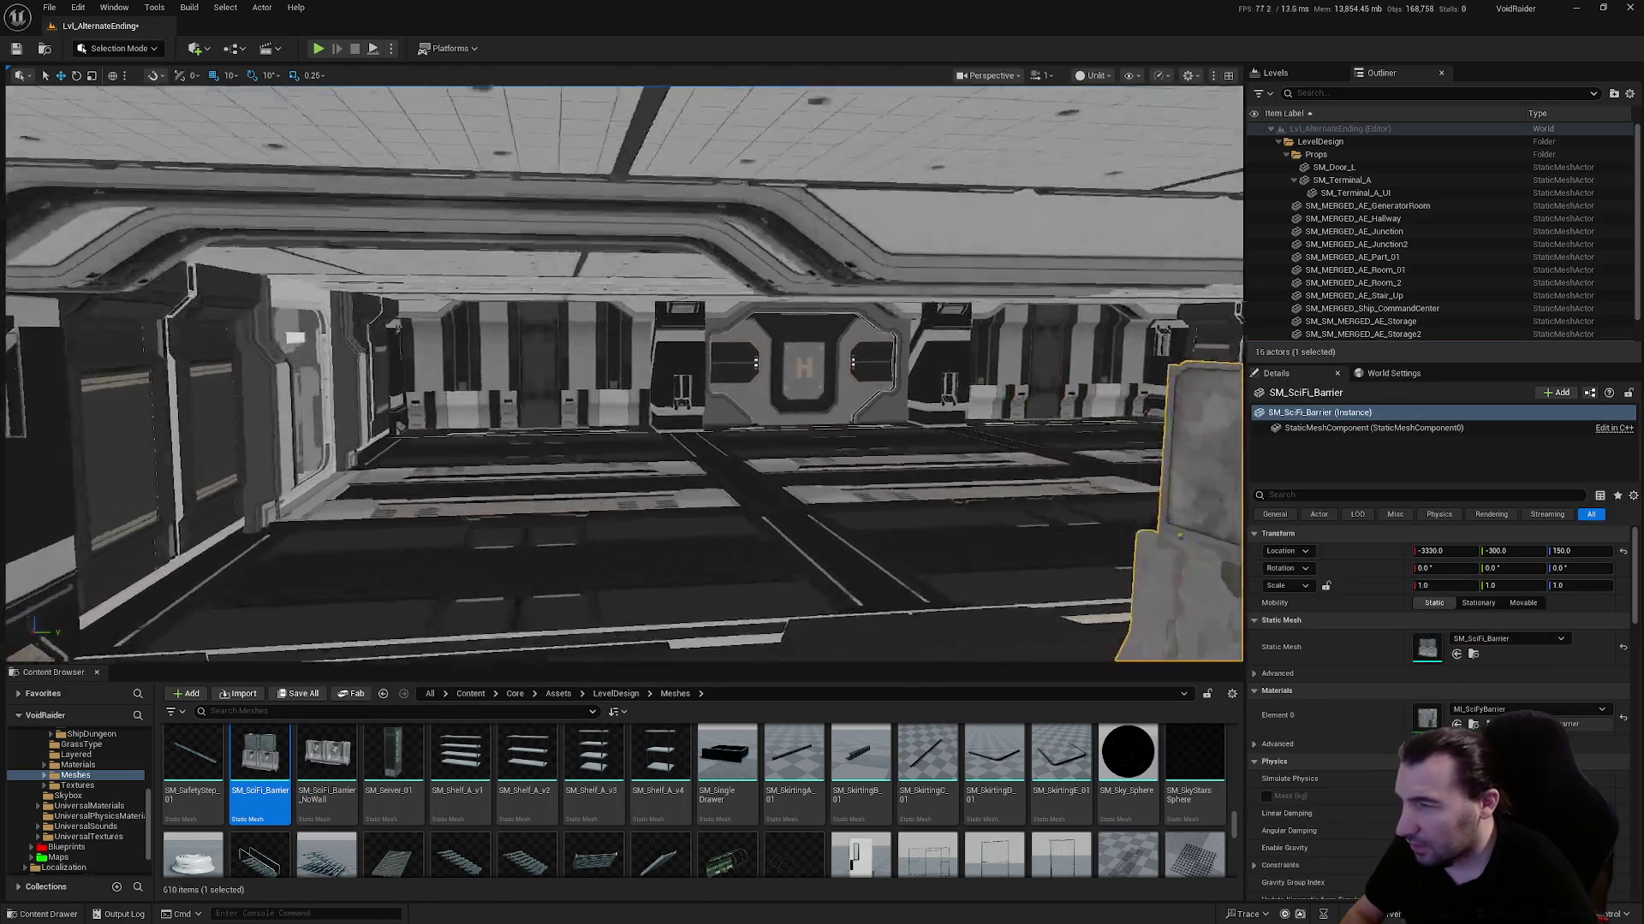
key("e")
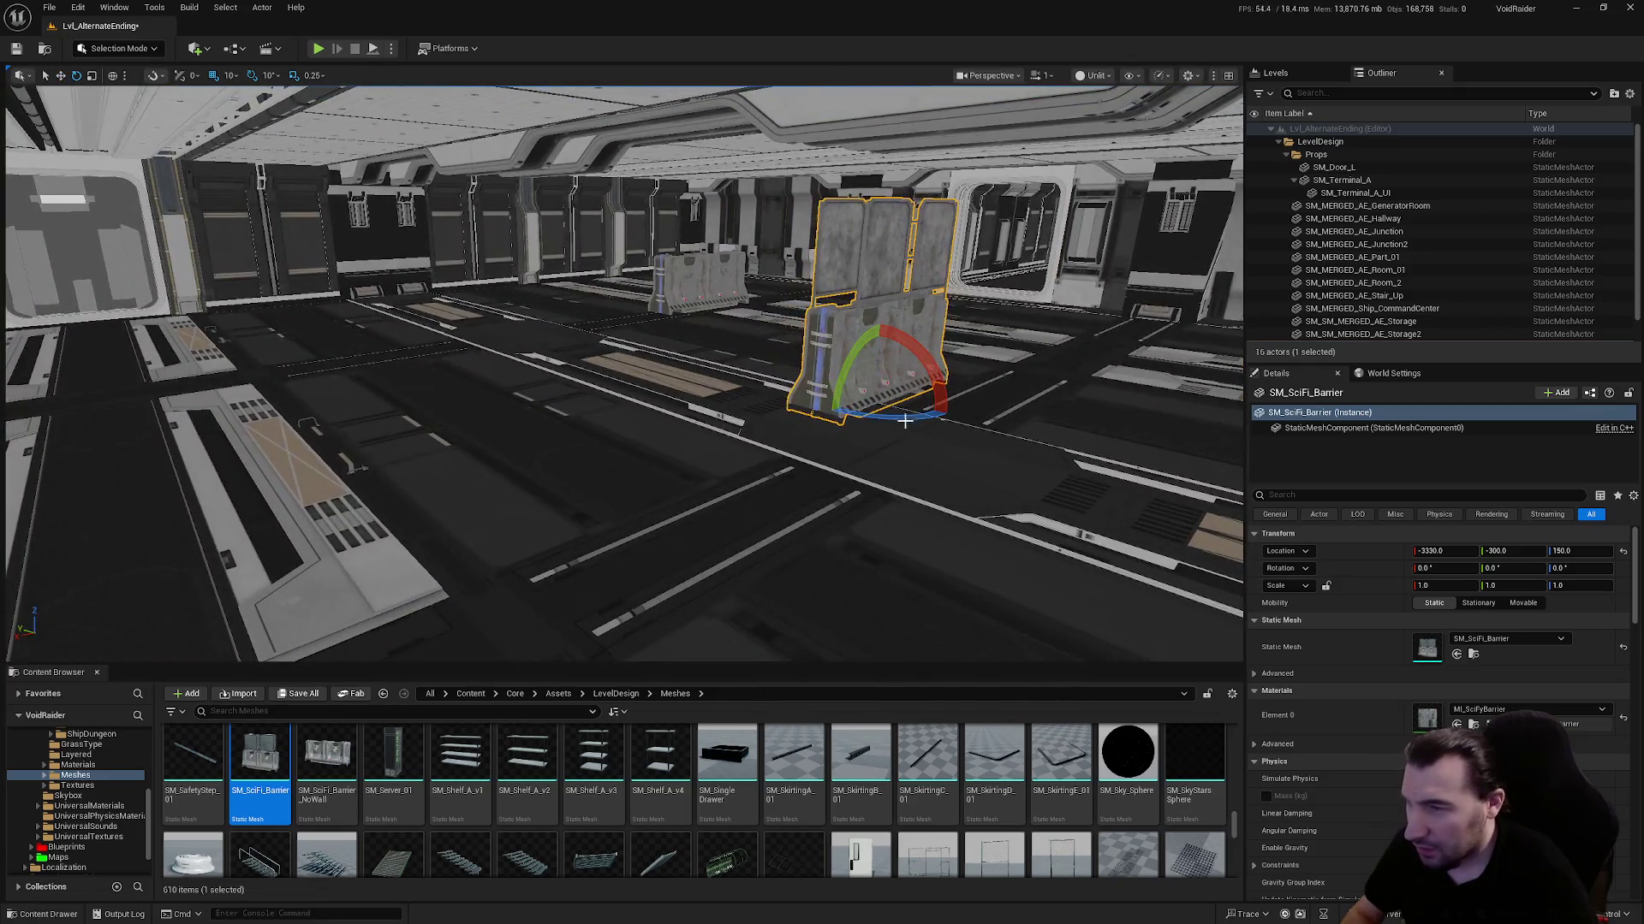
mouse_move(890, 403)
left_mouse_down()
mouse_move(827, 409)
mouse_move(911, 426)
mouse_move(971, 381)
mouse_move(970, 353)
mouse_move(631, 456)
left_mouse_up()
key("w")
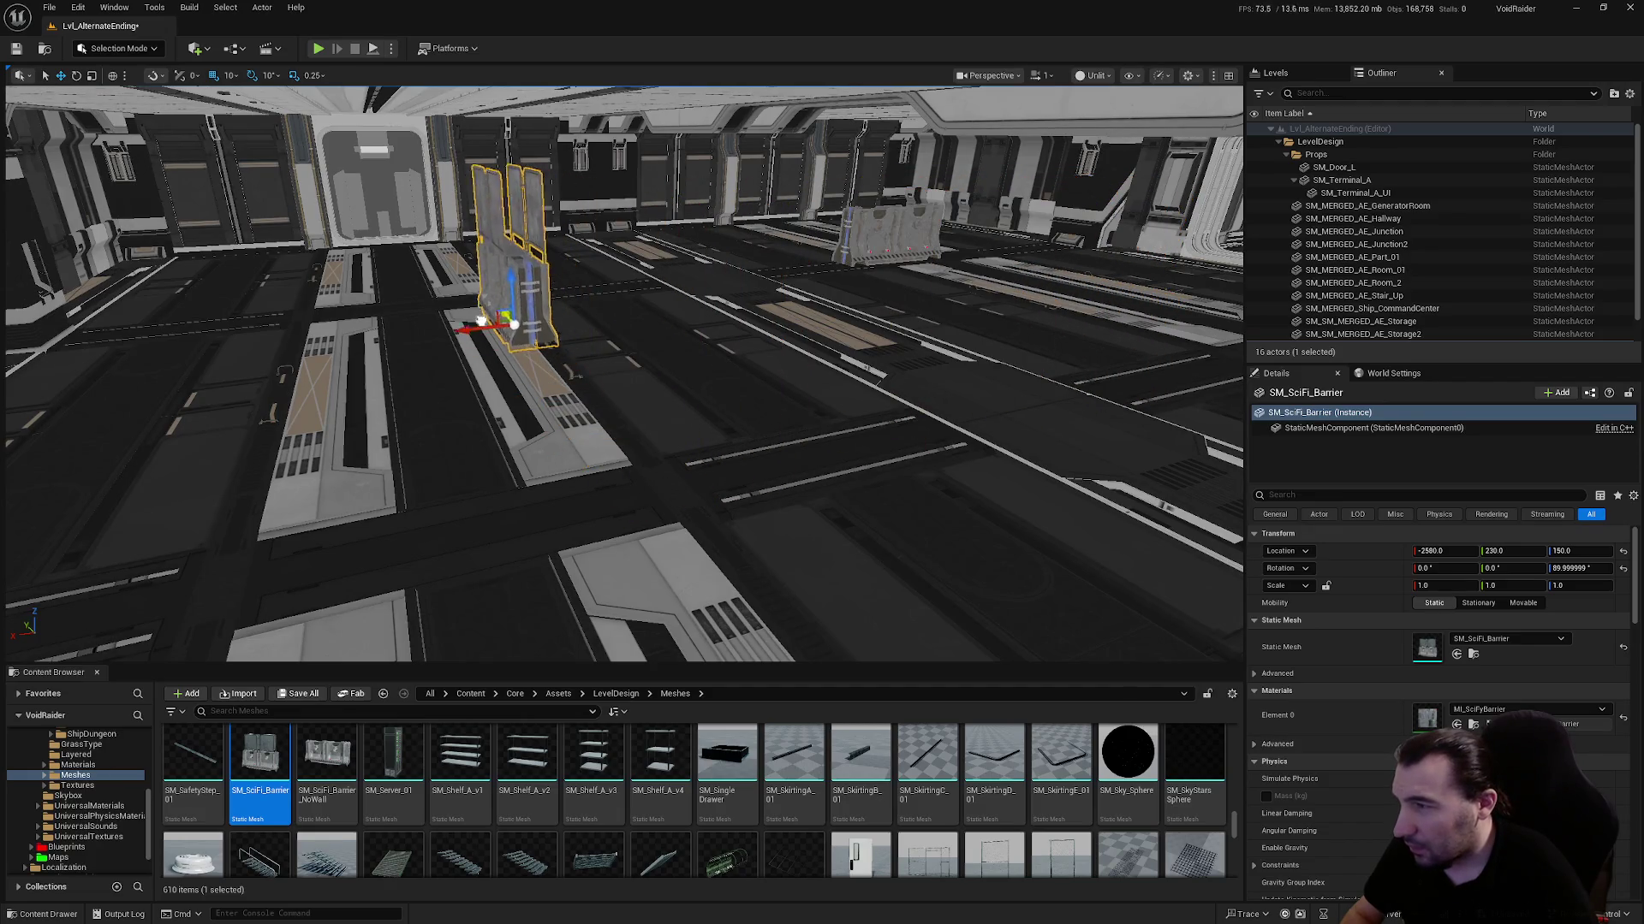
key("f")
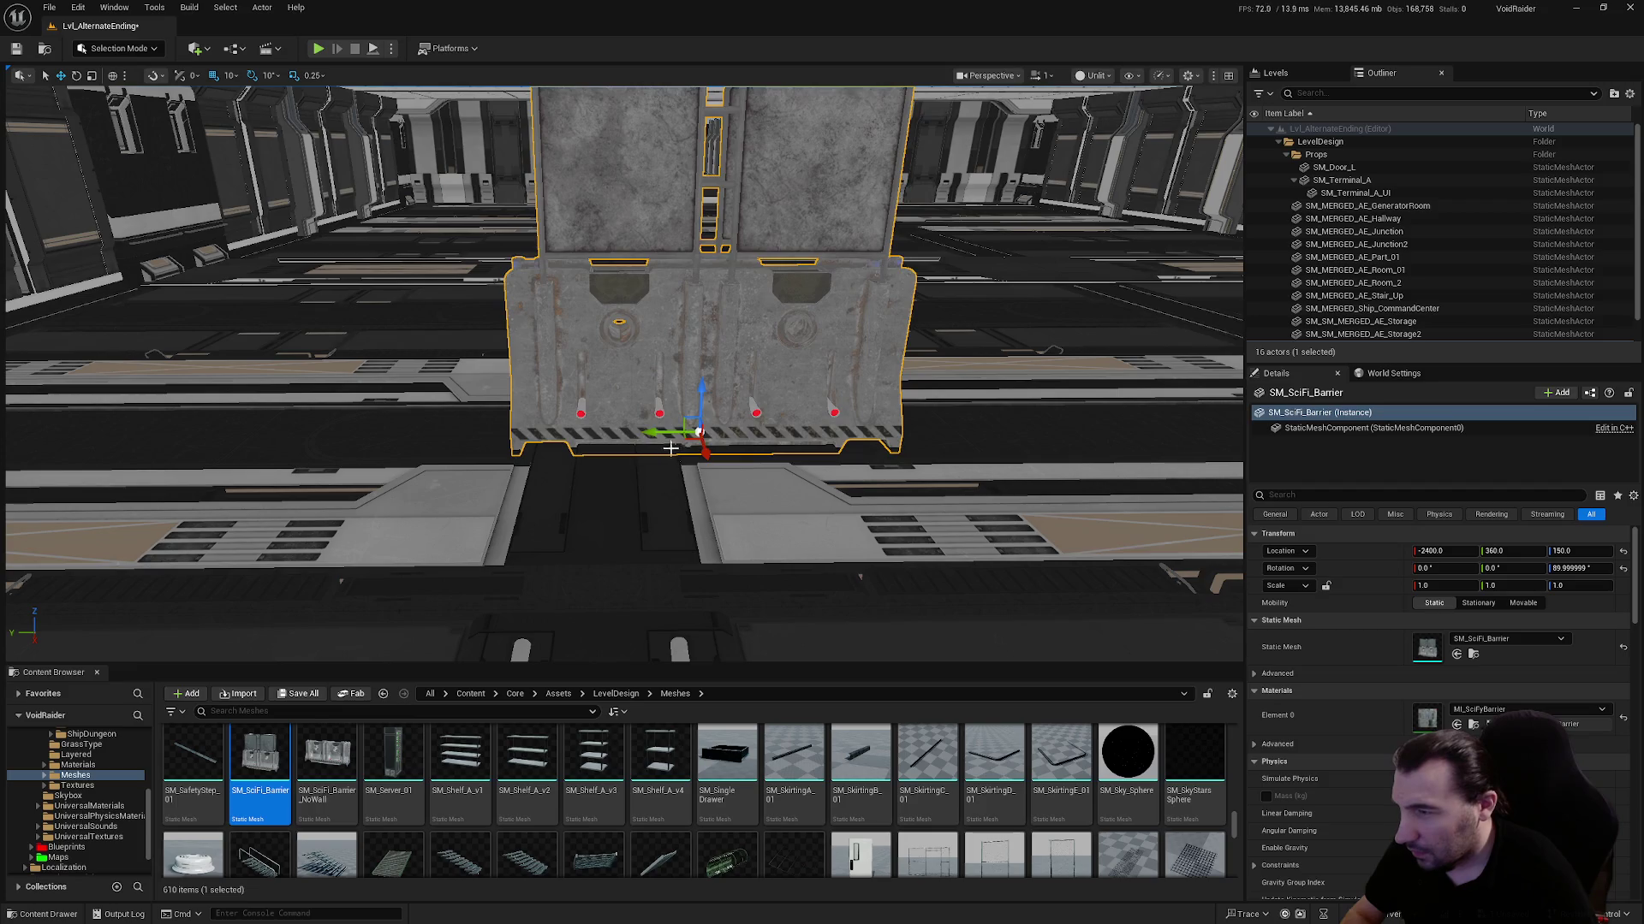
mouse_move(663, 430)
left_mouse_down()
mouse_move(569, 434)
mouse_move(513, 377)
mouse_move(614, 355)
left_mouse_up()
left_click_drag(756, 417, 717, 439)
Alt-drag three copies along Y to form a row of four barriers
left_click_drag(396, 446, 737, 441)
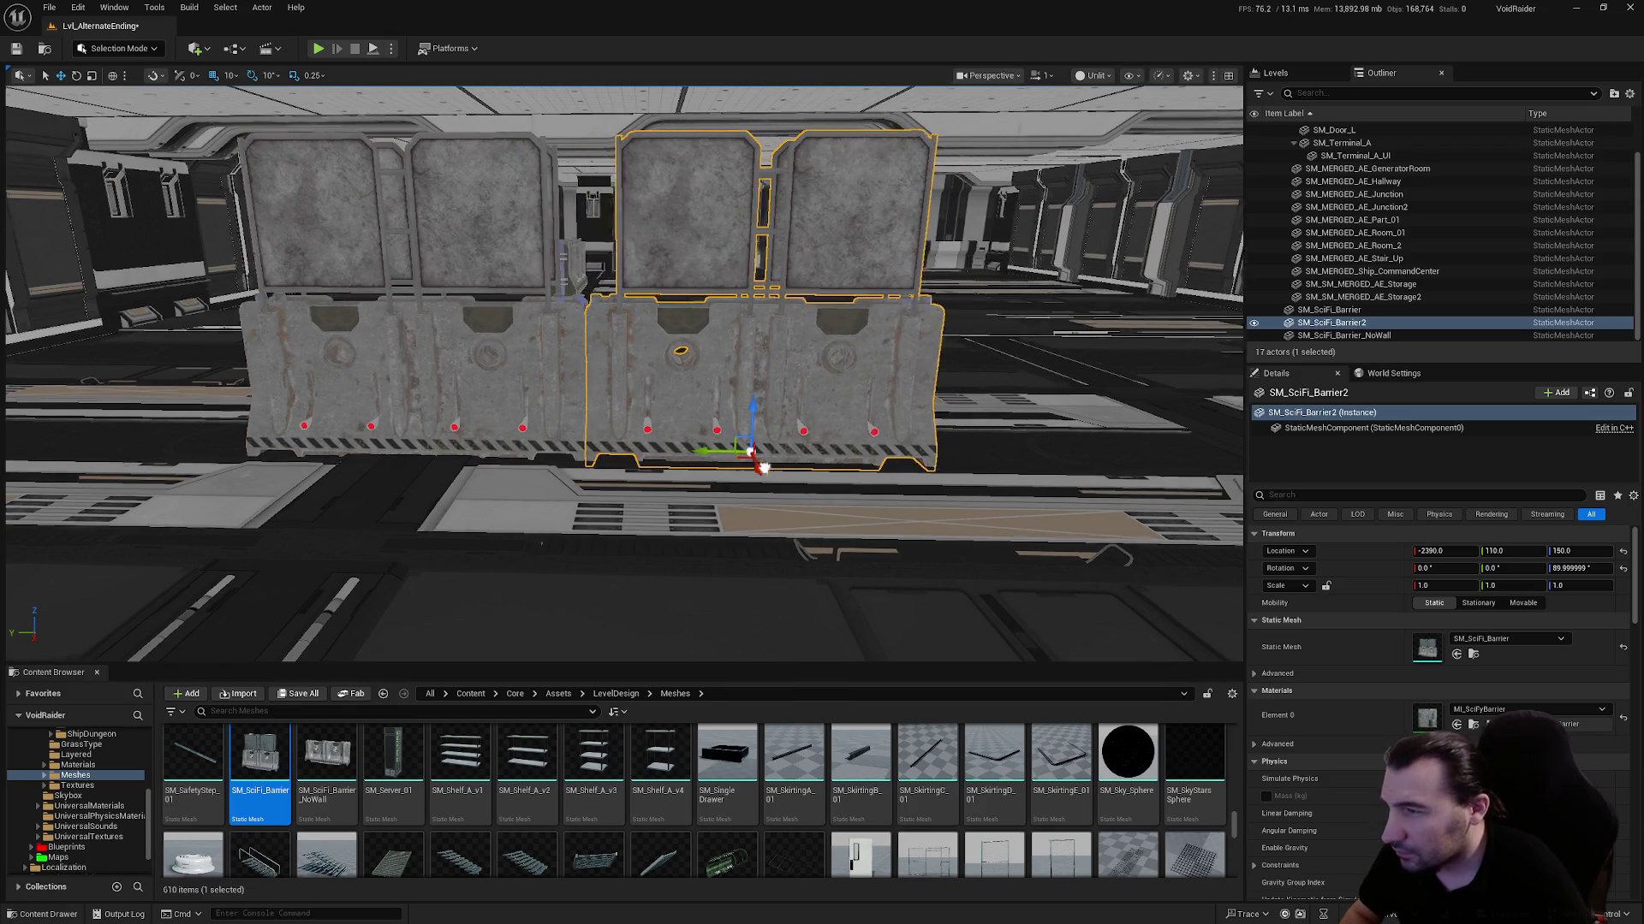
key("Right")
left_click_drag(509, 454, 509, 454)
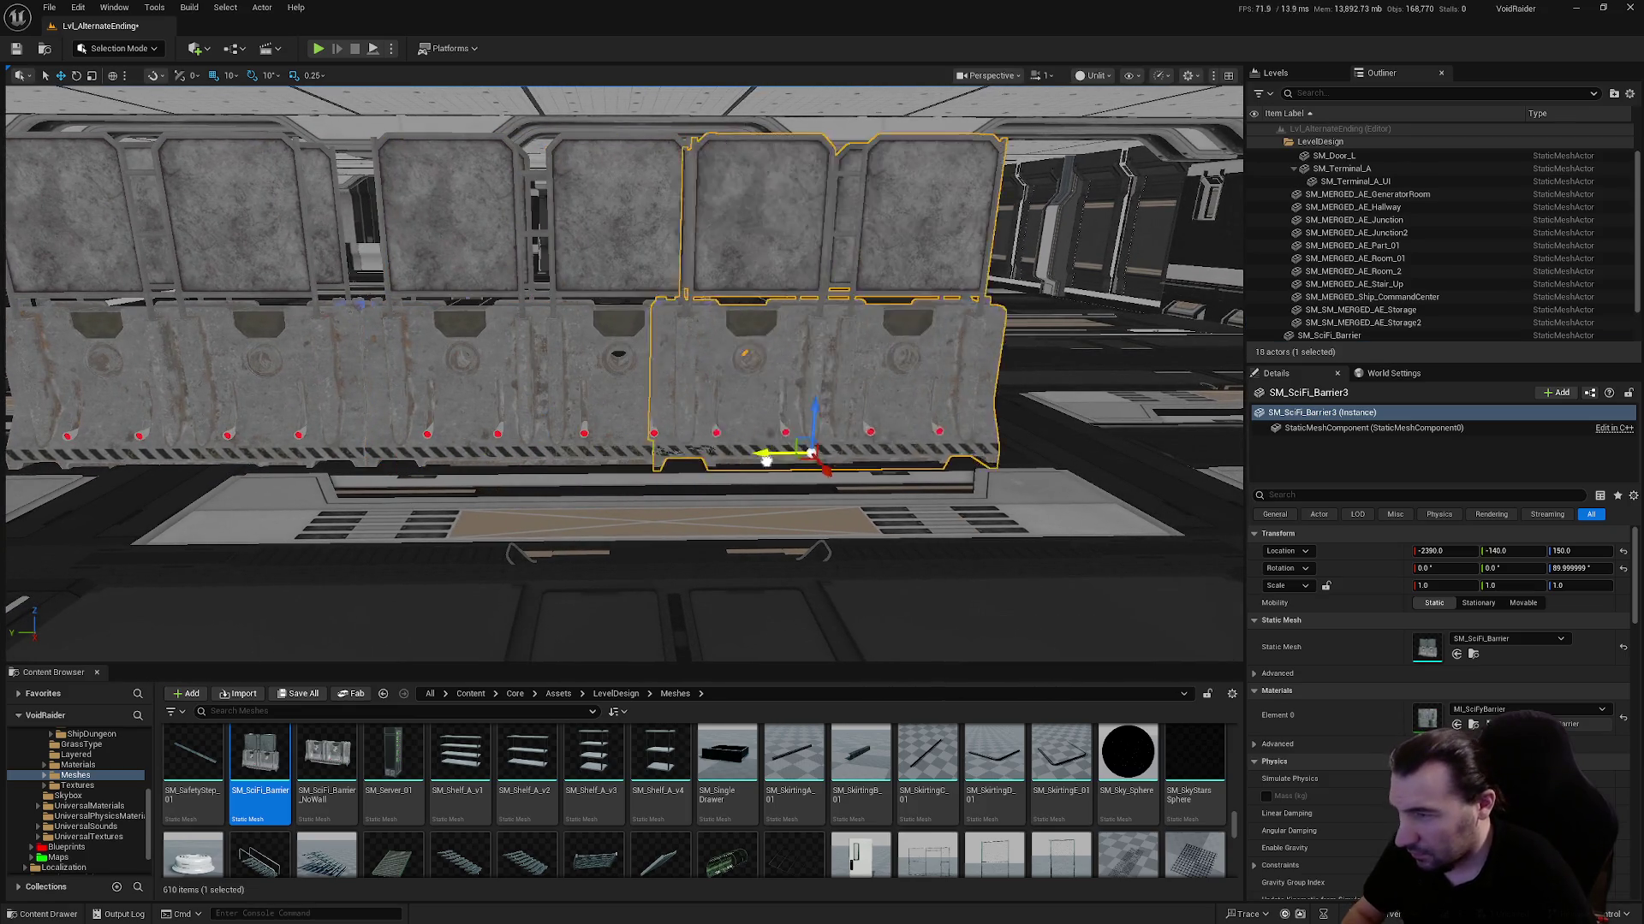
mouse_move(766, 461)
left_mouse_down()
mouse_move(808, 461)
mouse_move(794, 461)
left_mouse_up()
key("Right")
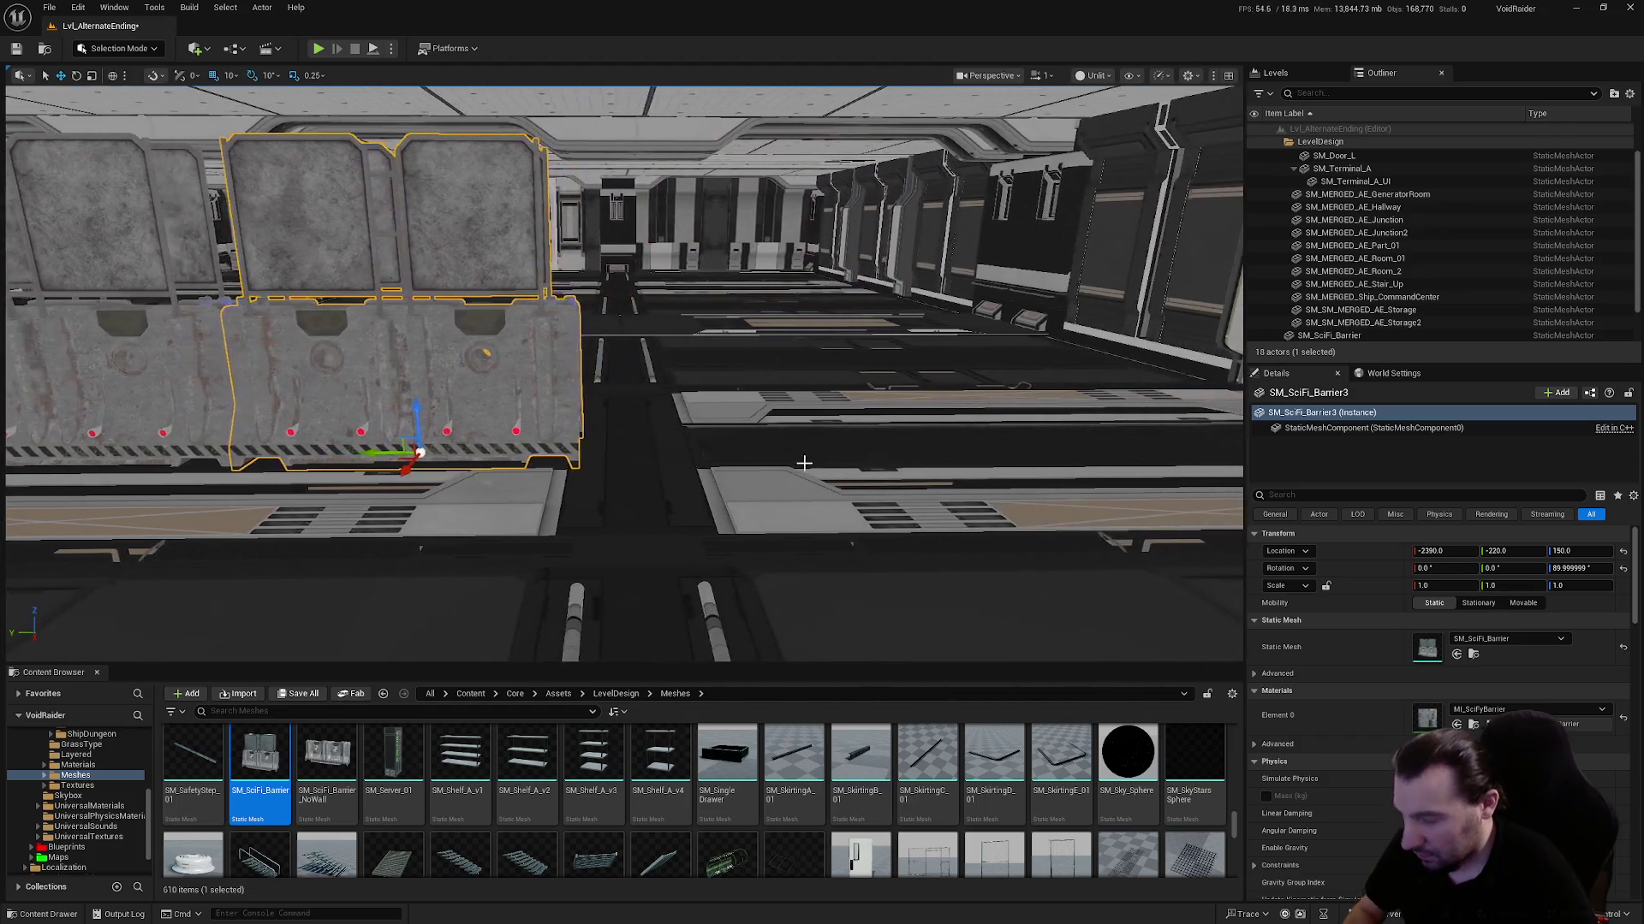
key("Right")
mouse_move(368, 453)
left_mouse_down()
mouse_move(713, 455)
mouse_move(711, 480)
mouse_move(733, 495)
mouse_move(653, 495)
left_mouse_up()
left_click_drag(847, 495, 668, 436)
Select all four barriers and view the row head-on
left_click(770, 360, "ctrl")
left_click(617, 430, "ctrl")
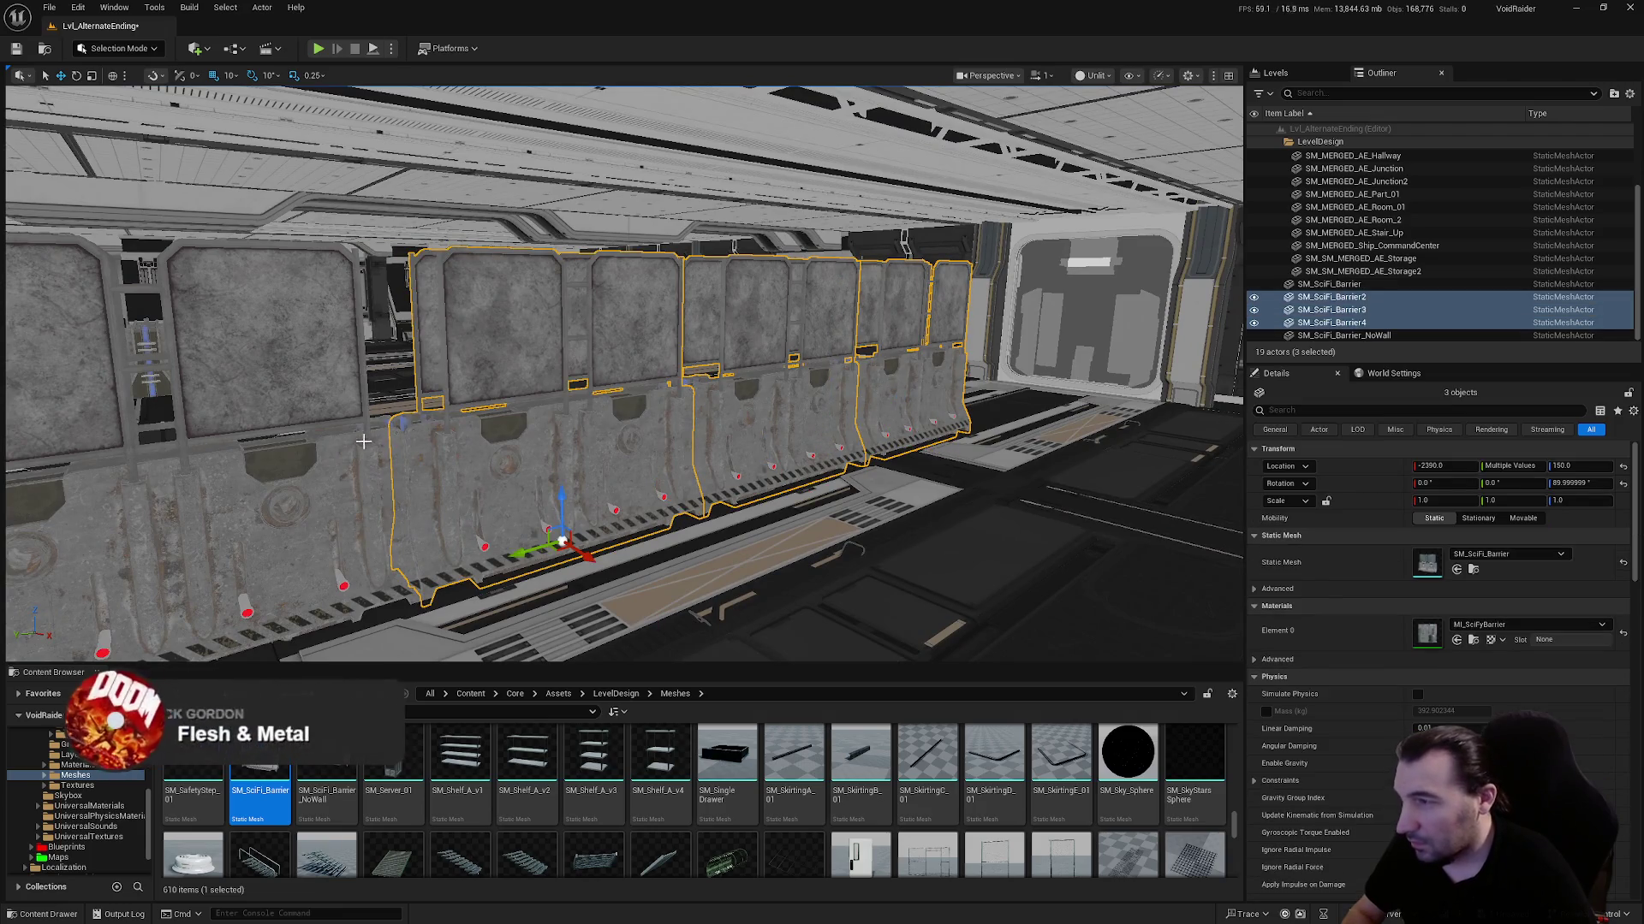
left_click(292, 445, "ctrl")
mouse_move(291, 445)
left_mouse_down()
mouse_move(308, 514)
mouse_move(394, 394)
mouse_move(885, 501)
left_mouse_up()
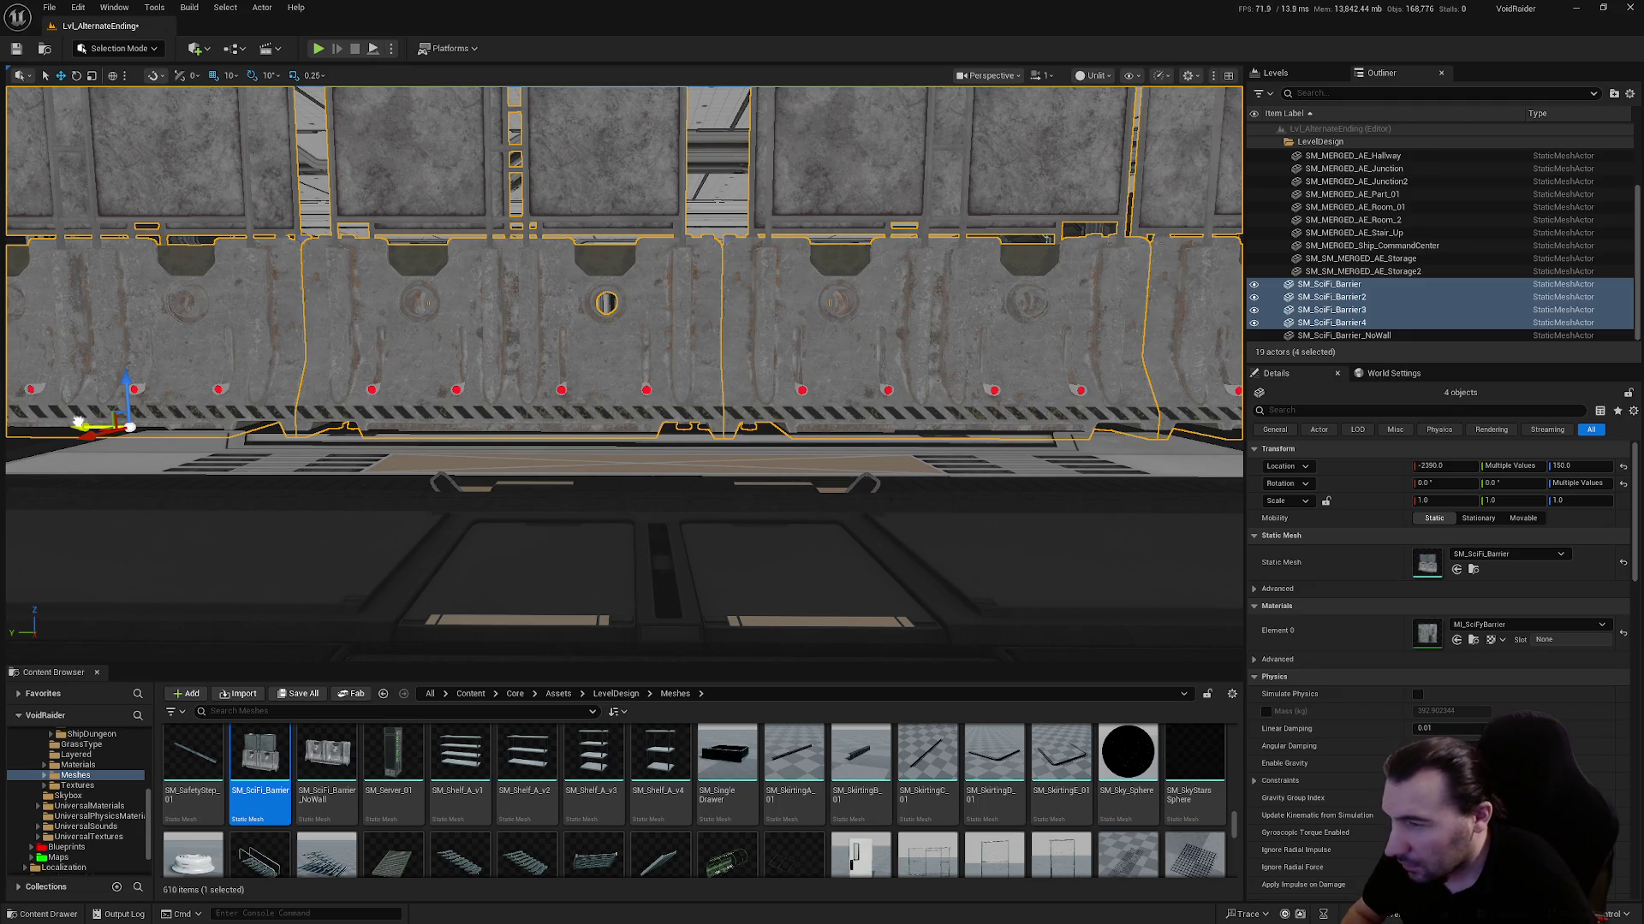
left_click_drag(861, 254, 699, 419)
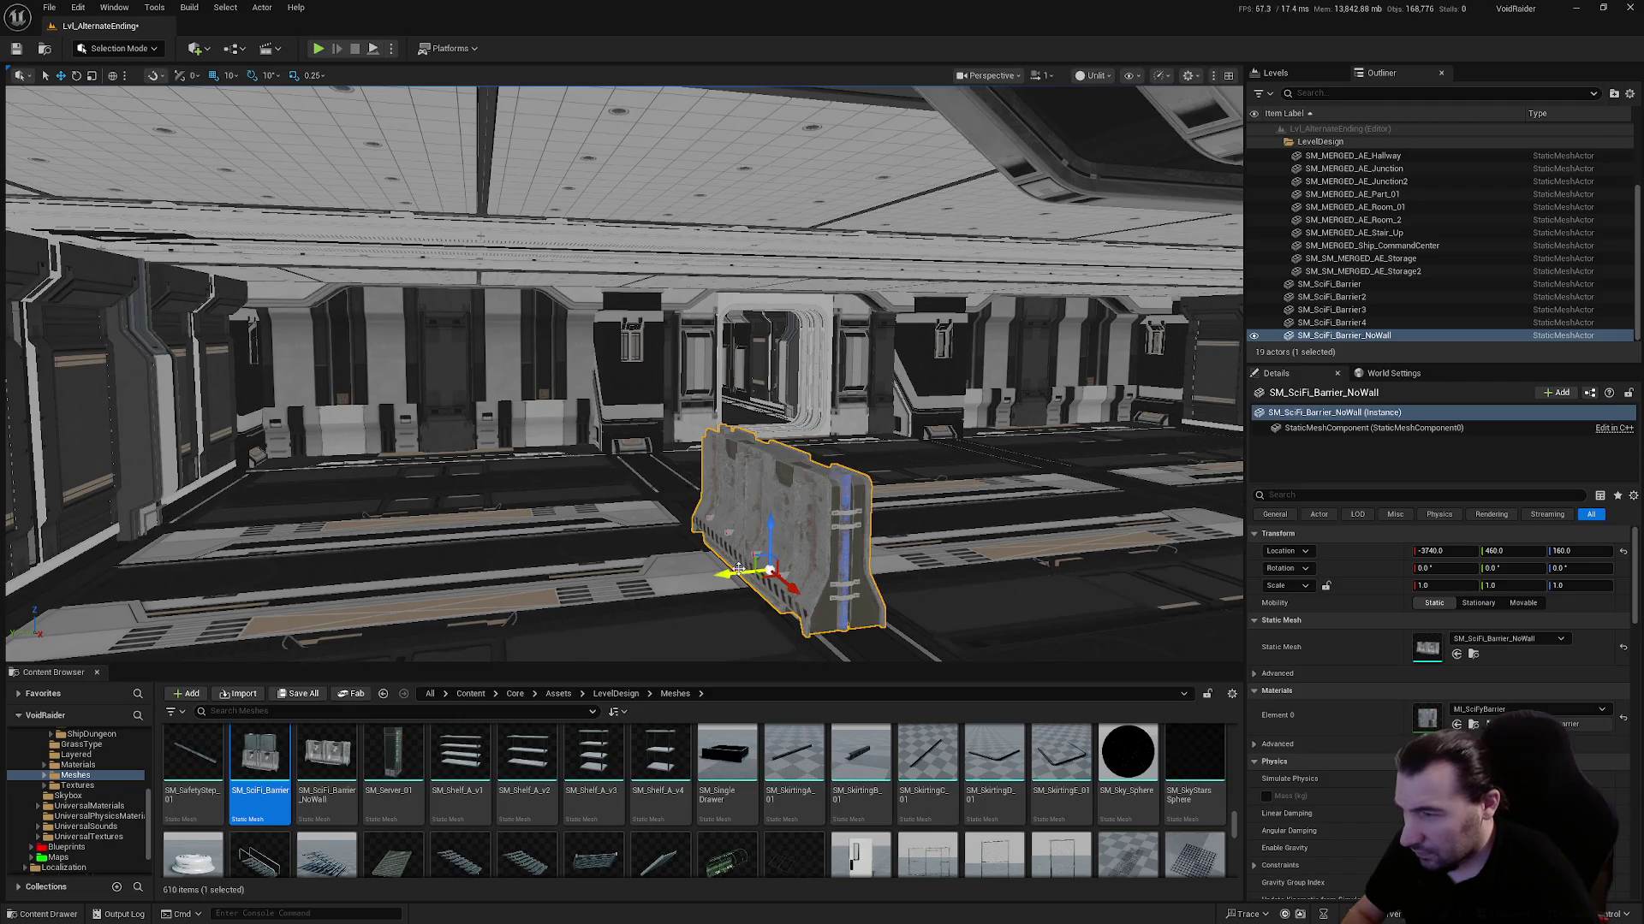
Slide SM_SciFi_Barrier_NoWall along the corridor to its typed Y position
left_click_drag(738, 570, 581, 589)
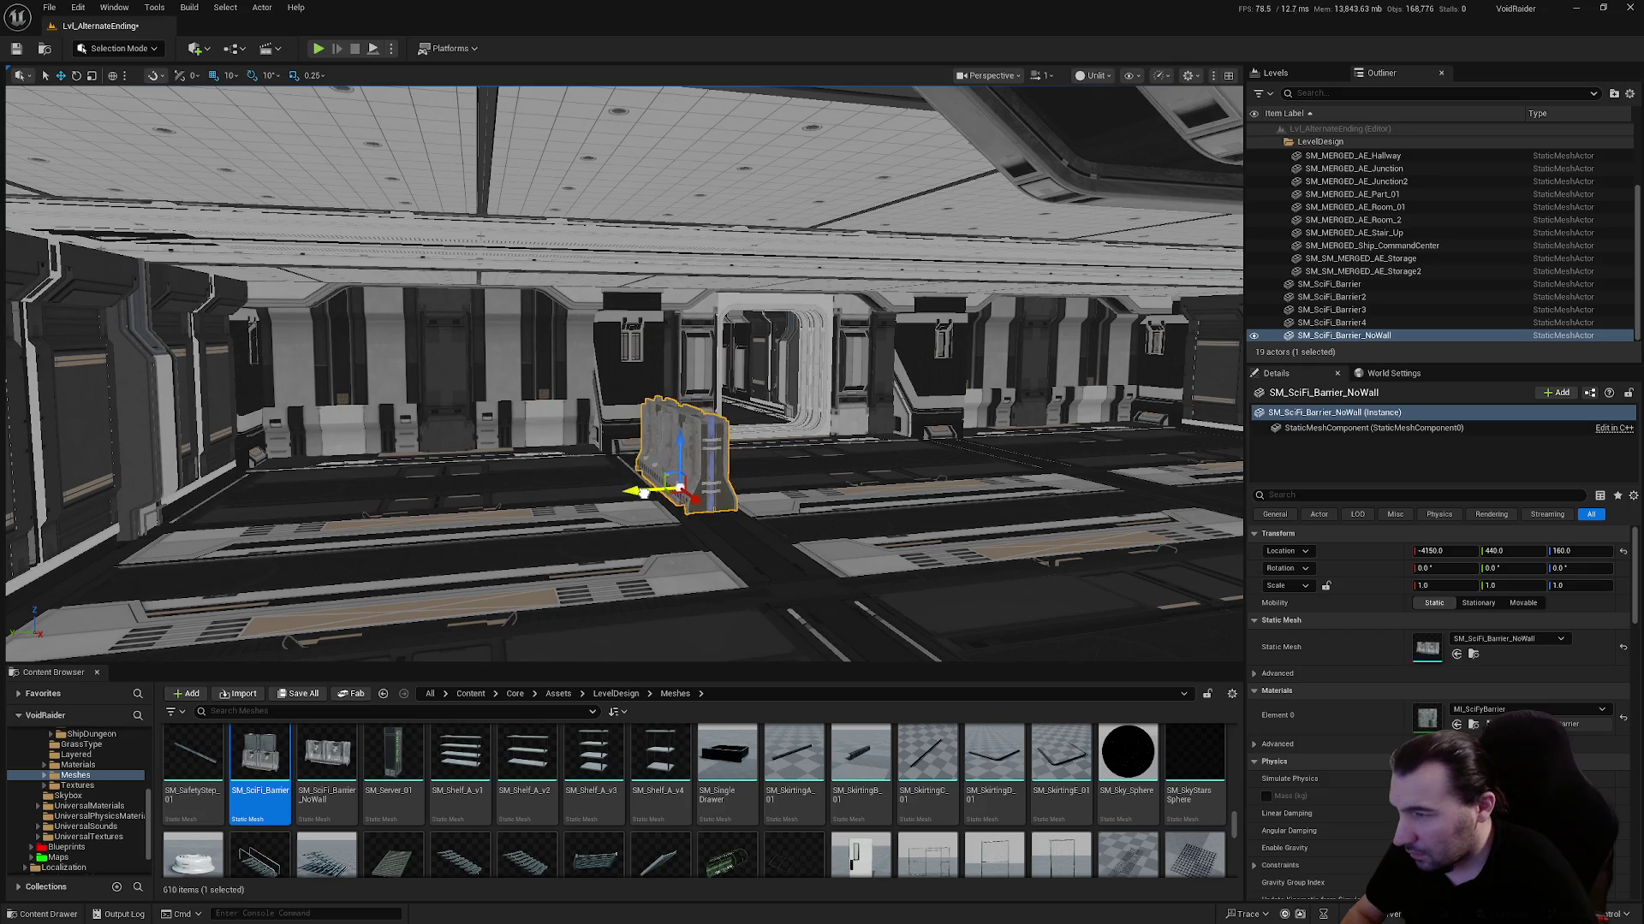
key("f")
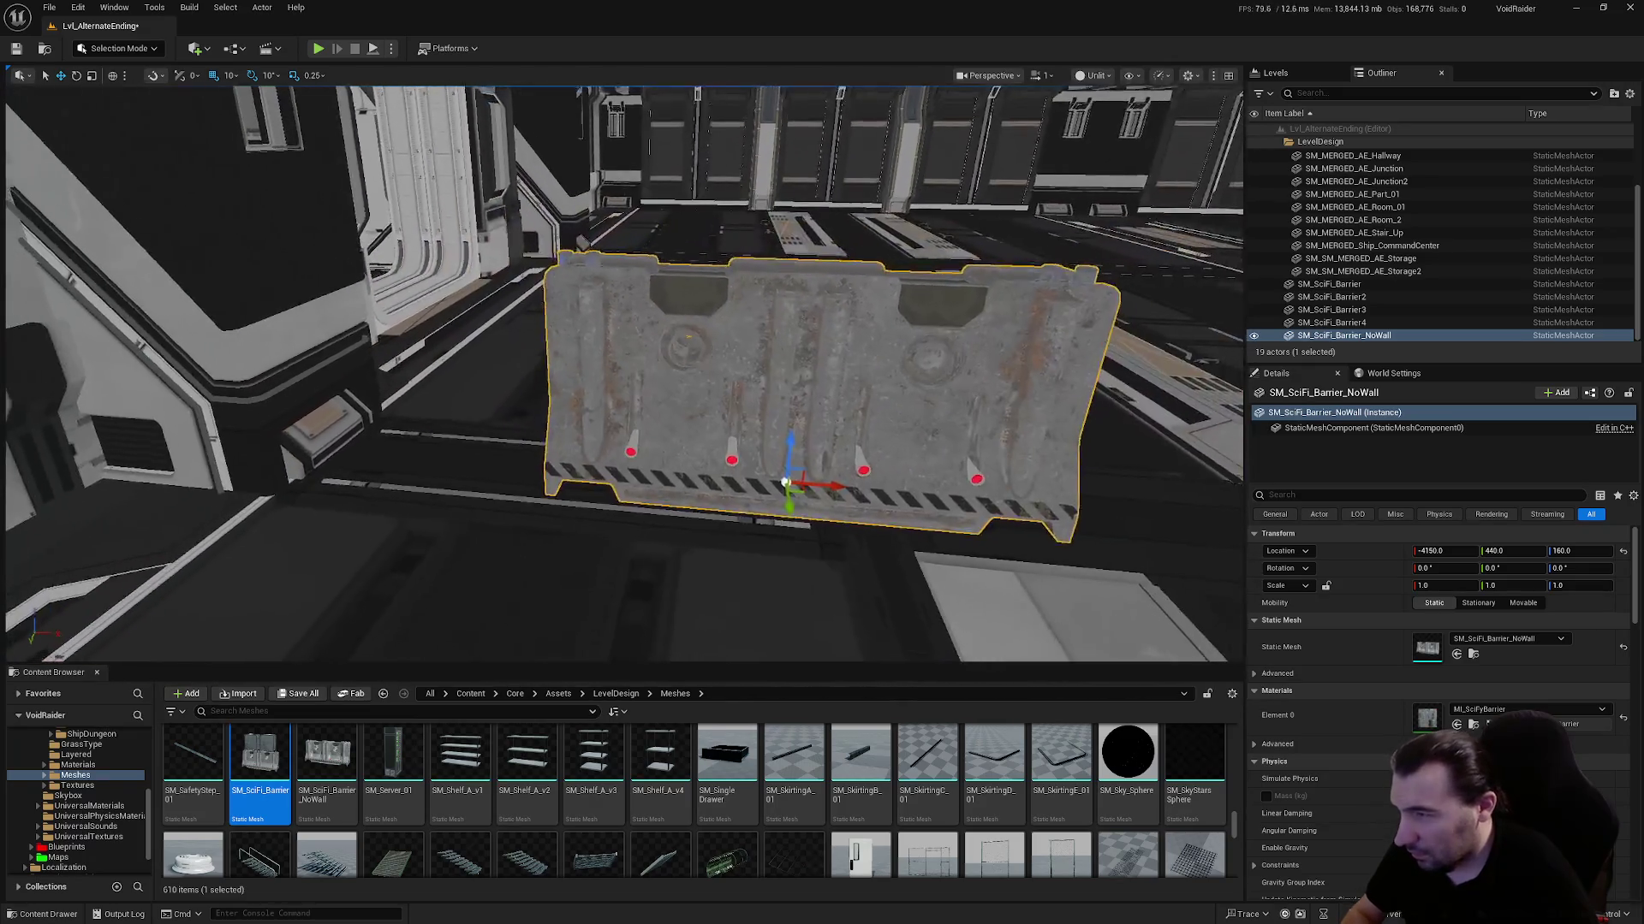
mouse_move(785, 481)
left_mouse_down()
mouse_move(581, 481)
mouse_move(629, 479)
mouse_move(636, 347)
mouse_move(962, 499)
mouse_move(591, 509)
left_mouse_up()
type("650")
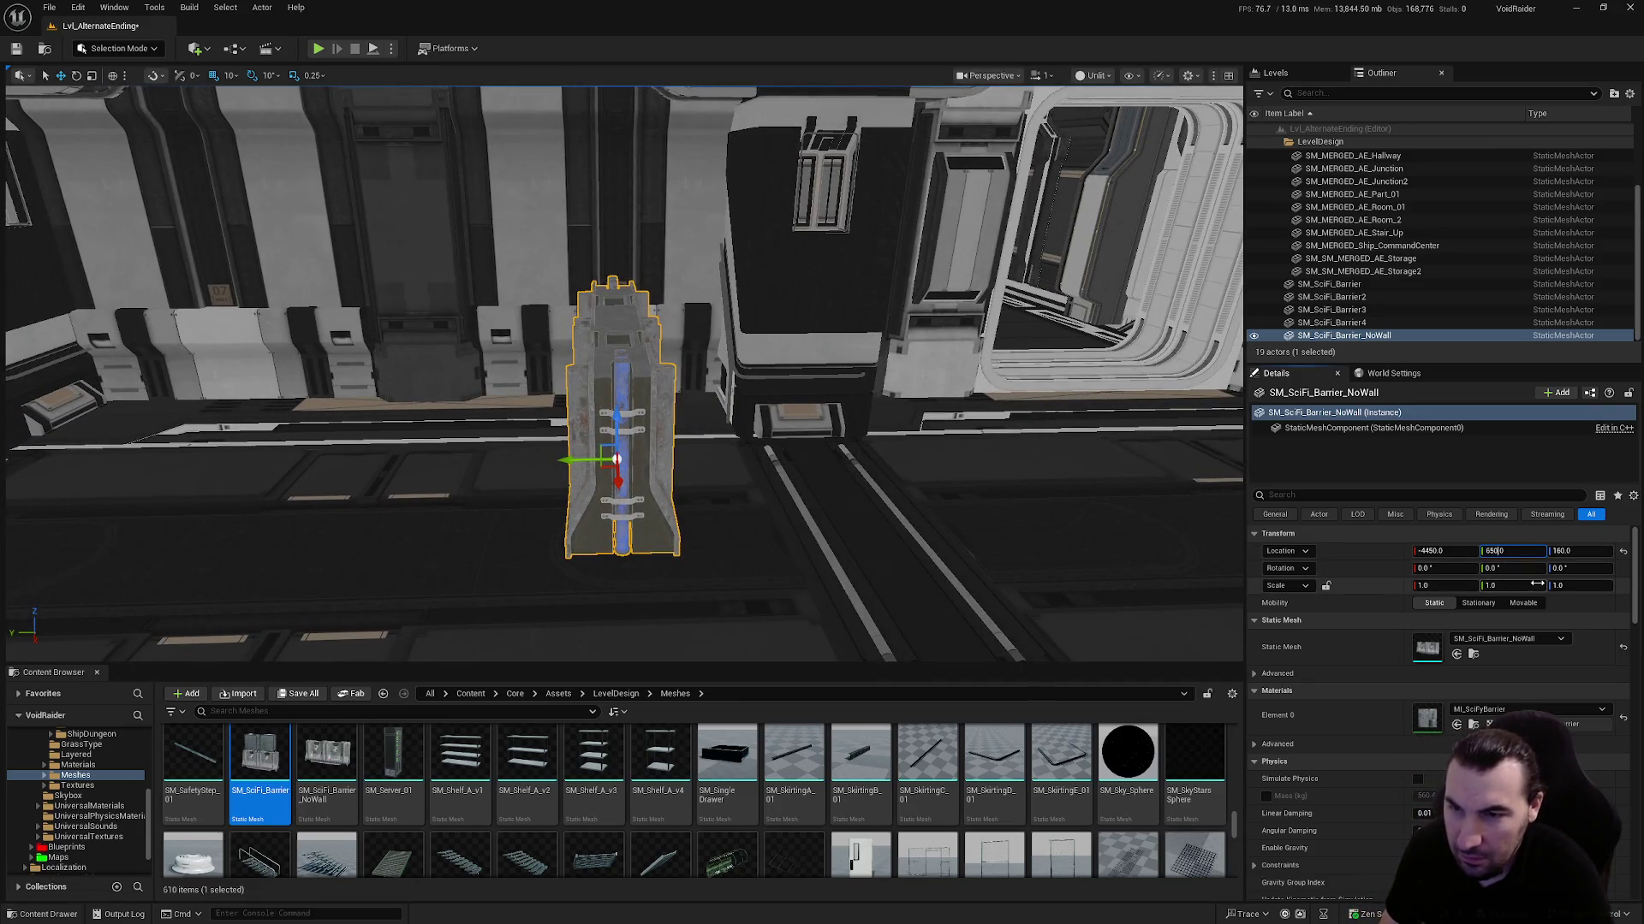
key("Return")
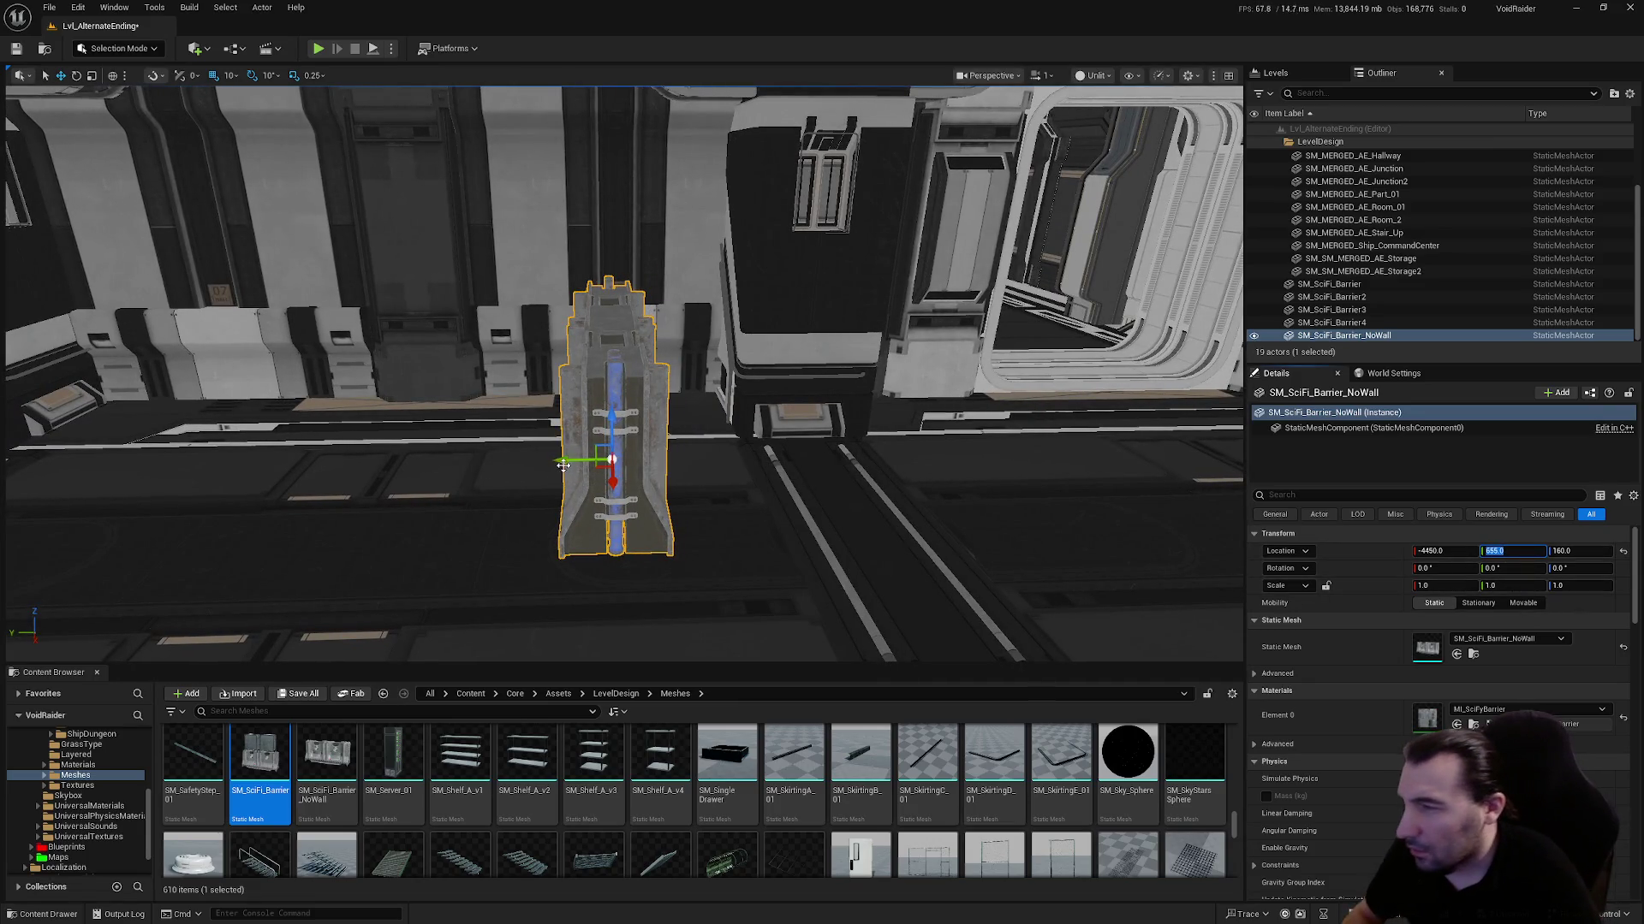
left_click_drag(563, 465, 678, 484)
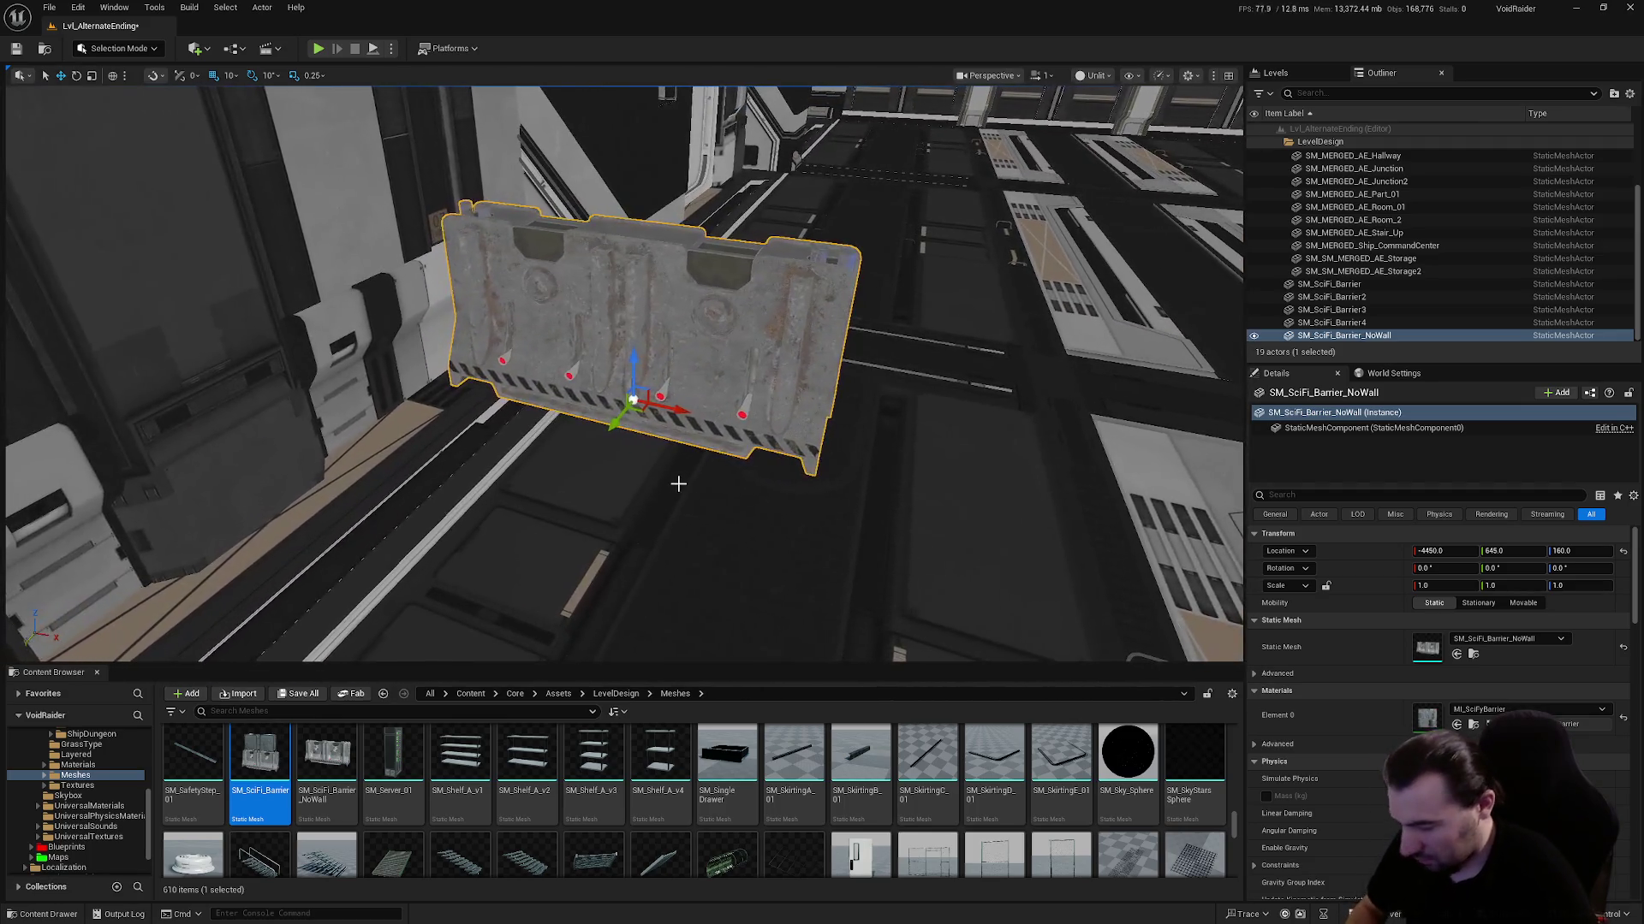
Alt-drag a NoWall2 copy beside it at Y 645, then select all six barriers in the Outliner
mouse_move(678, 413)
left_mouse_down()
mouse_move(1105, 512)
mouse_move(1084, 546)
left_mouse_up()
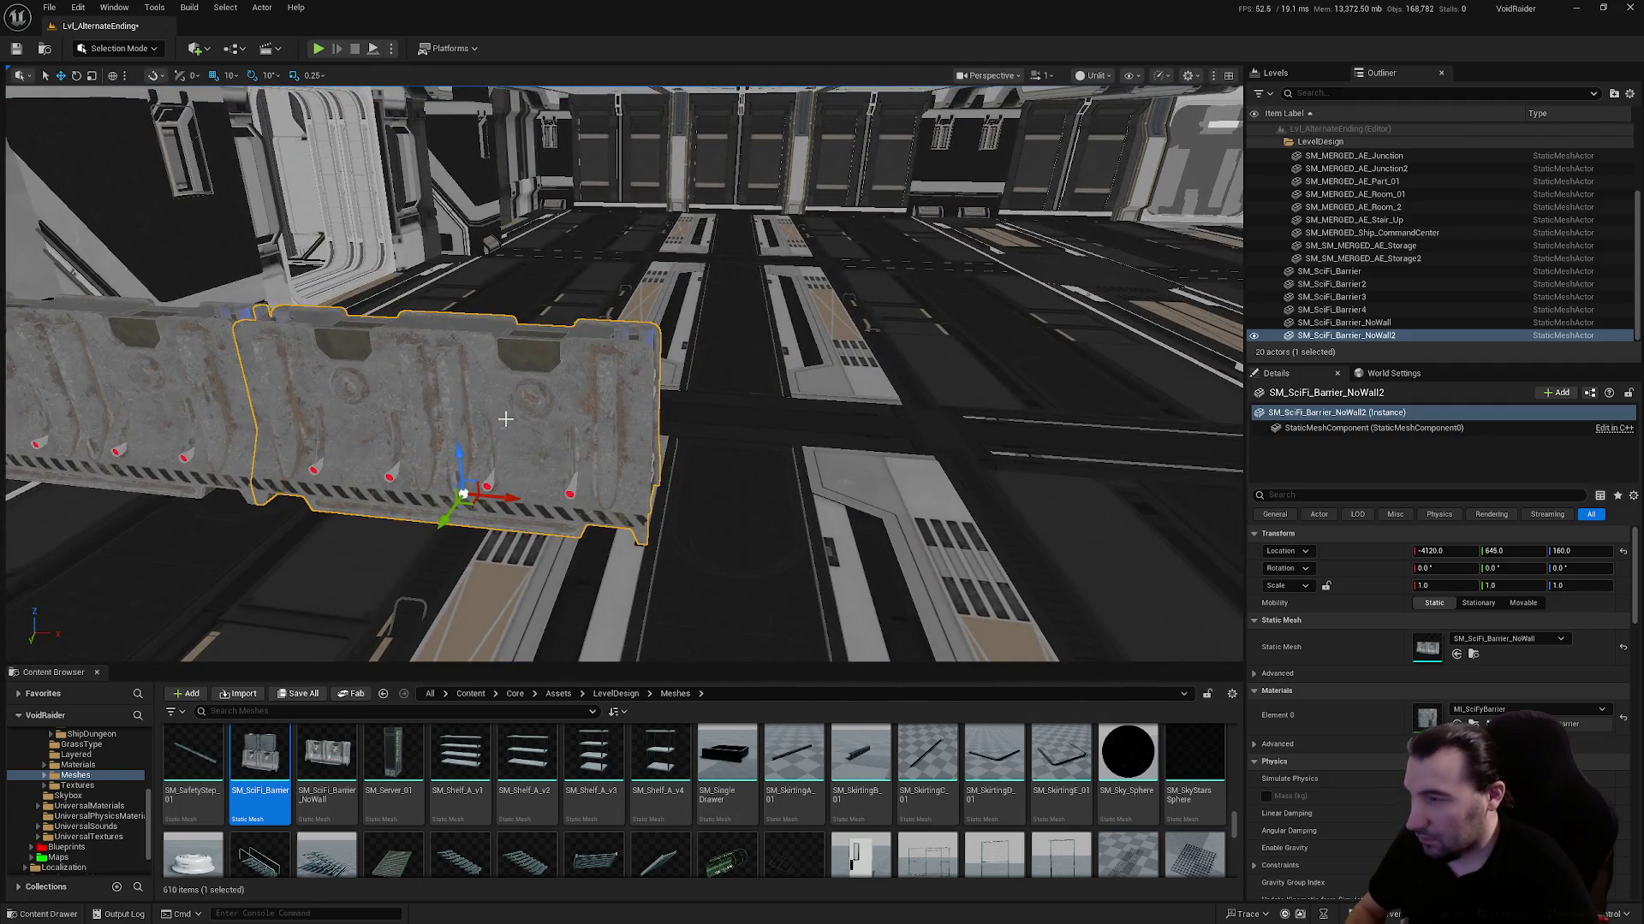
left_click(1328, 272)
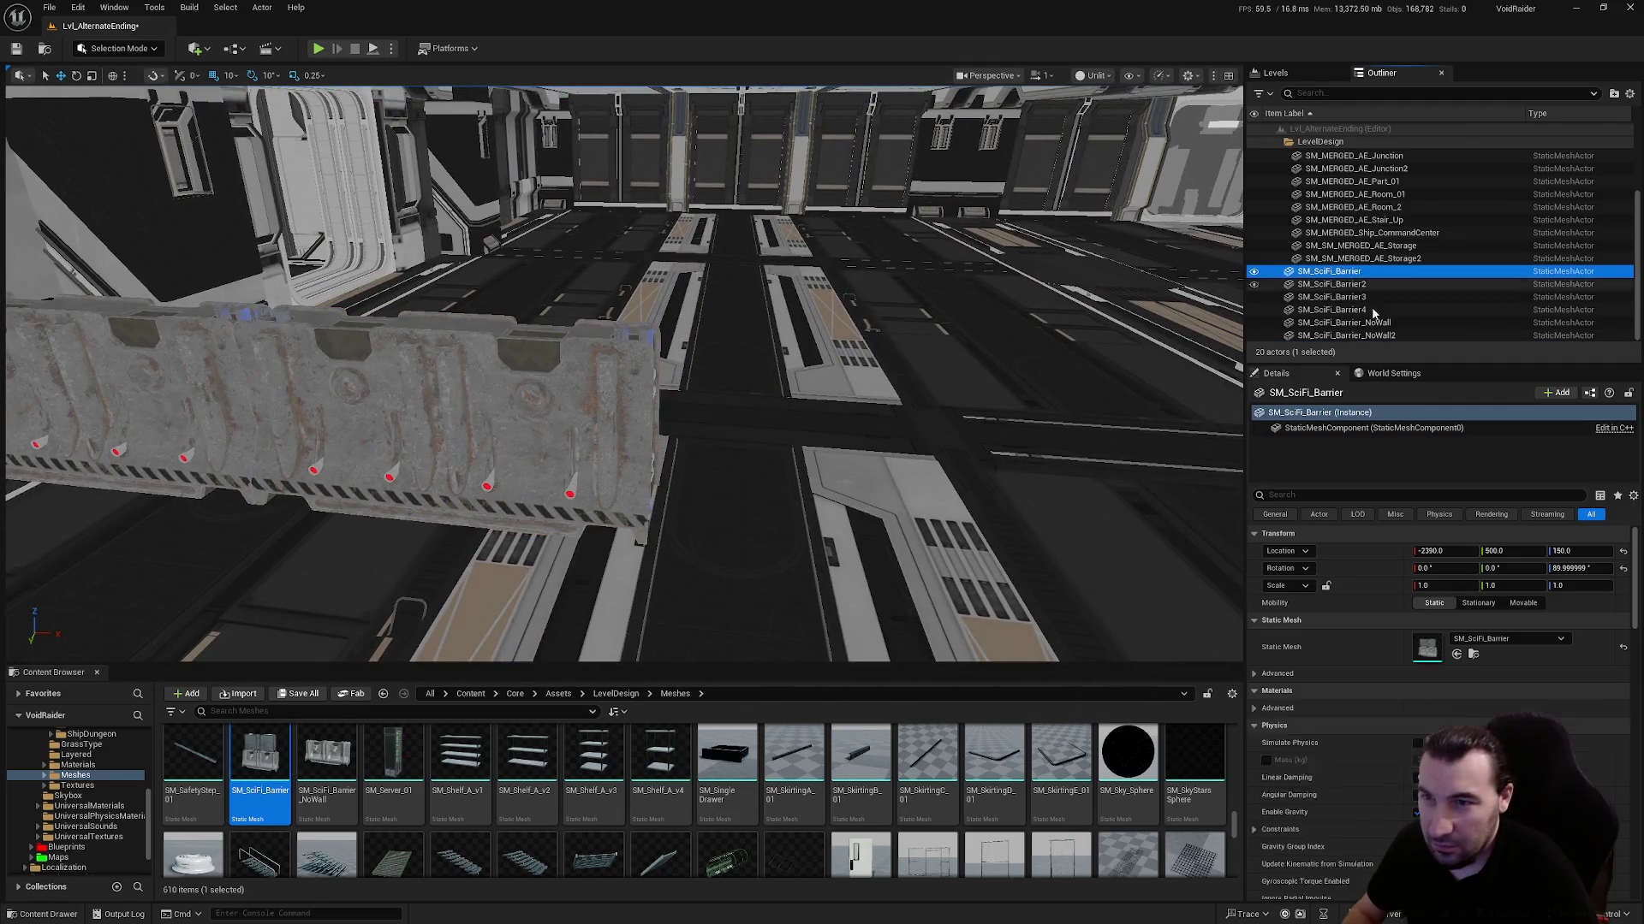
left_click(1344, 336, "shift")
mouse_move(1340, 335)
left_mouse_down()
mouse_move(1338, 270)
mouse_move(1358, 255)
left_mouse_up()
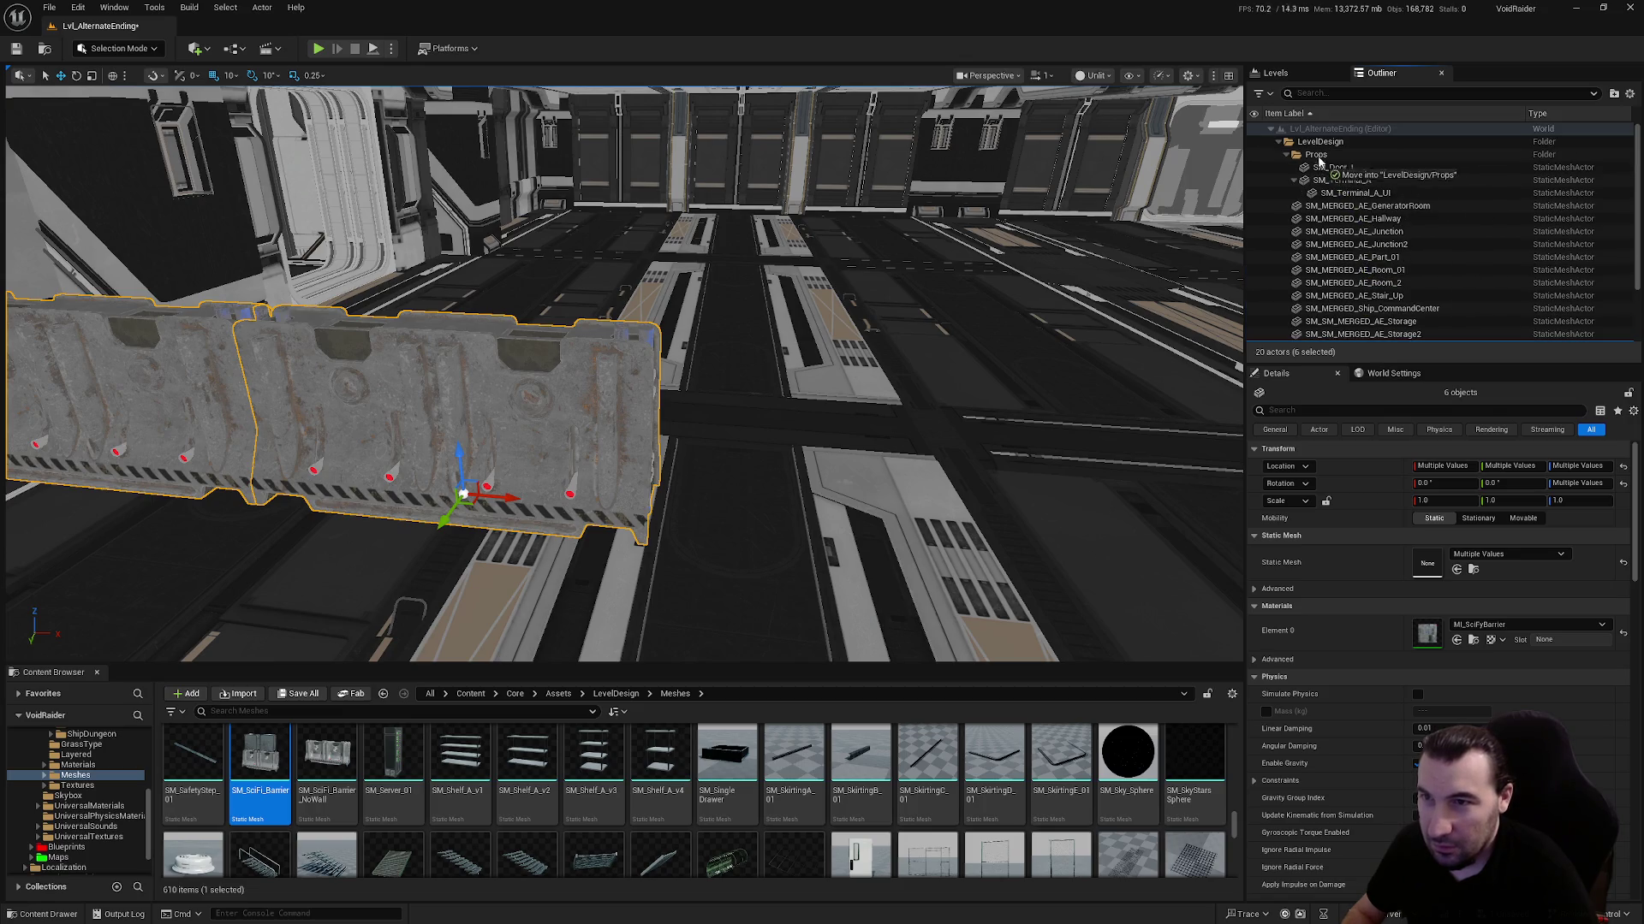
Drop the six barriers into the Props folder, then select both wall-less barriers
left_click_drag(1318, 162, 1318, 163)
left_click_drag(961, 275, 628, 363)
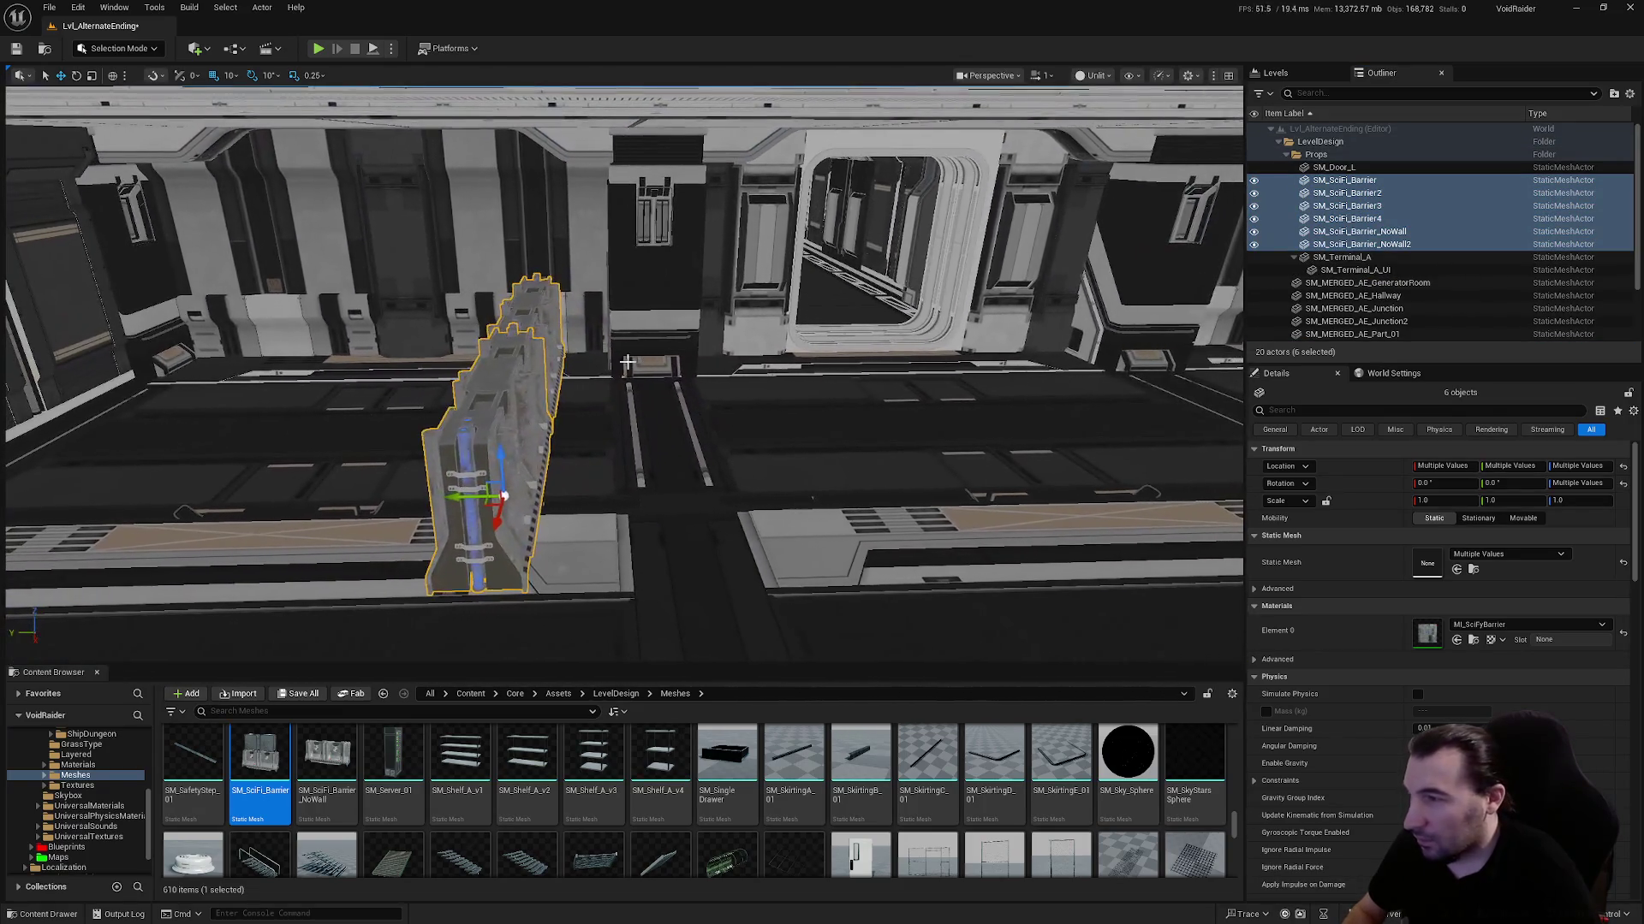
left_click(552, 376)
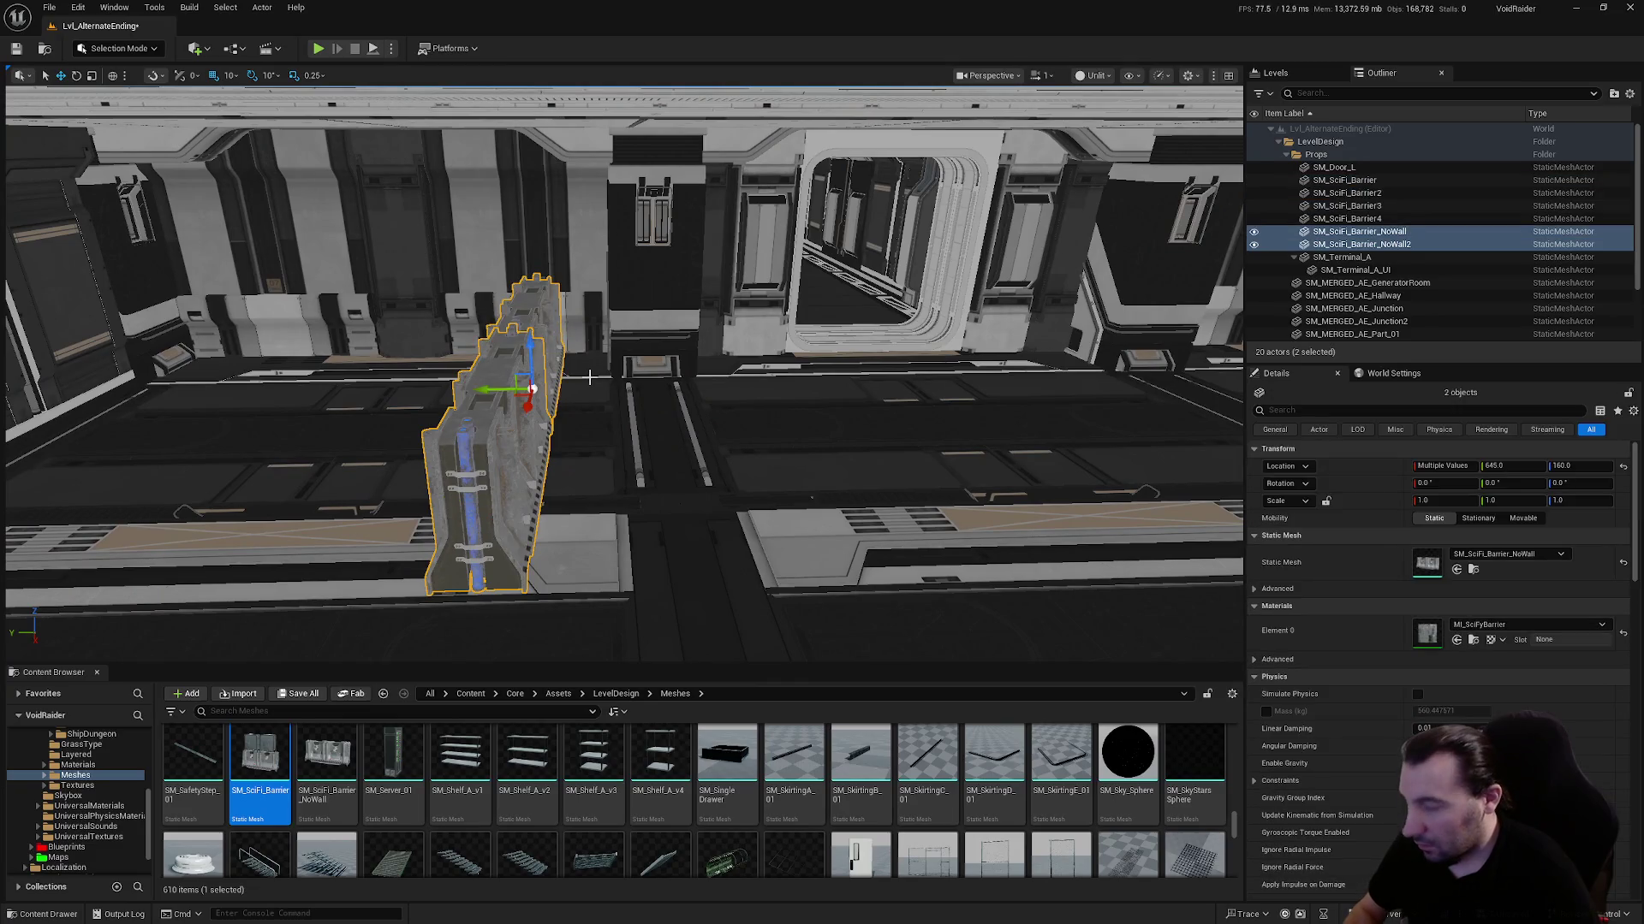
Alt-drag copies NoWall3 and NoWall4 and align them at Y -635, height 160
left_click_drag(484, 389, 1113, 381, "alt")
key("f")
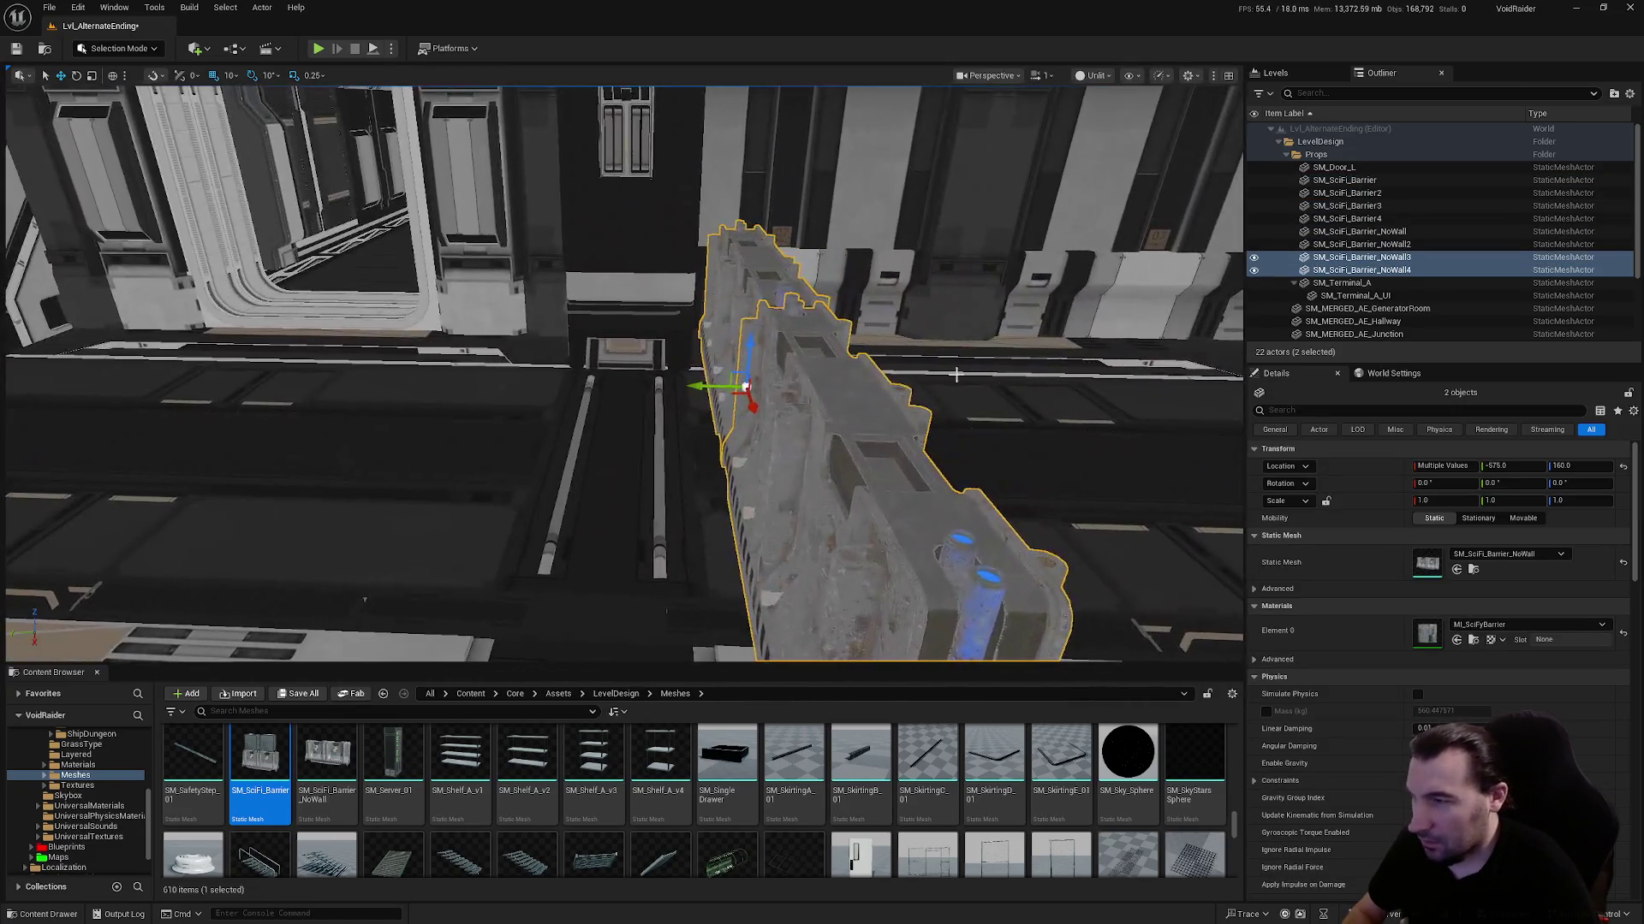
left_click_drag(726, 387, 751, 385)
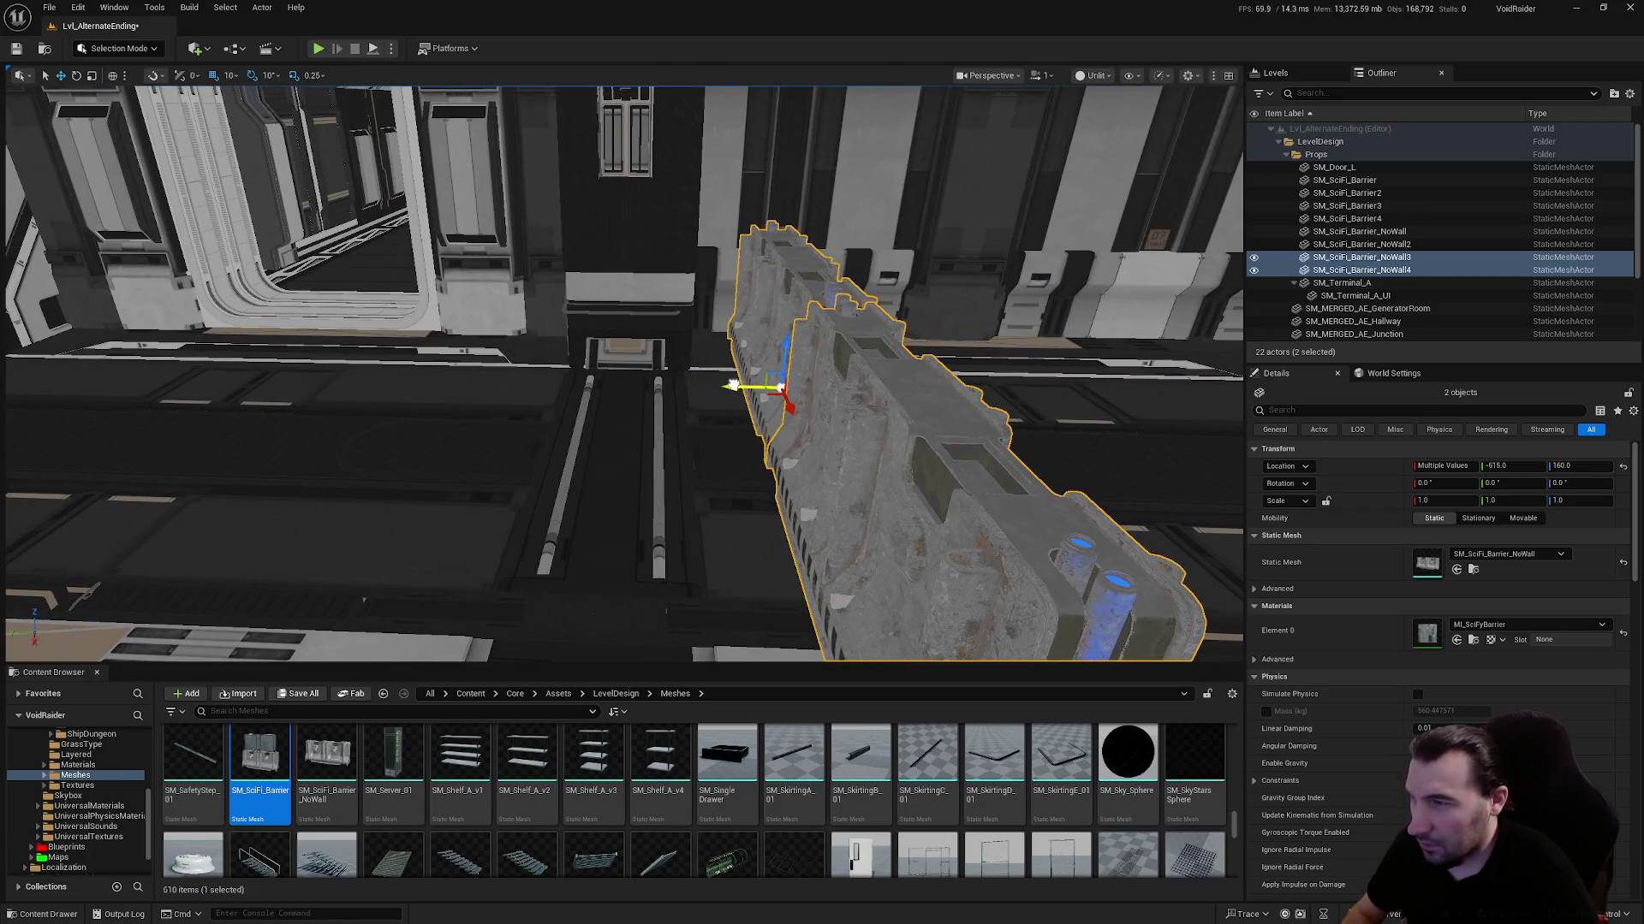
key("f")
mouse_move(536, 378)
left_mouse_down("alt")
mouse_move(454, 381)
mouse_move(795, 388)
mouse_move(737, 370)
left_mouse_up("alt")
mouse_move(752, 282)
left_mouse_down()
mouse_move(891, 366)
mouse_move(473, 447)
left_mouse_up()
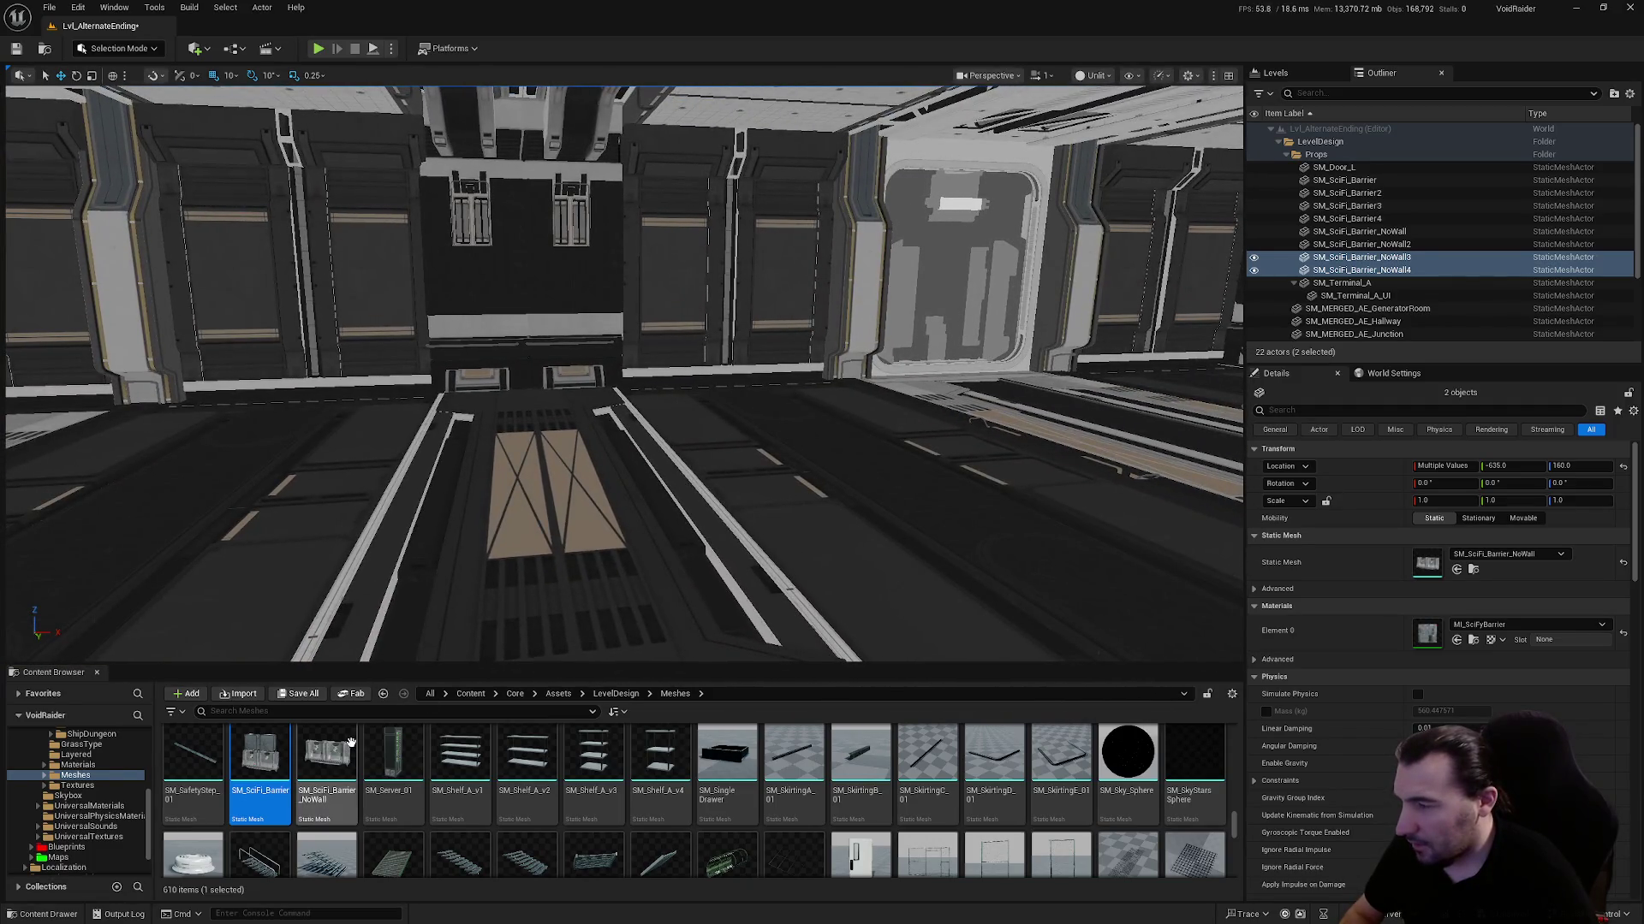
Add another wall-less barrier with Ctrl+D and set its Z rotation to 90°
left_click_drag(326, 754, 677, 443)
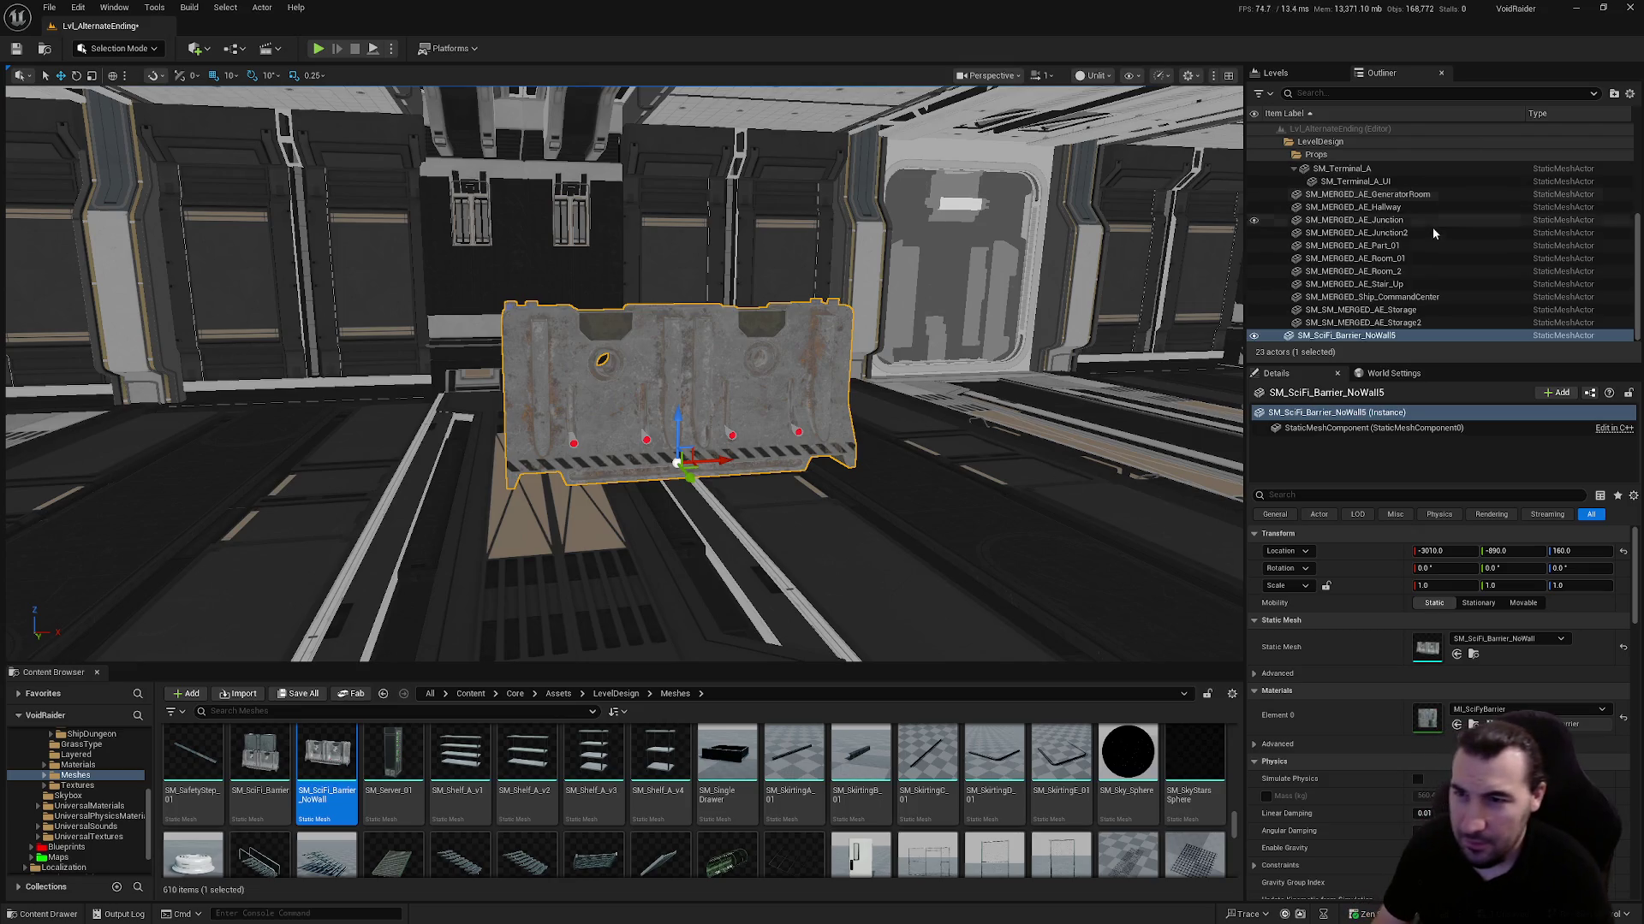
key("Delete")
left_click_drag(600, 385, 479, 389)
left_click(316, 376)
mouse_move(924, 368)
left_mouse_down()
mouse_move(913, 401)
mouse_move(942, 432)
mouse_move(984, 428)
left_mouse_up()
key("ctrl+d")
left_click(1579, 569)
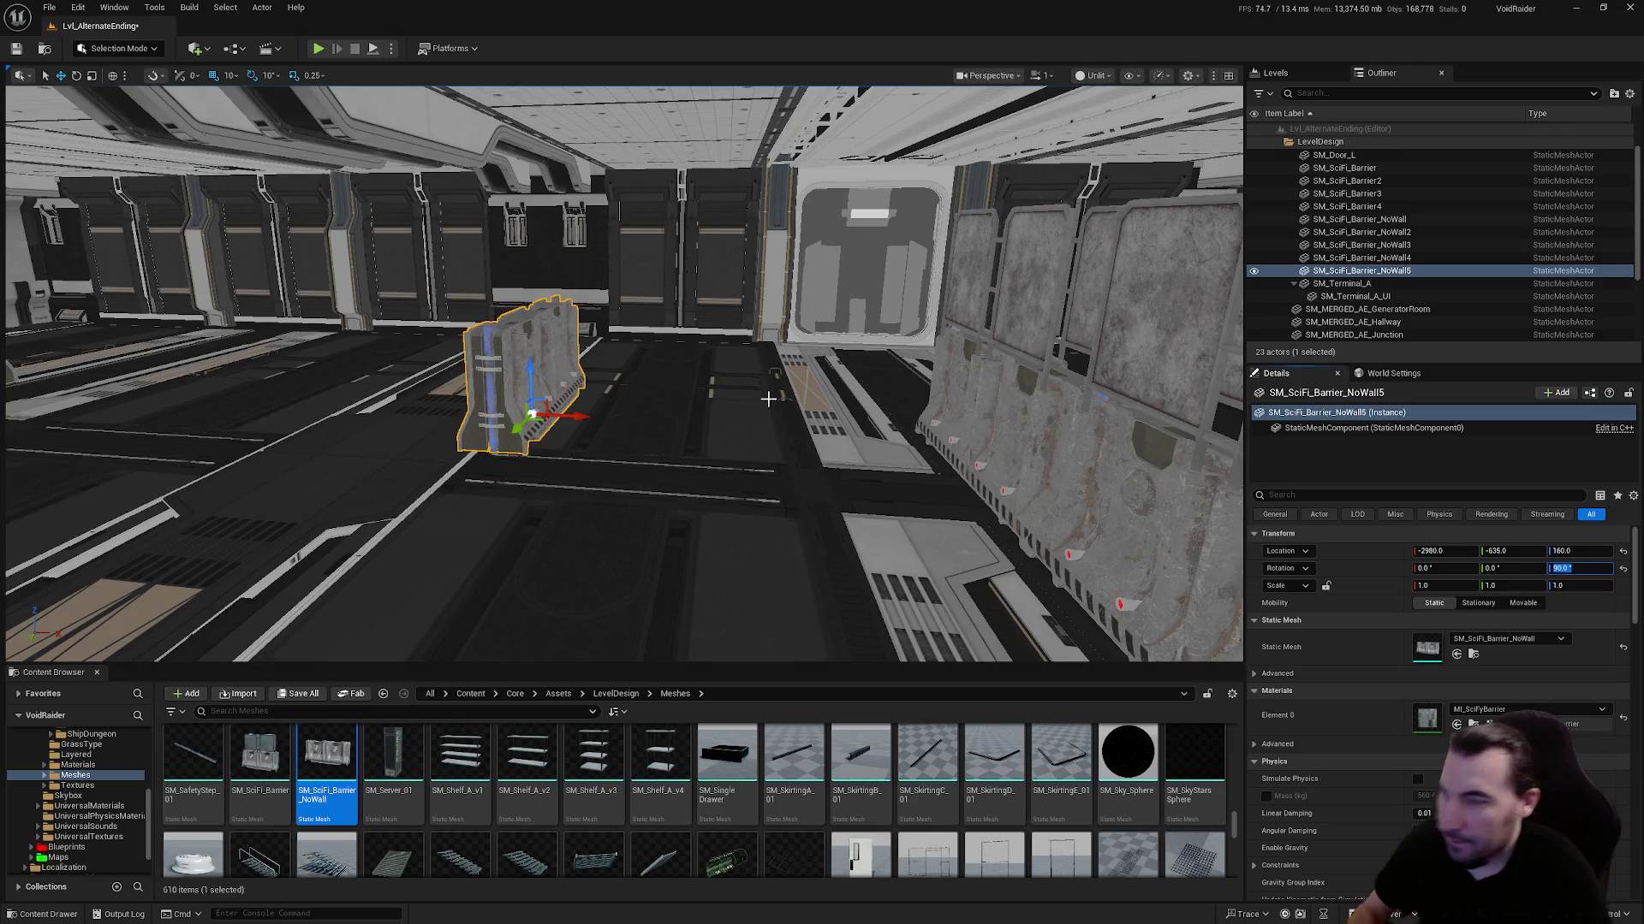
Check the rotated barrier, then duplicate it and drag the copy along the row
left_click_drag(768, 399, 662, 493)
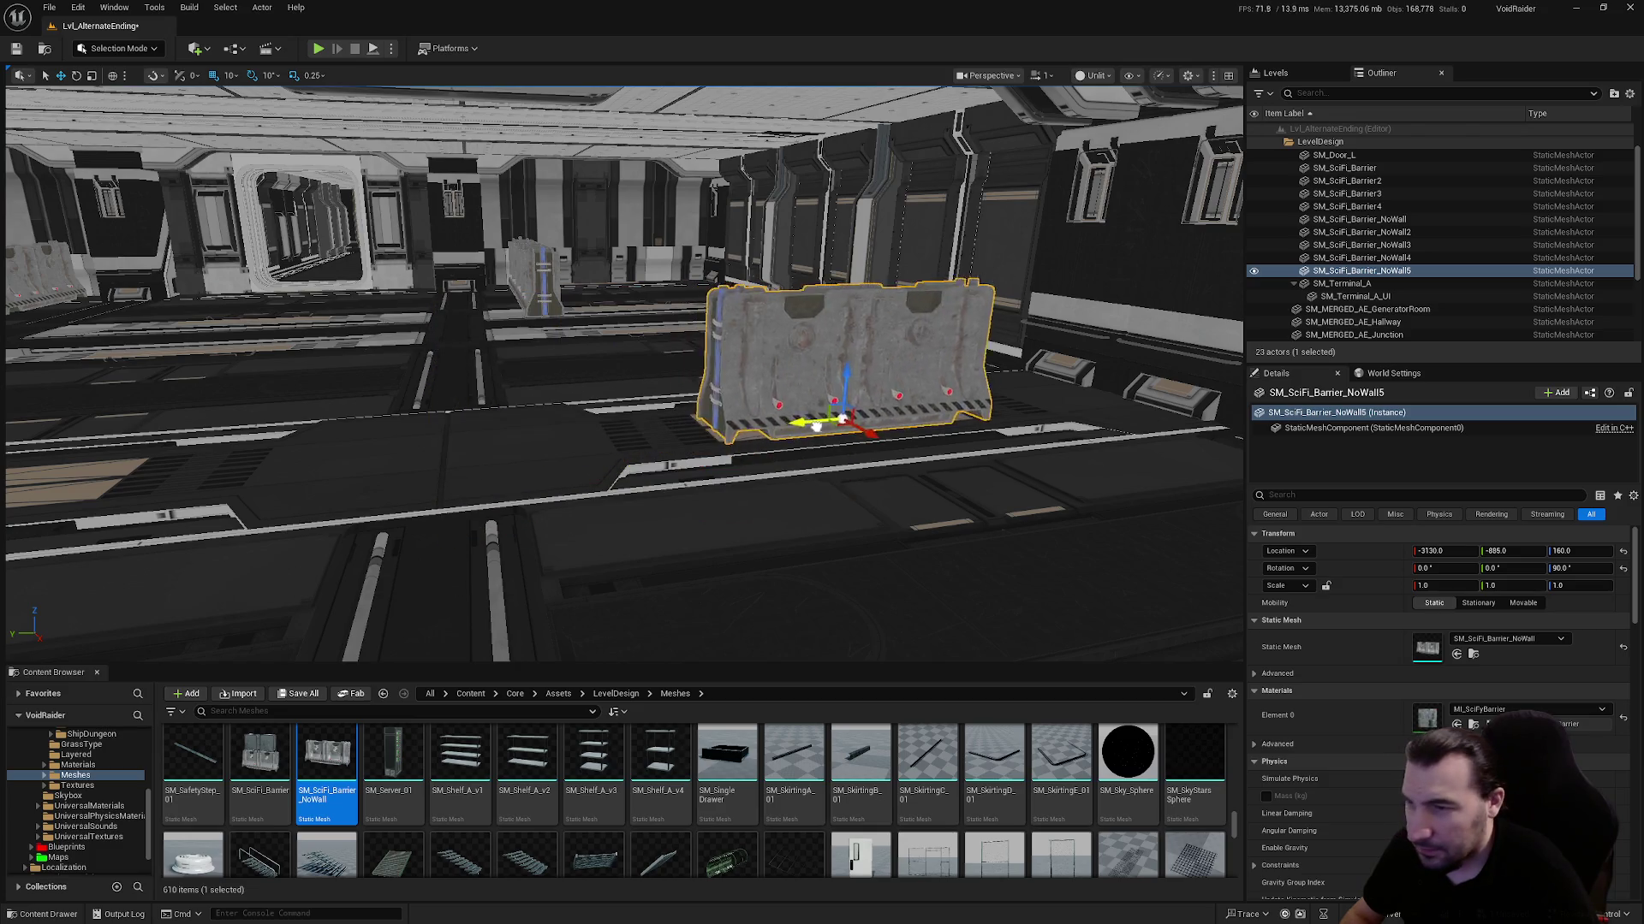
mouse_move(667, 428)
left_mouse_down()
mouse_move(668, 360)
mouse_move(676, 531)
mouse_move(676, 514)
left_mouse_up()
mouse_move(616, 414)
left_mouse_down()
mouse_move(557, 368)
mouse_move(646, 456)
mouse_move(647, 435)
left_mouse_up()
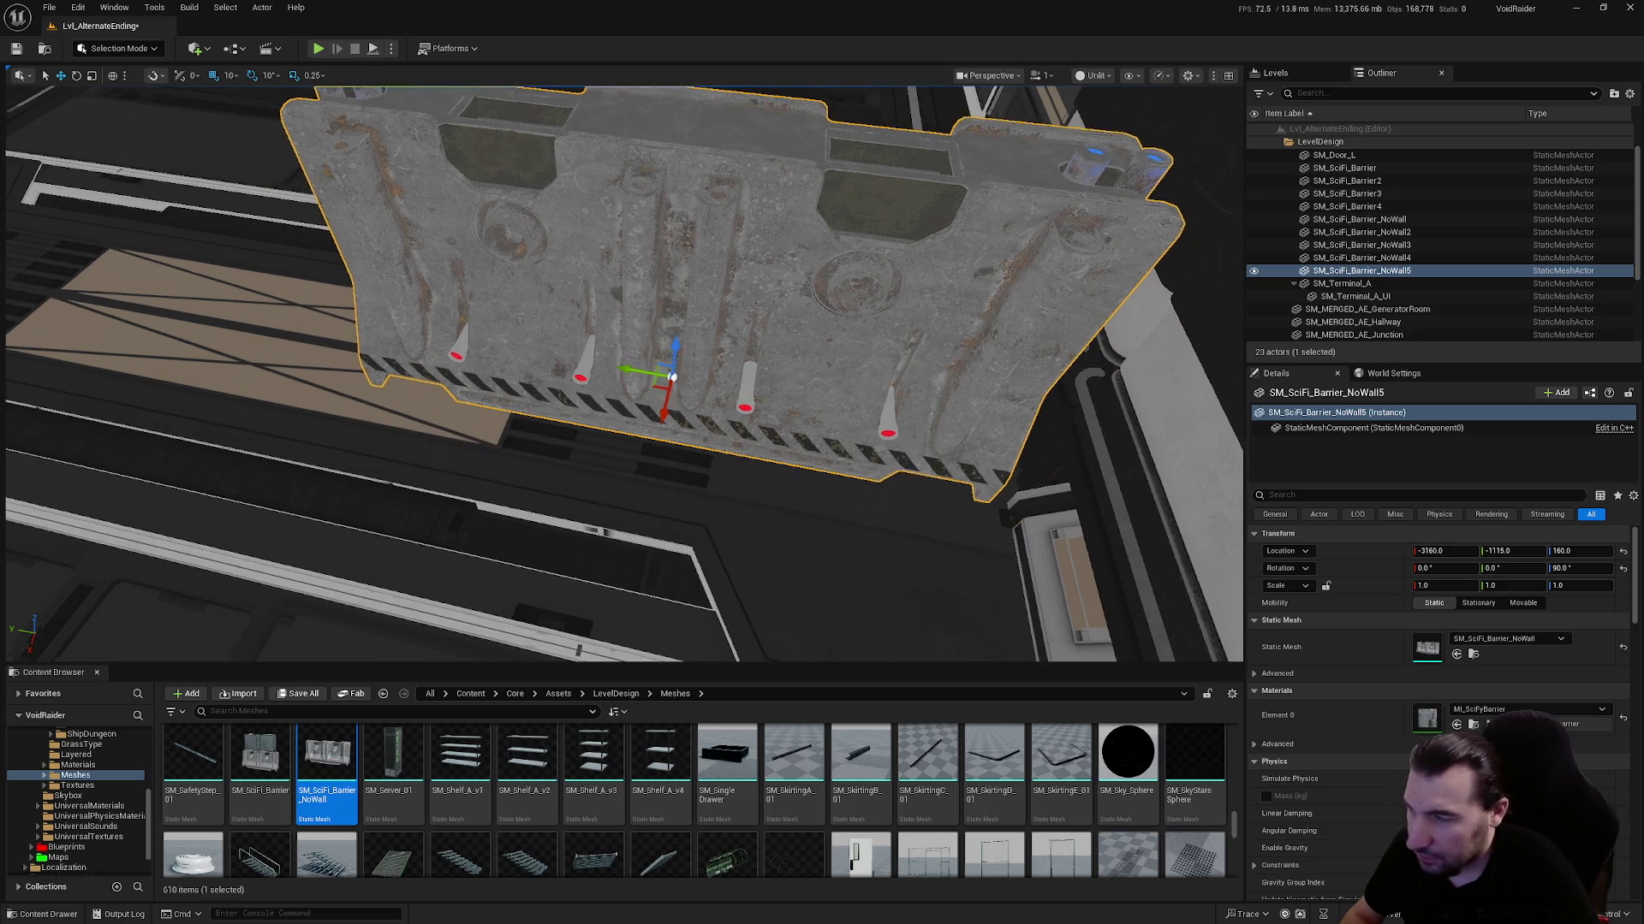
mouse_move(638, 301)
left_mouse_down()
mouse_move(616, 308)
mouse_move(668, 300)
mouse_move(625, 304)
mouse_move(1023, 480)
mouse_move(849, 392)
left_mouse_up()
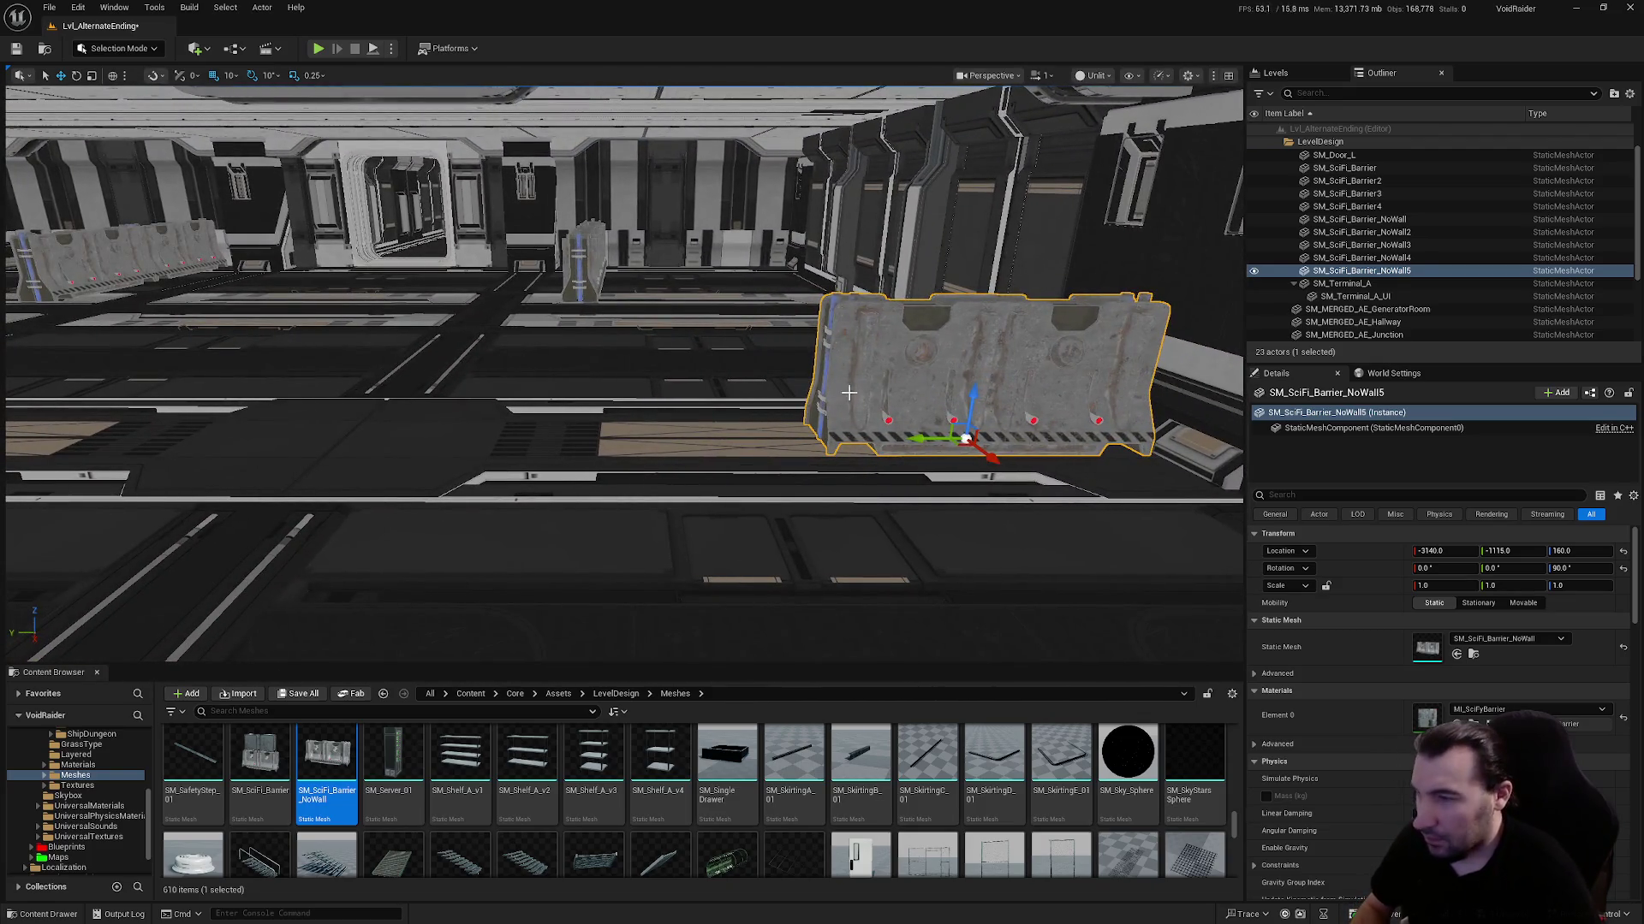
key("ctrl+d")
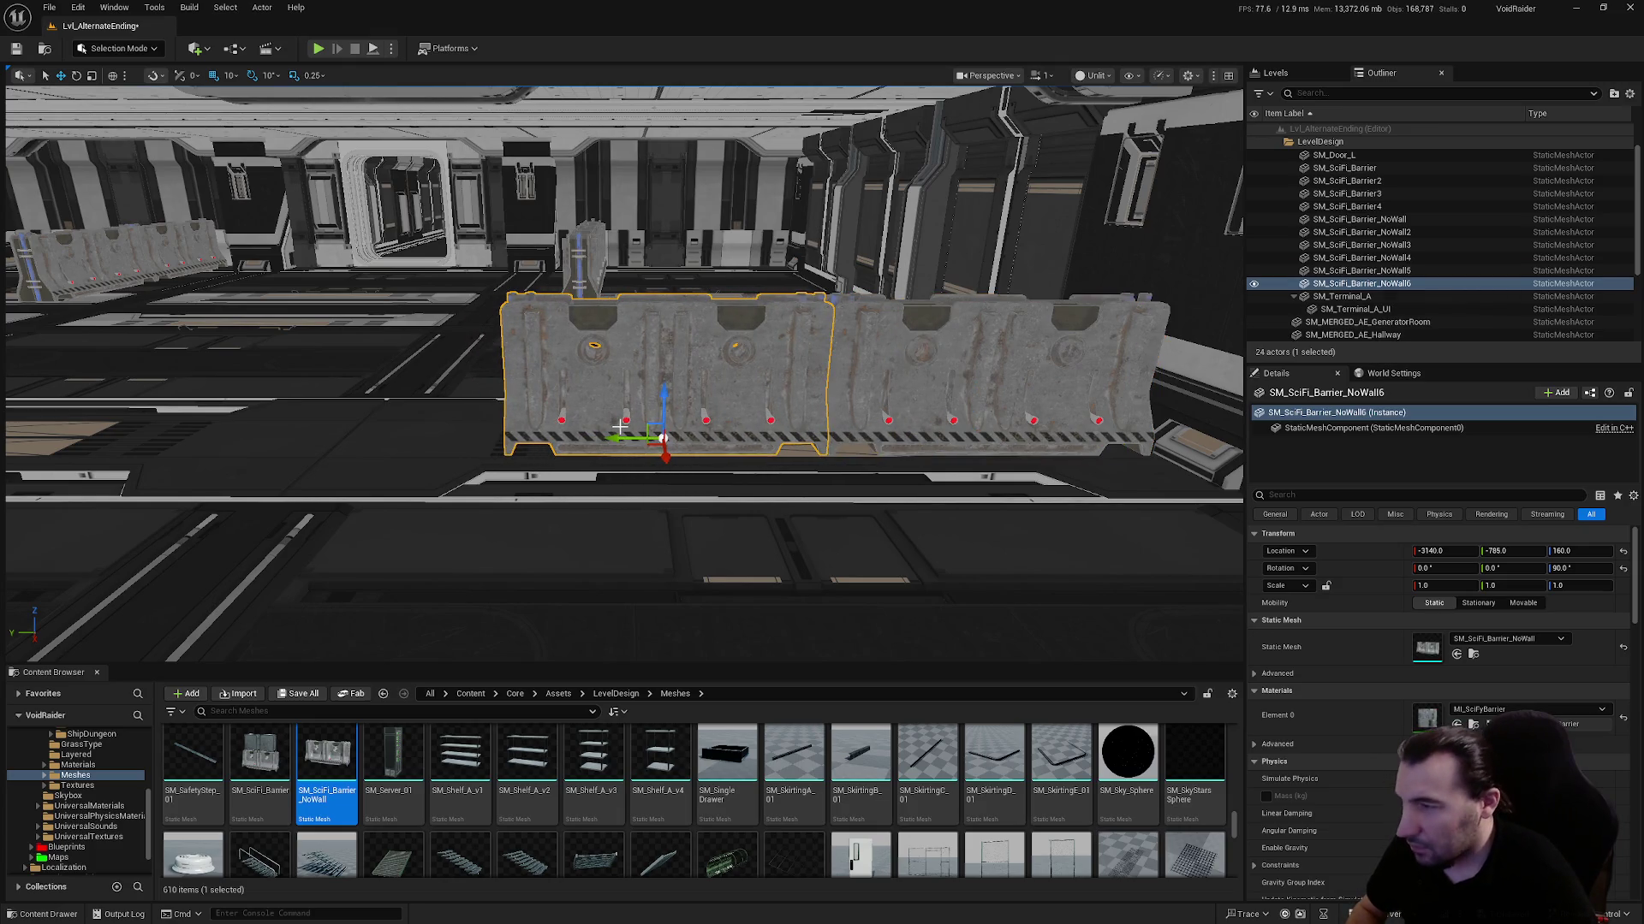
mouse_move(619, 425)
left_mouse_down("alt")
mouse_move(266, 428)
mouse_move(308, 428)
left_mouse_up("alt")
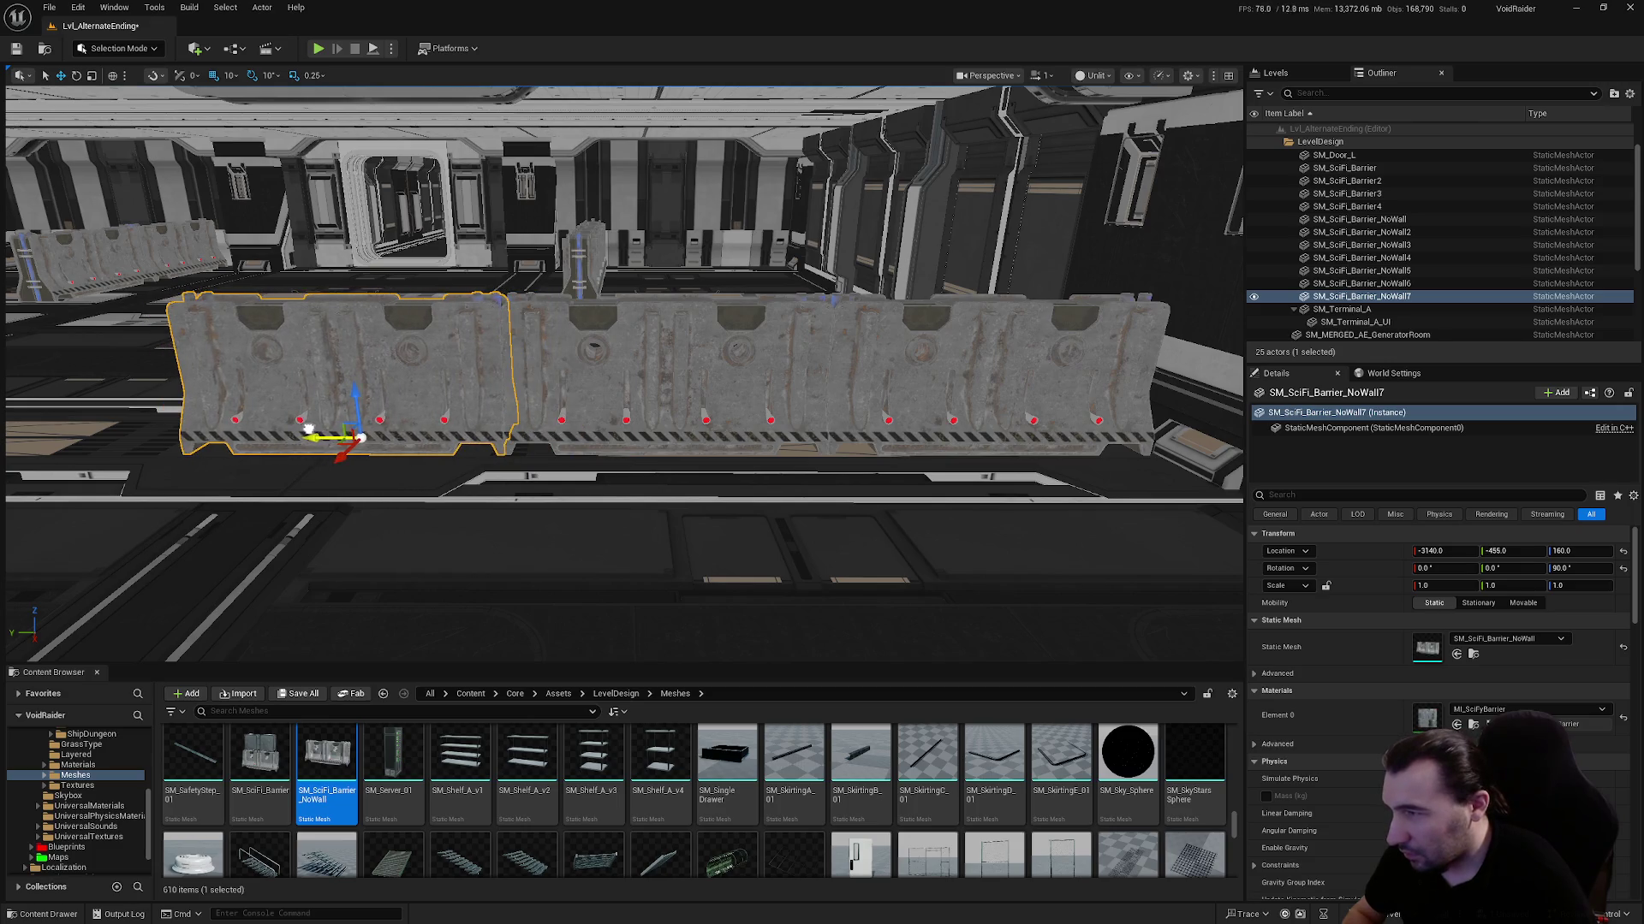
Duplicate the three barriers to extend the row to six at X -3140
left_click(632, 404, "ctrl")
left_click(903, 383, "ctrl")
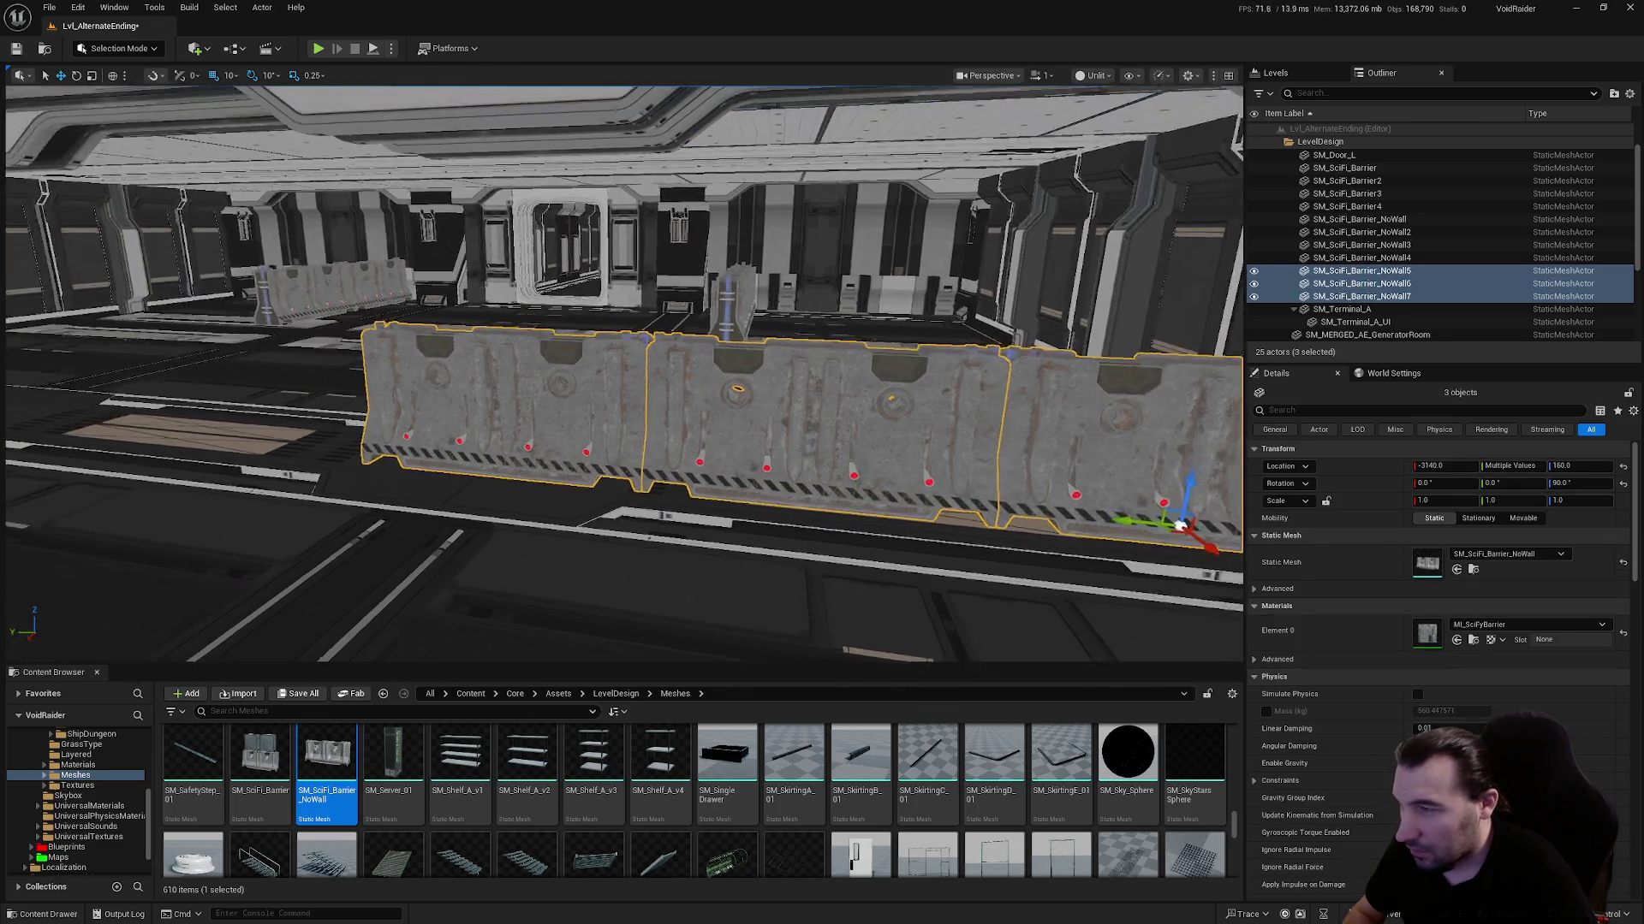
key("ctrl+d")
left_click_drag(1101, 495, 214, 479)
scroll(1037, 458, "down", 5)
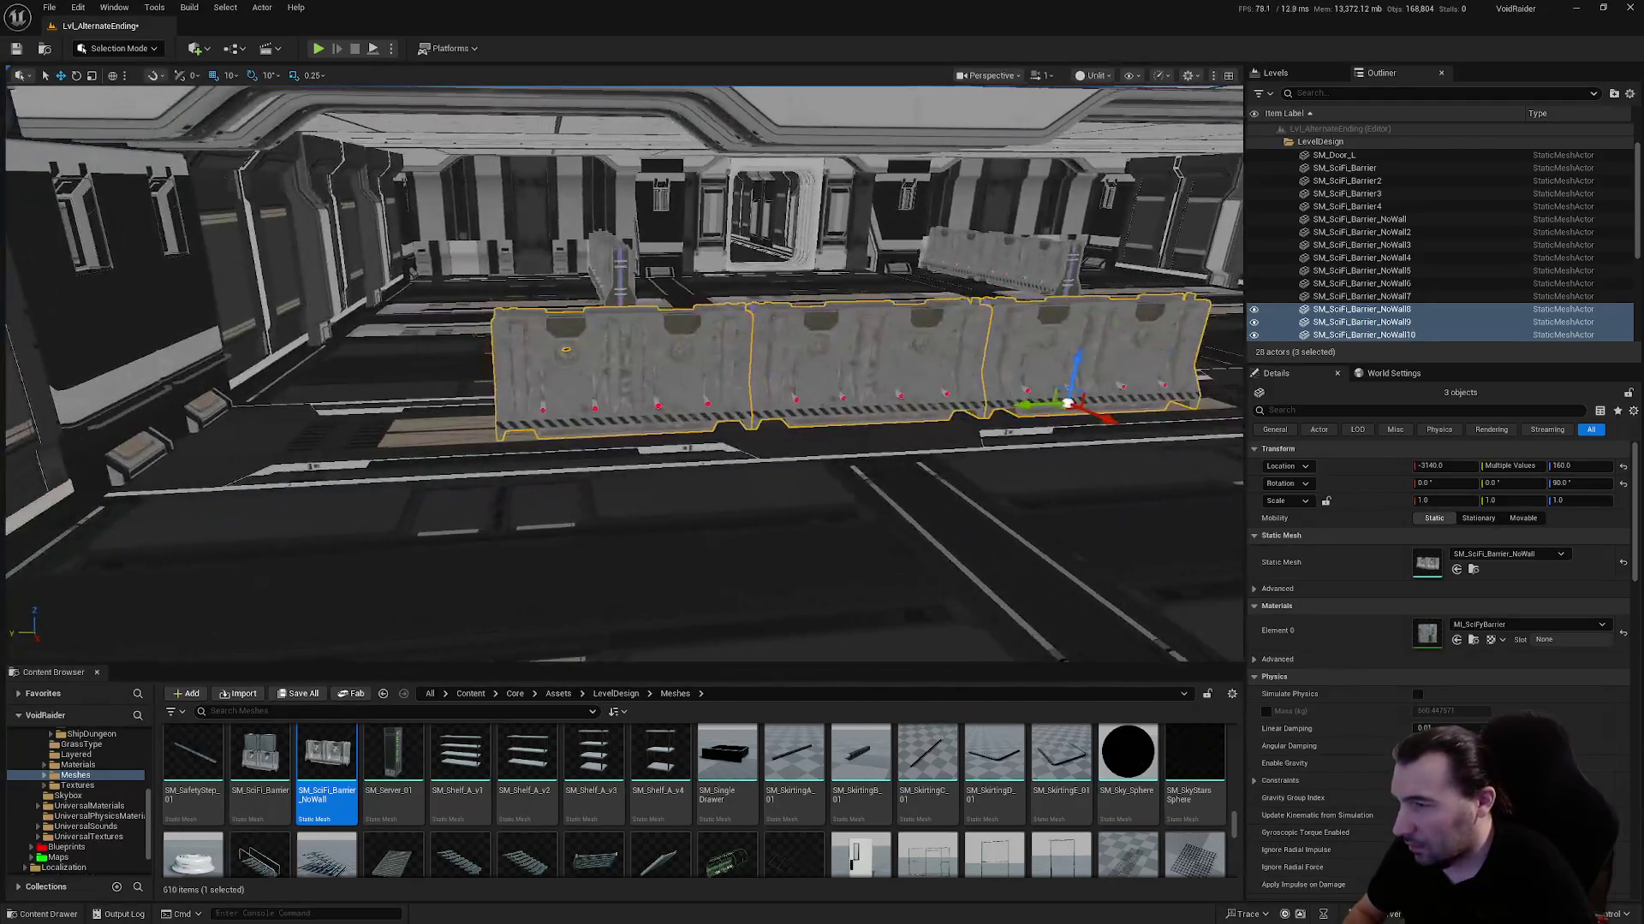
left_click_drag(1045, 411, 783, 421)
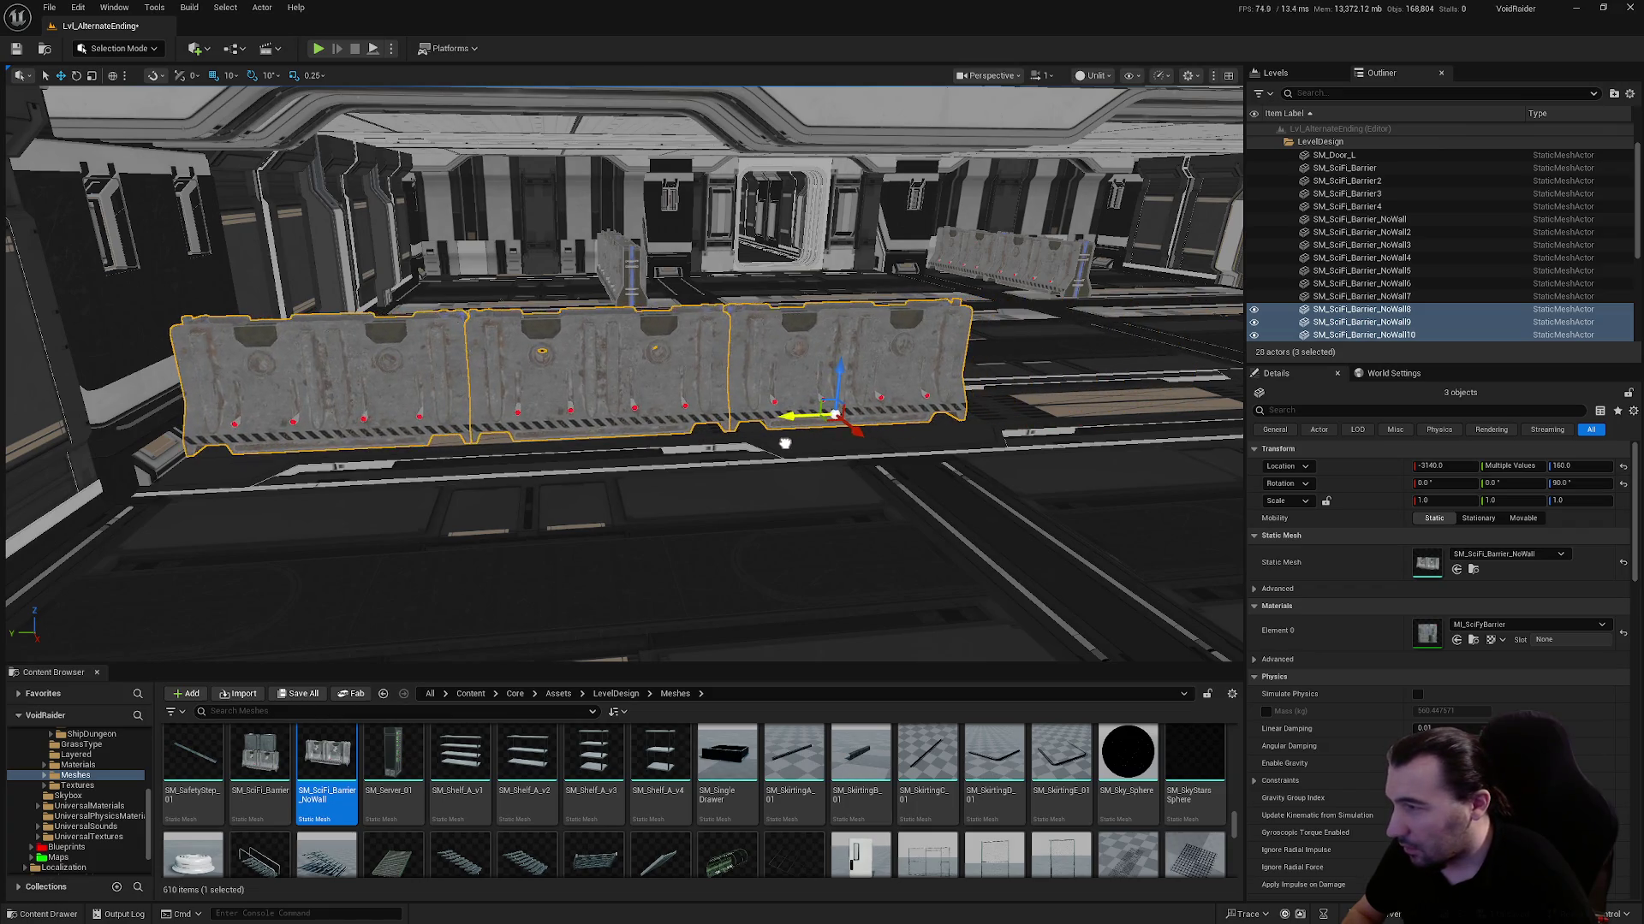
key("f")
Fly down the corridor to face the barrier row and bring up the save prompt
scroll(936, 416, "down", 2)
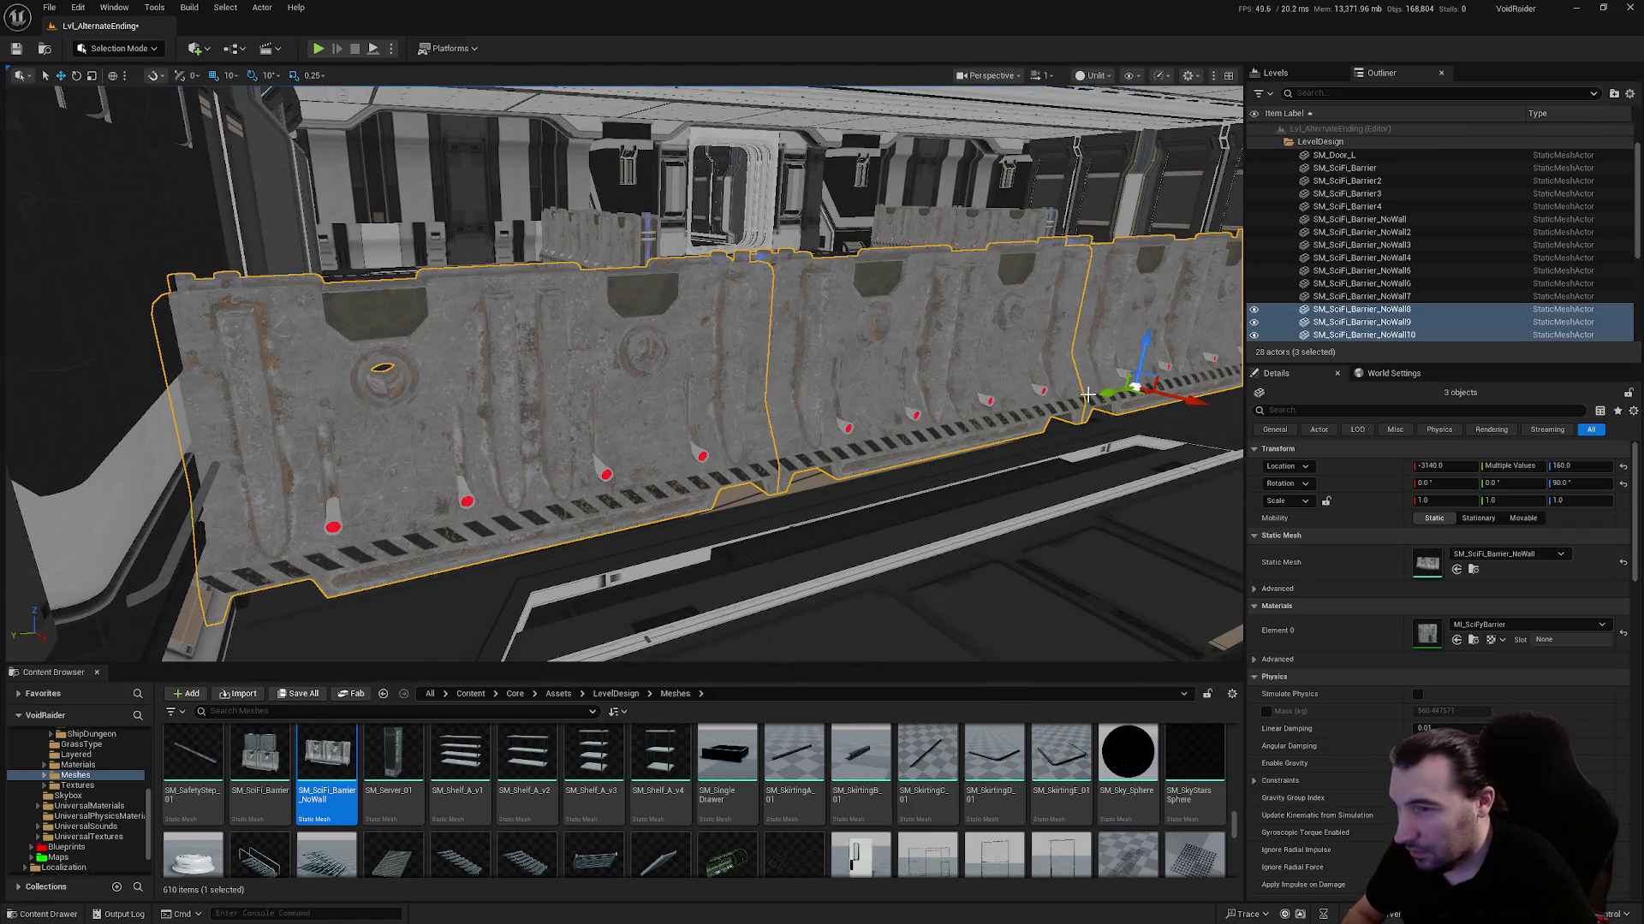
scroll(1100, 394, "down", 2)
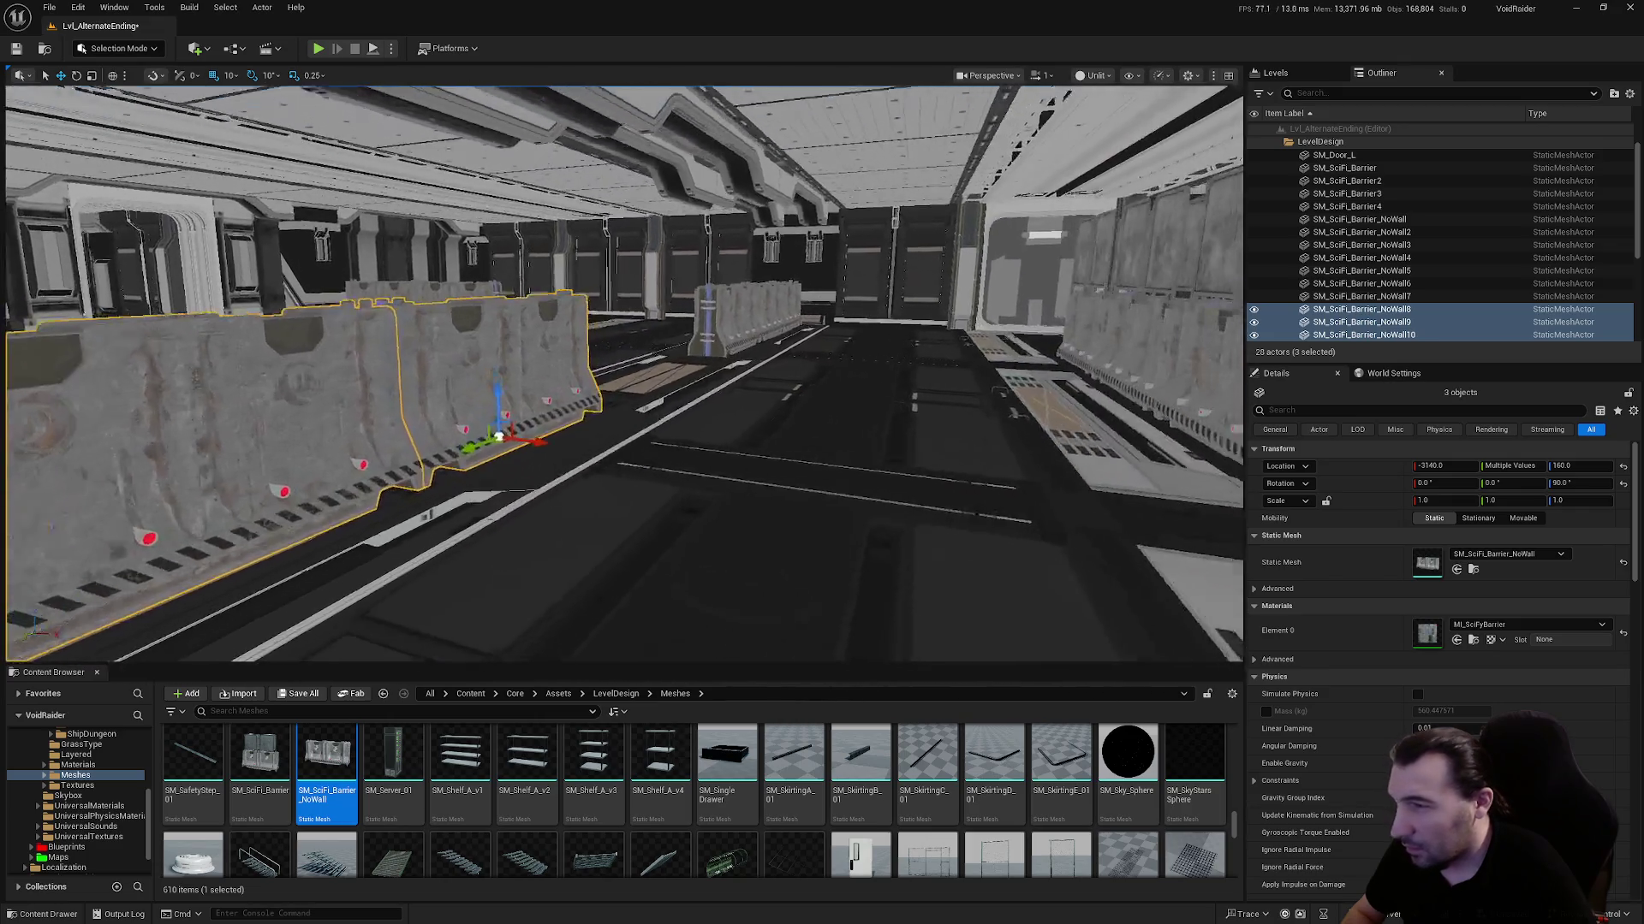
mouse_move(603, 515)
left_mouse_down()
mouse_move(651, 496)
mouse_move(603, 515)
left_mouse_up()
key("ctrl+shift+s")
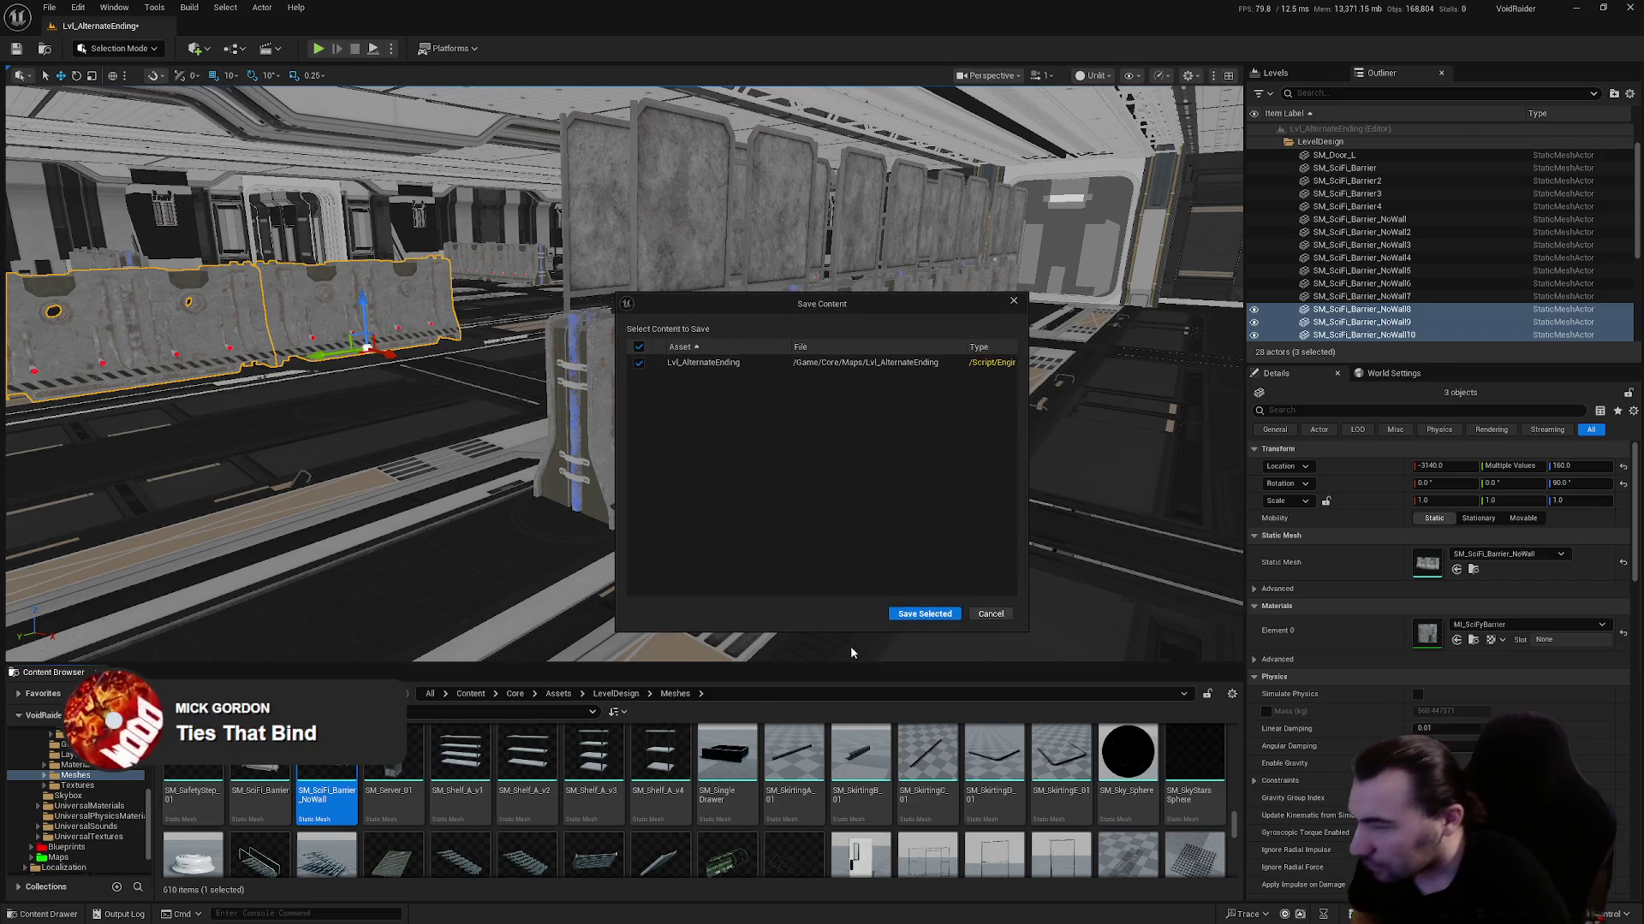
left_click(903, 616)
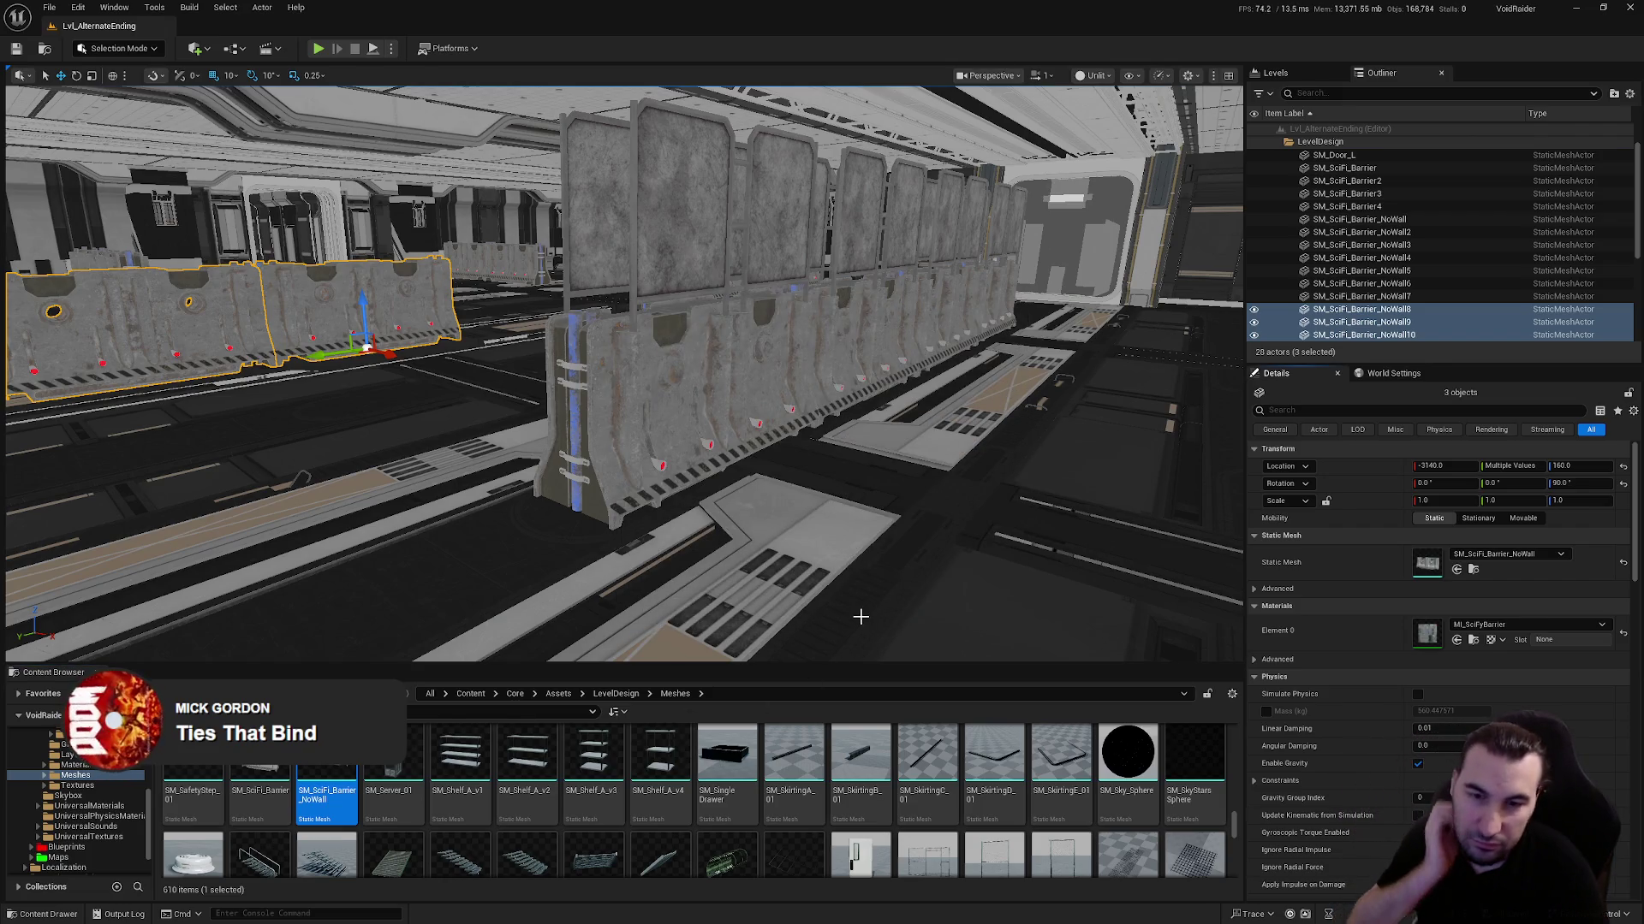
left_click_drag(854, 614, 671, 580)
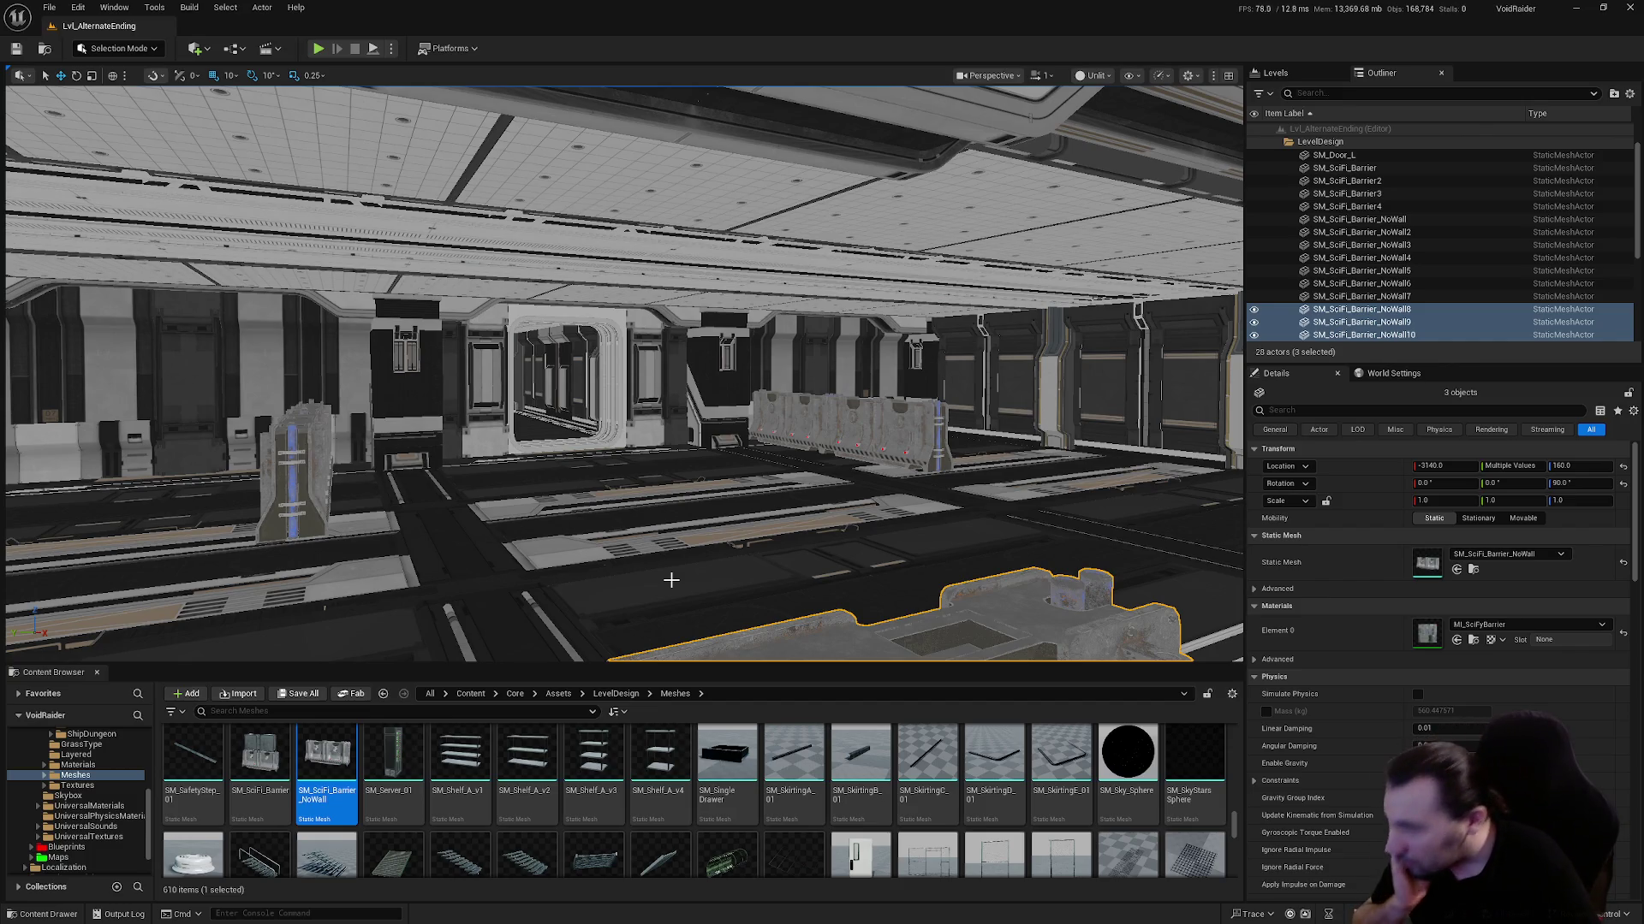
scroll(700, 781, "down", 3)
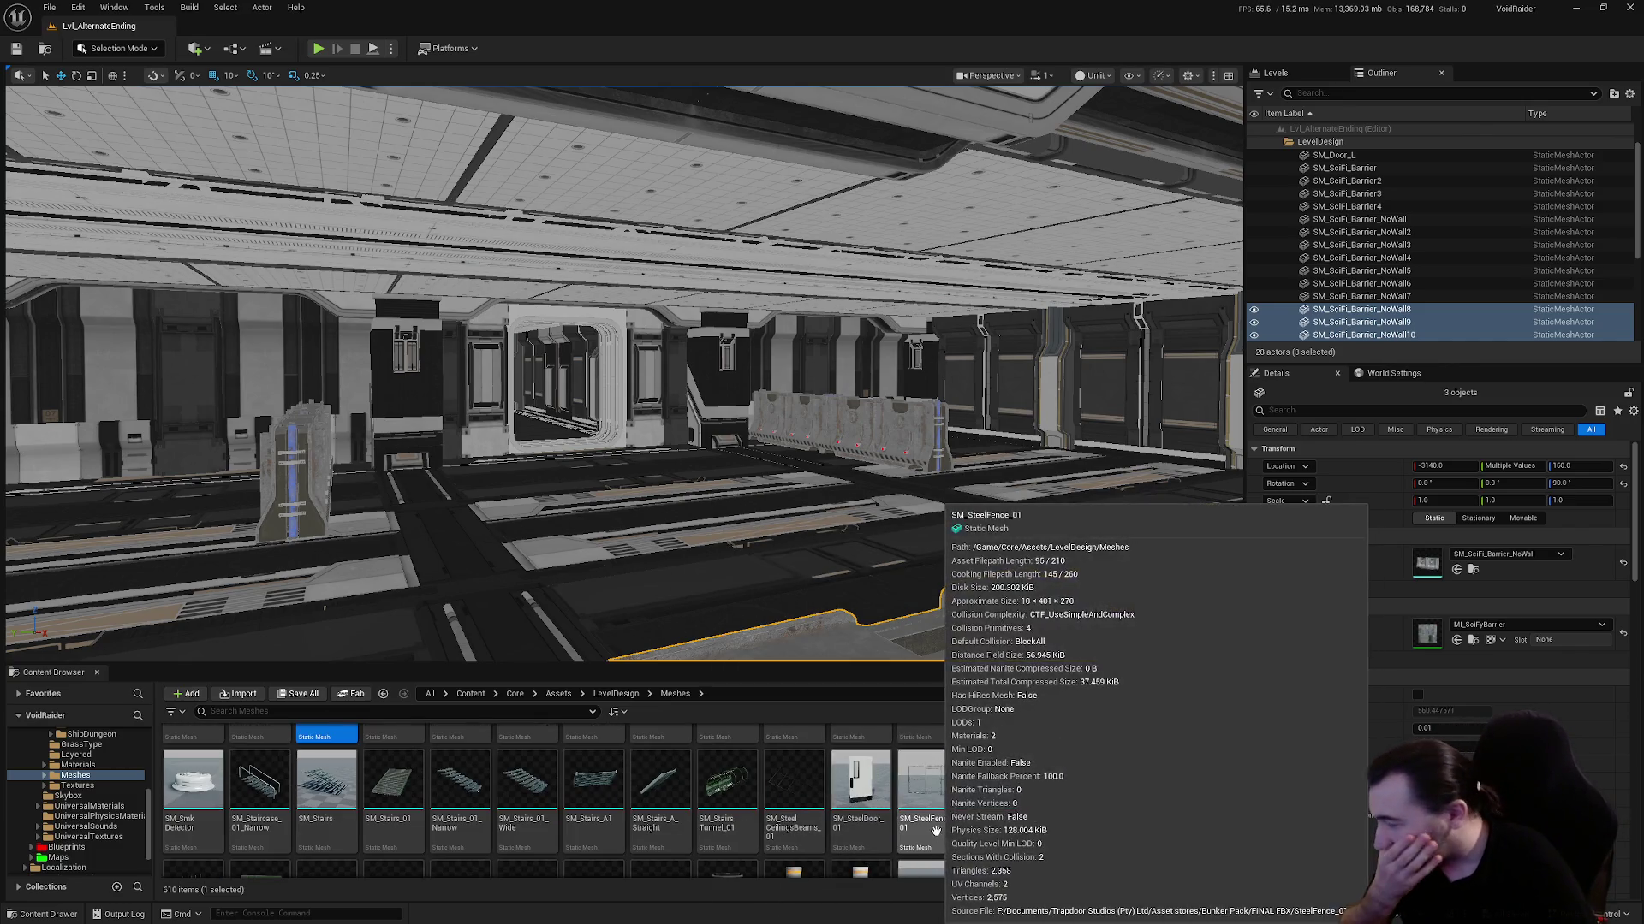
scroll(718, 763, "down", 1)
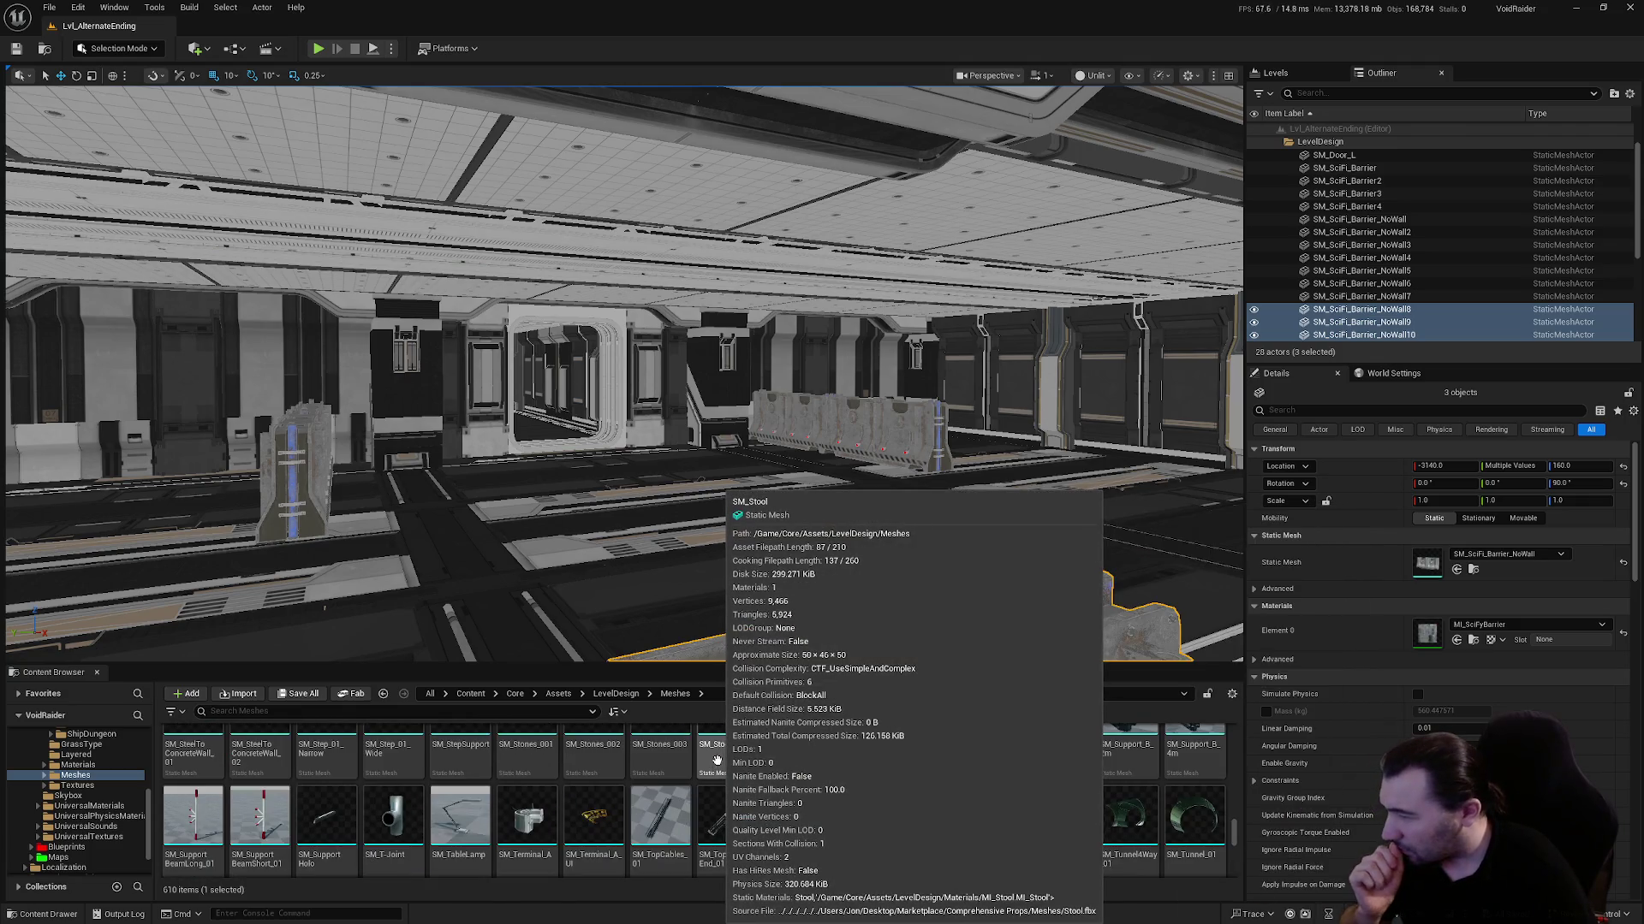
scroll(719, 760, "down", 1)
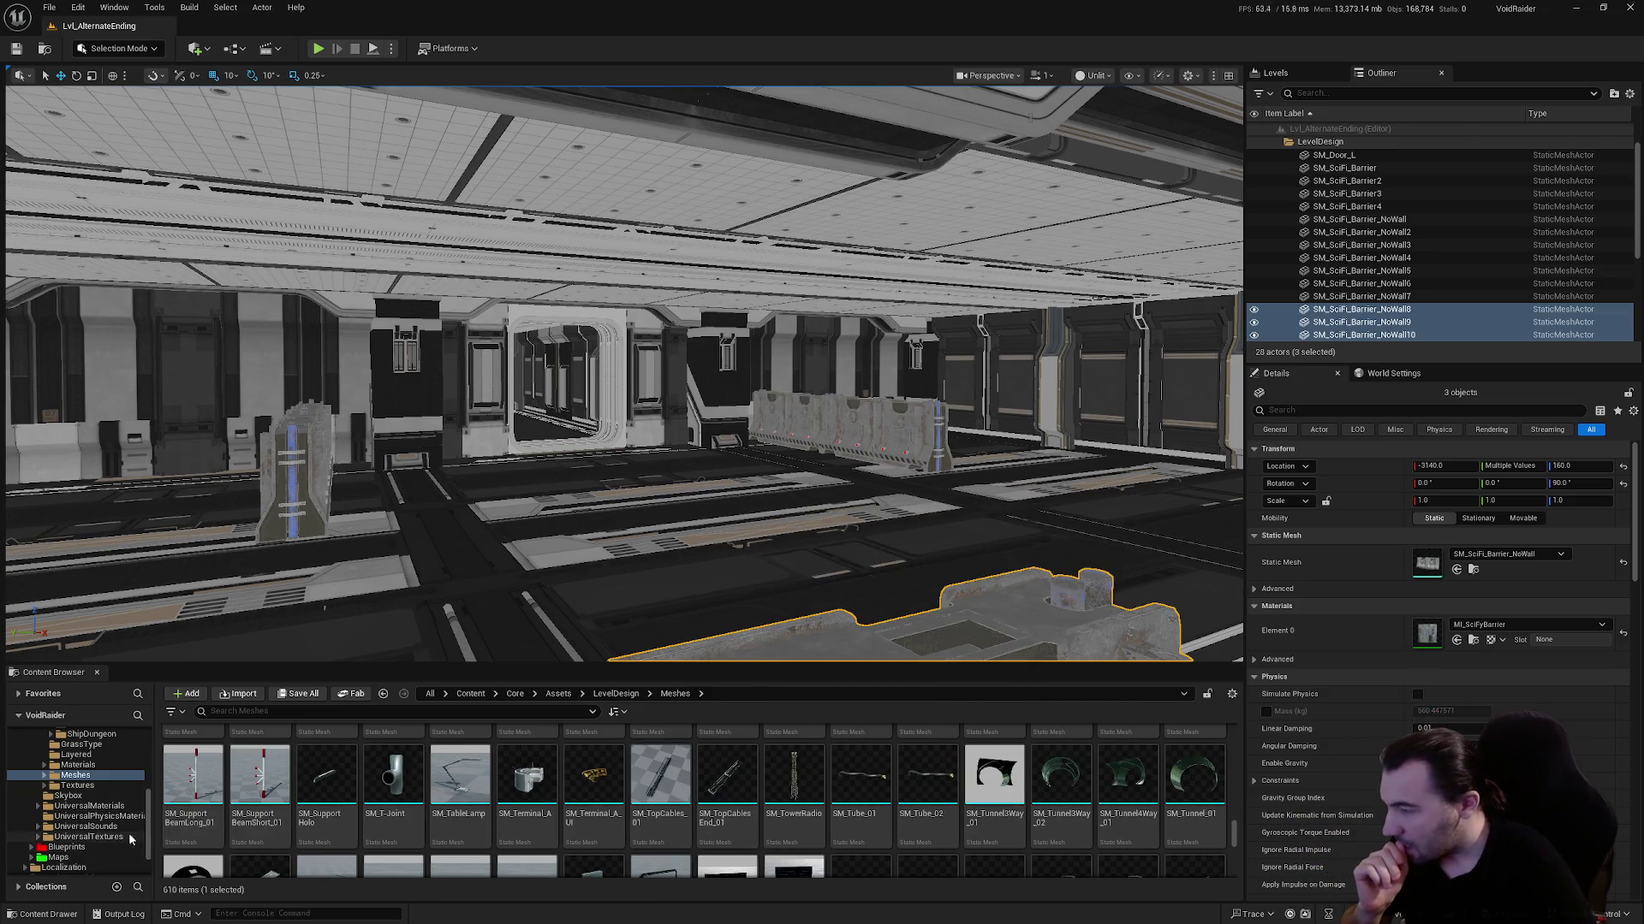
left_click(58, 858)
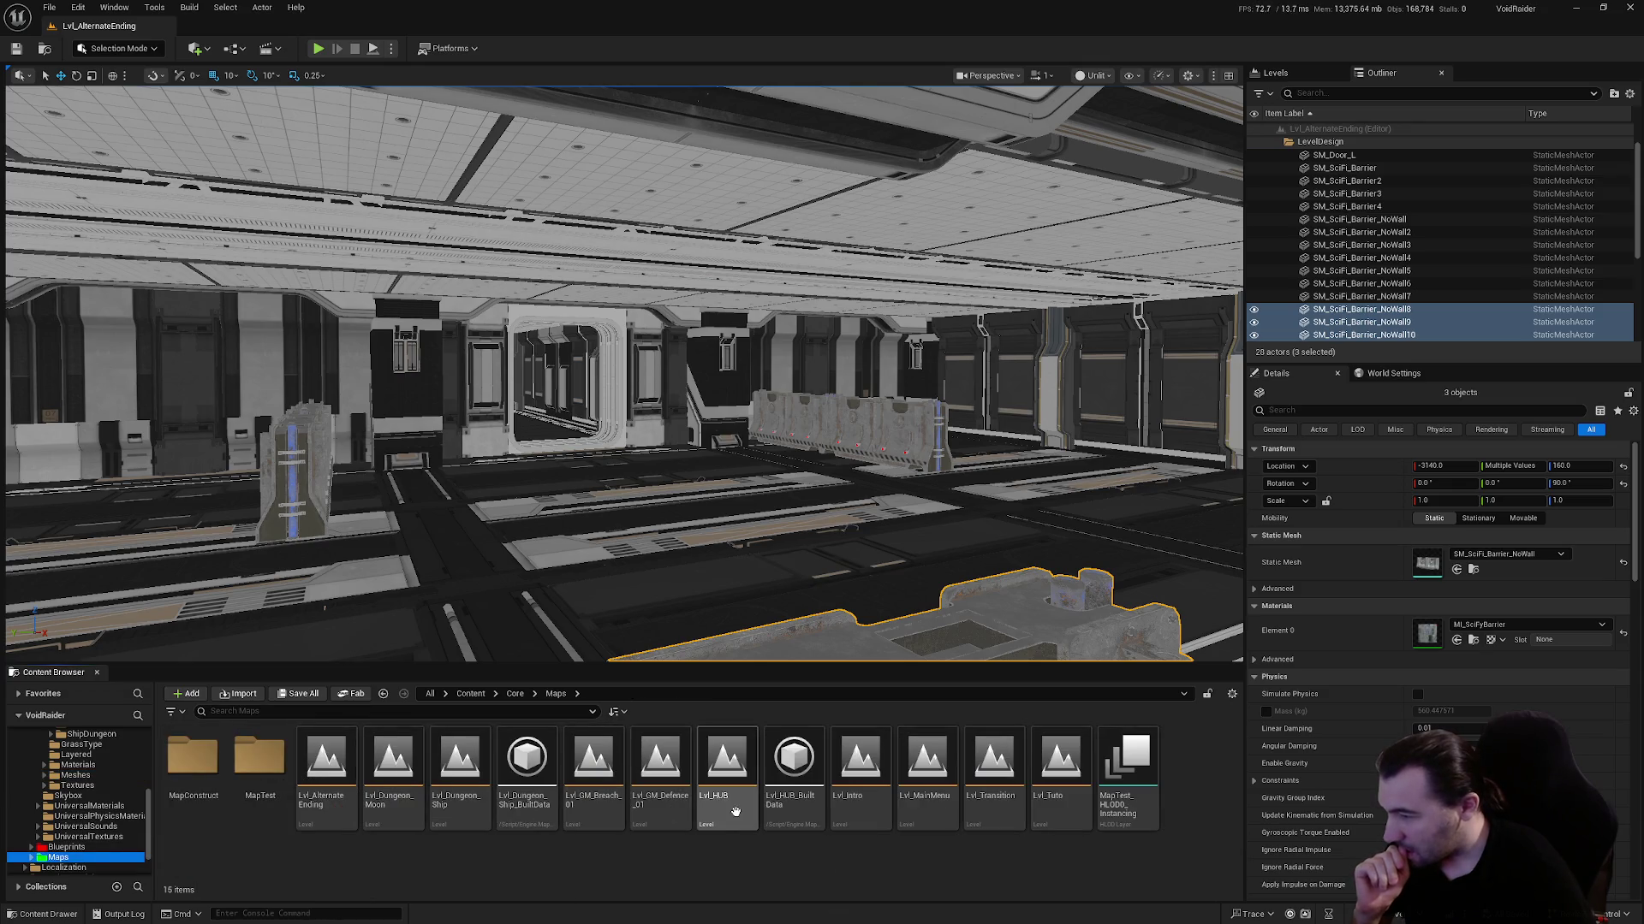
Open the Lvl_HUB level from the Maps folder
left_click(480, 773)
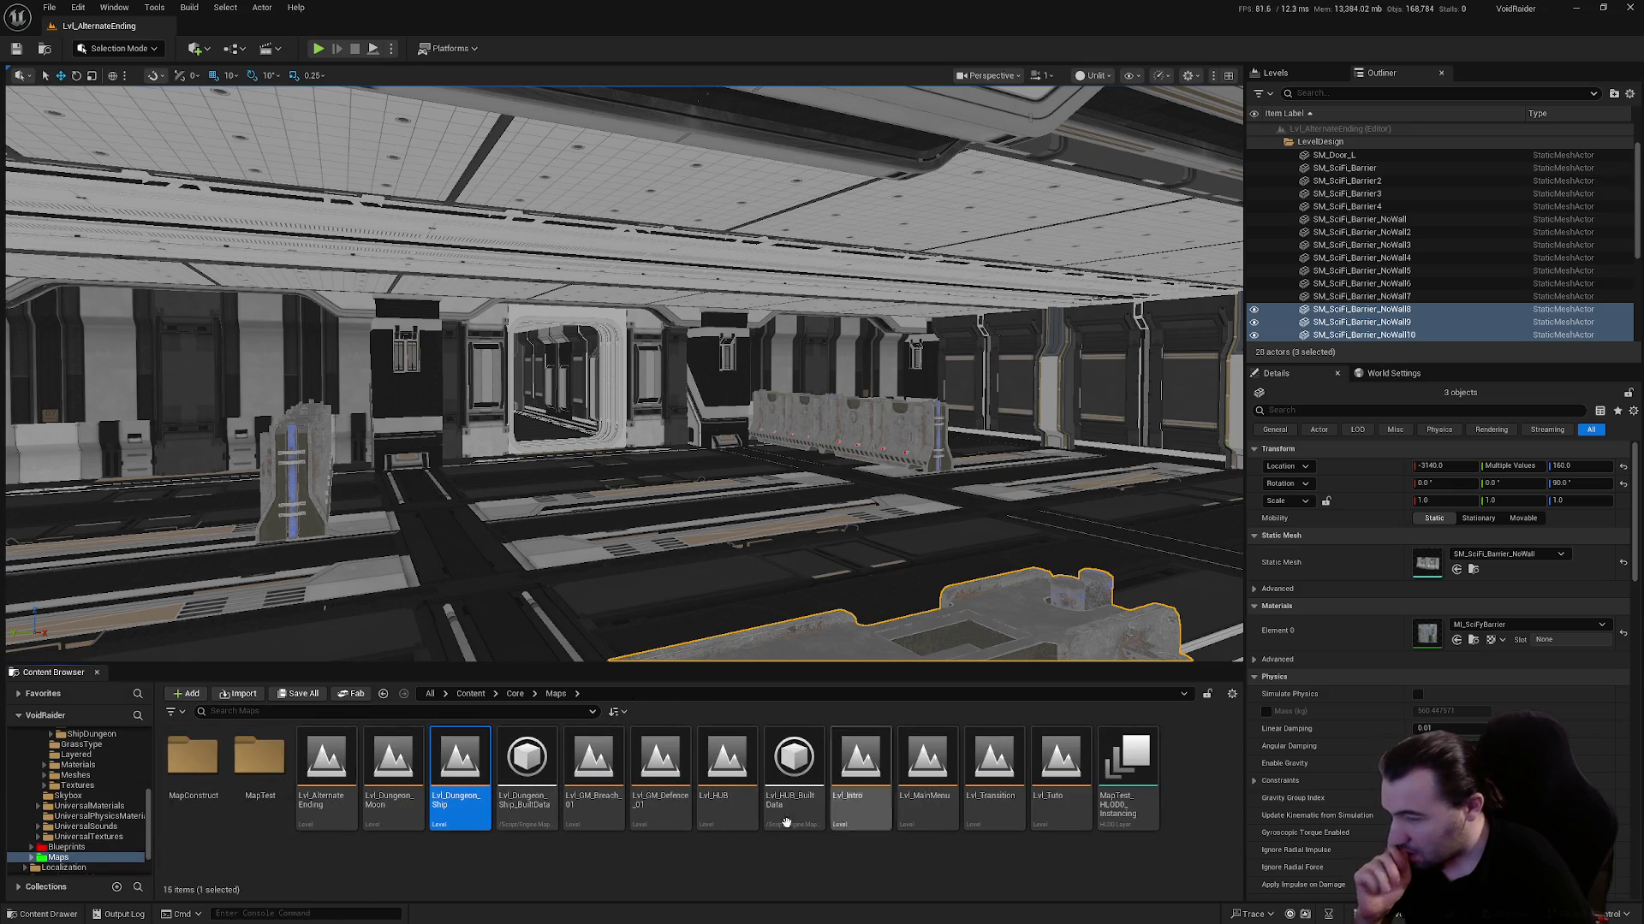
left_click(723, 809)
double_click(734, 795)
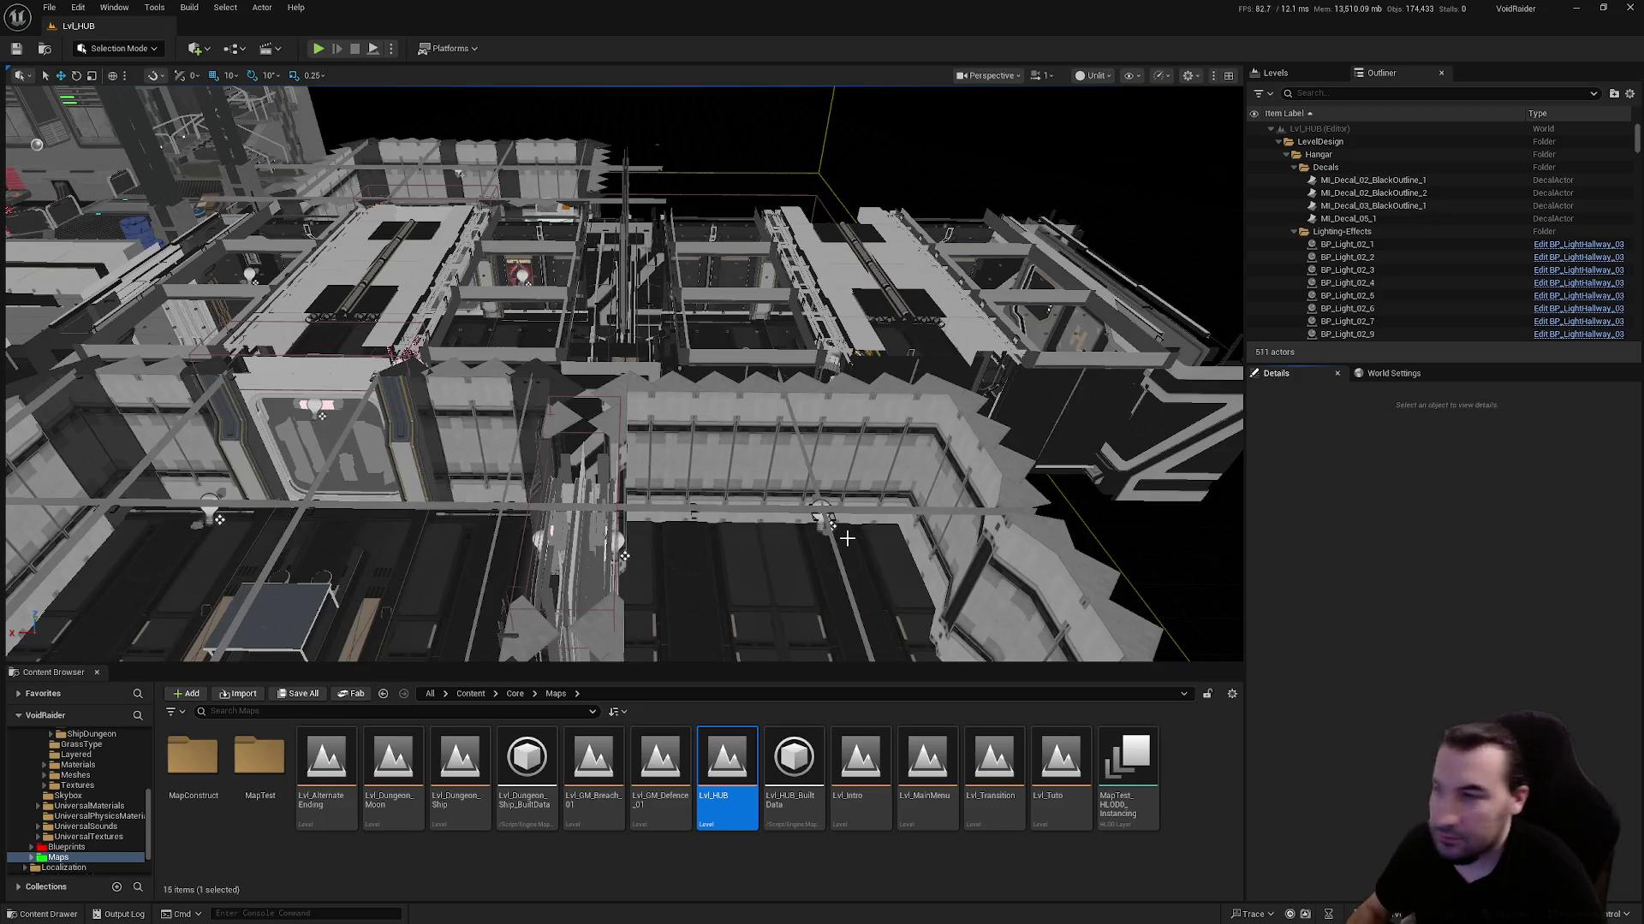
left_click_drag(846, 537, 847, 537)
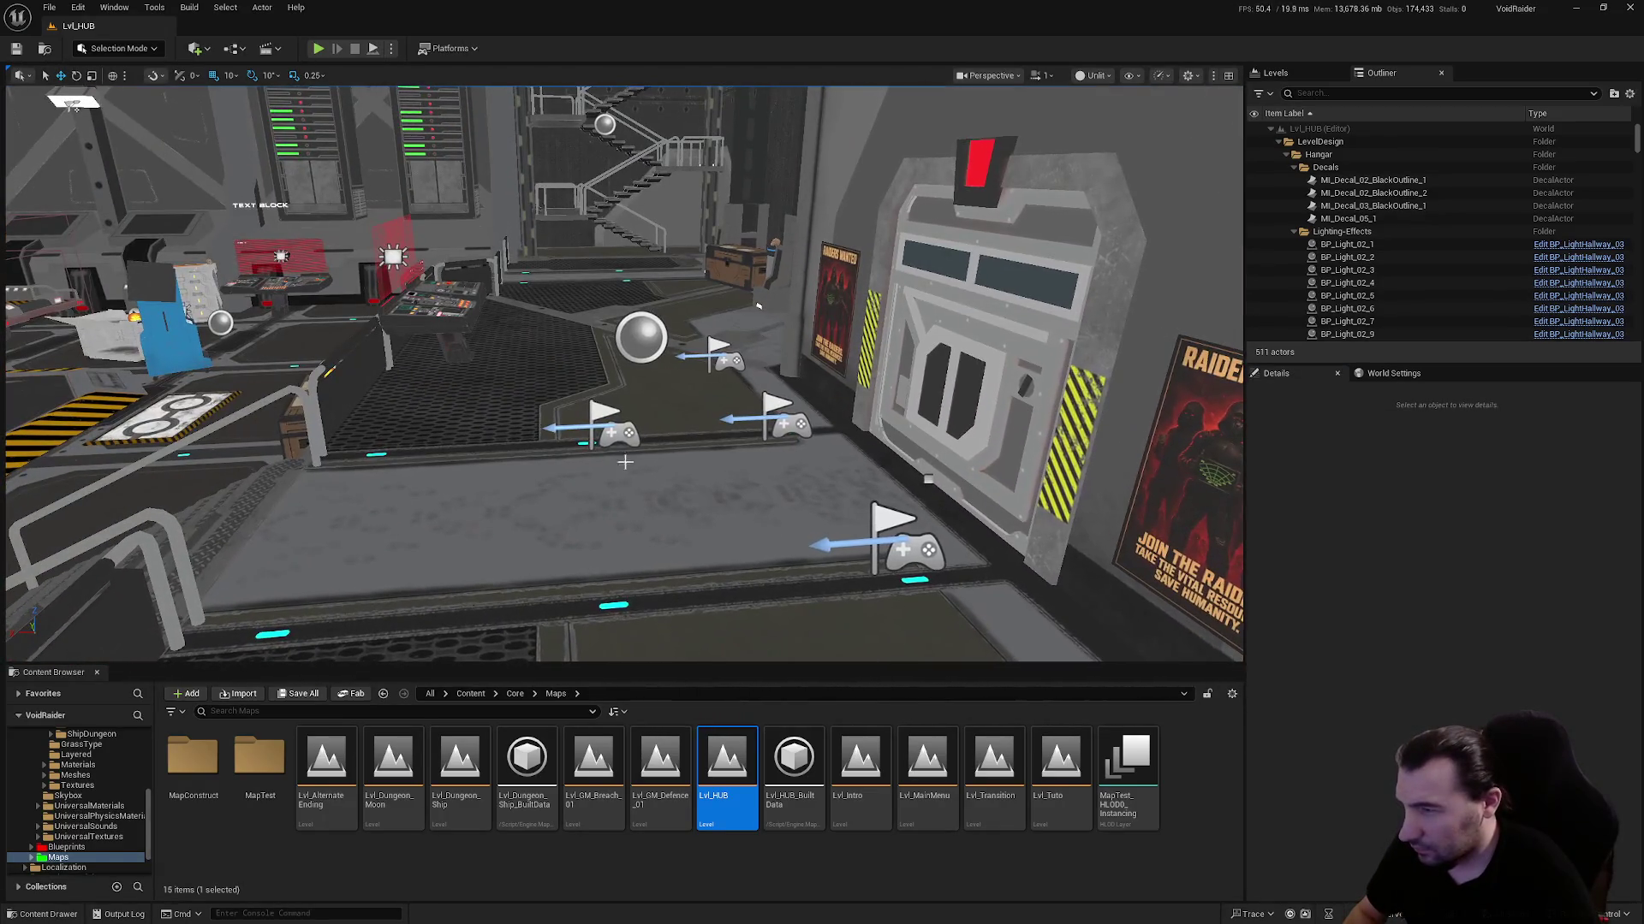
Select Player Start 1–4 in the hangar, then pick Lvl_Alternate_Ending
left_click(630, 450)
left_click_drag(765, 489, 985, 501)
left_click(646, 416)
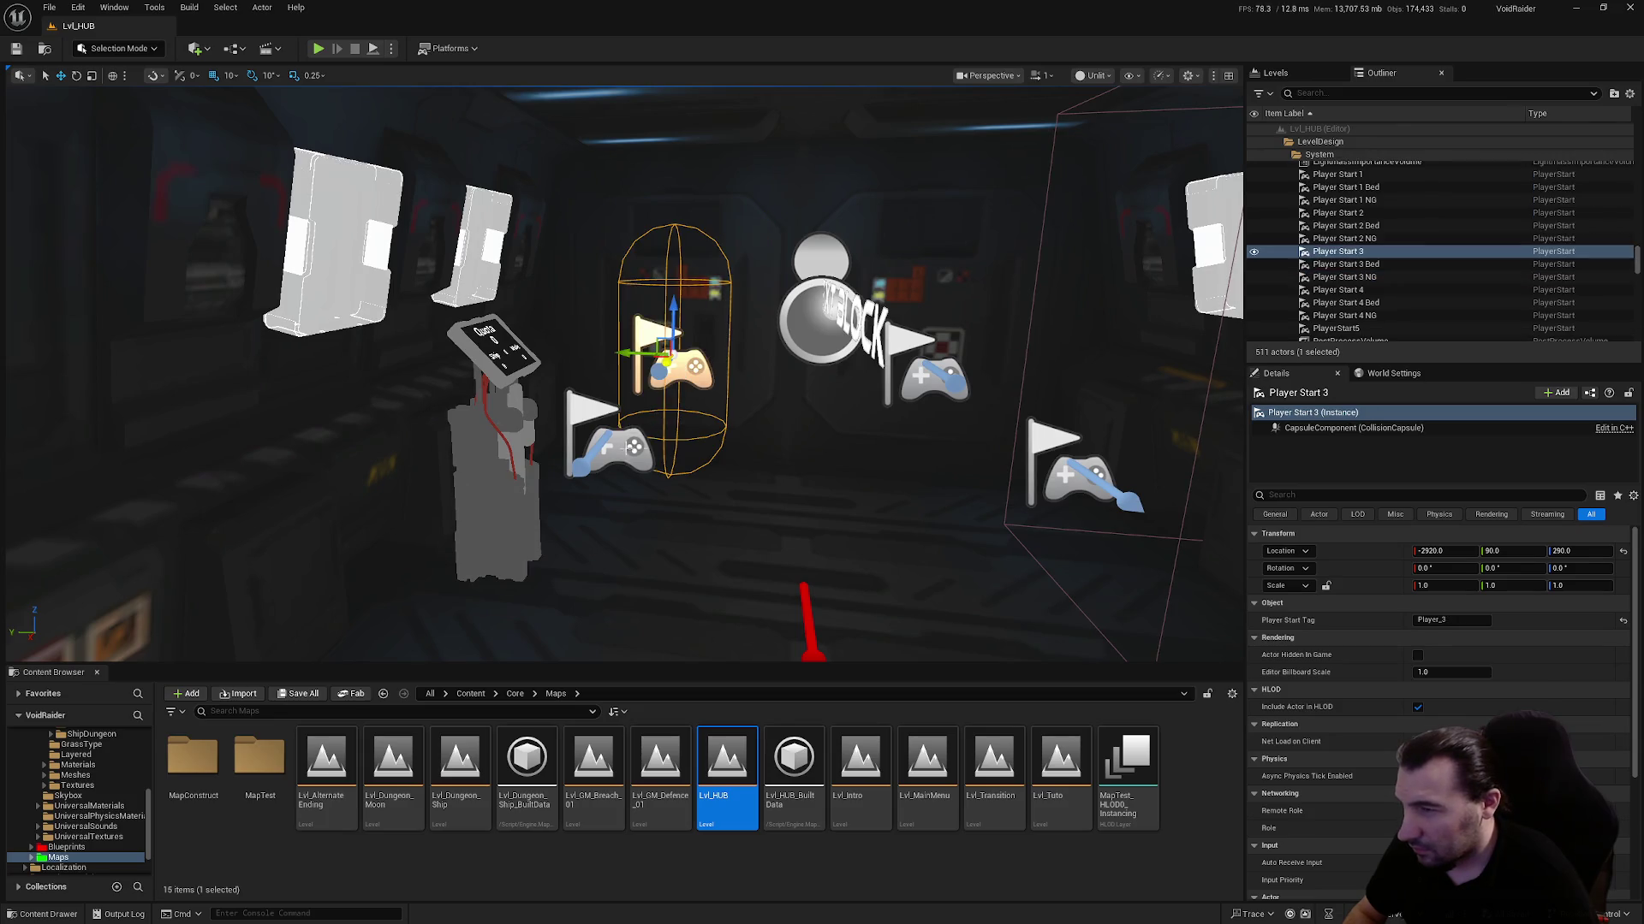
left_click(633, 447, "ctrl")
left_click(935, 384, "ctrl")
left_click(1074, 478, "ctrl")
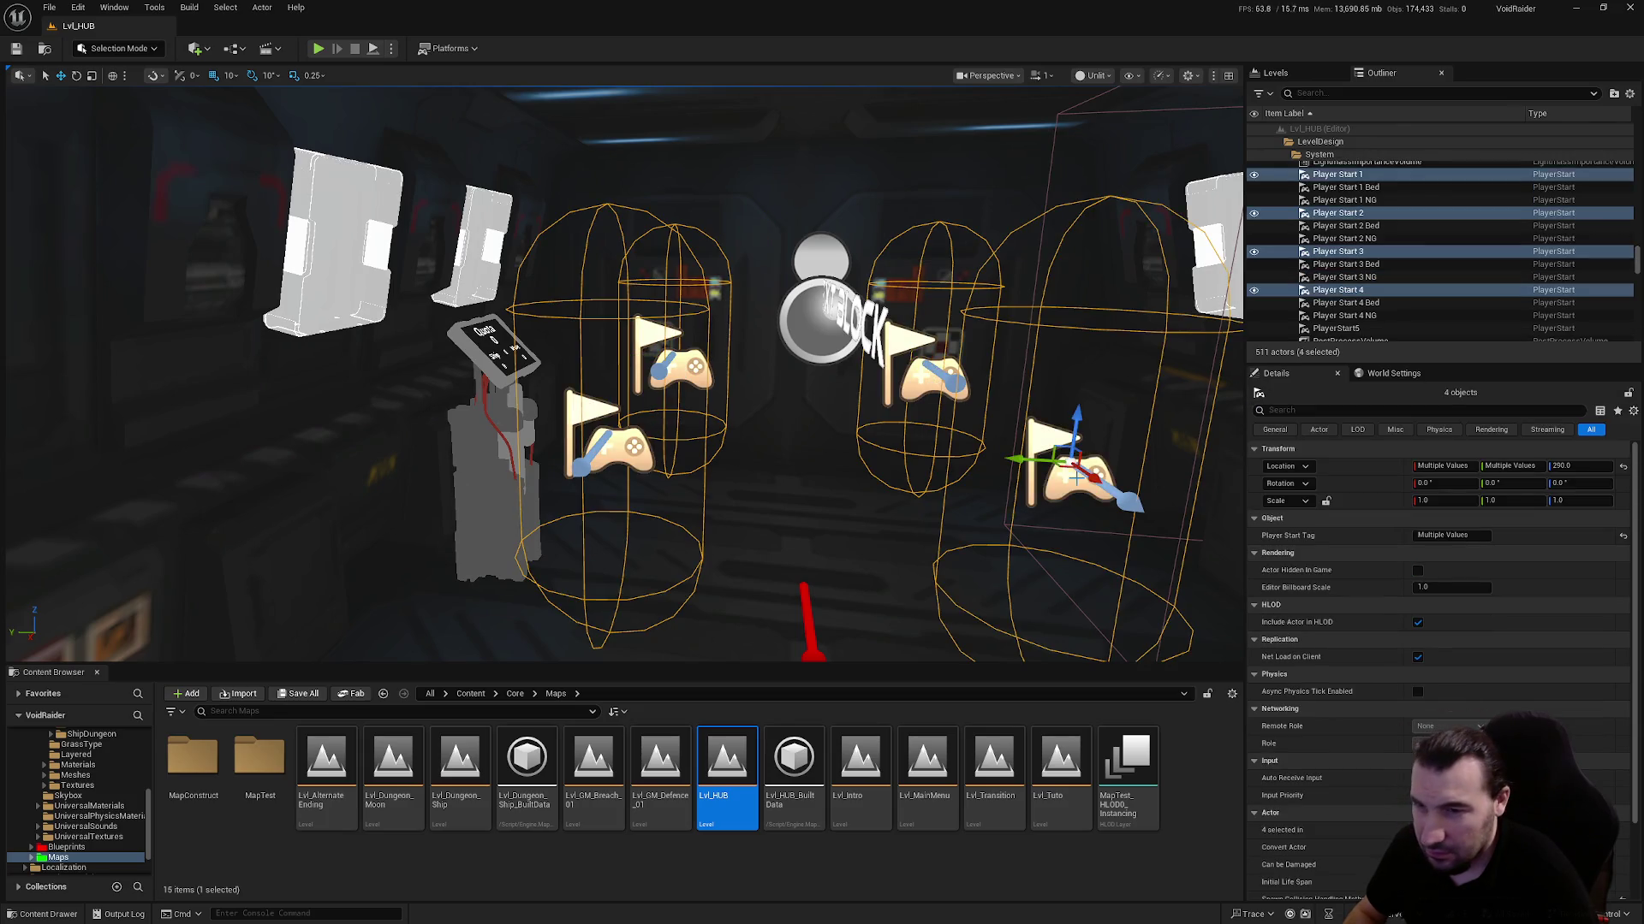
left_click(342, 763)
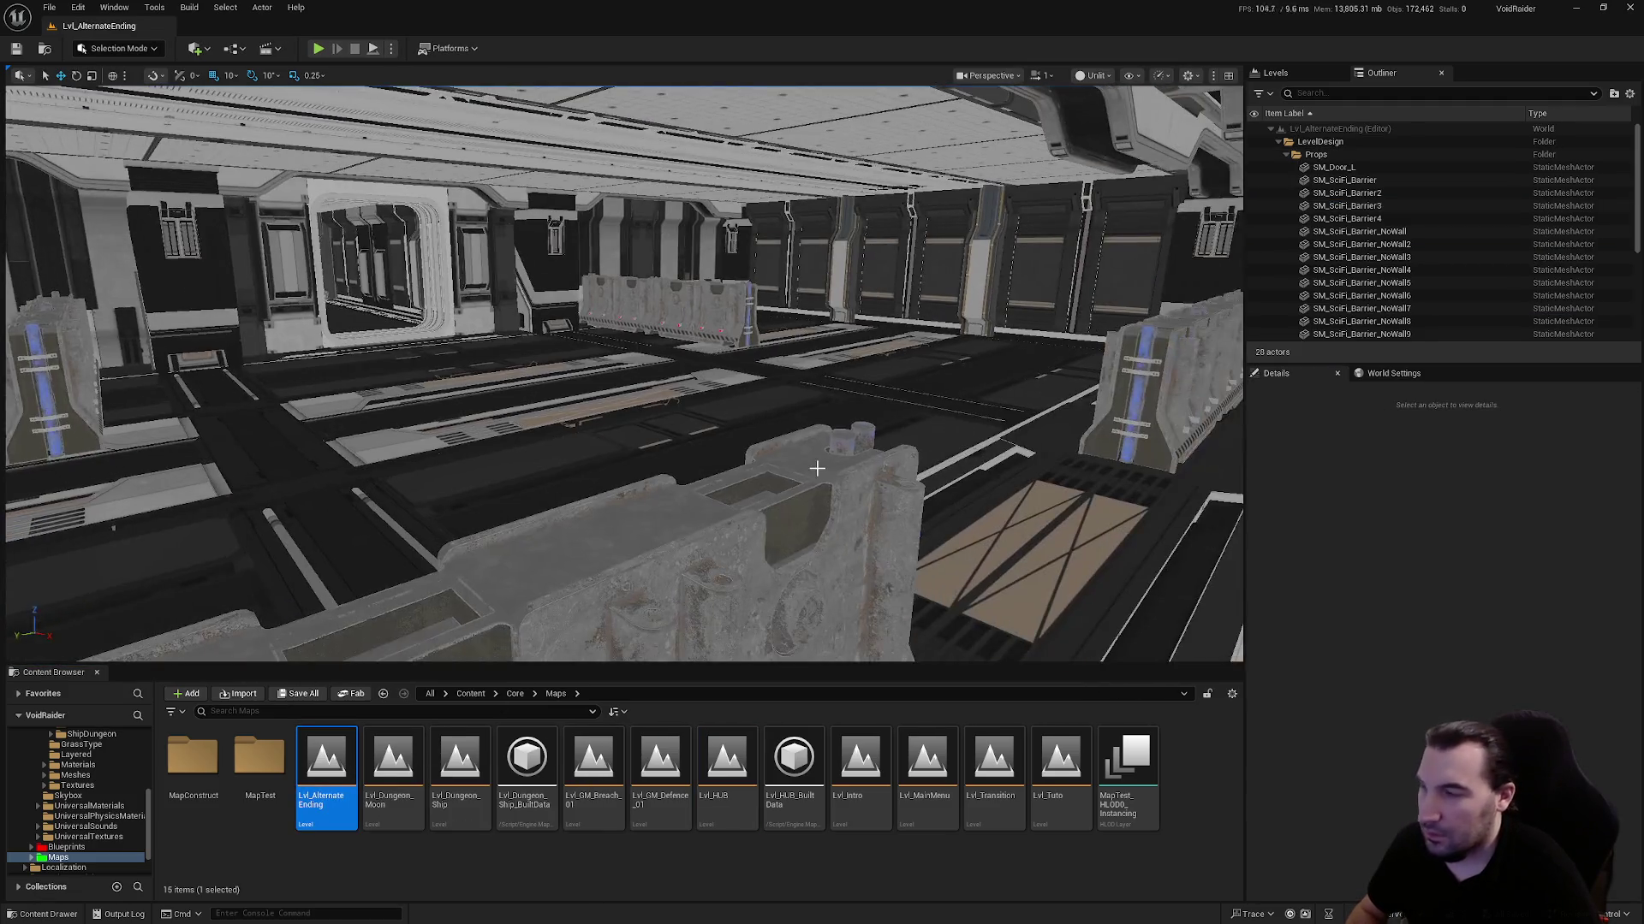
Paste the four player starts with Ctrl+V and frame them in the view
key("ctrl+v")
key("f")
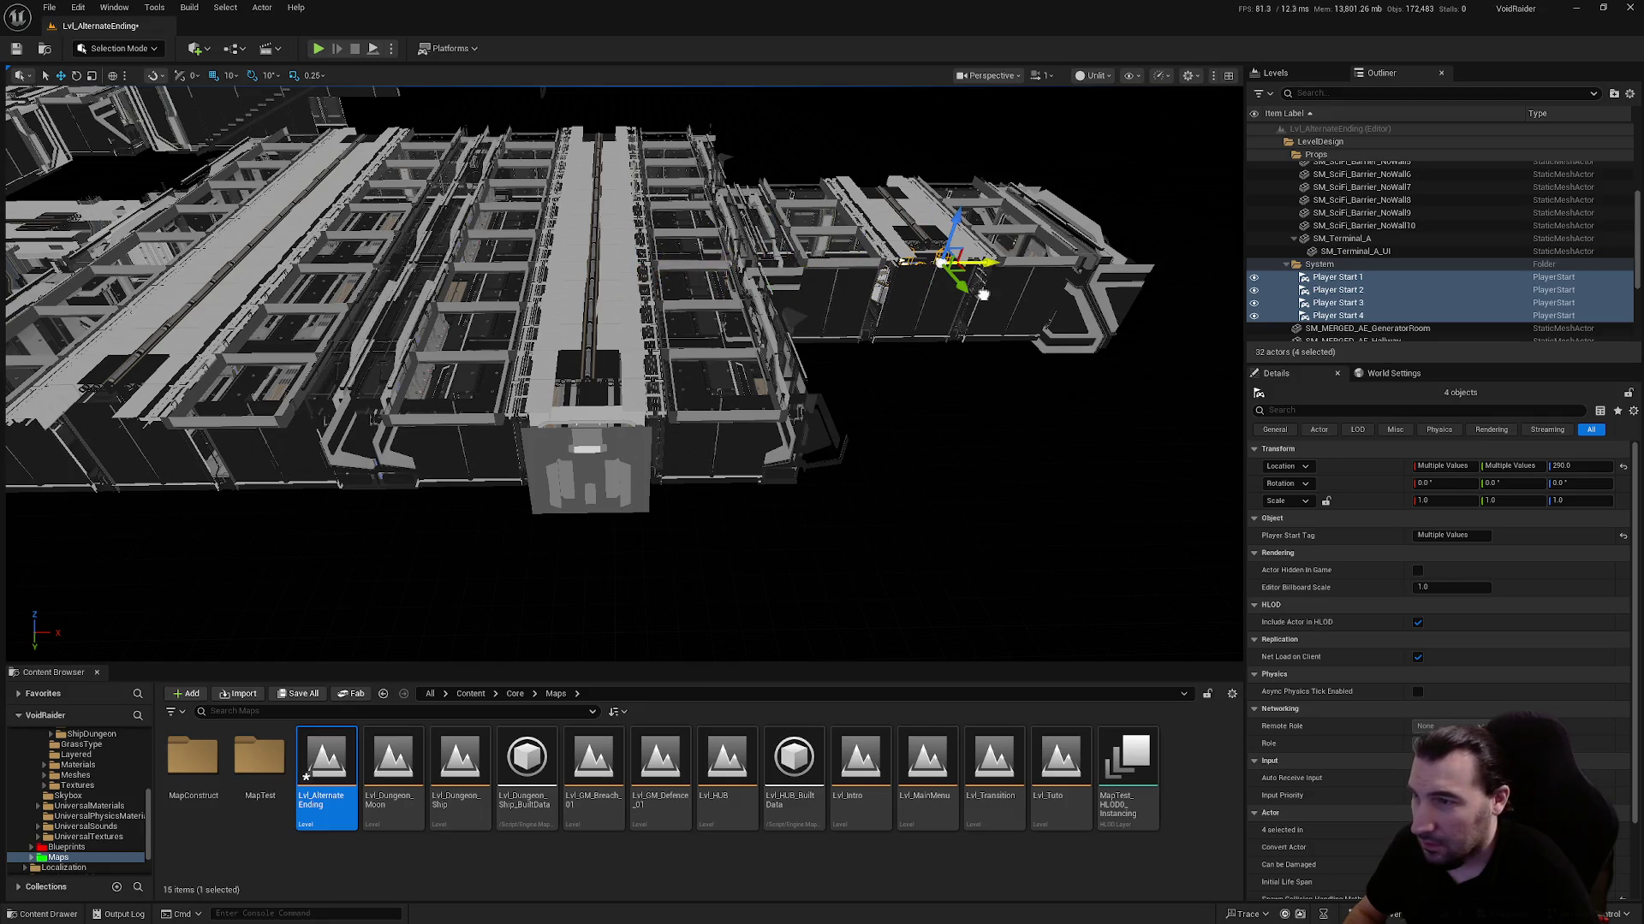
key("f")
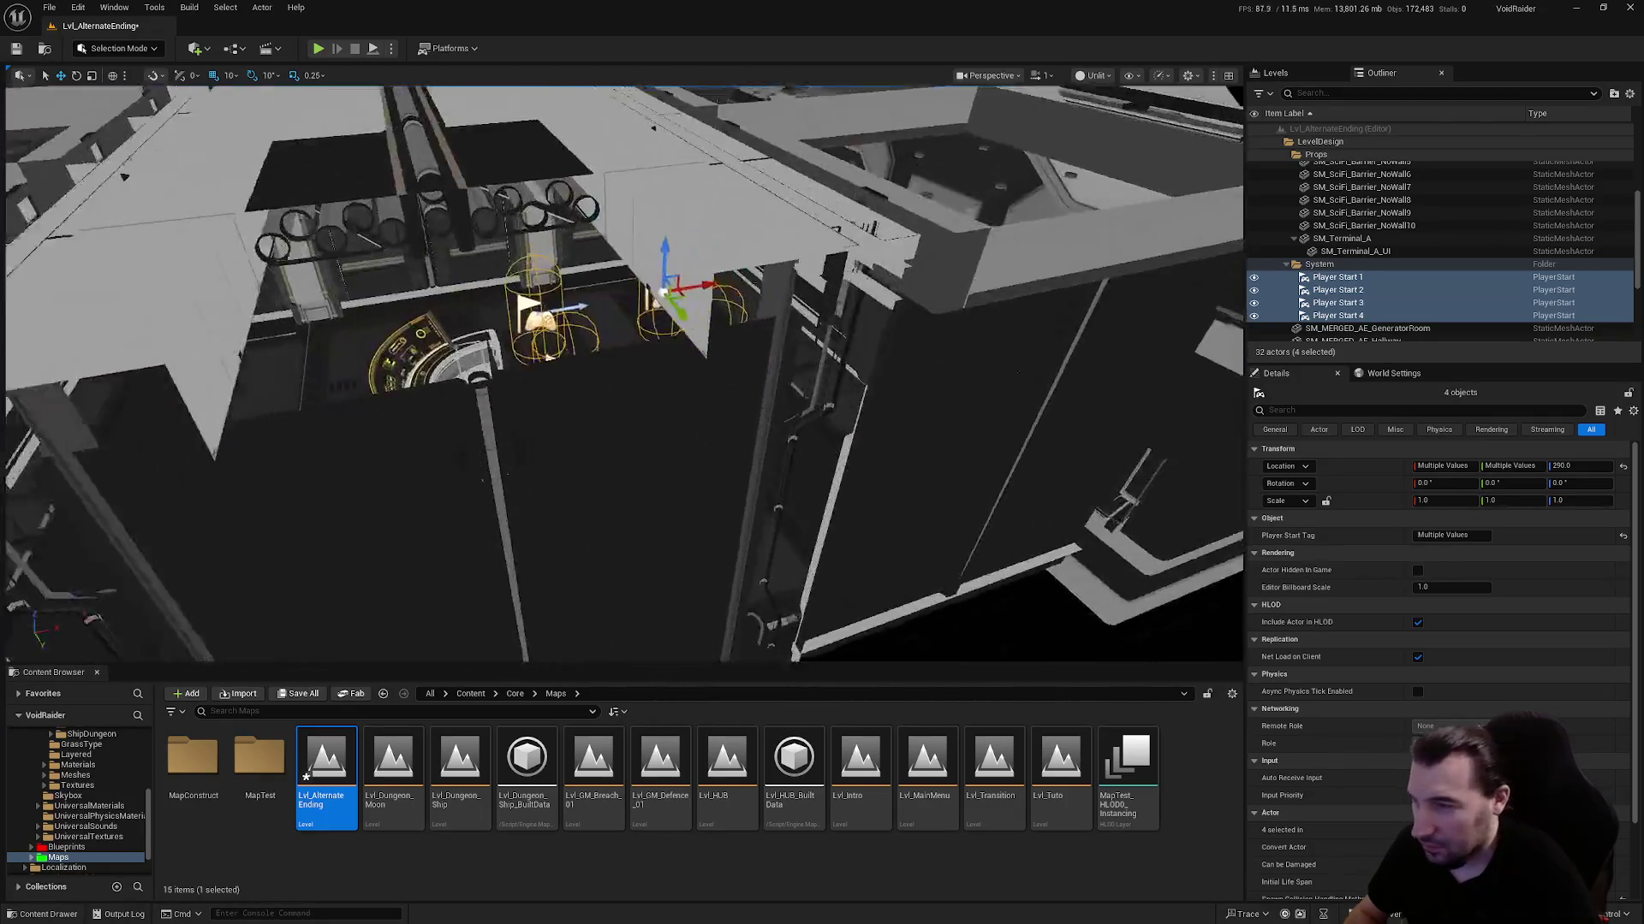
key("f")
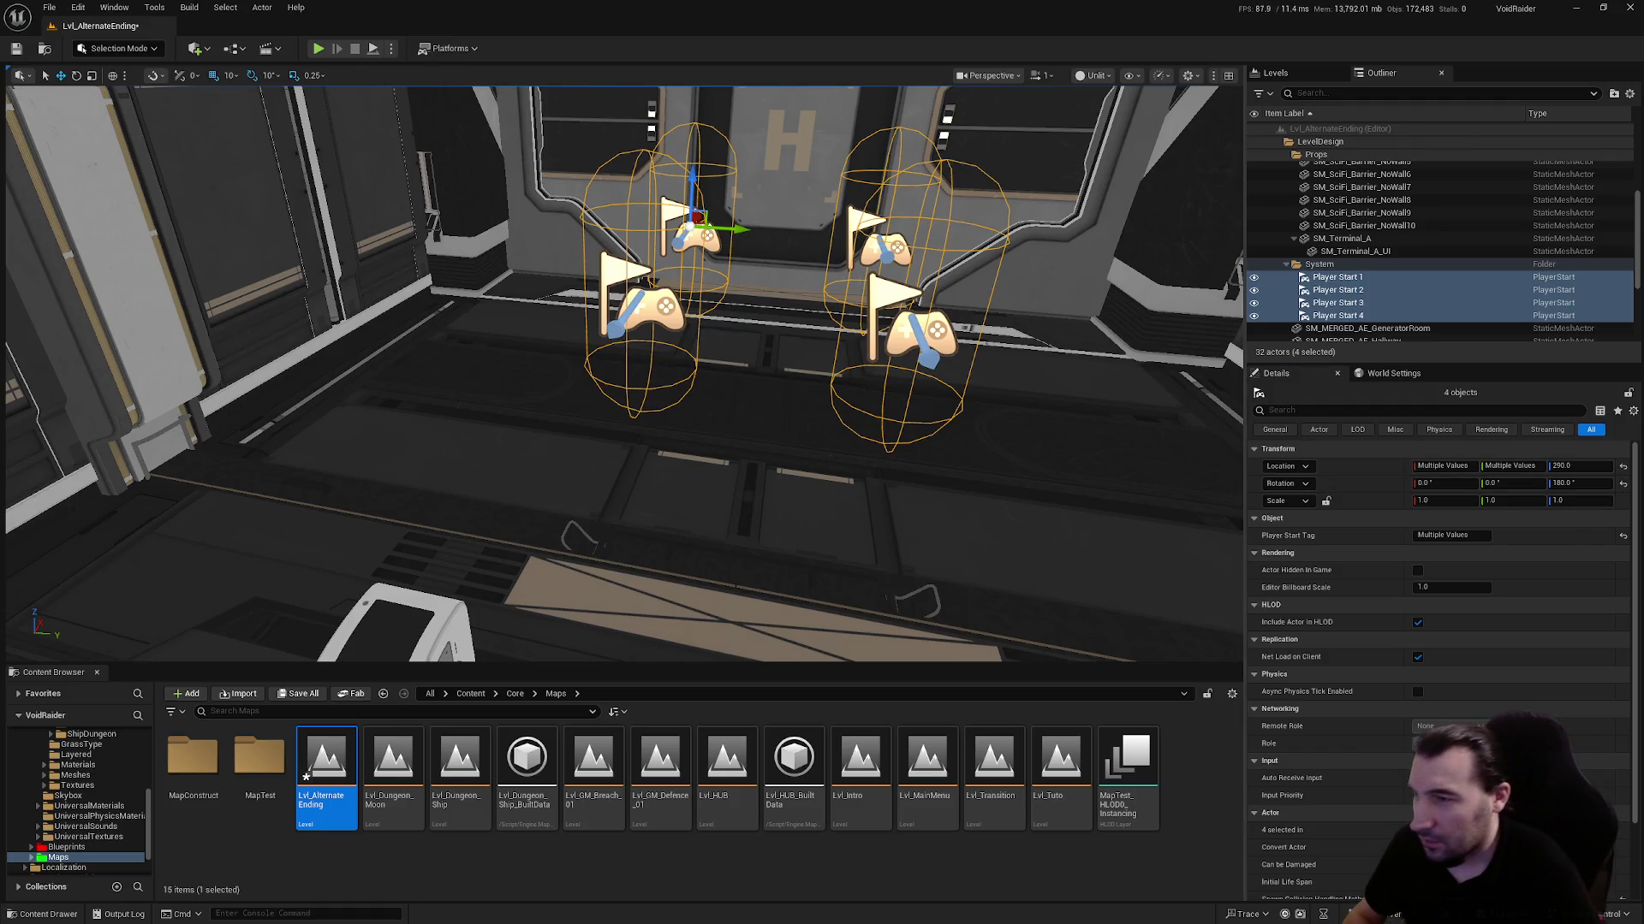
mouse_move(1053, 317)
left_mouse_down()
mouse_move(1011, 315)
mouse_move(1061, 318)
mouse_move(1023, 312)
left_mouse_up()
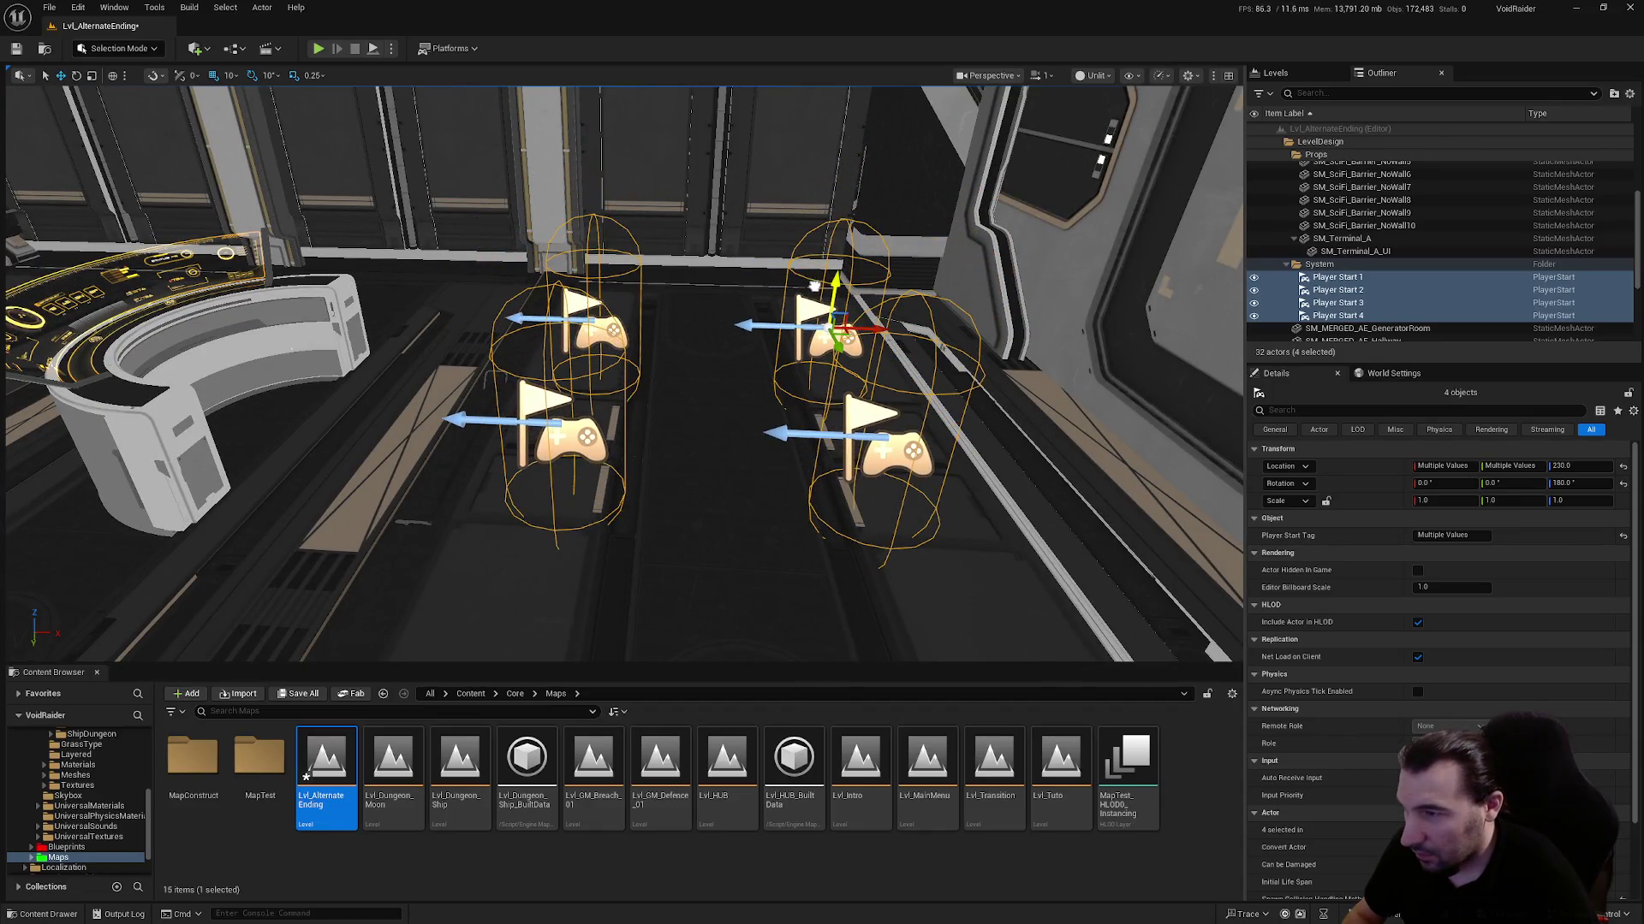
Save the modified Lvl_AlternateEnding level
left_click(312, 695)
left_click(928, 605)
key("f")
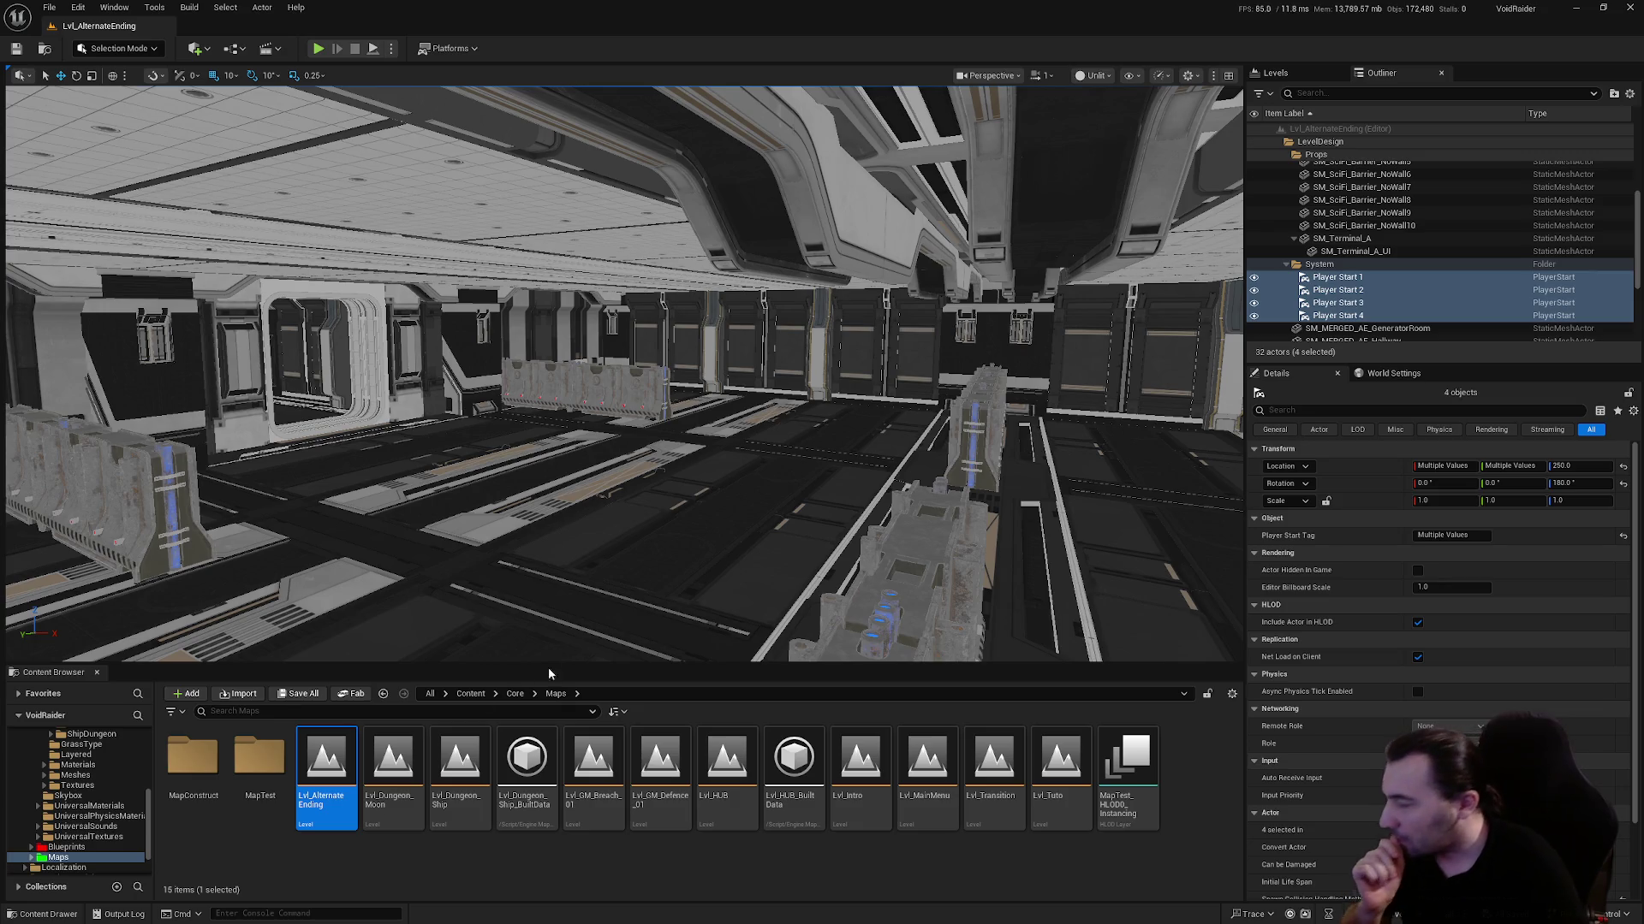
Browse from Maps to Core/Blueprints/Interactables, showing its Effects, Events, Items and PropsUseable subfolders
scroll(78, 801, "up", 4)
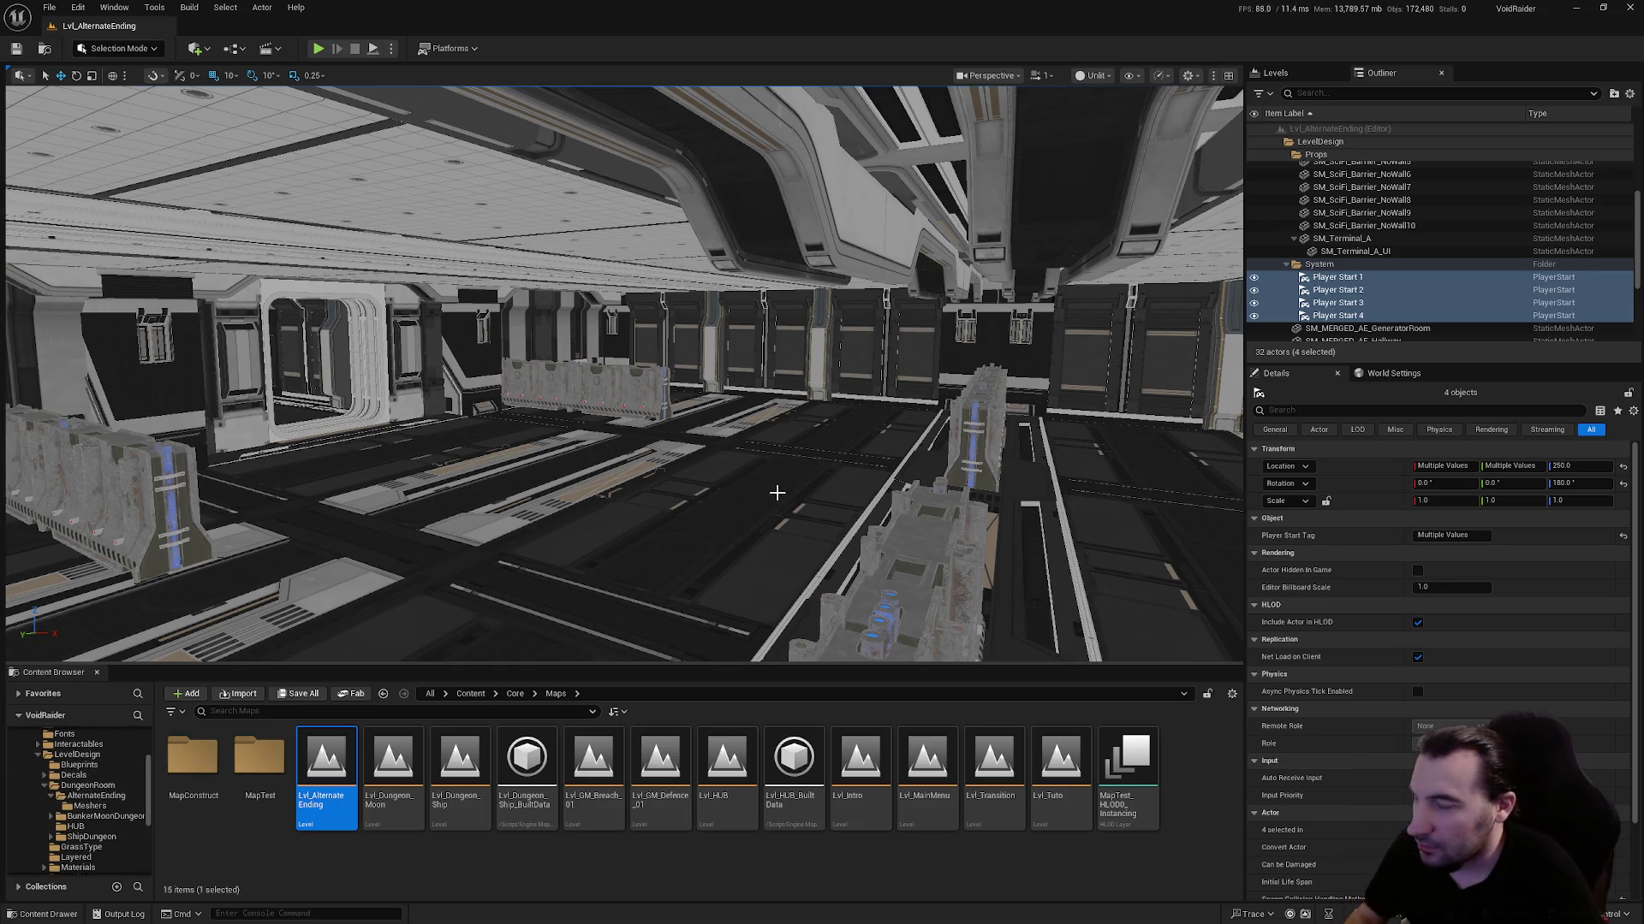
mouse_move(771, 494)
left_mouse_down()
mouse_move(775, 445)
mouse_move(701, 467)
mouse_move(676, 458)
mouse_move(689, 454)
left_mouse_up()
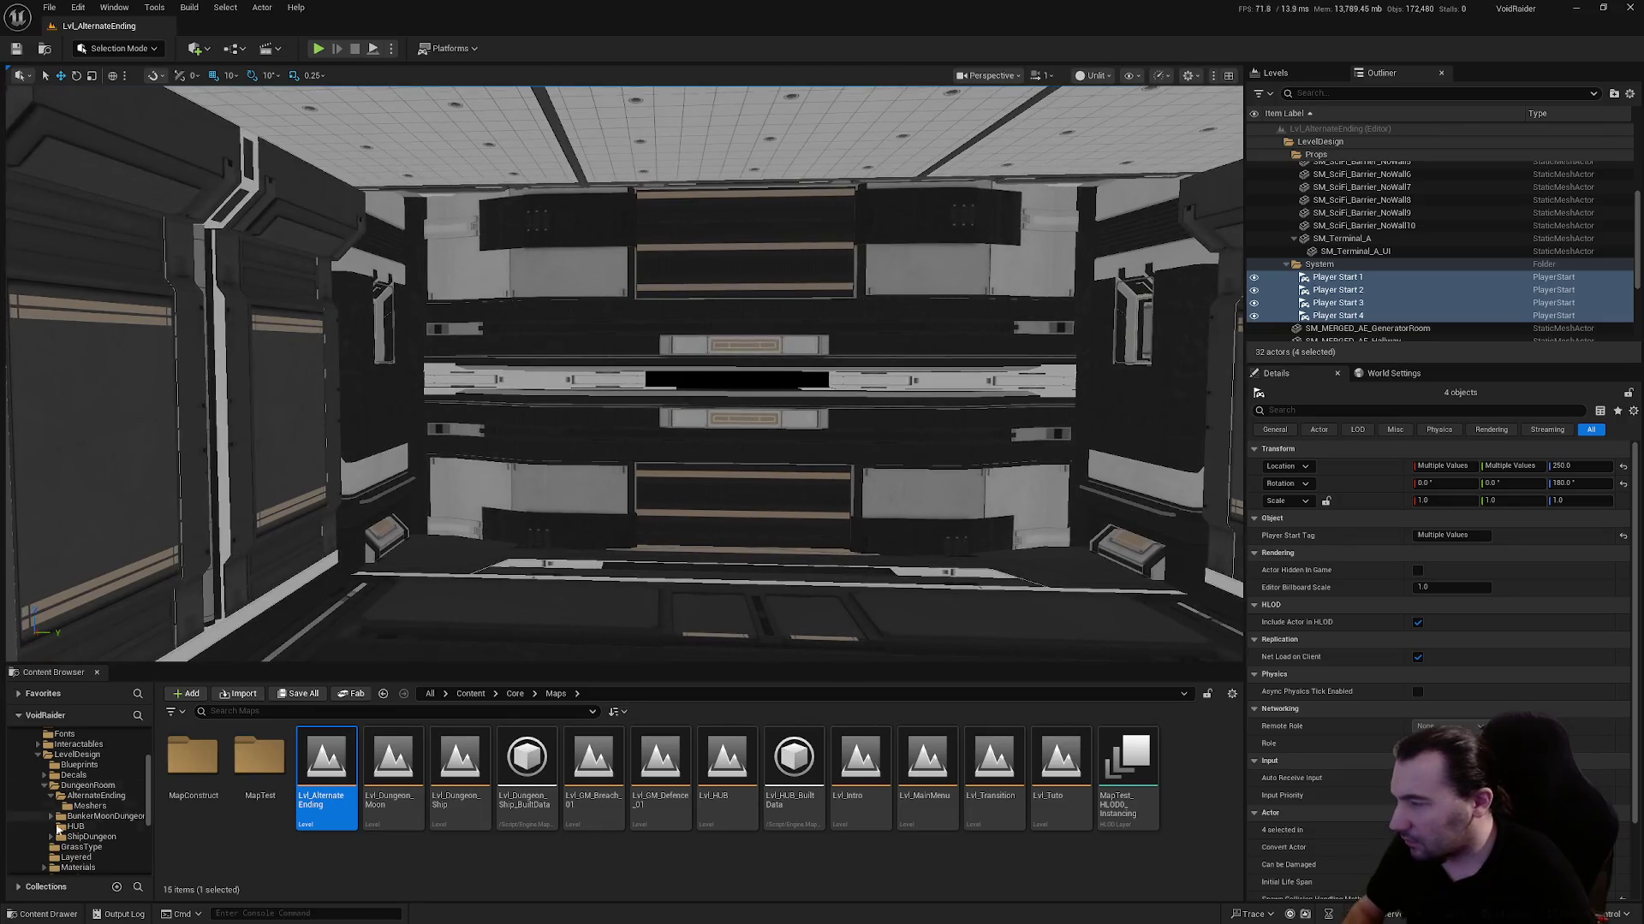
scroll(34, 765, "up", 3)
left_click(32, 755)
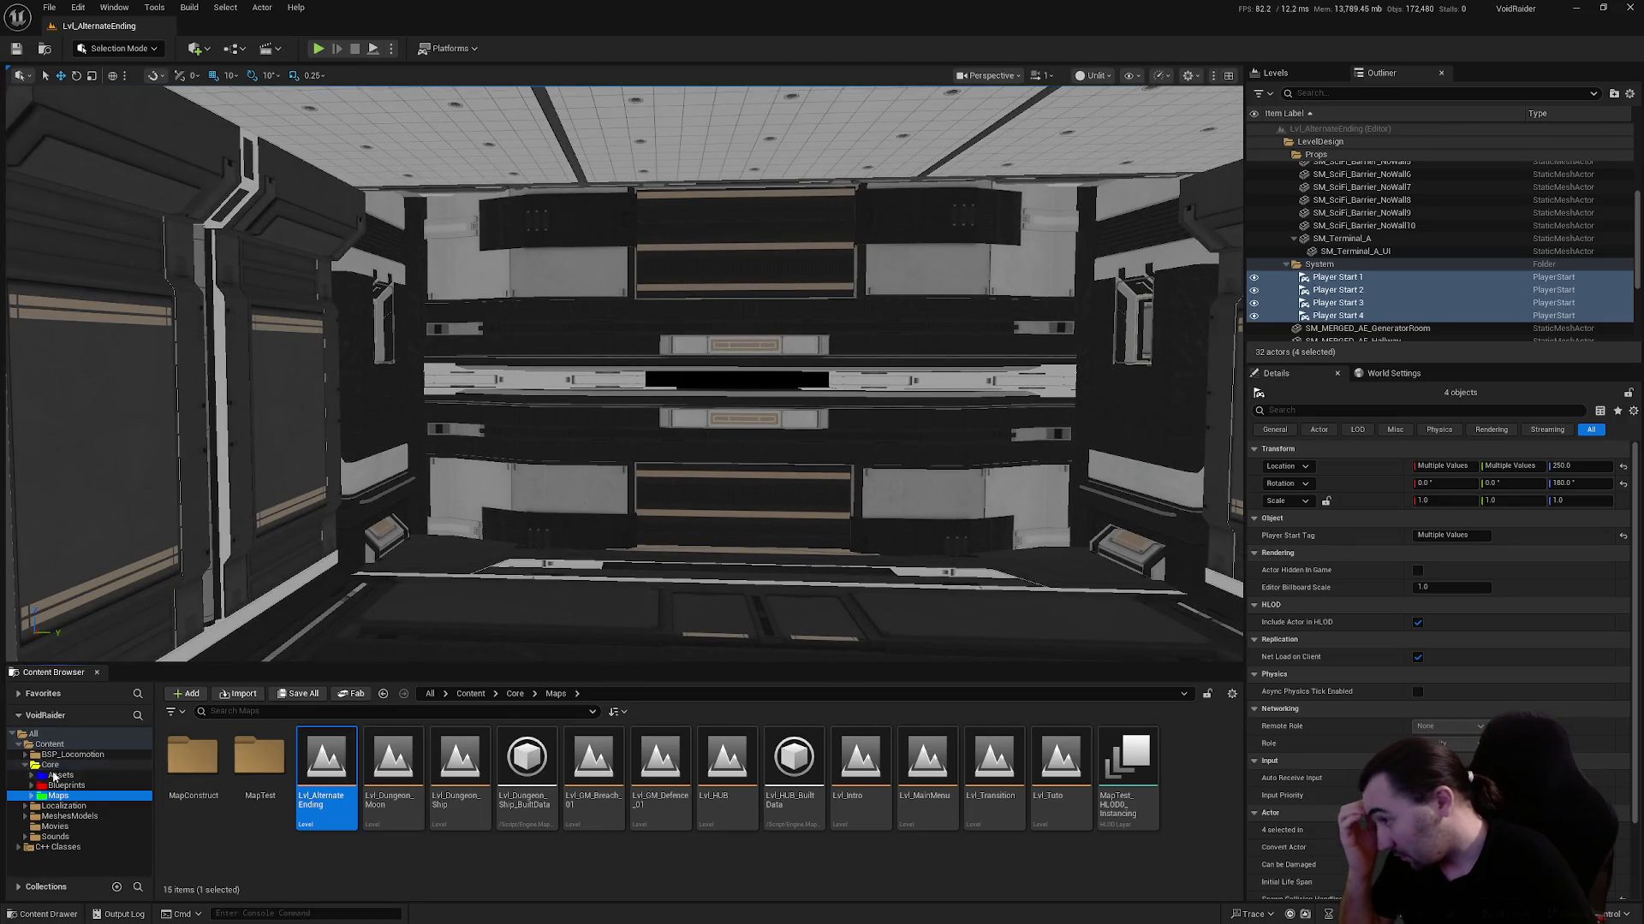
left_click(66, 785)
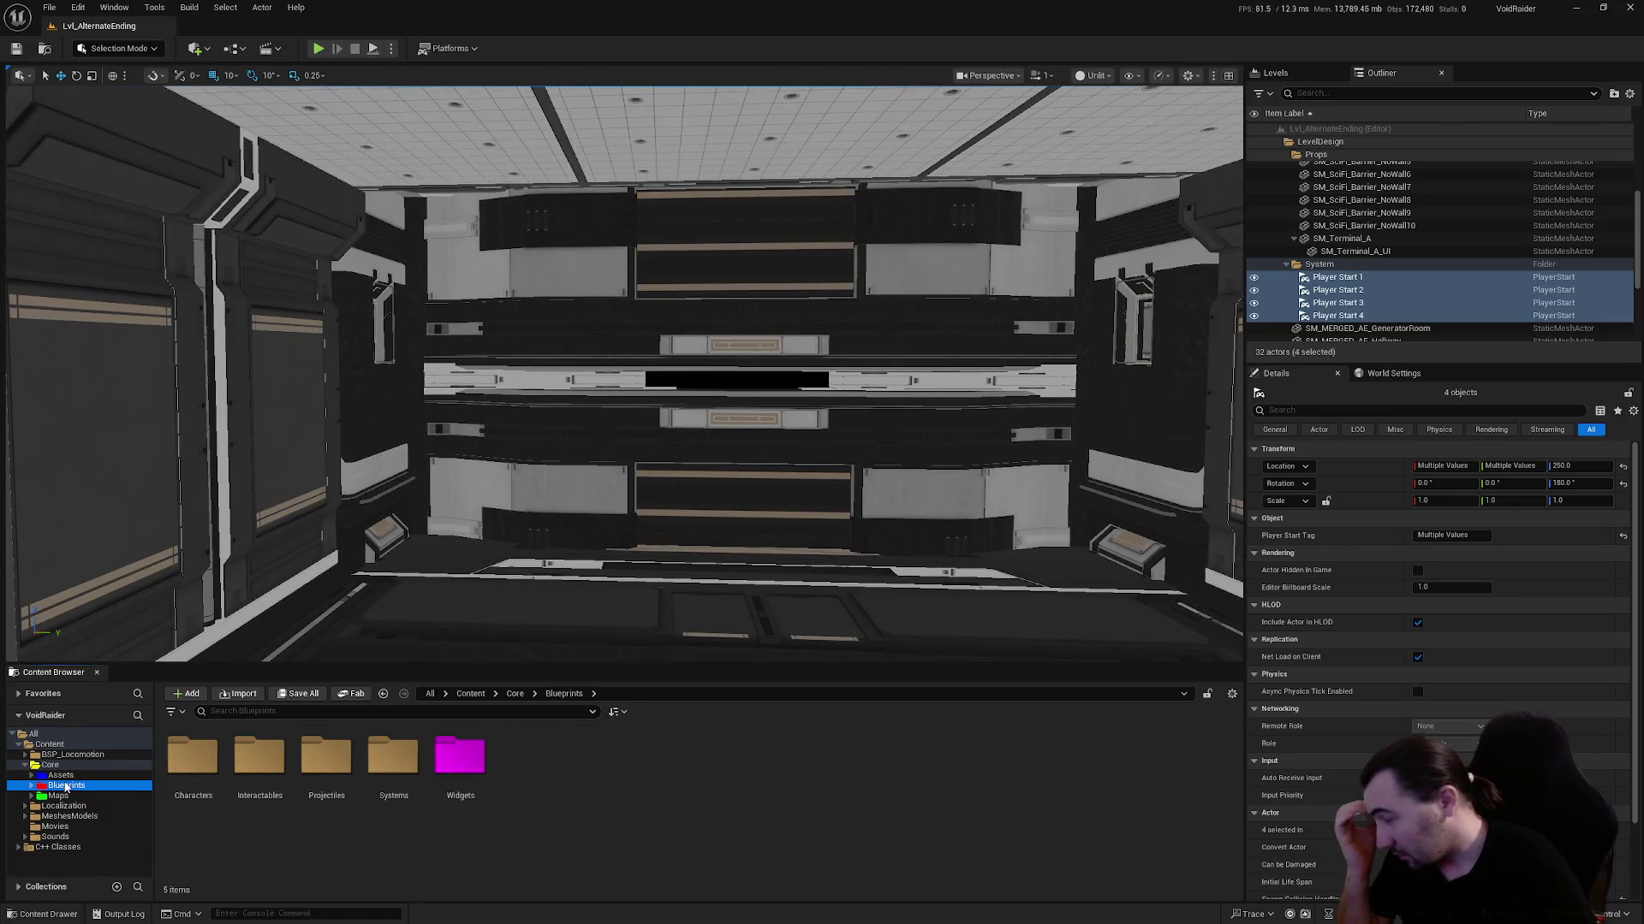
double_click(230, 796)
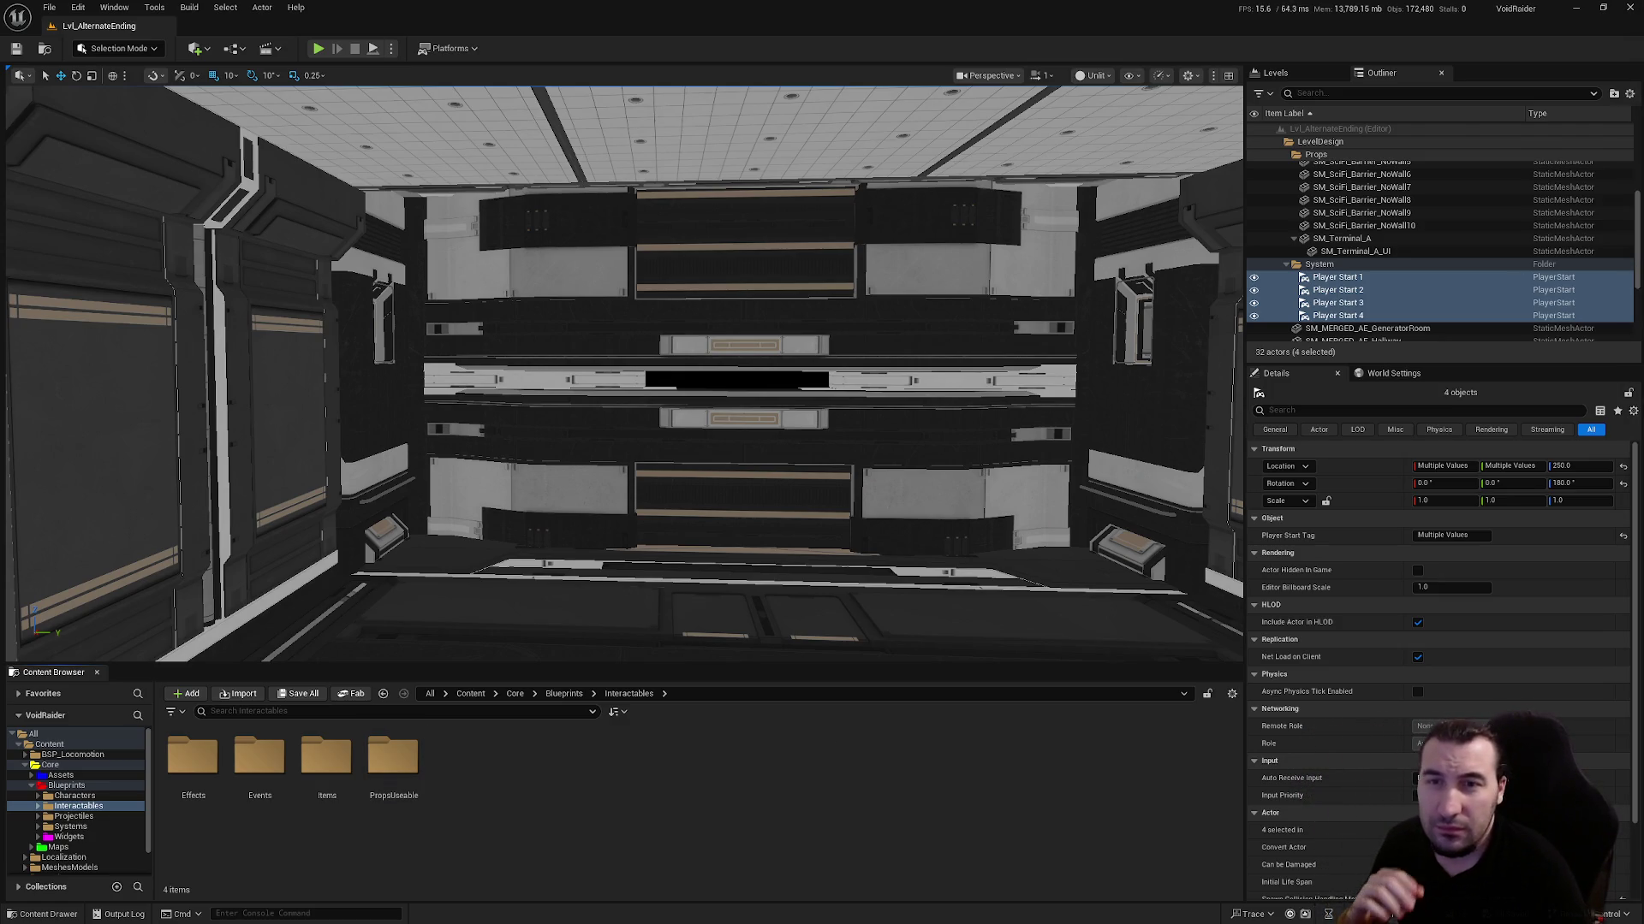
scroll(1001, 397, "up", 3)
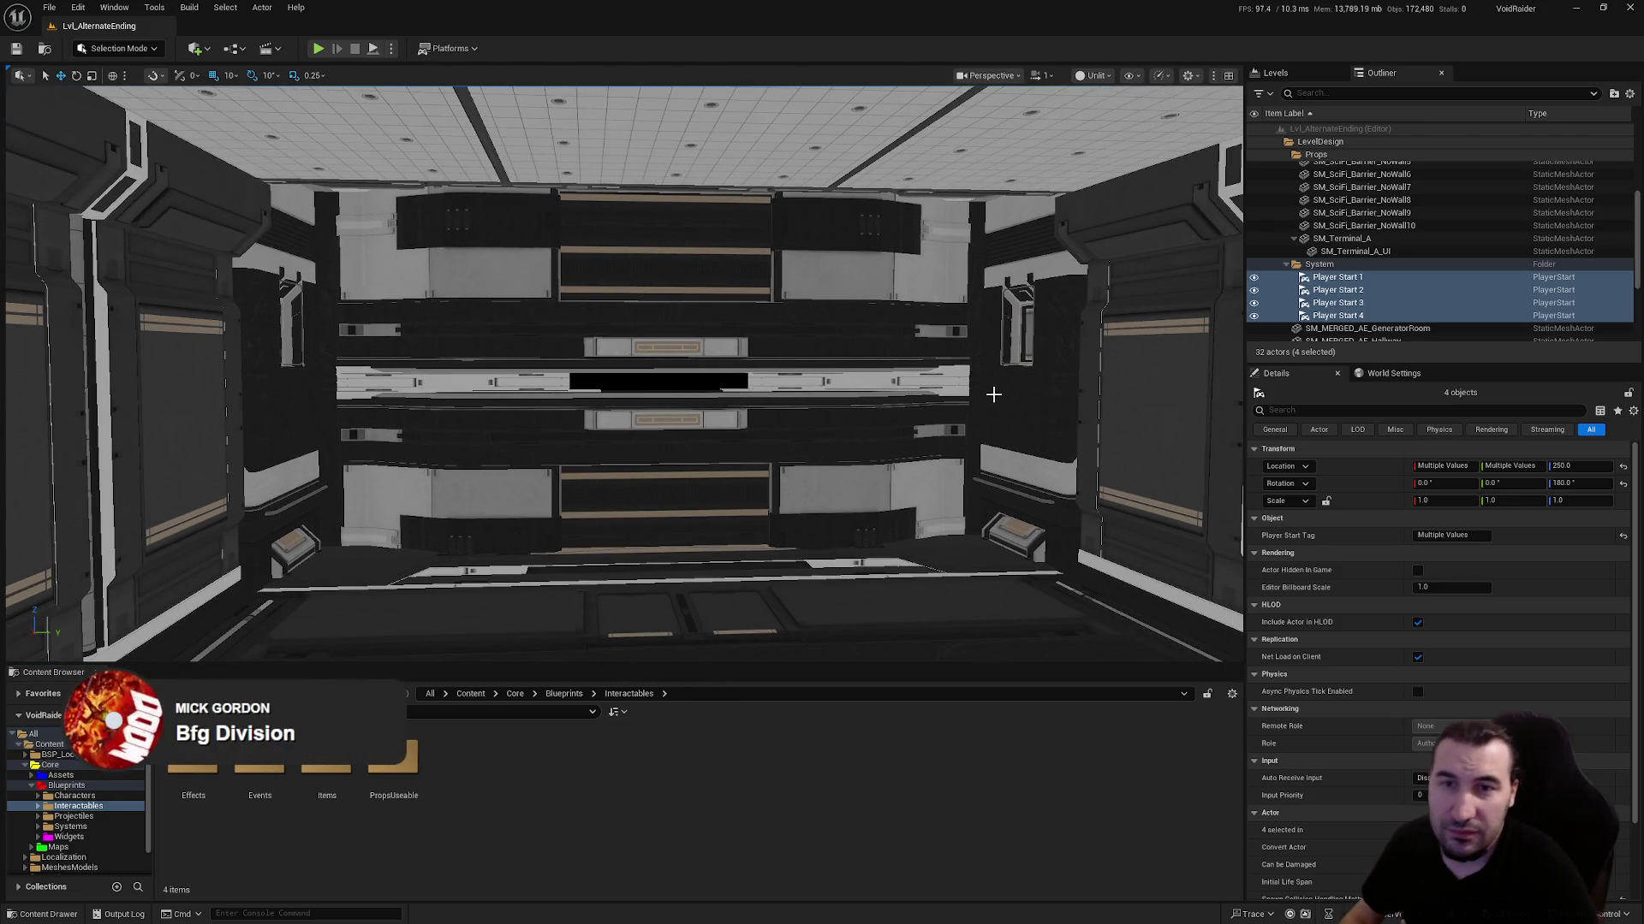
key("super")
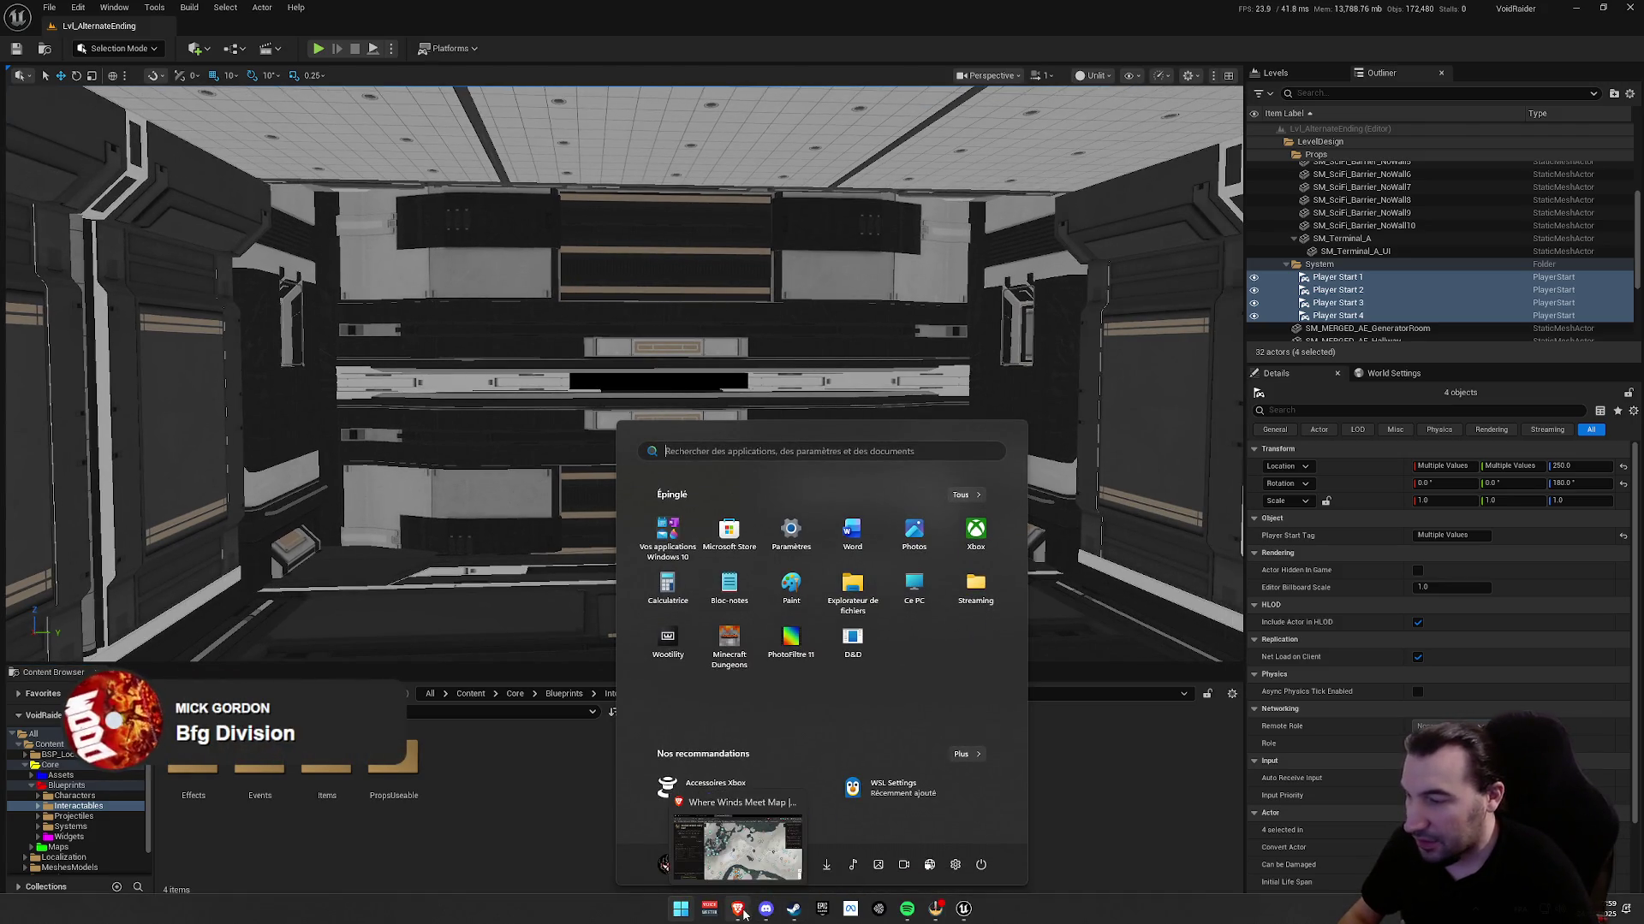
left_click(780, 882)
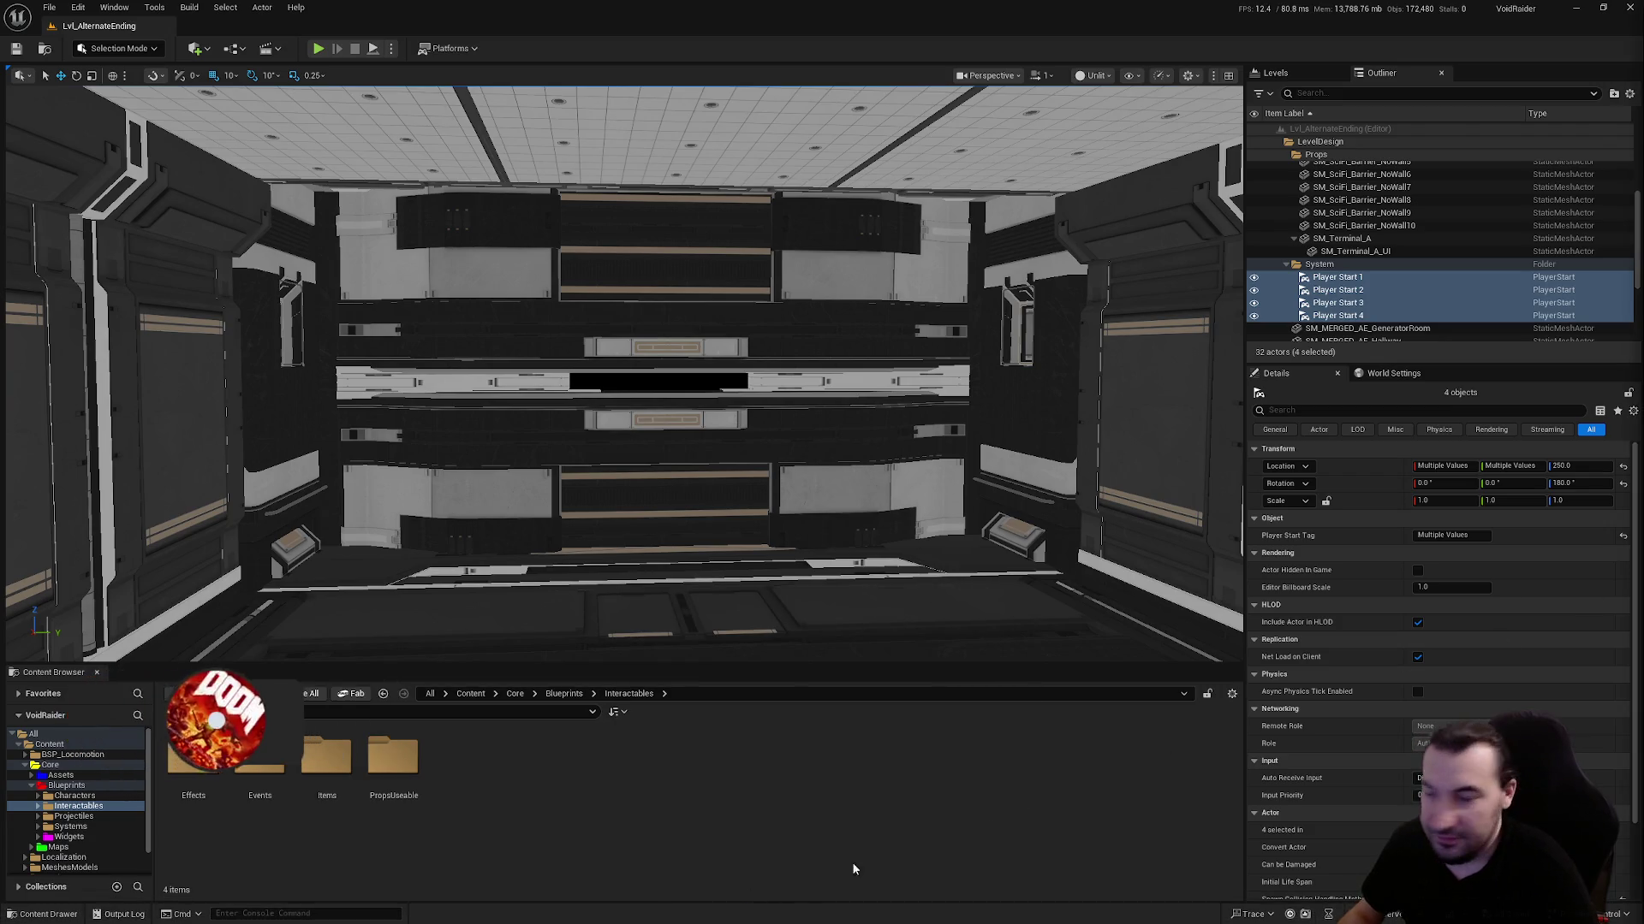
key("super")
key("super")
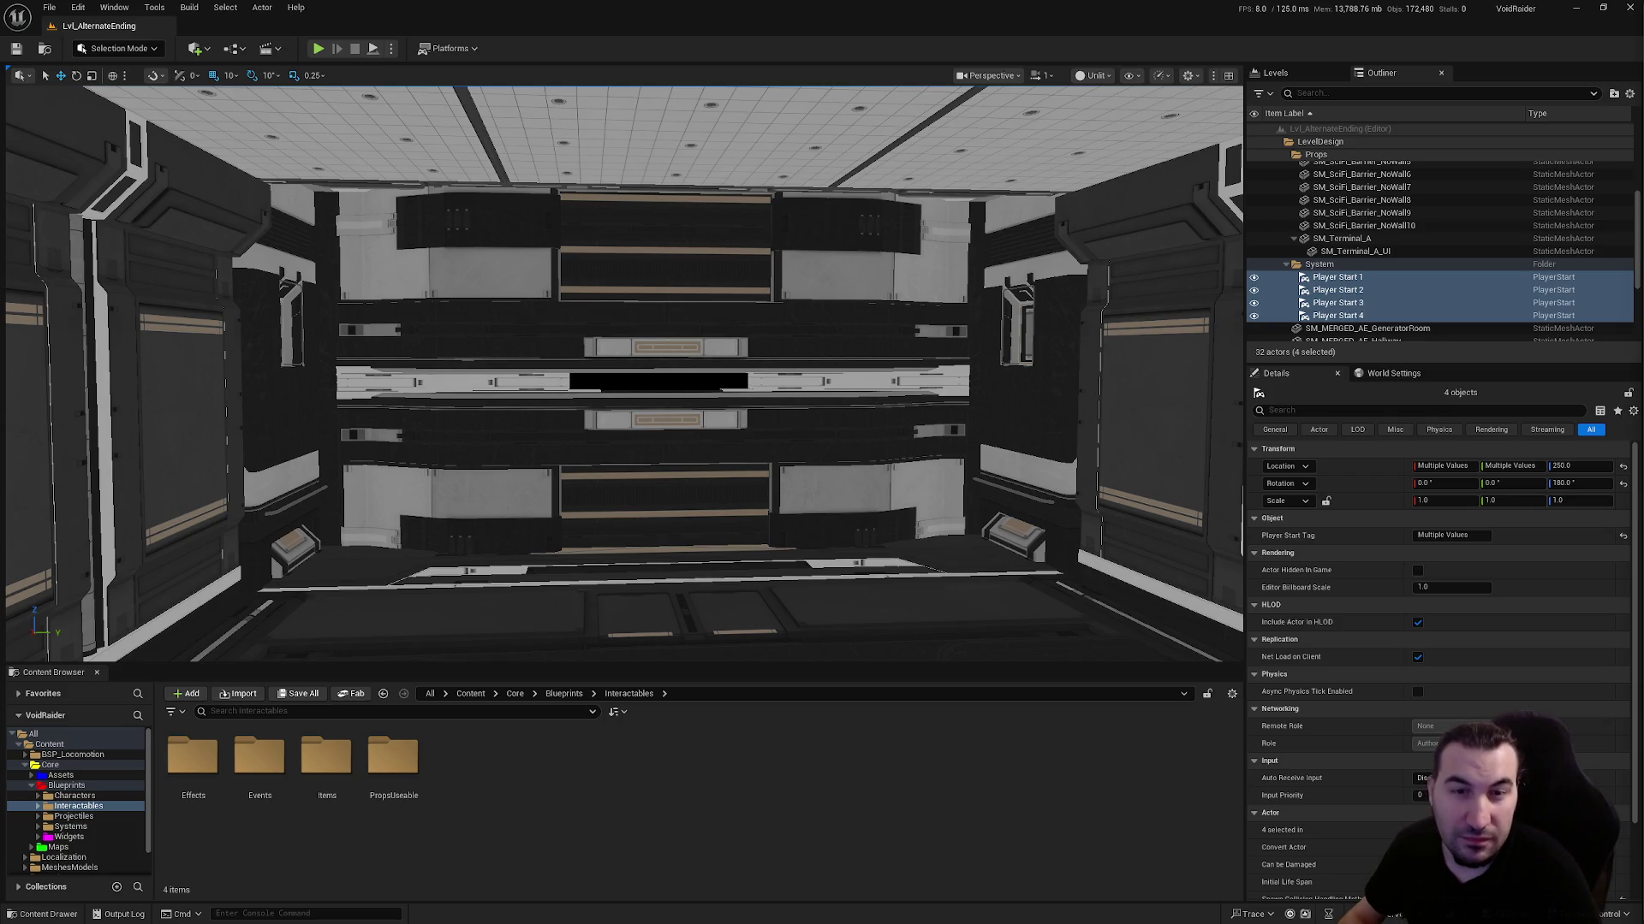
key("super")
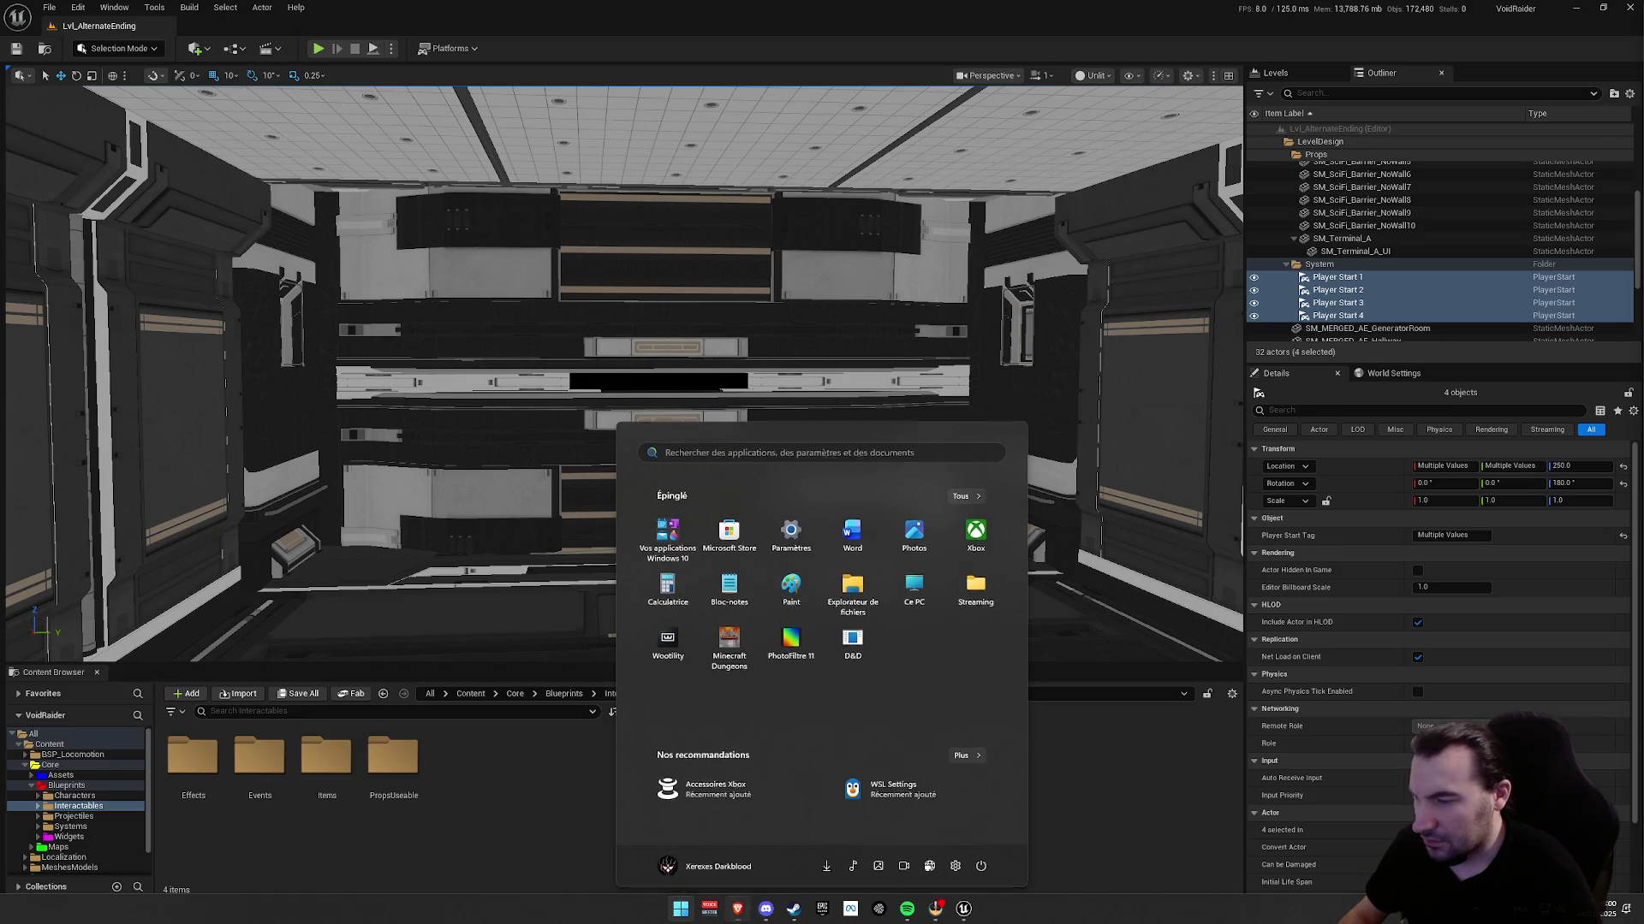
key("super")
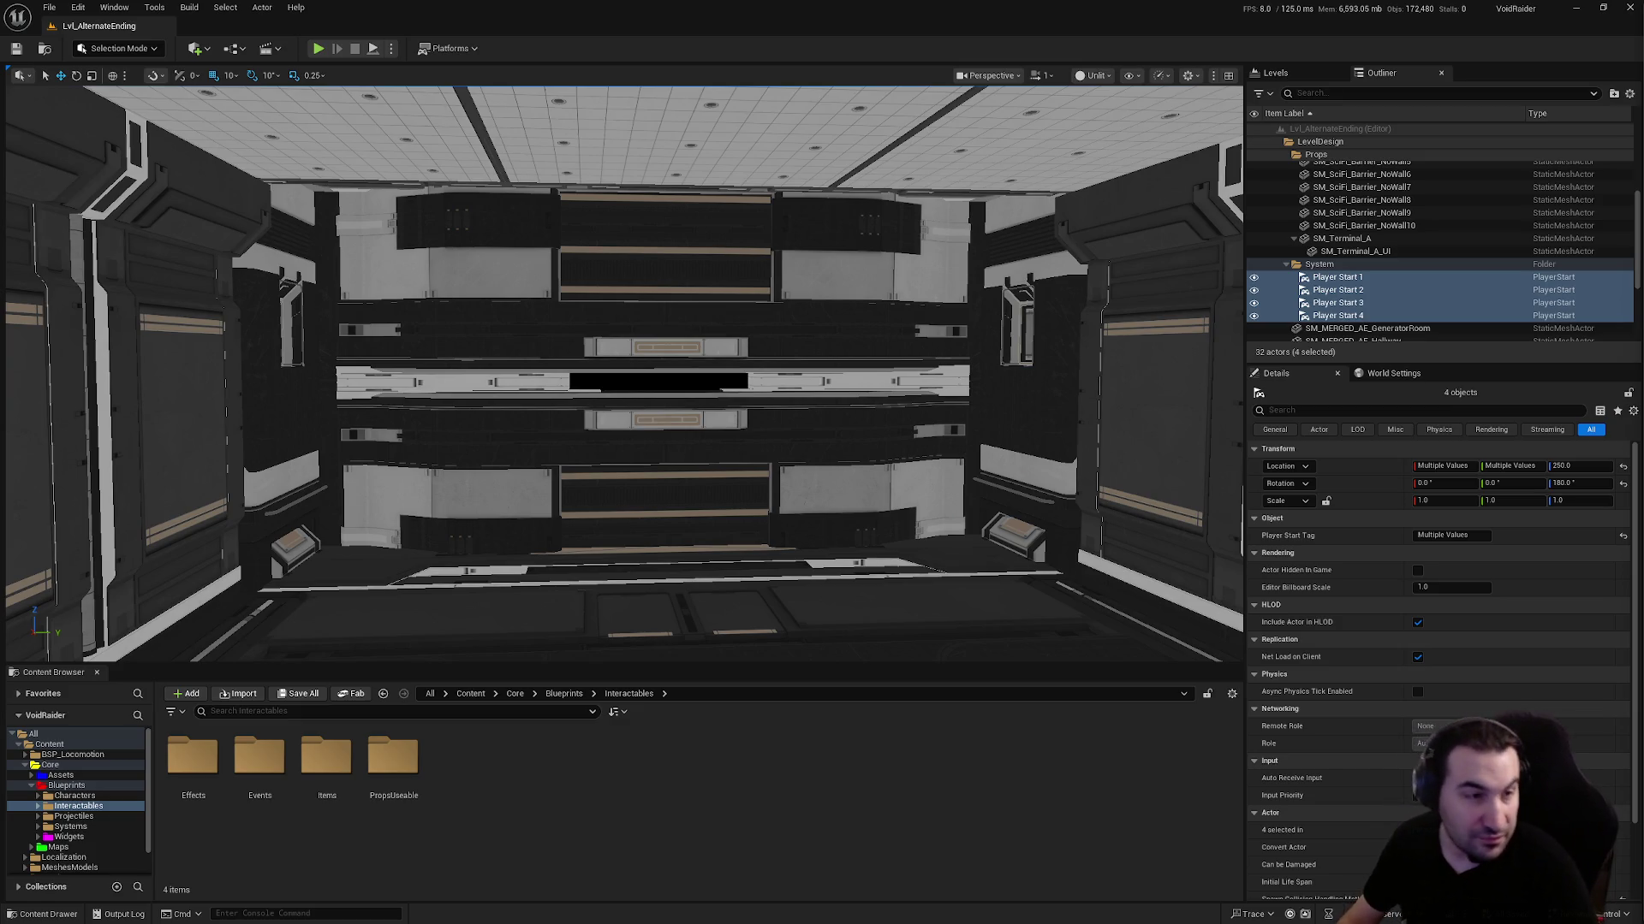
scroll(623, 374, "up", 2)
Open Interactables/PropsUseable in the Content Browser, listing BP_Camera among 25 items
mouse_move(623, 374)
left_mouse_down()
mouse_move(728, 373)
mouse_move(727, 309)
mouse_move(685, 317)
mouse_move(650, 351)
left_mouse_up()
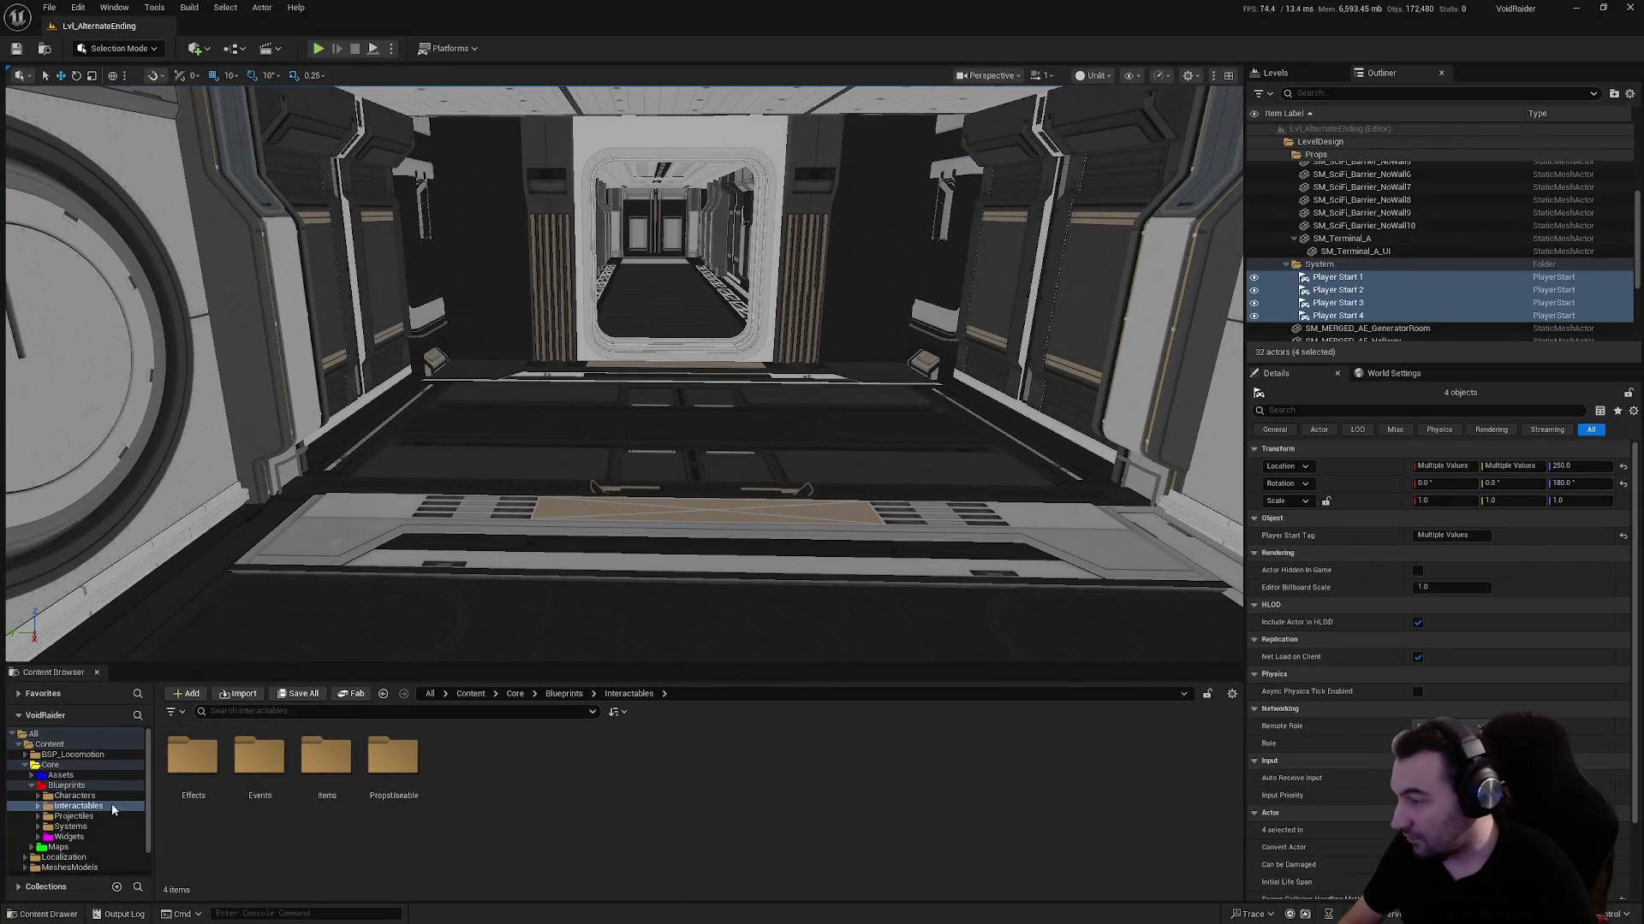
left_click(70, 827)
left_click(77, 807)
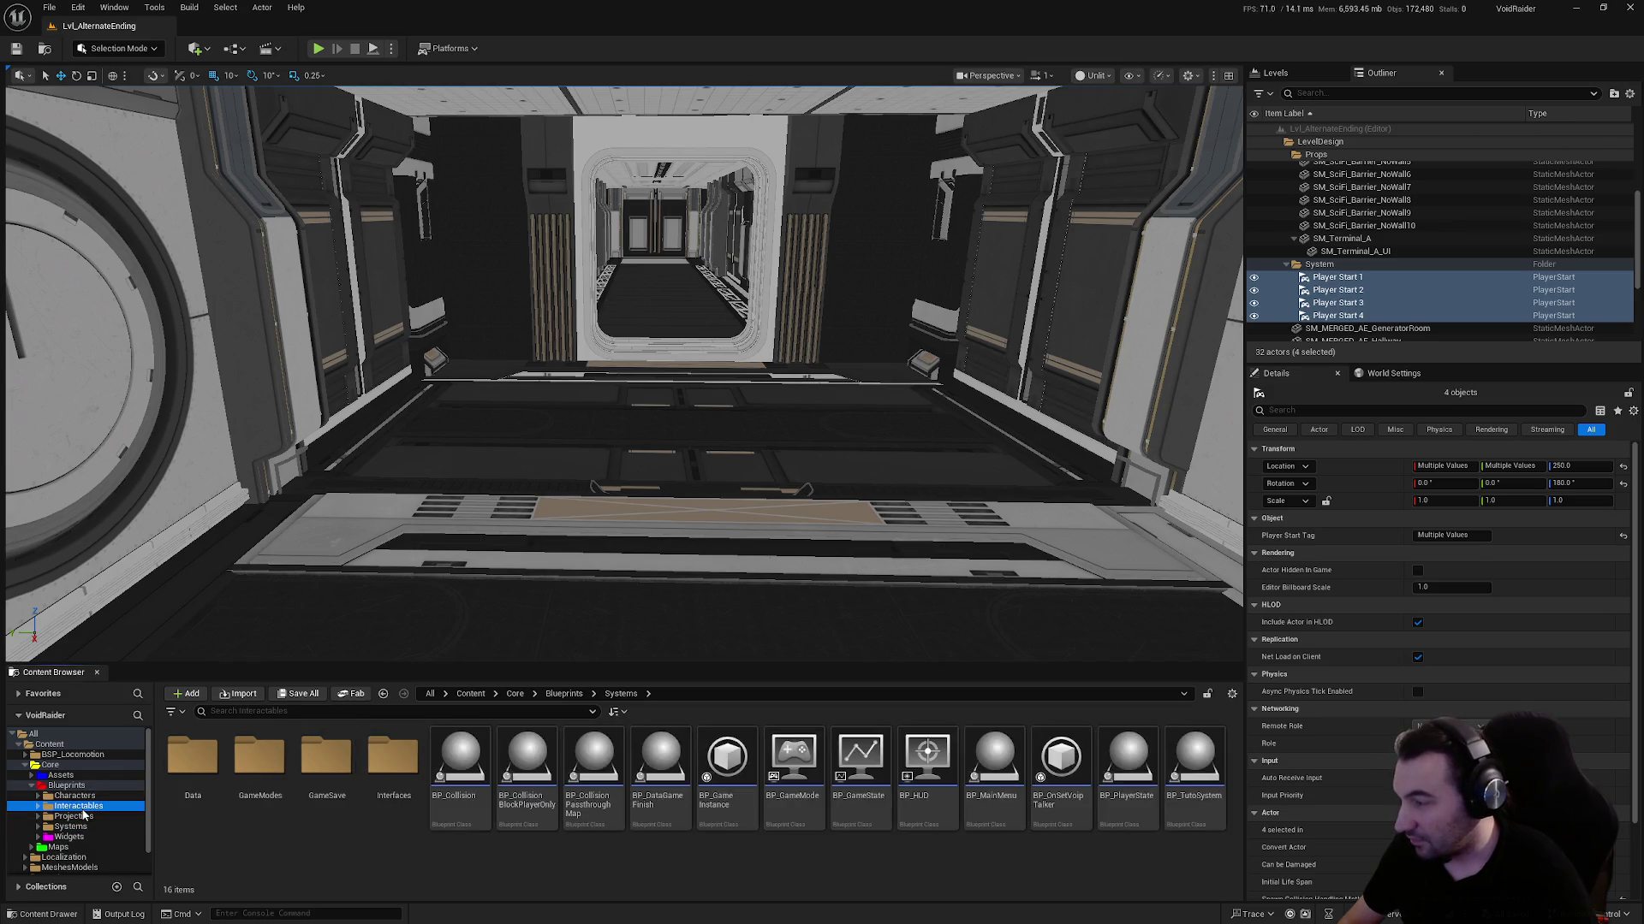
double_click(387, 773)
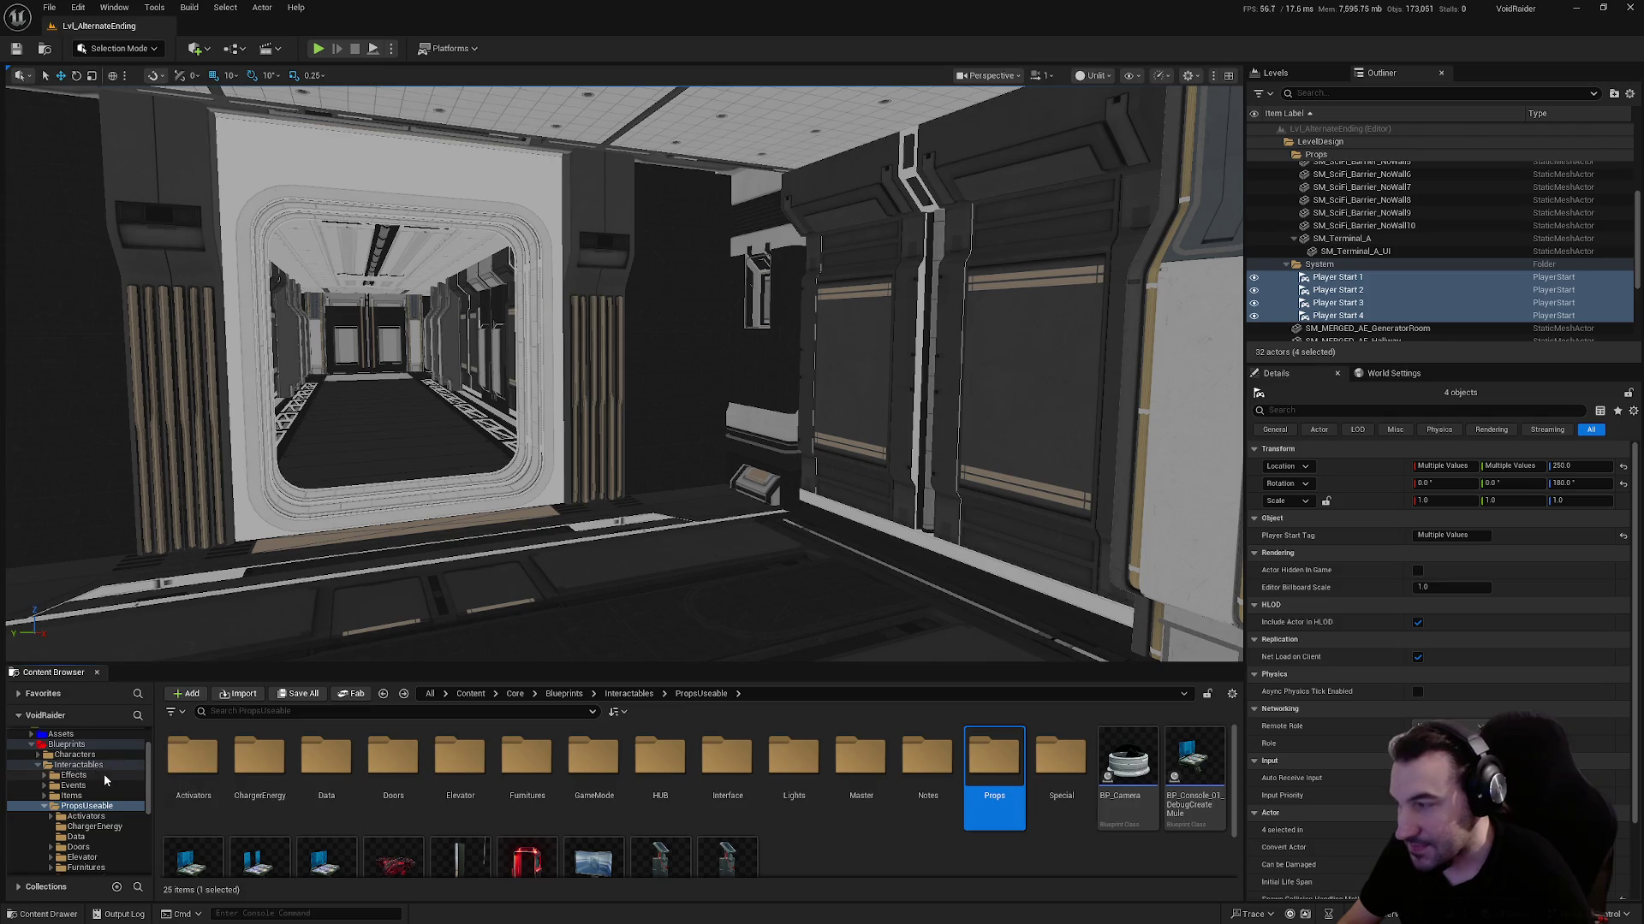
left_click(45, 806)
Delete SM_MERGED_AE_GeneratorRoom from the level
key("f")
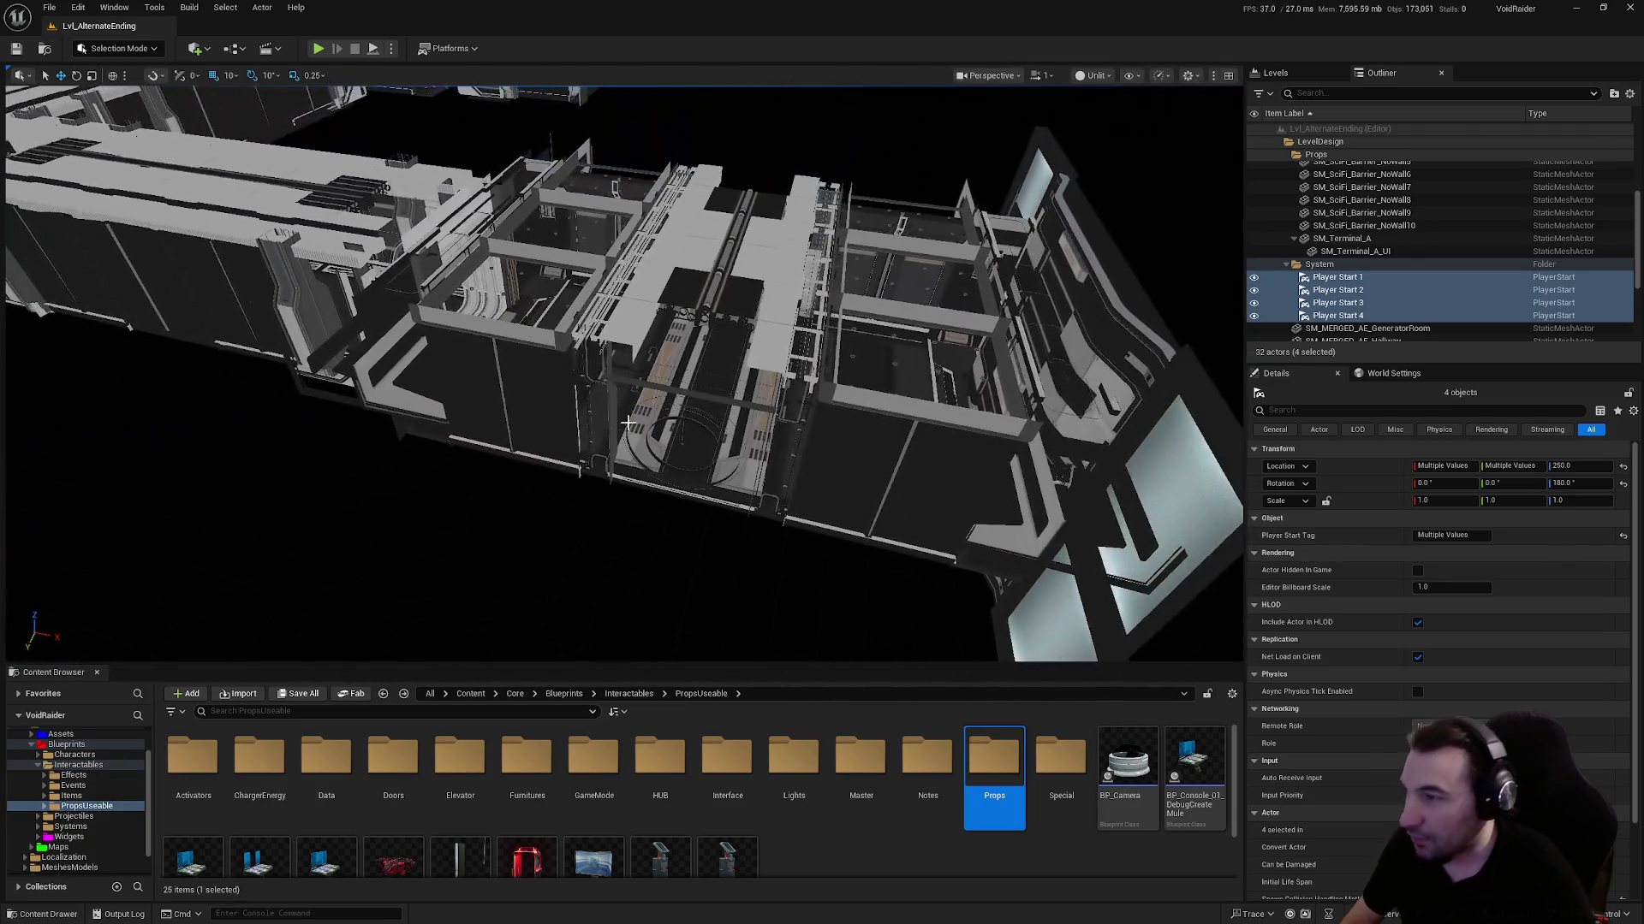
left_click(627, 423)
key("Delete")
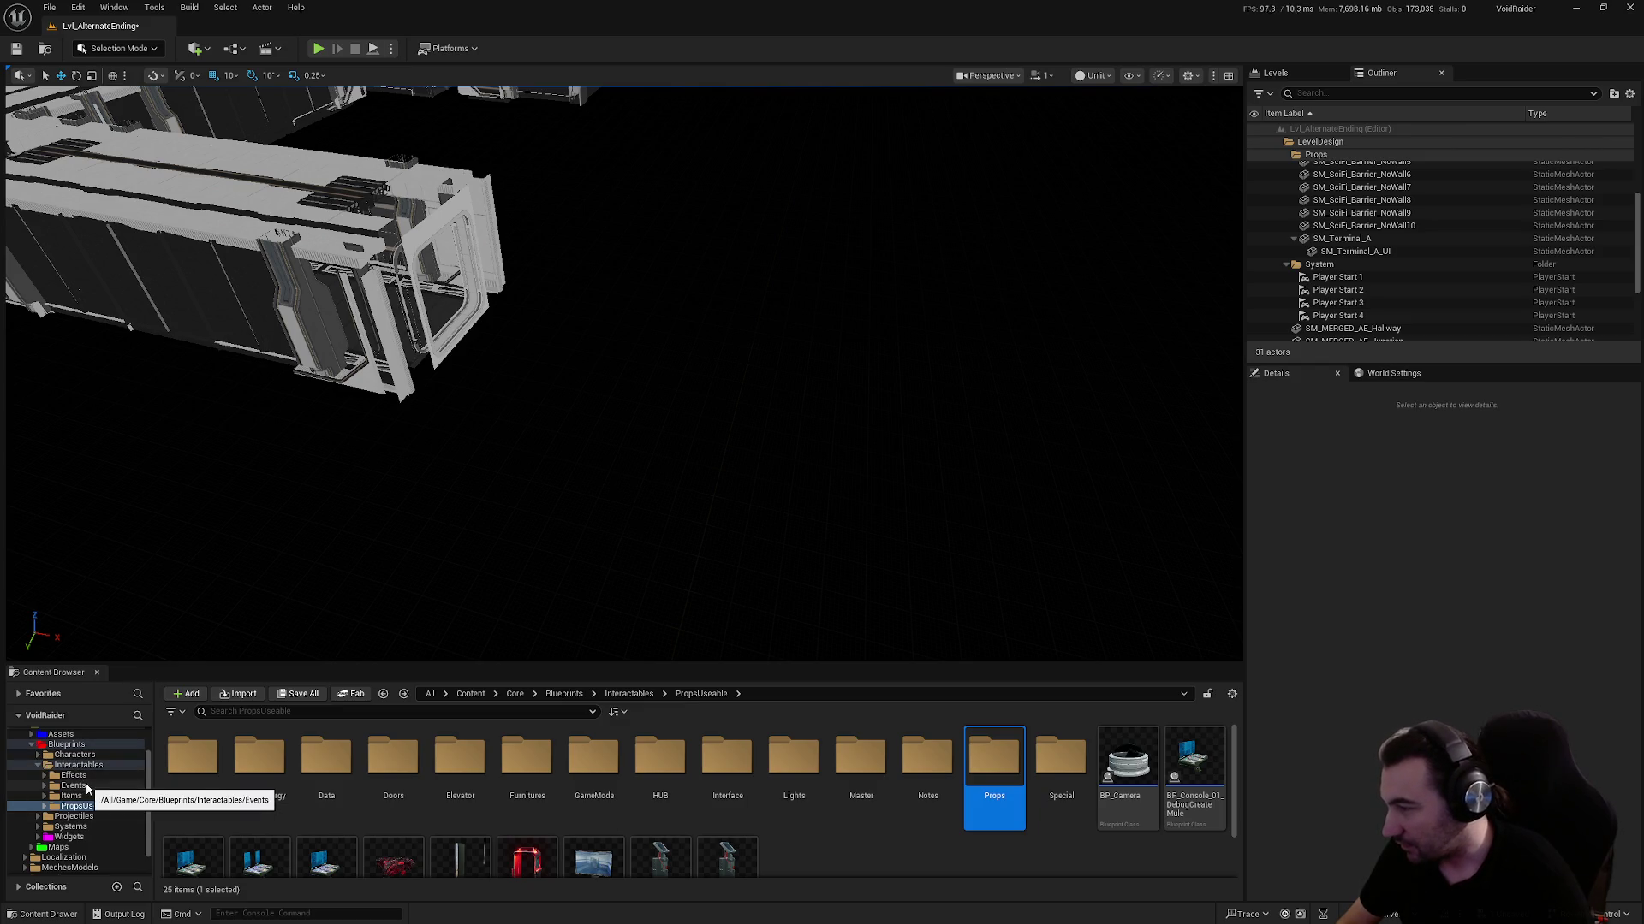
Browse to the Dungeon ship Rooms blueprints folder and select BP_Ship_GeneratorRoom
left_click(39, 766)
left_click(71, 798)
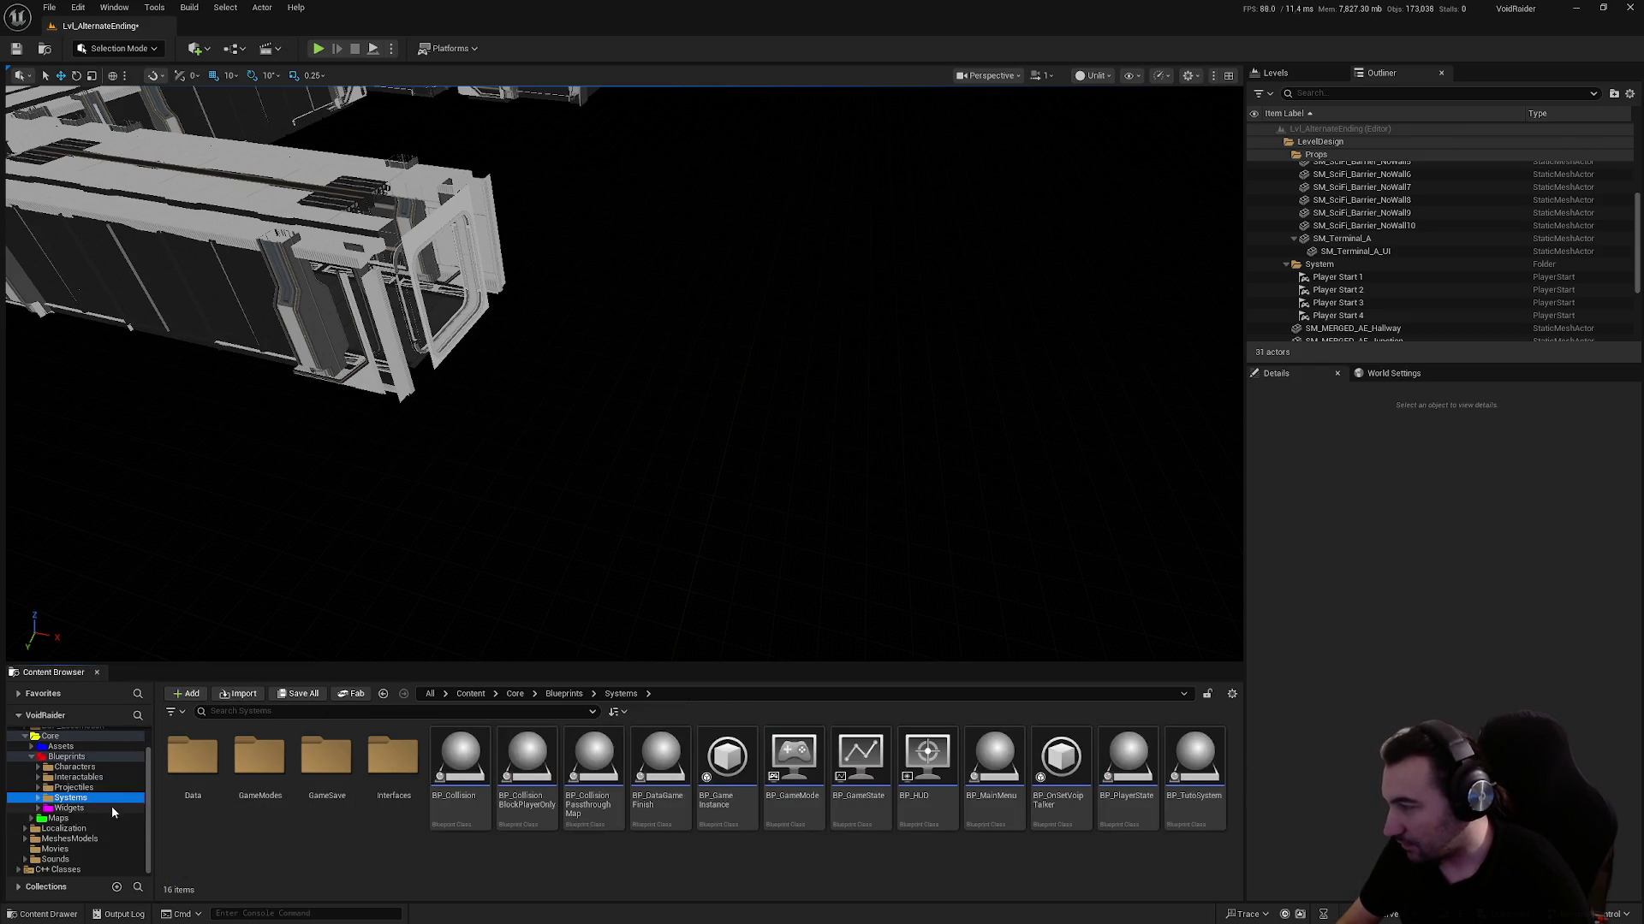
double_click(260, 766)
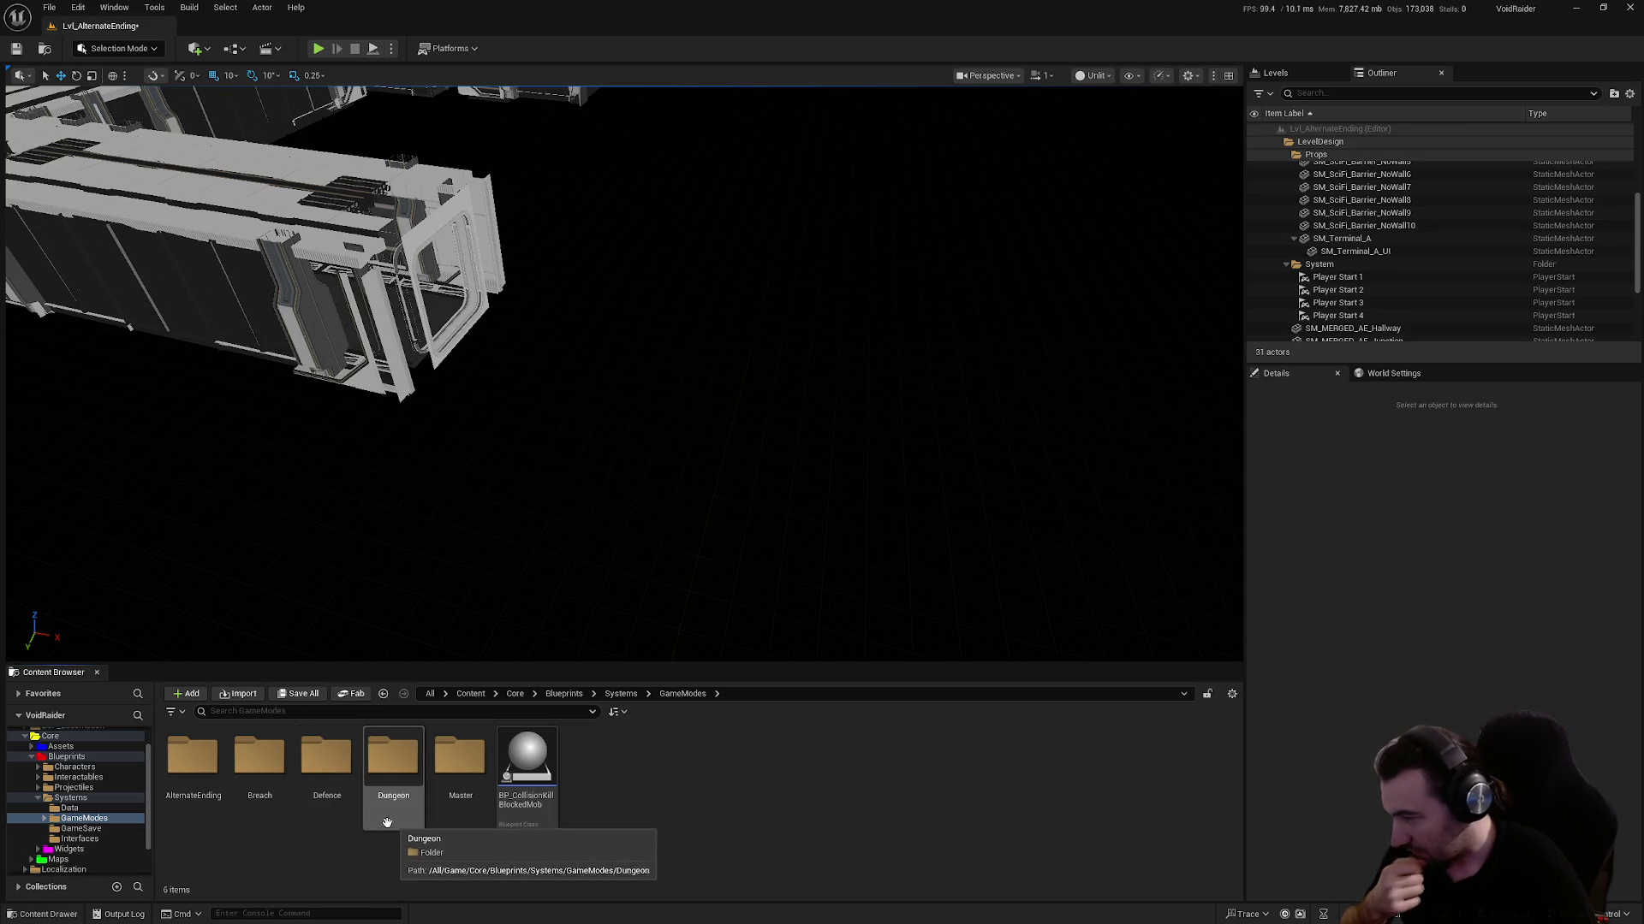
double_click(387, 820)
double_click(326, 758)
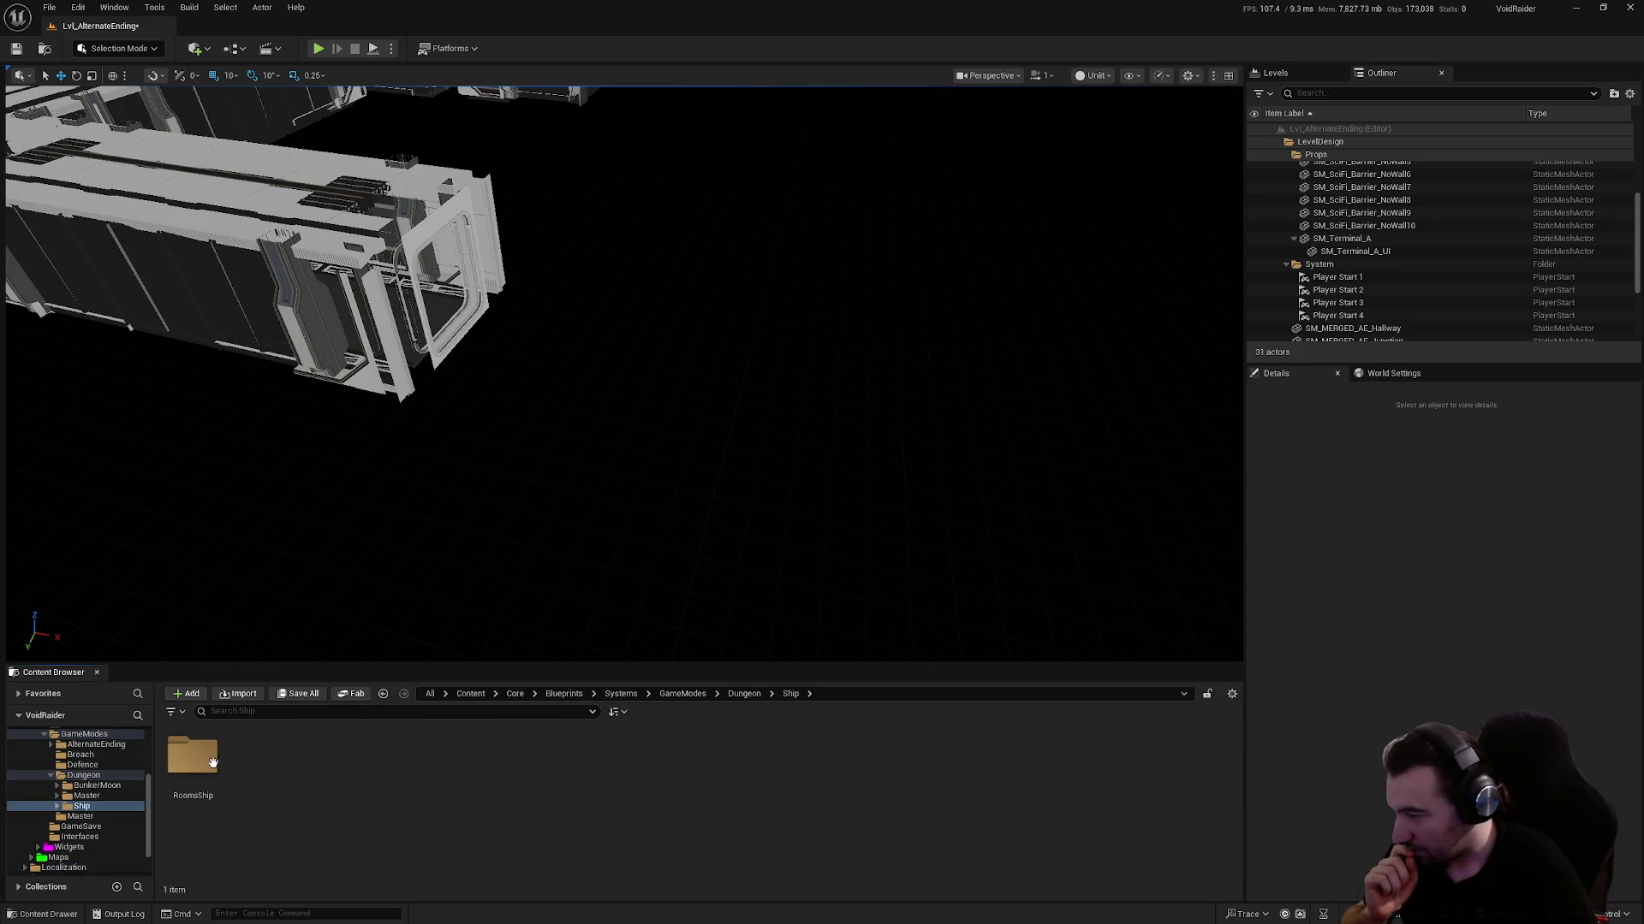
double_click(212, 762)
double_click(191, 757)
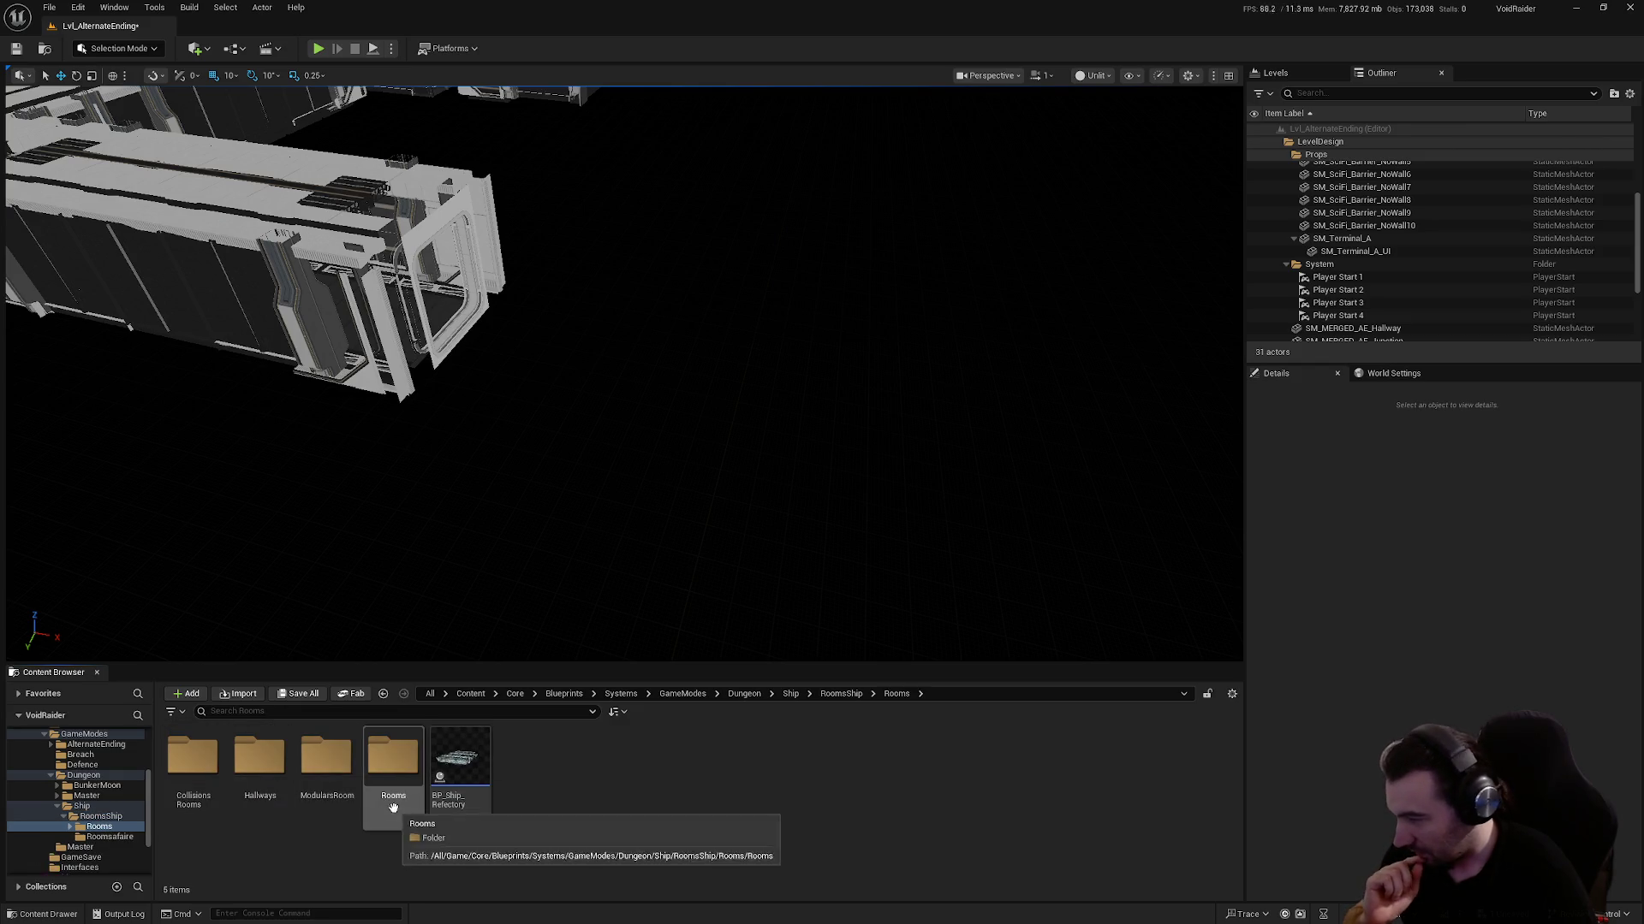
double_click(393, 757)
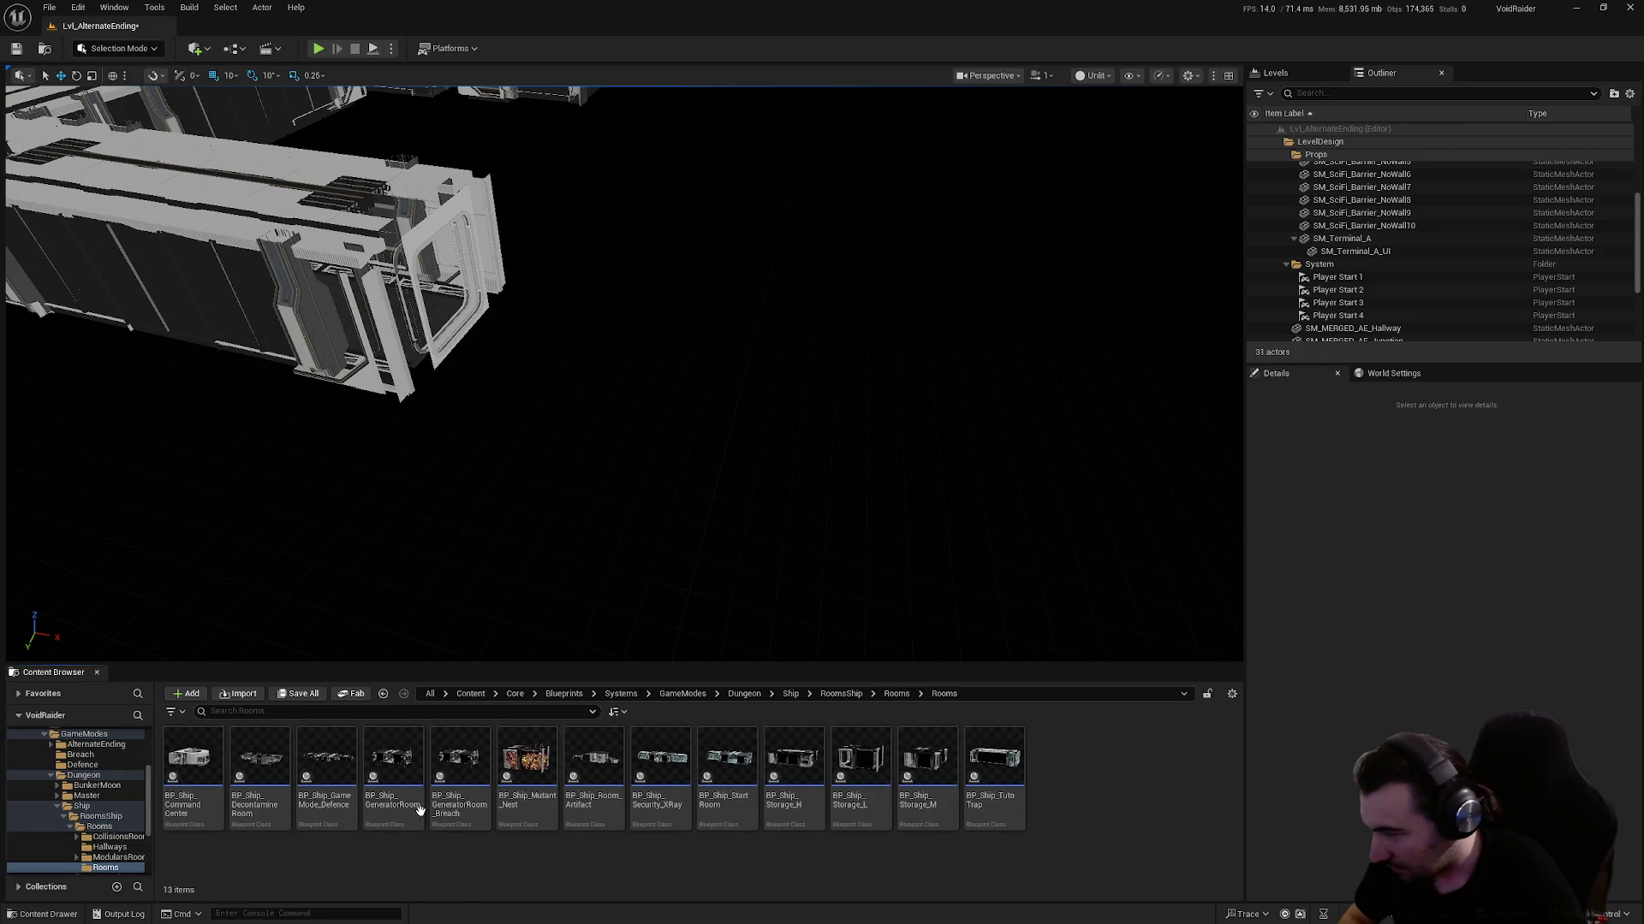
left_click(393, 761)
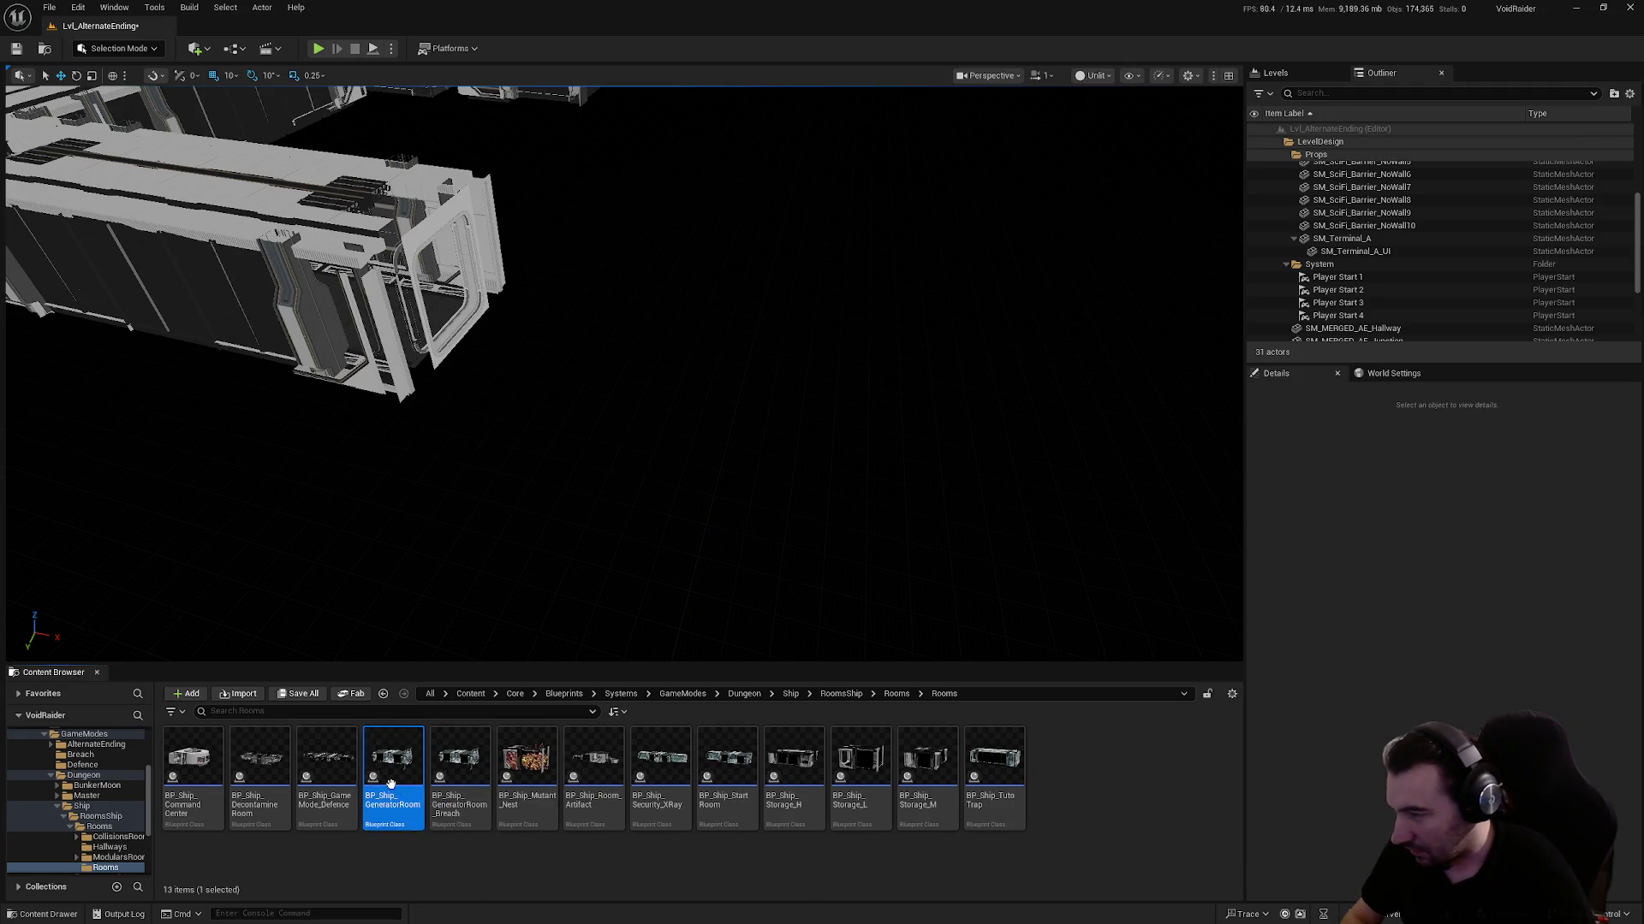
Rename the generator room blueprint to BP_Ship_GeneratorRoom_Dungeon
key("F2")
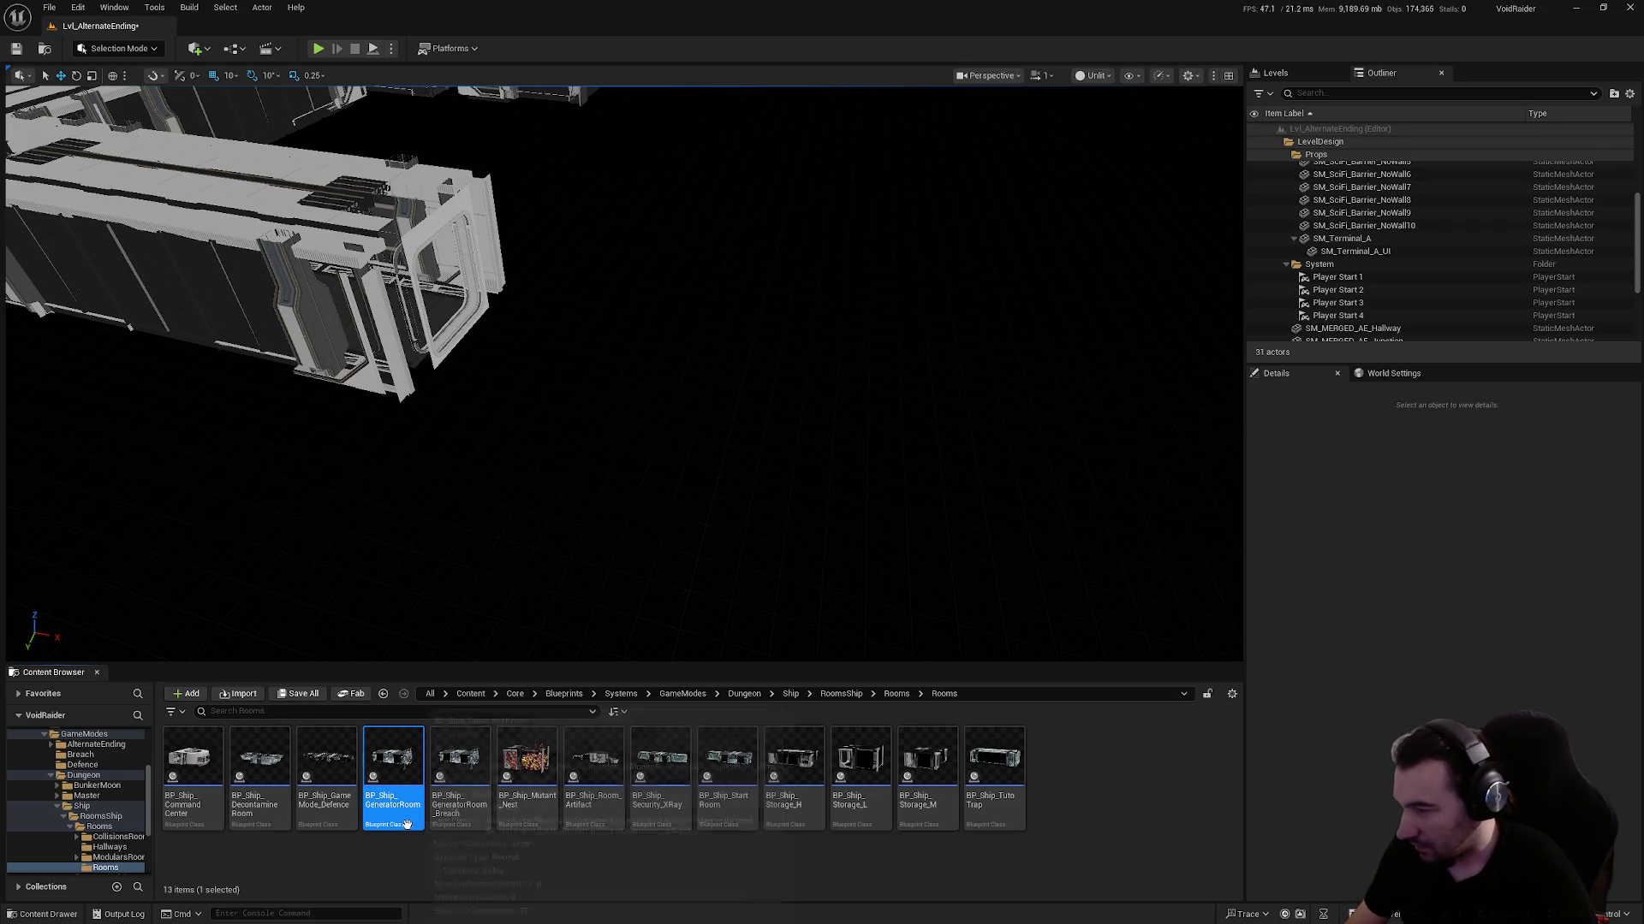
key("End")
type("_")
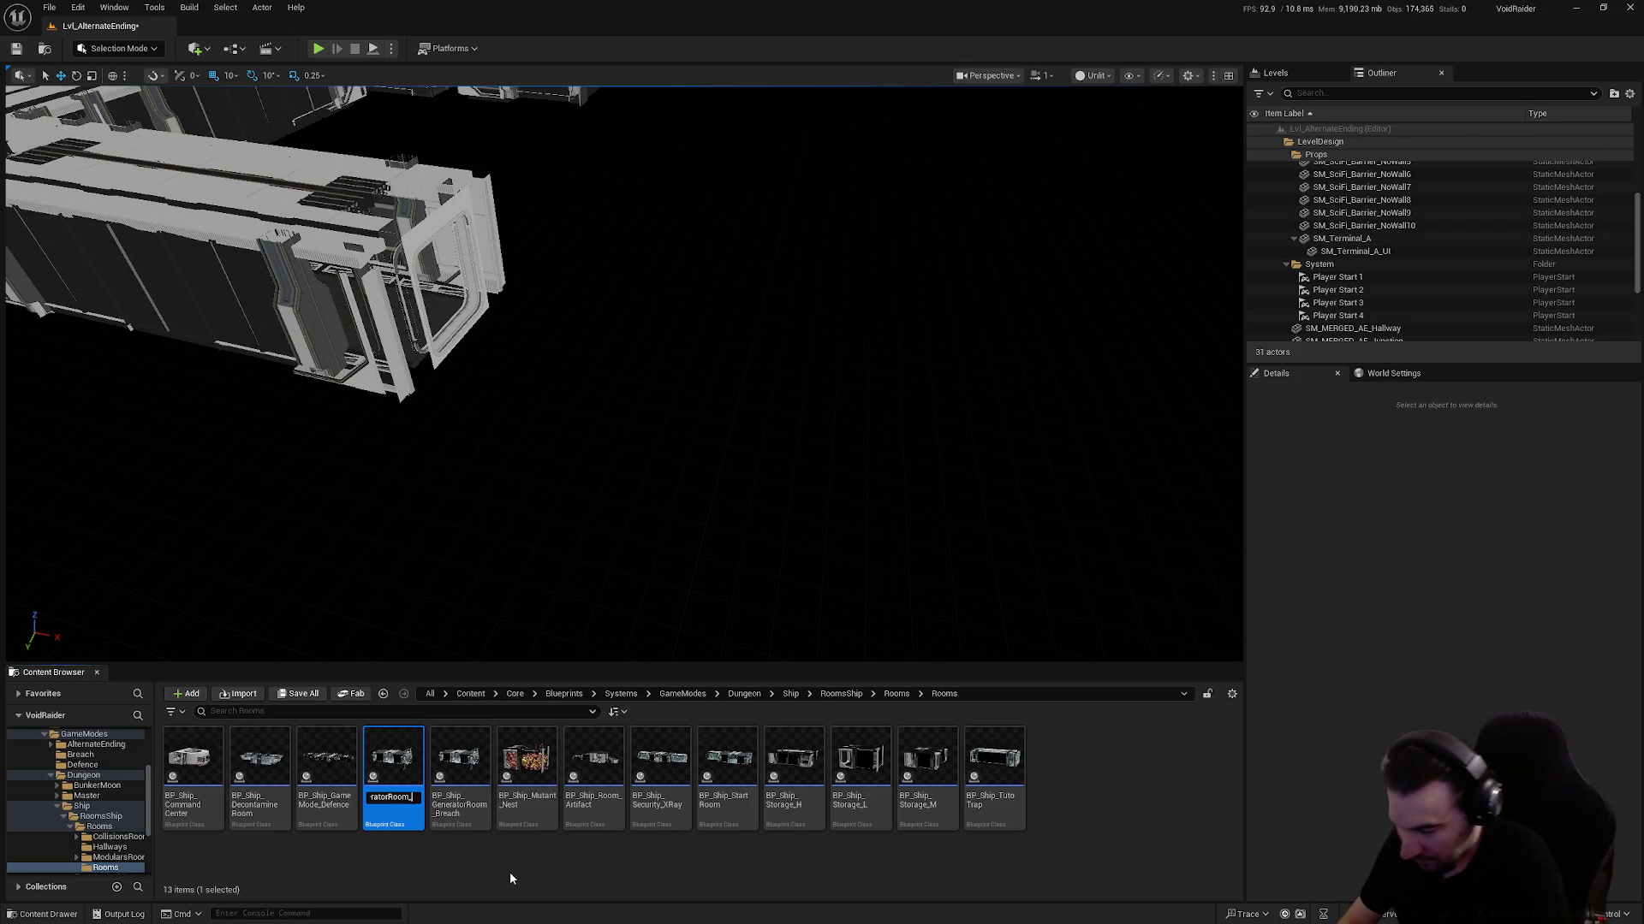
type("Dungeon")
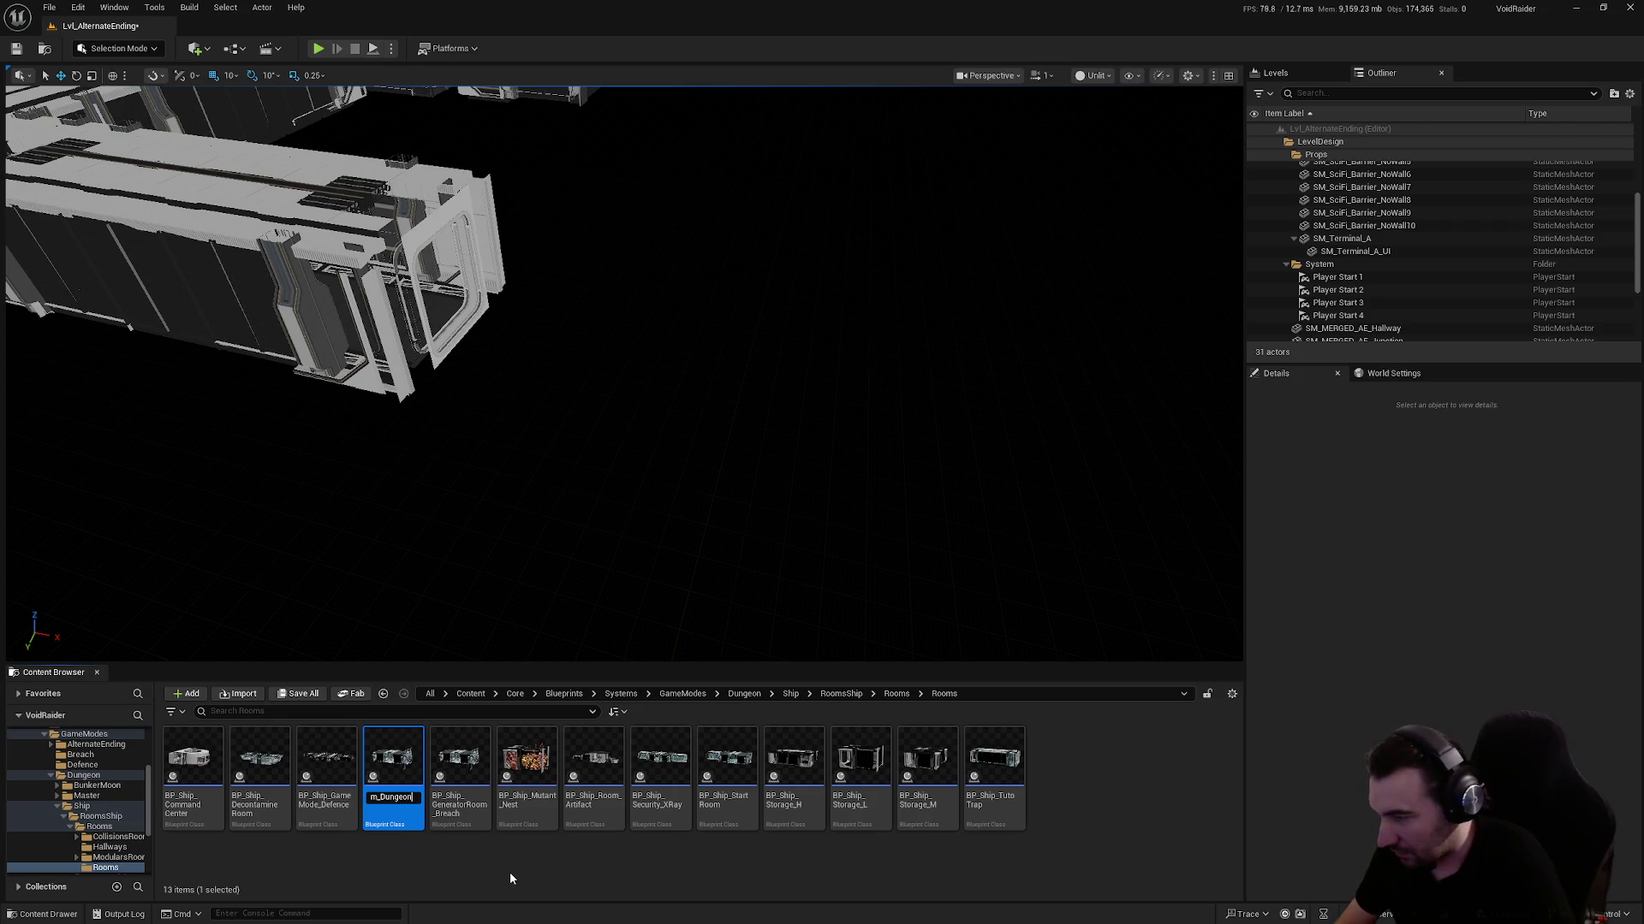
key("Return")
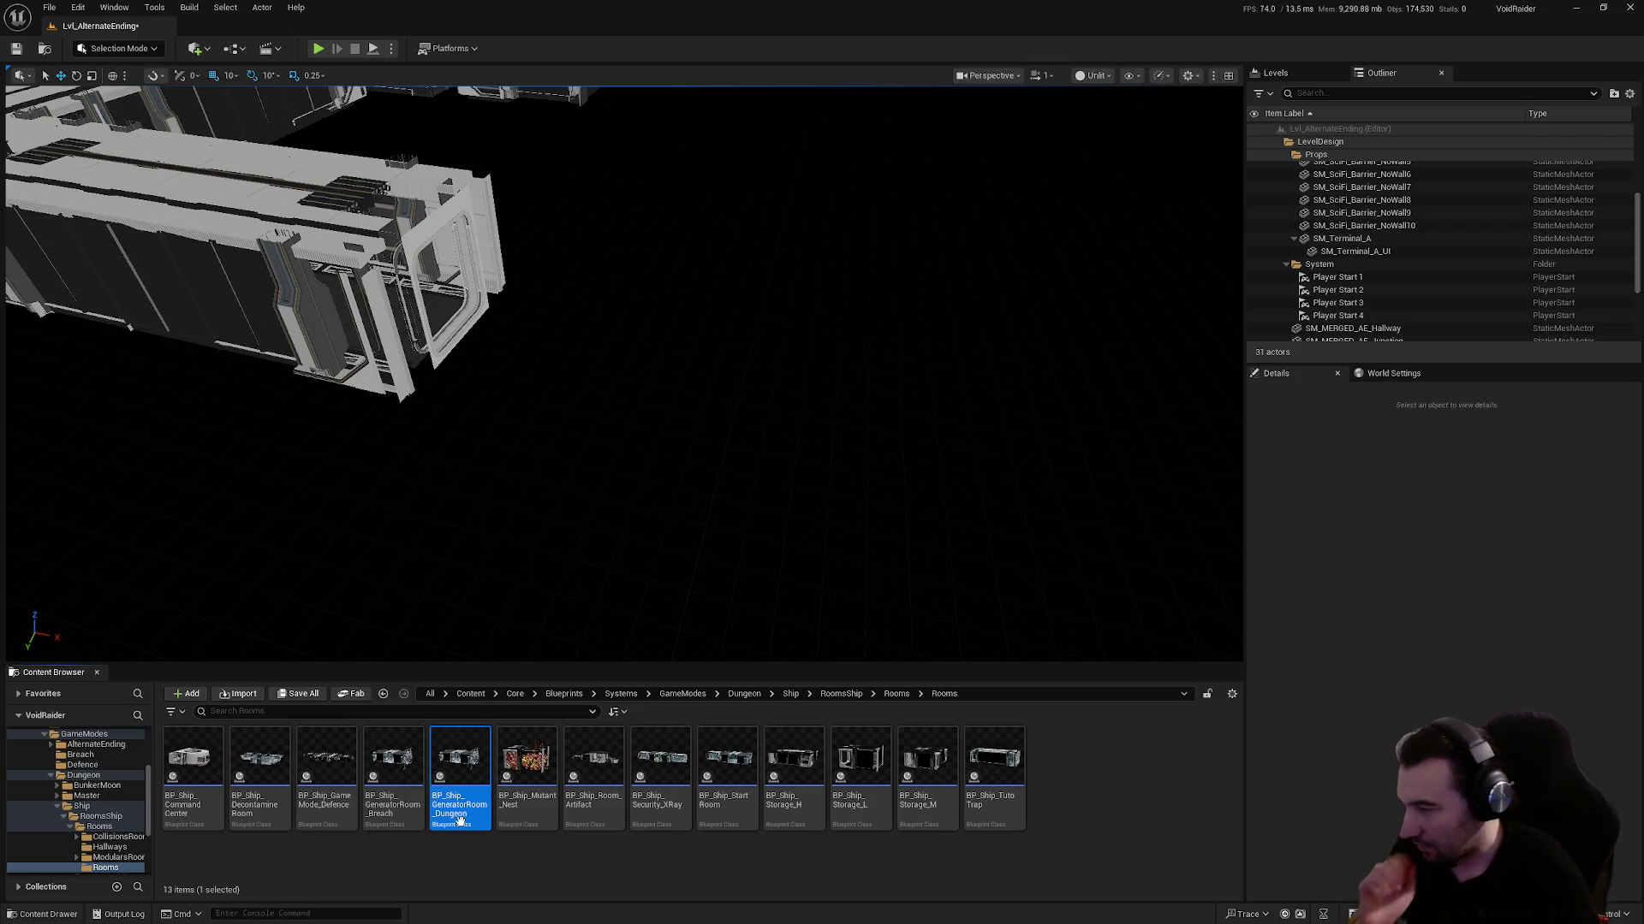
Move BP_Ship_GeneratorRoom_Breach into the Breach folder
left_click(393, 788)
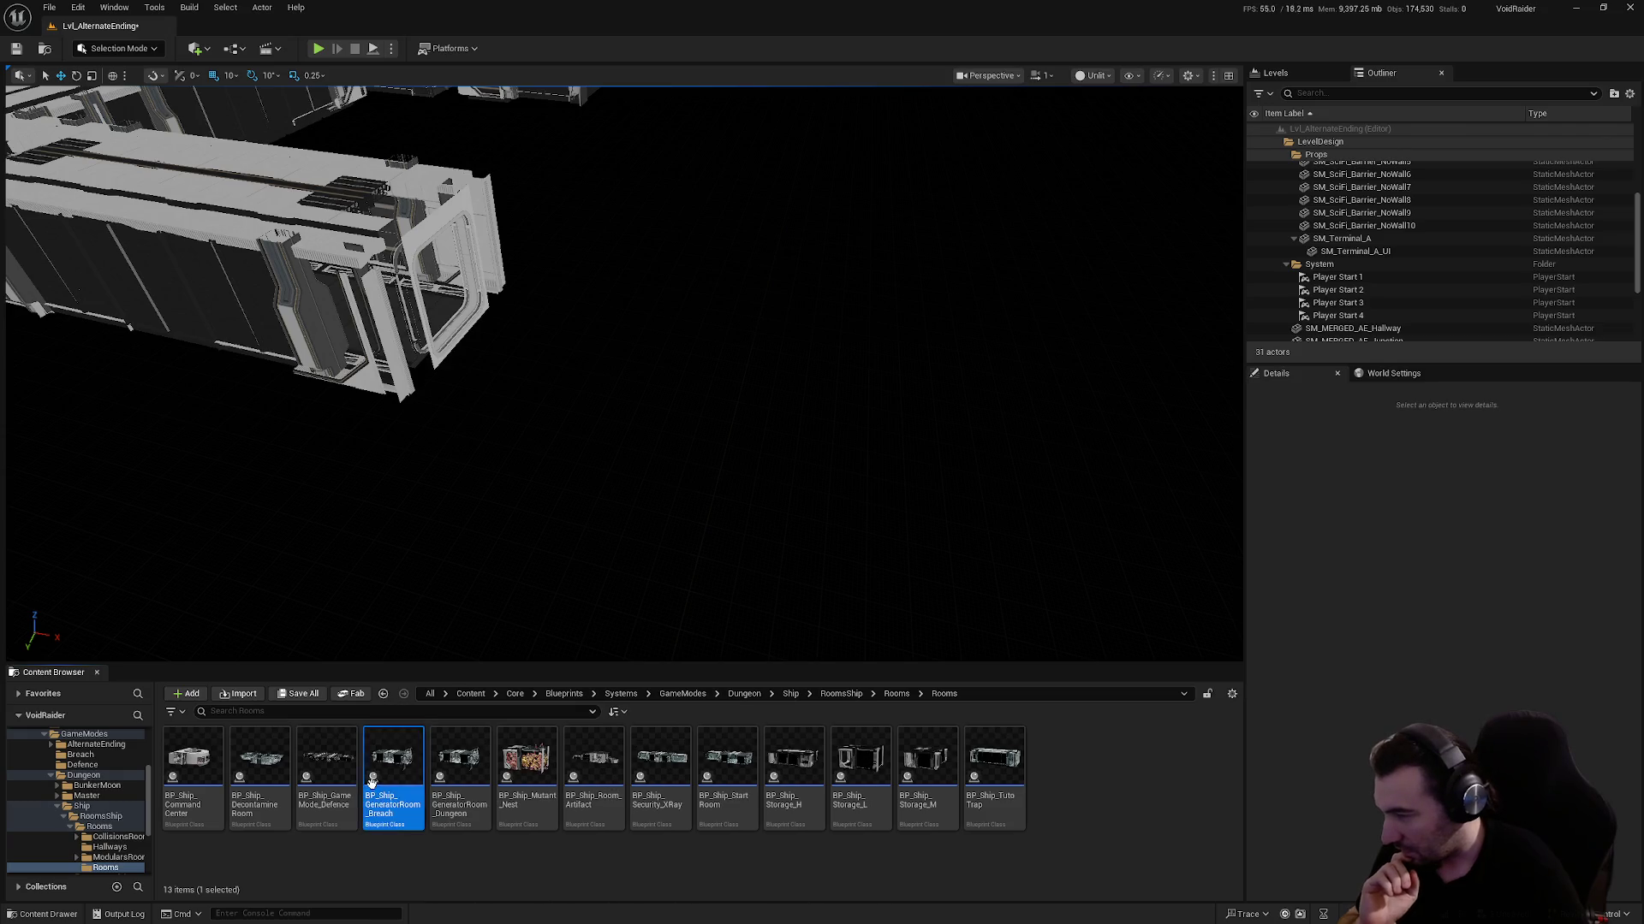
scroll(114, 826, "down", 2)
scroll(114, 826, "up", 2)
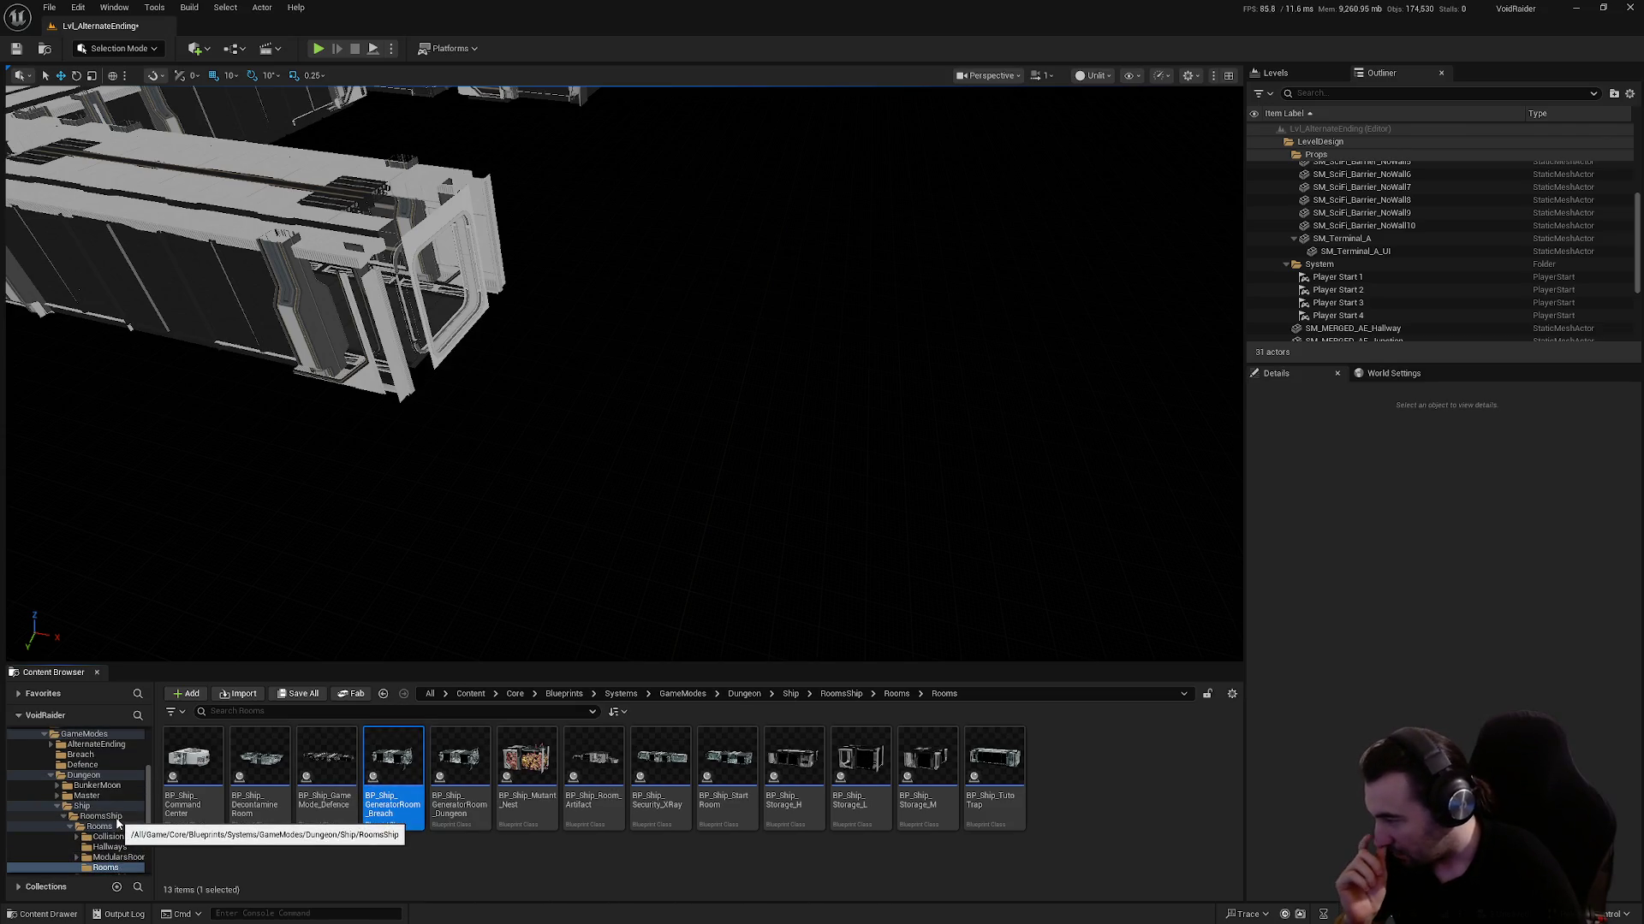
scroll(83, 779, "up", 1)
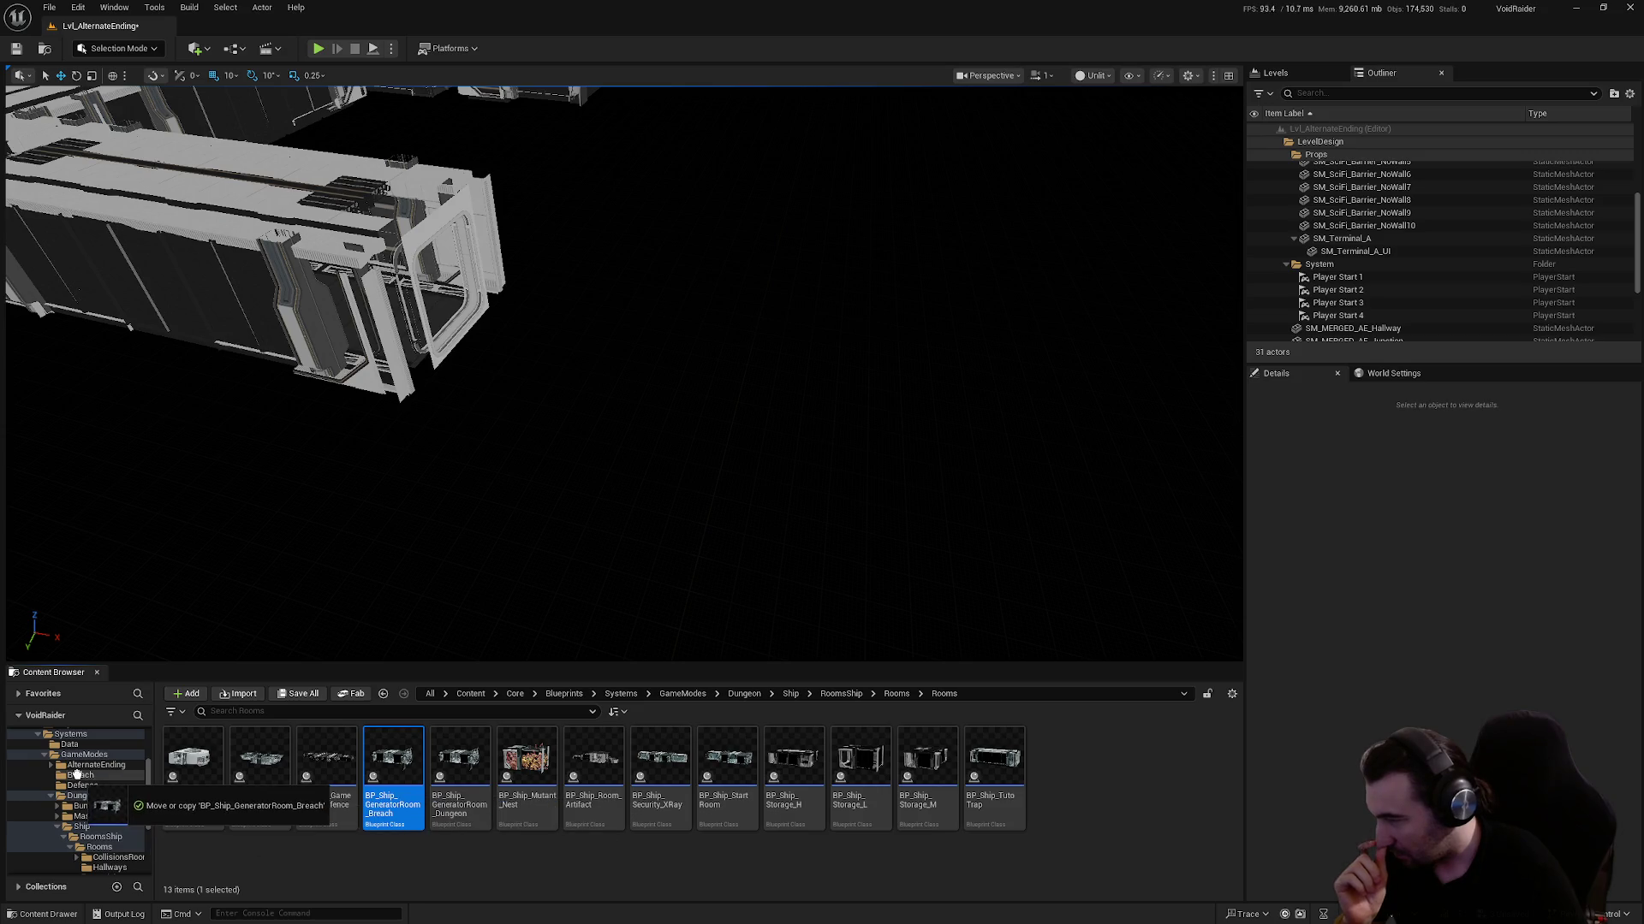
left_click_drag(82, 779, 82, 778)
left_click(104, 804)
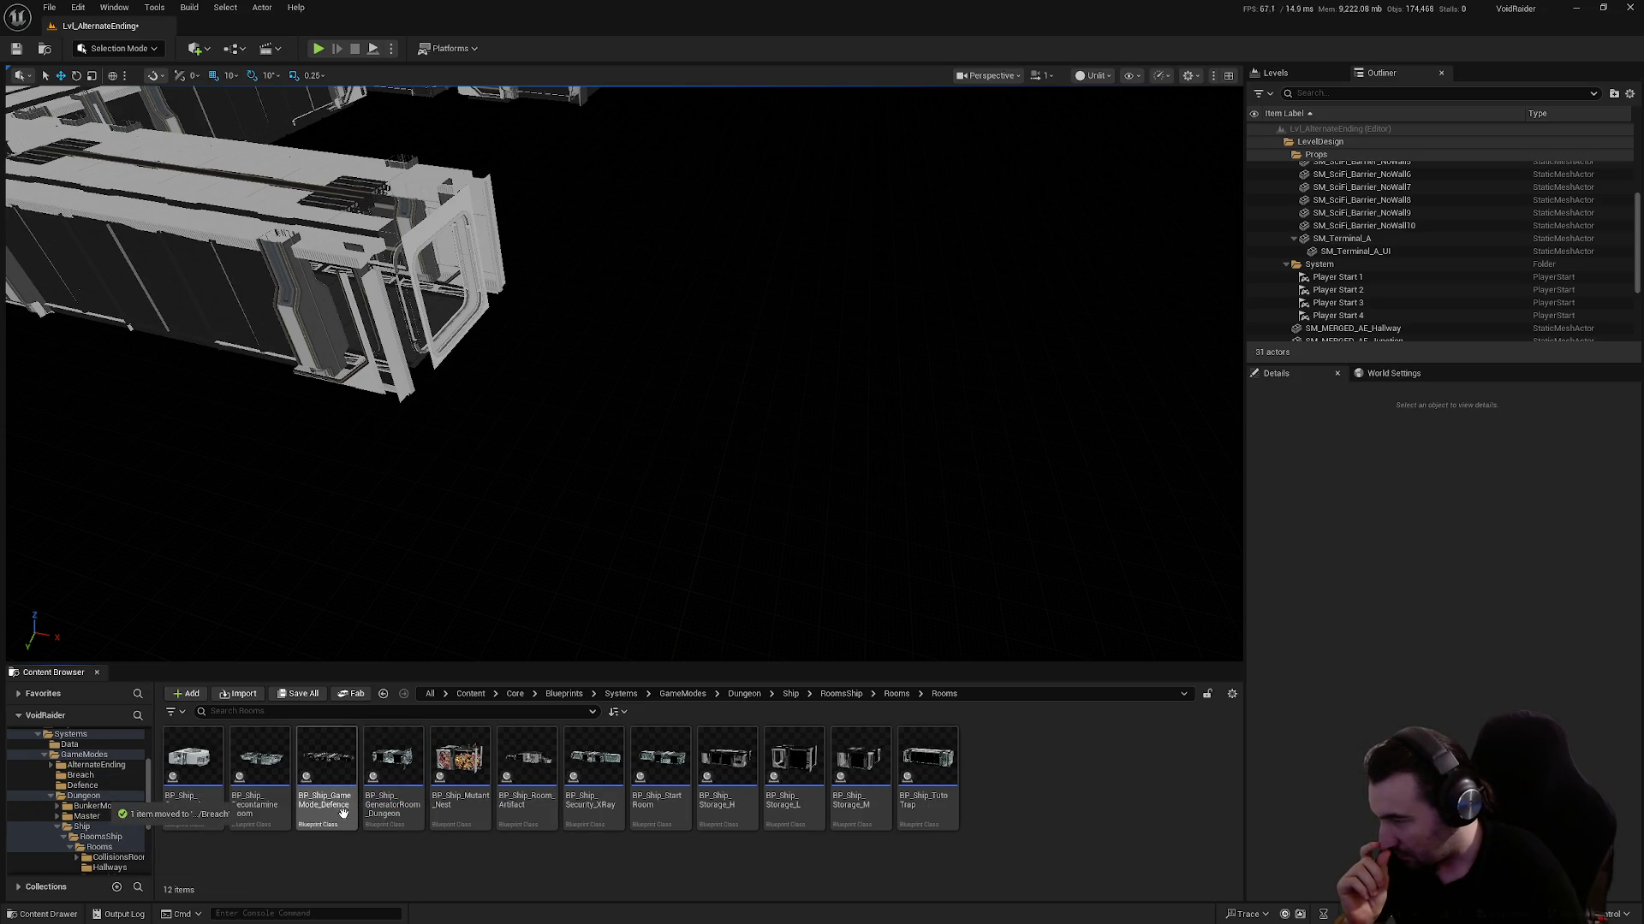
Save all three modified assets
left_click(417, 793)
left_click(300, 695)
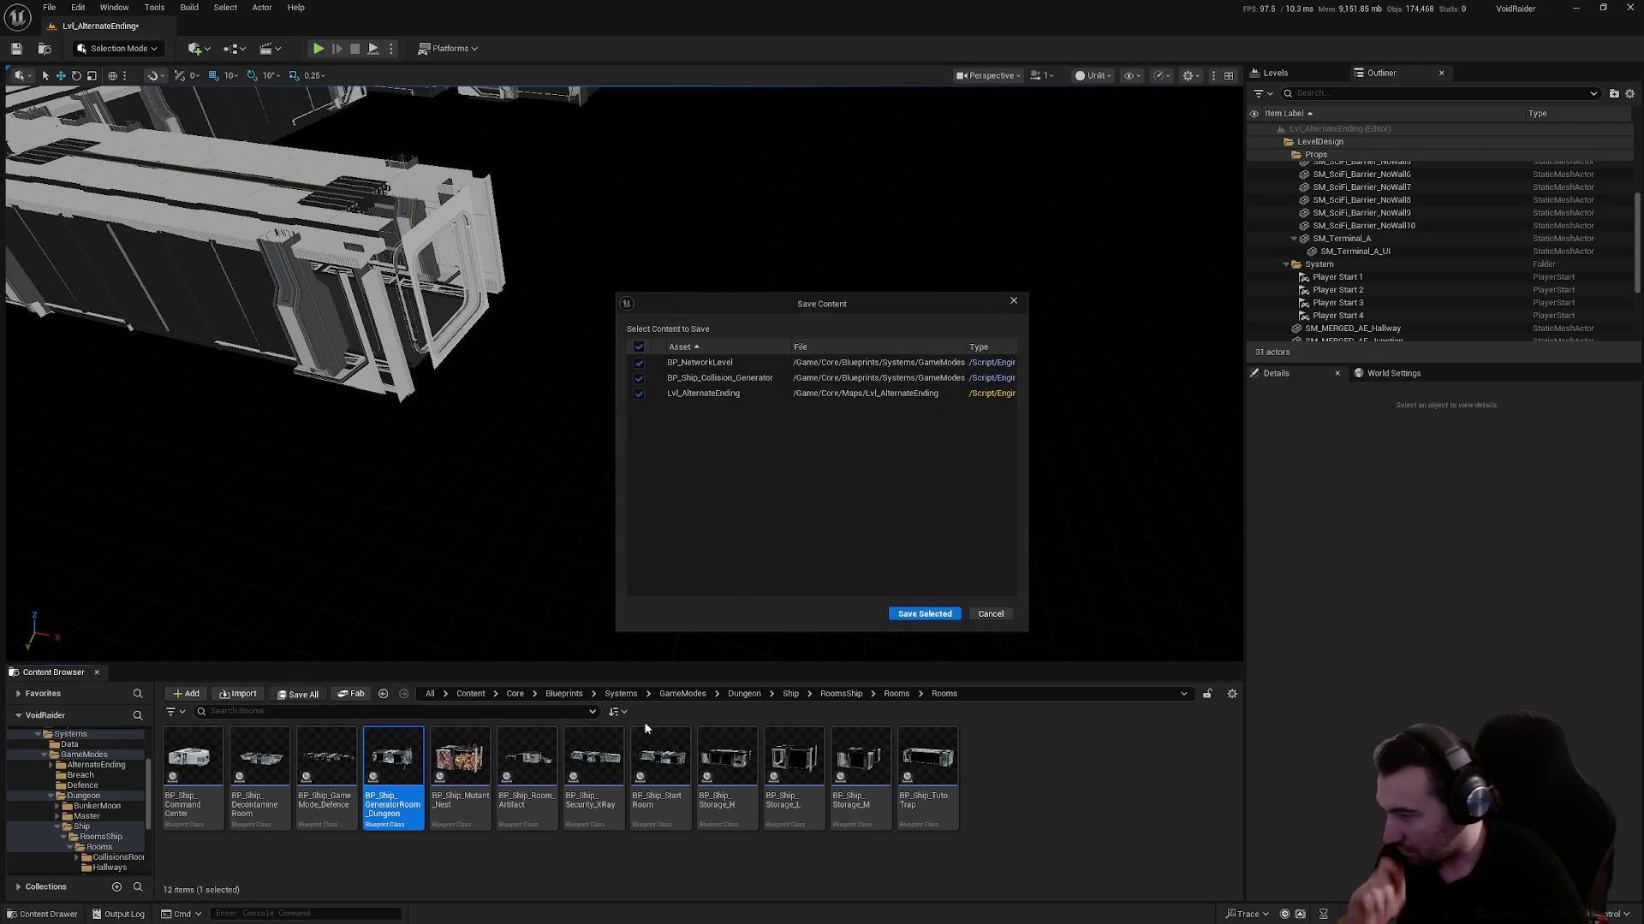
left_click(900, 616)
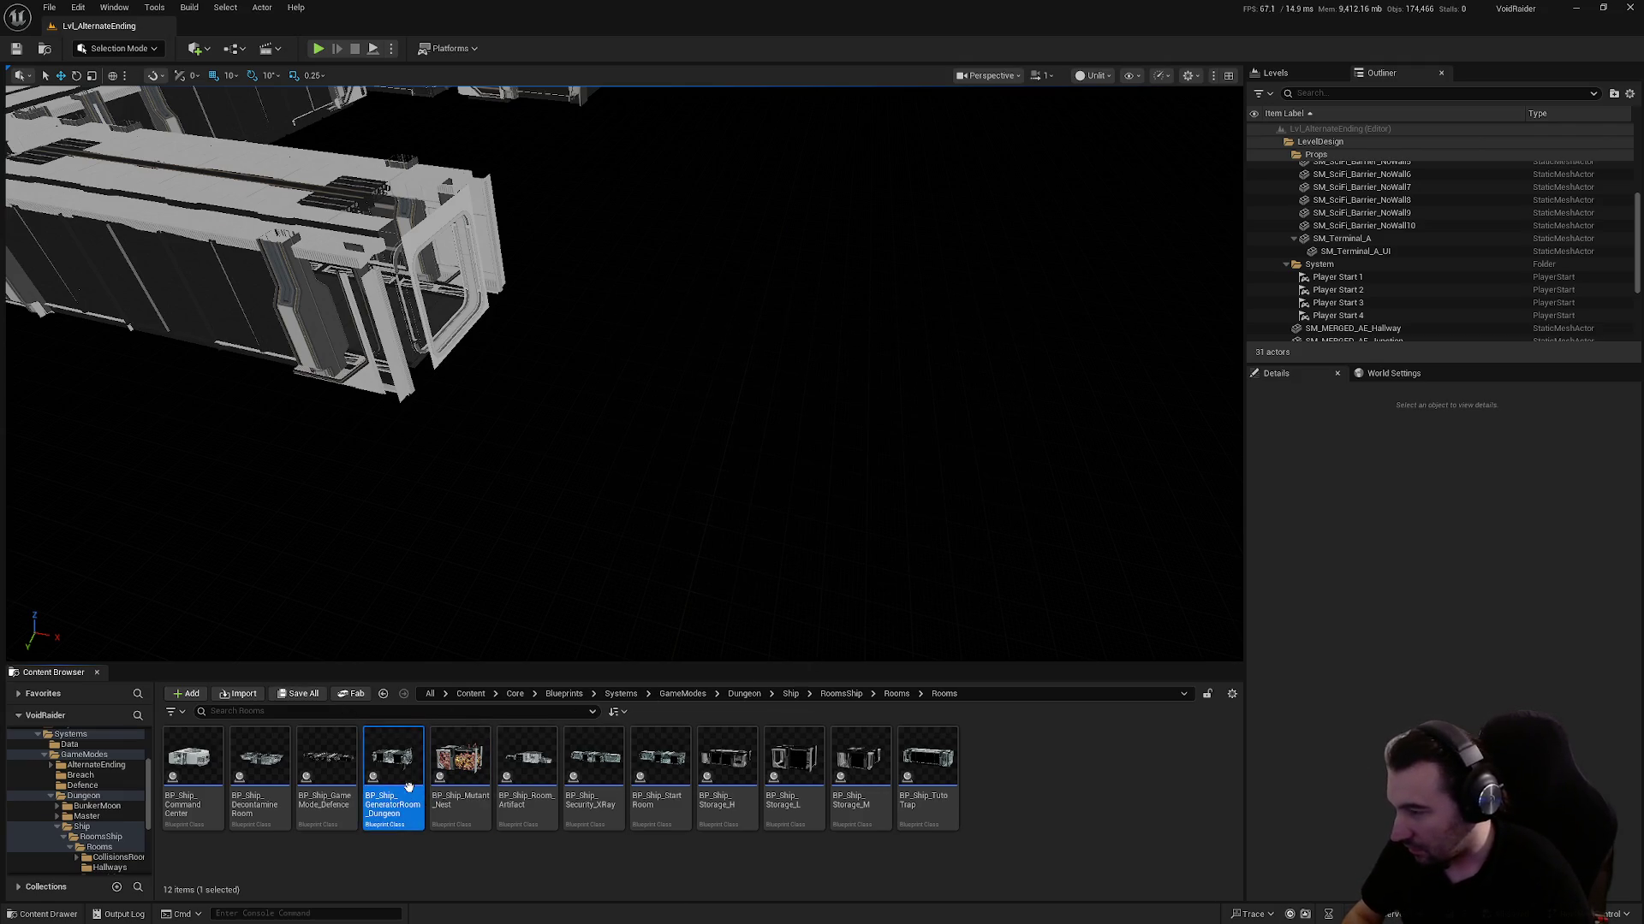
Paste a copy into AlternateEnding as BP_Ship_GeneratorRoom_AE and open it
left_click(51, 796)
left_click(96, 765)
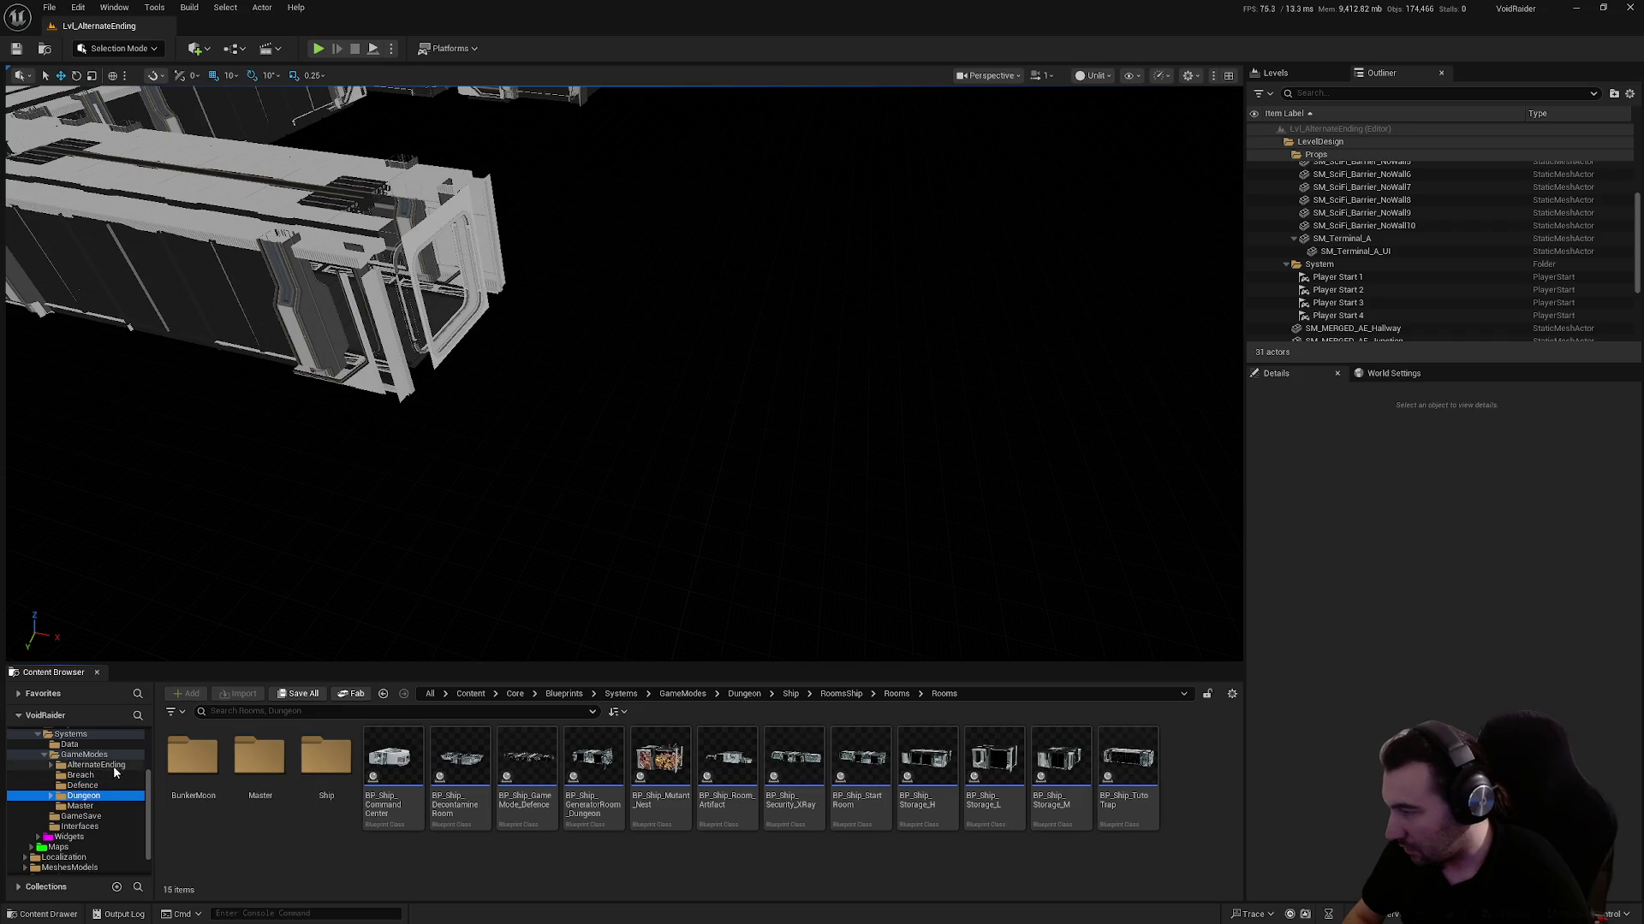
left_click(382, 846)
key("ctrl+v")
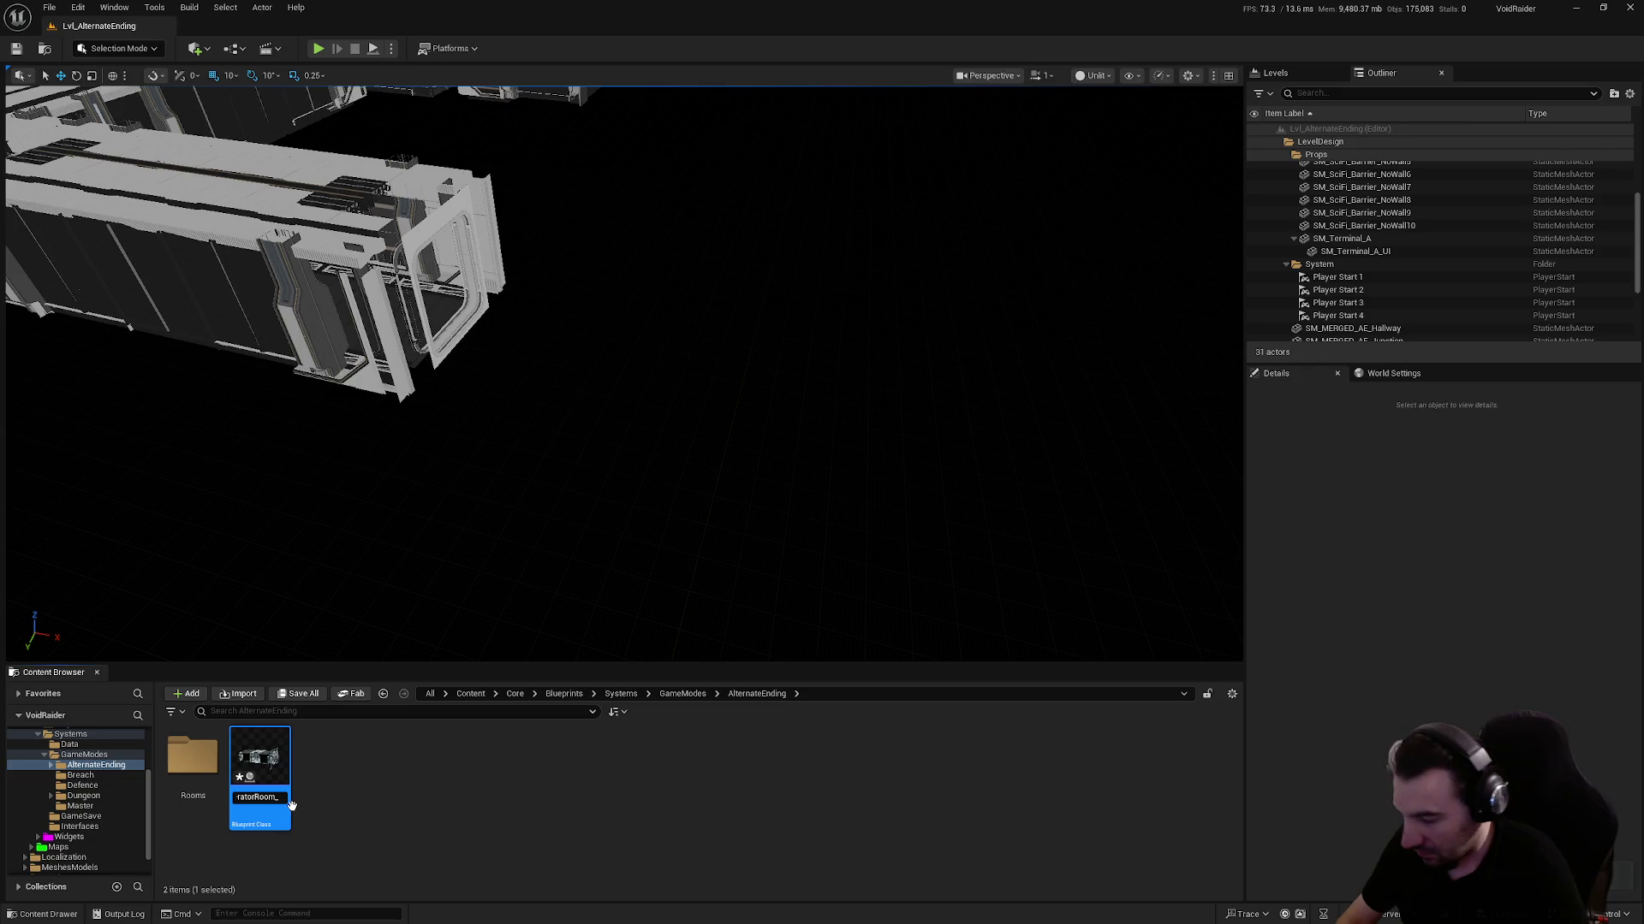
key("Return")
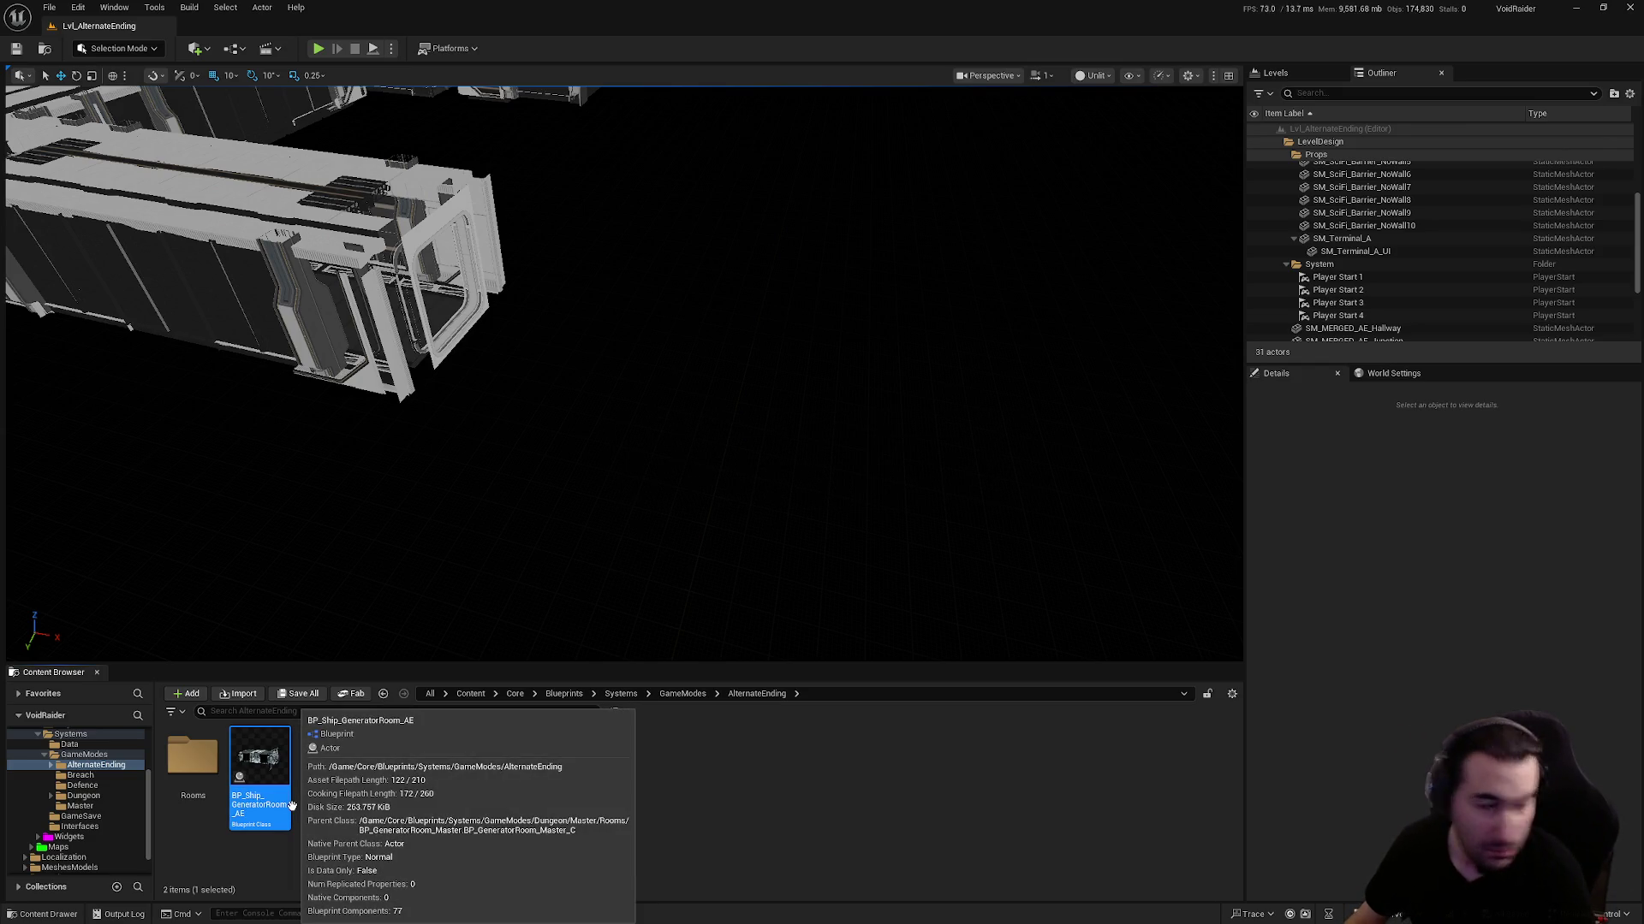
double_click(291, 809)
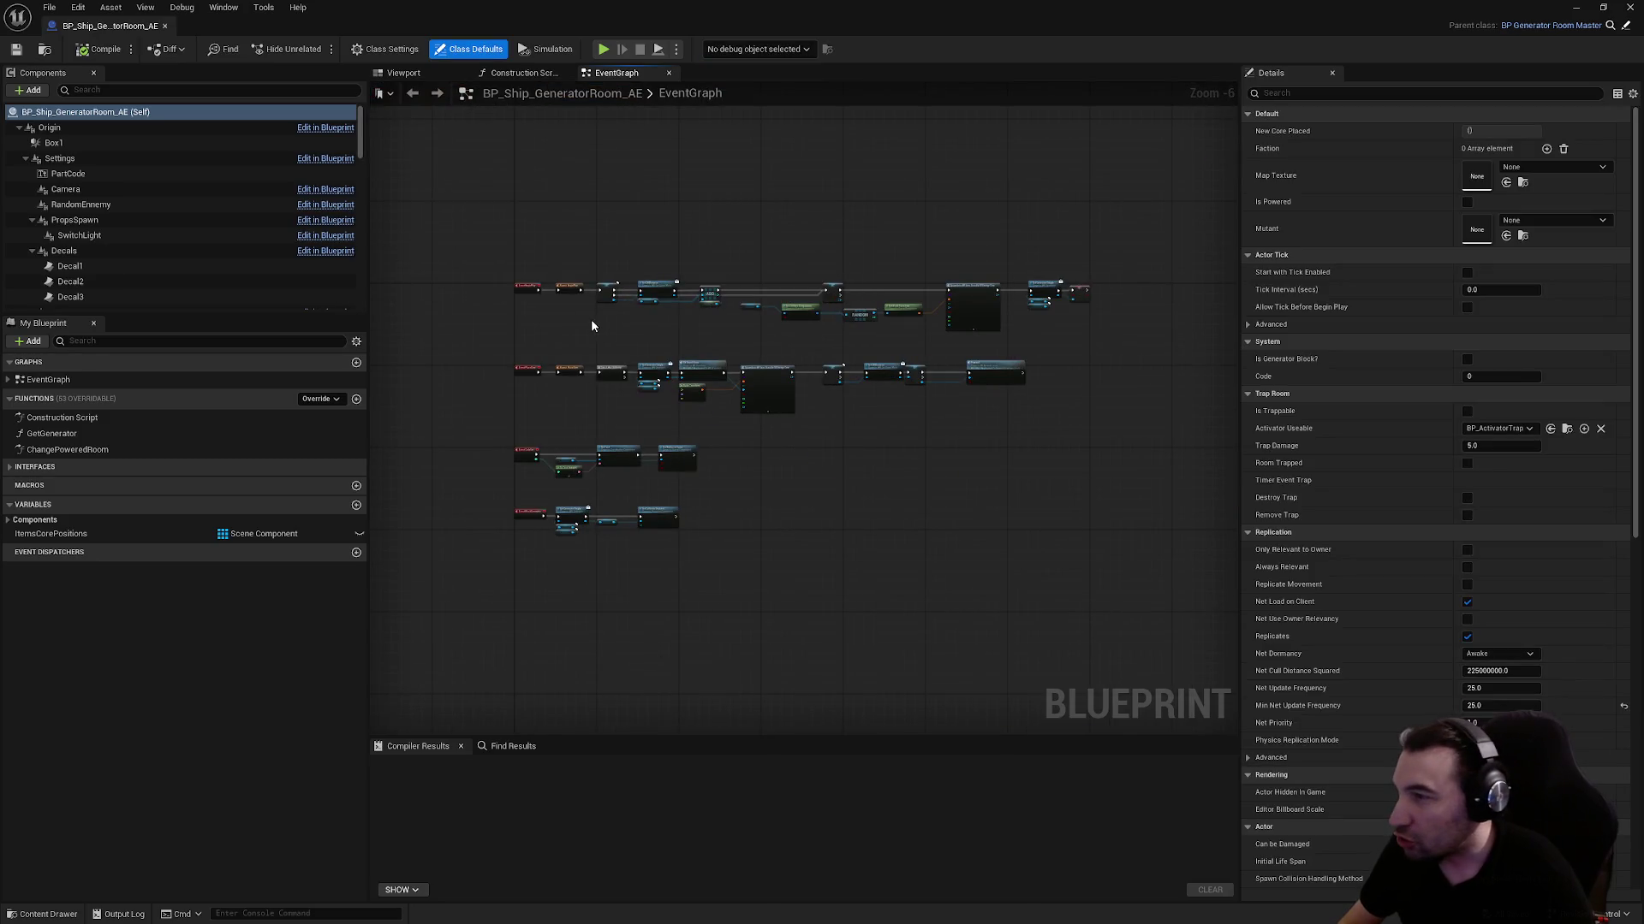
Survey the event graph's BeginPlay, PlaceCore, Spawn Actor and Get Generator Simple nodes
scroll(591, 318, "up", 5)
scroll(560, 419, "down", 3)
left_click_drag(531, 309, 471, 375)
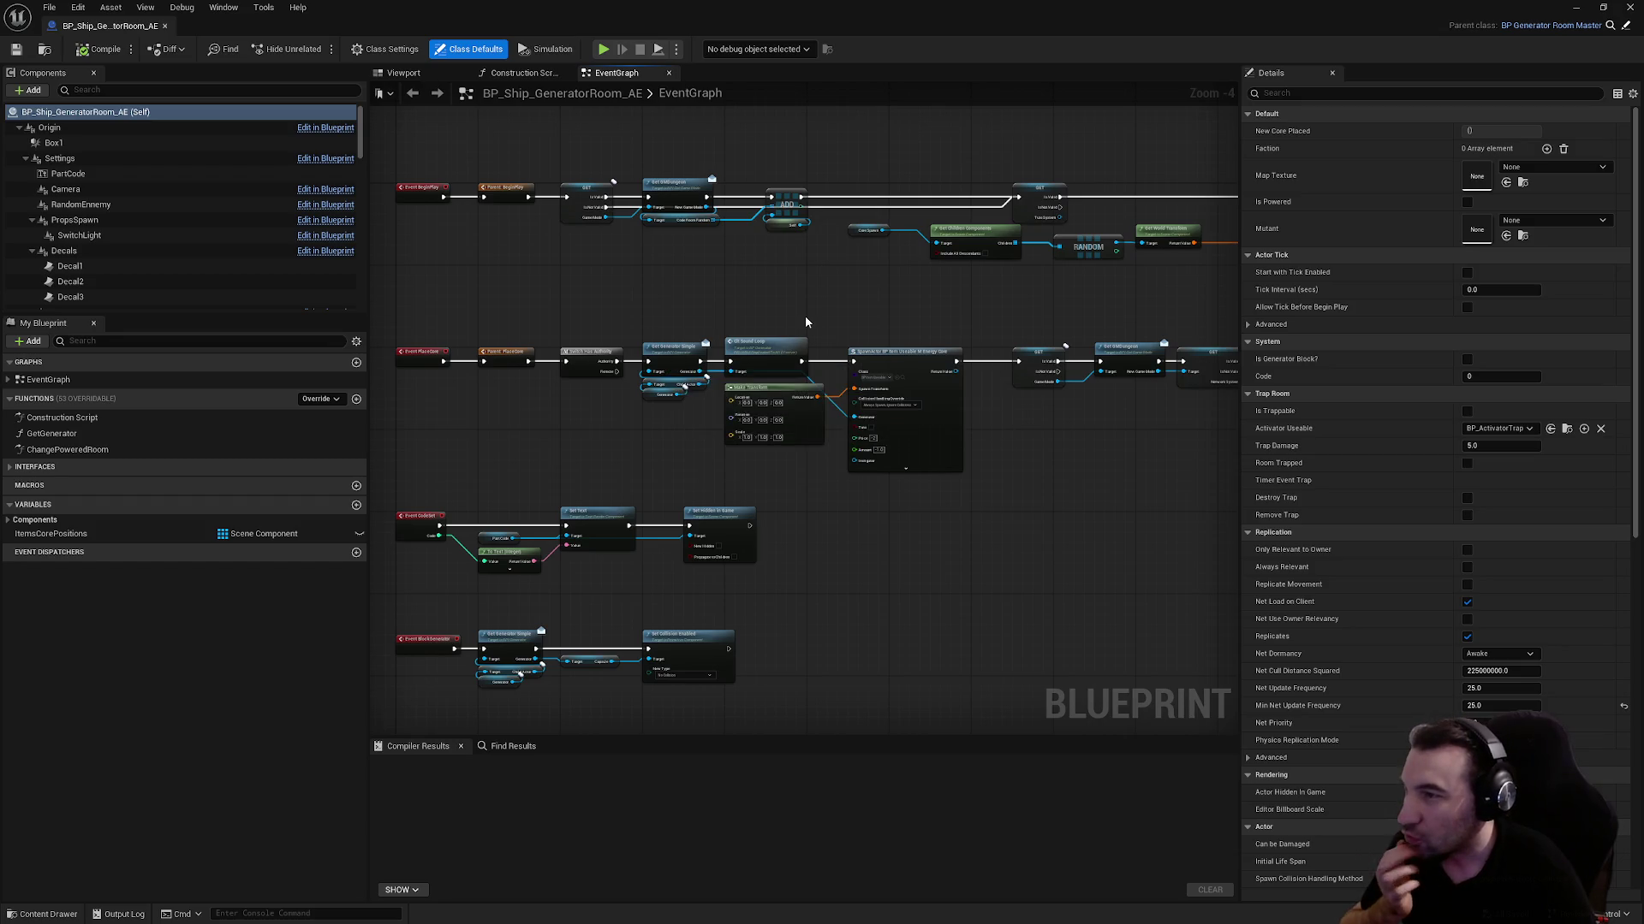
scroll(578, 442, "up", 2)
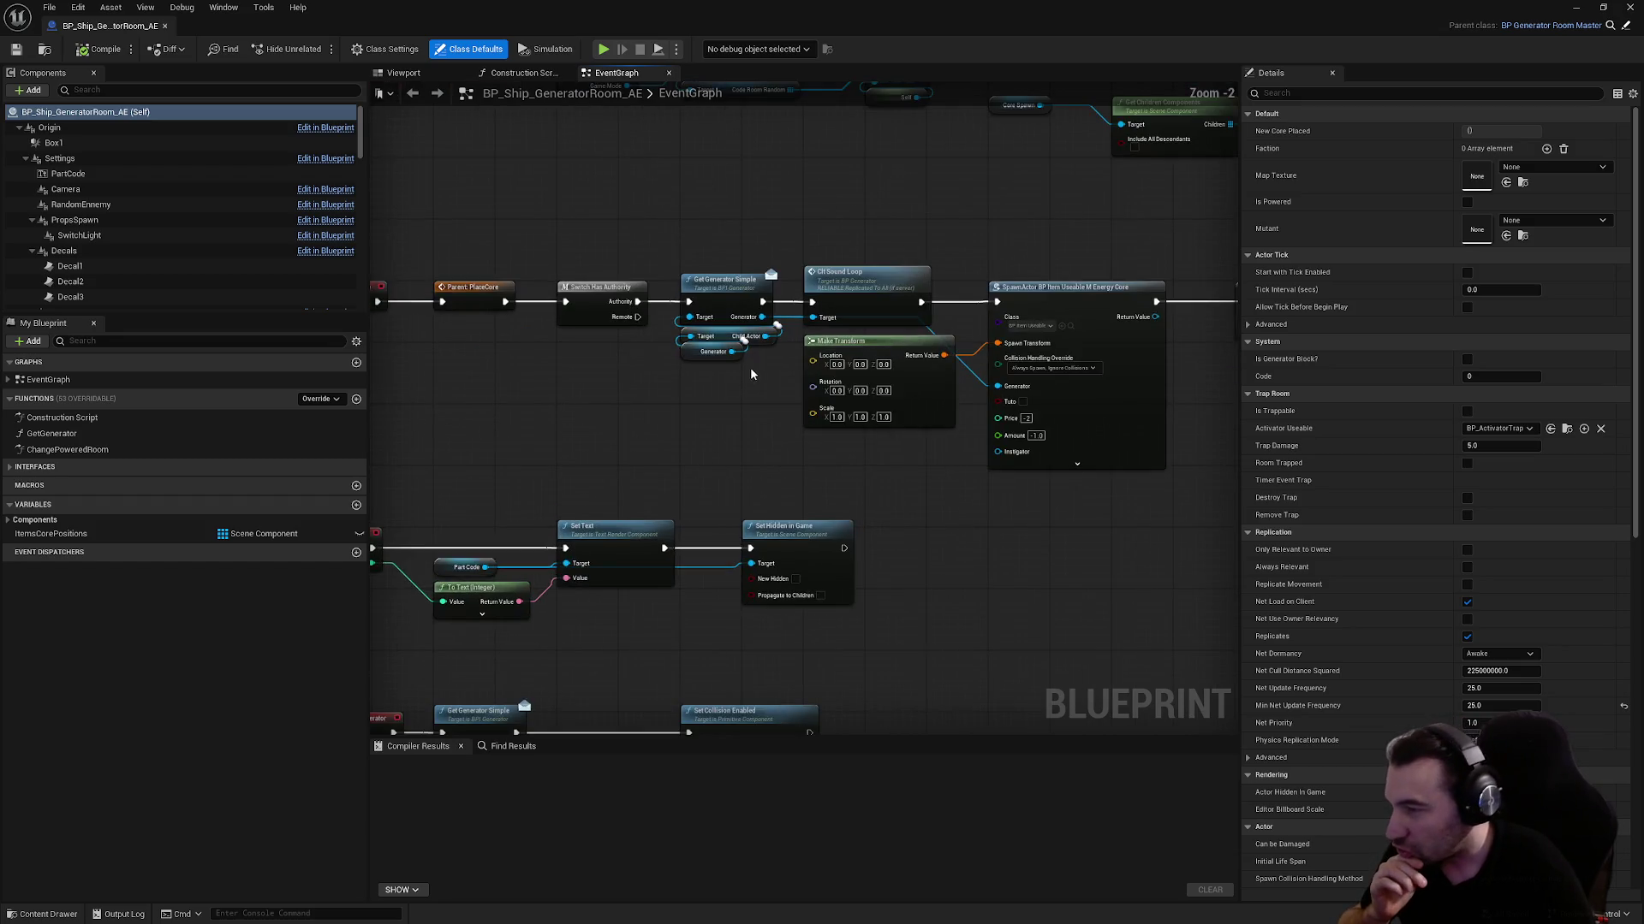
mouse_move(391, 504)
left_mouse_down()
mouse_move(912, 520)
mouse_move(685, 496)
mouse_move(669, 475)
left_mouse_up()
mouse_move(908, 450)
left_mouse_down()
mouse_move(459, 460)
mouse_move(375, 496)
left_mouse_up()
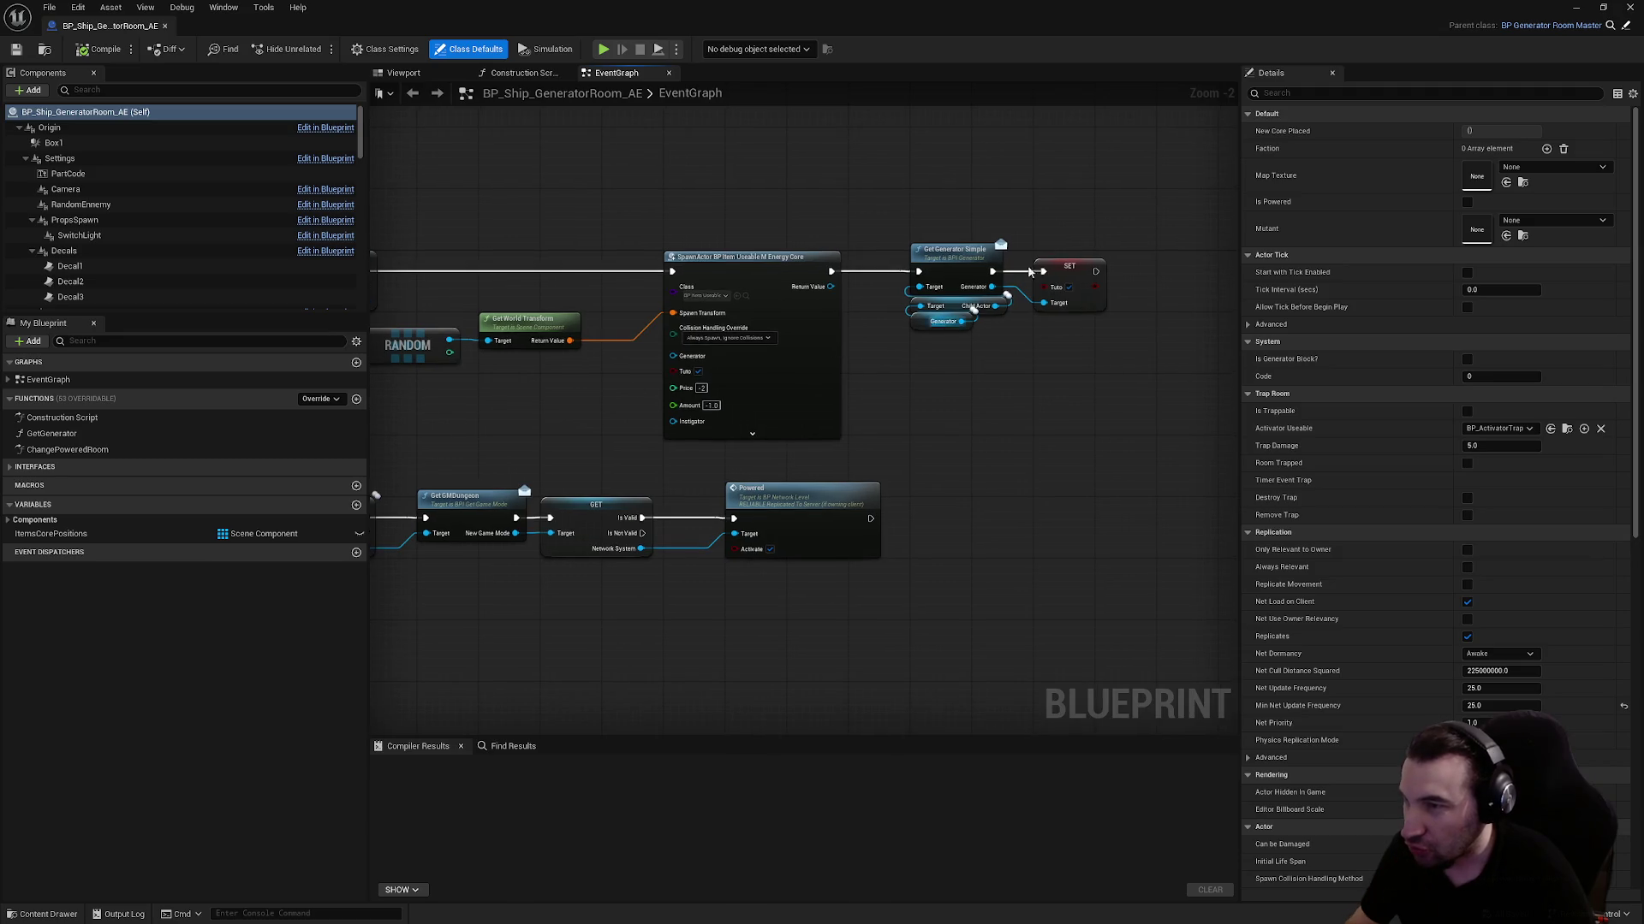
mouse_move(901, 200)
left_mouse_down()
mouse_move(1086, 275)
mouse_move(665, 282)
mouse_move(861, 603)
left_mouse_up()
scroll(825, 335, "down", 1)
left_click(813, 363)
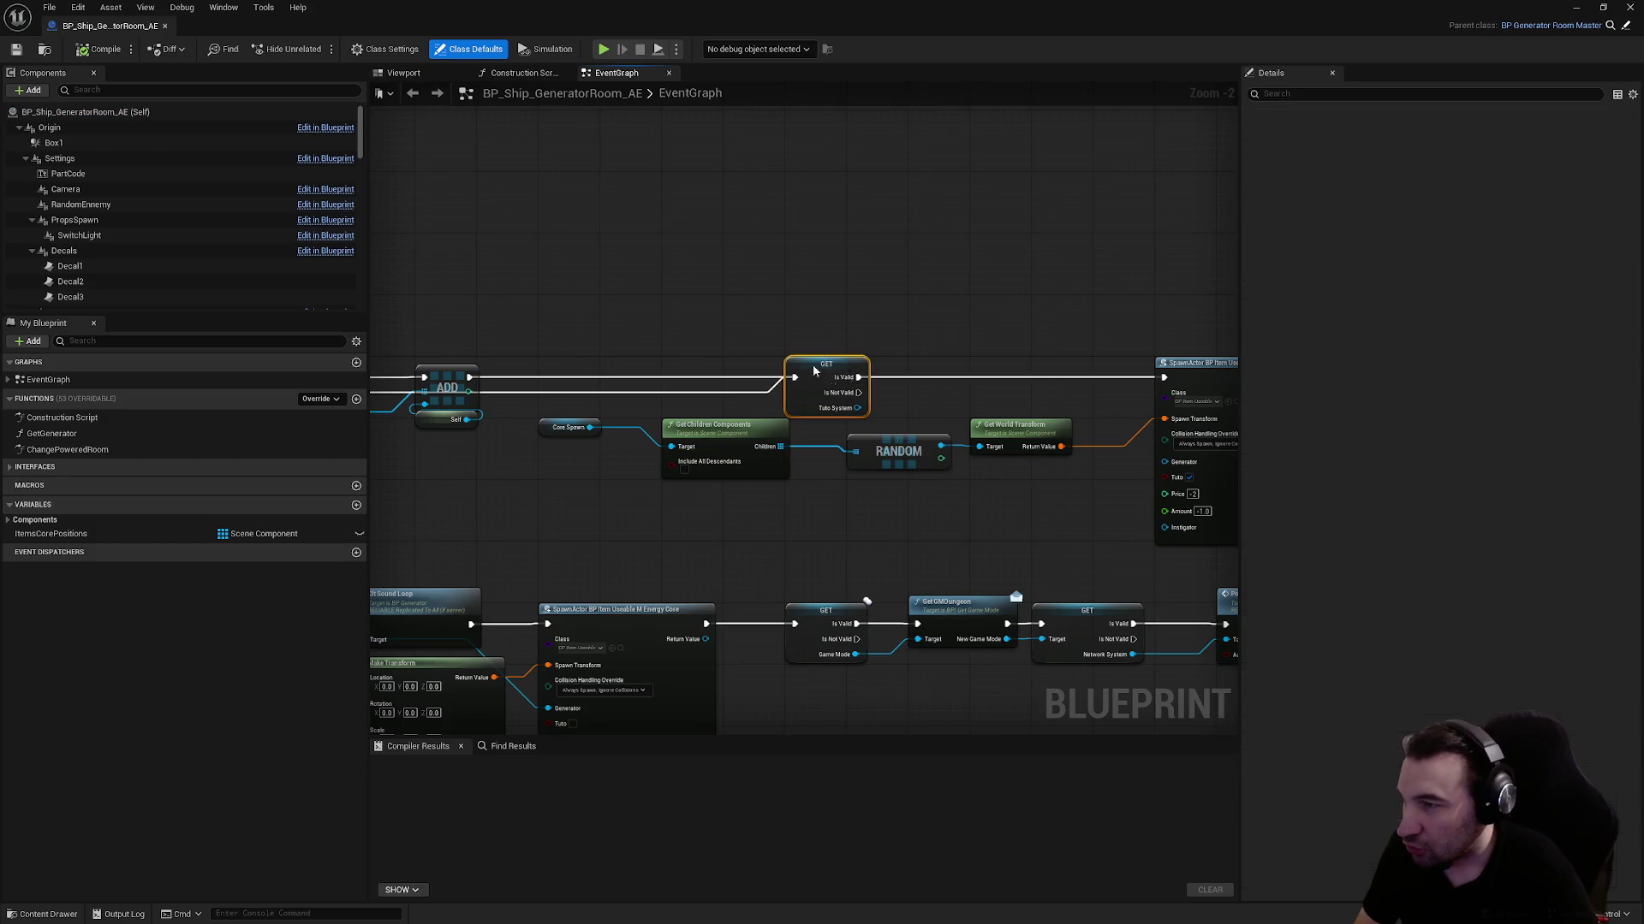
scroll(813, 363, "down", 1)
scroll(861, 415, "up", 4)
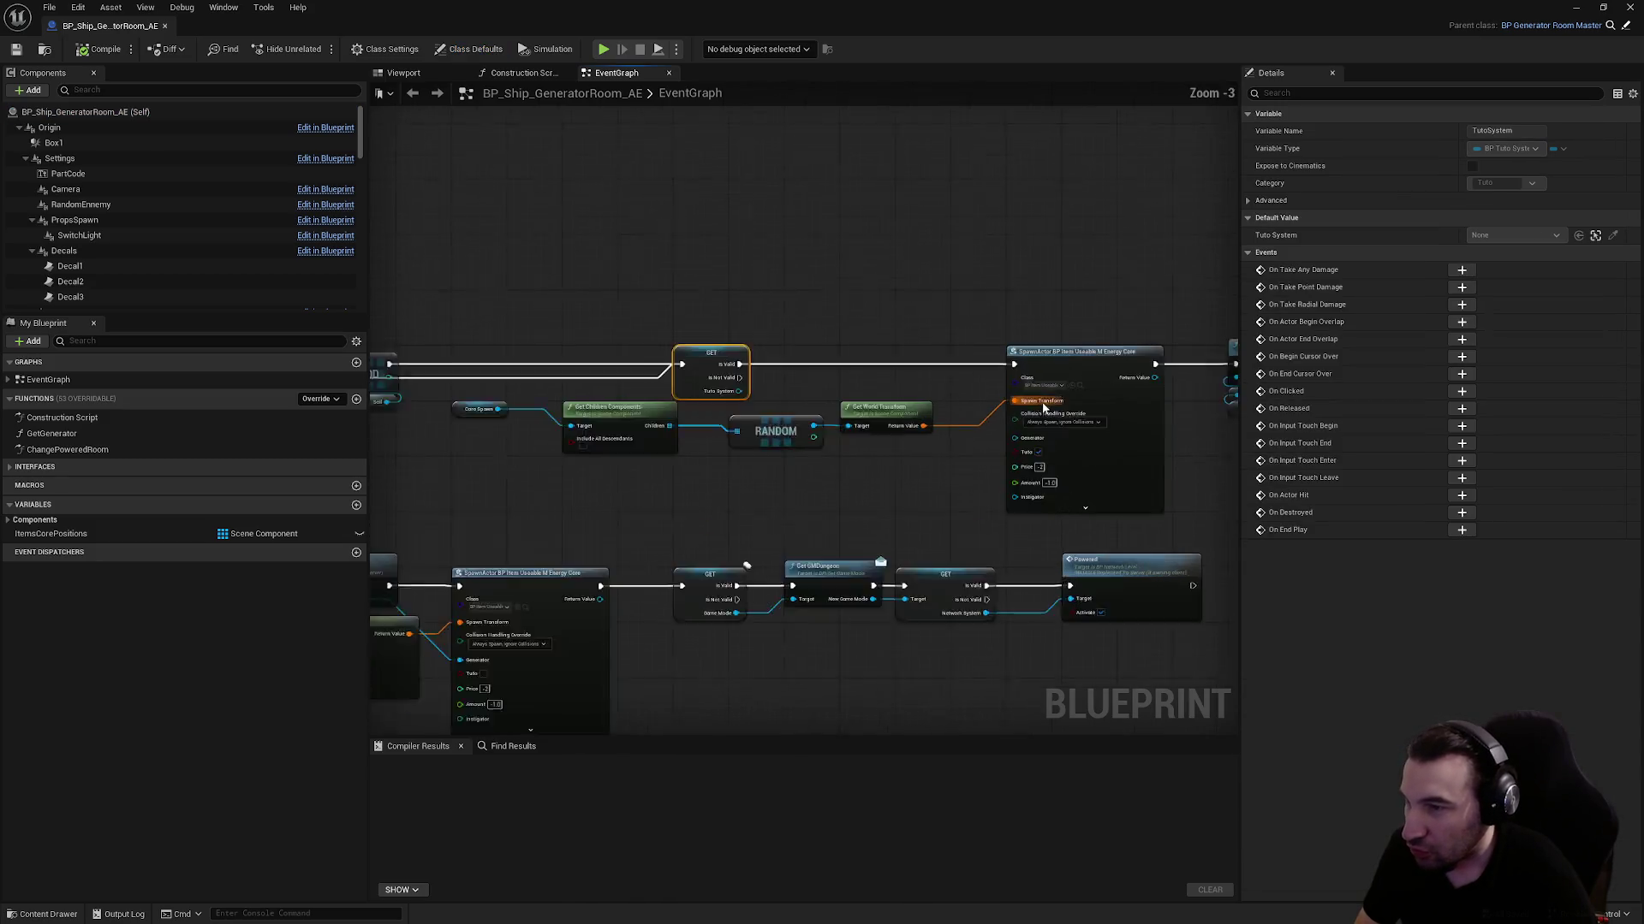
mouse_move(866, 488)
left_mouse_down()
mouse_move(396, 494)
mouse_move(1051, 445)
mouse_move(844, 469)
left_mouse_up()
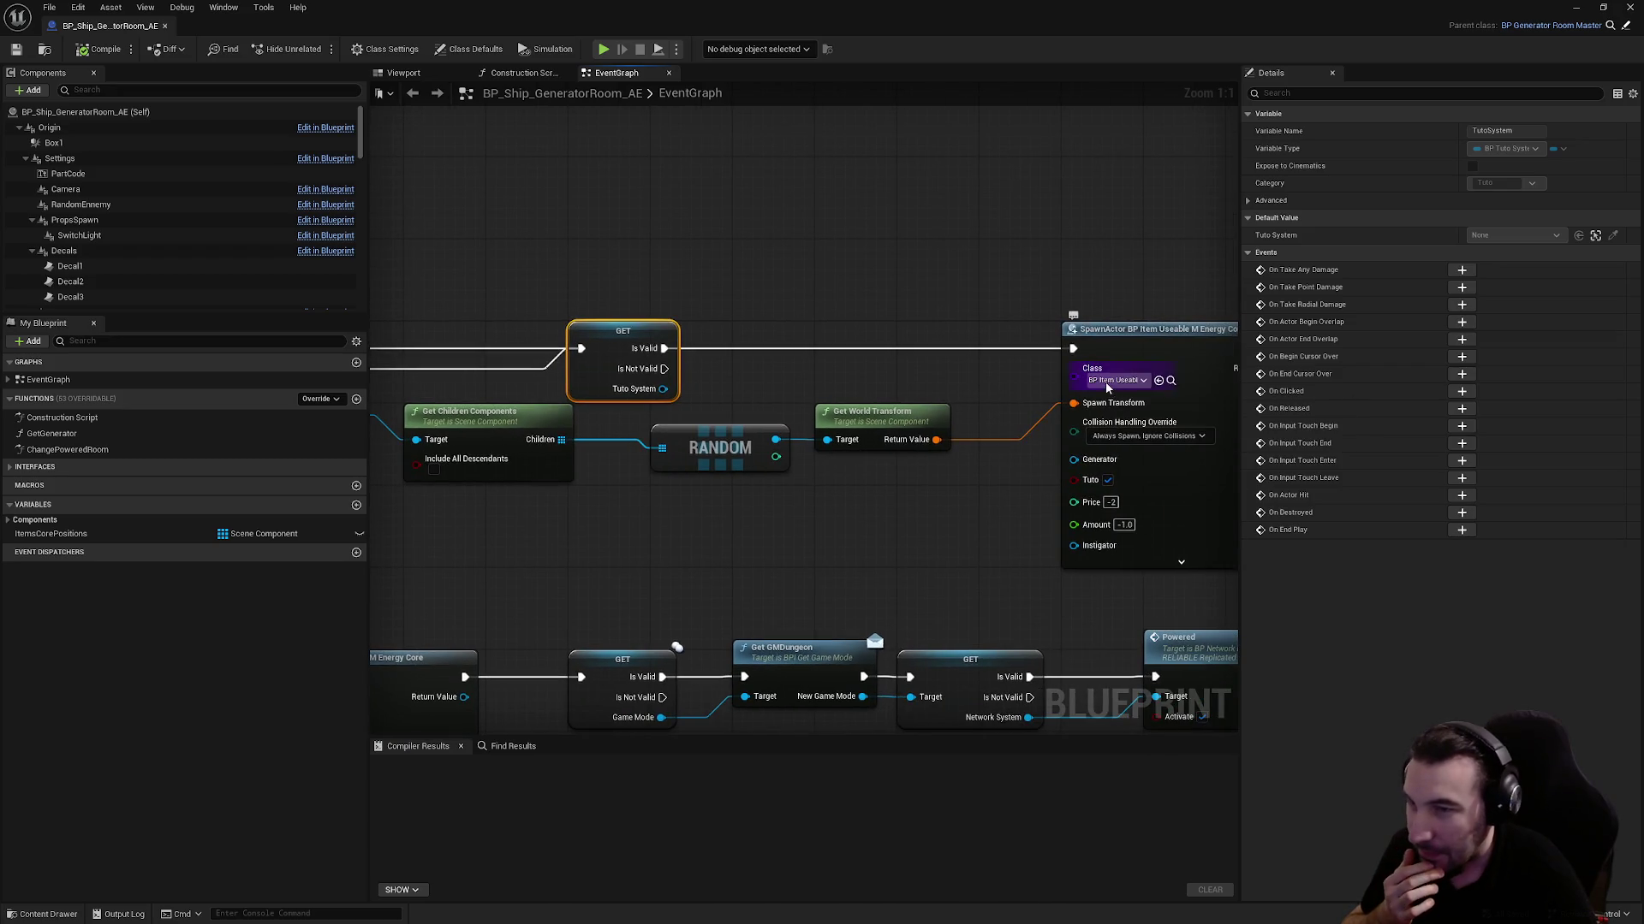
scroll(728, 358, "down", 3)
scroll(728, 359, "down", 2)
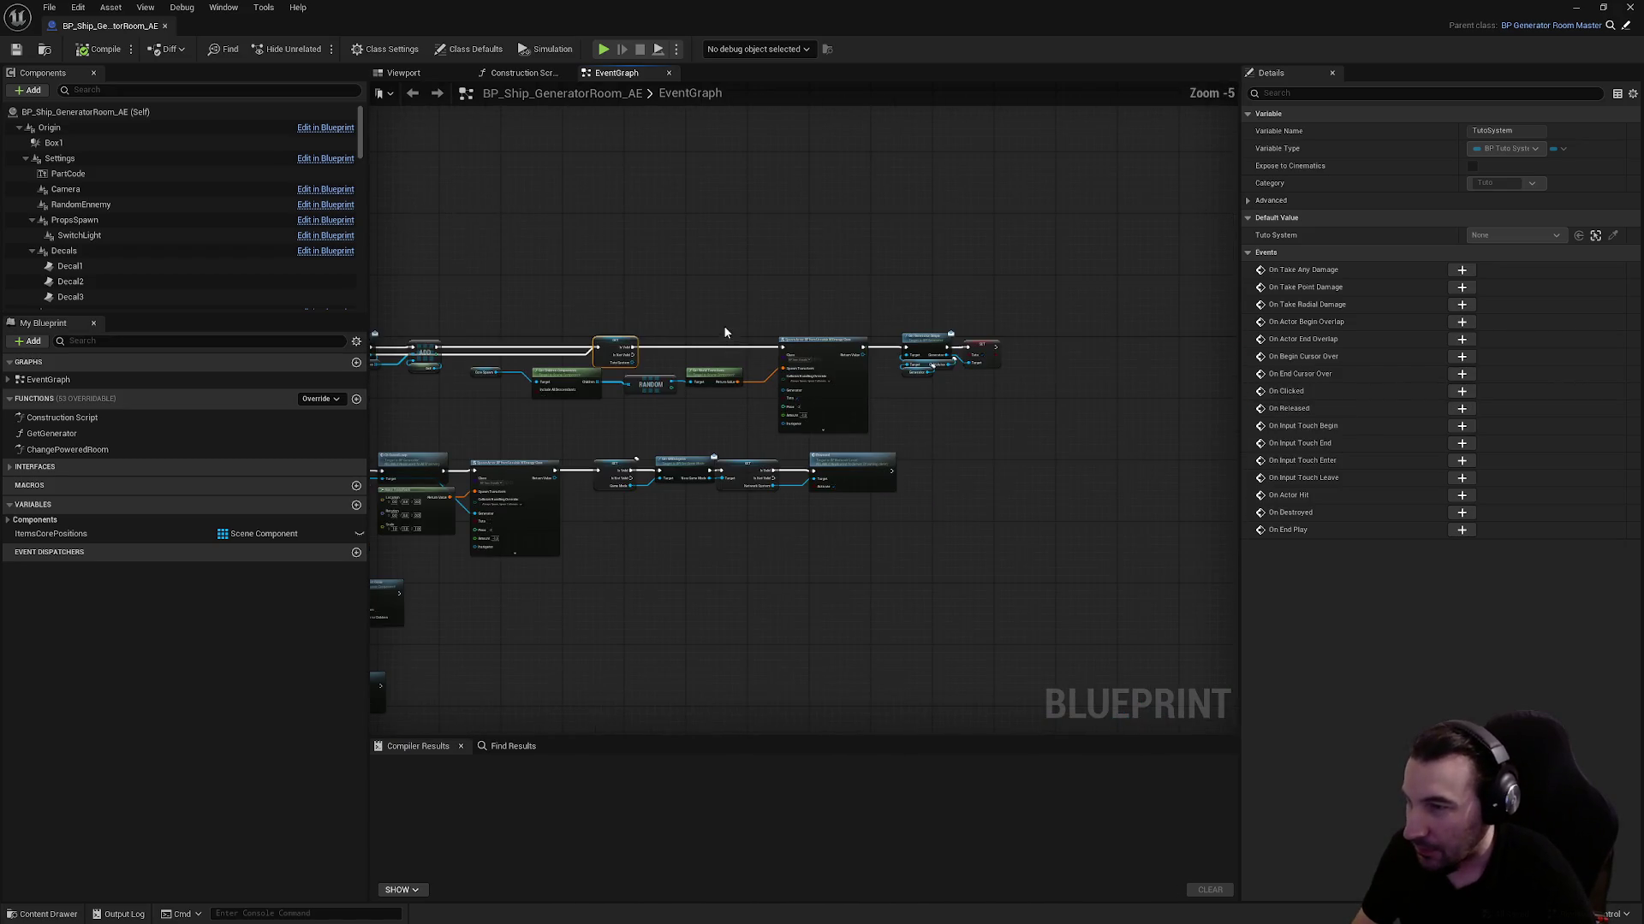
Delete the Get Children Components, RANDOM and Get World Transform nodes, then compile
left_click(833, 311)
key("ctrl+z")
left_click_drag(494, 342, 781, 428)
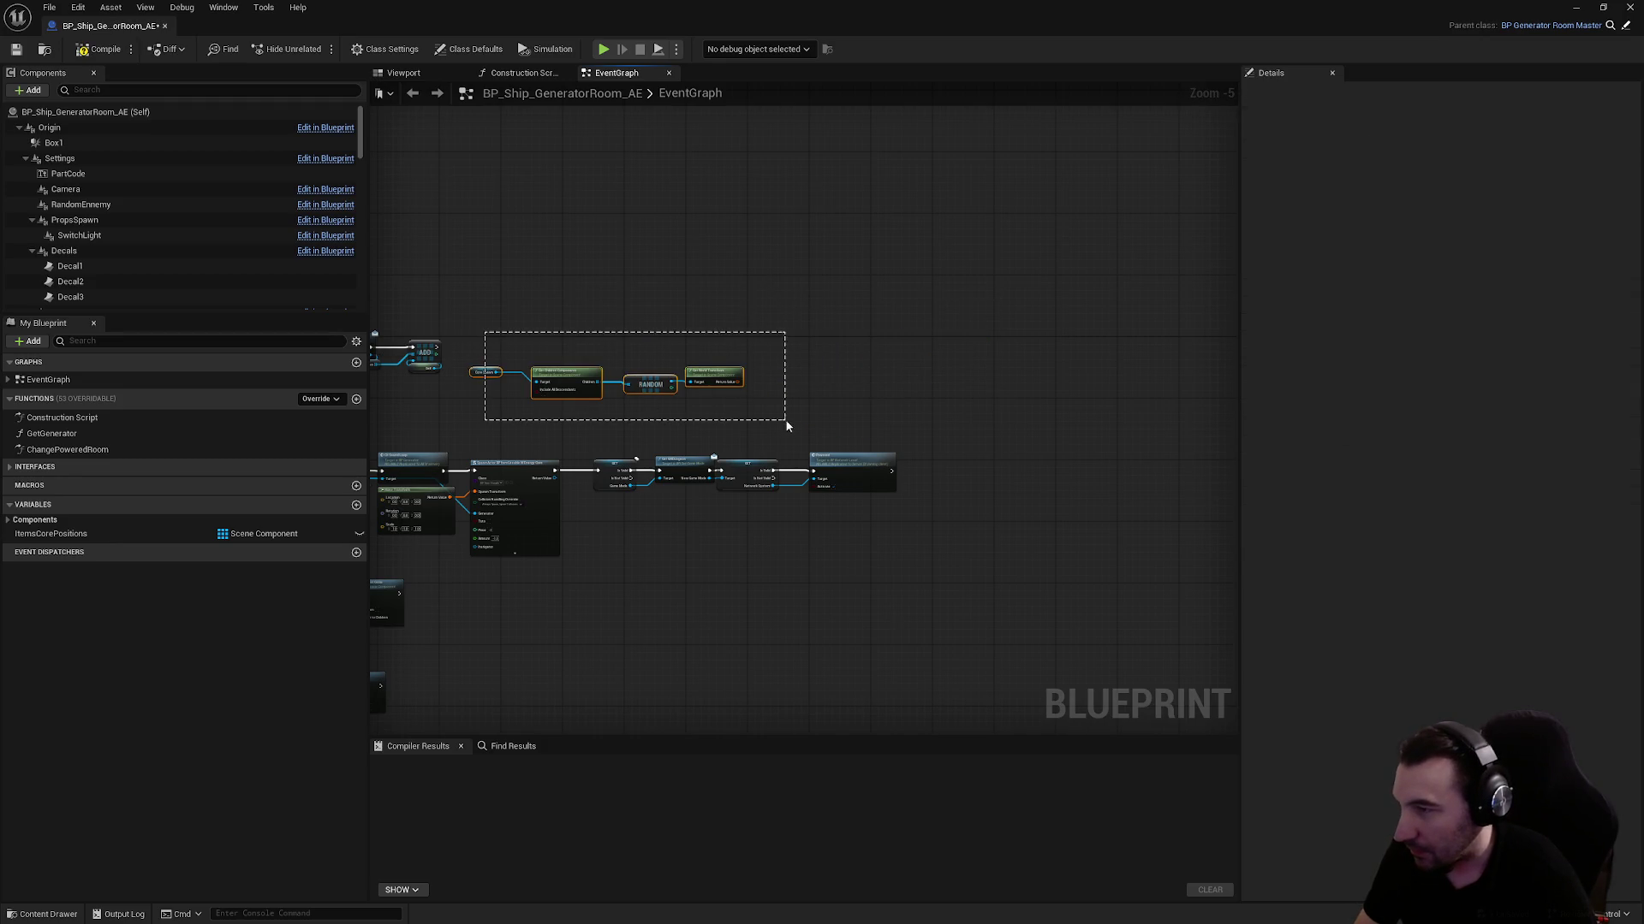
key("Delete")
left_click(75, 53)
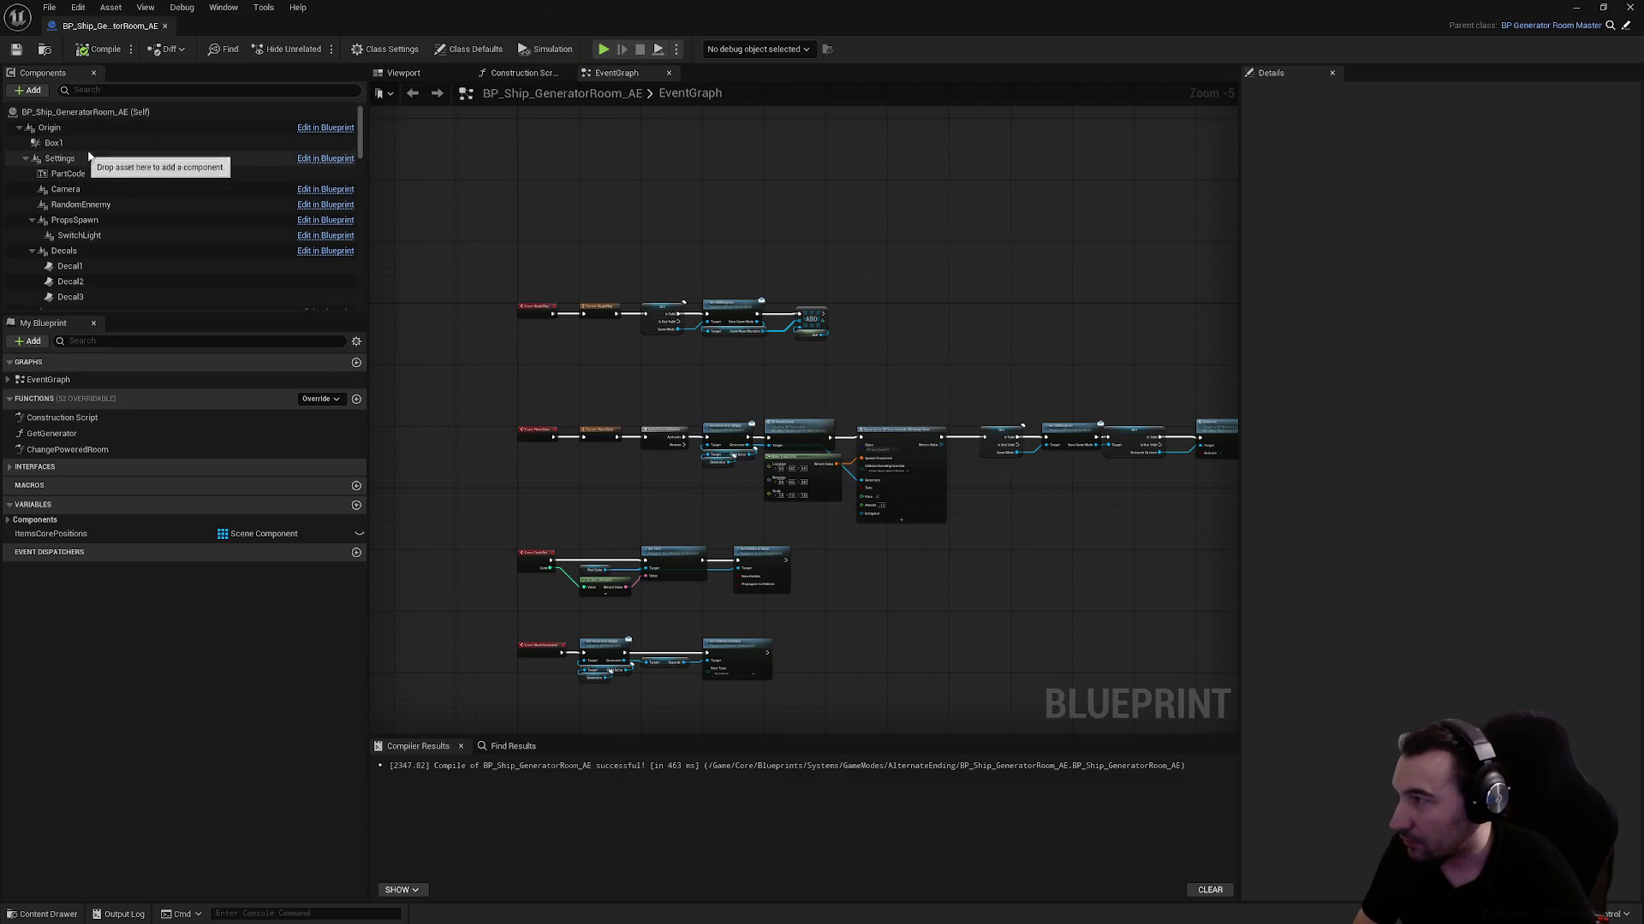
scroll(148, 214, "down", 5)
scroll(148, 214, "down", 10)
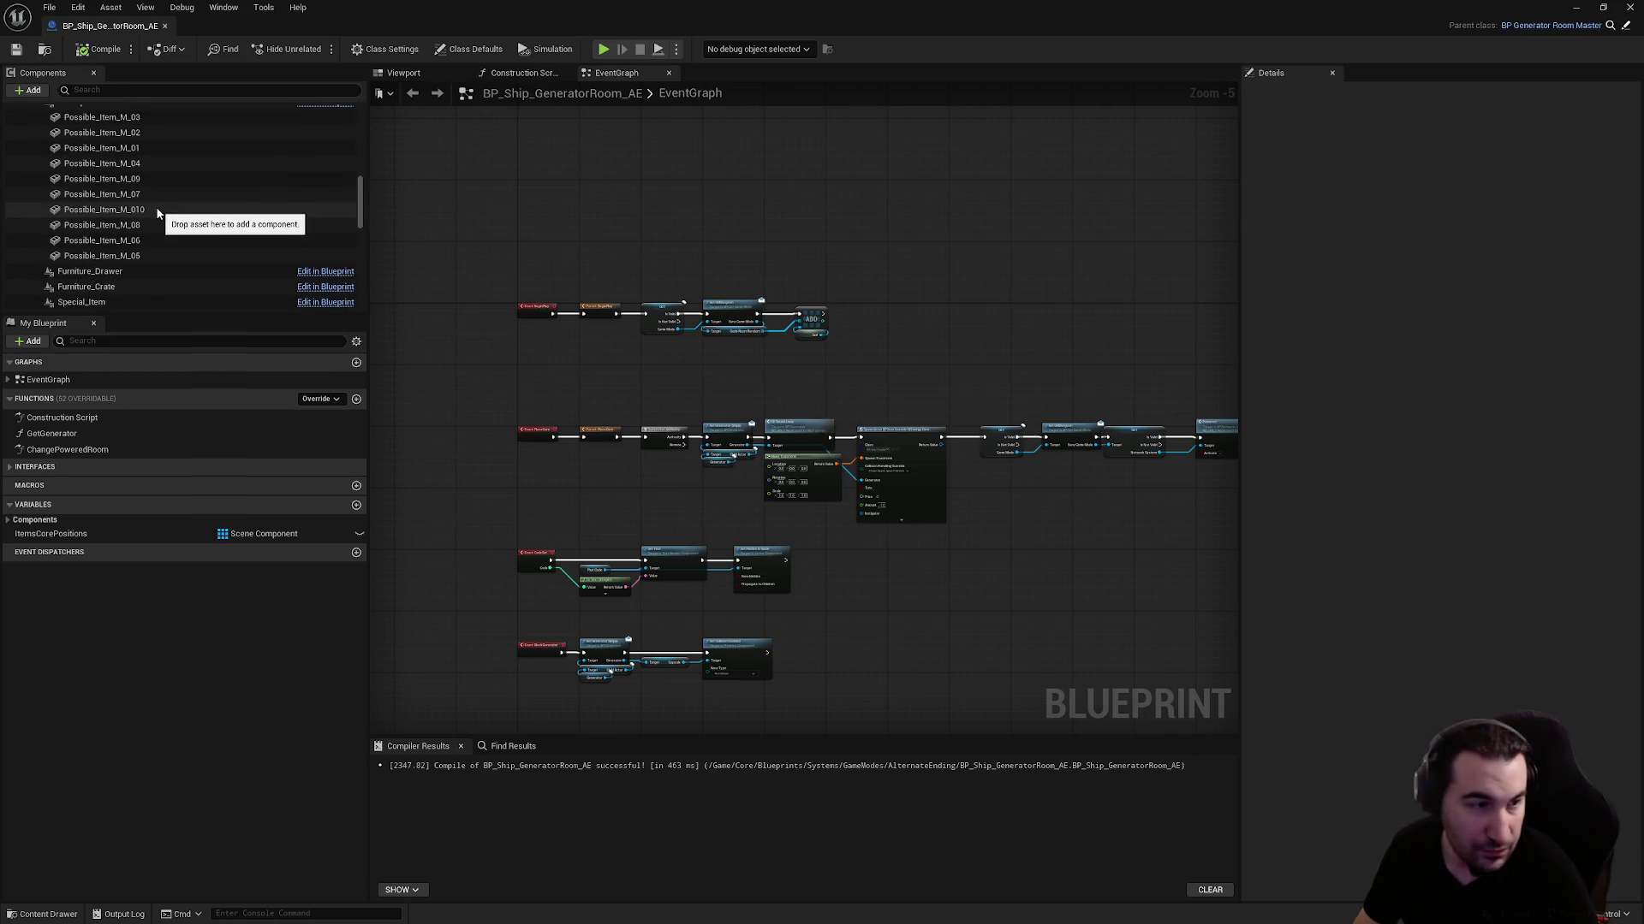
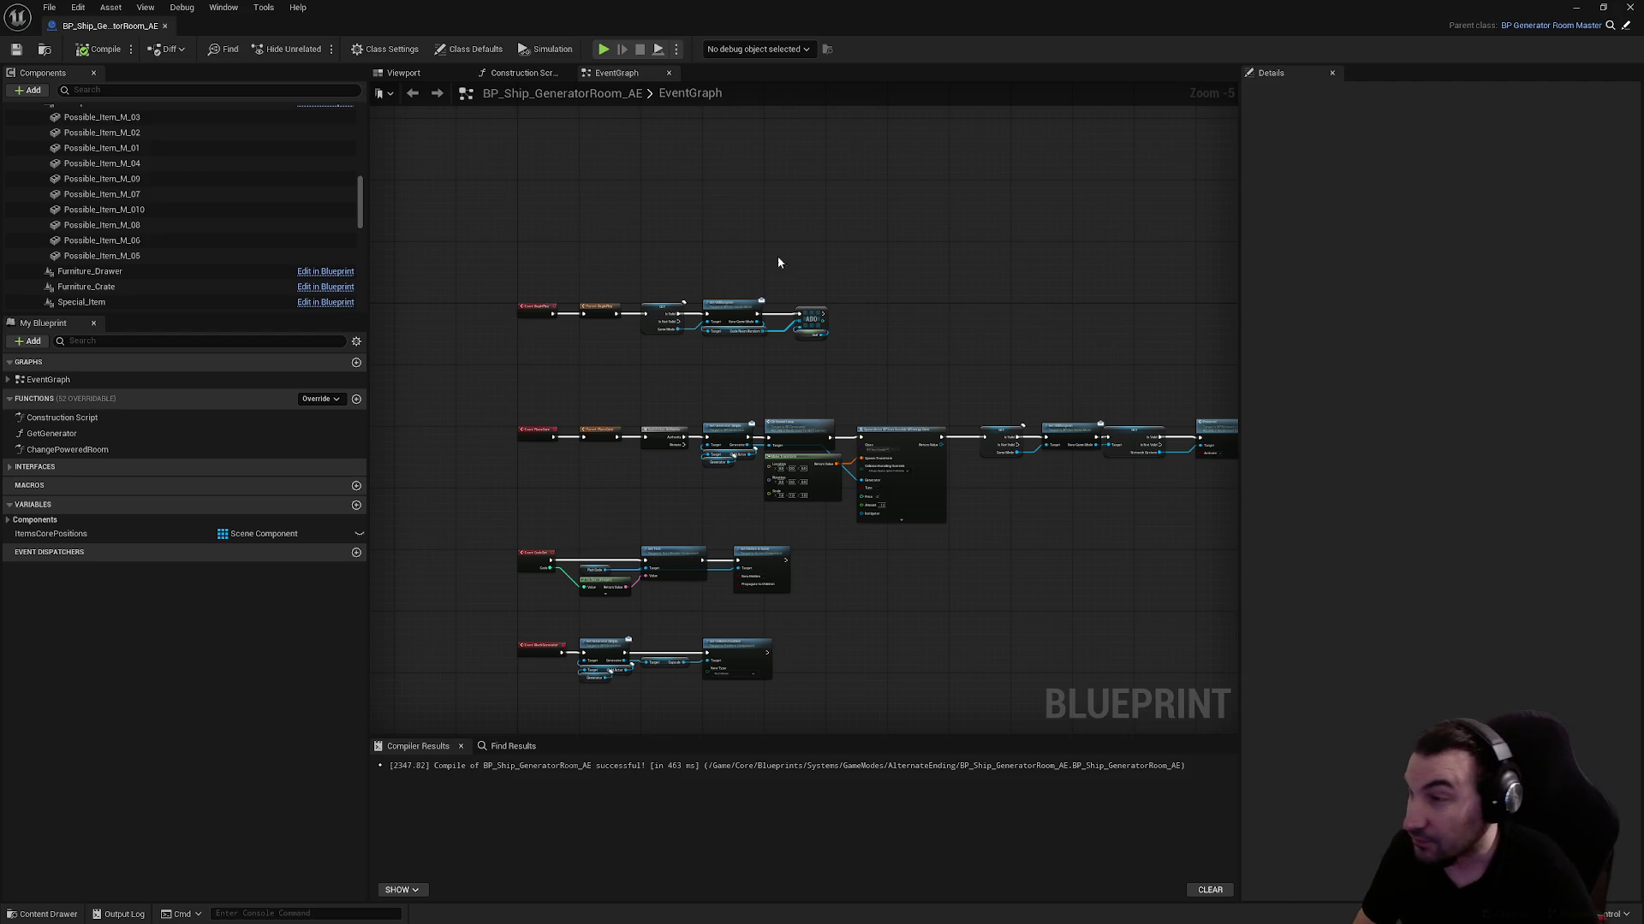
Delete the medium item spawn points Possible_Item_M_03 through Possible_Item_M_05
scroll(682, 349, "up", 4)
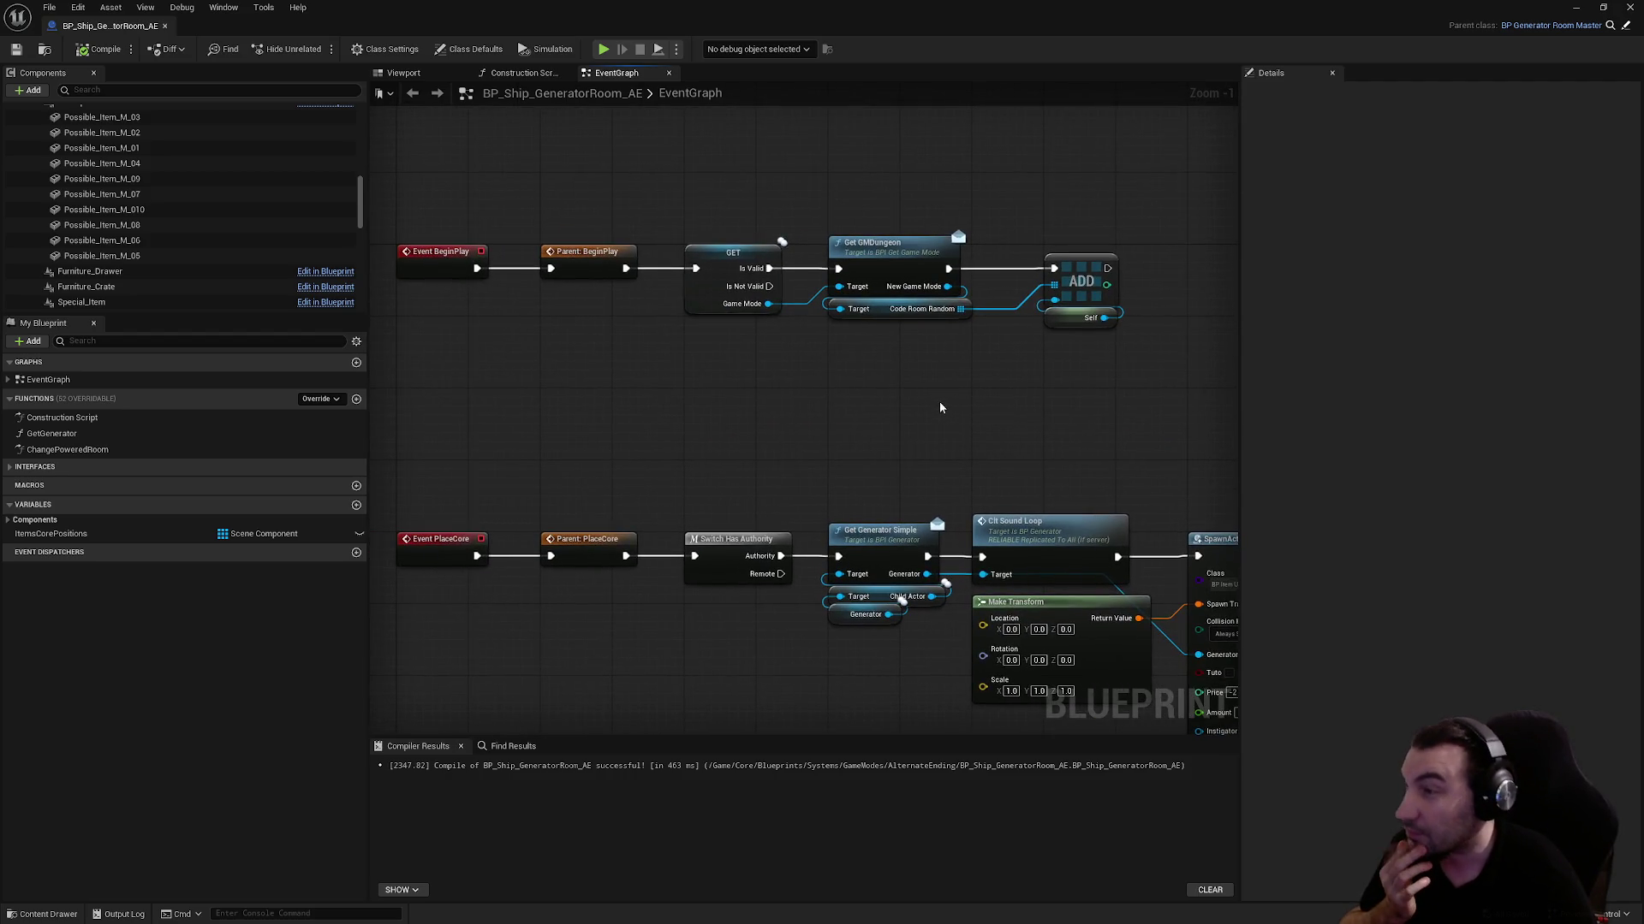
scroll(940, 408, "down", 3)
scroll(671, 426, "up", 2)
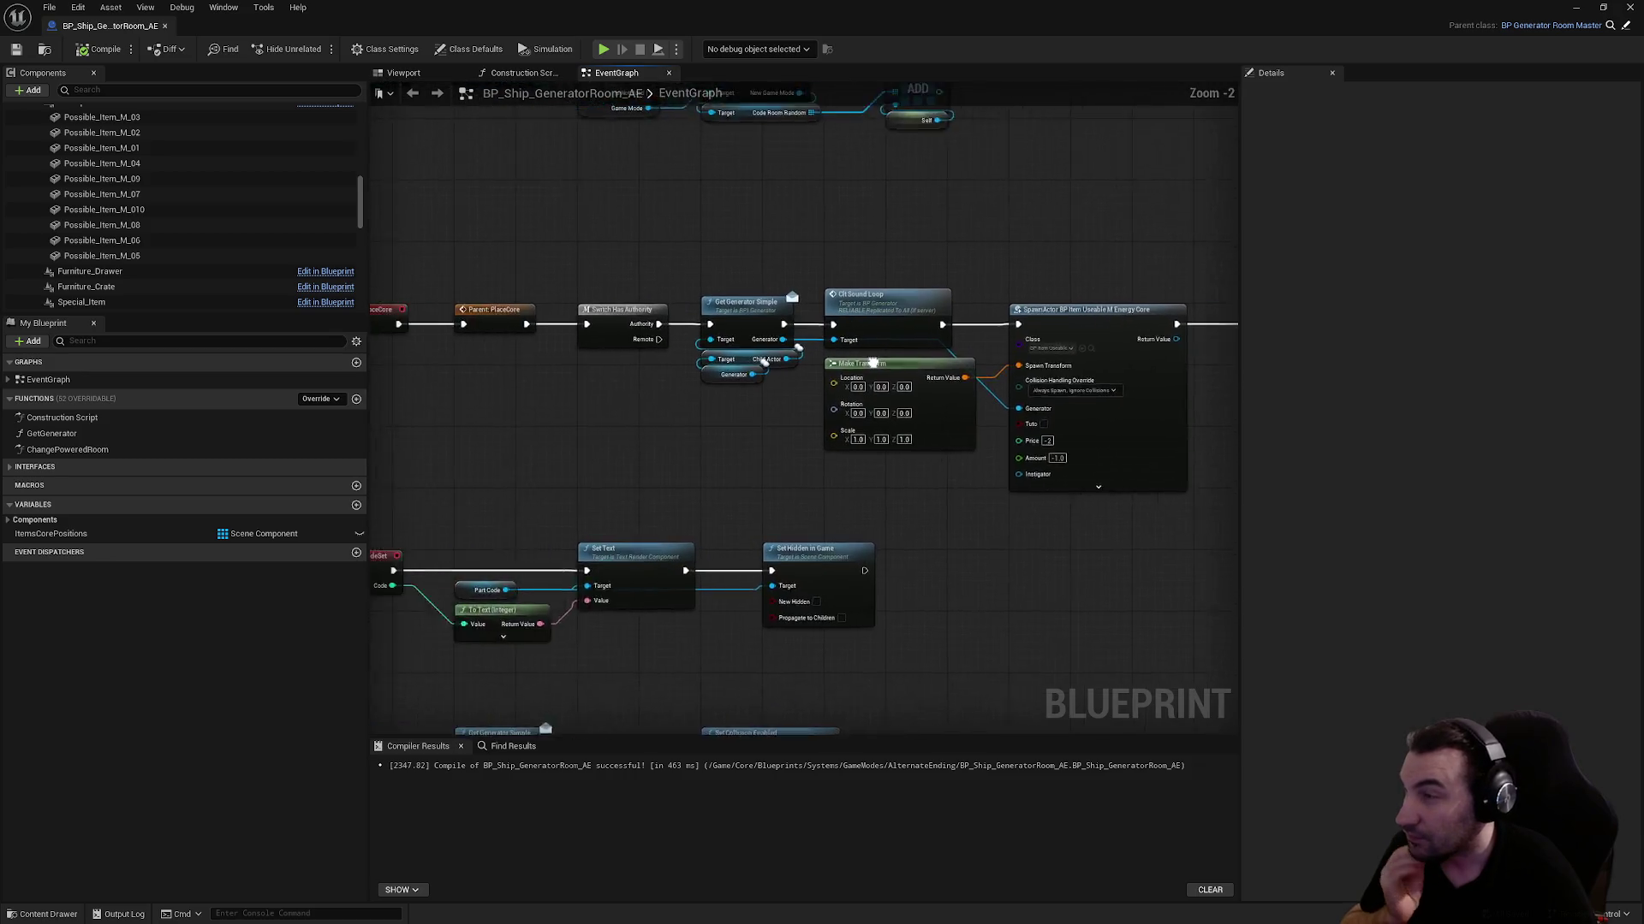
scroll(127, 230, "up", 3)
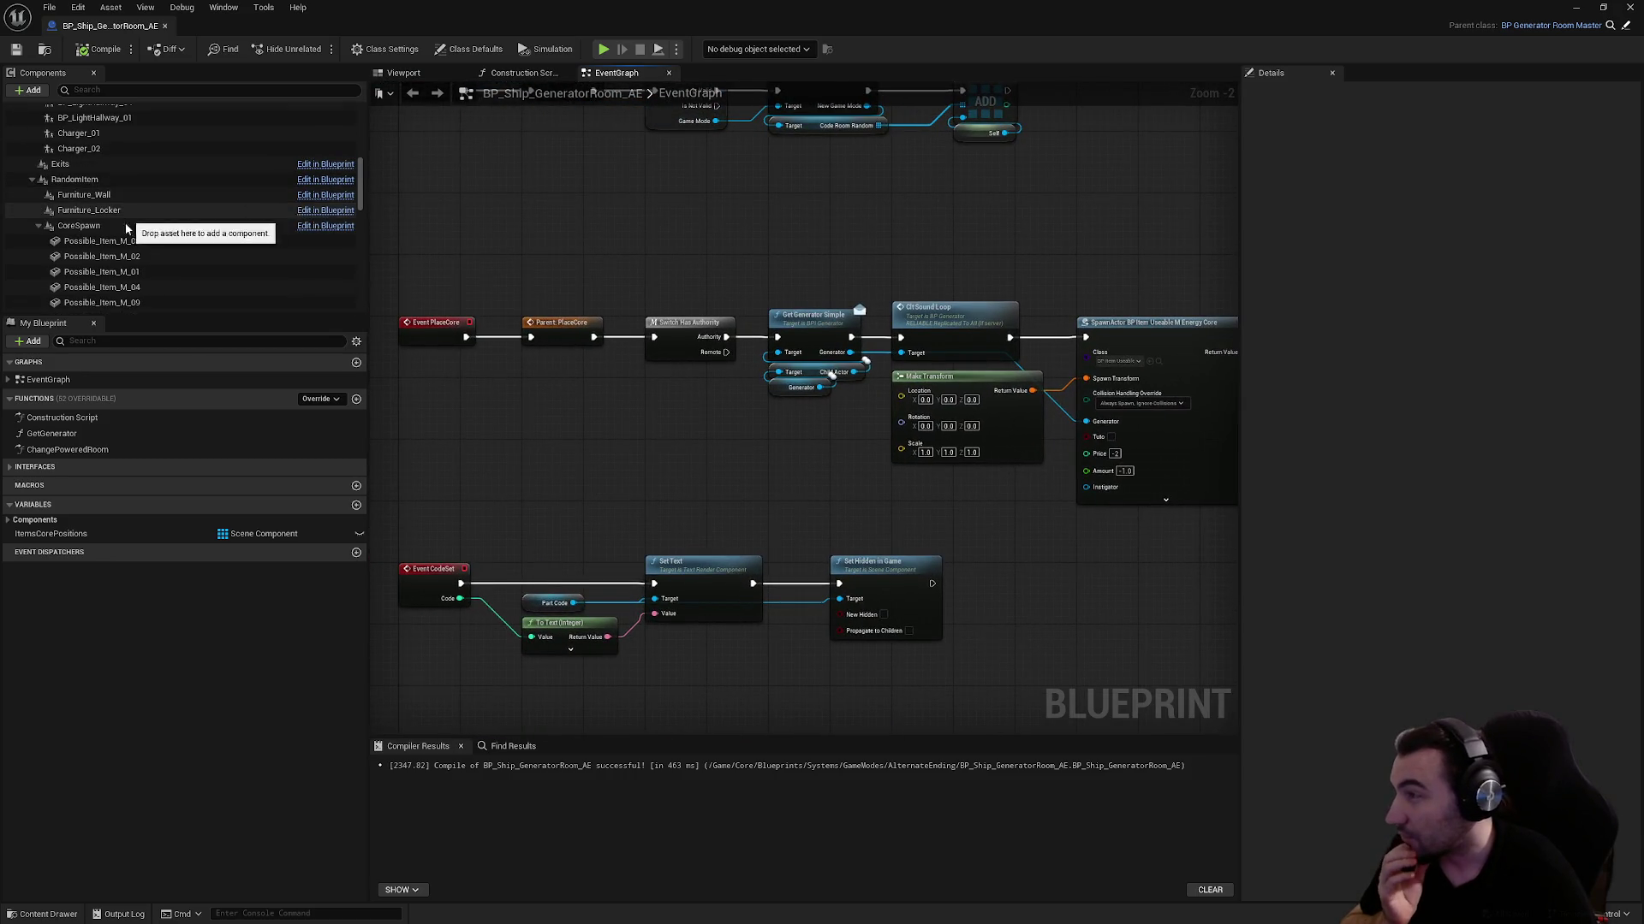
scroll(124, 233, "down", 1)
left_click(124, 220)
scroll(163, 246, "down", 5)
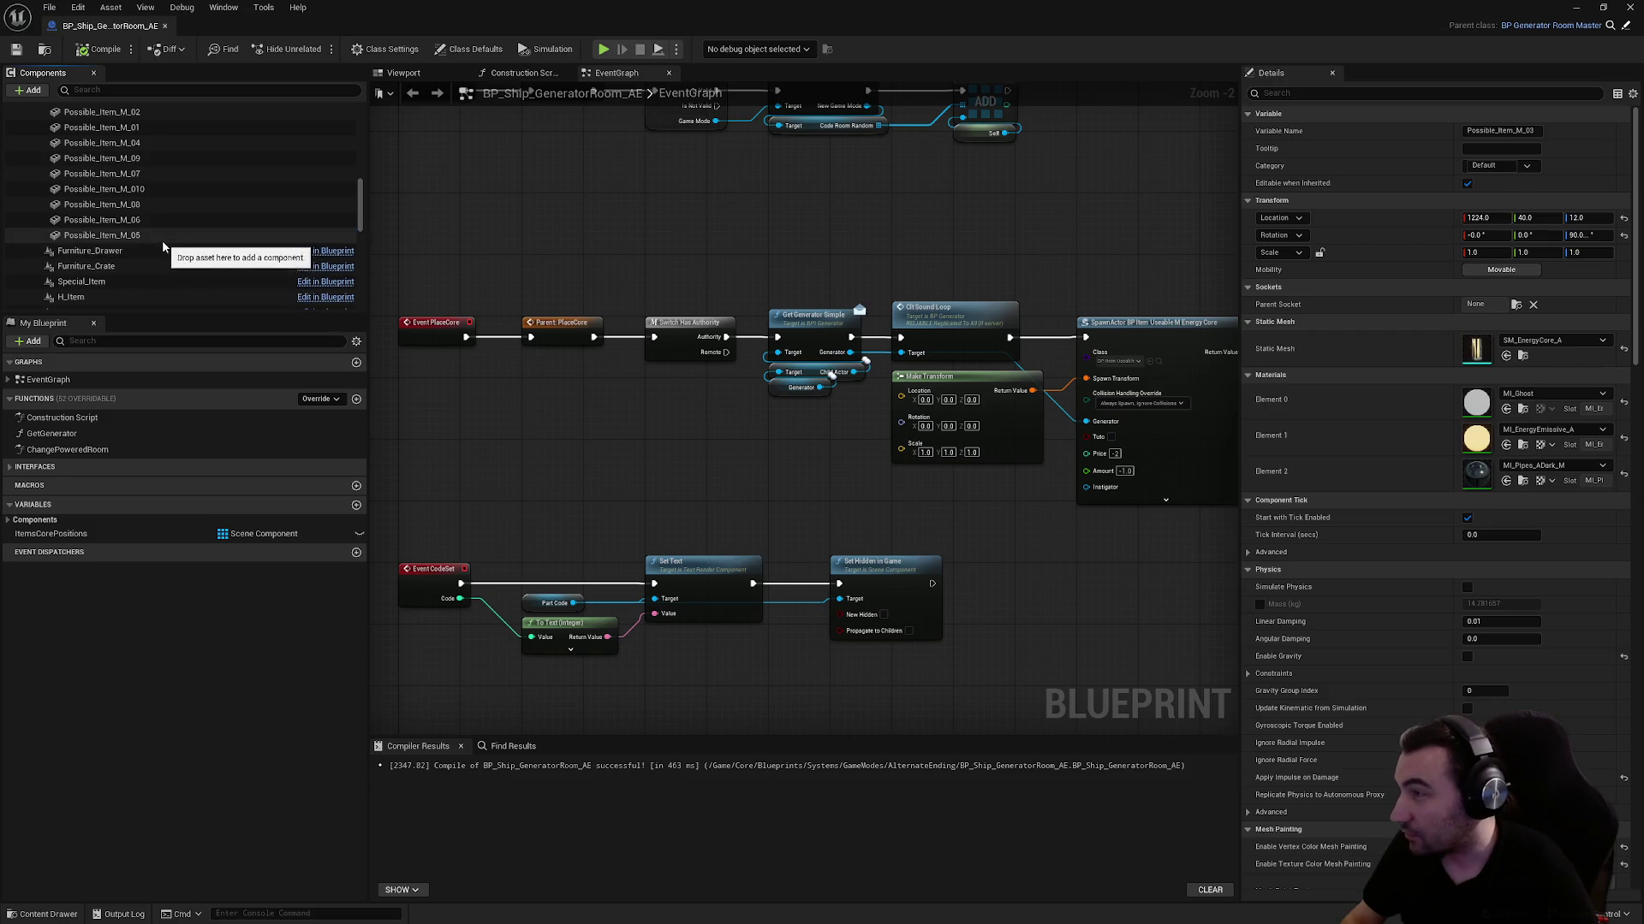
left_click(163, 236, "ctrl")
scroll(146, 229, "up", 3)
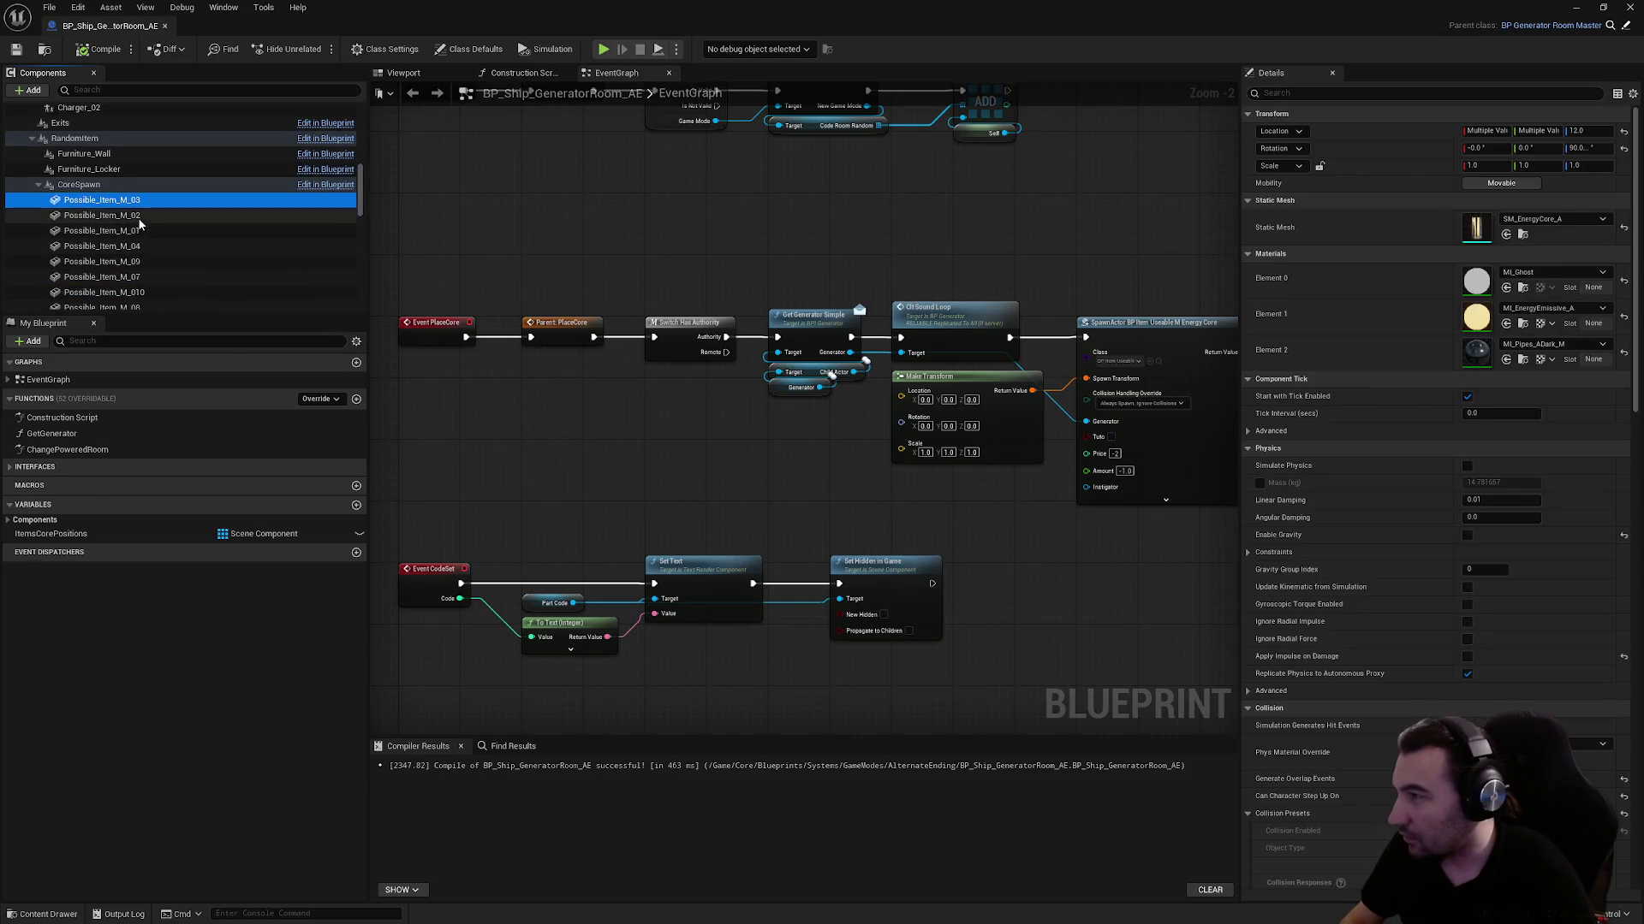
scroll(140, 224, "down", 2)
left_click(149, 254, "shift")
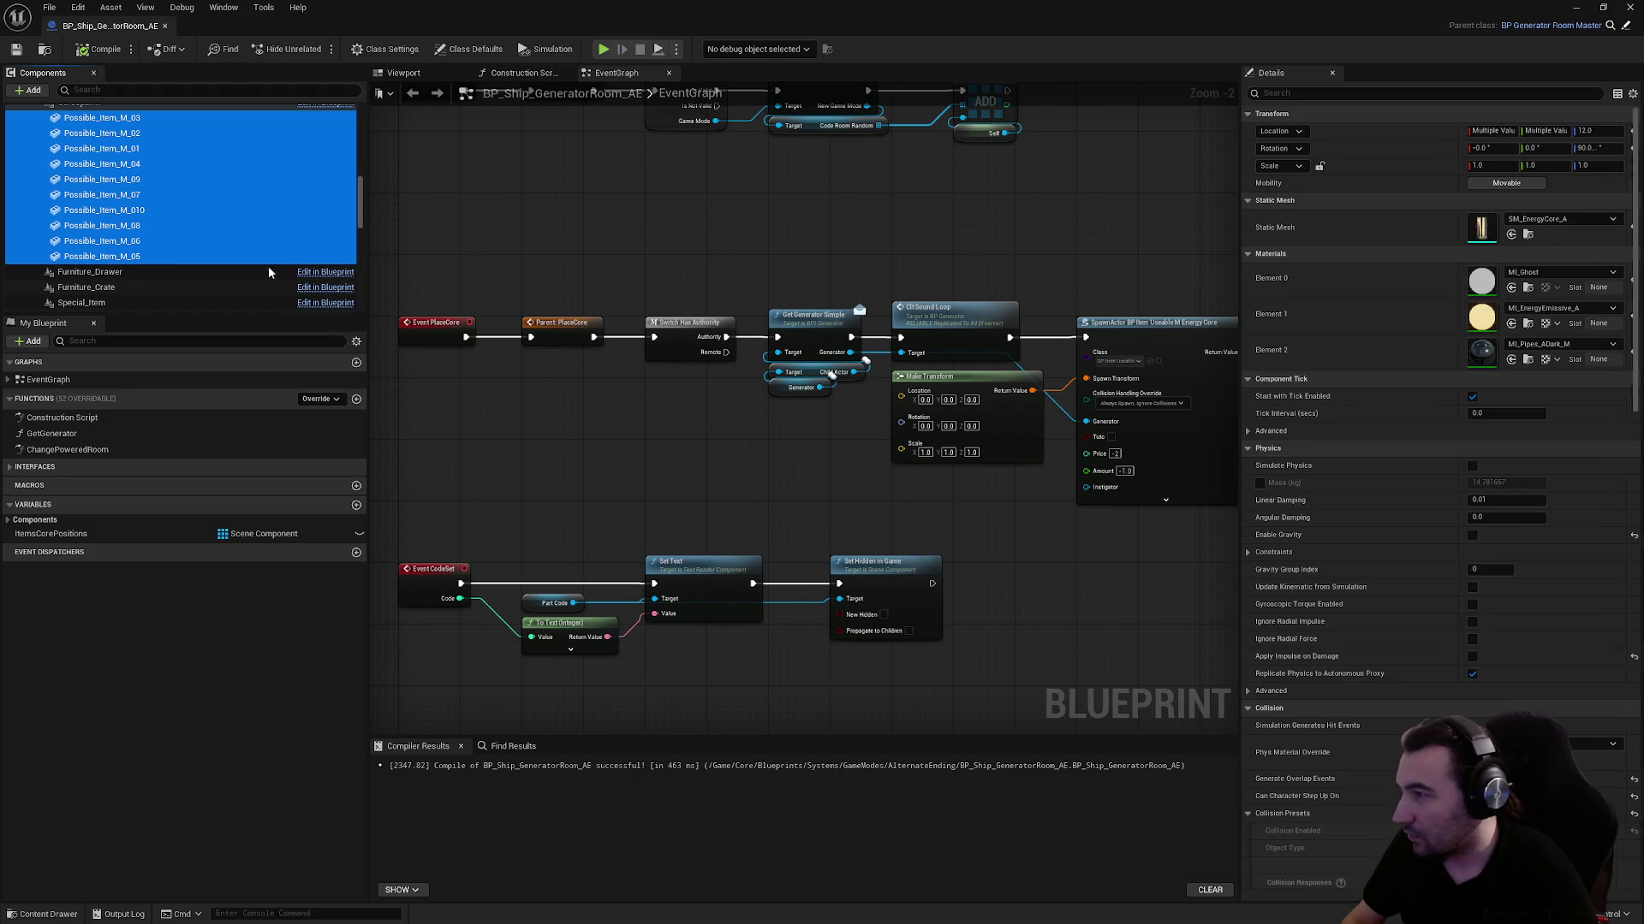
key("Delete")
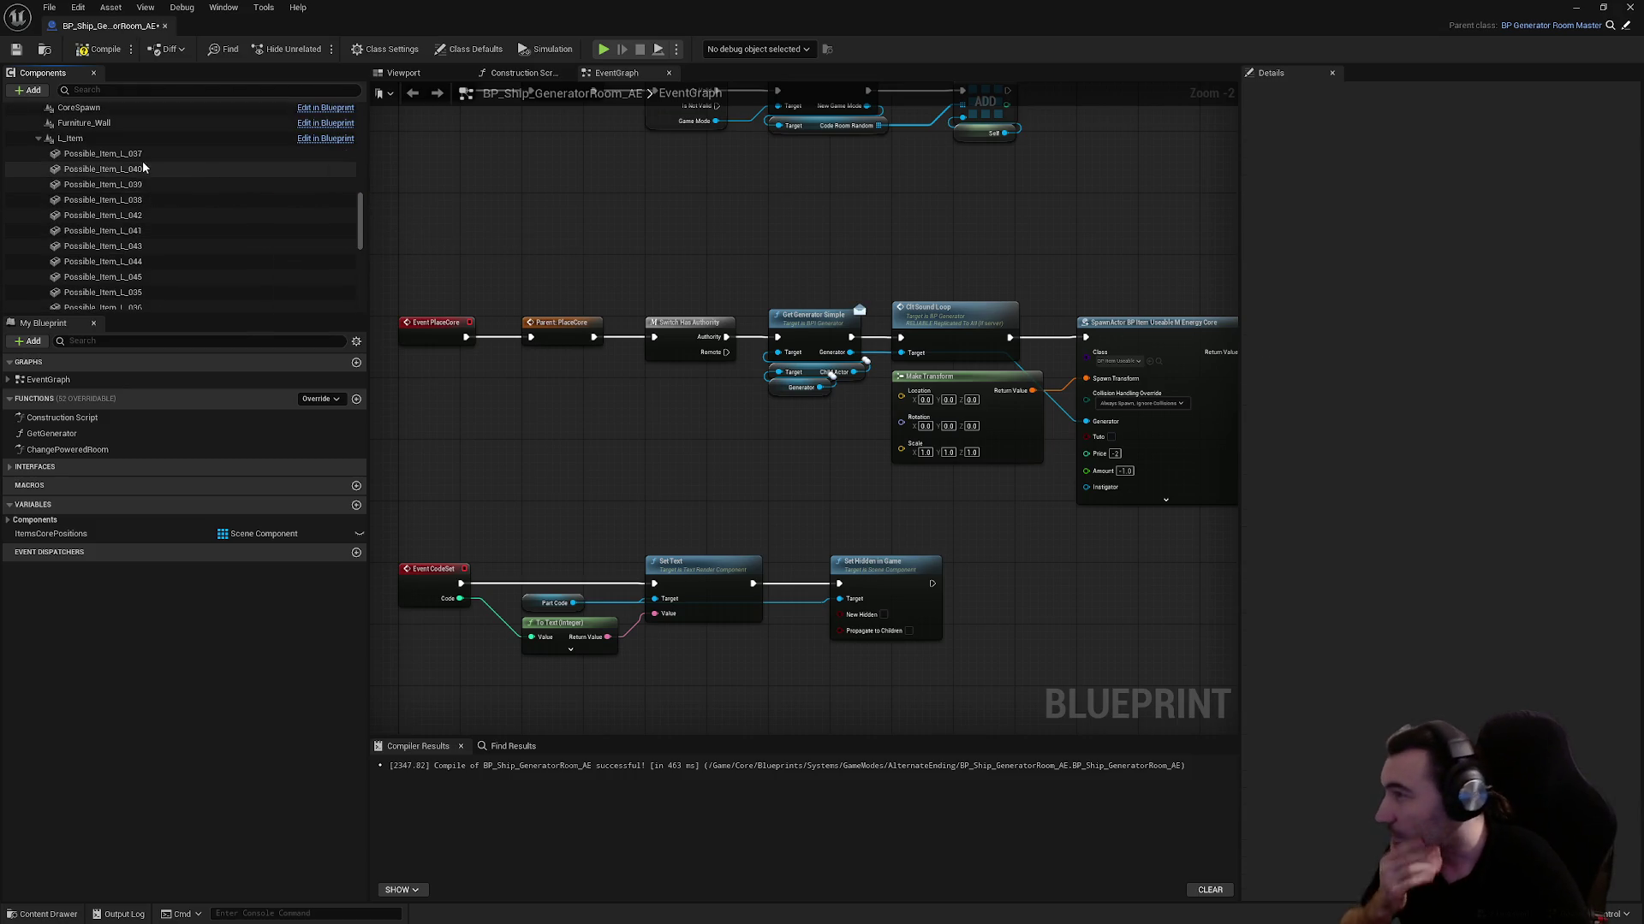
Delete the large item spawn points Possible_Item_L_040 through Possible_Item_L_033
left_click(142, 168)
scroll(227, 219, "down", 3)
left_click(171, 240, "shift")
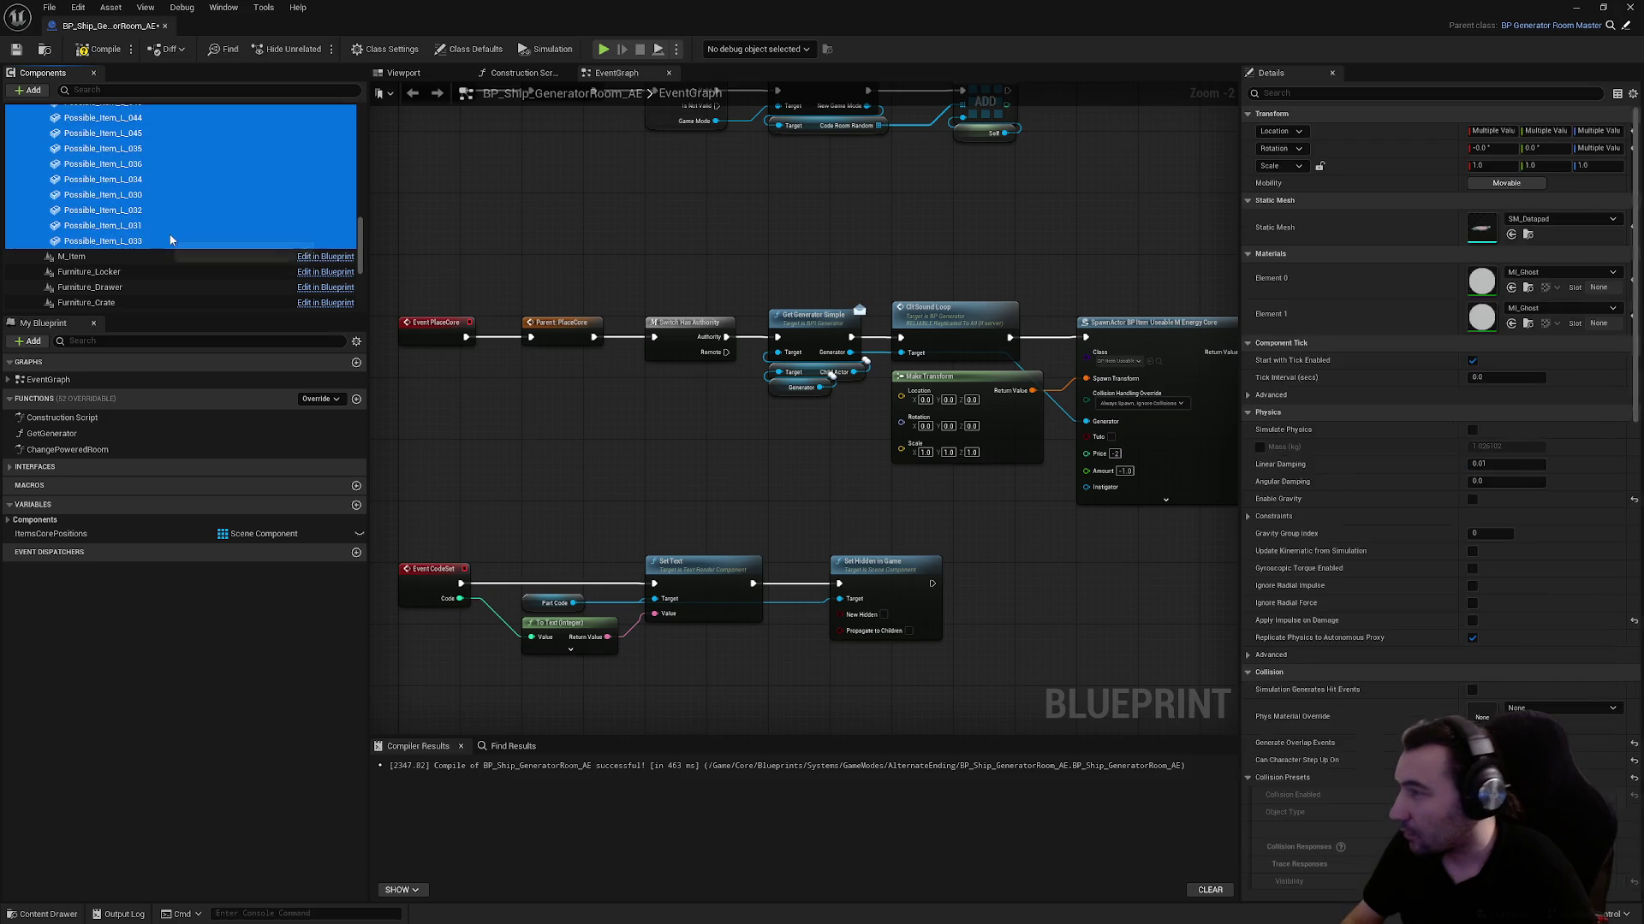
key("Delete")
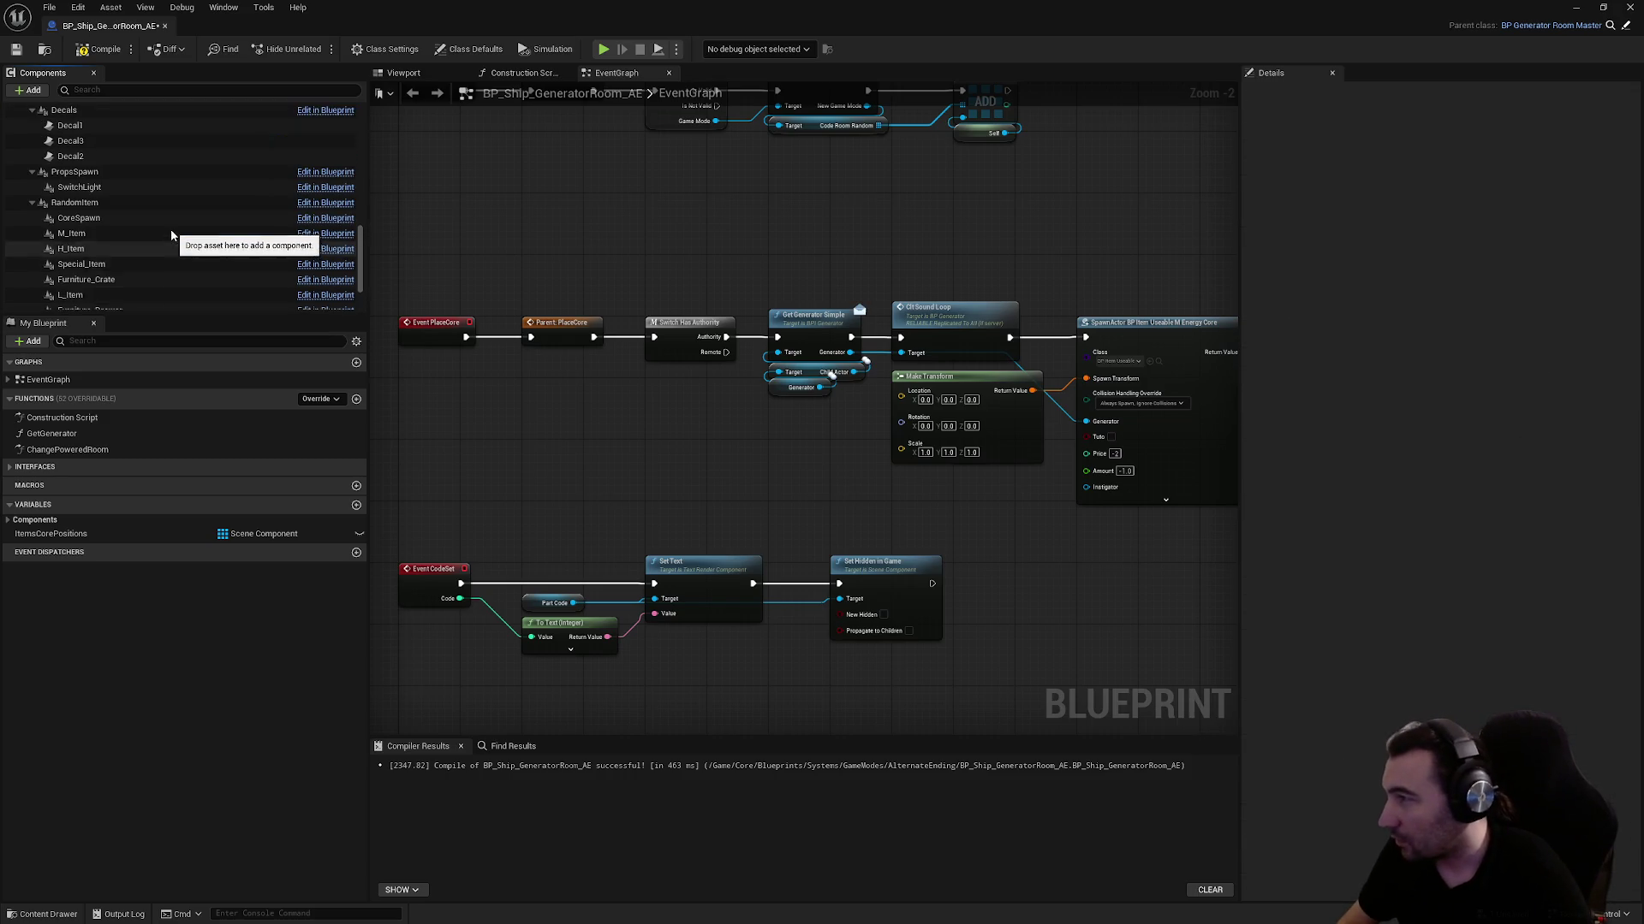
scroll(172, 233, "up", 5)
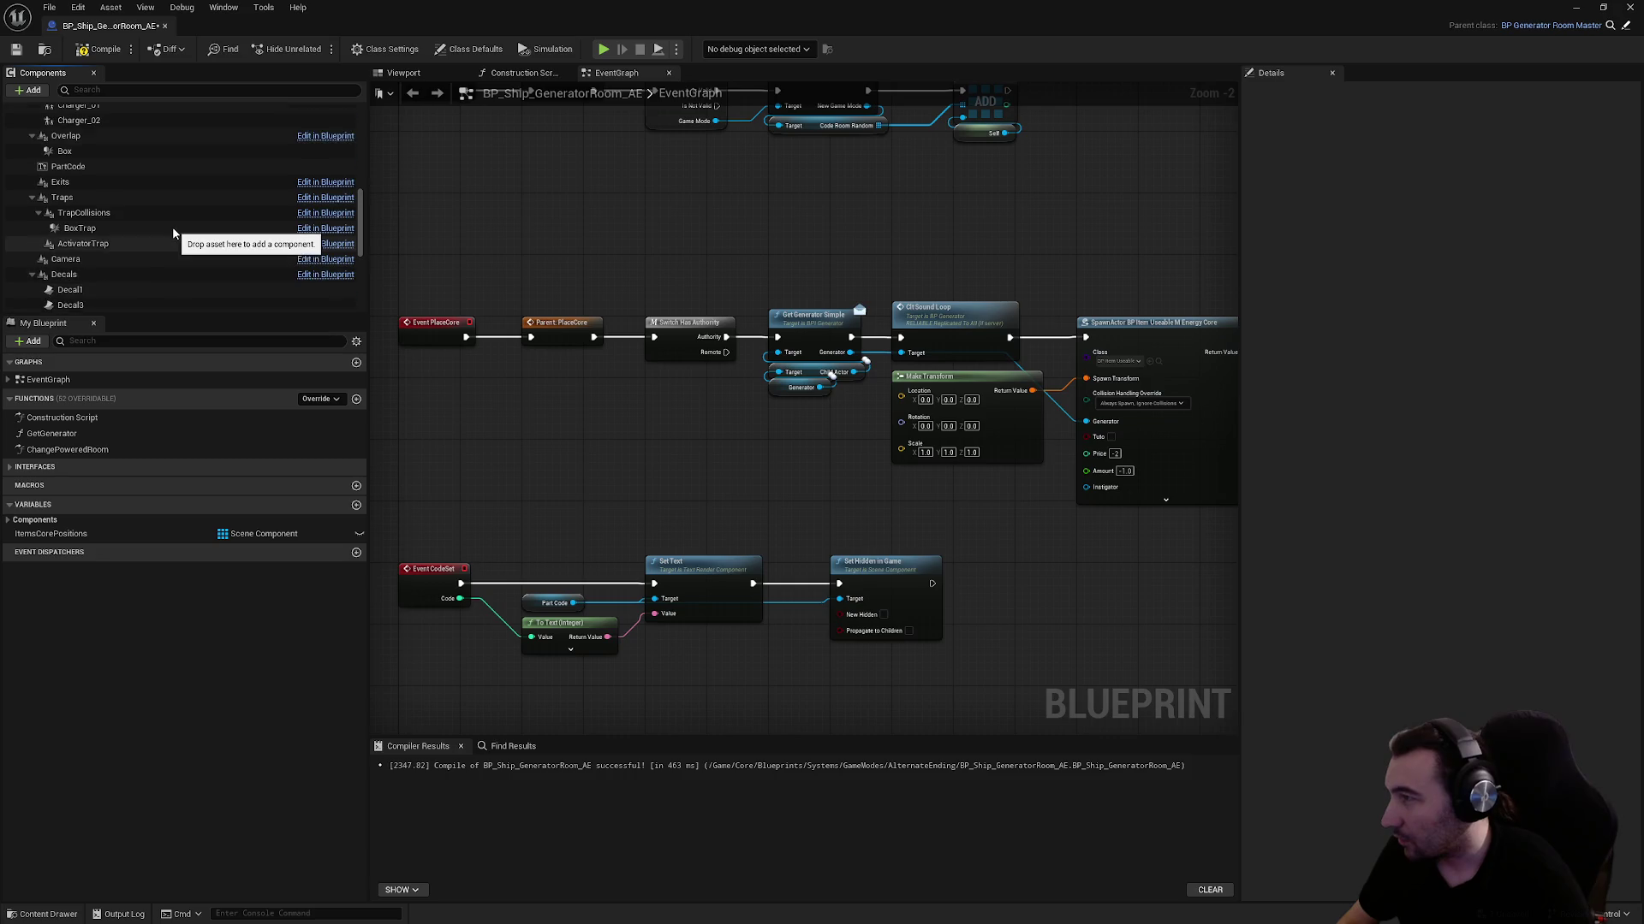
scroll(173, 233, "up", 10)
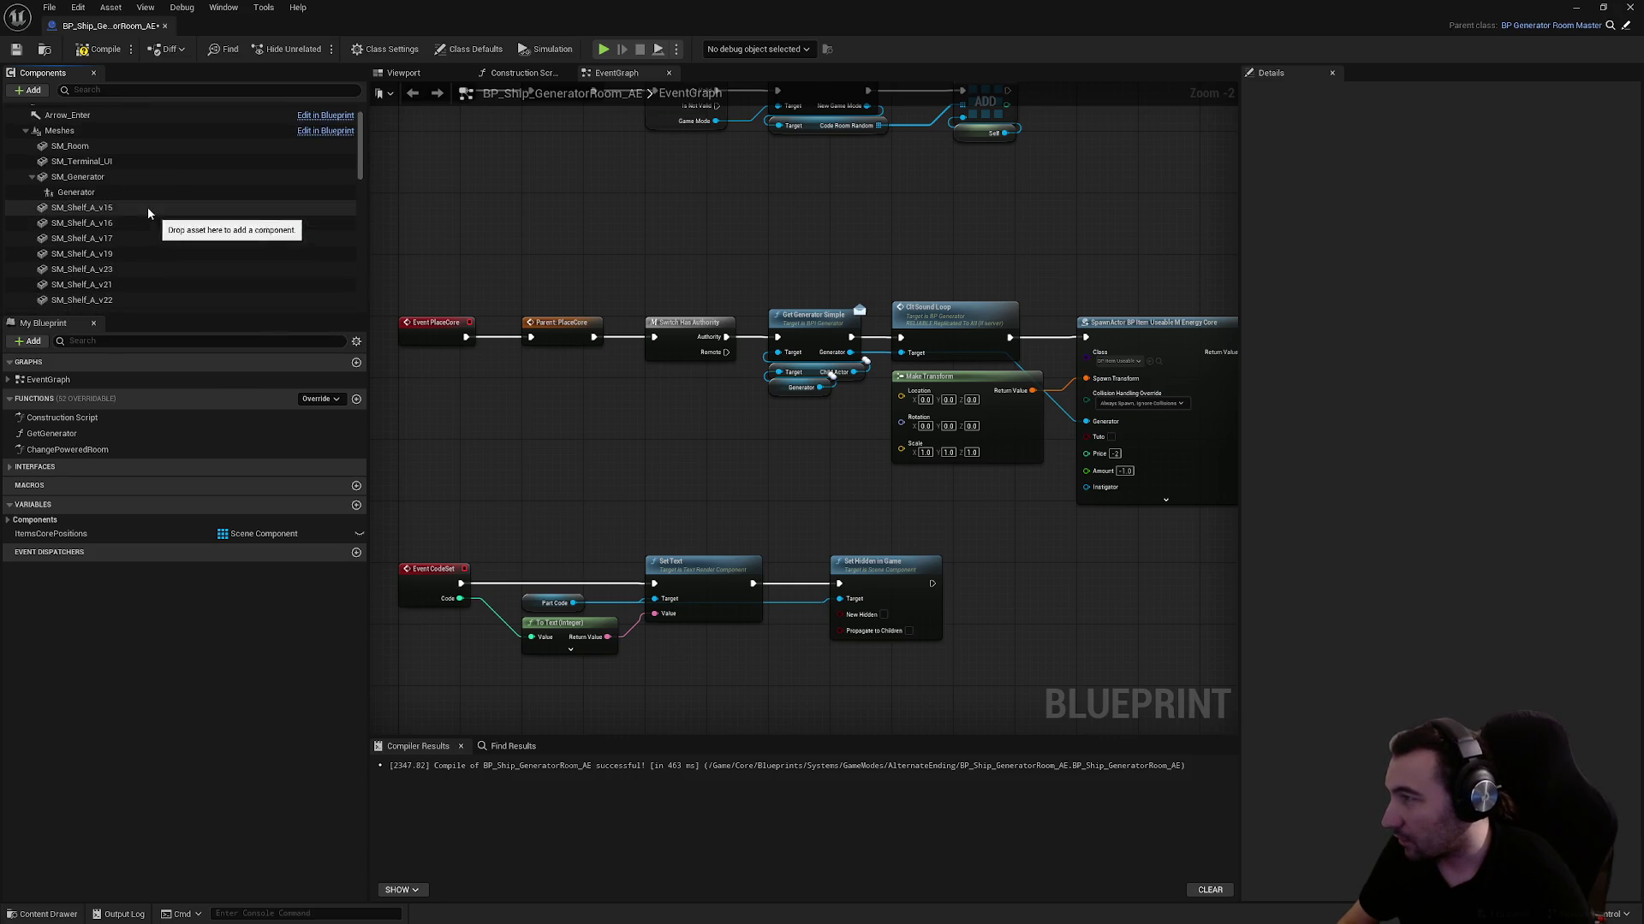
left_click(68, 145)
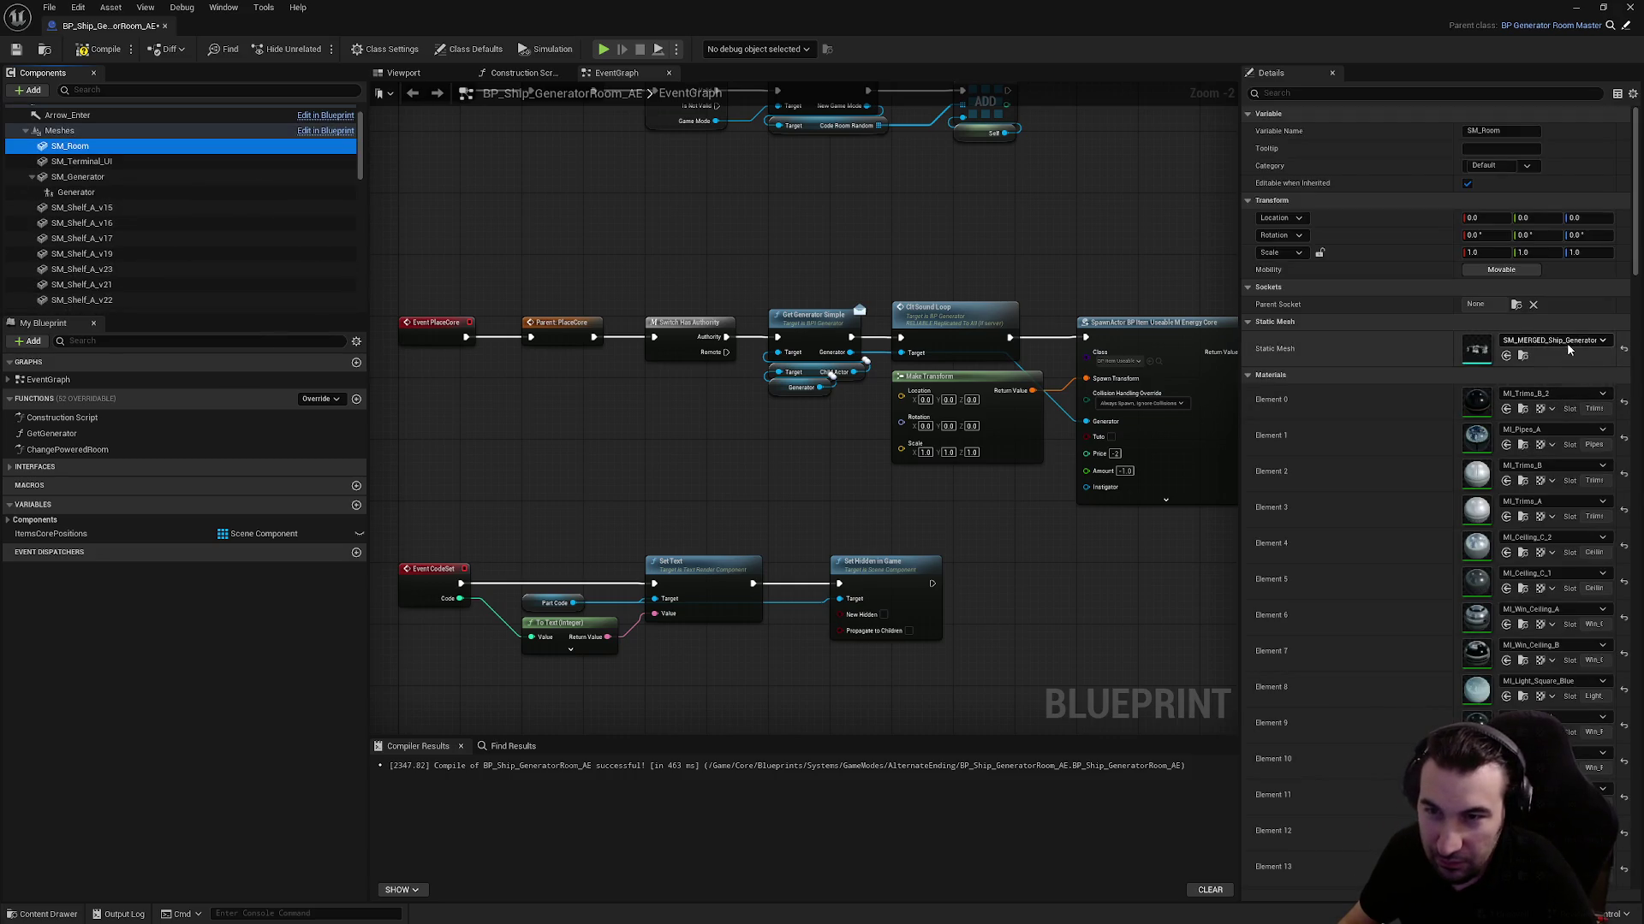
Set SM_Room's static mesh to SM_MERGED_AE_GeneratorRoom
left_click(1567, 342)
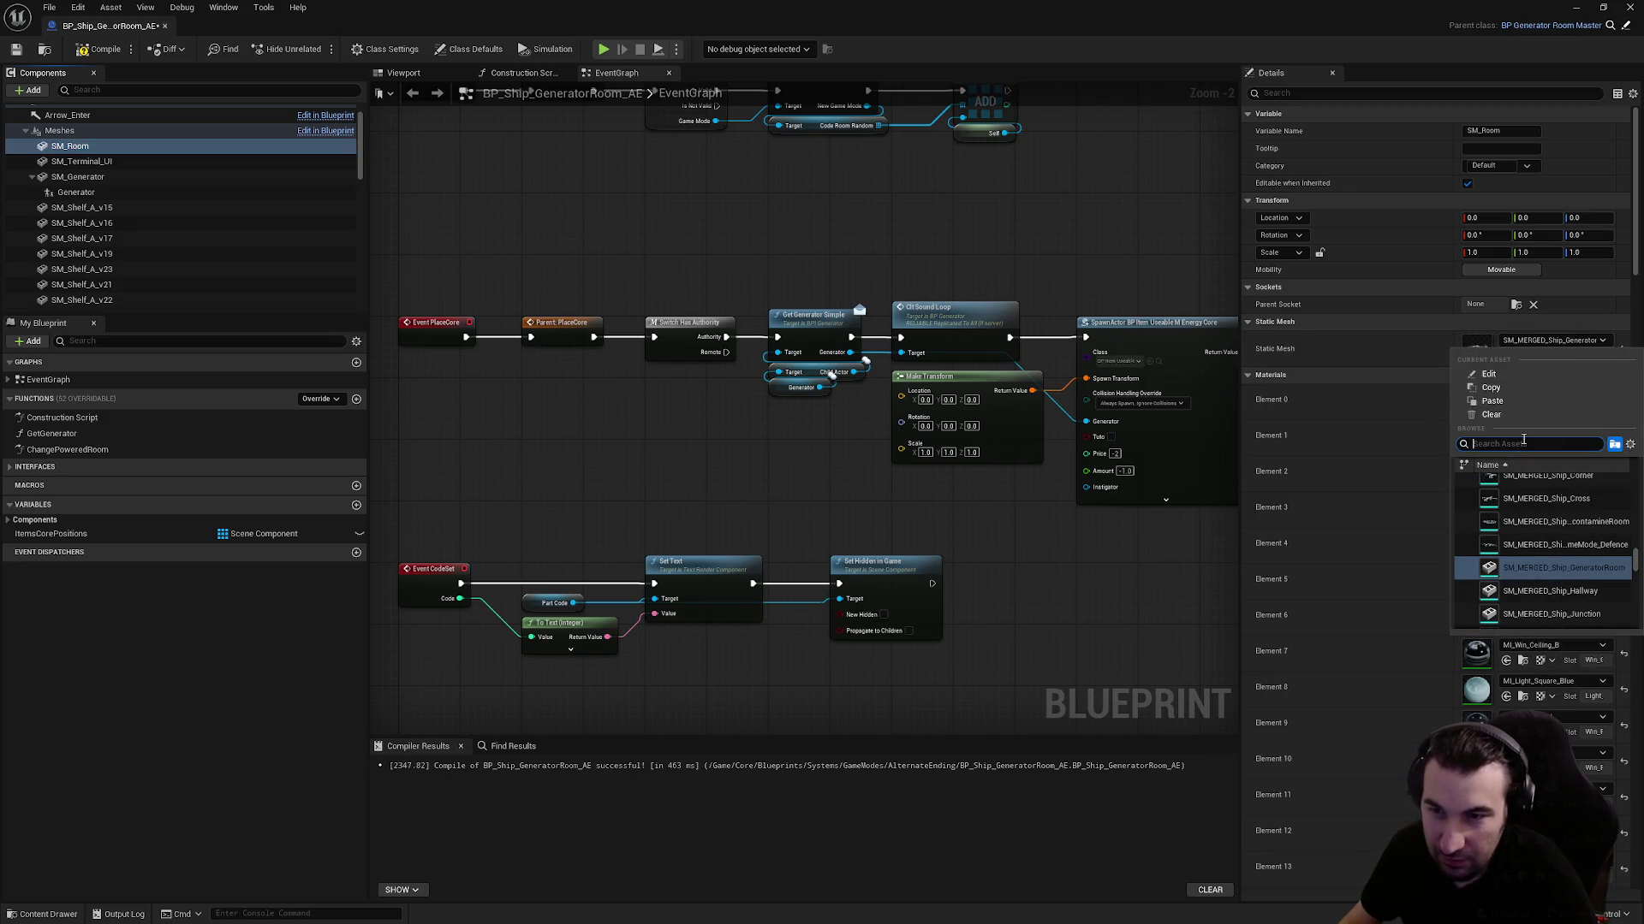
type("gene")
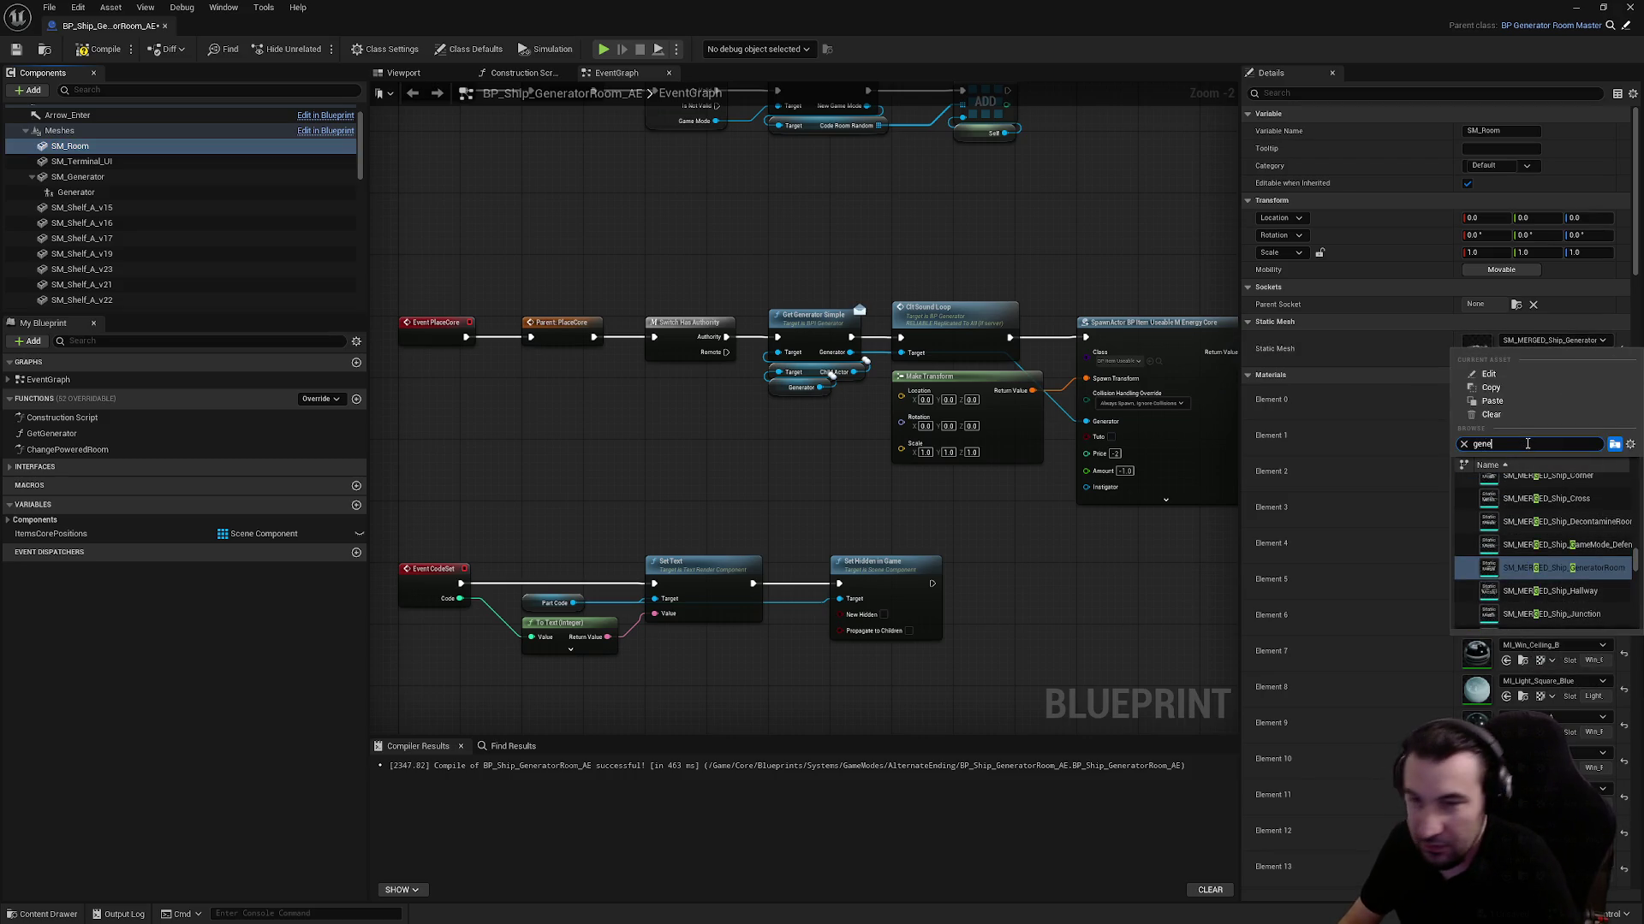
type("r")
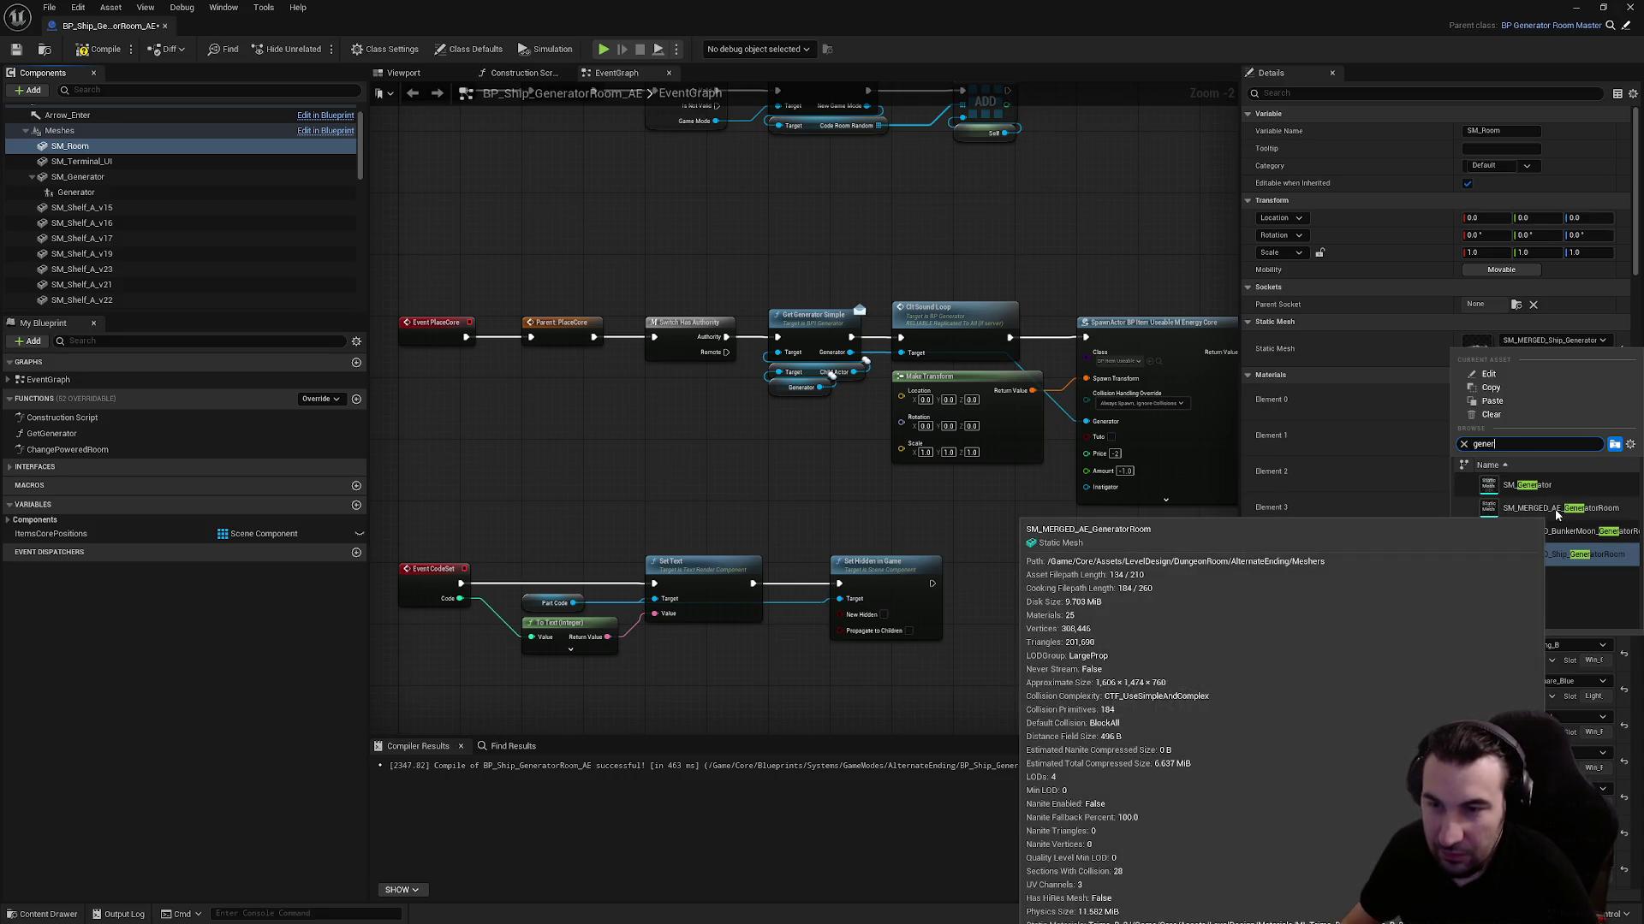
left_click(1556, 510)
Compile and save the blueprint, check the room in the viewport, then minimise the editor
left_click(403, 73)
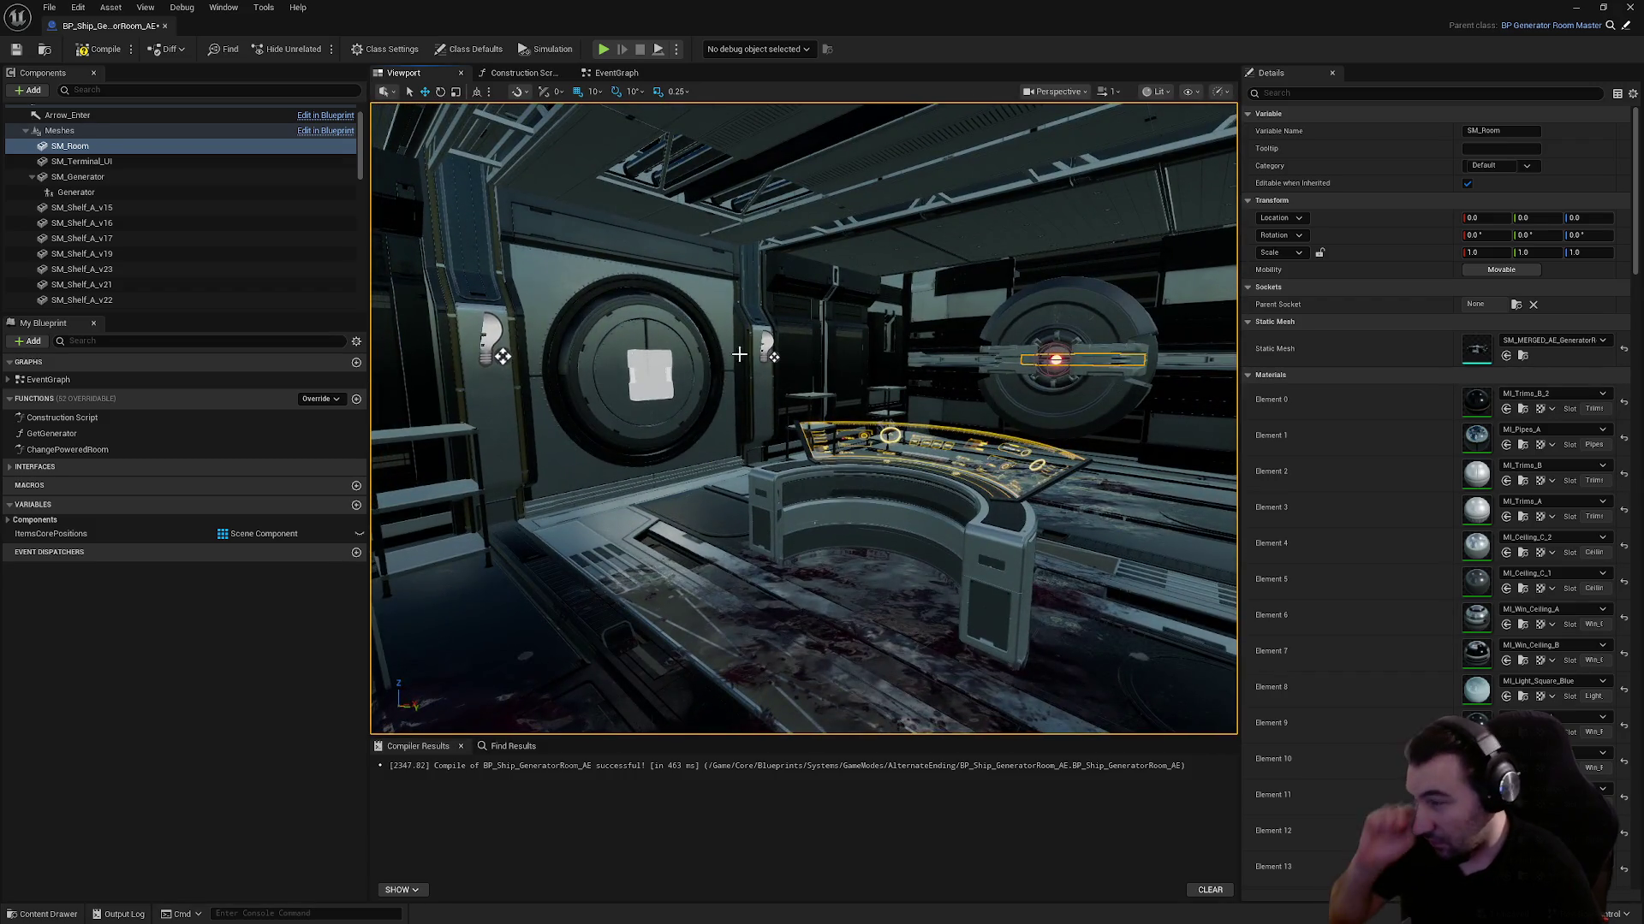
left_click(81, 50)
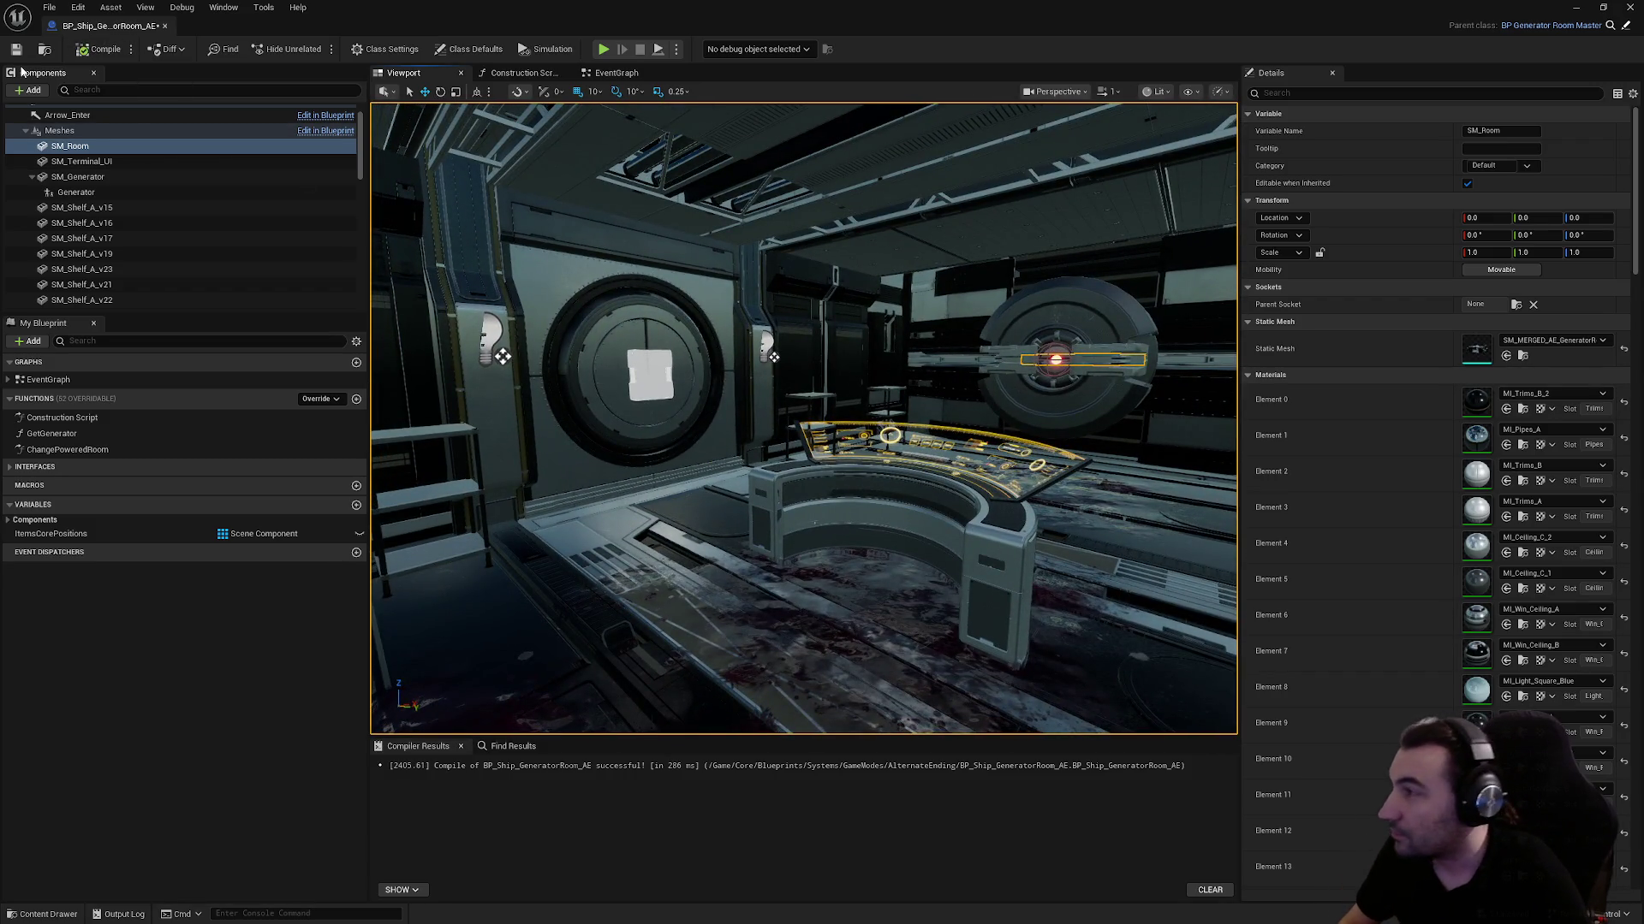
left_click(16, 50)
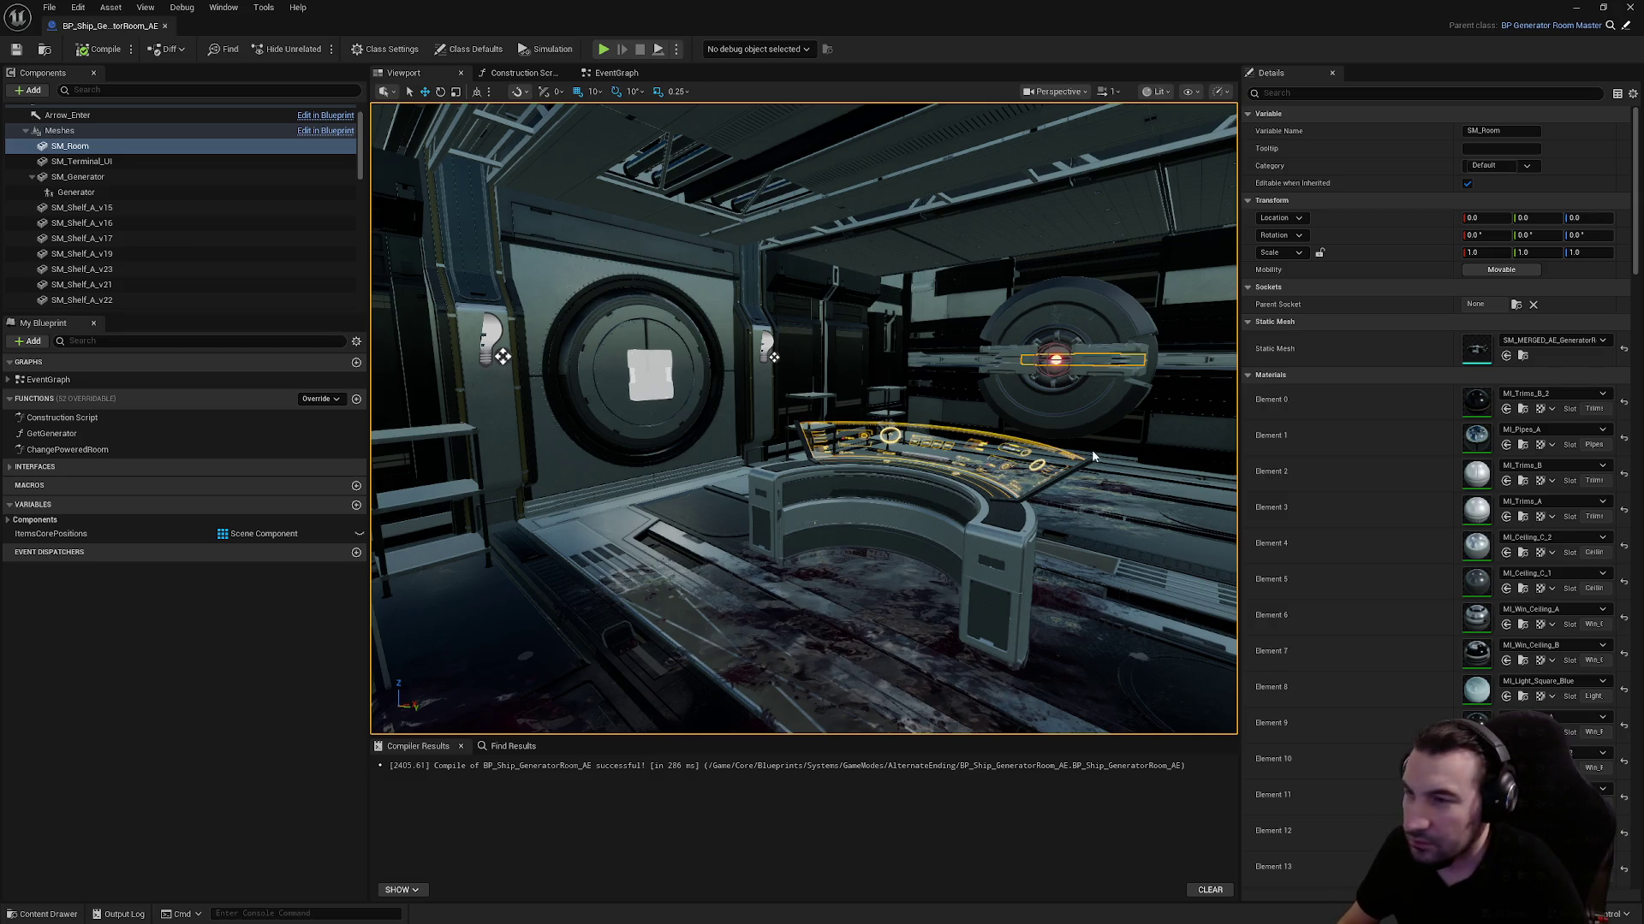
mouse_move(1092, 456)
left_mouse_down()
mouse_move(984, 428)
mouse_move(1011, 411)
mouse_move(933, 363)
left_mouse_up()
key("super+Down")
key("super+Down")
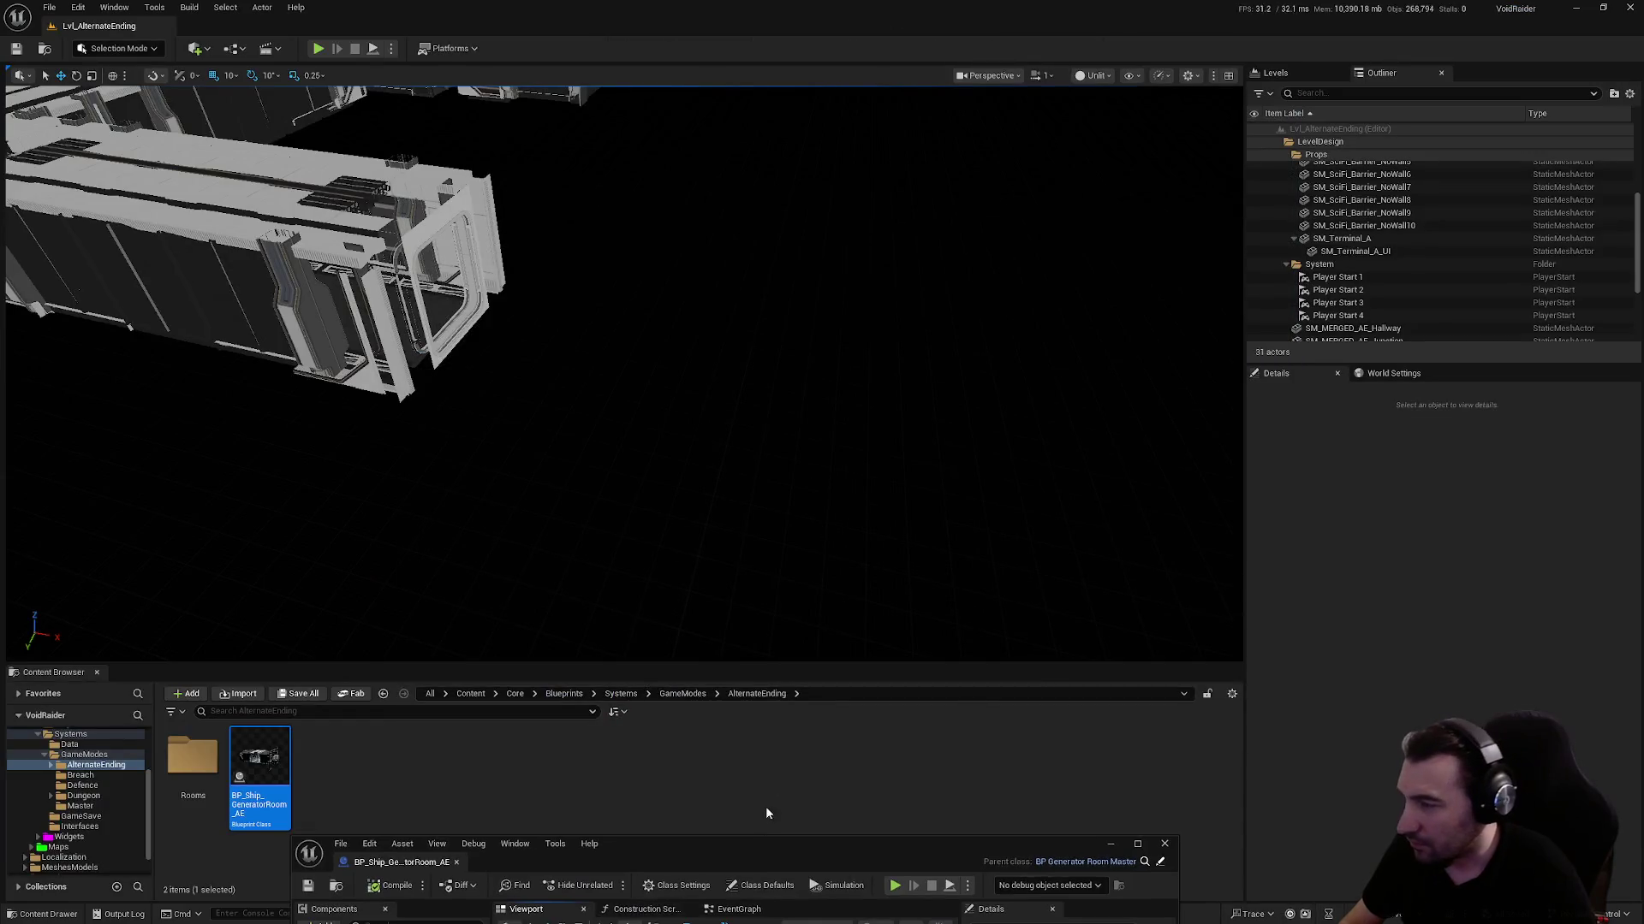
Place BP_Ship_GeneratorRoom_AE in the level at Z 150 and slide it along Y
mouse_move(259, 775)
left_mouse_down()
mouse_move(668, 308)
mouse_move(1113, 493)
left_mouse_up()
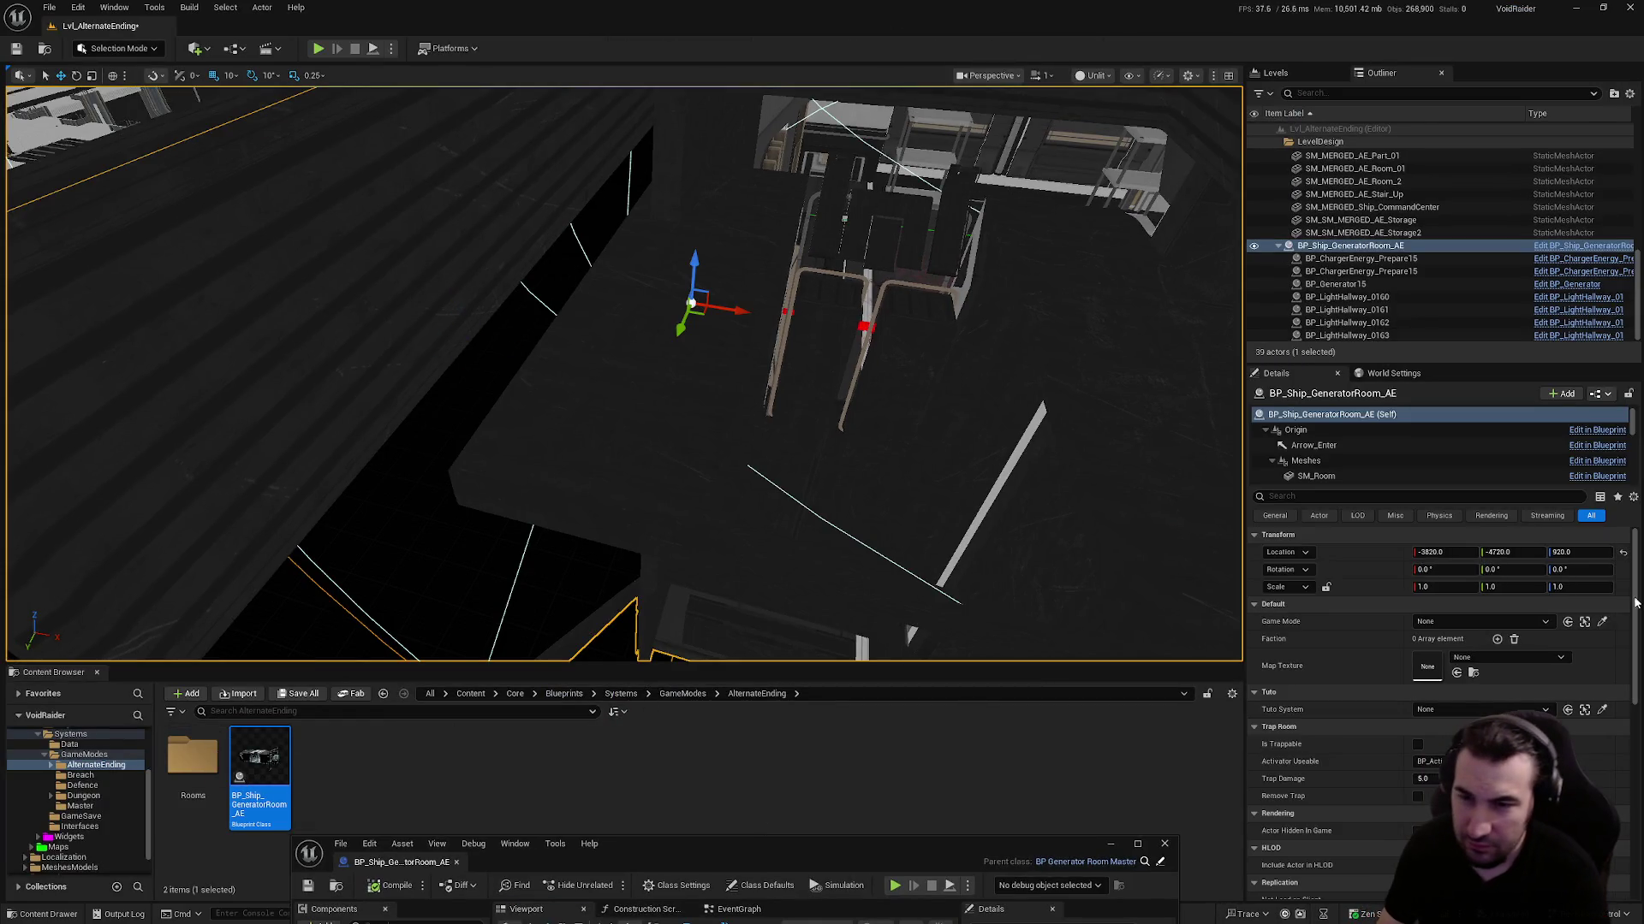
left_click(1578, 553)
type("150")
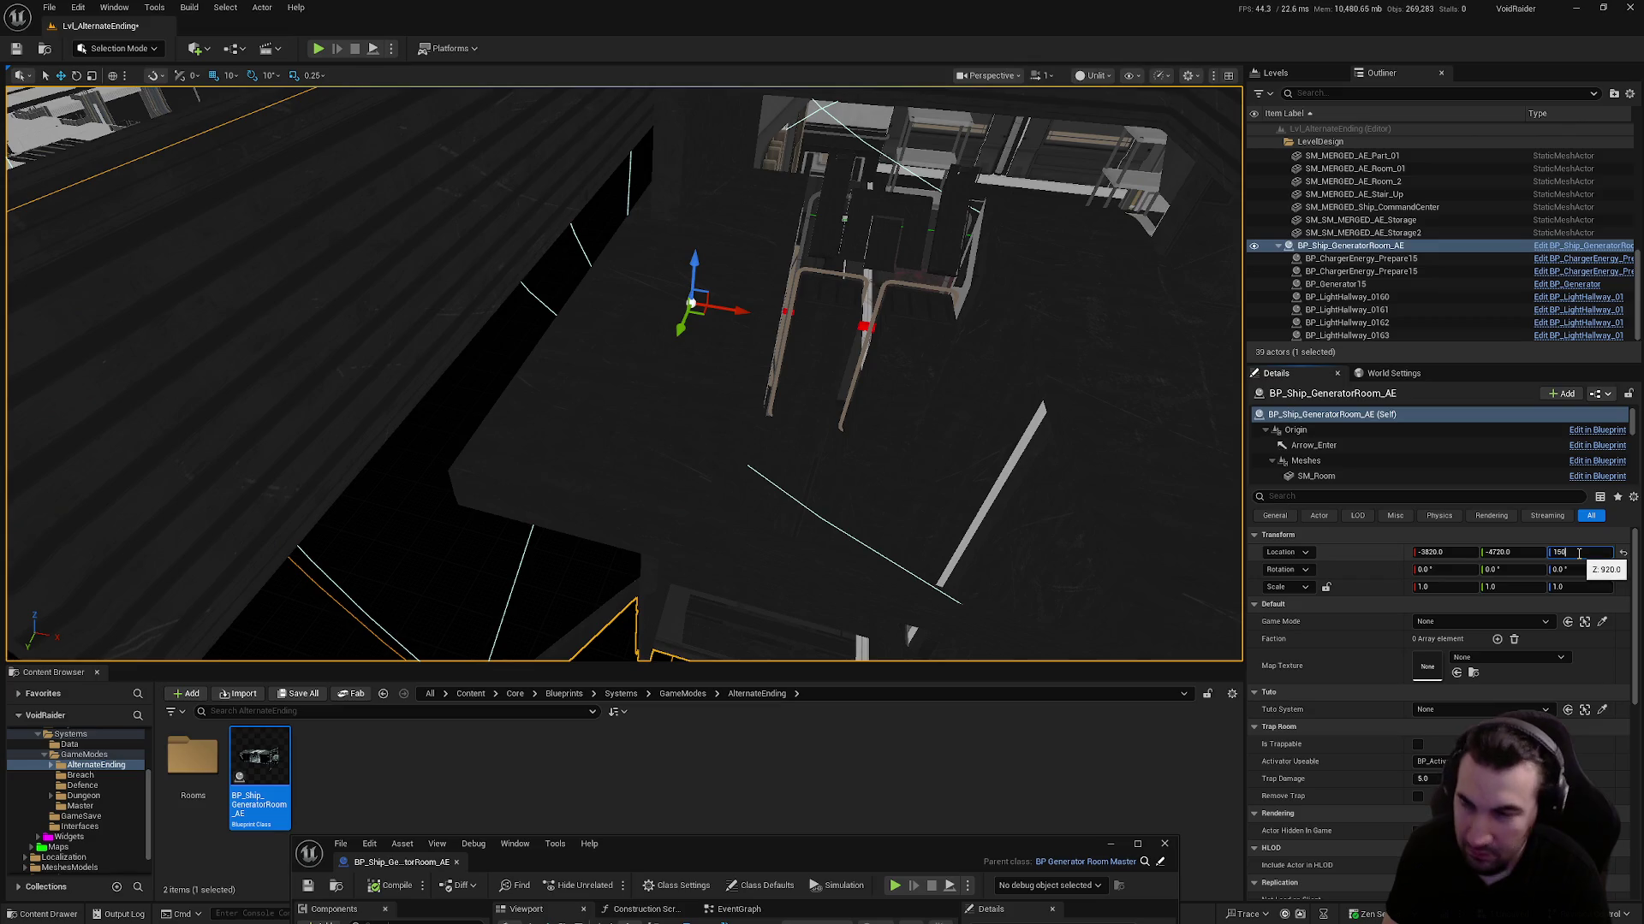
key("Return")
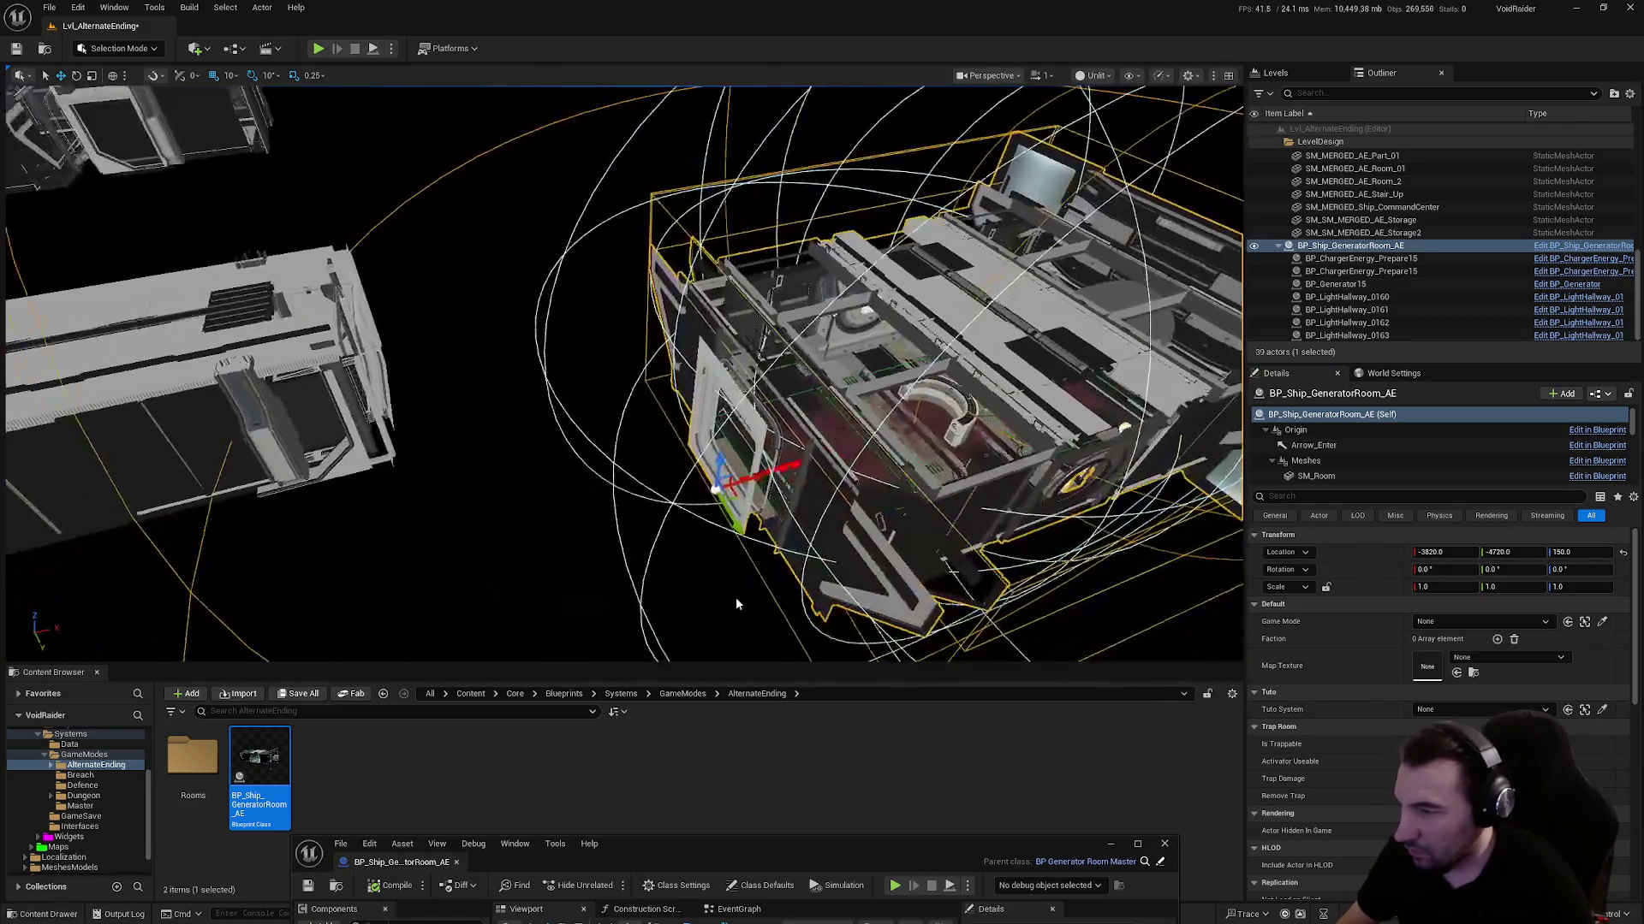
mouse_move(734, 507)
left_mouse_down()
mouse_move(671, 411)
mouse_move(696, 384)
mouse_move(605, 422)
mouse_move(470, 440)
mouse_move(499, 470)
mouse_move(613, 390)
mouse_move(671, 440)
mouse_move(808, 476)
mouse_move(1064, 477)
mouse_move(1242, 531)
mouse_move(1198, 513)
mouse_move(700, 509)
left_mouse_up()
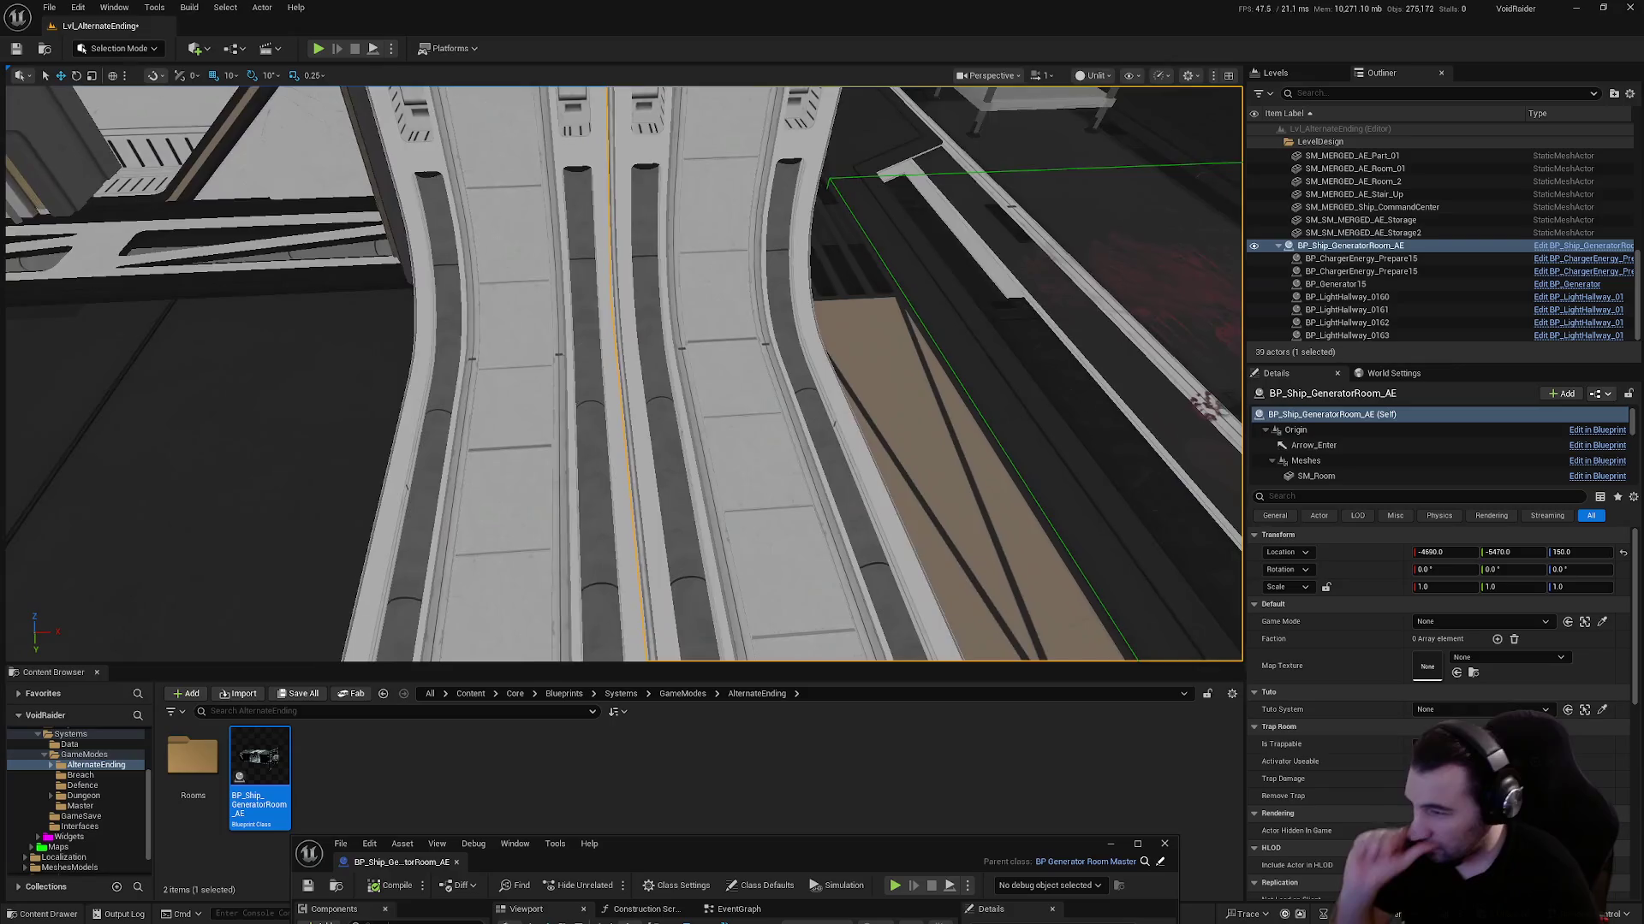
Save only the Lvl_AlternateEnding level and fly the view into the generator room
left_click_drag(831, 437, 542, 459)
left_click_drag(494, 109, 179, 313)
left_click(299, 694)
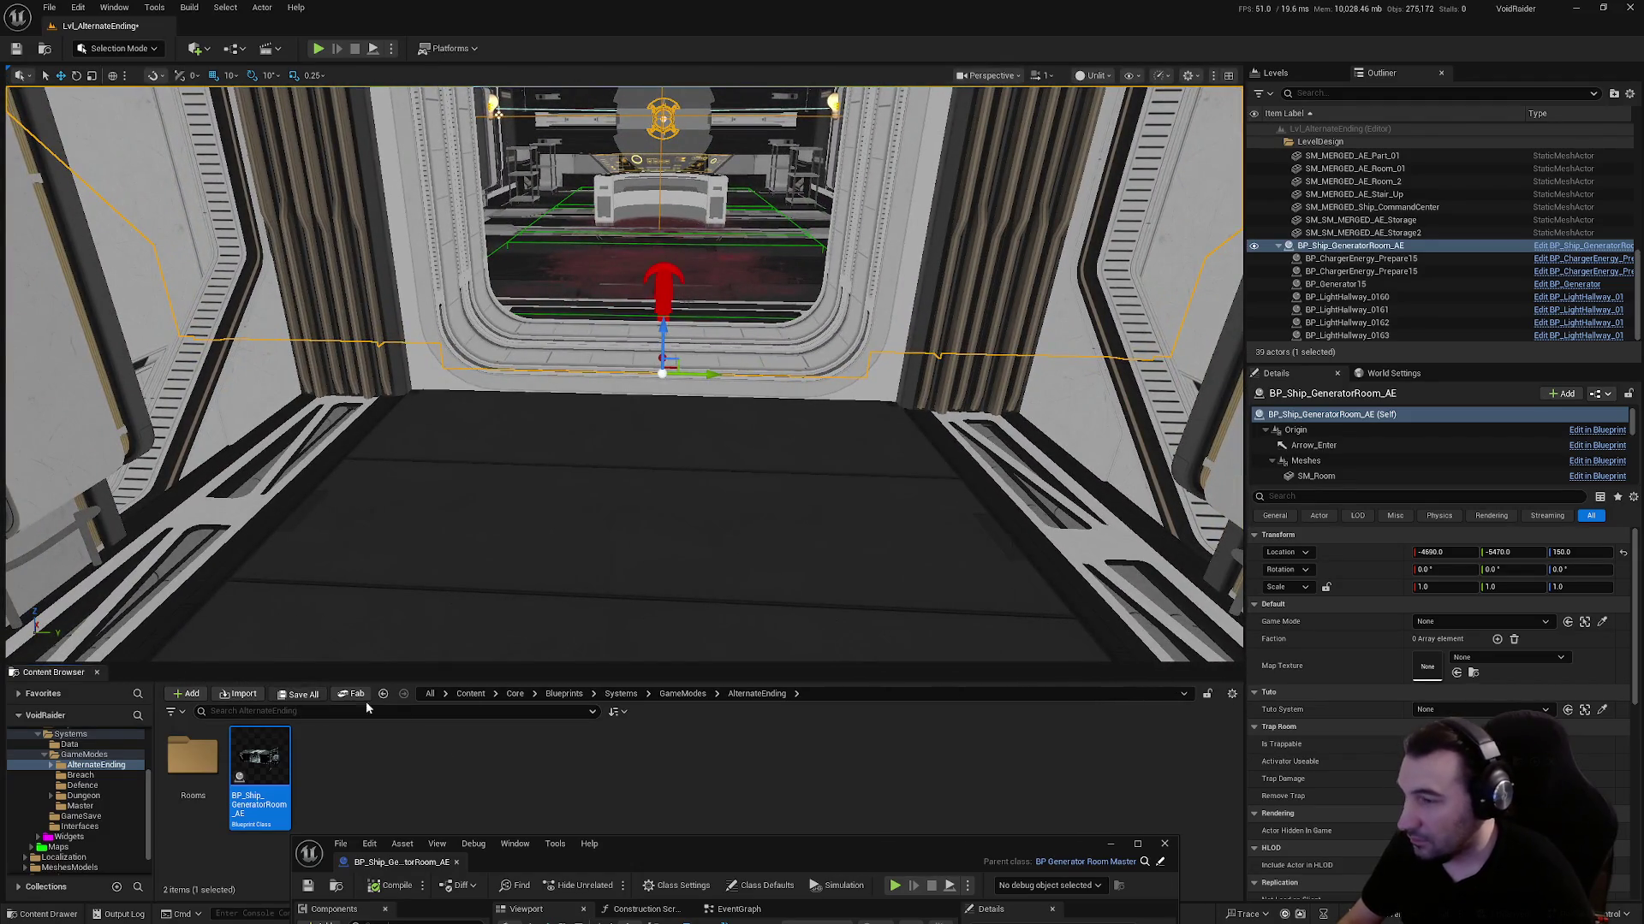
left_click(891, 613)
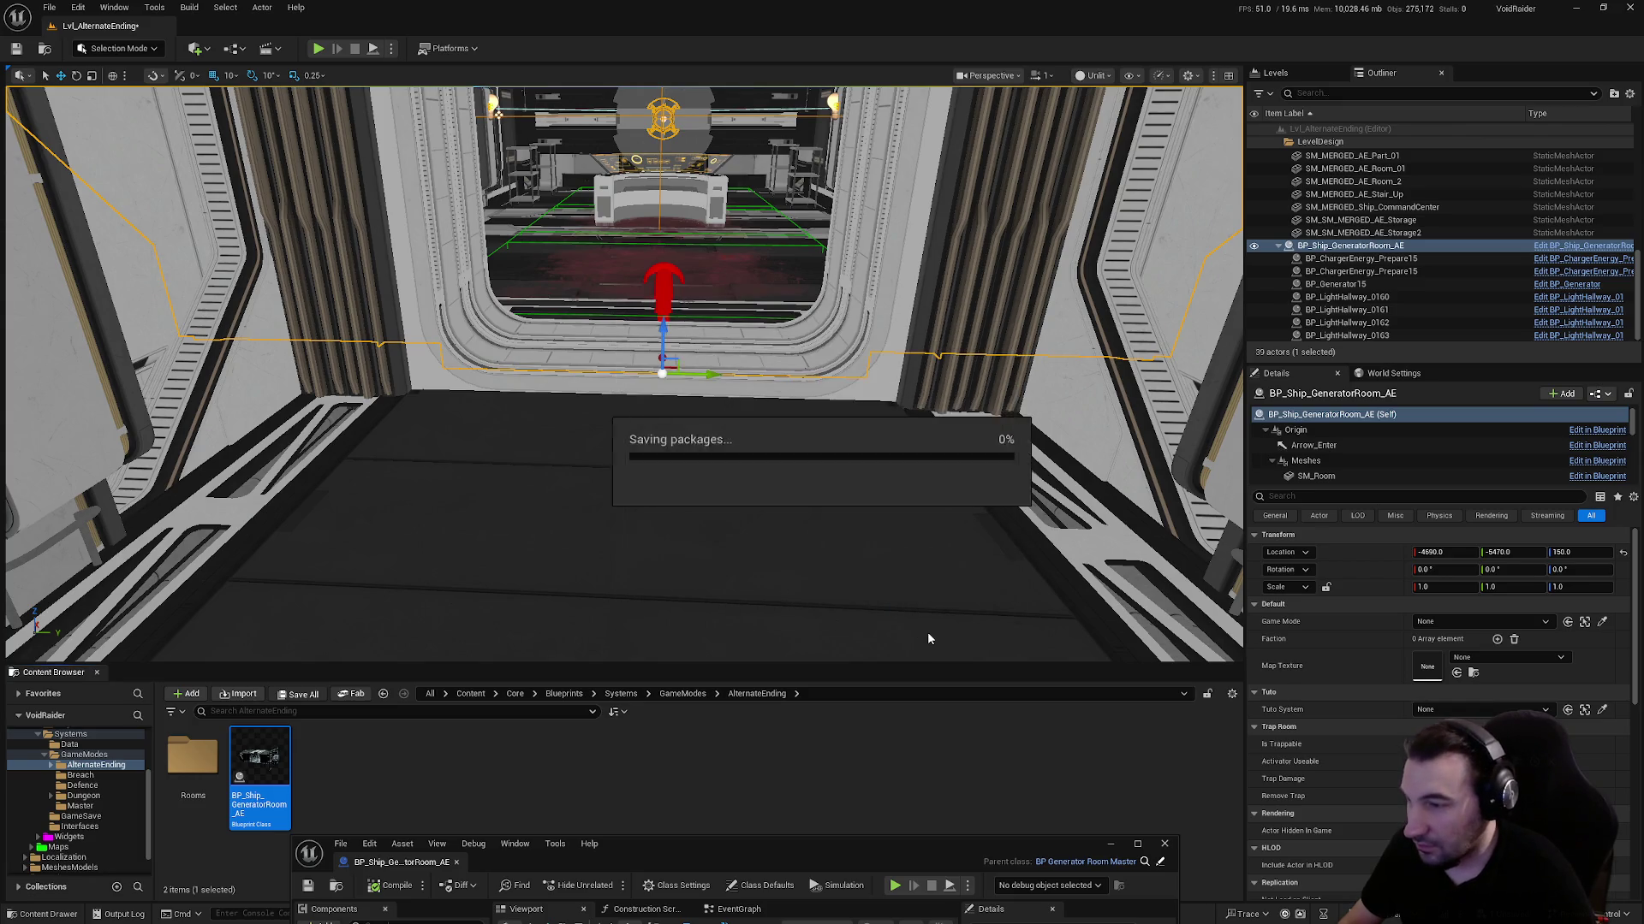
mouse_move(927, 632)
left_mouse_down()
mouse_move(10, 225)
mouse_move(811, 527)
left_mouse_up()
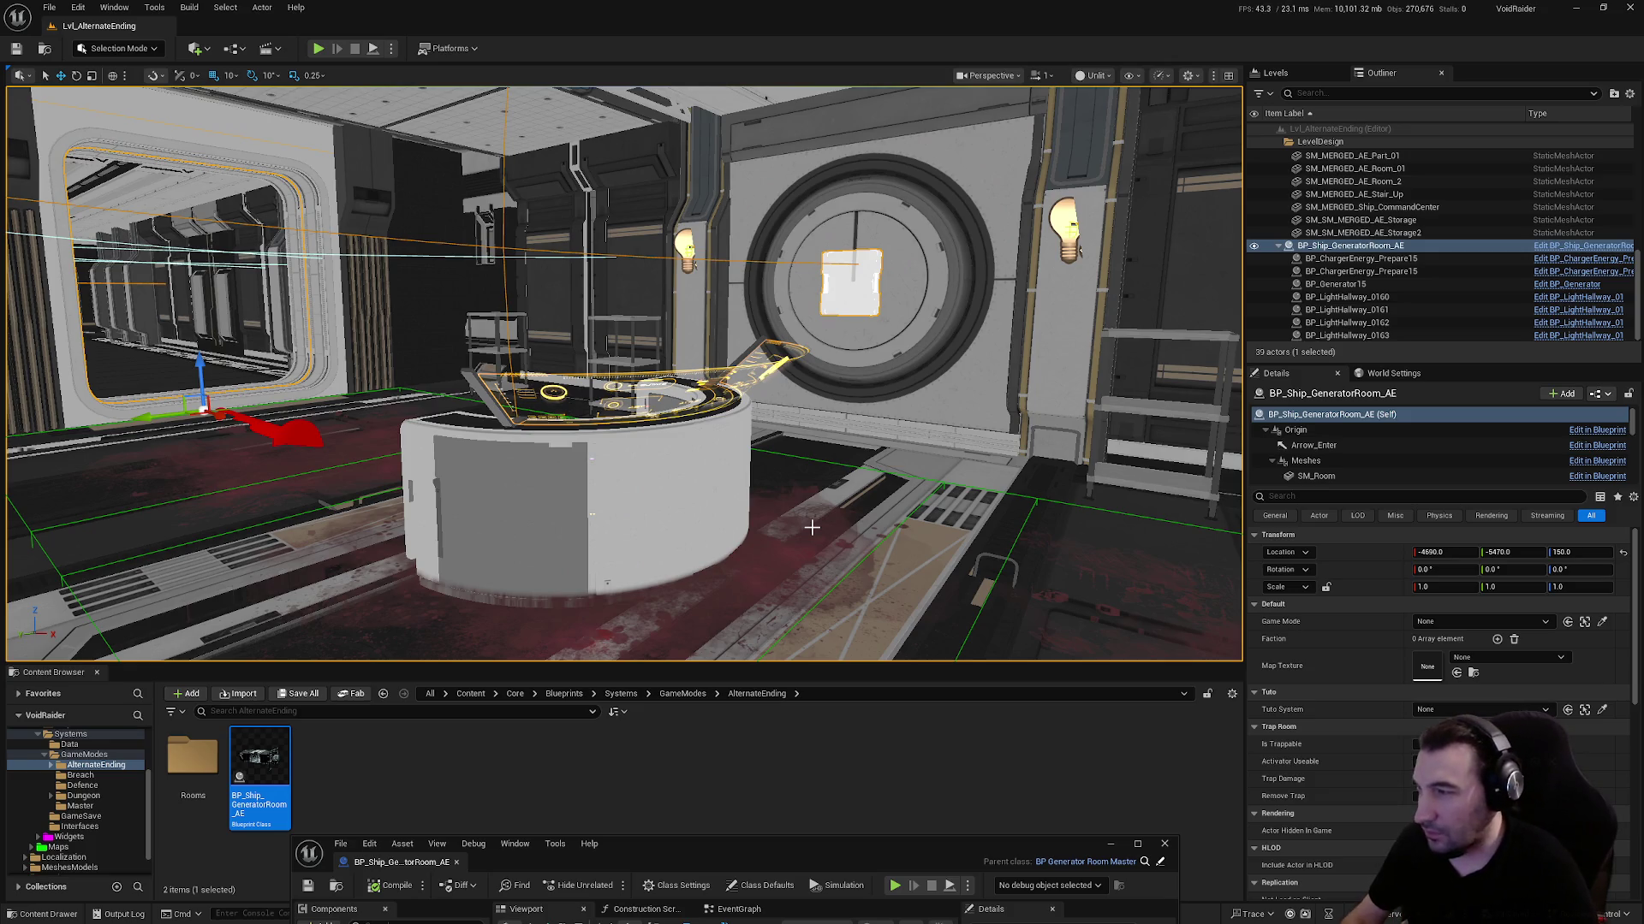
left_click_drag(855, 835, 840, 480)
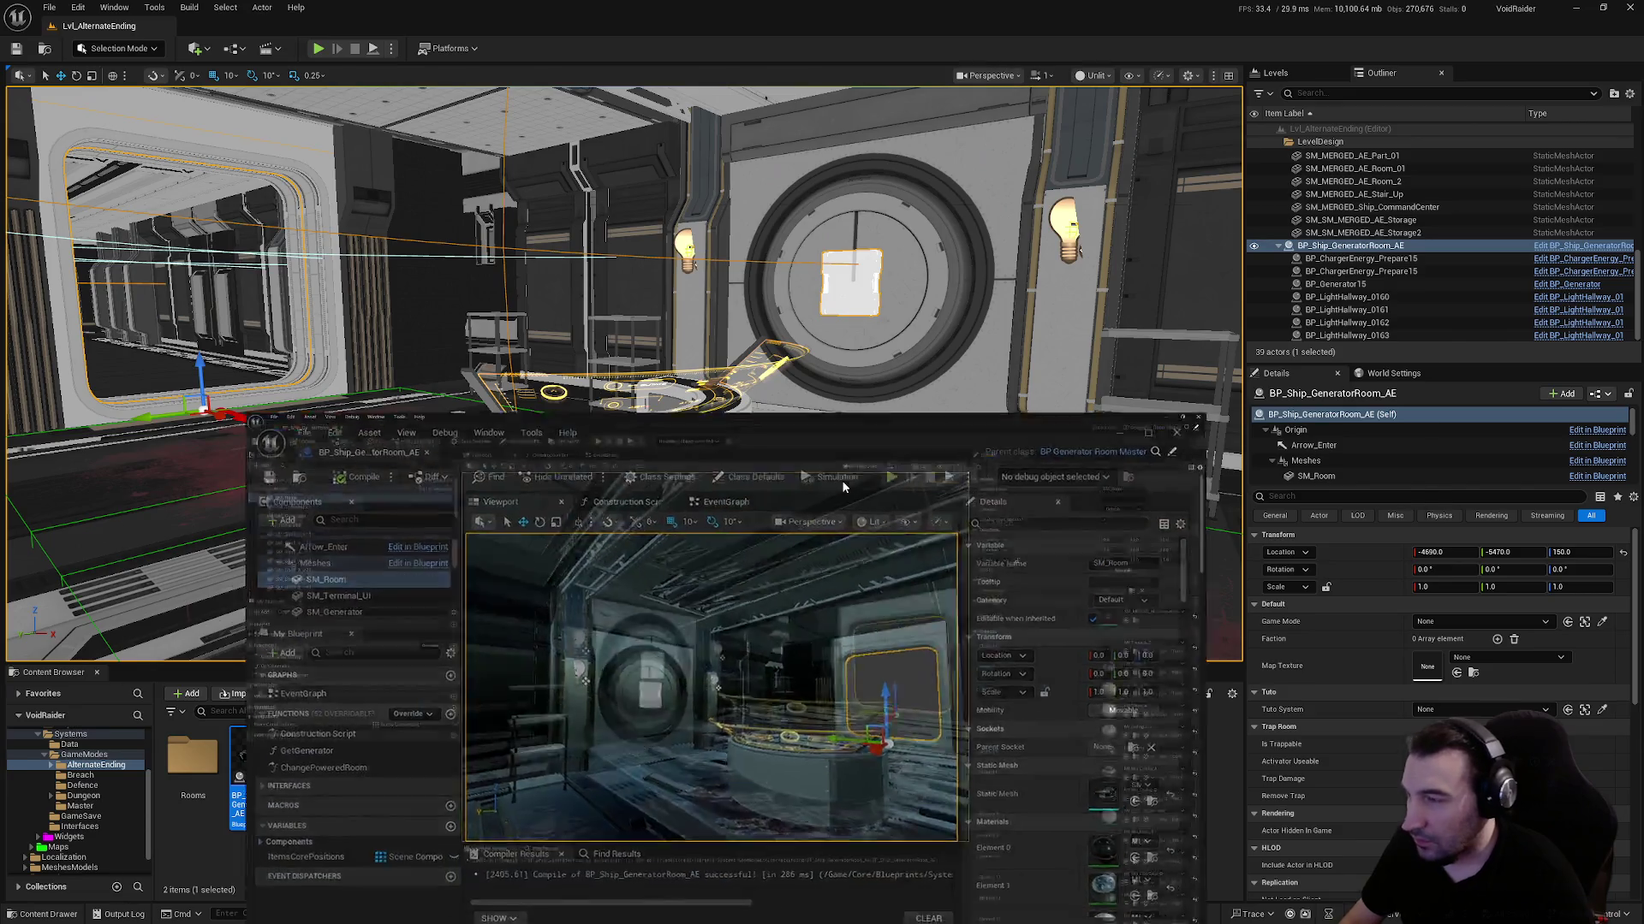
Delete the three blood decal components and save the blueprint
double_click(840, 480)
scroll(186, 253, "down", 10)
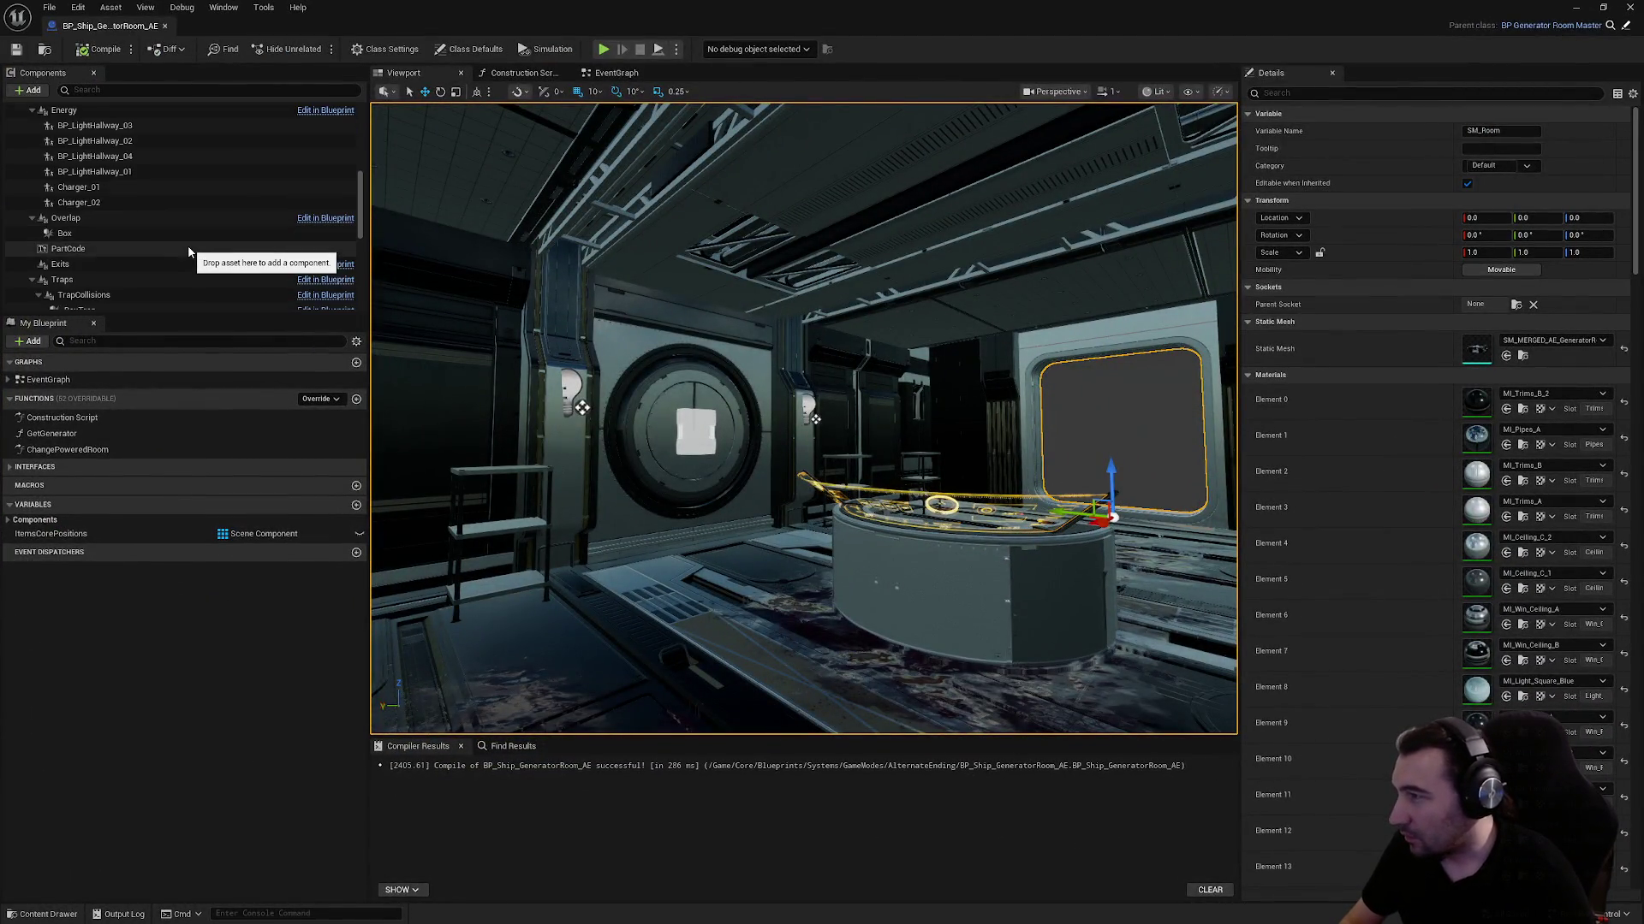
left_click(70, 228)
left_click(120, 259, "shift")
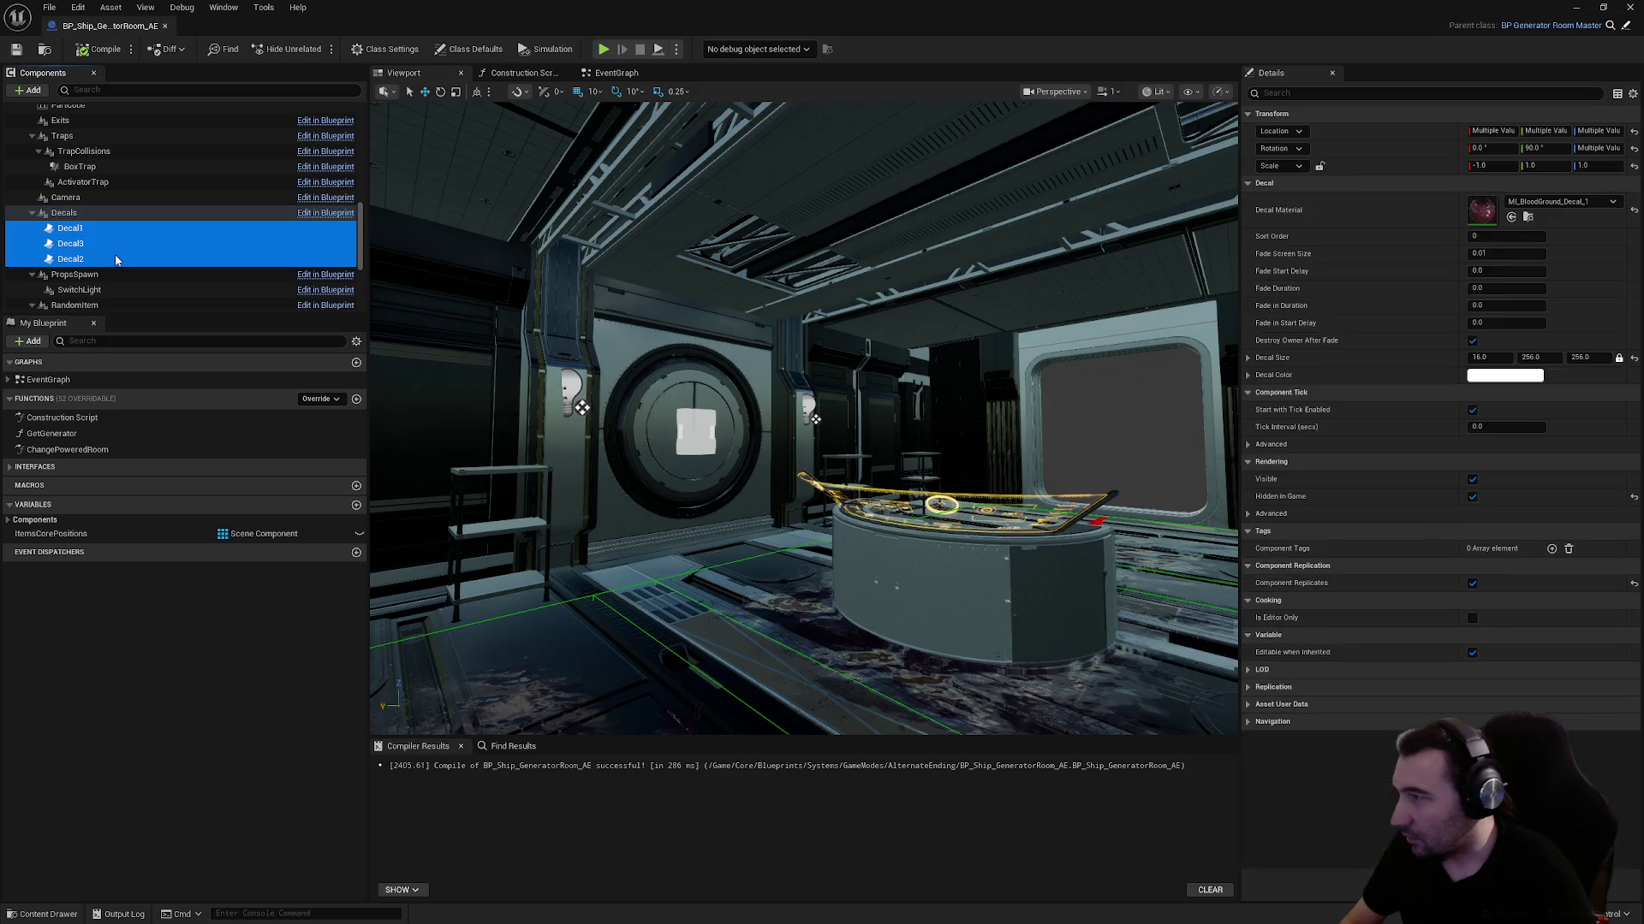
key("f")
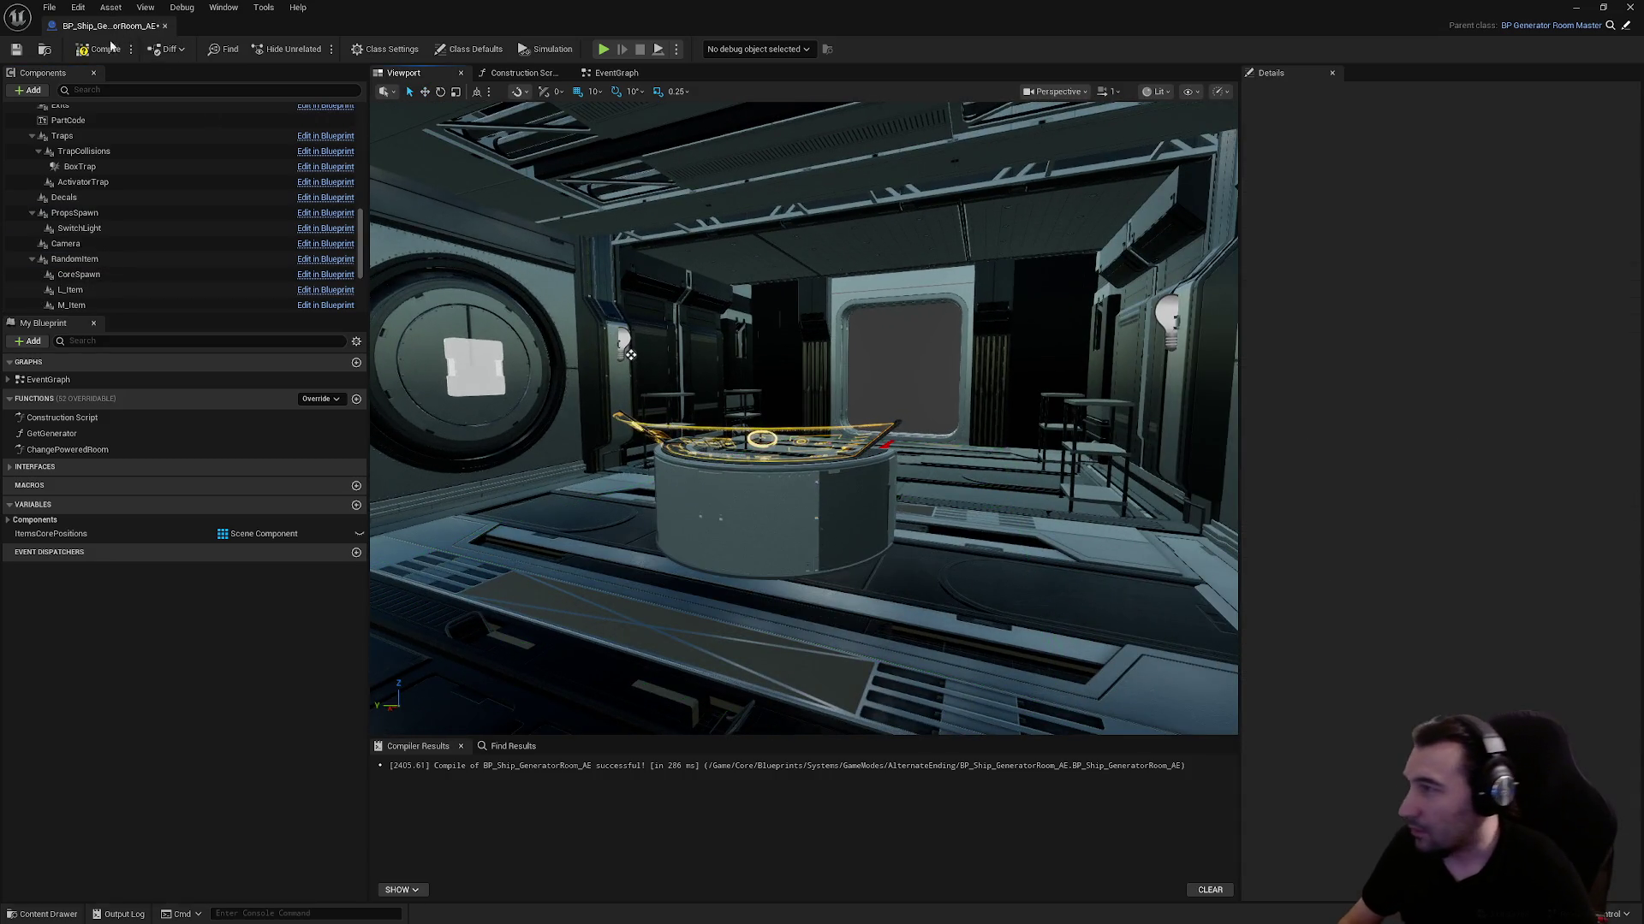
left_click(16, 51)
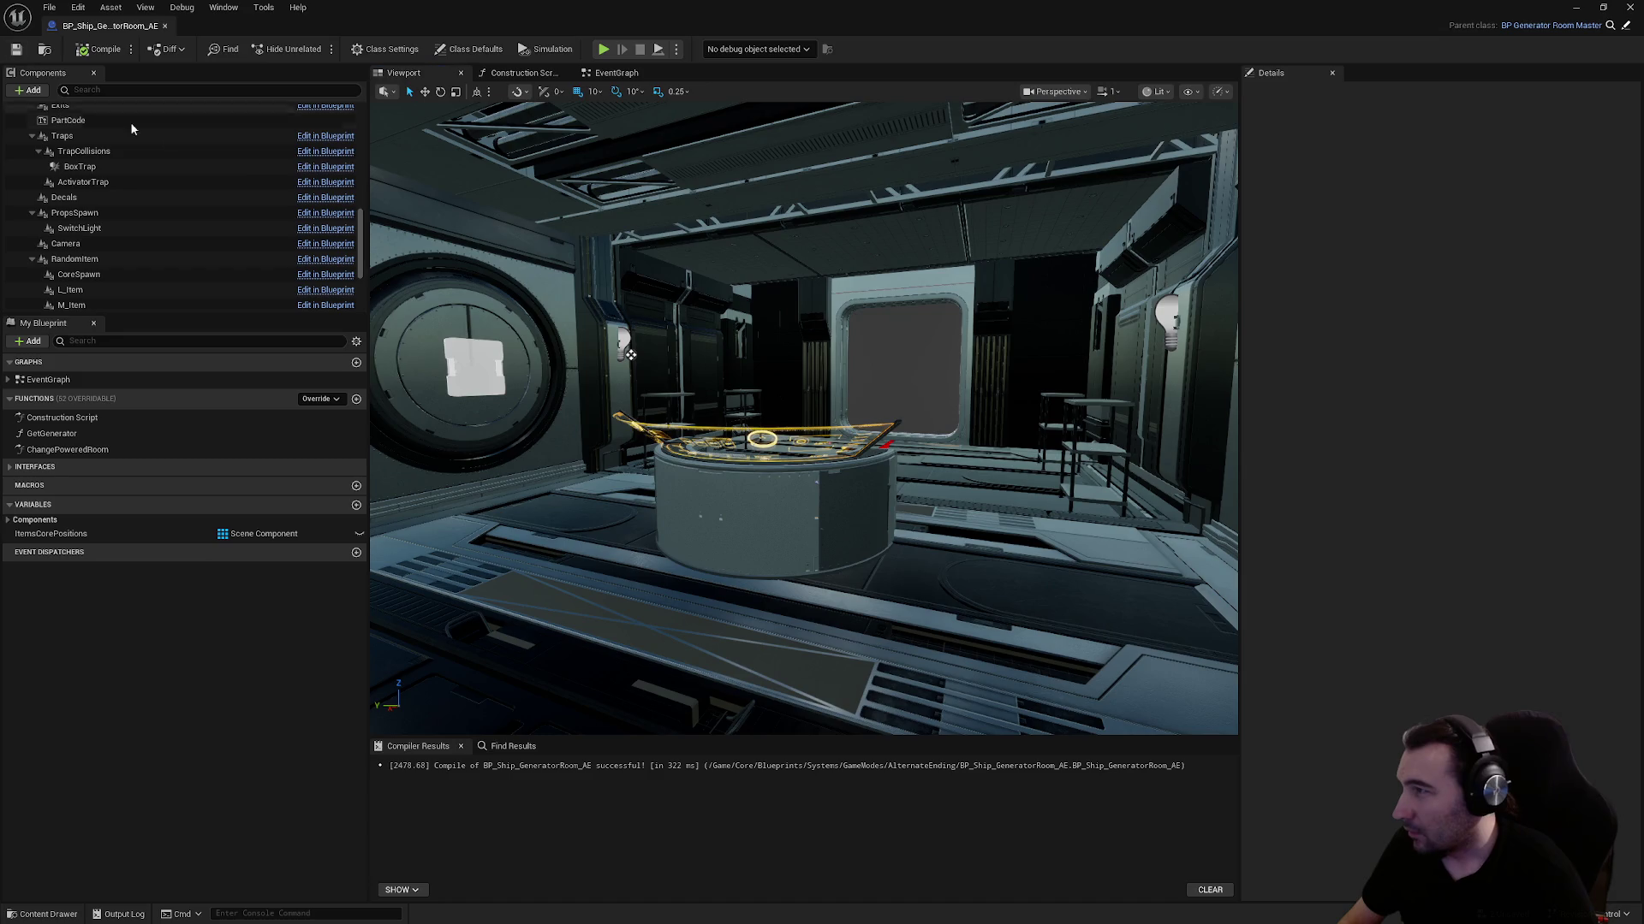
Delete the Event CodeSet, Set Text and Set Hidden nodes, then save the blueprint
left_click(522, 73)
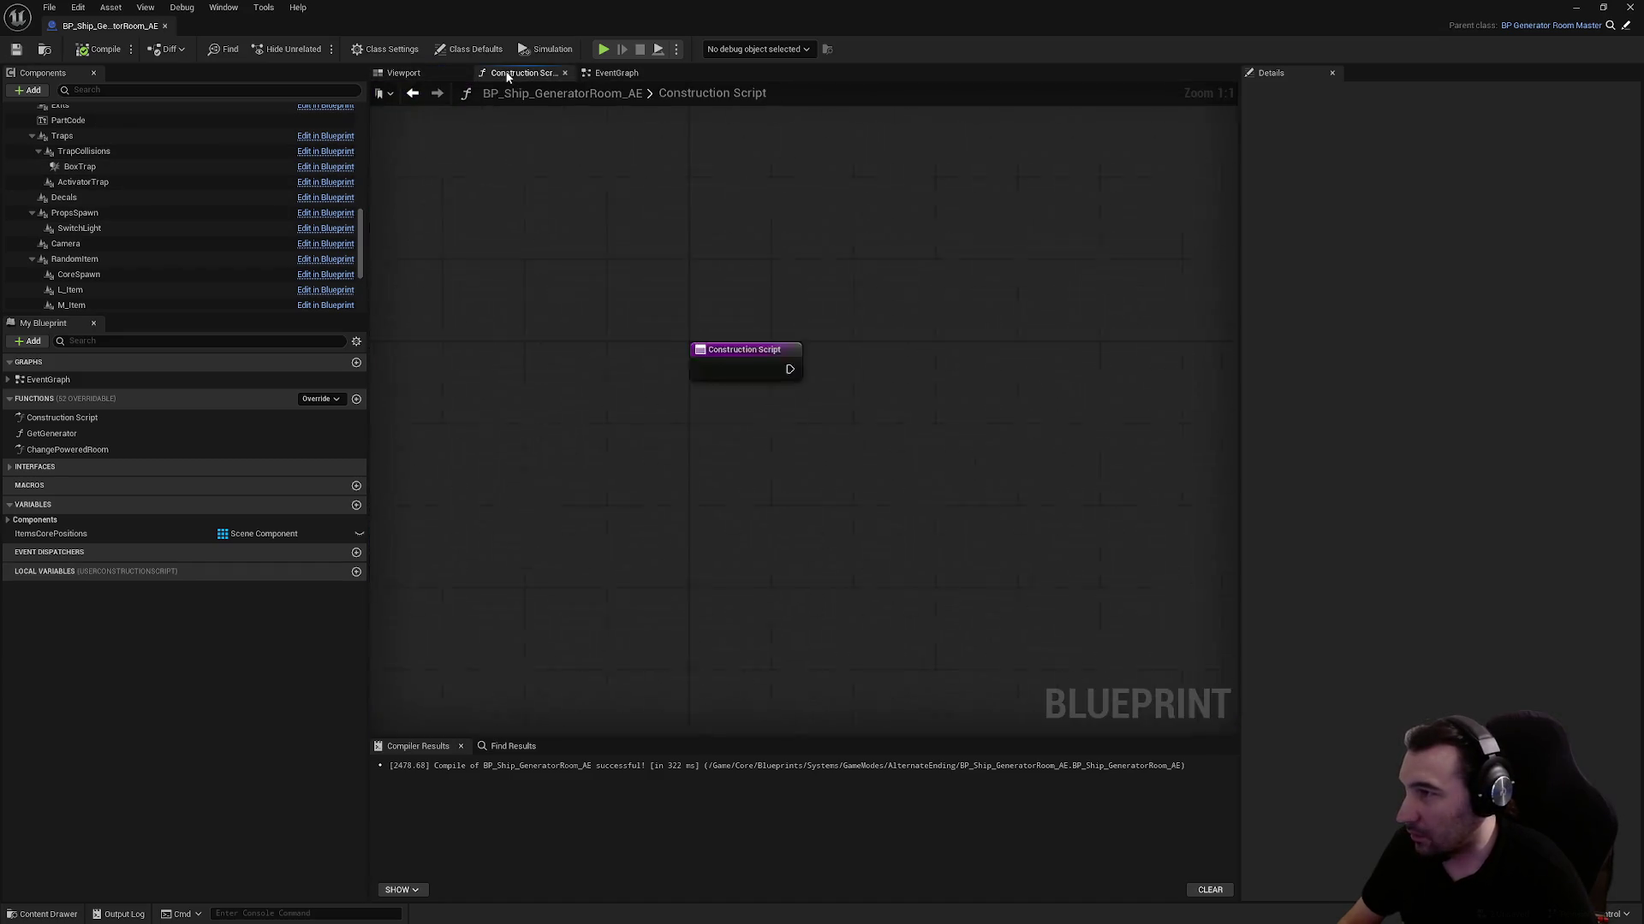
left_click(610, 75)
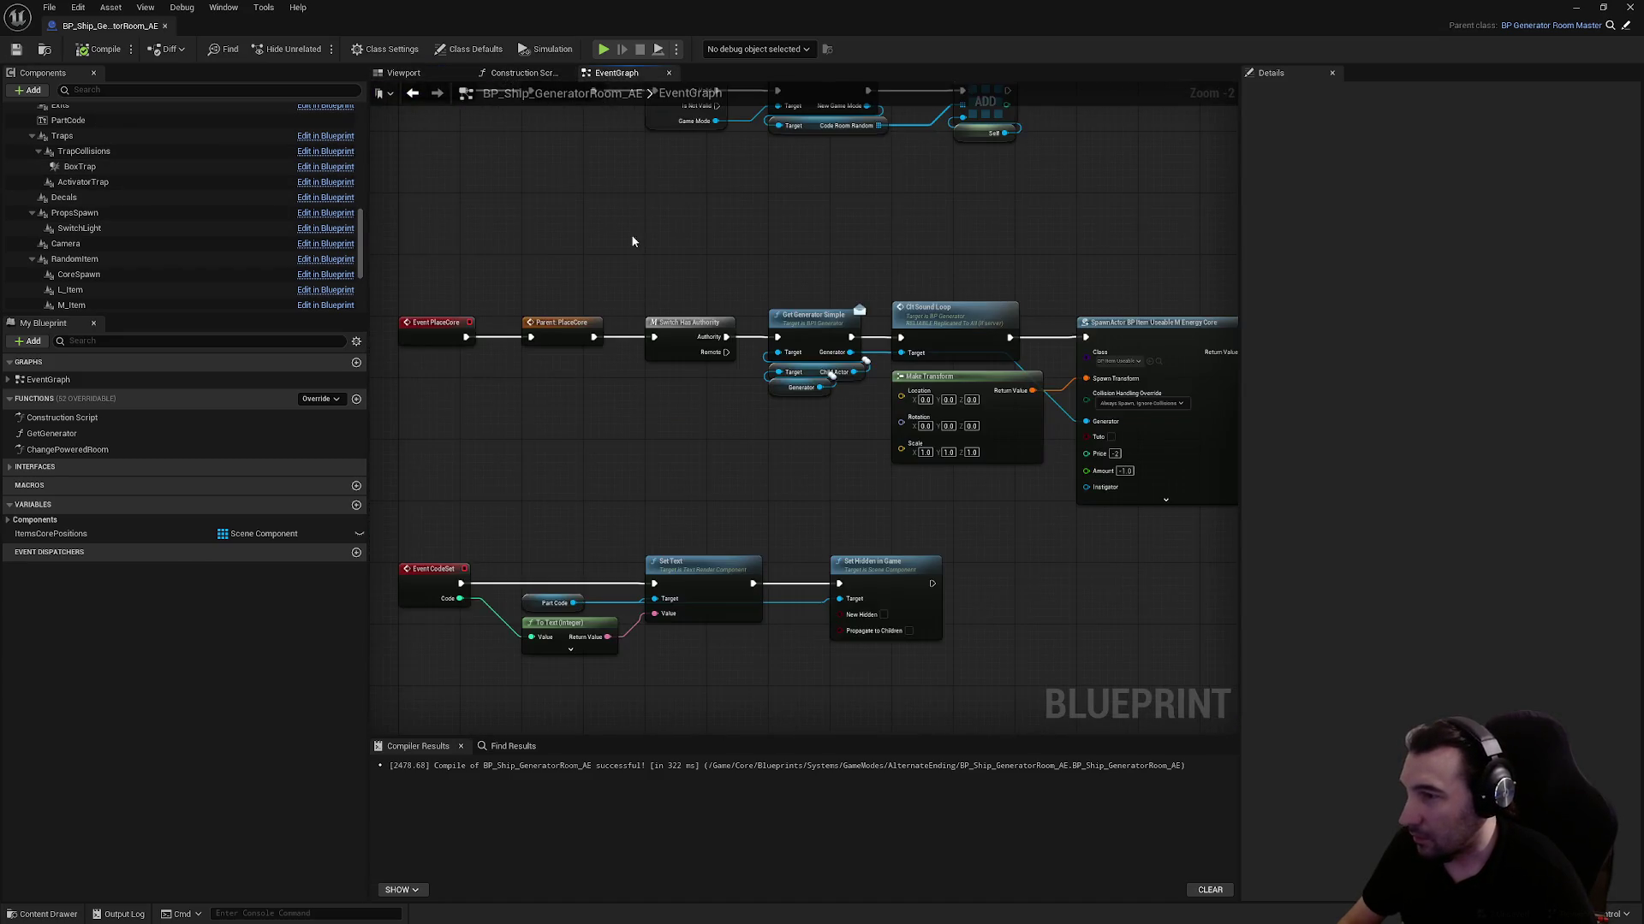
left_click_drag(609, 553, 488, 591)
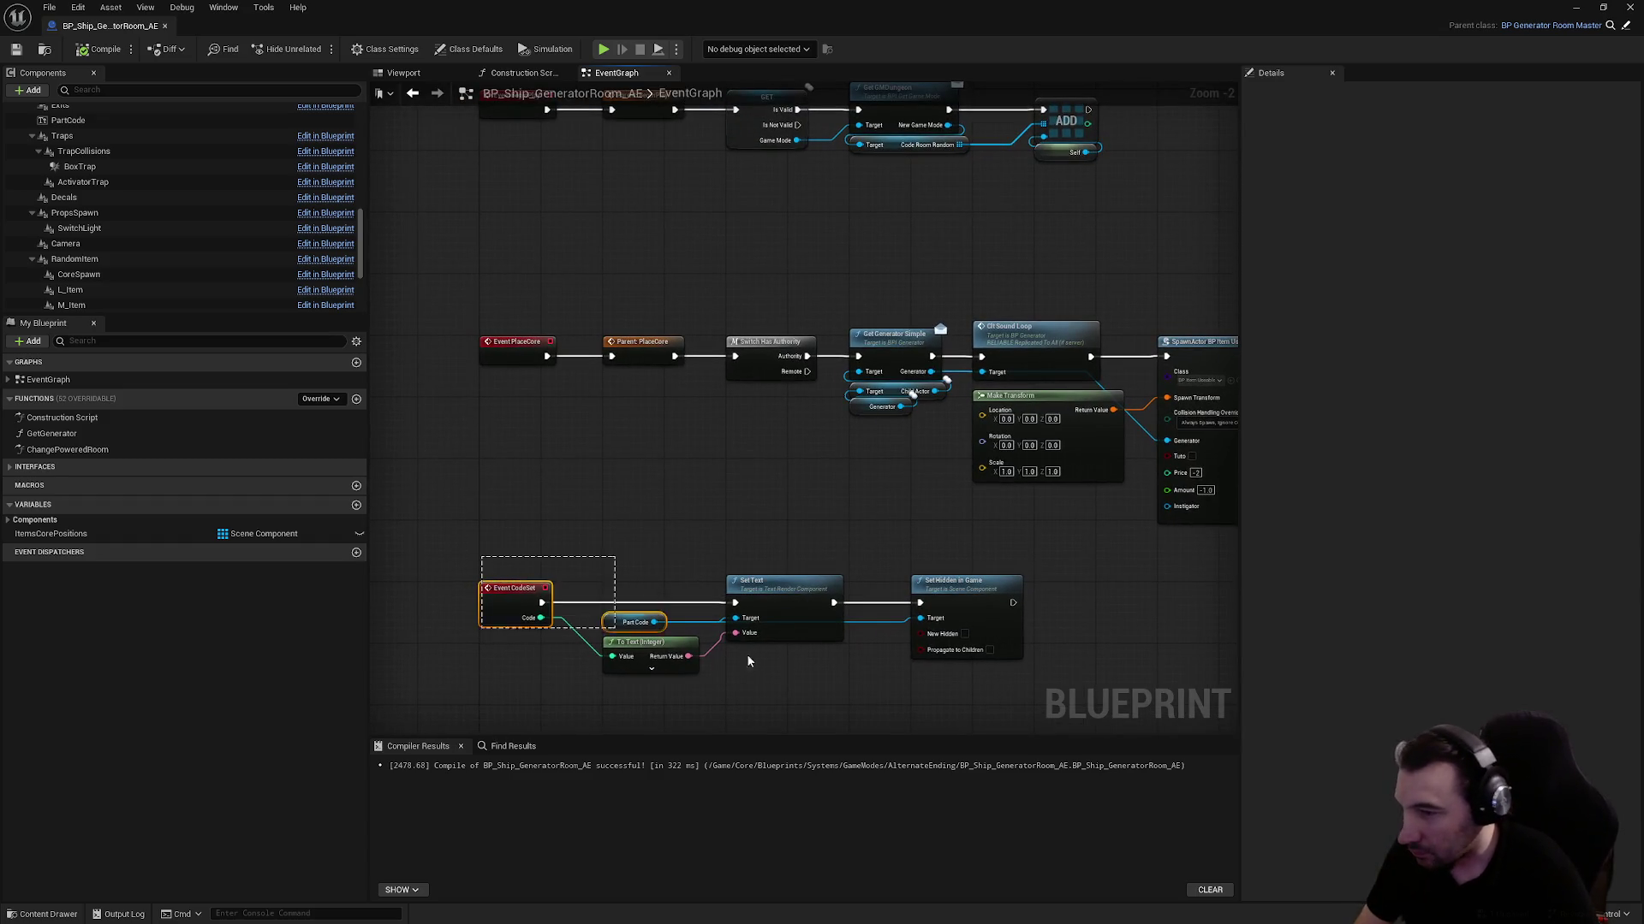
left_click_drag(692, 435, 985, 520)
key("Delete")
scroll(202, 267, "up", 5)
scroll(202, 266, "up", 5)
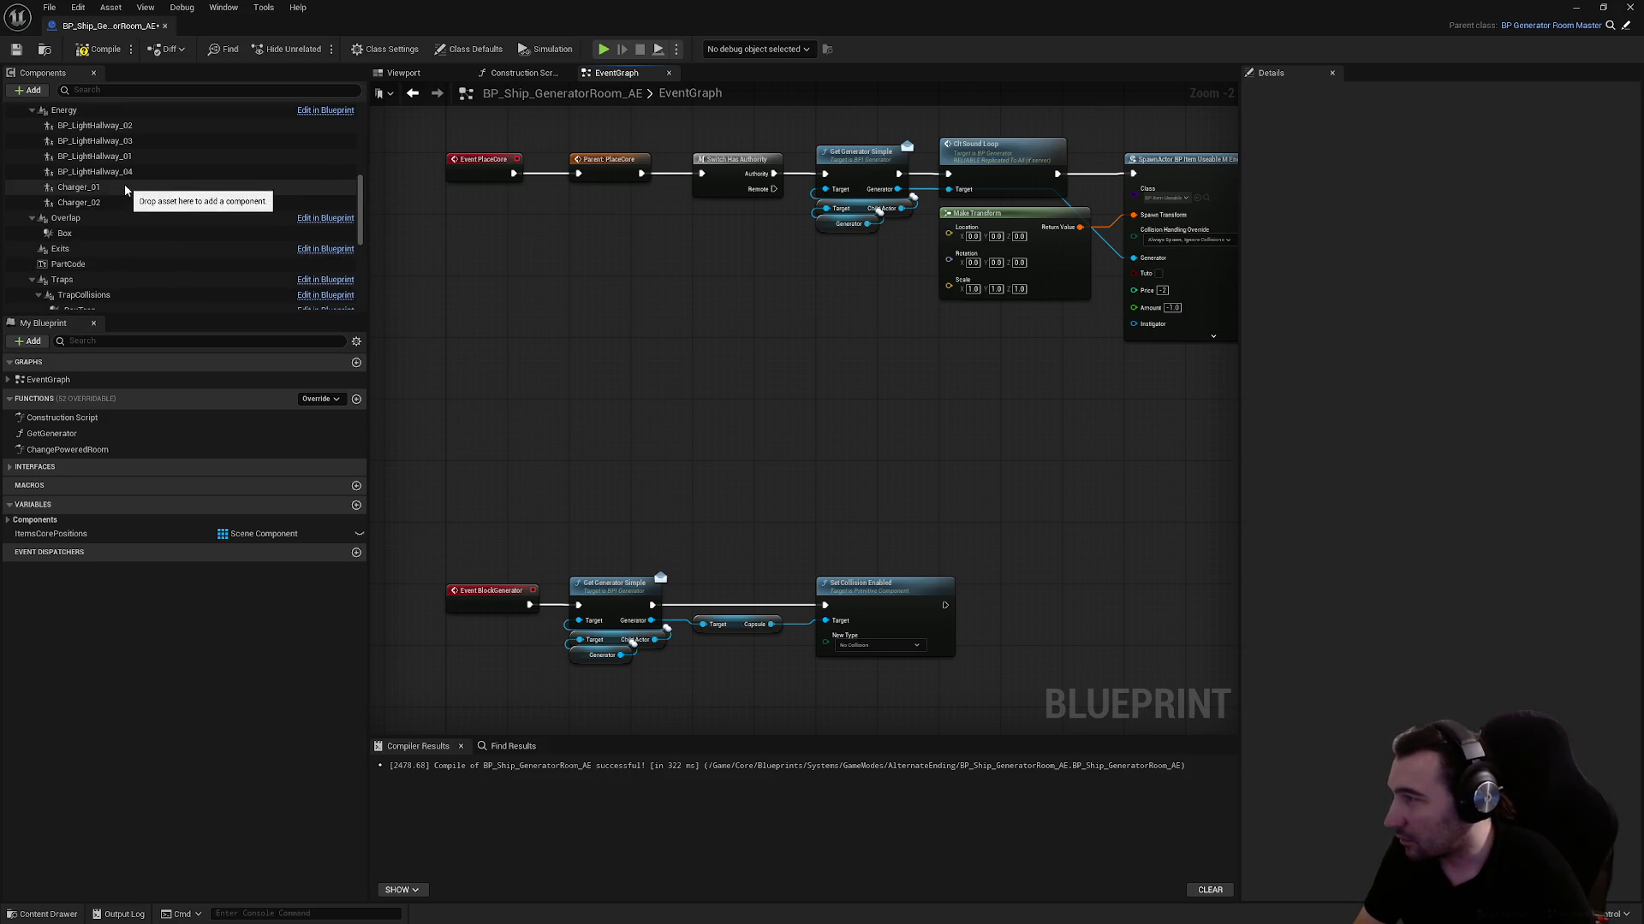
scroll(202, 248, "down", 10)
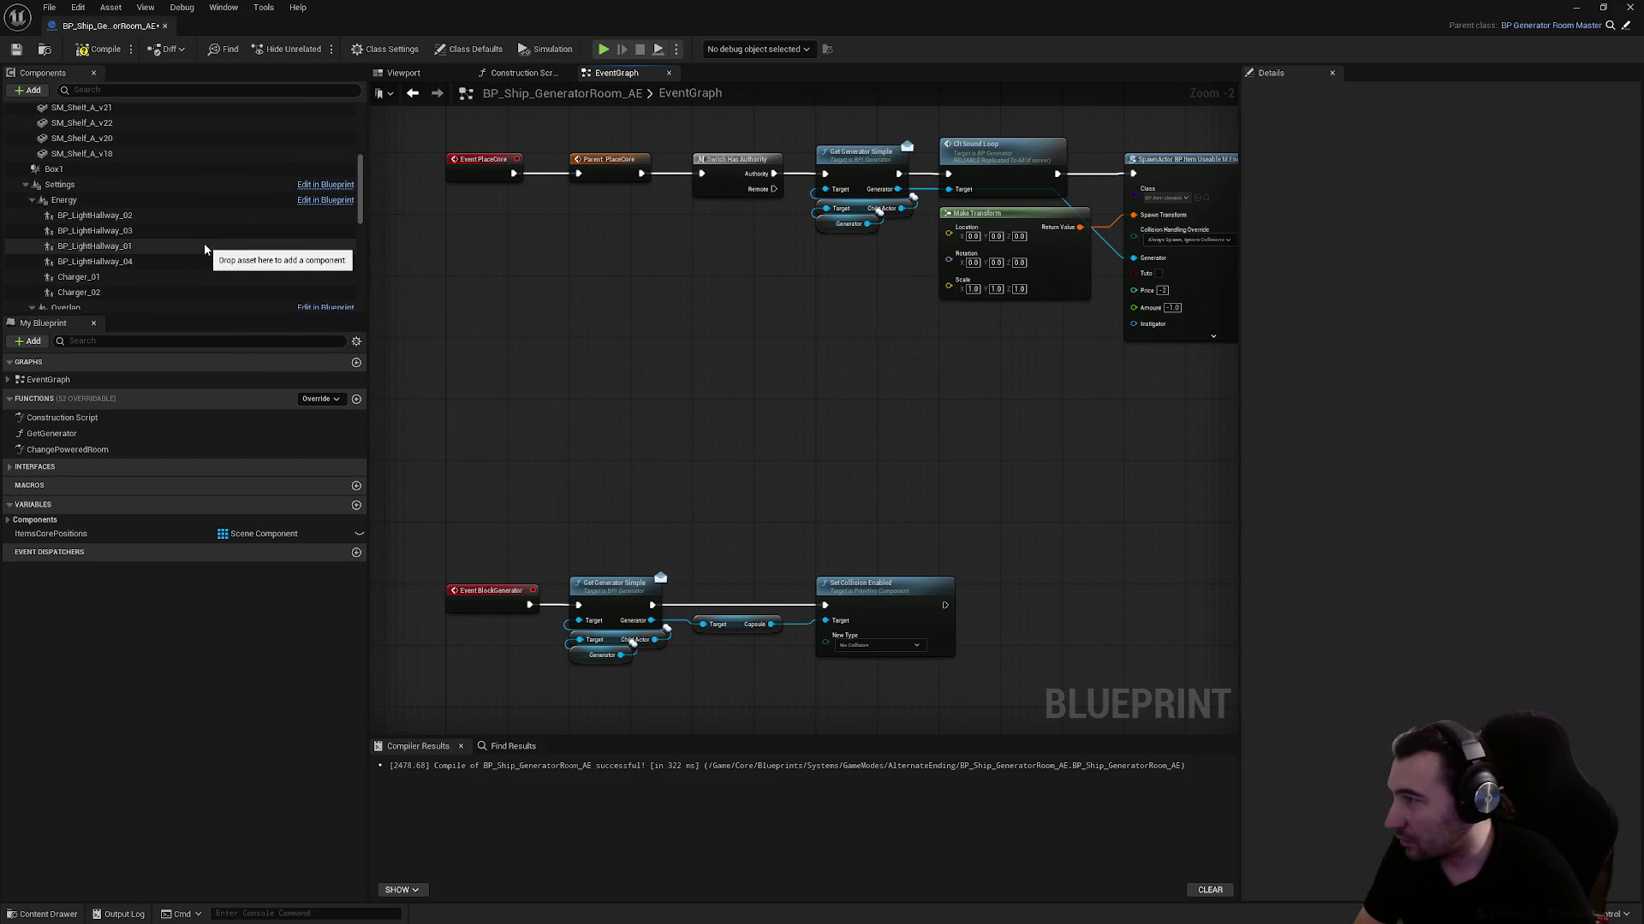
scroll(207, 243, "down", 3)
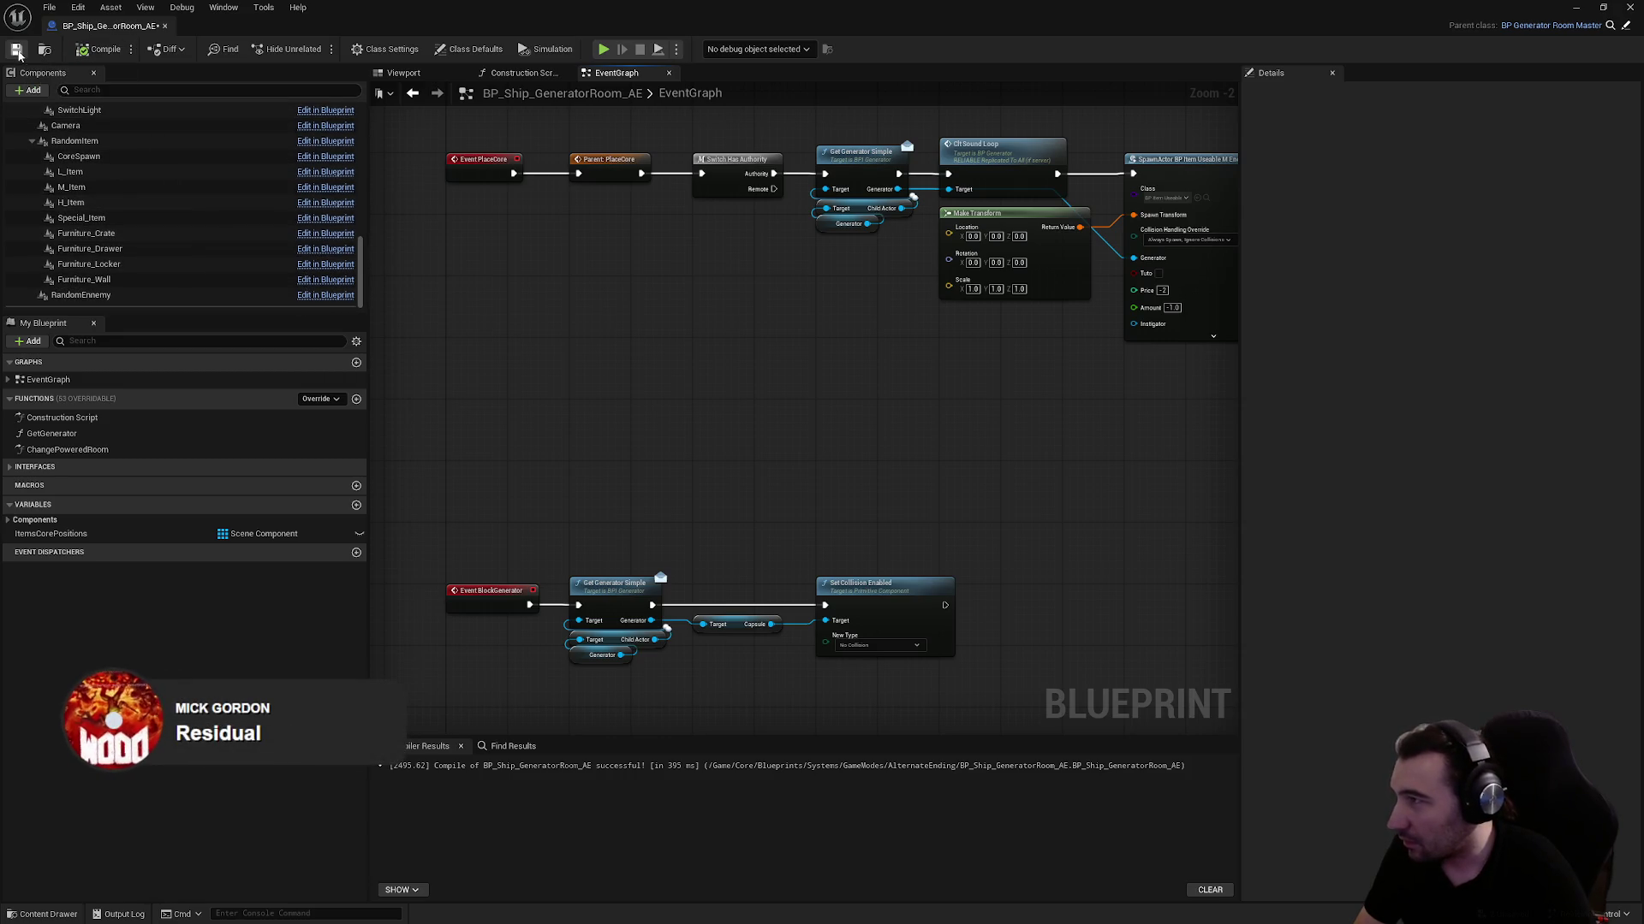
left_click(17, 49)
left_click_drag(629, 488, 702, 412)
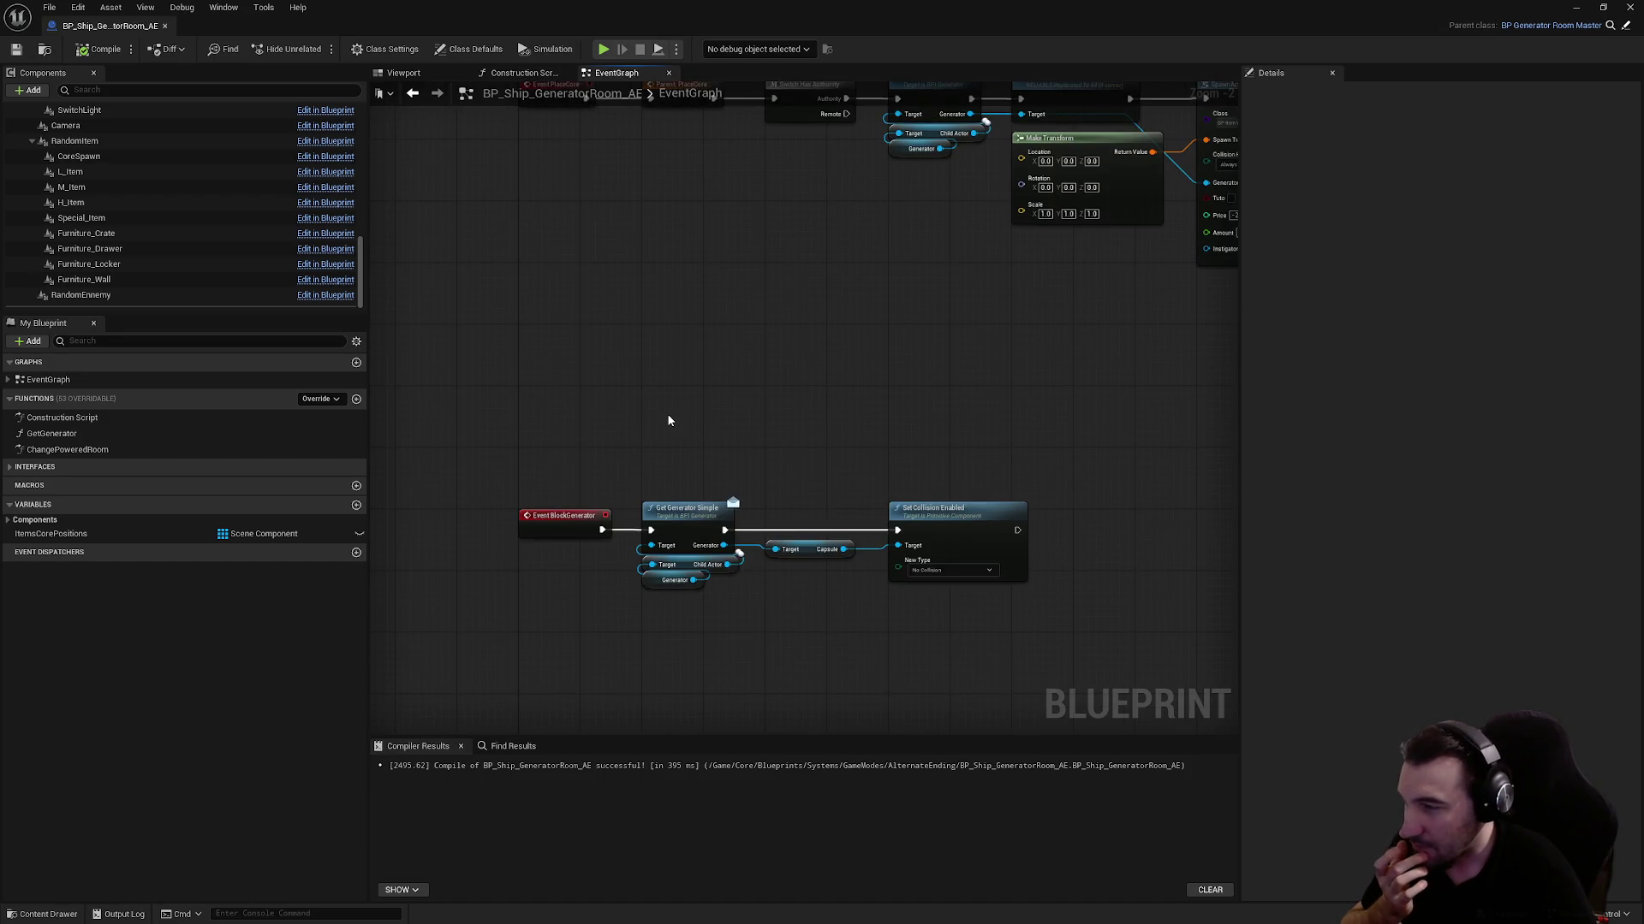
Delete the GET, GetGMDungeon, ADD and both BeginPlay nodes, then compile and save
left_click_drag(732, 385, 705, 553)
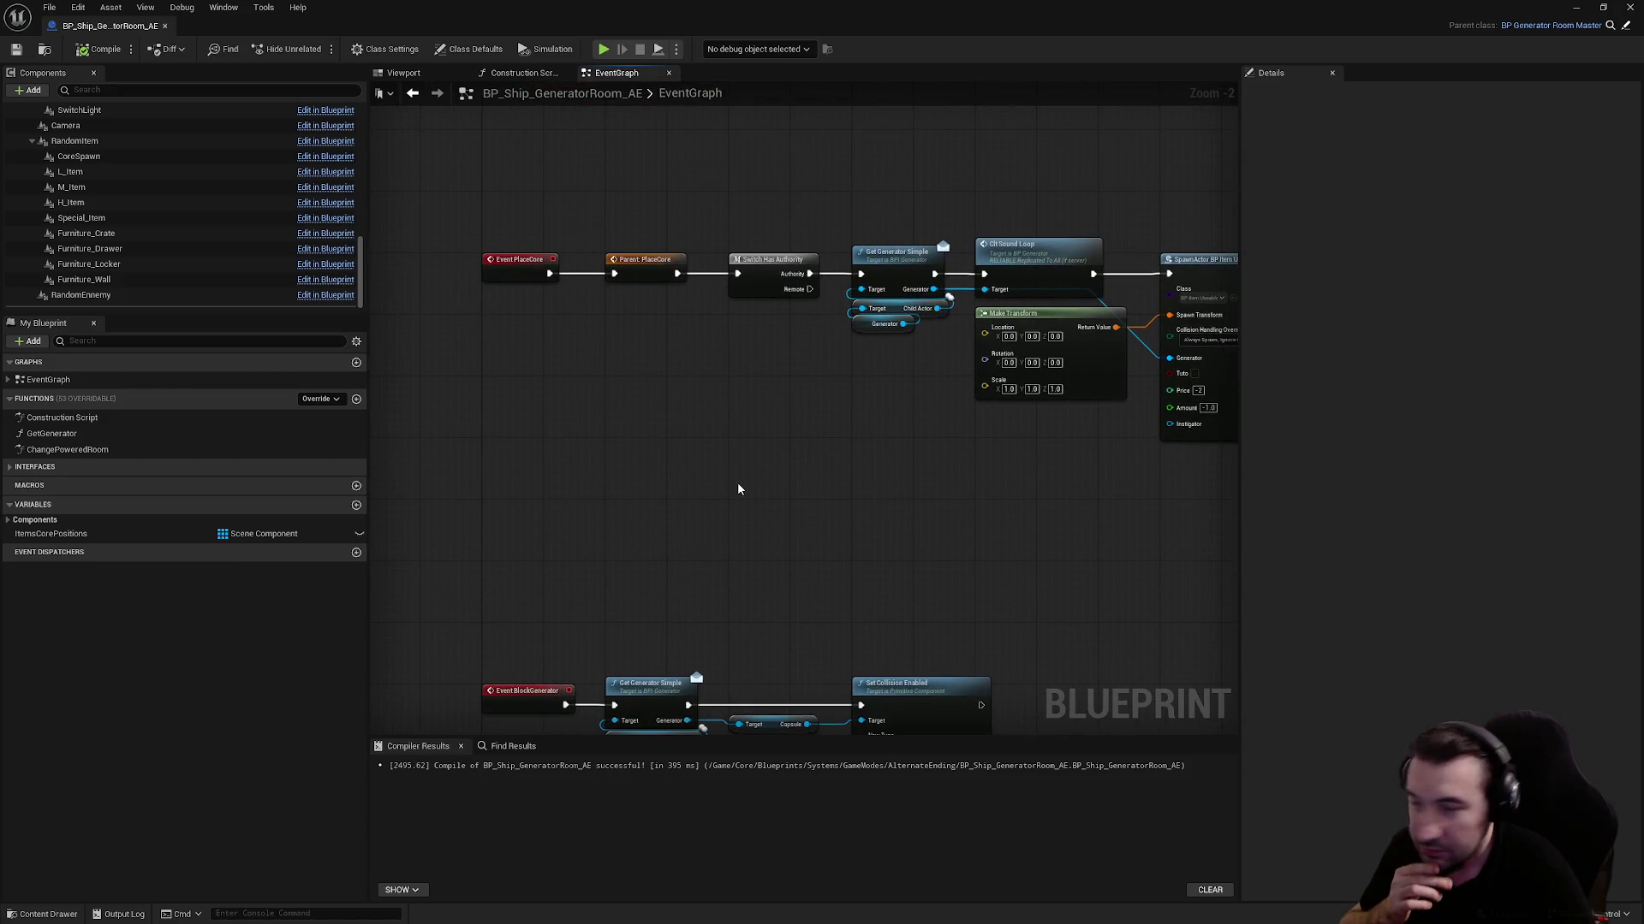
mouse_move(737, 484)
left_mouse_down()
mouse_move(693, 531)
mouse_move(589, 507)
mouse_move(770, 466)
mouse_move(890, 654)
mouse_move(882, 669)
left_mouse_up()
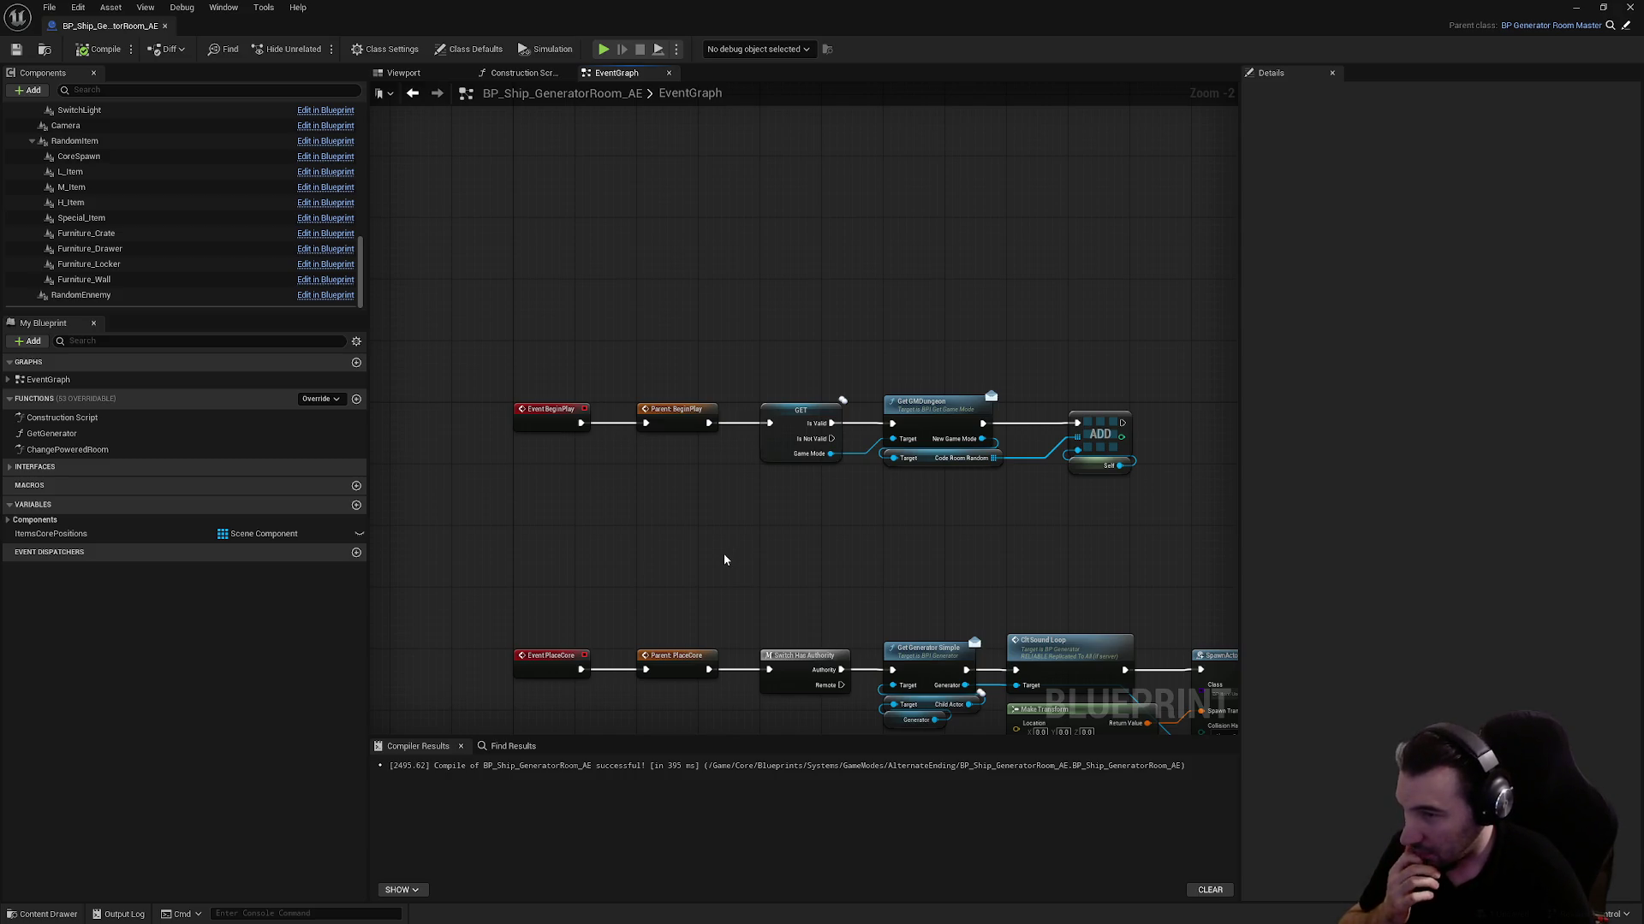
left_click_drag(724, 560, 537, 481)
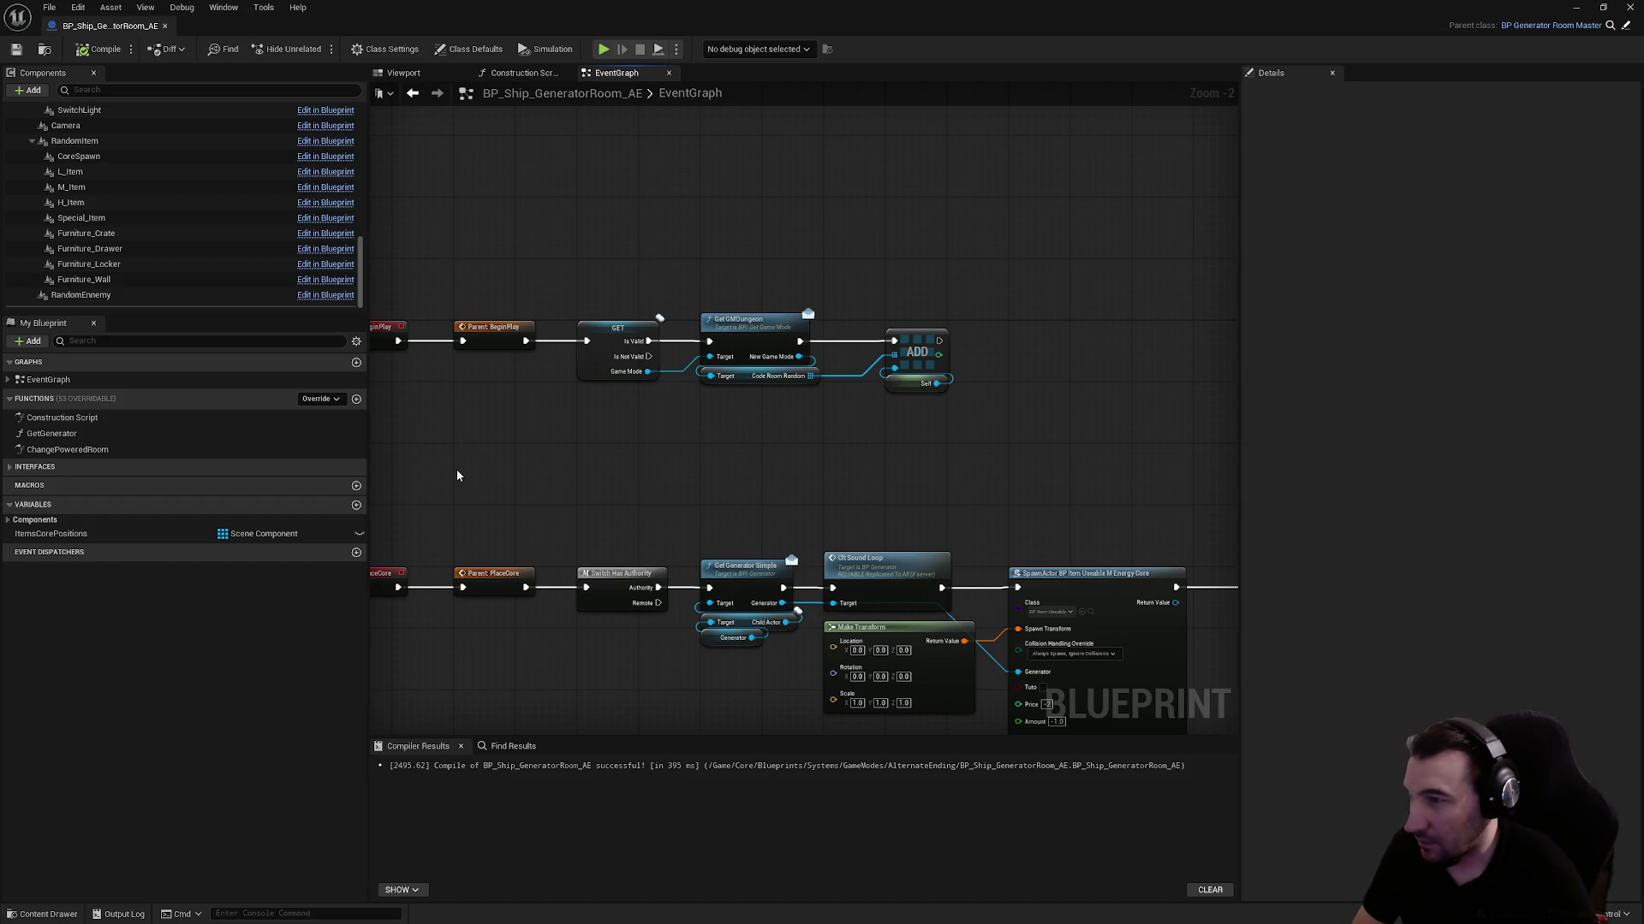
mouse_move(617, 246)
left_mouse_down()
mouse_move(907, 377)
mouse_move(993, 449)
left_mouse_up()
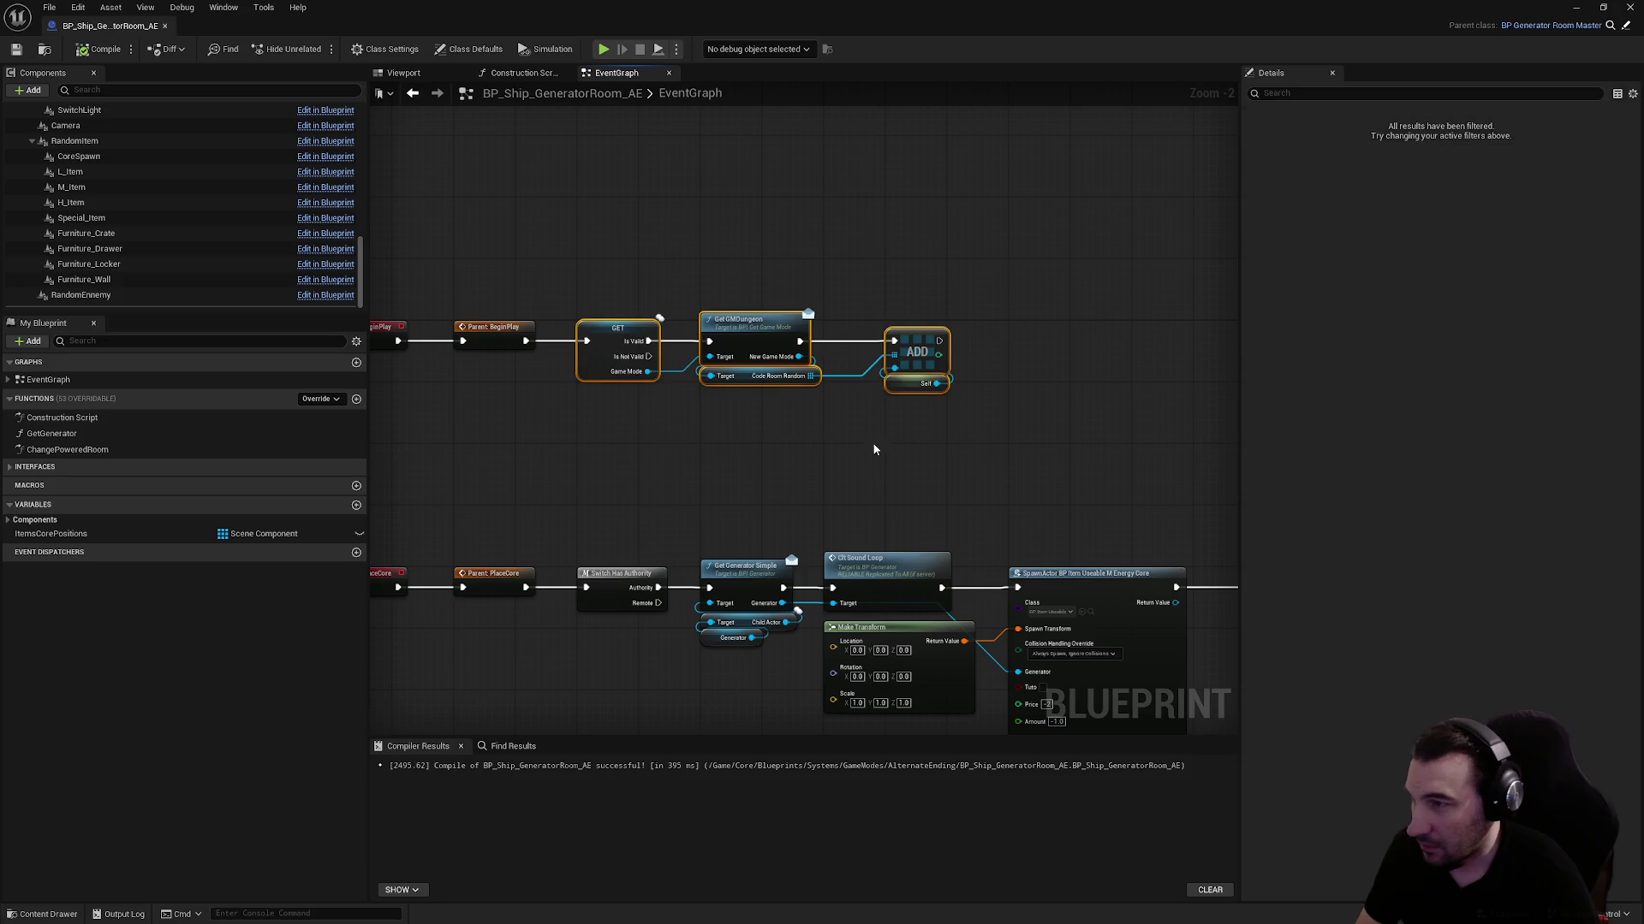
key("Delete")
left_click_drag(754, 434, 973, 414)
left_click_drag(881, 393, 539, 295)
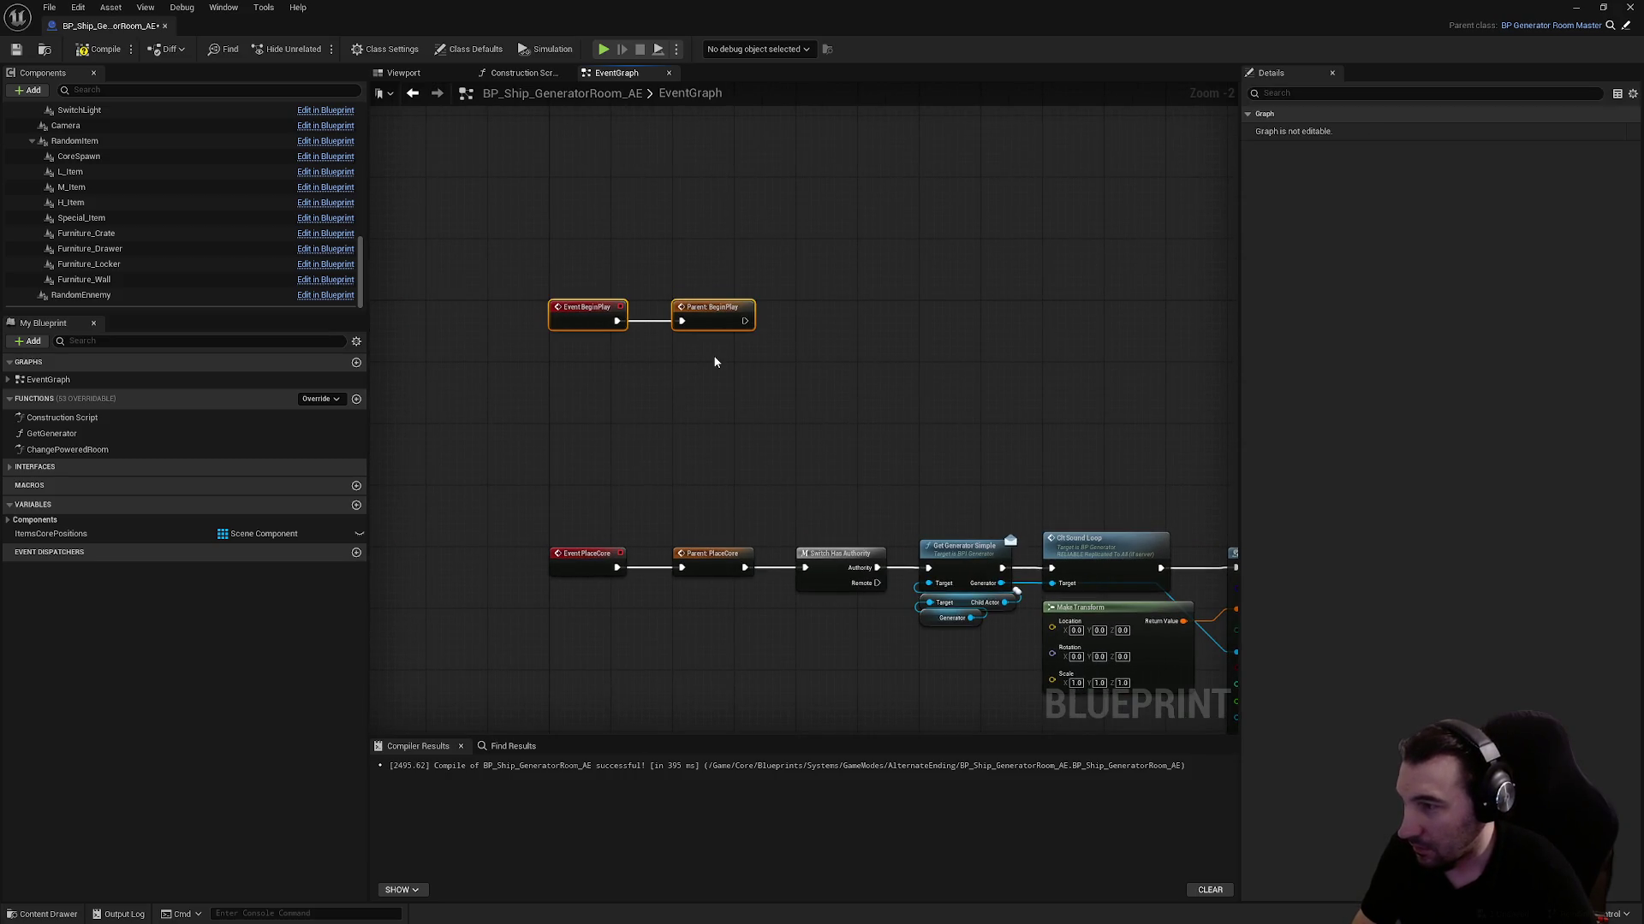
key("Delete")
left_click(98, 49)
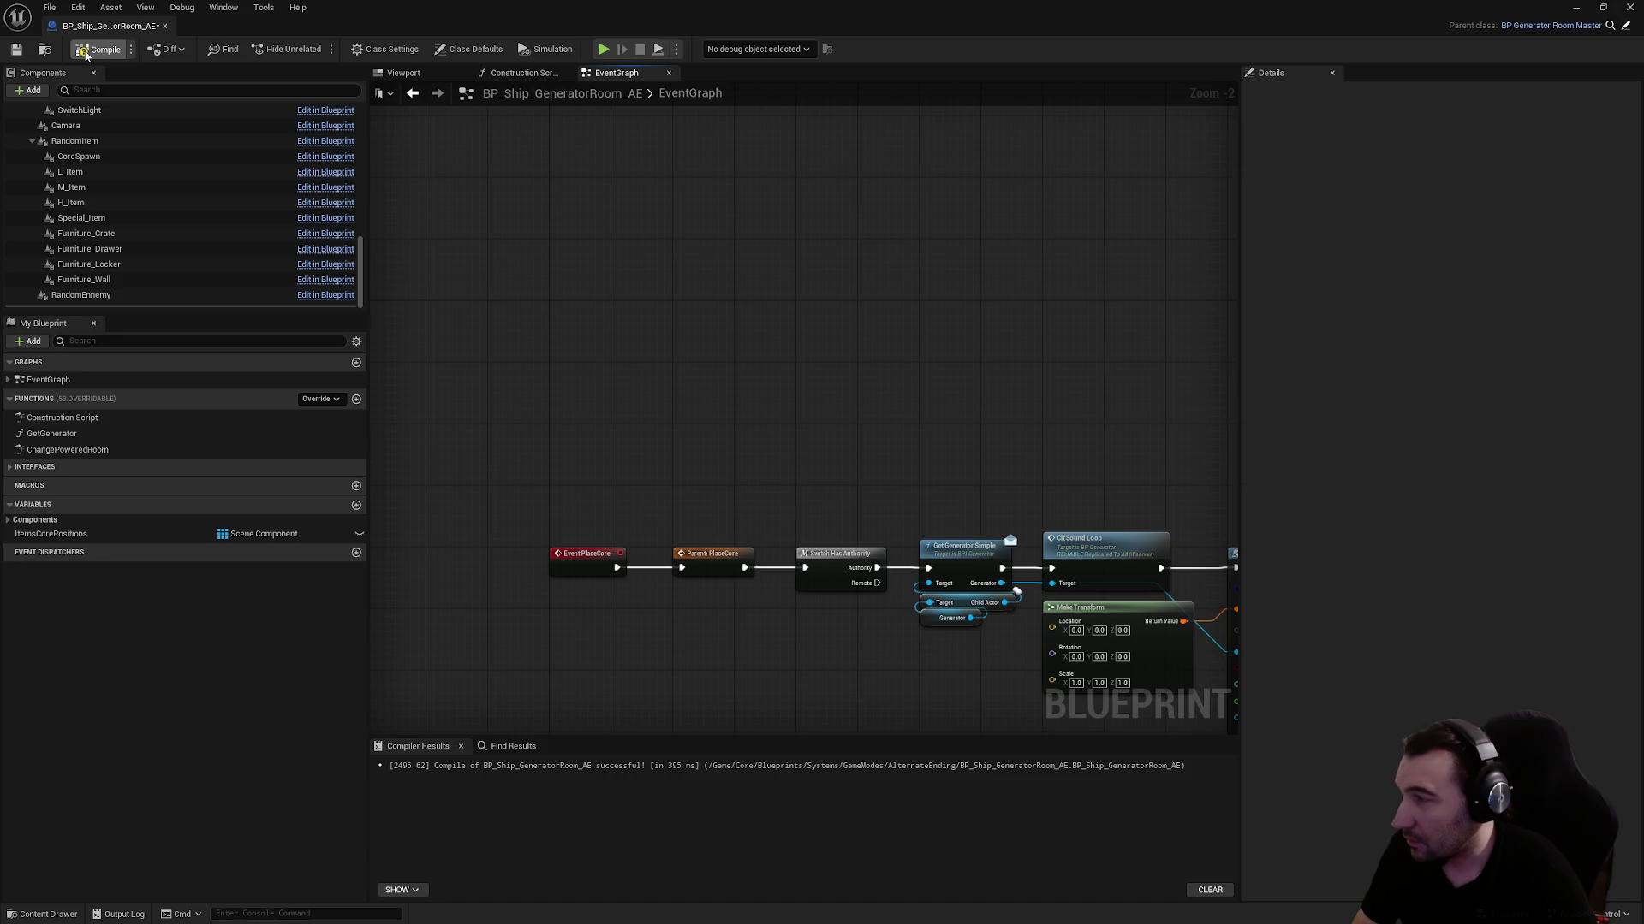
left_click(16, 51)
Search the node list for an event, then dismiss it without adding anything
mouse_move(529, 311)
left_mouse_down()
mouse_move(772, 404)
mouse_move(769, 266)
left_mouse_up()
right_click(780, 535)
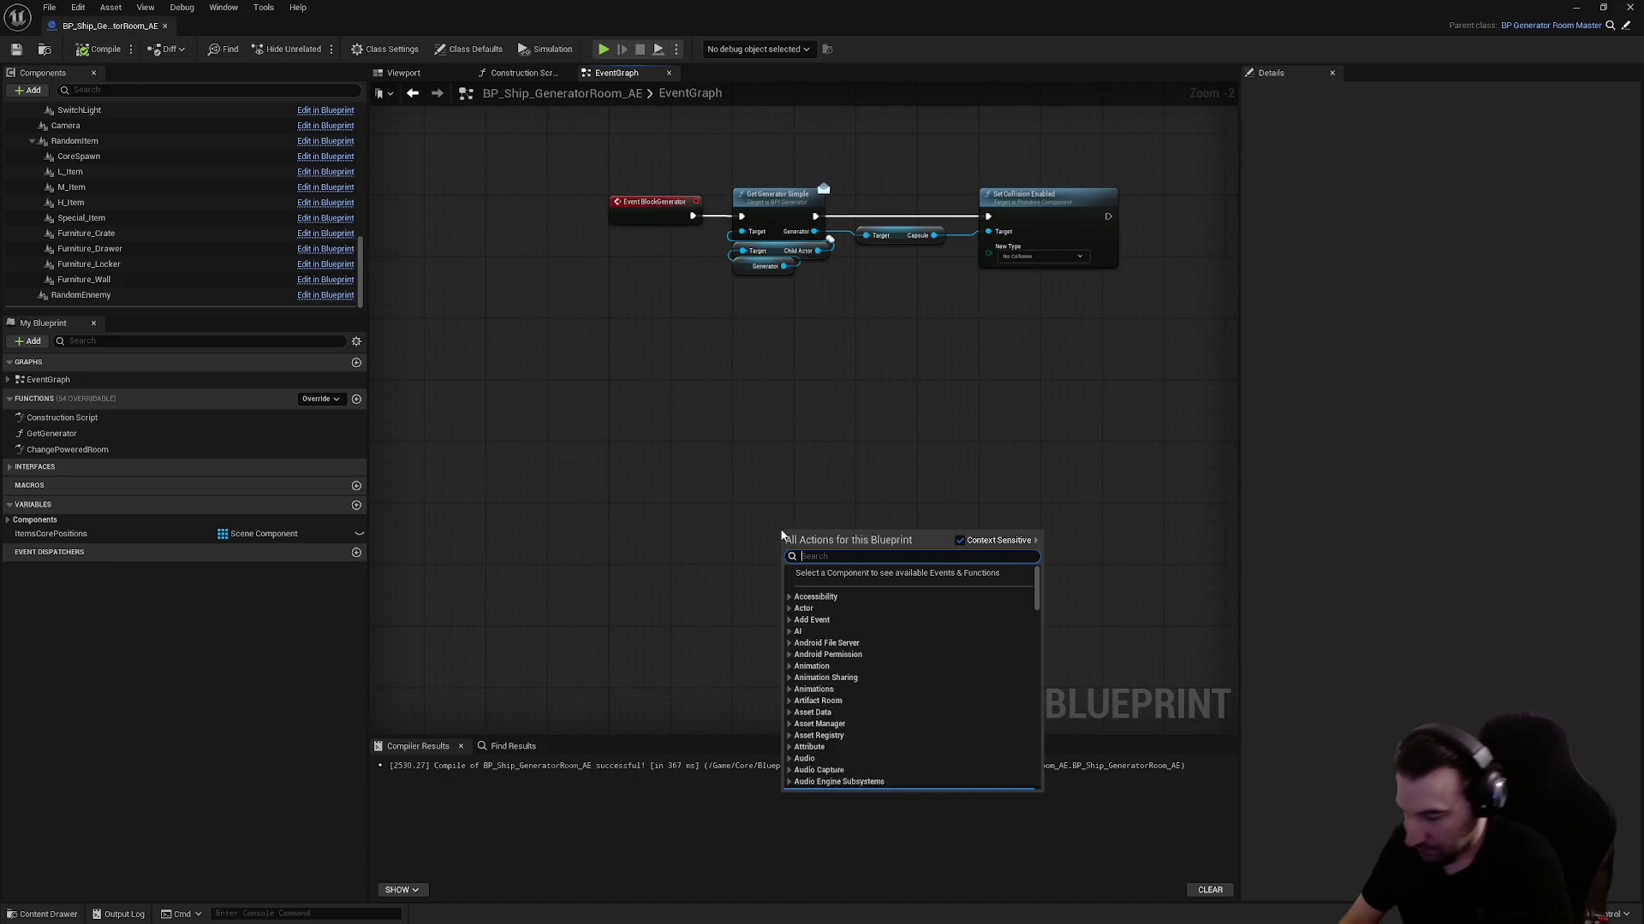
type("enve")
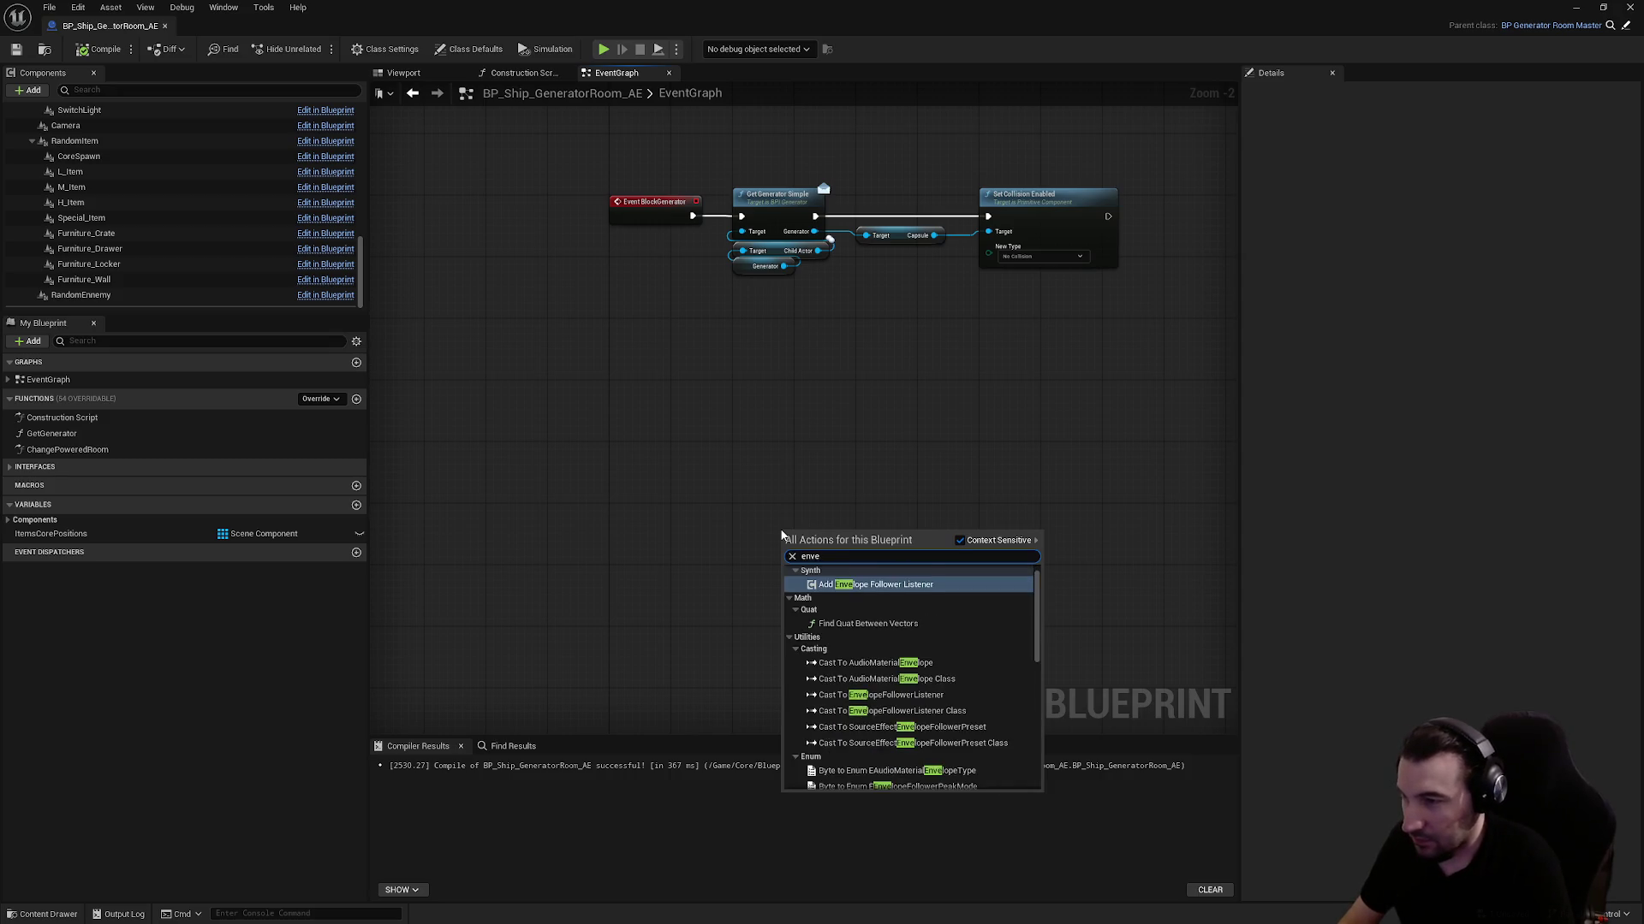
type("nt")
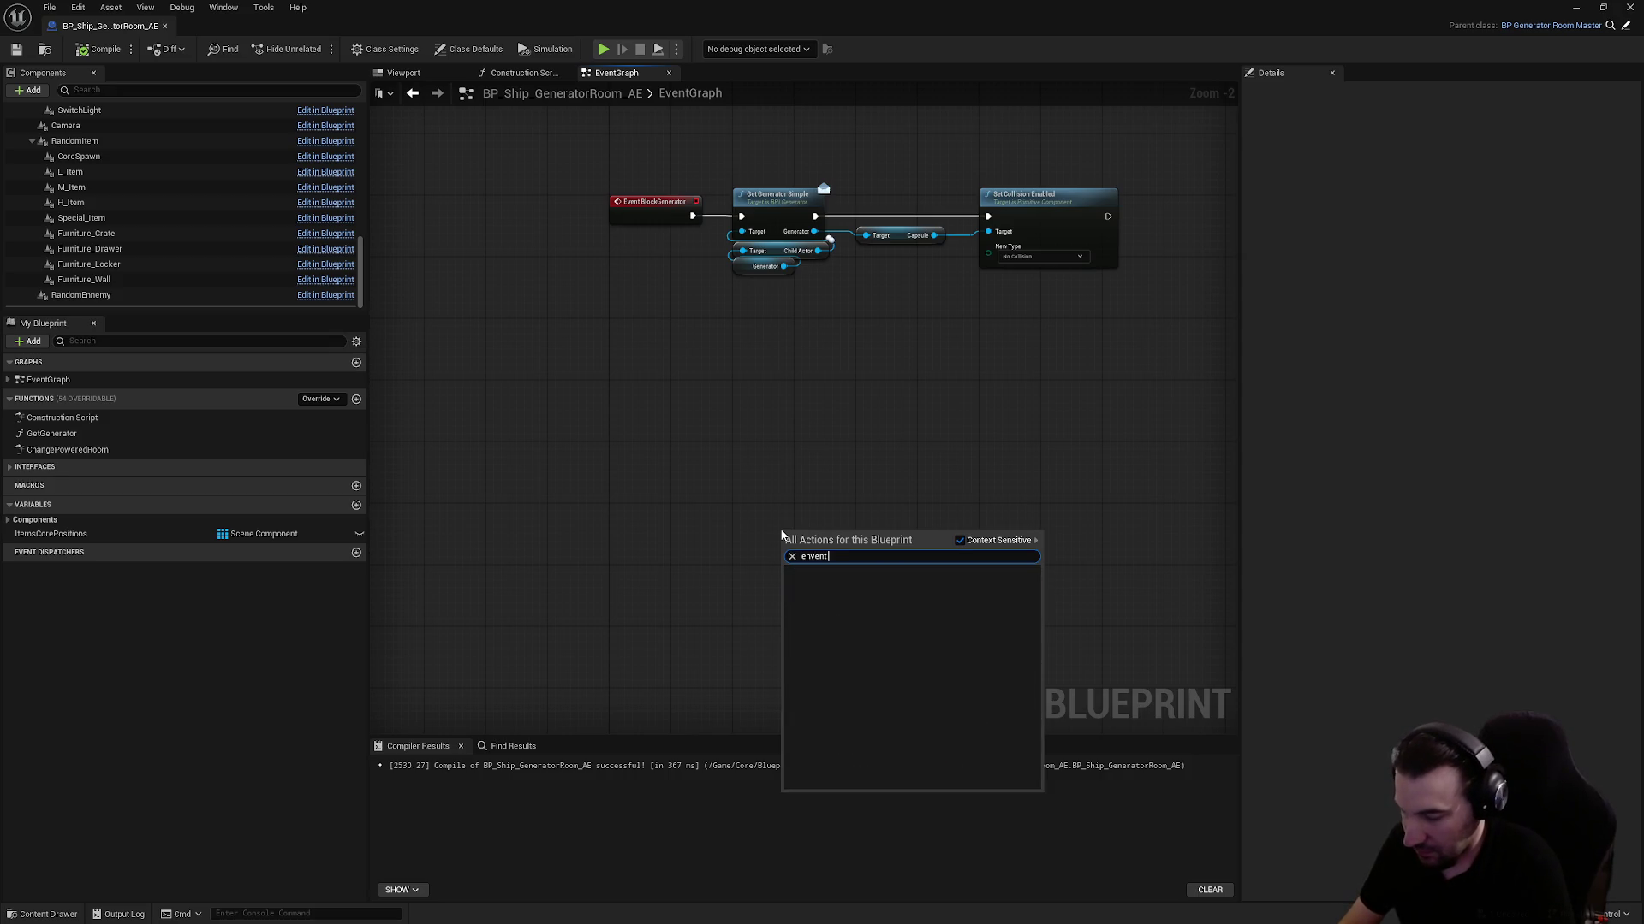
key("BackSpace")
key("BackSpace")
key("BackSpace")
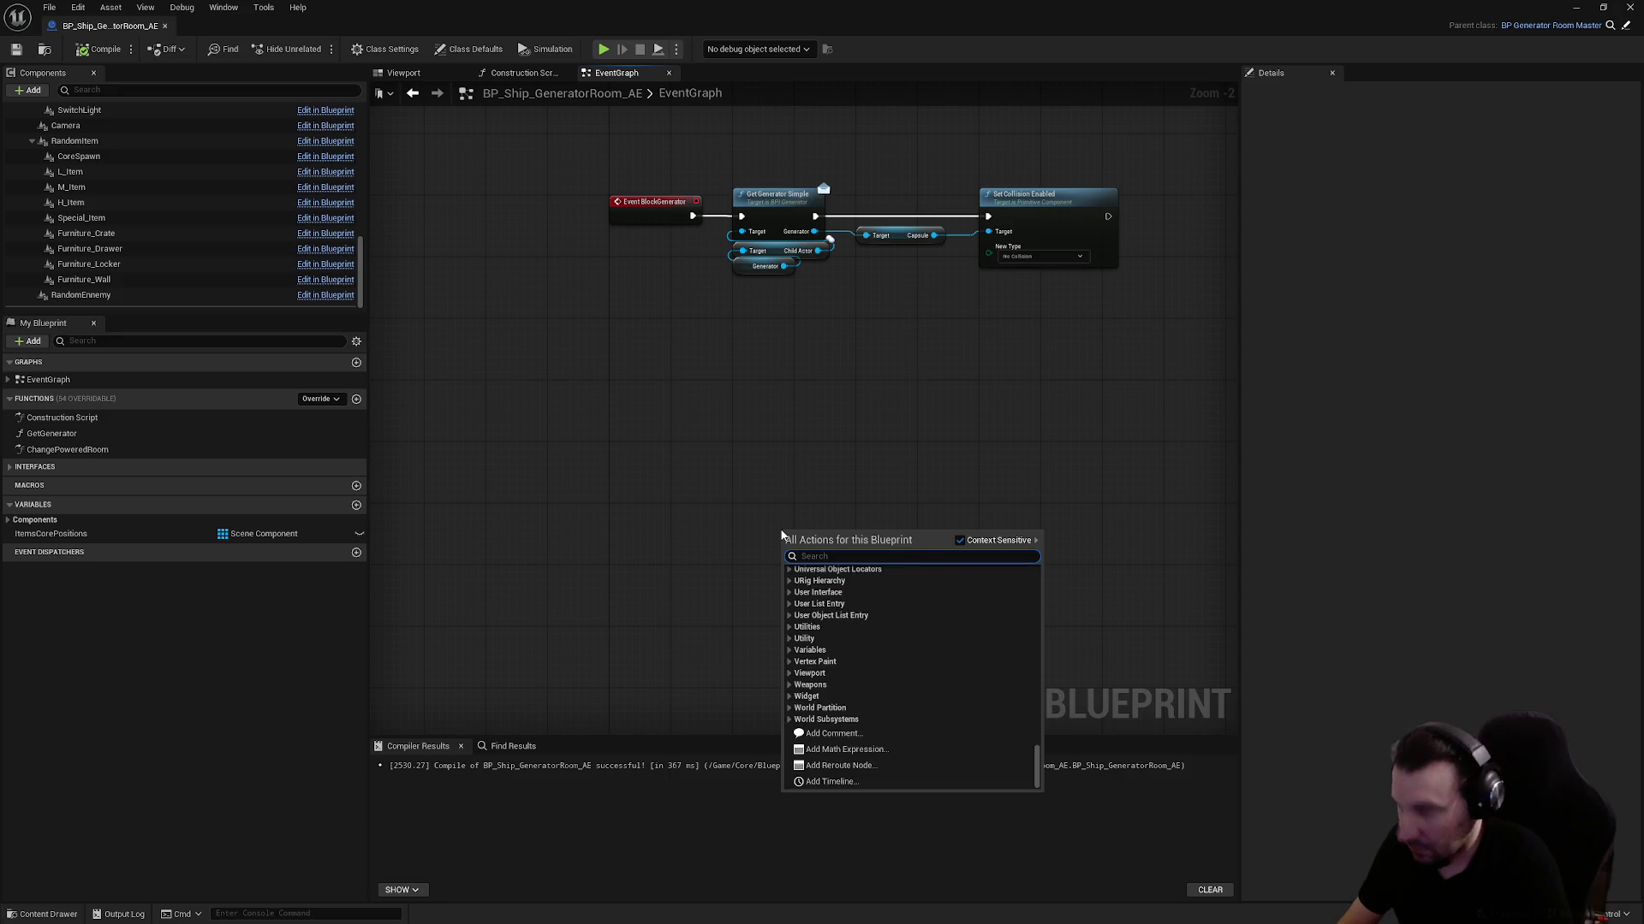
type("h")
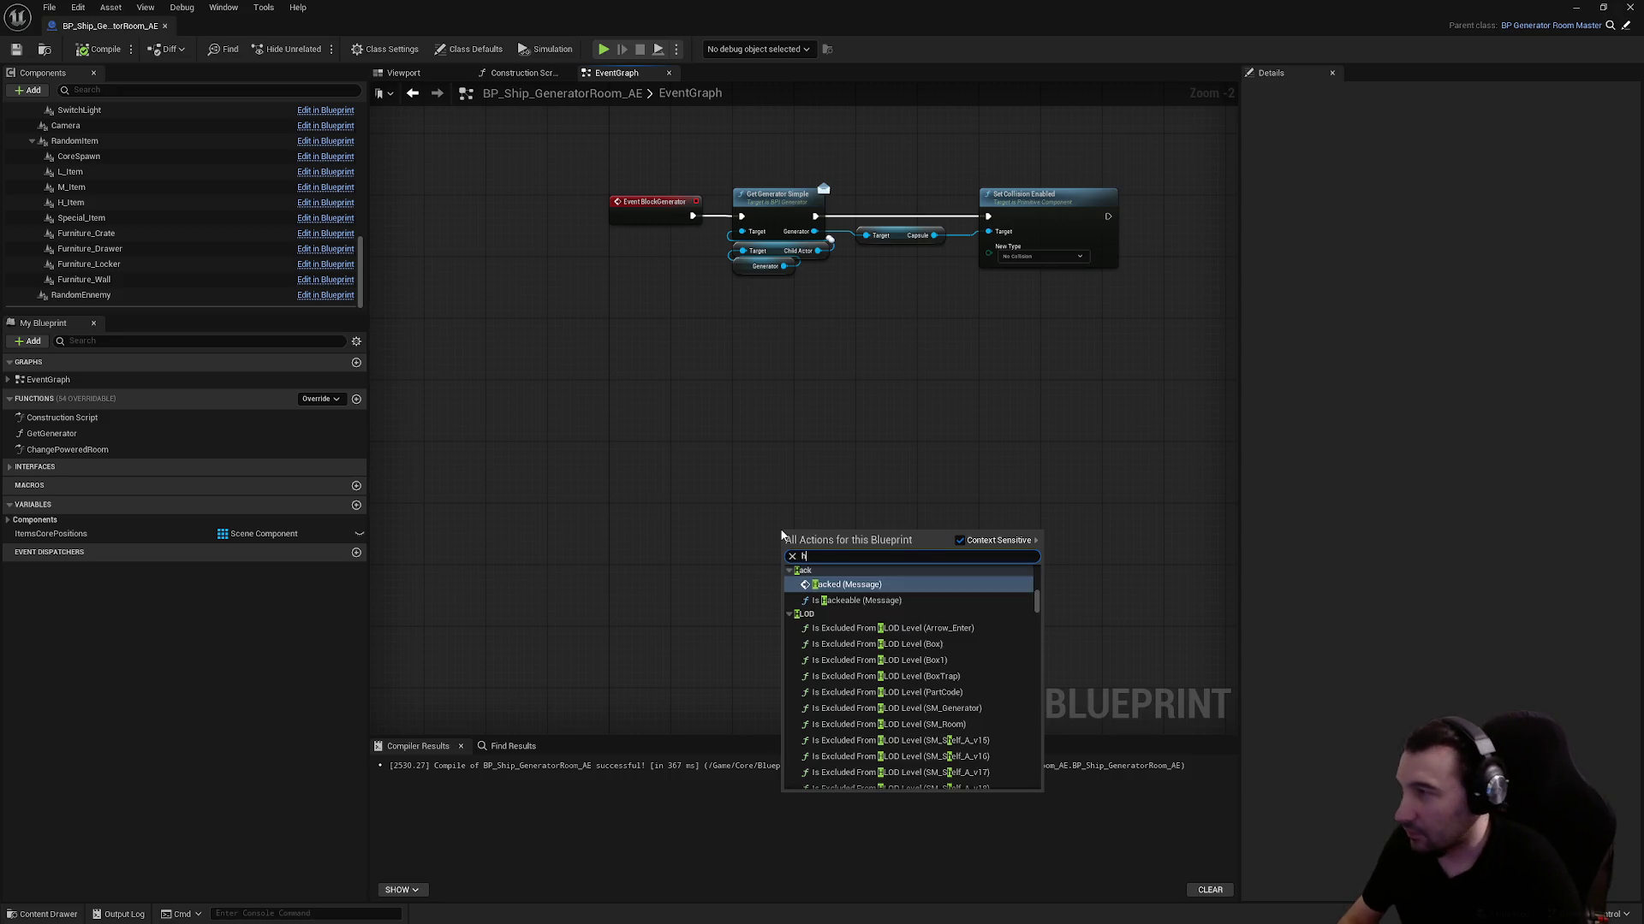
key("Escape")
Inspect the Generator component's properties and review the event nodes on the graph
scroll(180, 249, "down", 10)
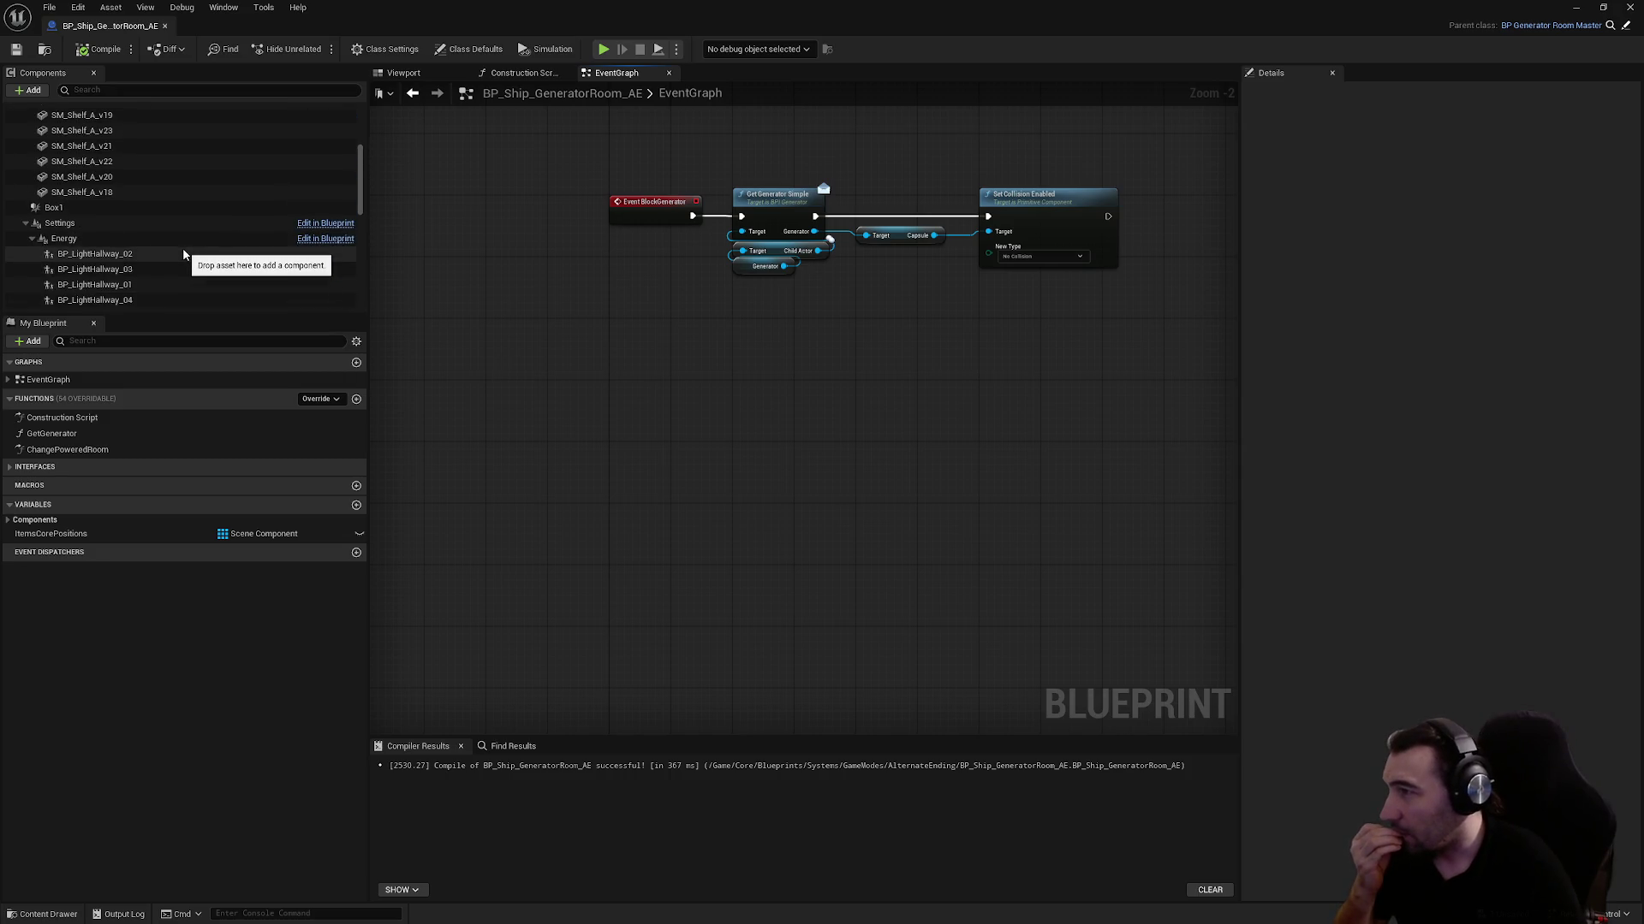
scroll(183, 255, "up", 3)
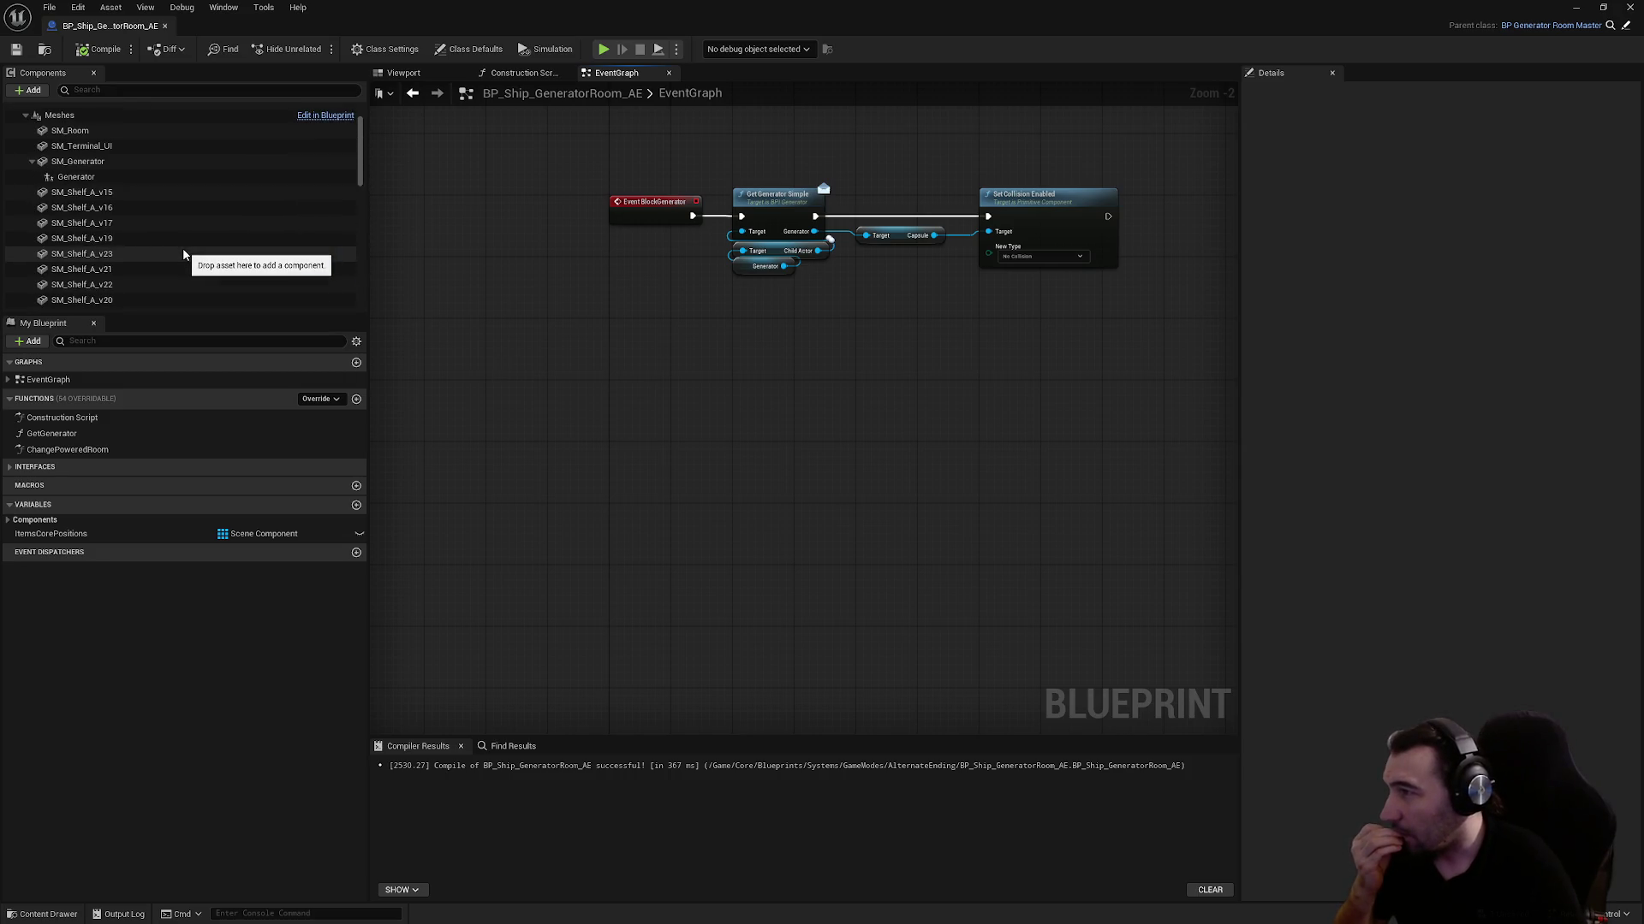
left_click(101, 178)
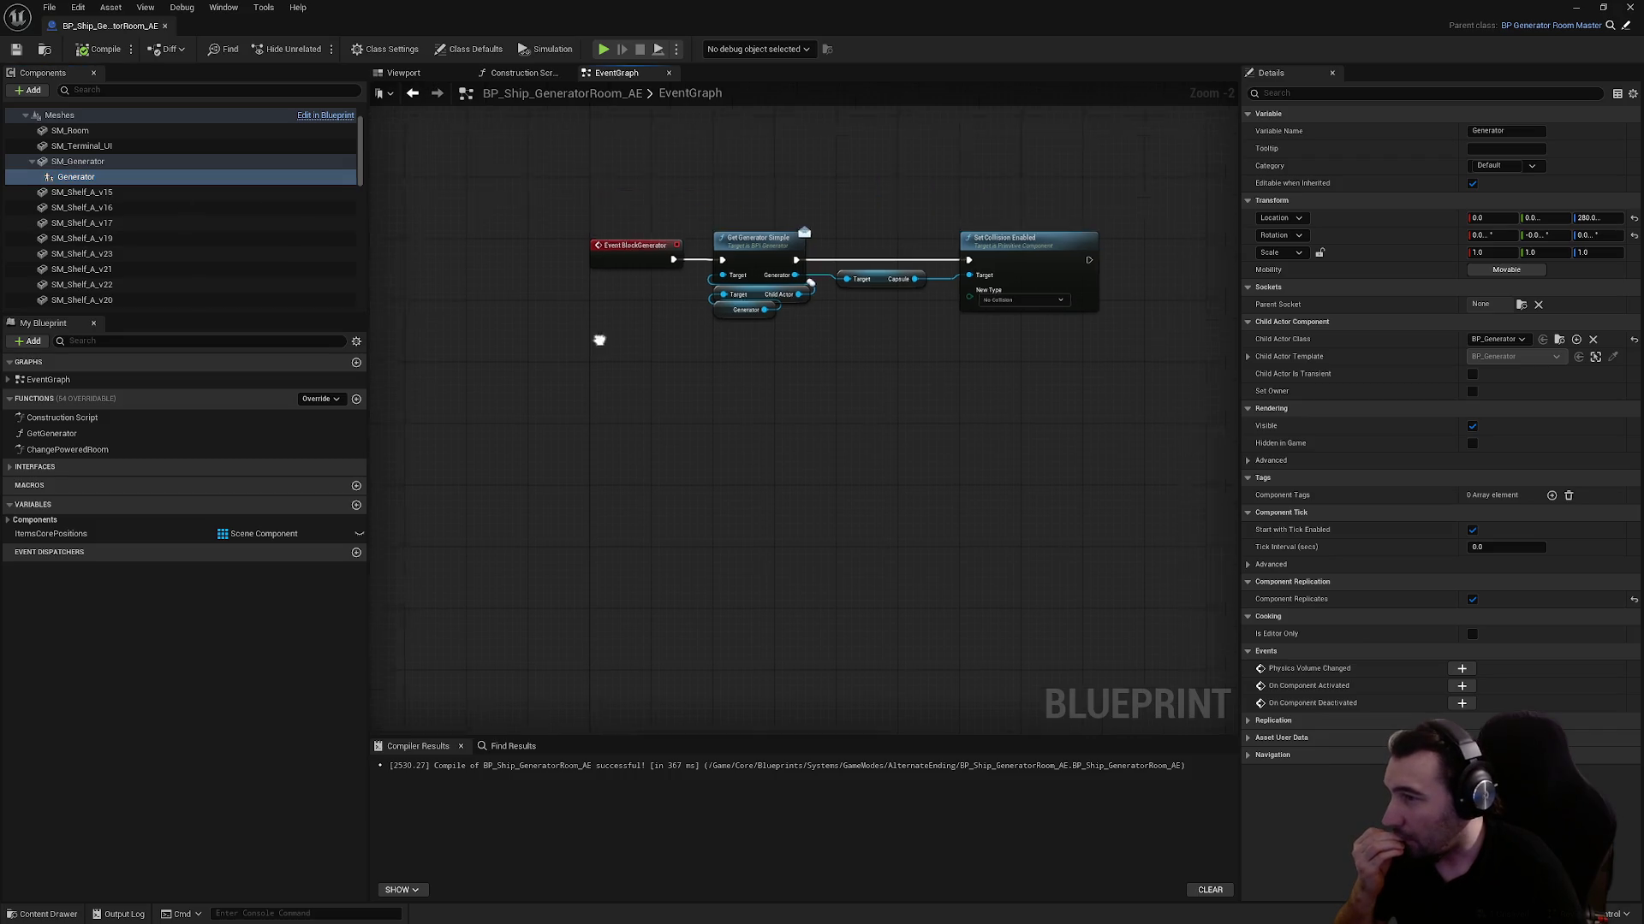
scroll(598, 342, "up", 2)
scroll(506, 304, "down", 1)
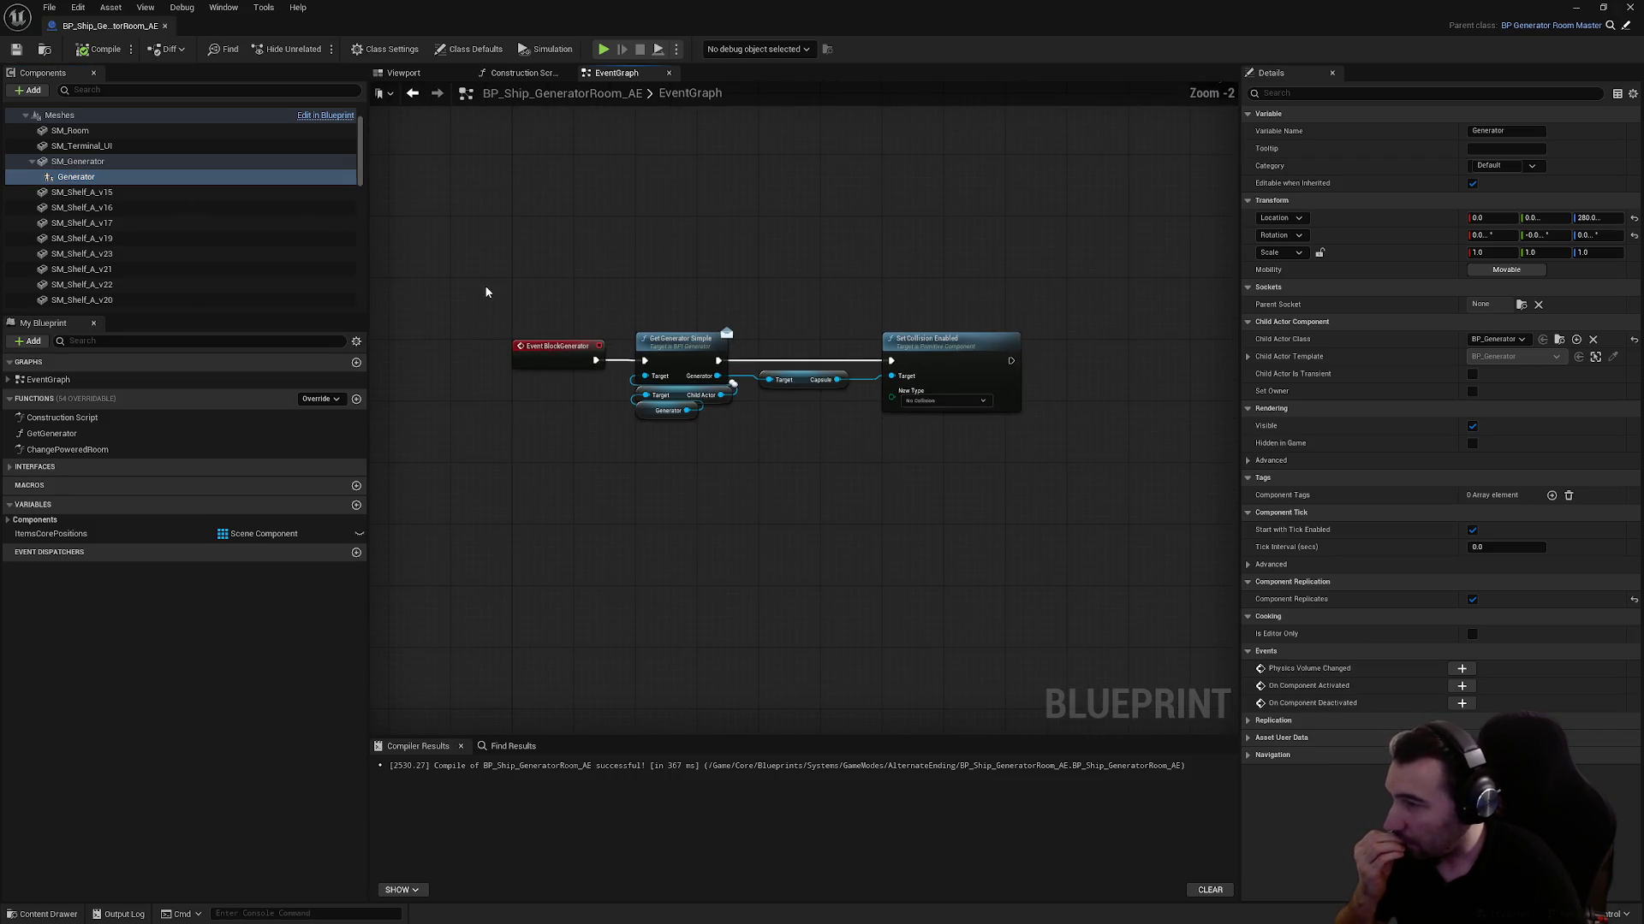
left_click_drag(485, 290, 1013, 470)
scroll(907, 528, "down", 2)
left_click(459, 351)
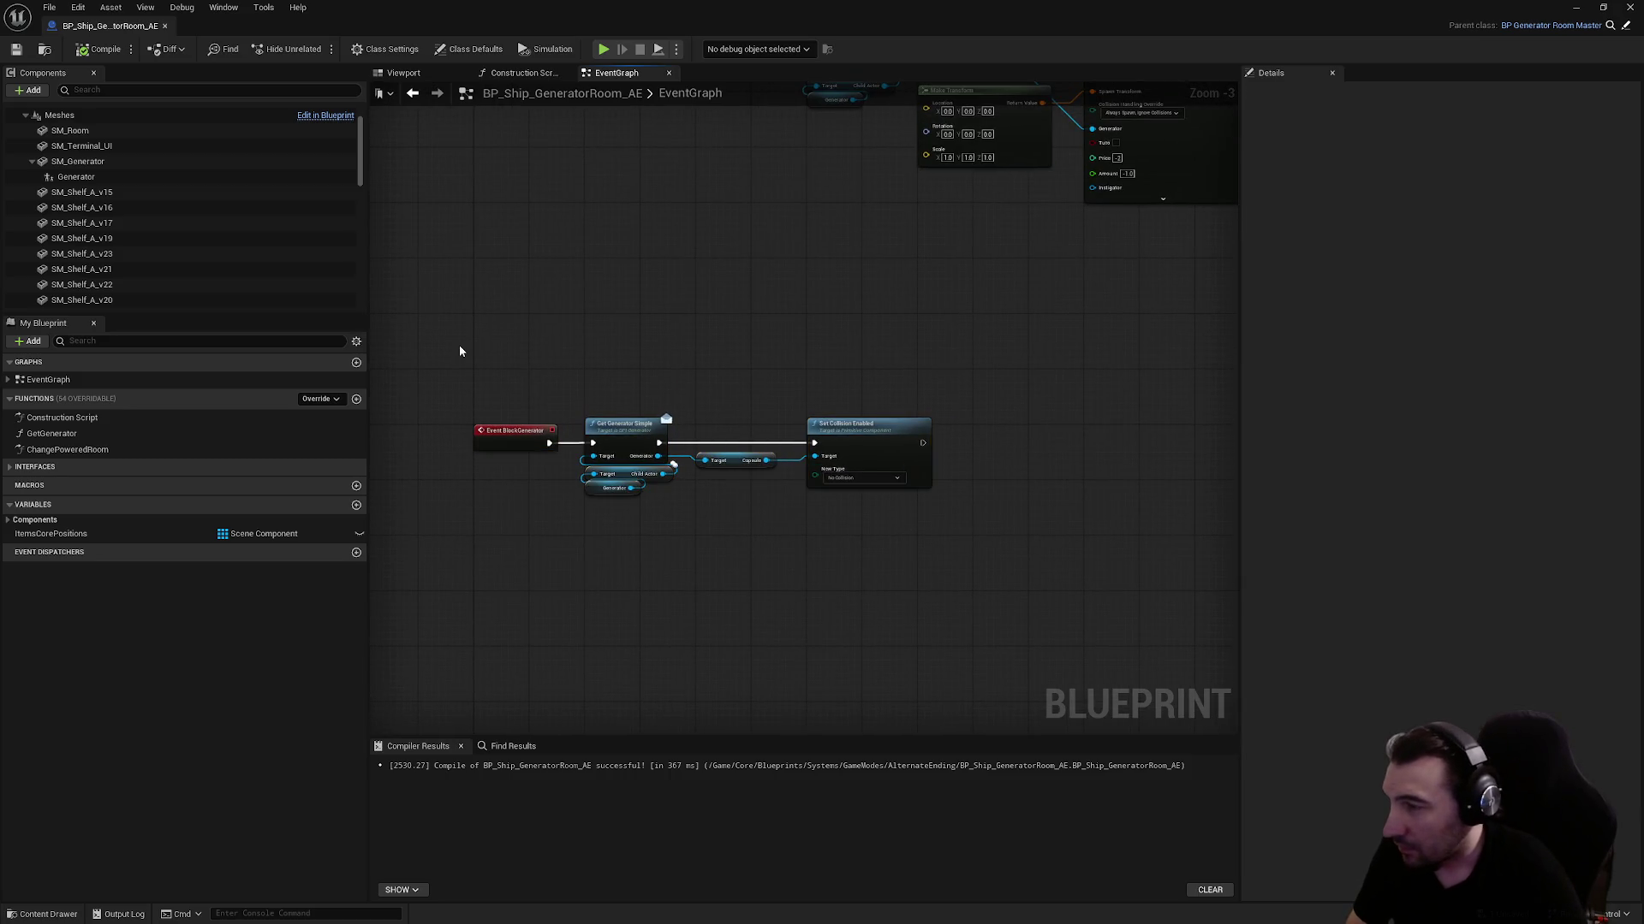
right_click(532, 323)
Add Event BeginPlay with a Parent: BeginPlay call and wire them together
type("begi")
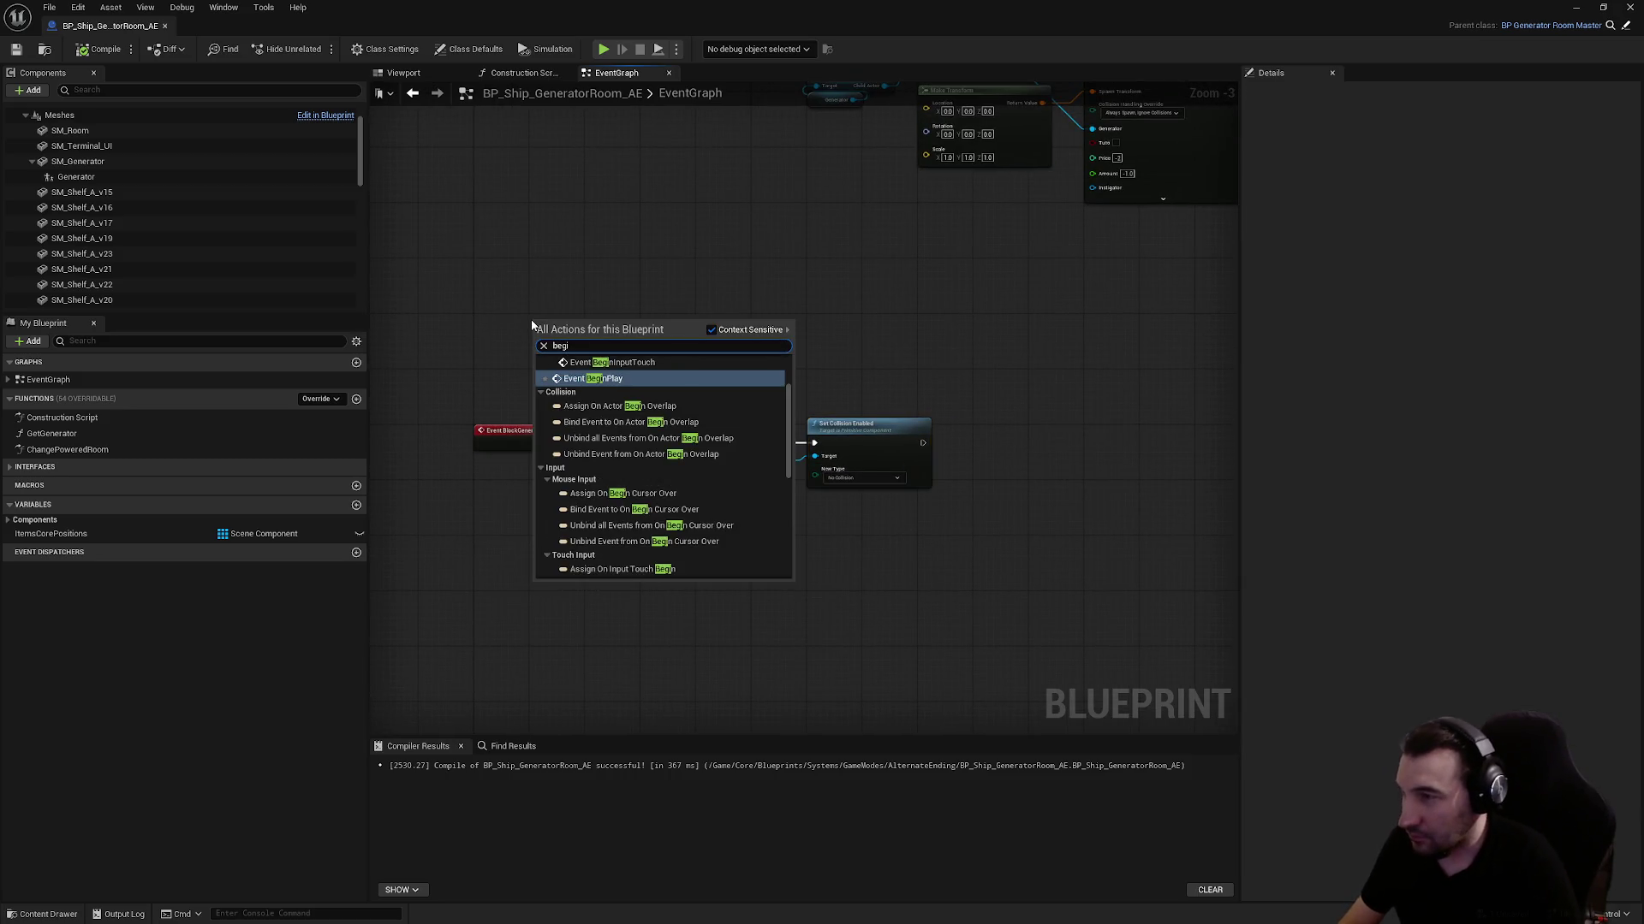
key("Return")
right_click(533, 322)
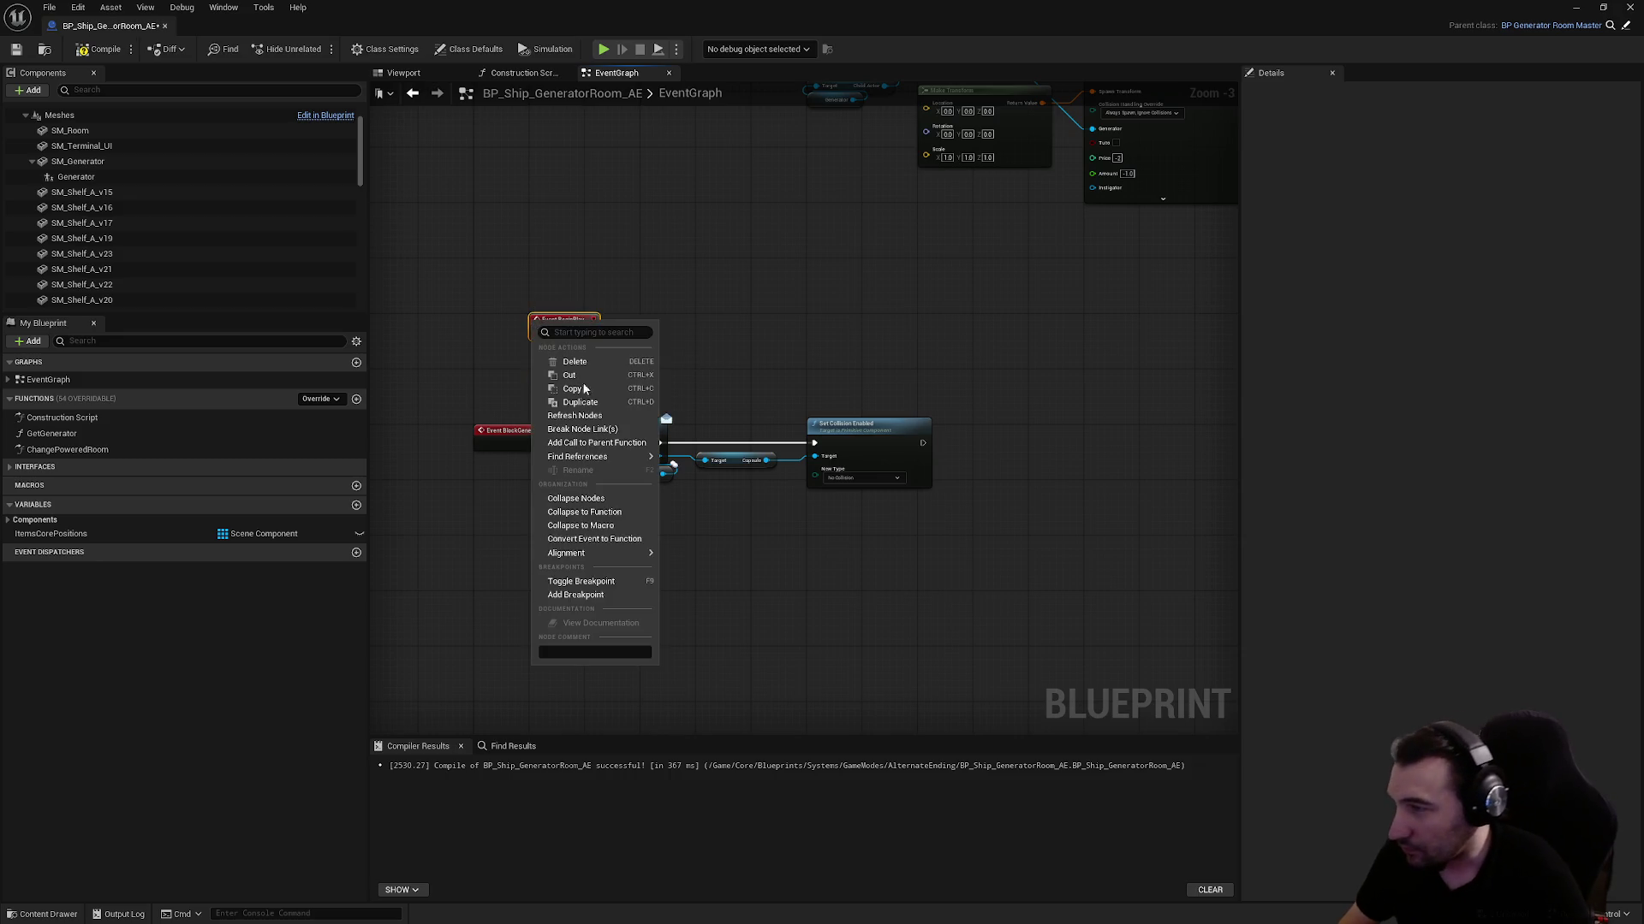
mouse_move(632, 550)
left_click(597, 442)
scroll(570, 400, "up", 3)
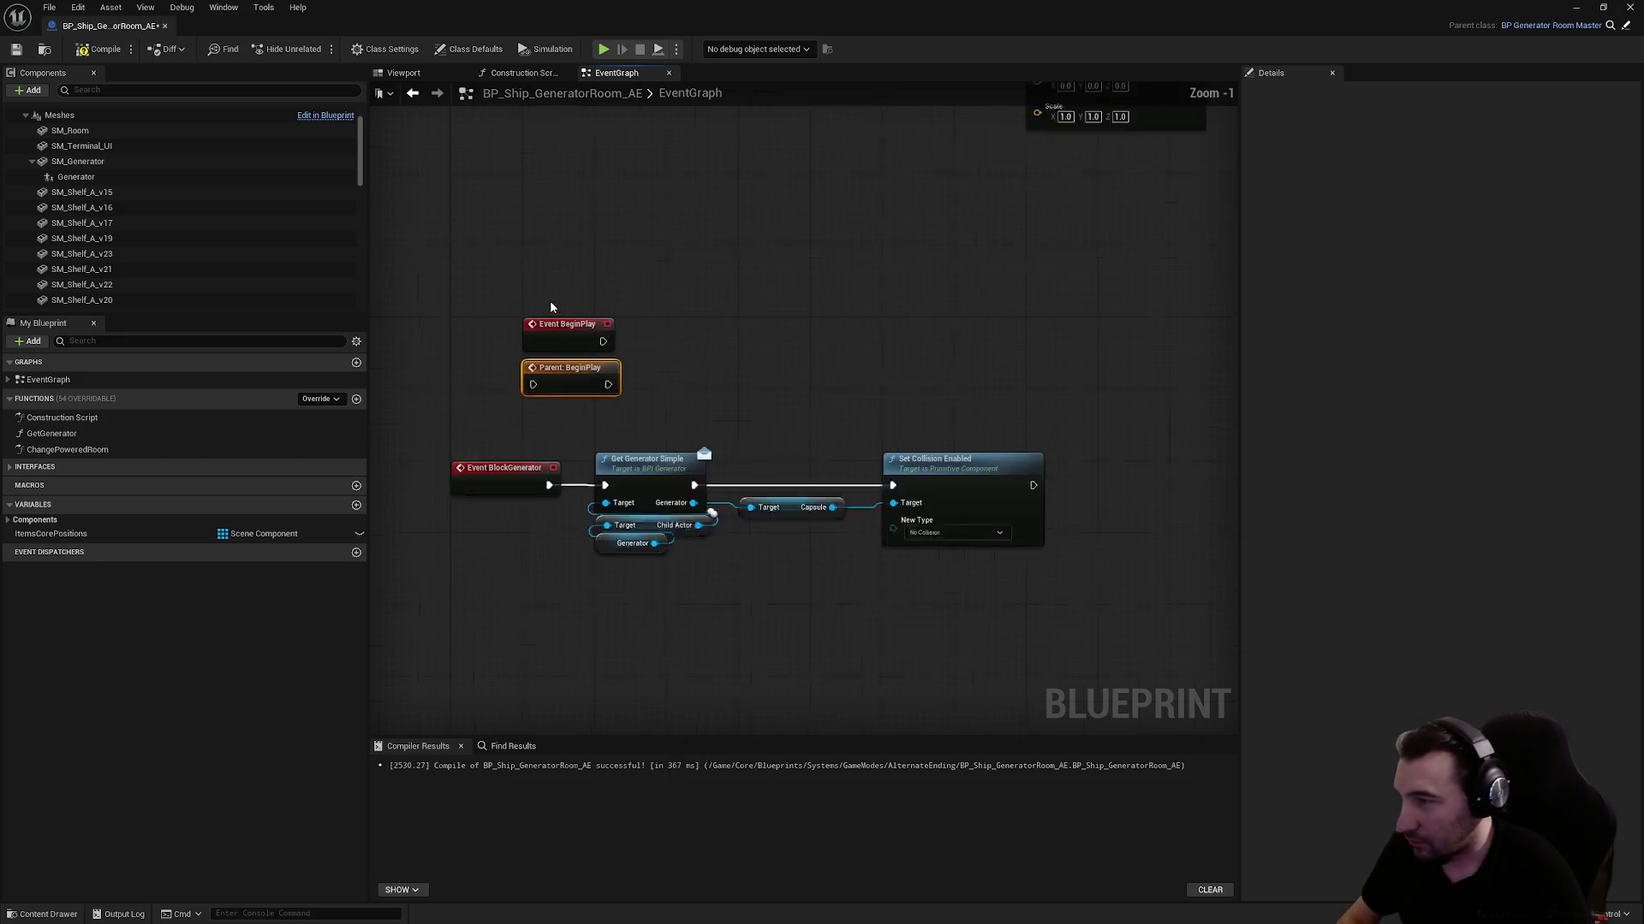
left_click_drag(569, 399, 721, 348)
mouse_move(533, 294)
left_mouse_down()
mouse_move(772, 373)
mouse_move(644, 330)
left_mouse_up()
mouse_move(525, 347)
left_mouse_down()
mouse_move(635, 359)
mouse_move(613, 347)
left_mouse_up()
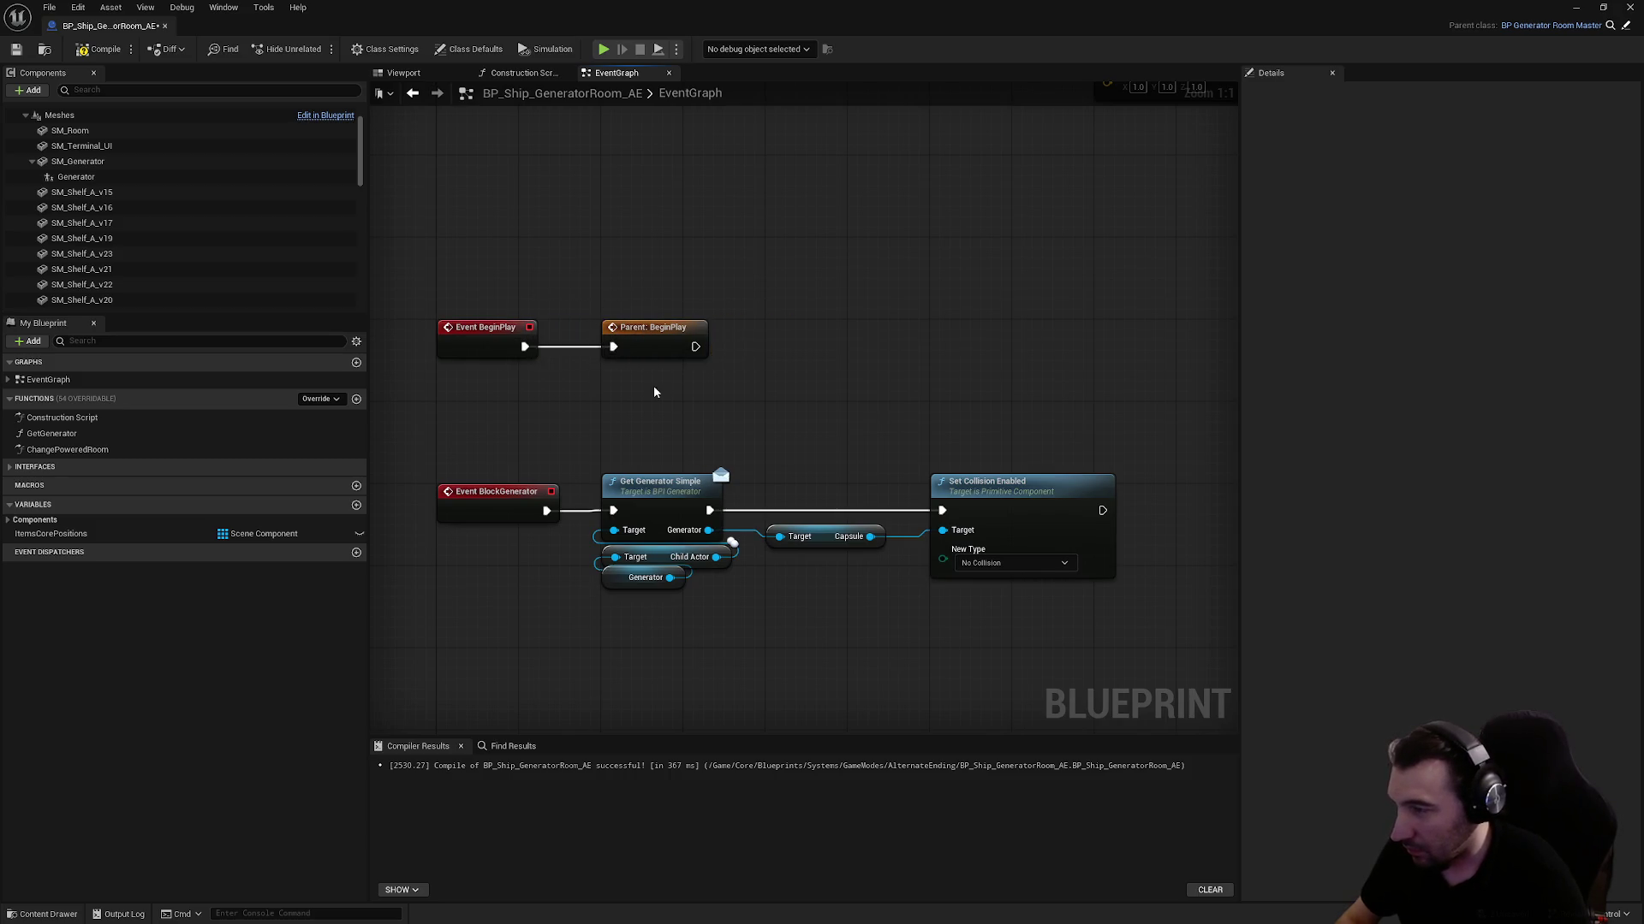
Add a Block Generator call node and wire it after Parent: BeginPlay
right_click(886, 359)
type("blo")
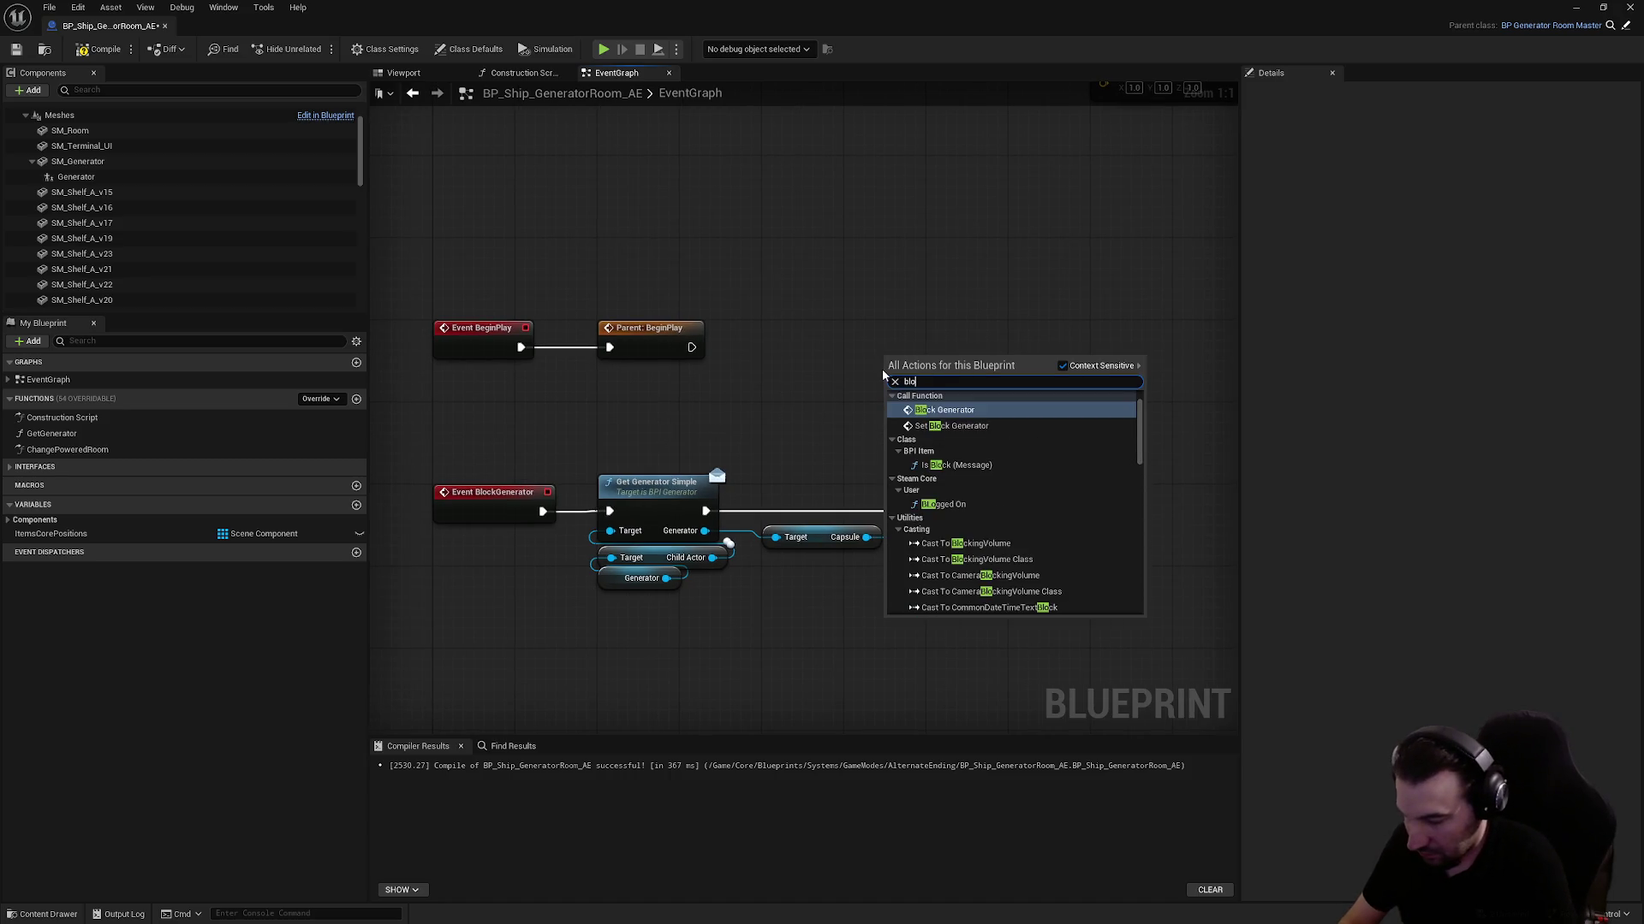
type("ck gene")
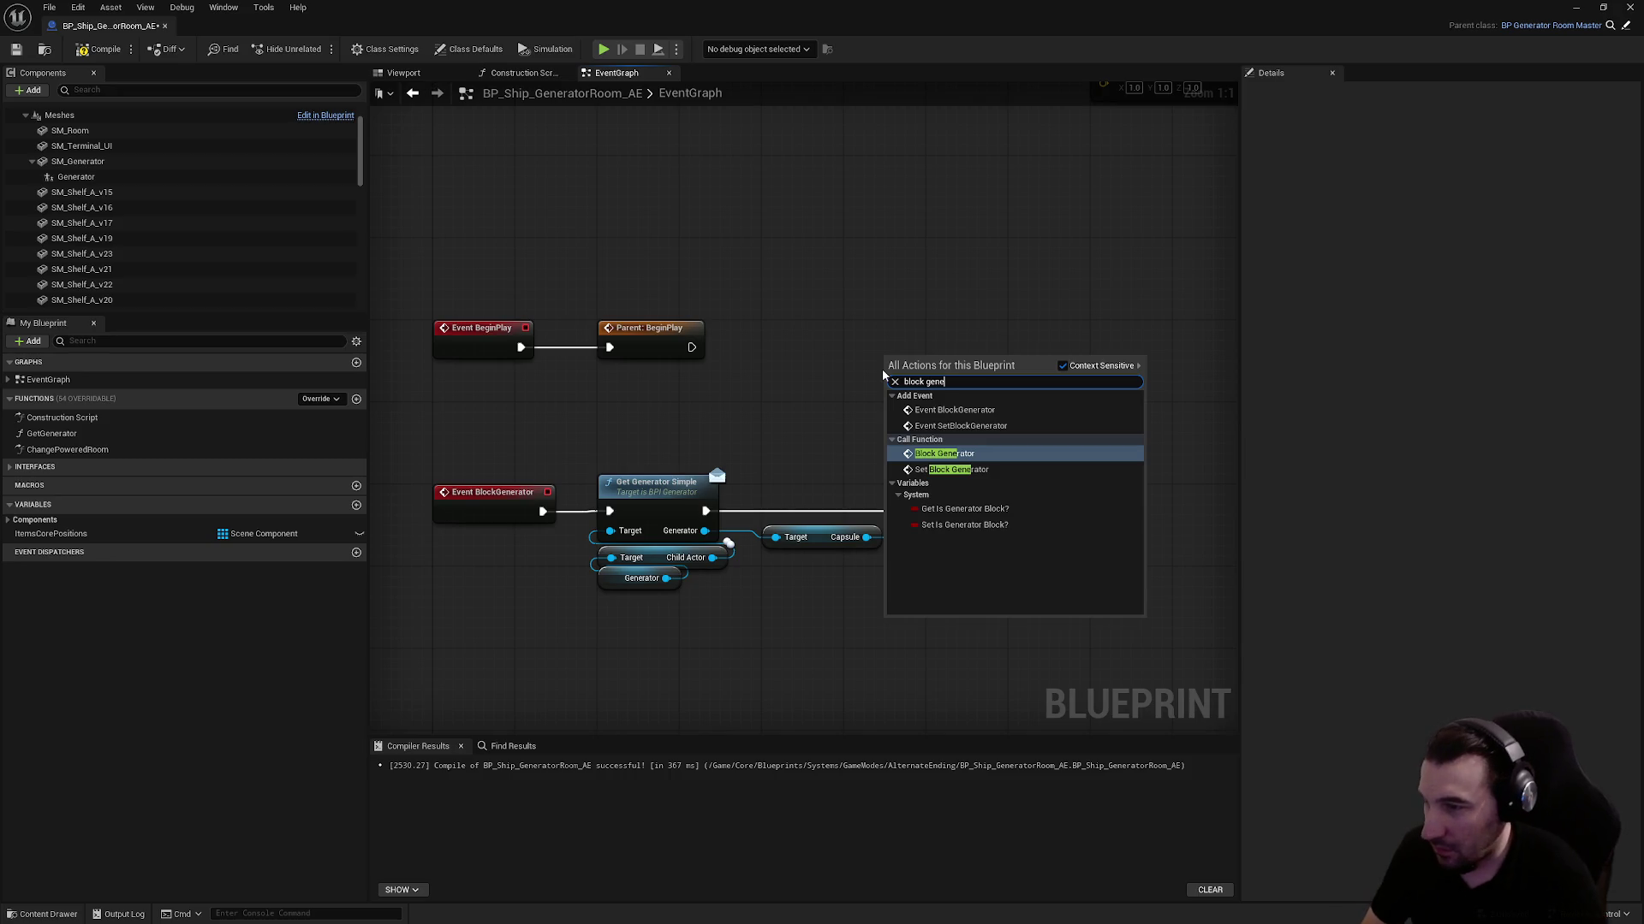
key("Return")
mouse_move(891, 387)
left_mouse_down()
mouse_move(779, 349)
mouse_move(692, 347)
left_mouse_up()
scroll(720, 548, "down", 4)
mouse_move(531, 429)
left_mouse_down()
mouse_move(777, 501)
mouse_move(779, 539)
left_mouse_up()
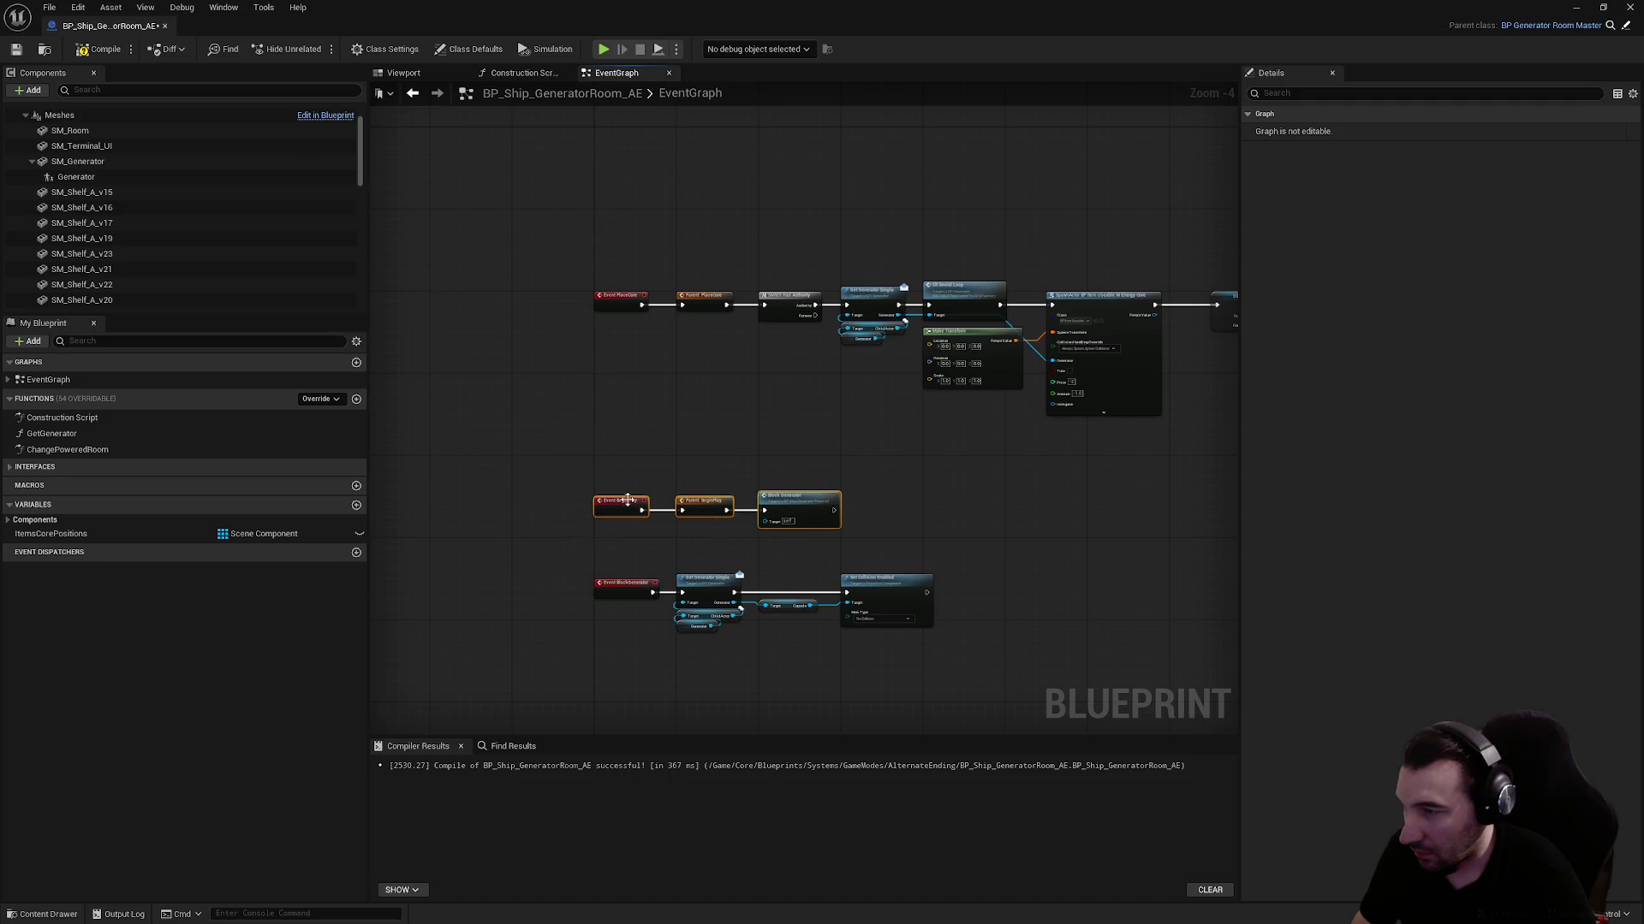
left_click_drag(627, 501, 636, 220)
scroll(659, 342, "down", 2)
scroll(661, 385, "up", 7)
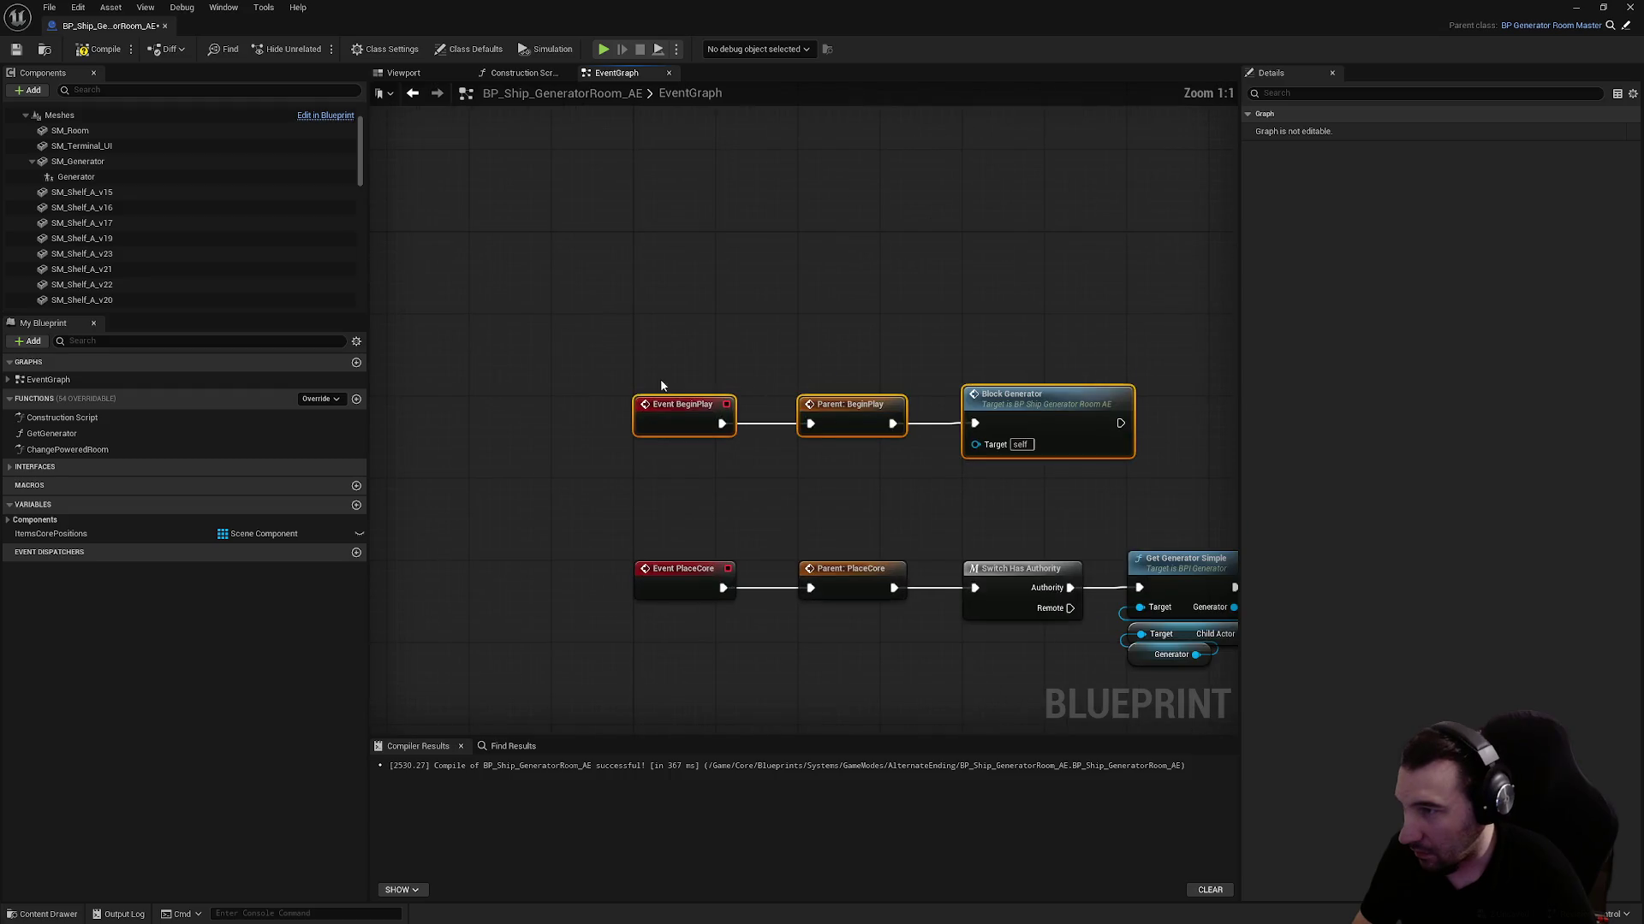
left_click_drag(661, 385, 676, 245)
scroll(814, 445, "down", 2)
left_click_drag(813, 445, 417, 273)
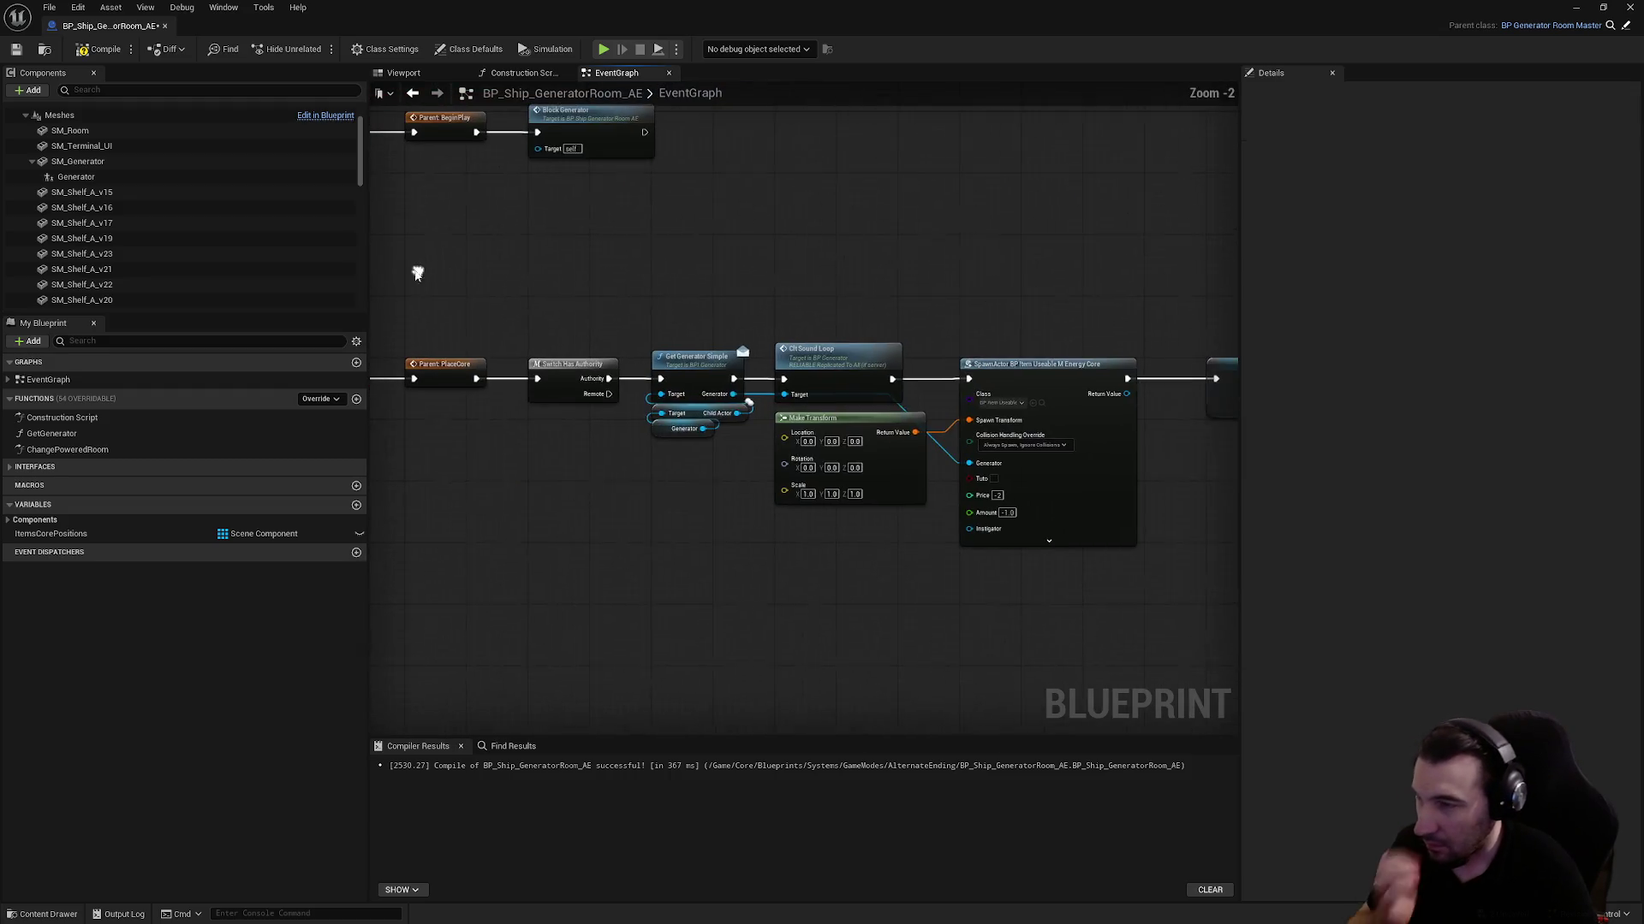
left_click_drag(653, 323, 850, 345)
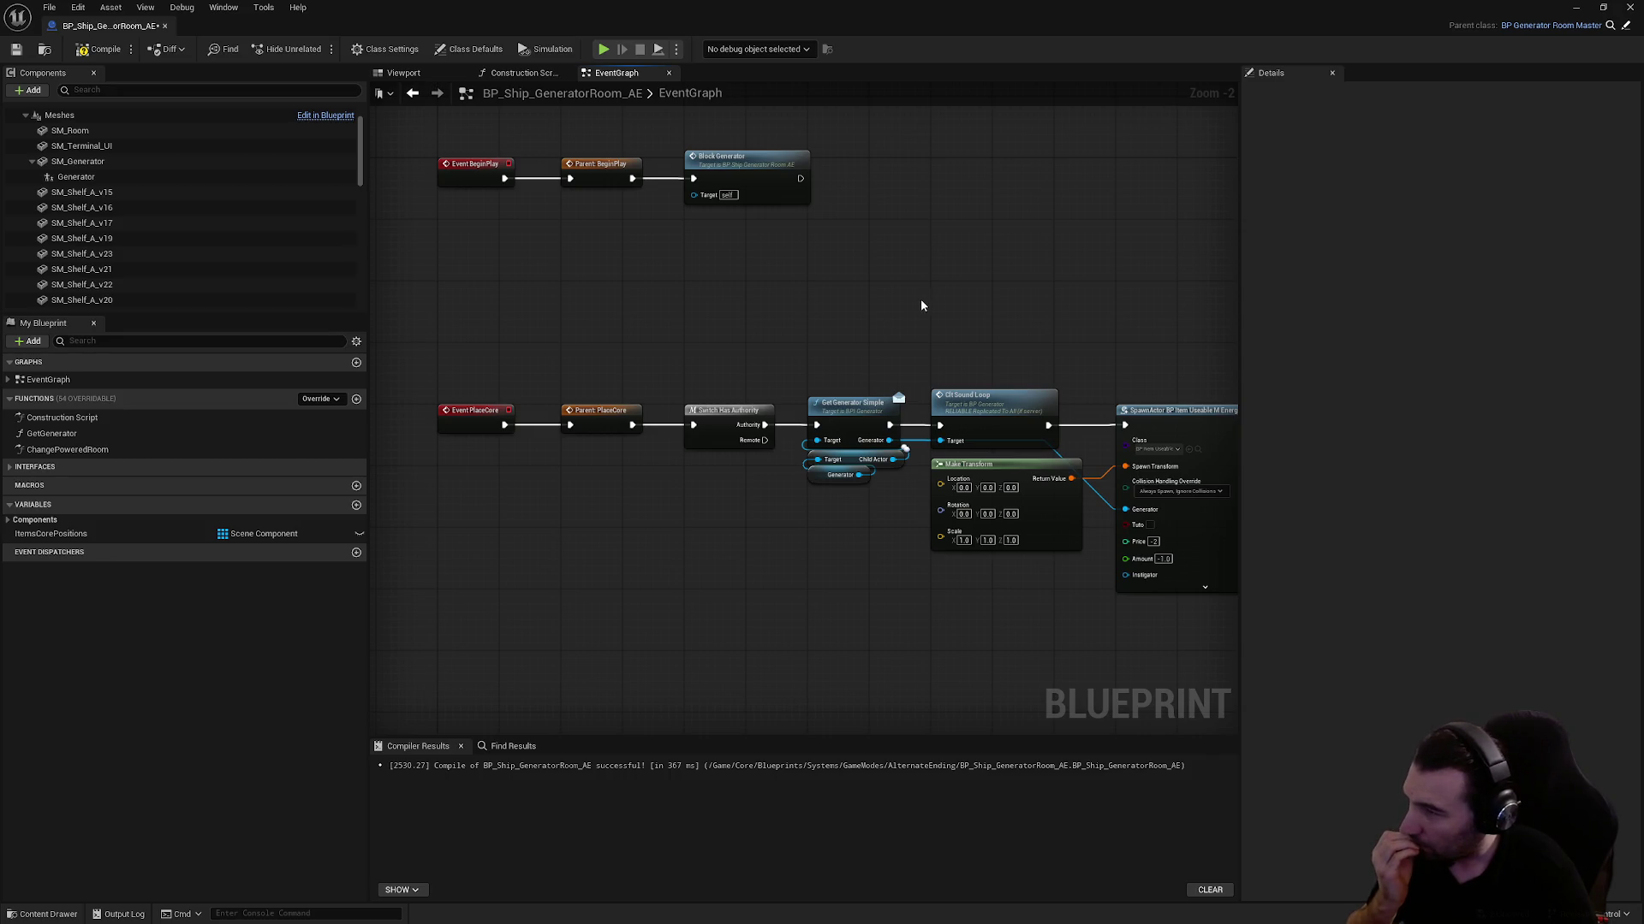
mouse_move(922, 300)
left_mouse_down()
mouse_move(722, 312)
mouse_move(518, 290)
mouse_move(631, 311)
mouse_move(543, 331)
left_mouse_up()
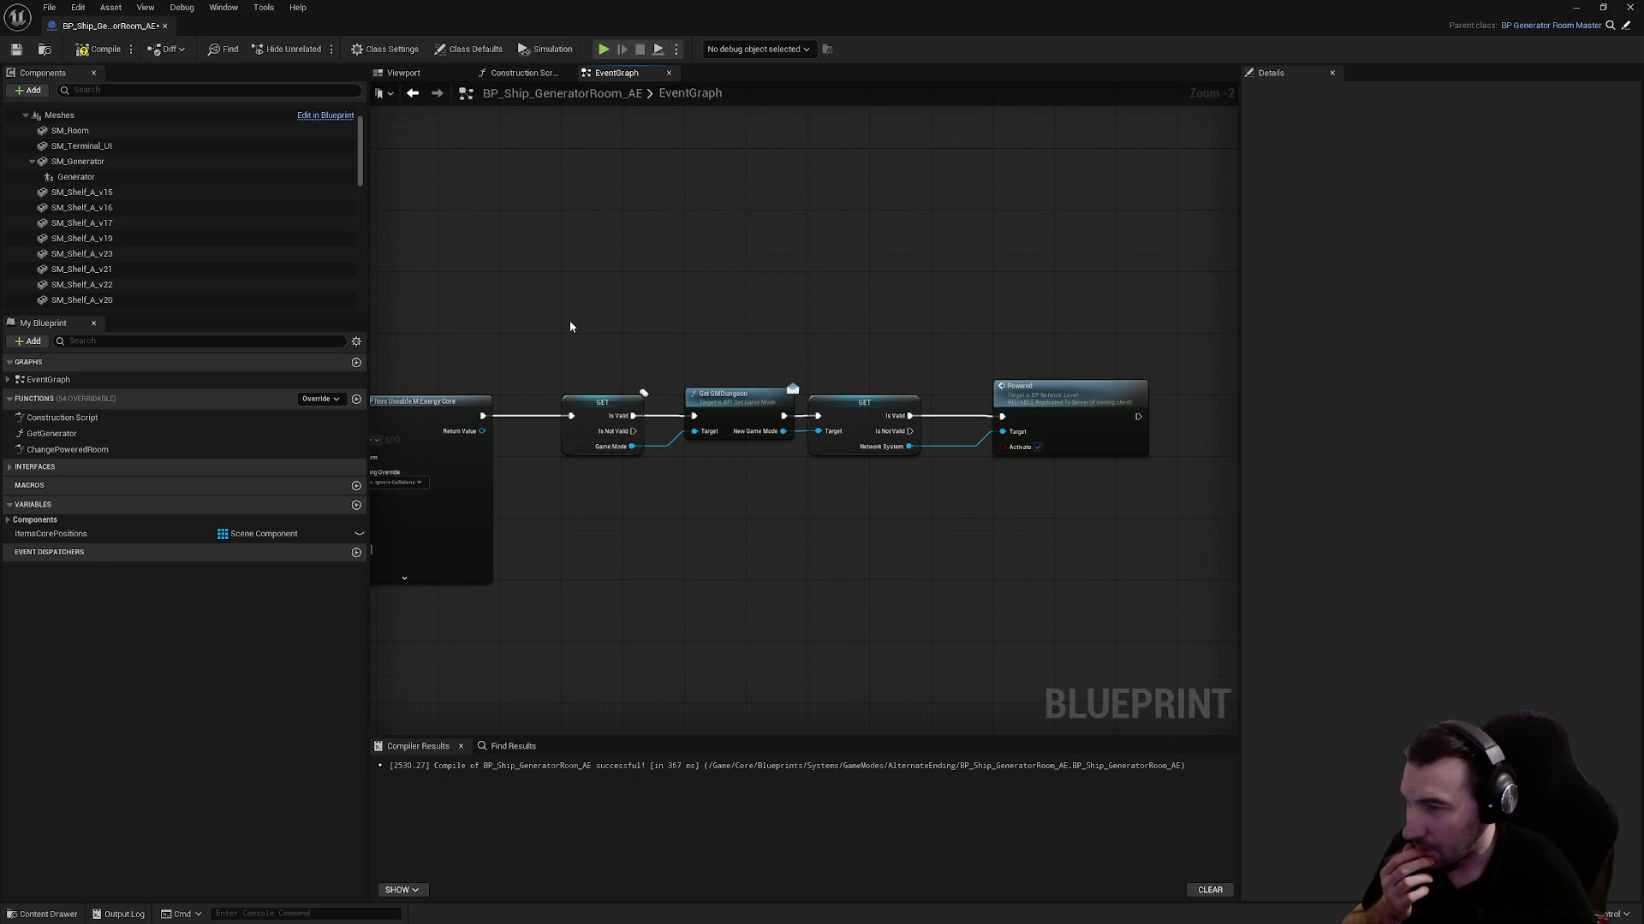
mouse_move(567, 329)
left_mouse_down()
mouse_move(998, 352)
mouse_move(675, 346)
left_mouse_up()
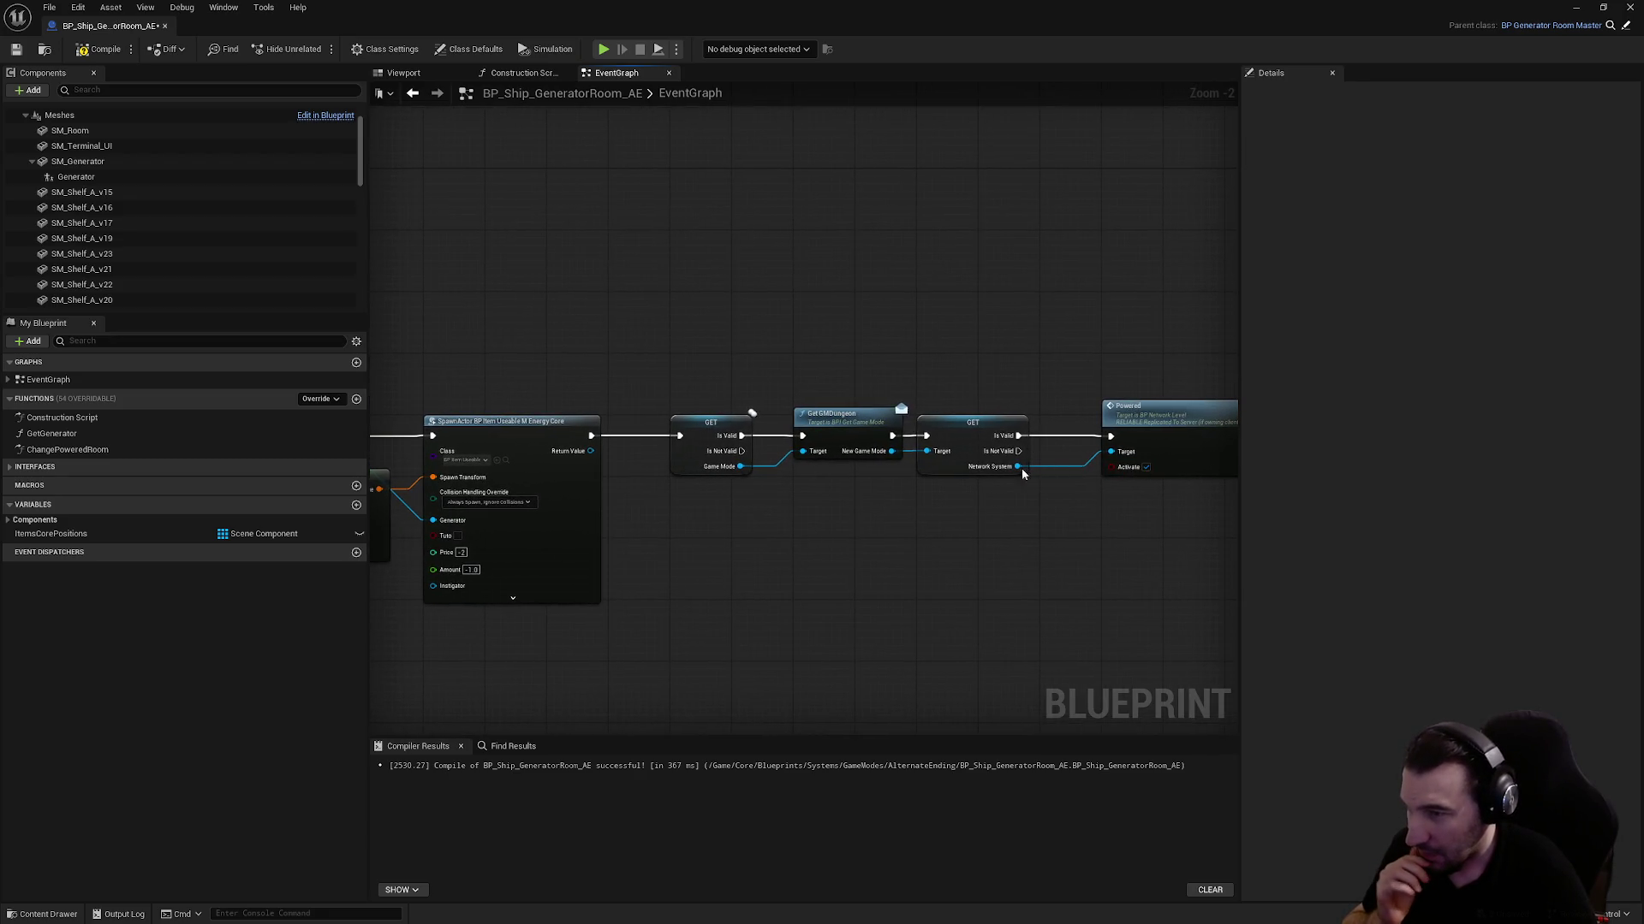
left_click(1125, 435)
double_click(1119, 438)
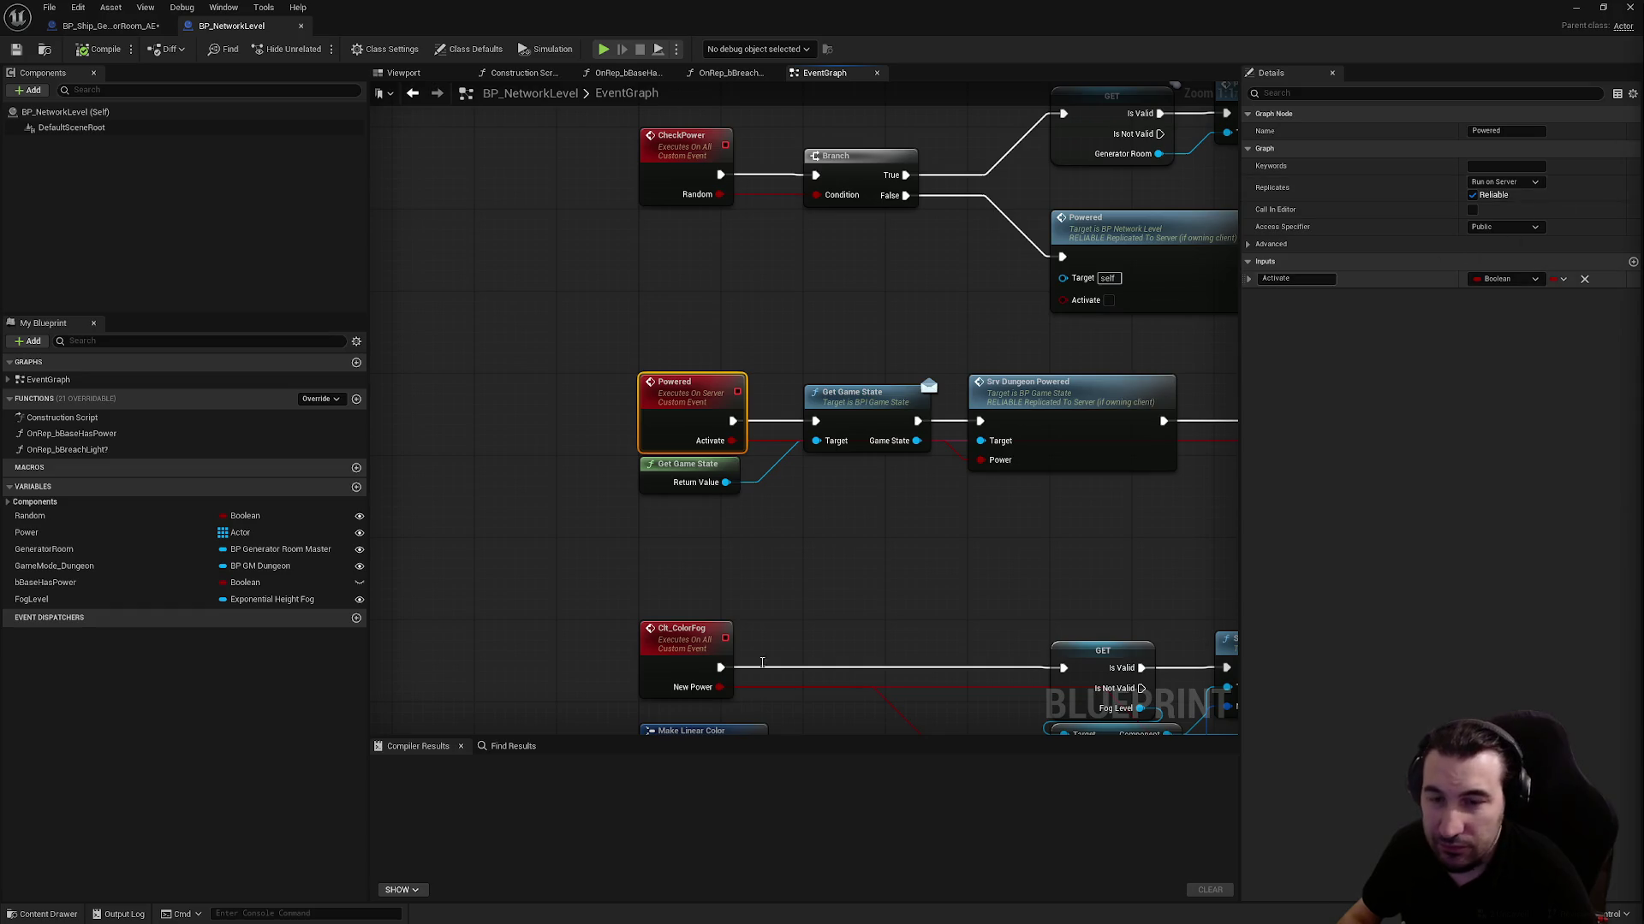
Select Get Game State, Srv Dungeon Powered and Clt Color Fog in BP_NetworkLevel for copying
key("super")
key("Escape")
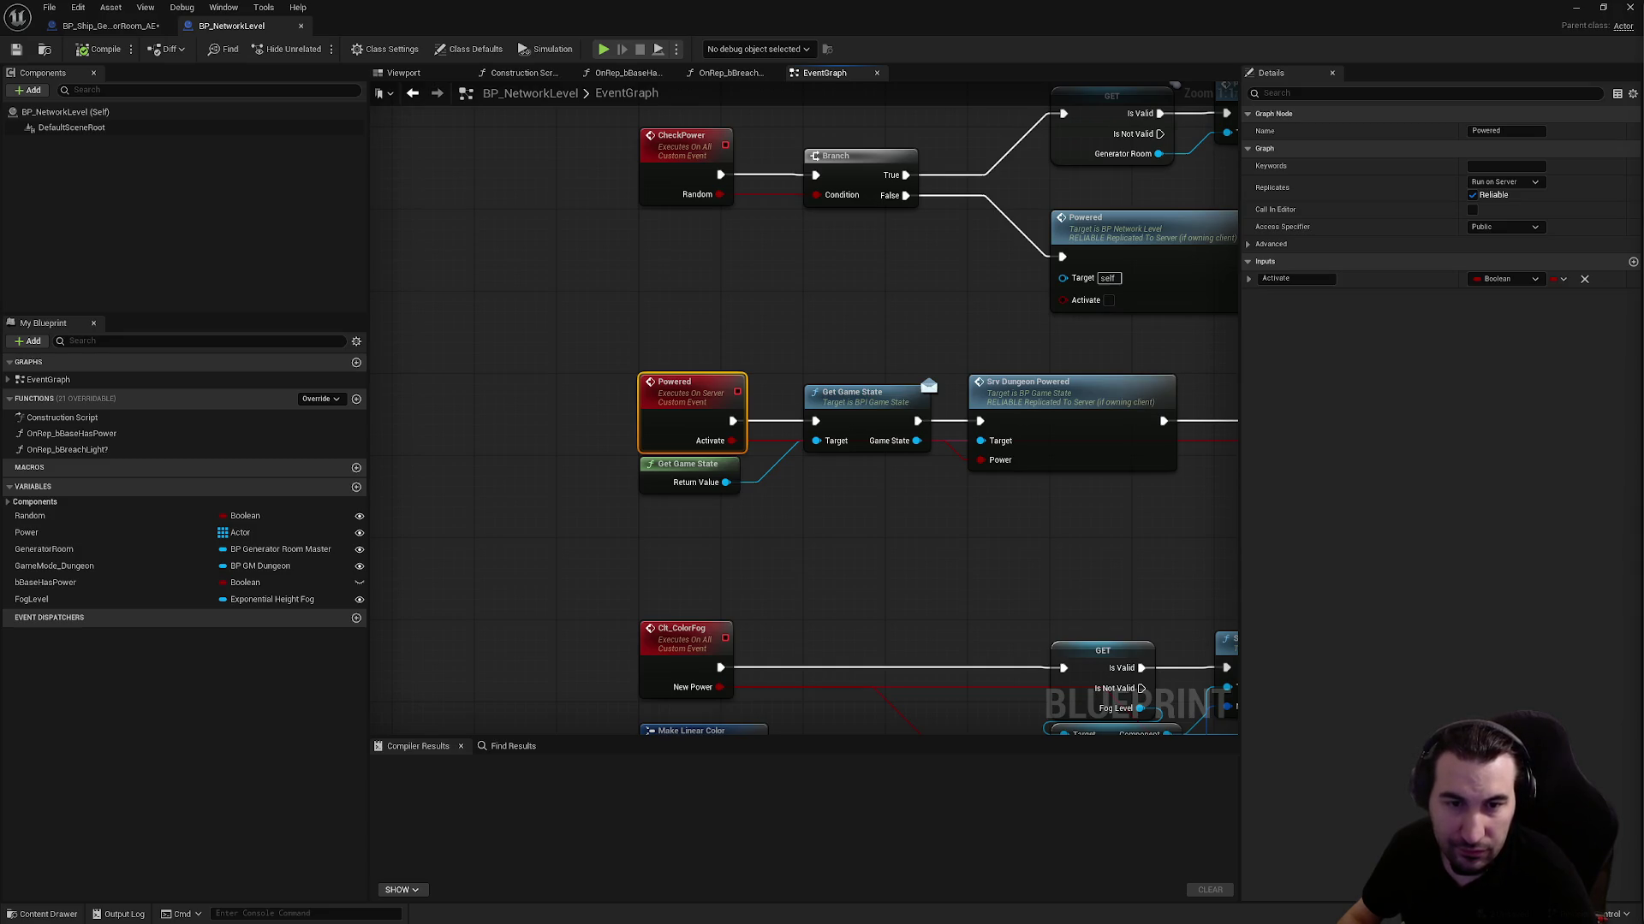
key("super")
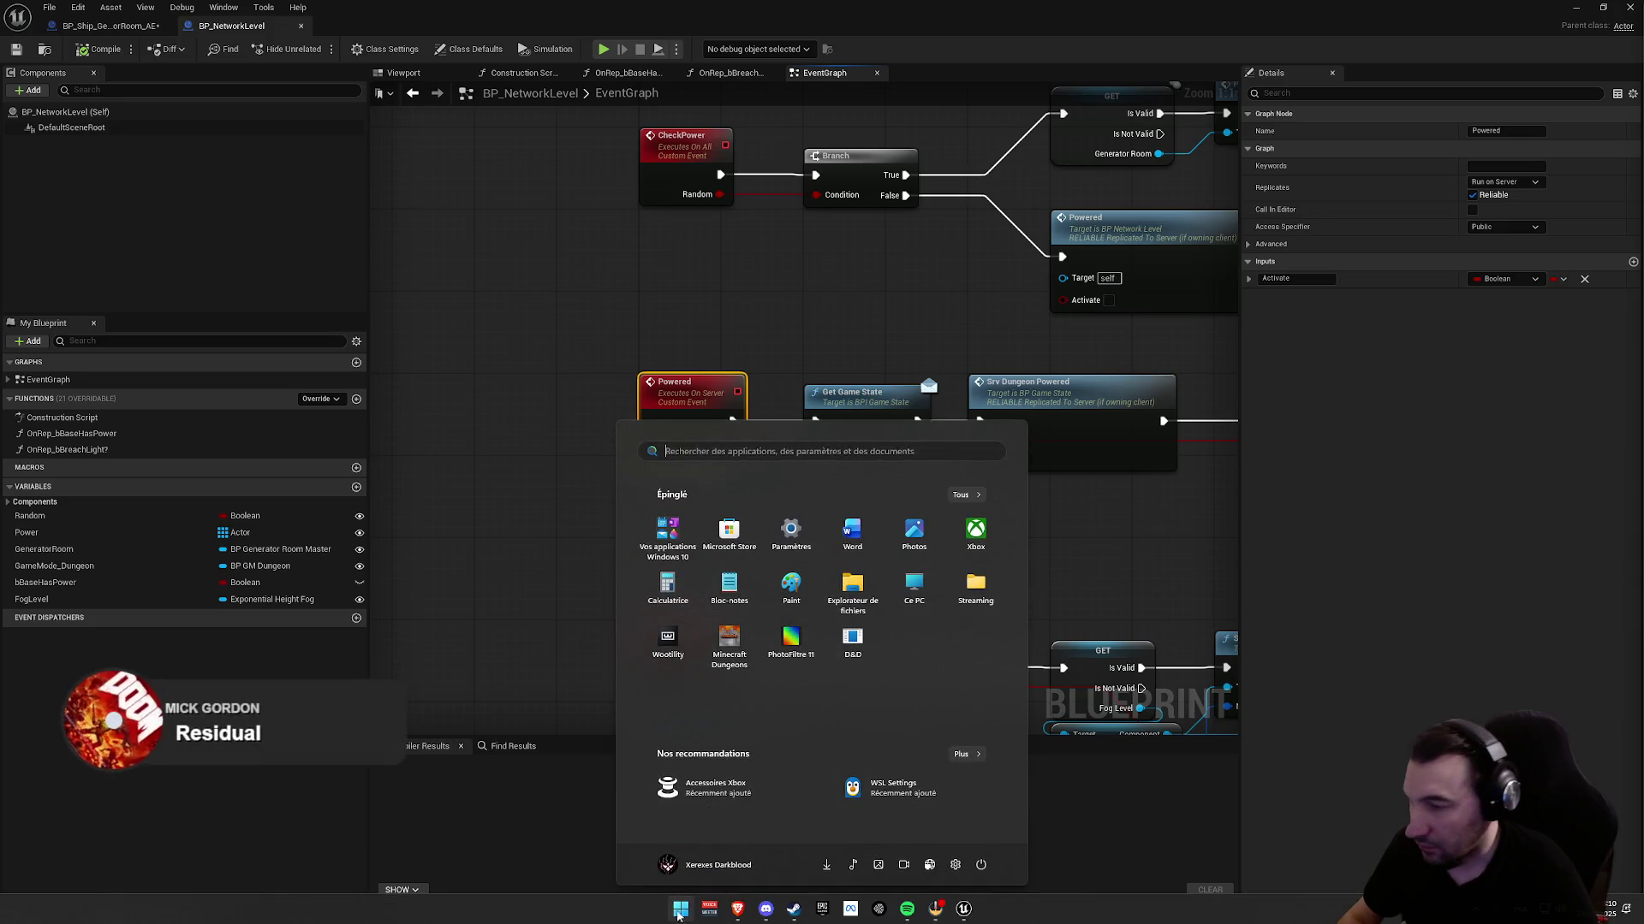
key("Escape")
scroll(921, 311, "down", 3)
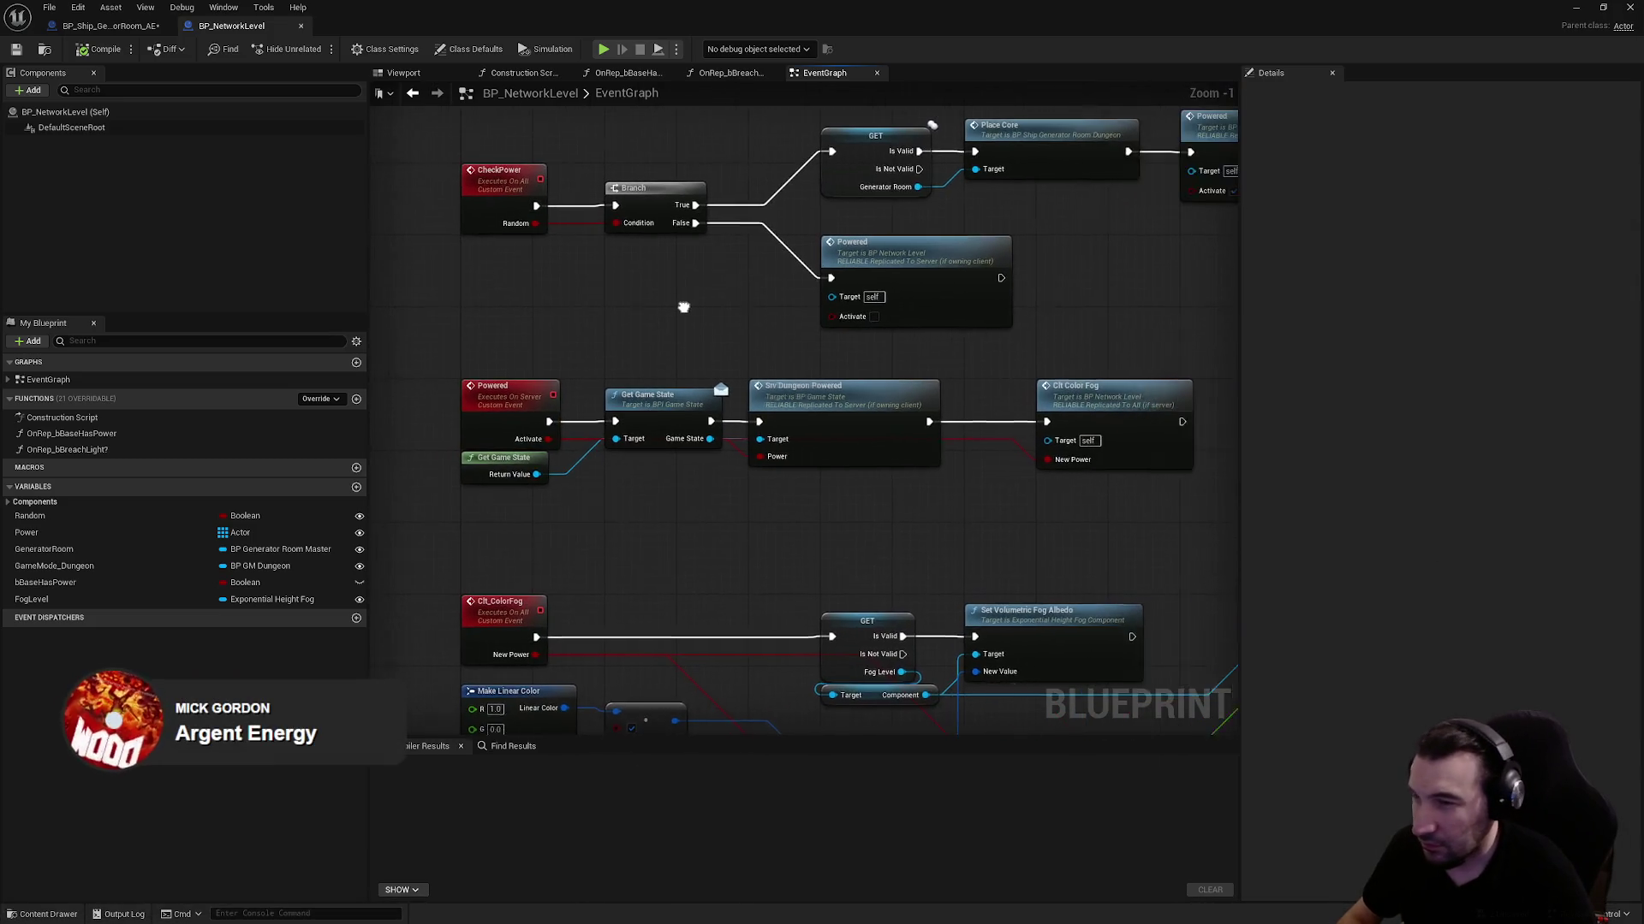
scroll(682, 317, "up", 2)
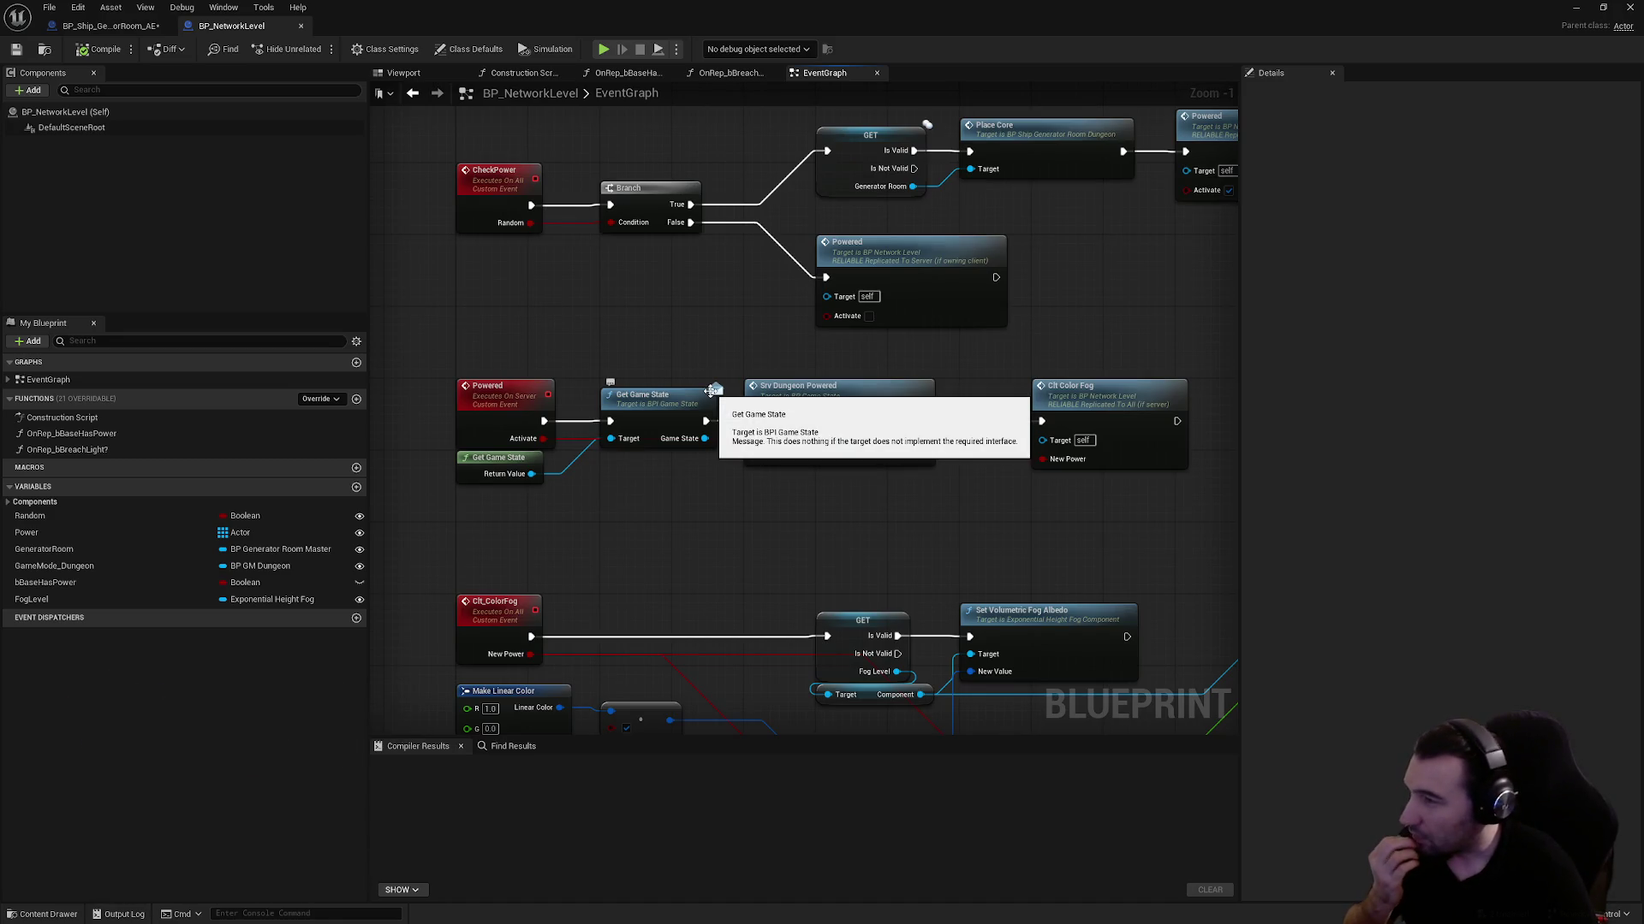
left_click_drag(681, 493, 654, 419)
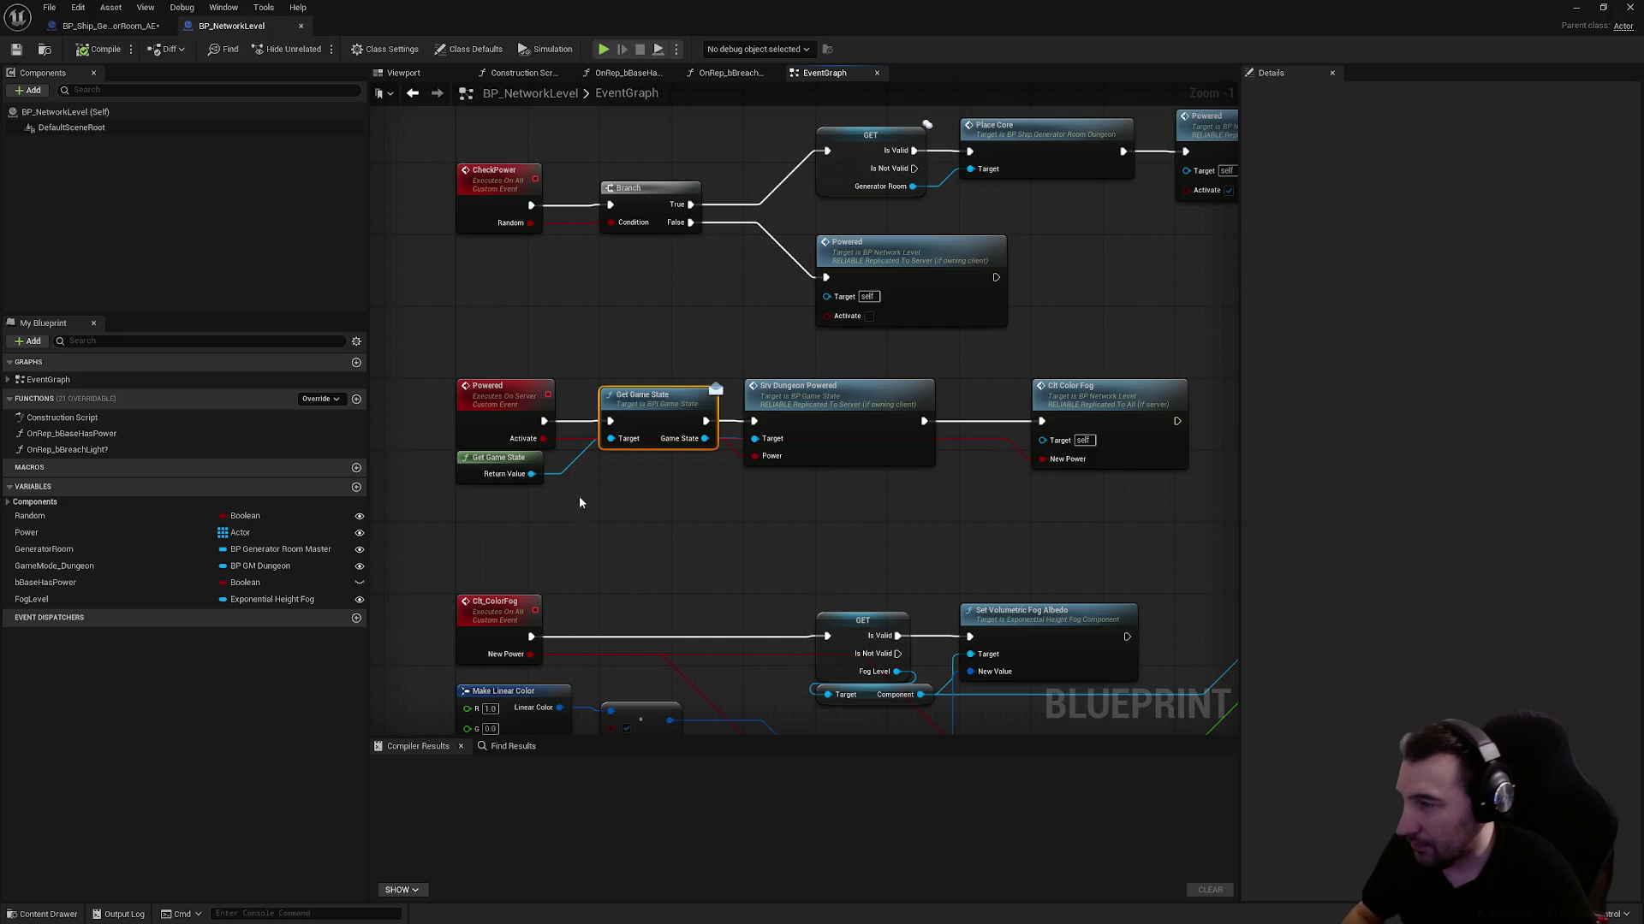
left_click_drag(852, 505, 850, 441)
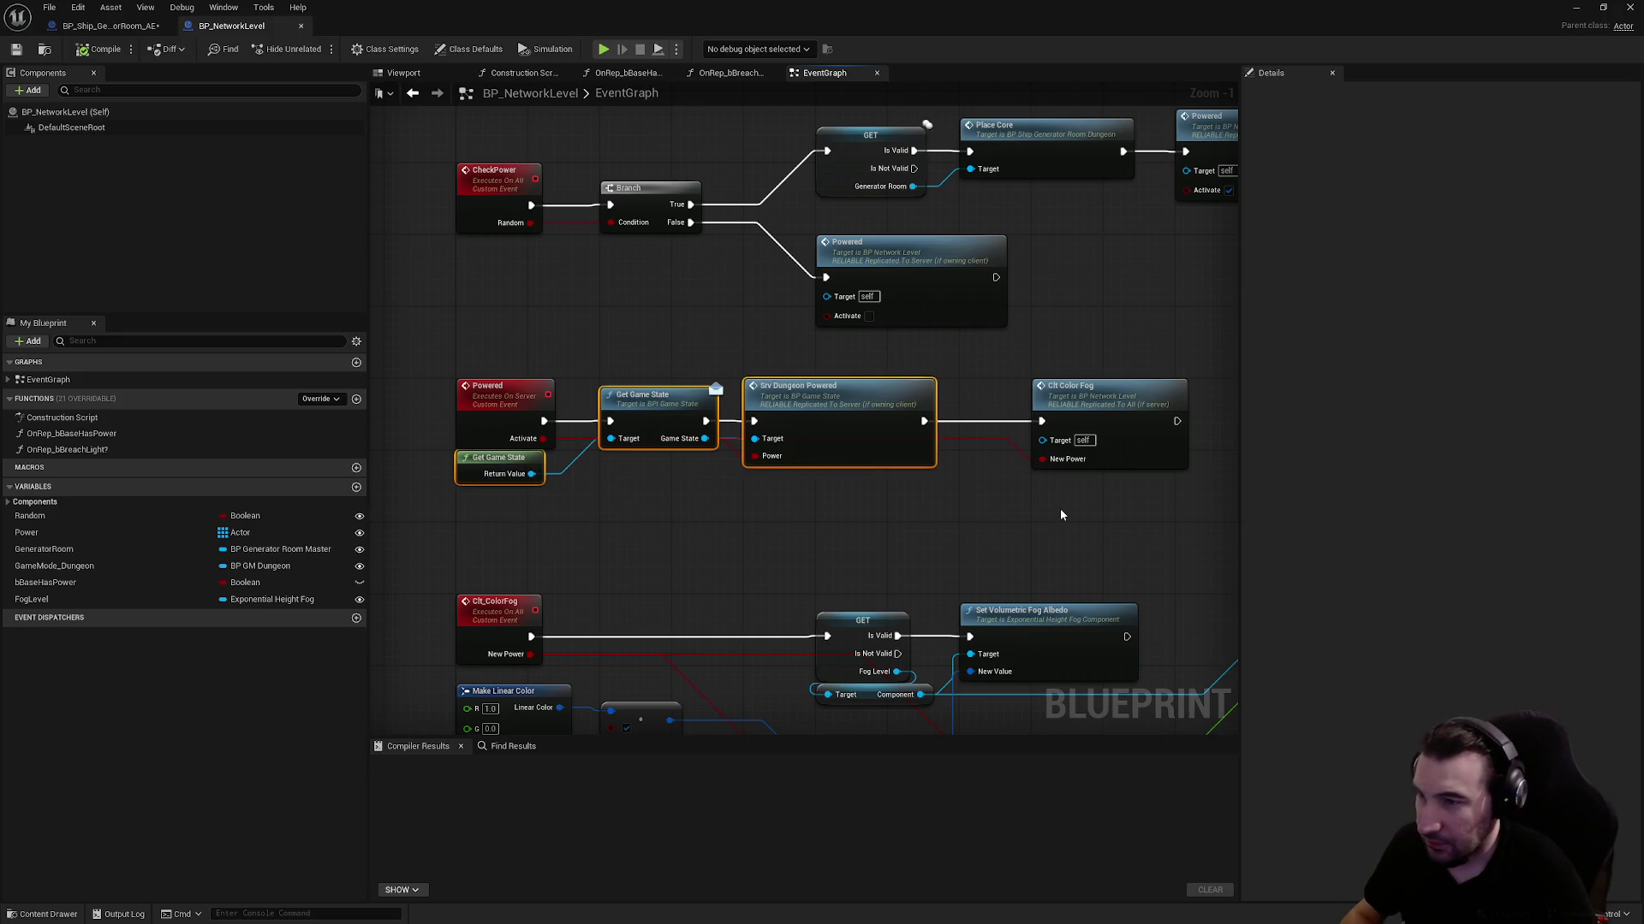
left_click_drag(1059, 514, 1064, 448)
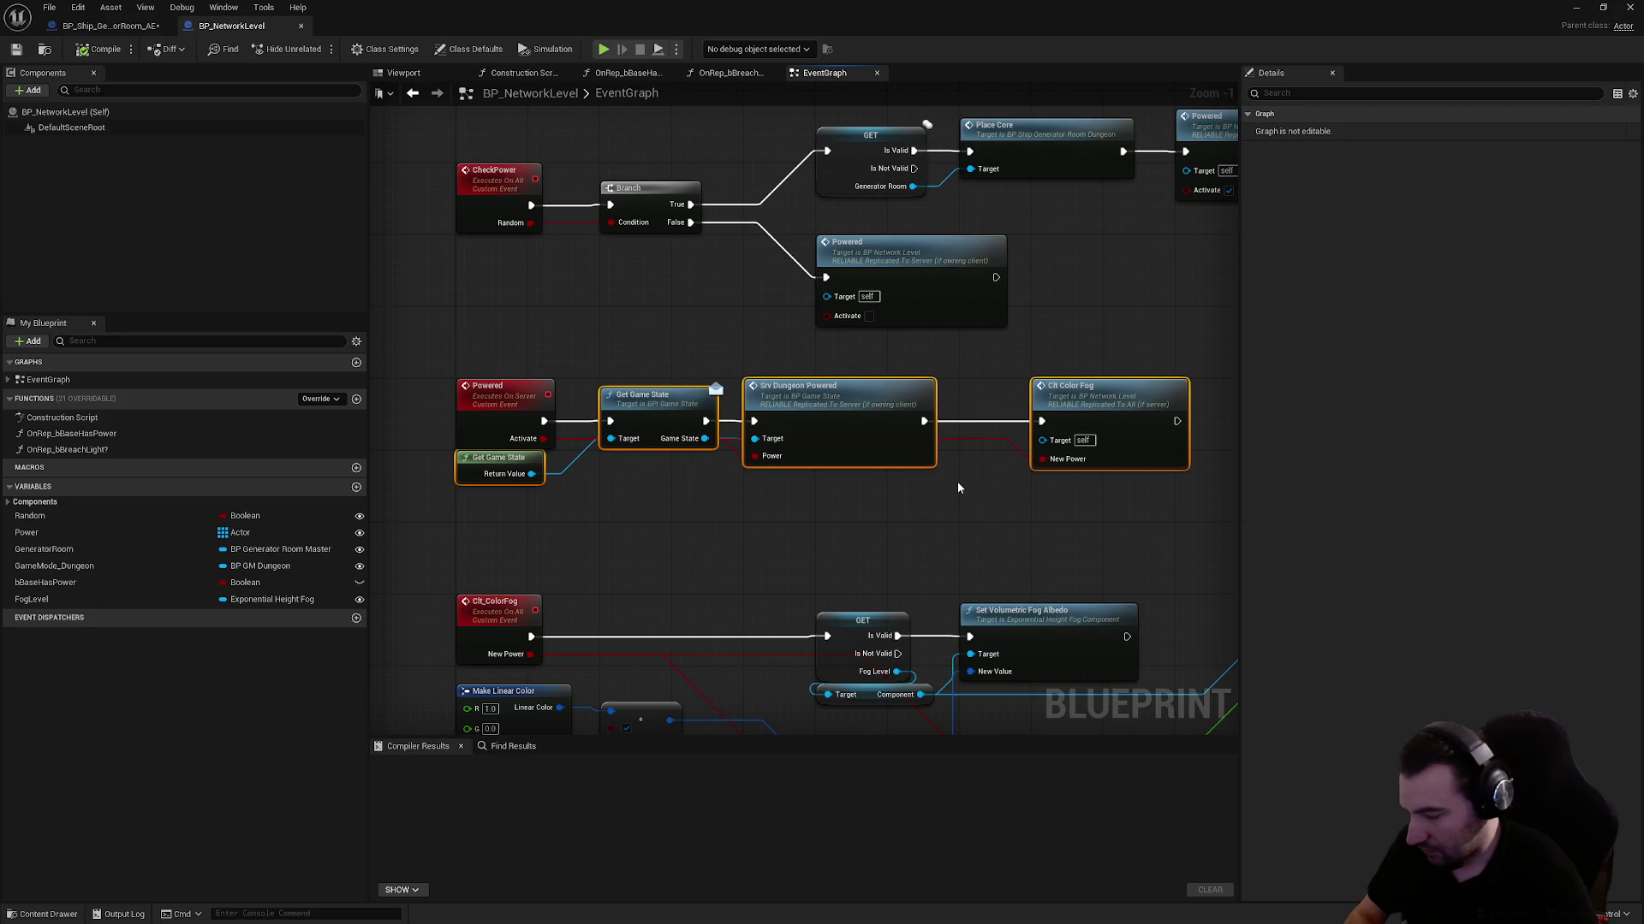
left_click(110, 26)
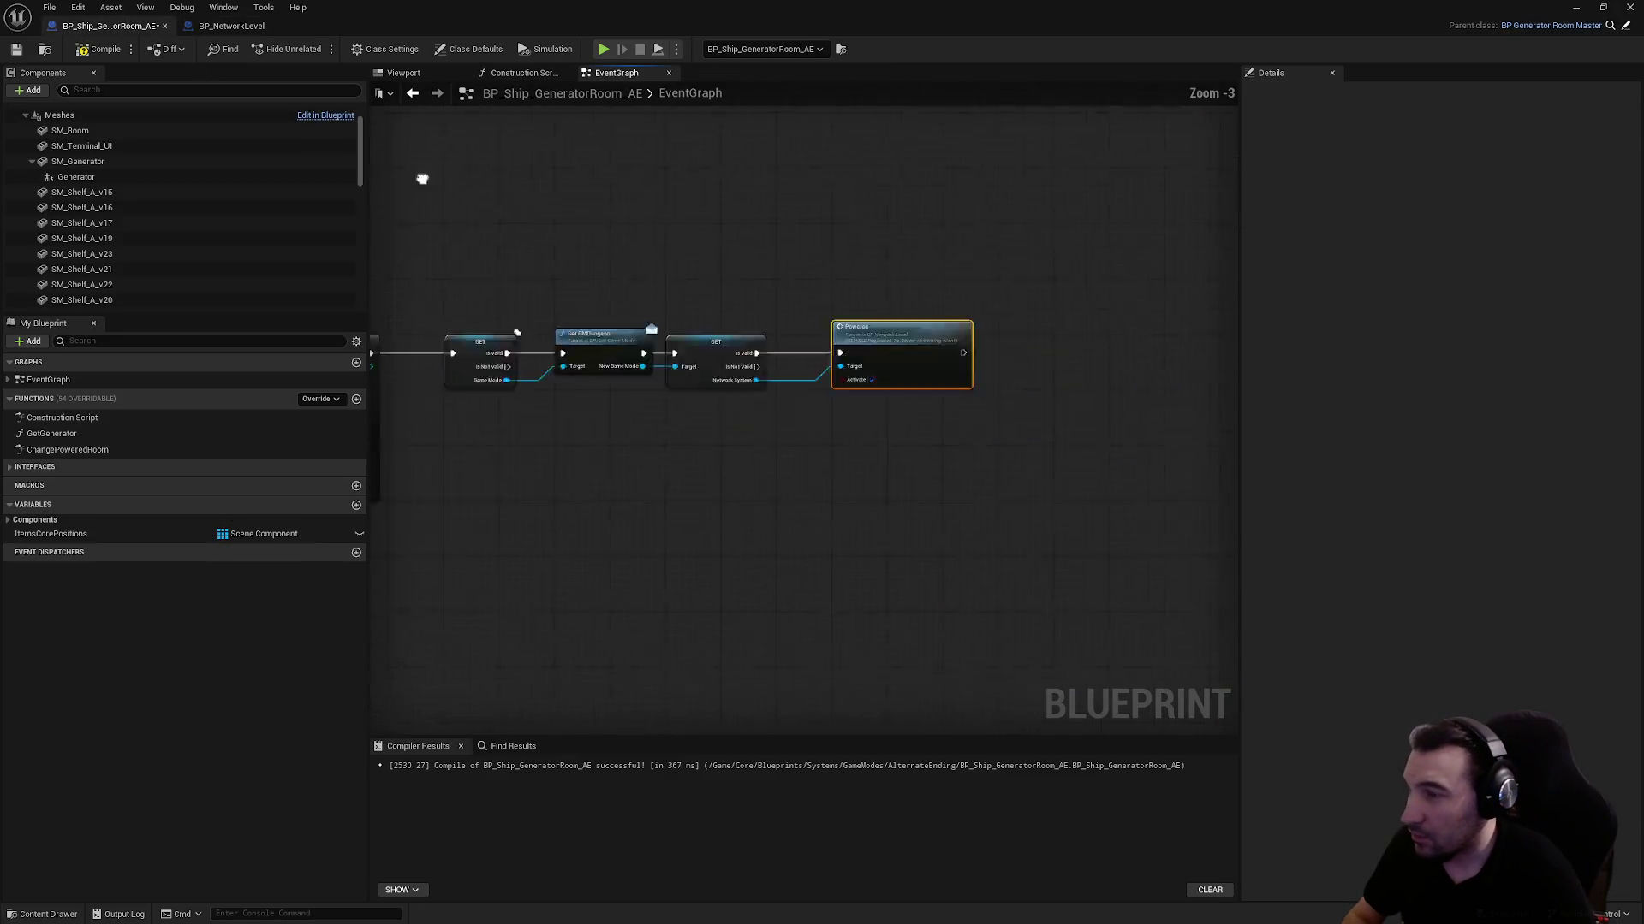
Paste the Get Game State, Srv Dungeon Powered and Clt Color Fog nodes and confirm
scroll(422, 179, "down", 1)
key("ctrl+v")
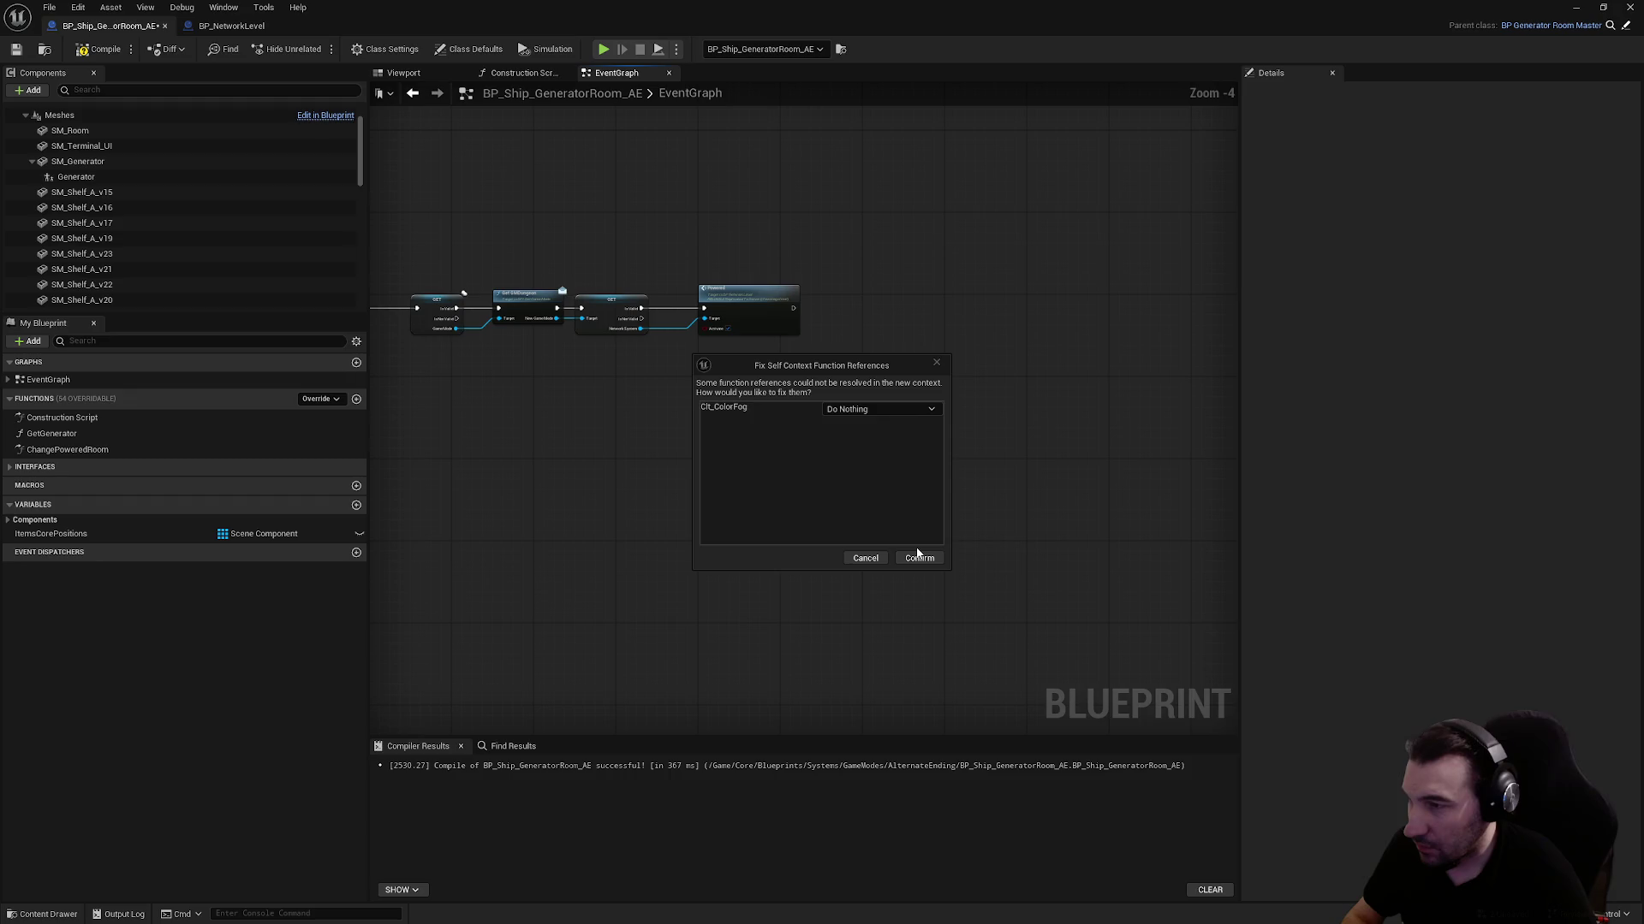
left_click(919, 558)
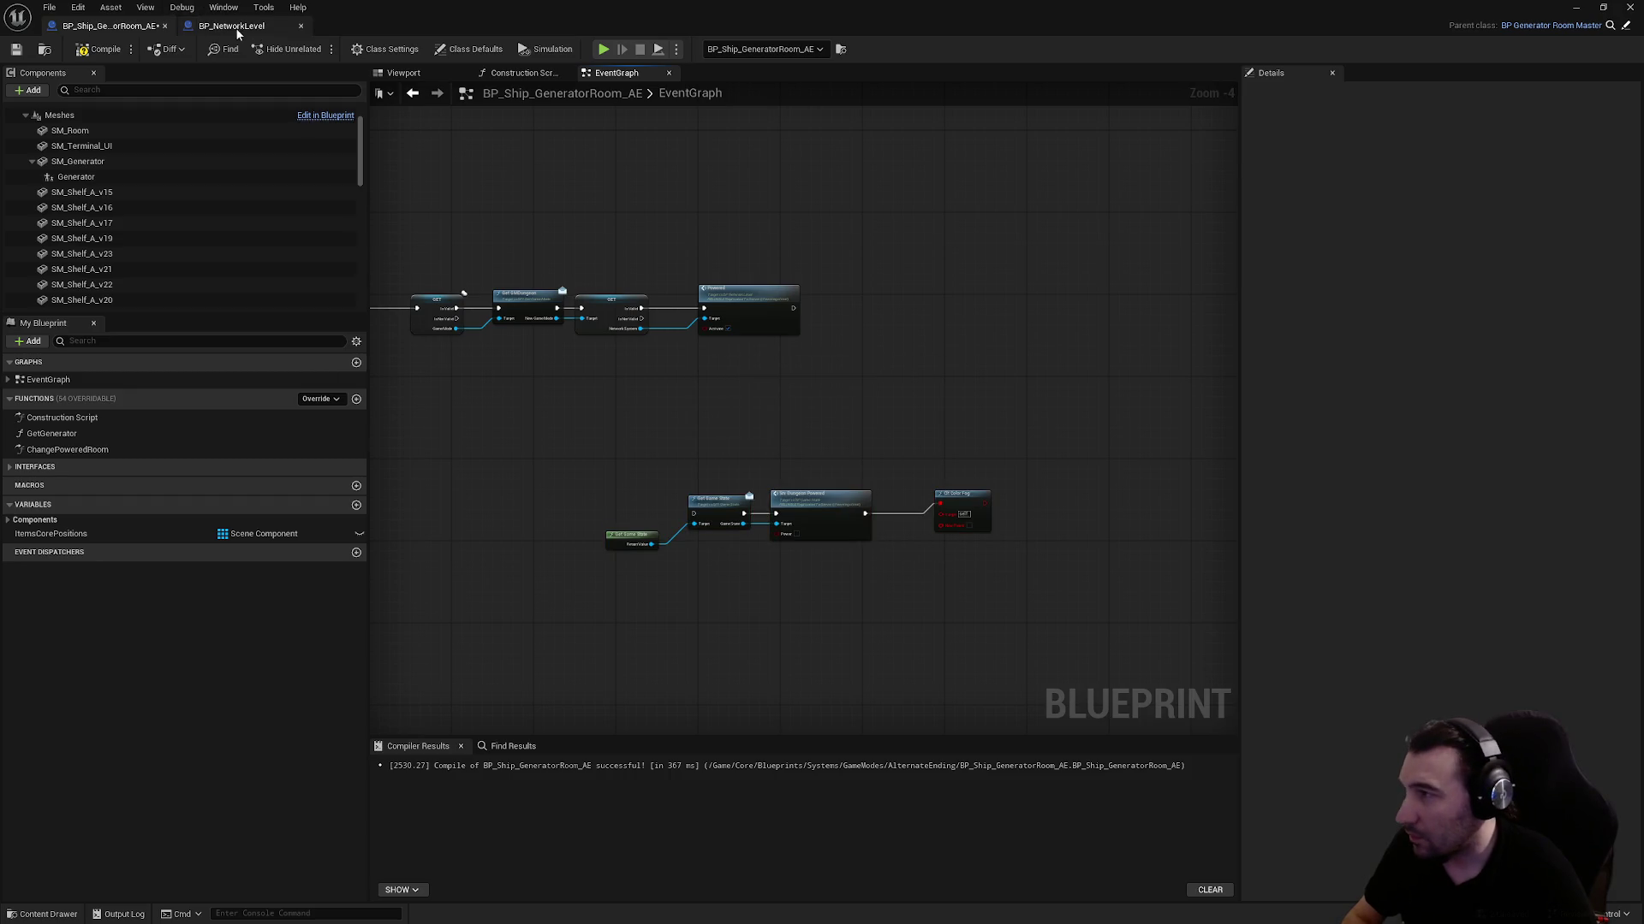
Select the Clt_ColorFog event group with its fog-albedo nodes in BP_NetworkLevel
left_click(238, 31)
double_click(1034, 397)
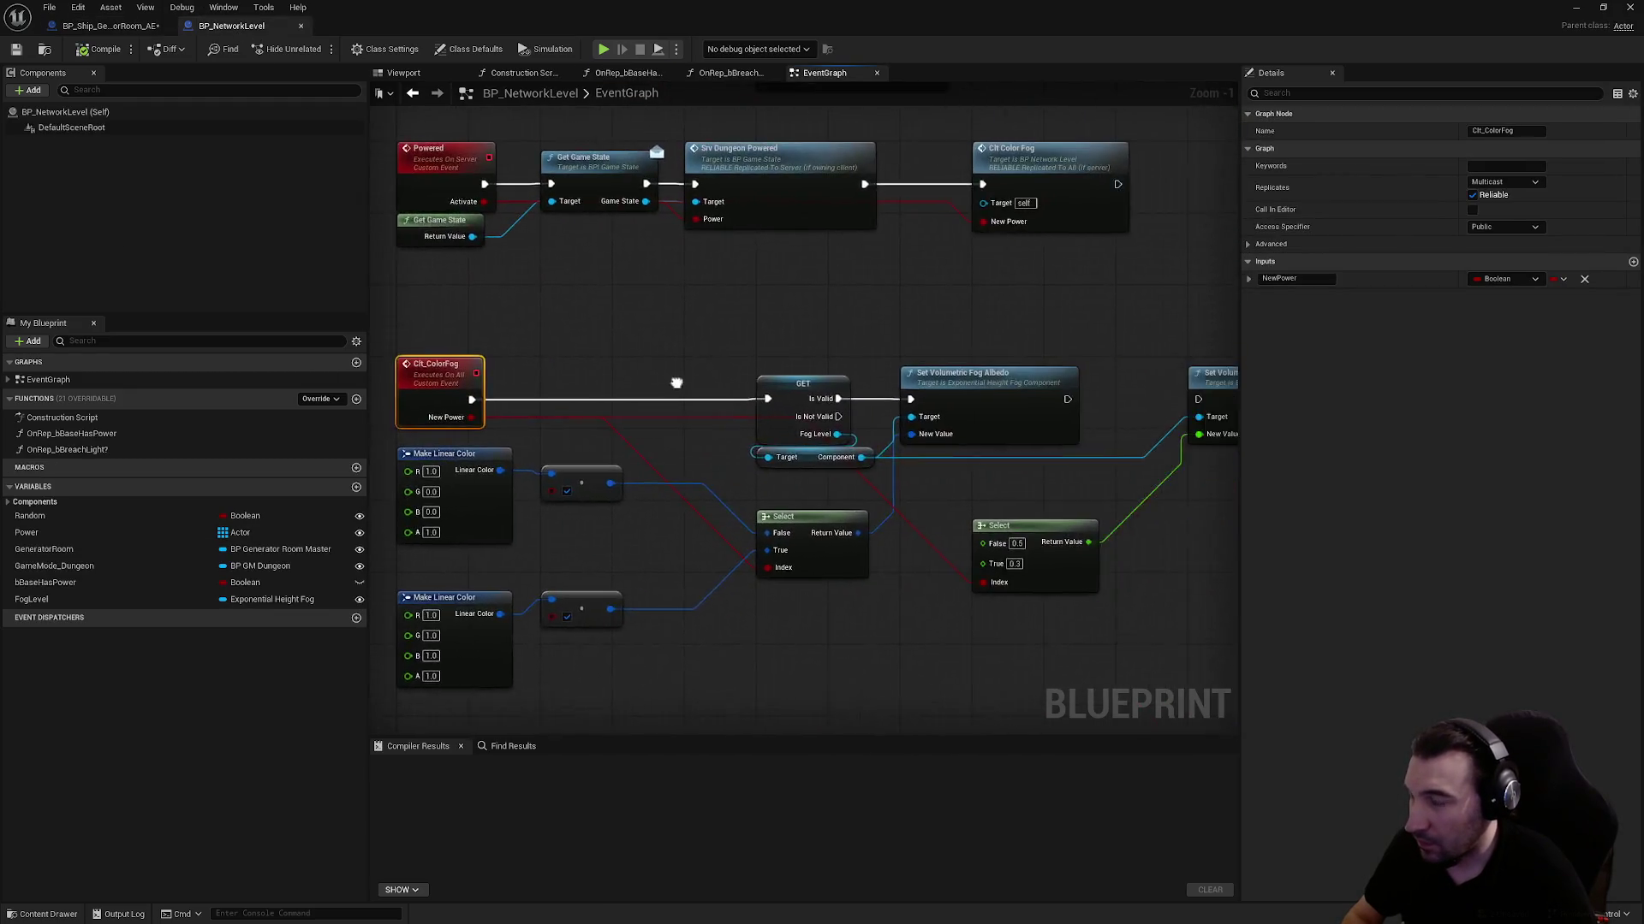
scroll(708, 351, "down", 3)
scroll(639, 407, "up", 2)
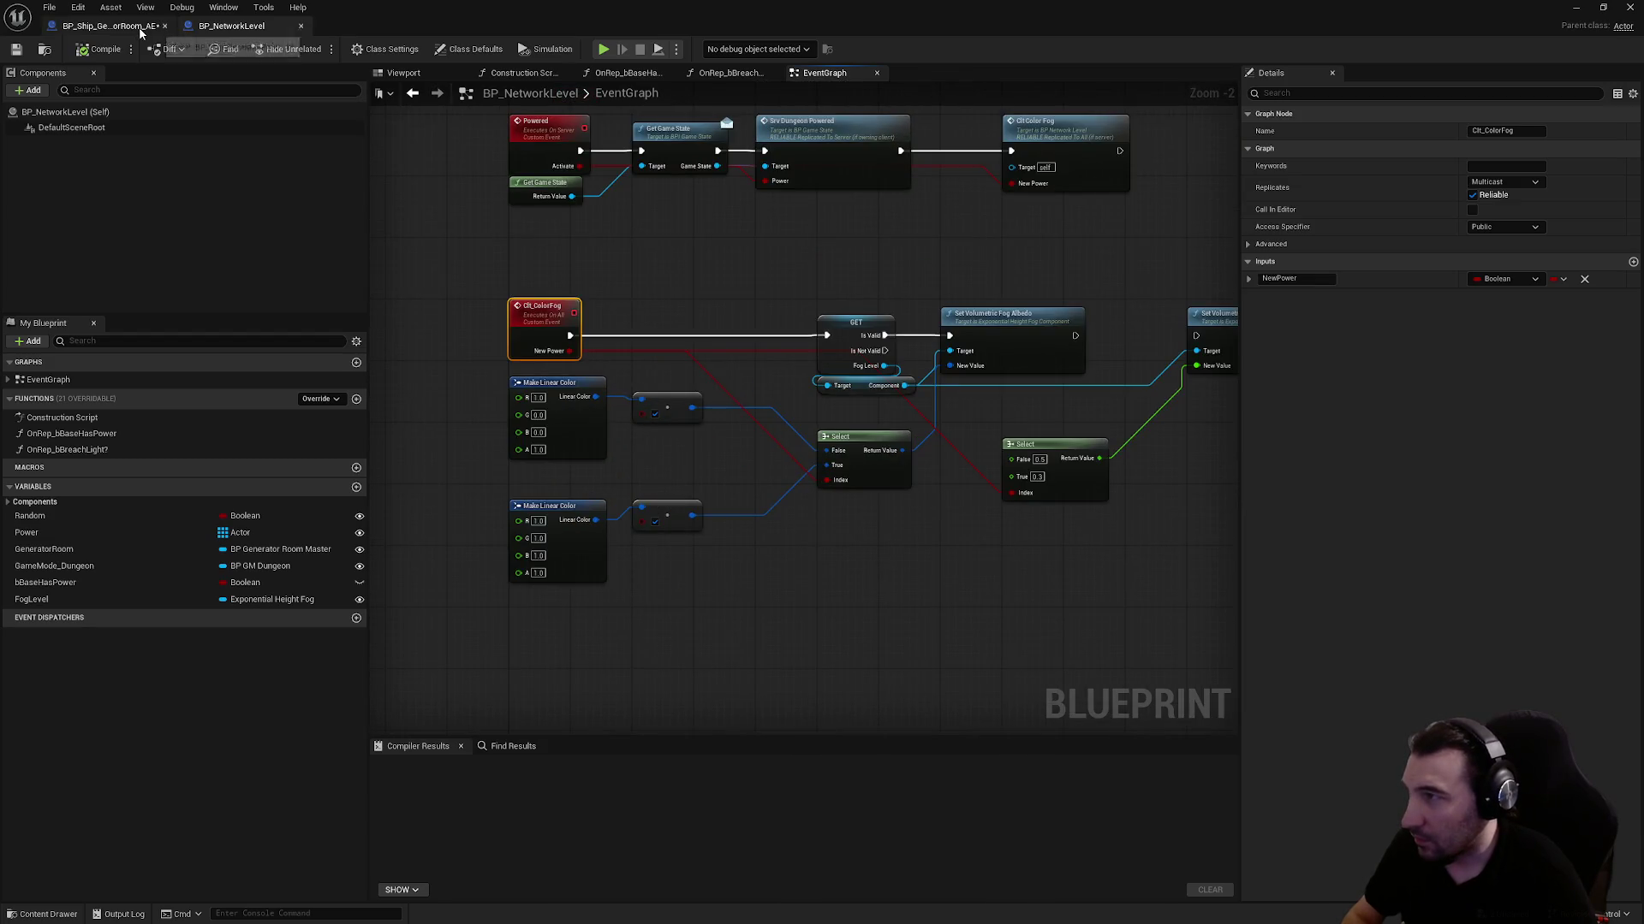
left_click_drag(683, 628, 509, 385)
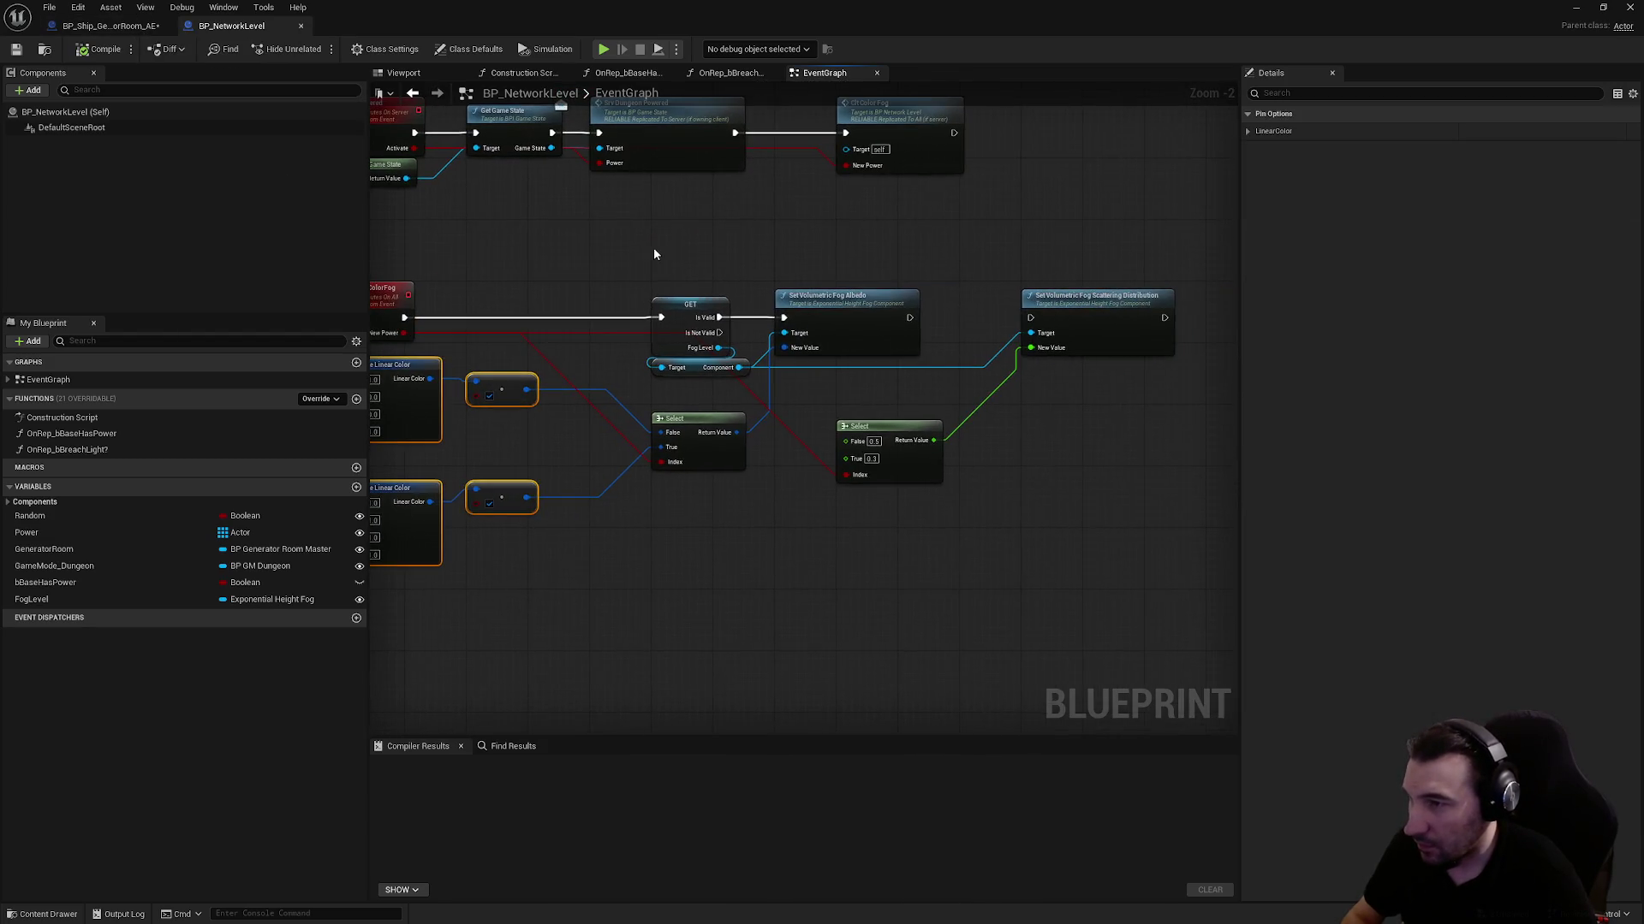
left_click_drag(654, 248, 1179, 424)
mouse_move(840, 454)
left_mouse_down()
mouse_move(905, 339)
mouse_move(1054, 409)
left_mouse_up()
left_click_drag(991, 463, 948, 469)
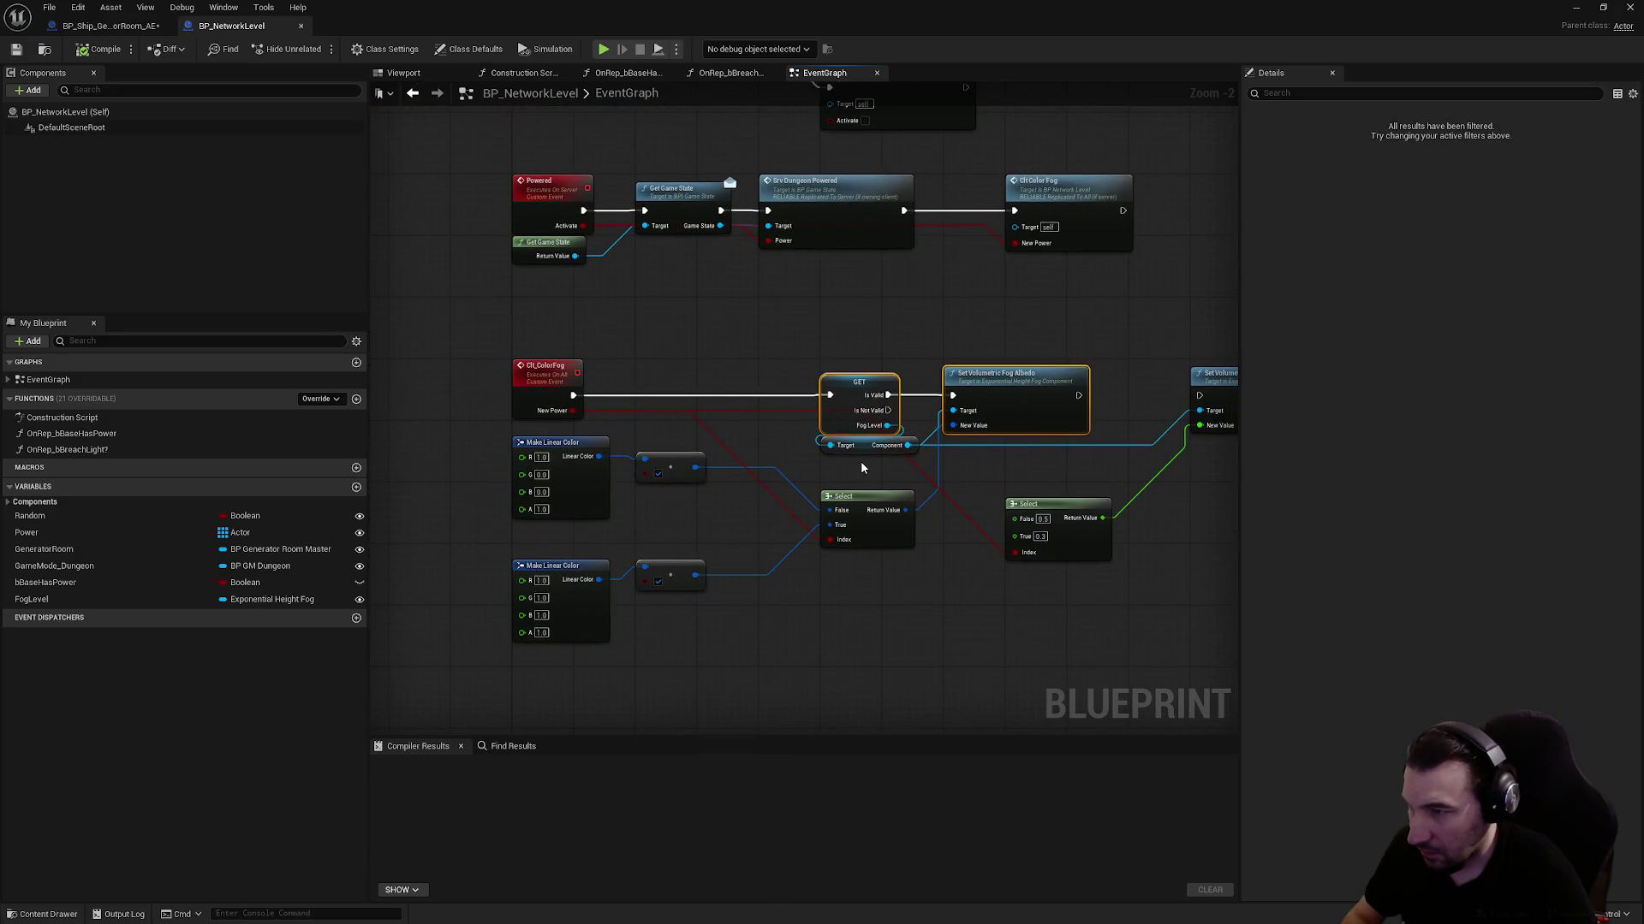
left_click_drag(845, 698, 514, 435)
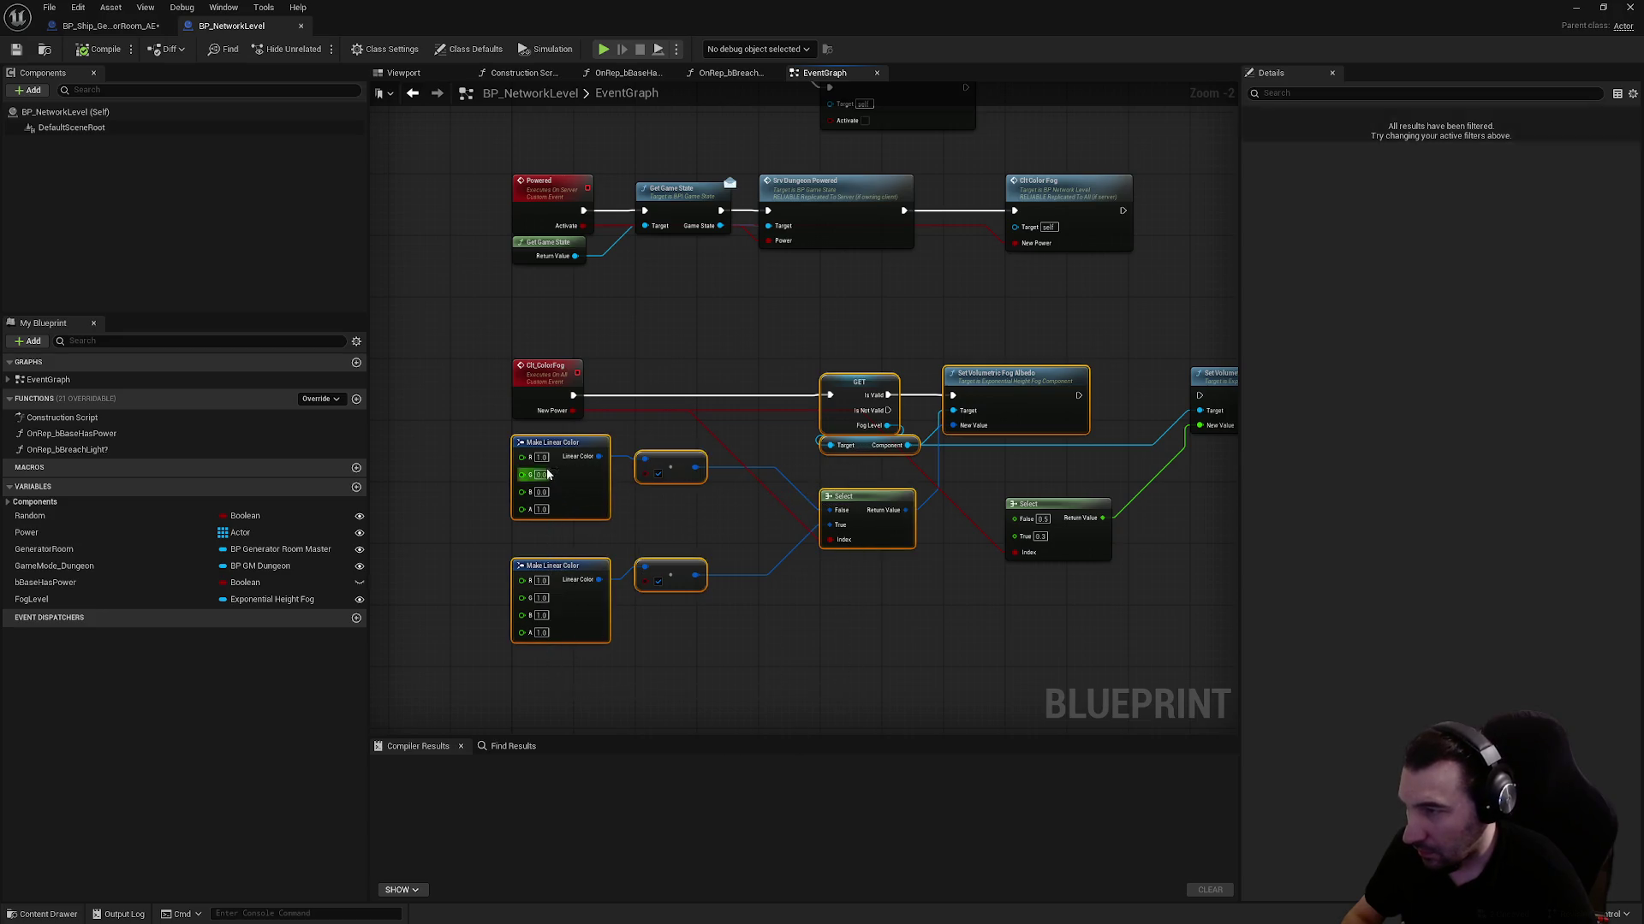
left_click(545, 379, "shift")
Paste the Clt_ColorFog nodes into the generator room graph and refresh them
left_click(122, 29)
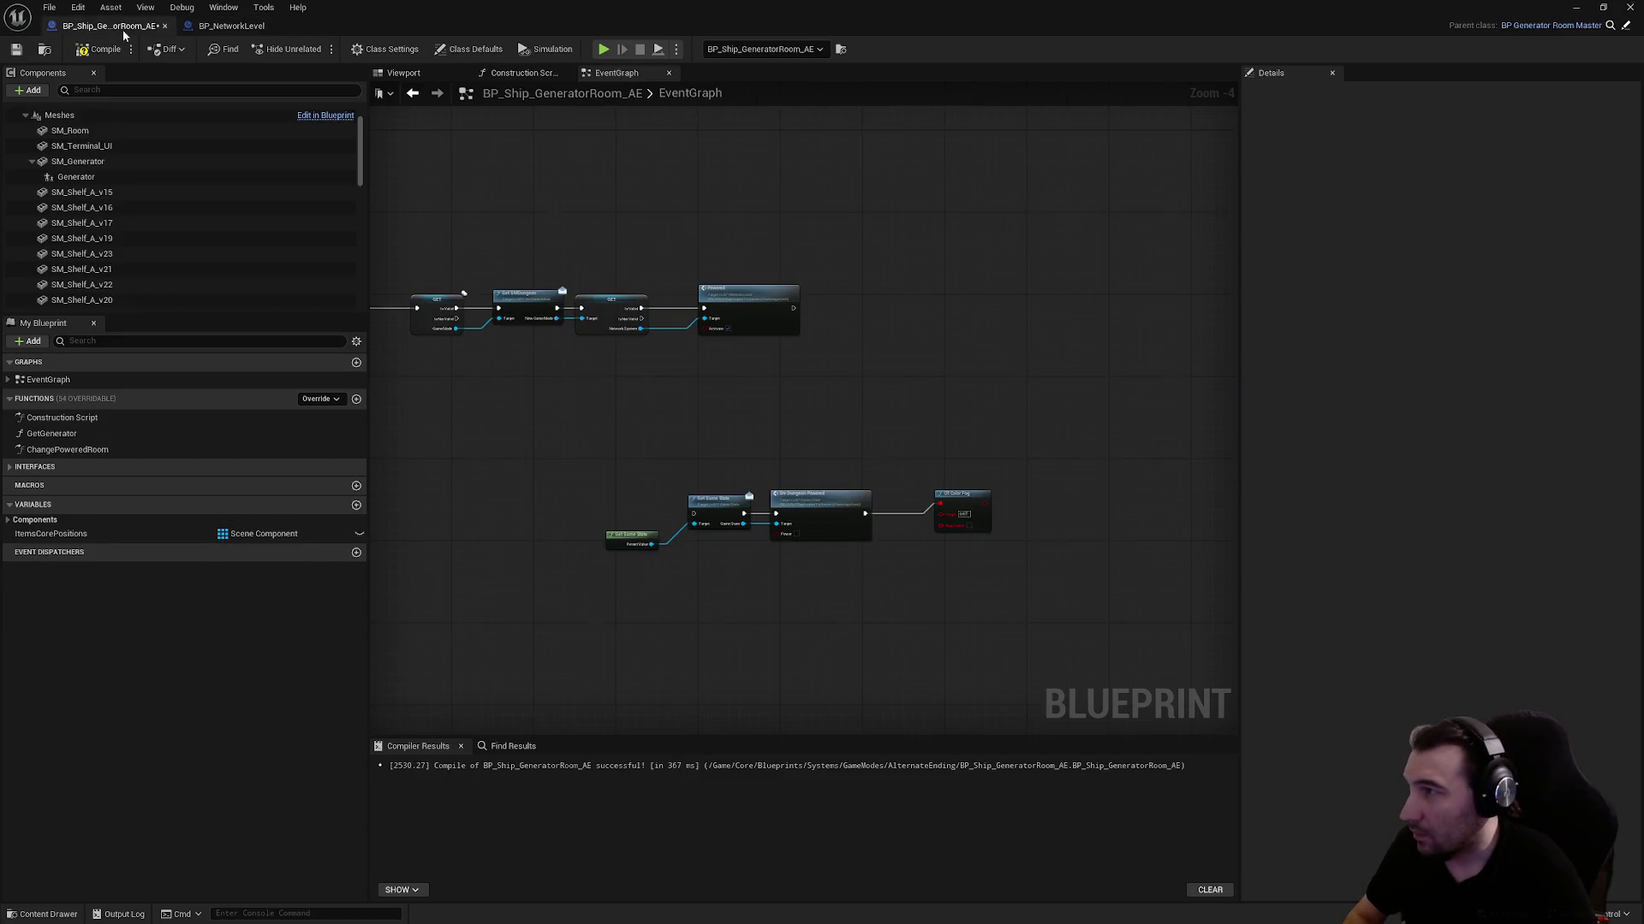
key("ctrl+v")
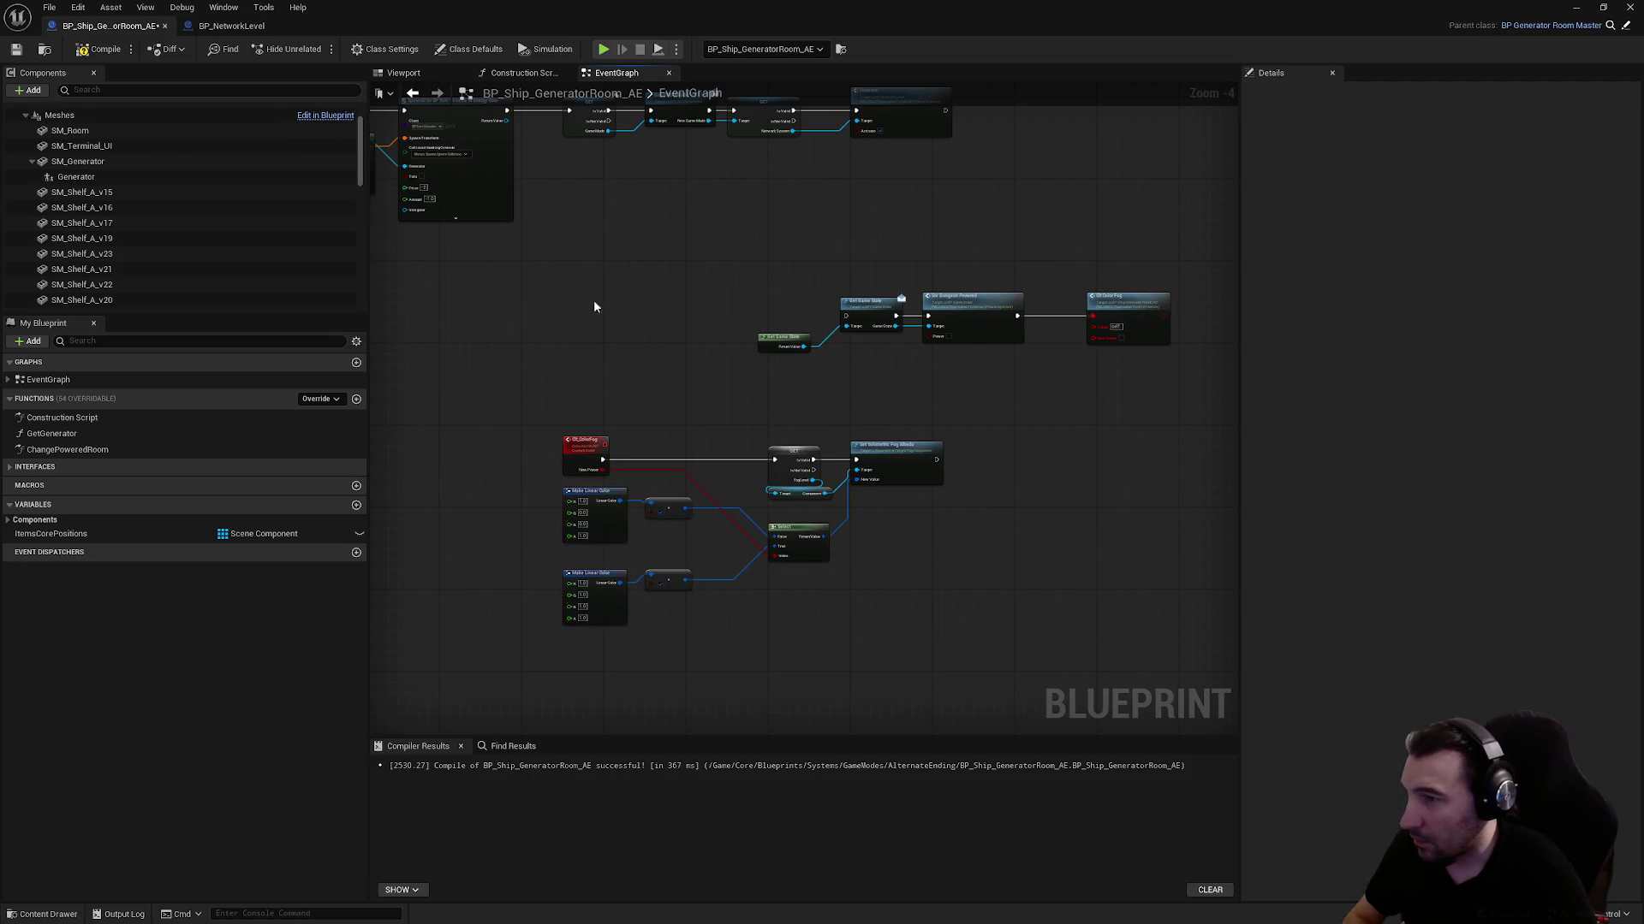
right_click(1123, 315)
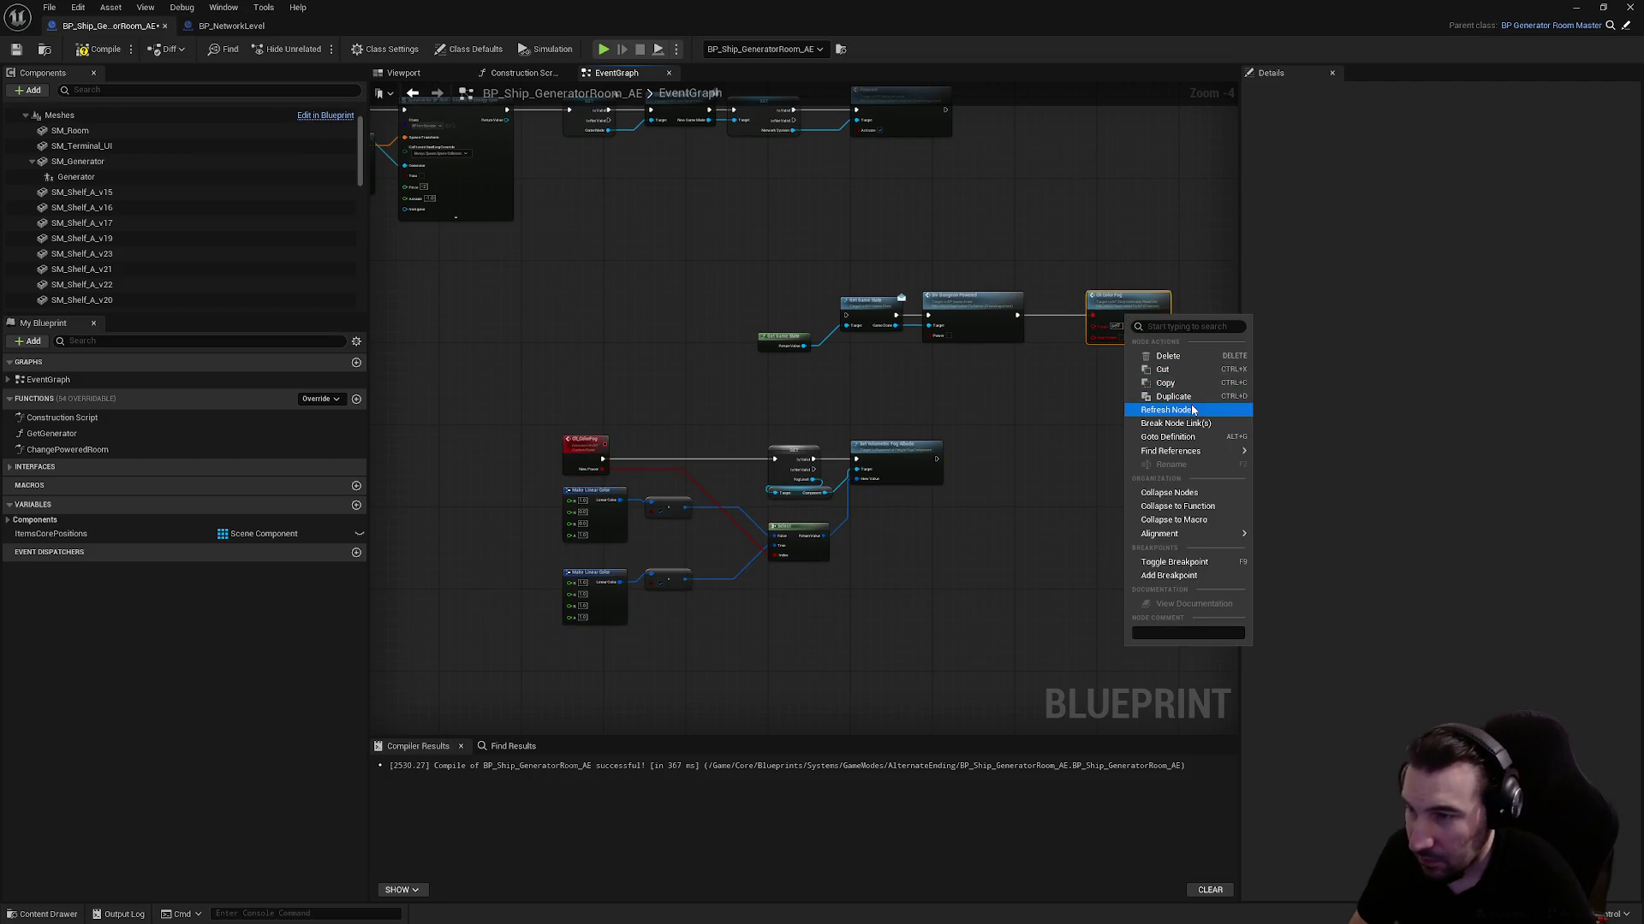
left_click(1155, 409)
Check the class defaults and review the BlockGenerator chain in the graph
scroll(551, 323, "down", 3)
scroll(758, 349, "up", 5)
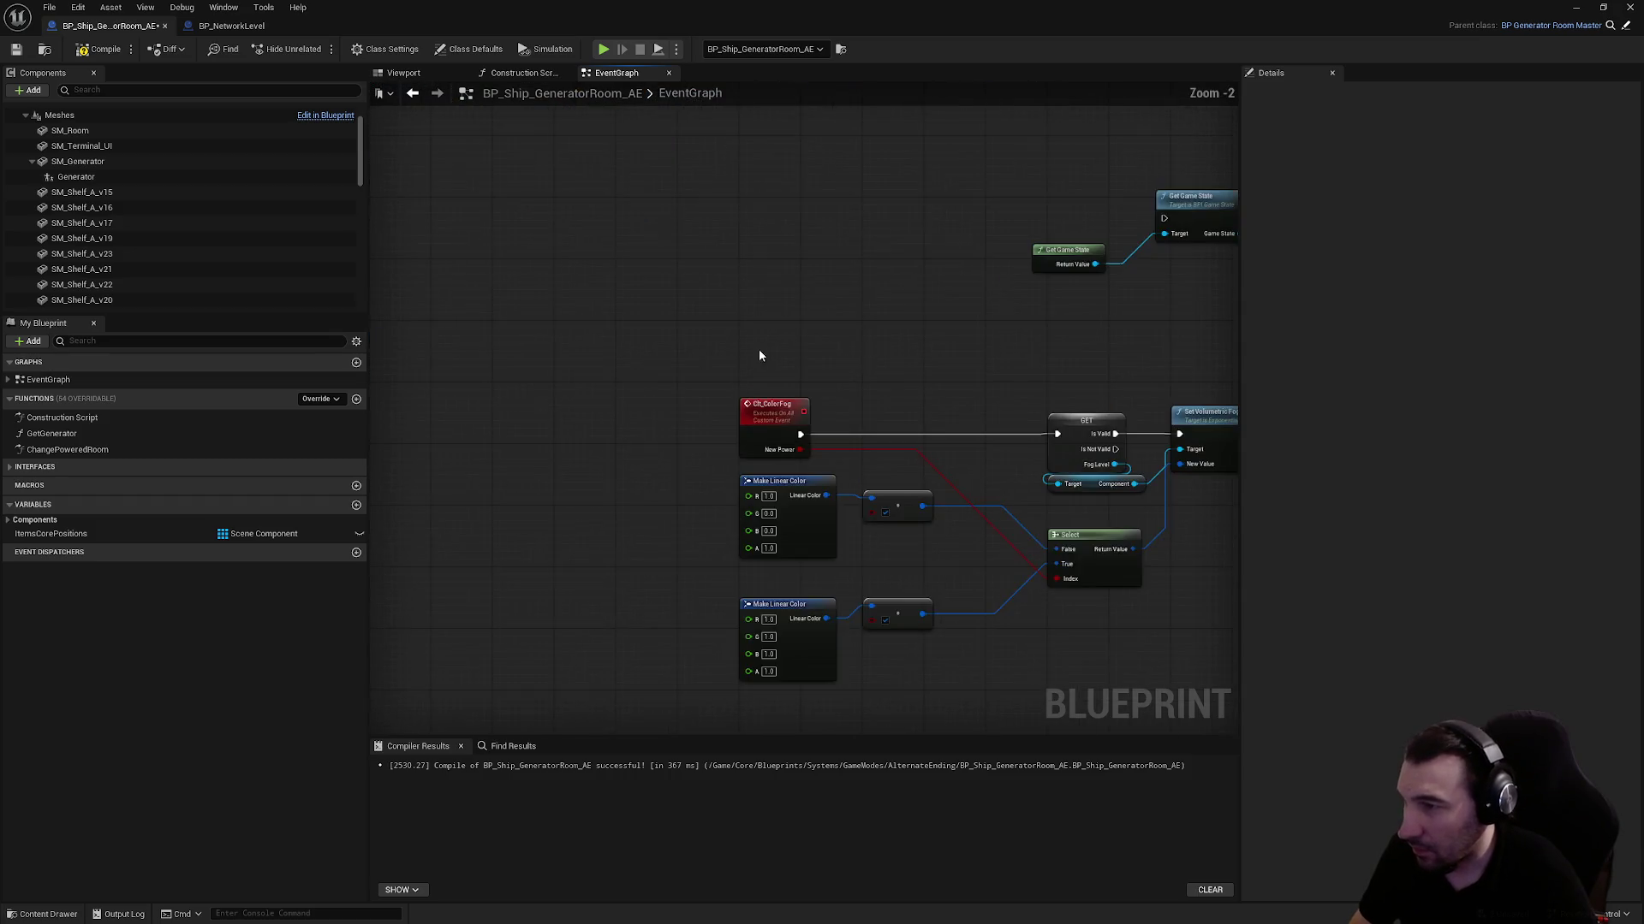
scroll(125, 173, "up", 2)
left_click(95, 112)
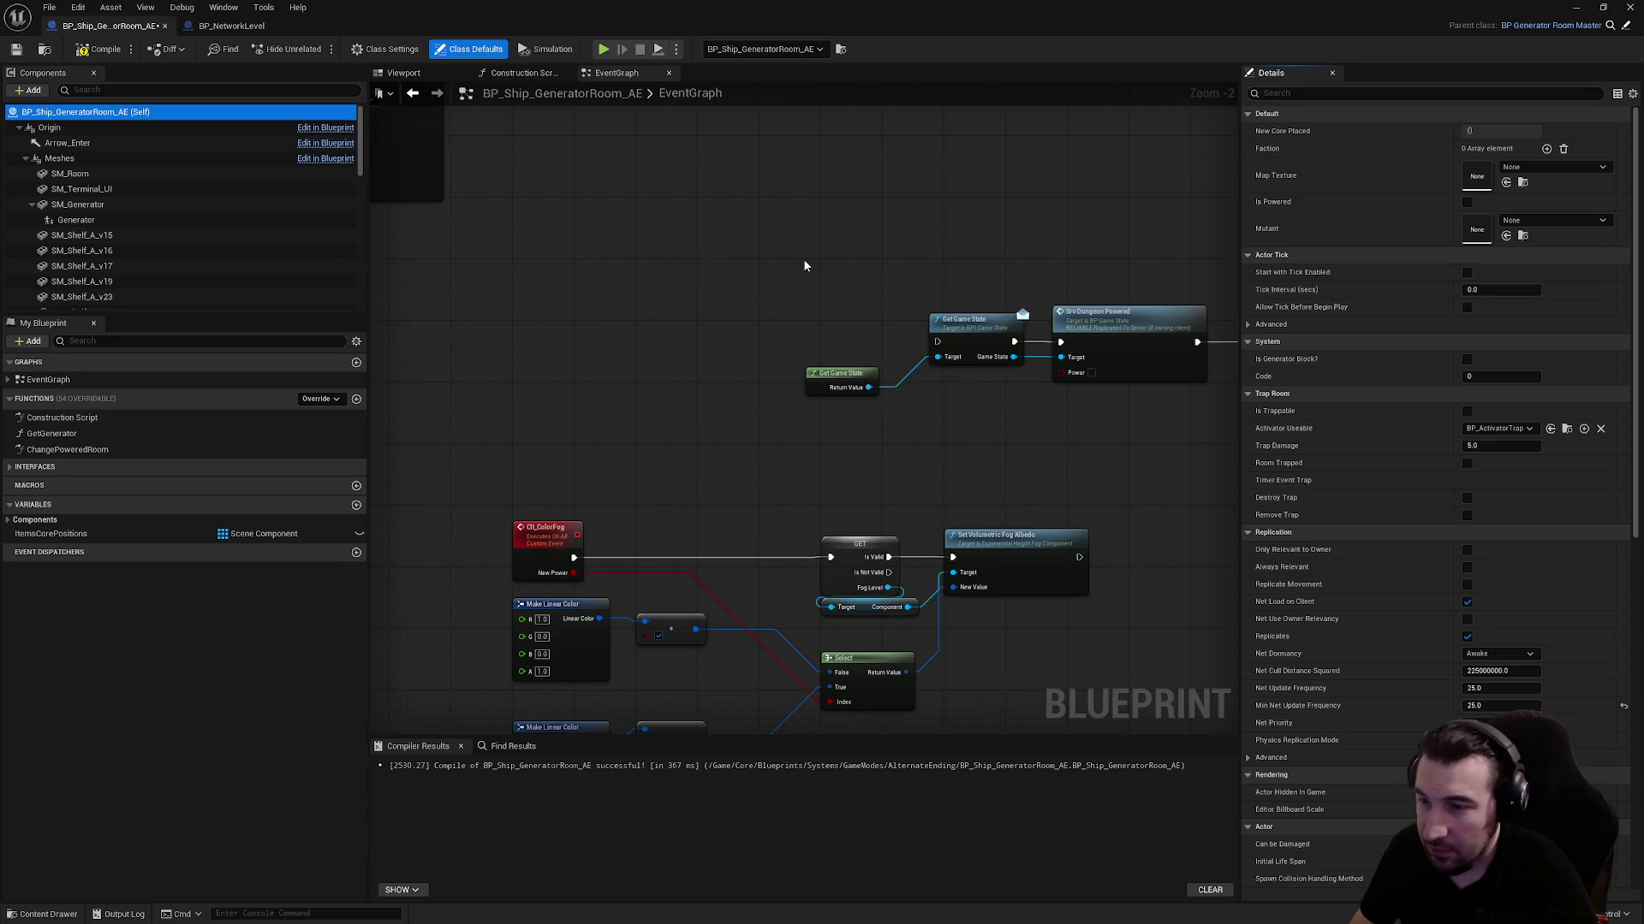
scroll(850, 280, "down", 4)
scroll(850, 281, "up", 4)
mouse_move(691, 367)
left_mouse_down()
mouse_move(1203, 347)
mouse_move(947, 599)
mouse_move(594, 378)
mouse_move(660, 263)
mouse_move(488, 282)
mouse_move(395, 191)
left_mouse_up()
scroll(1204, 346, "down", 1)
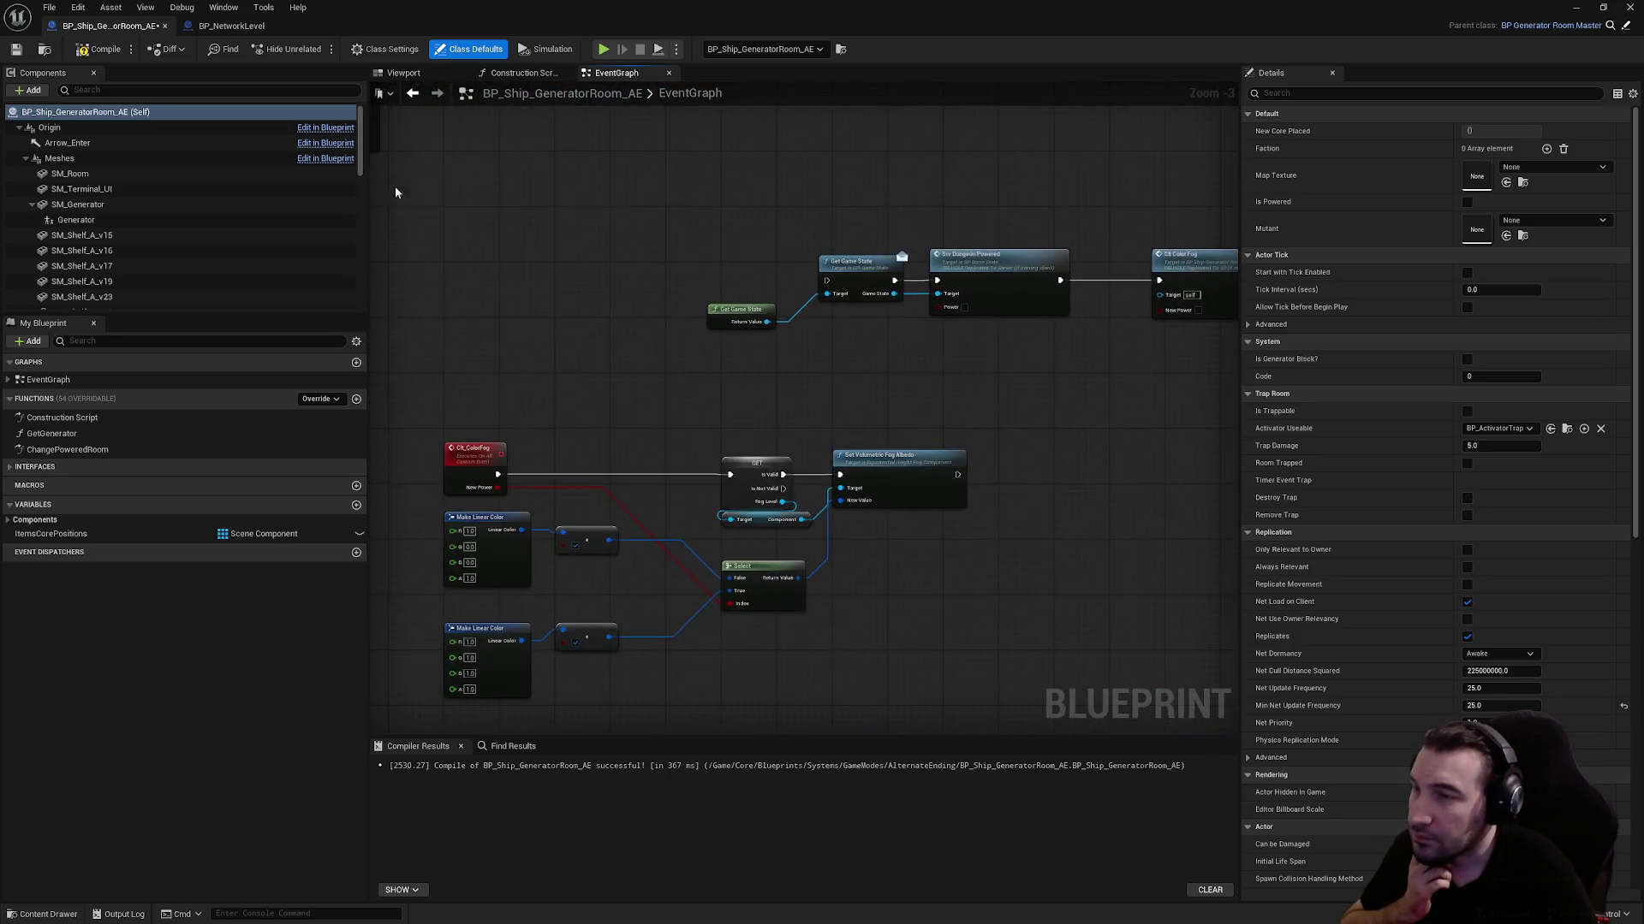
mouse_move(485, 219)
left_mouse_down()
mouse_move(1097, 570)
mouse_move(942, 479)
mouse_move(822, 537)
left_mouse_up()
scroll(821, 536, "down", 1)
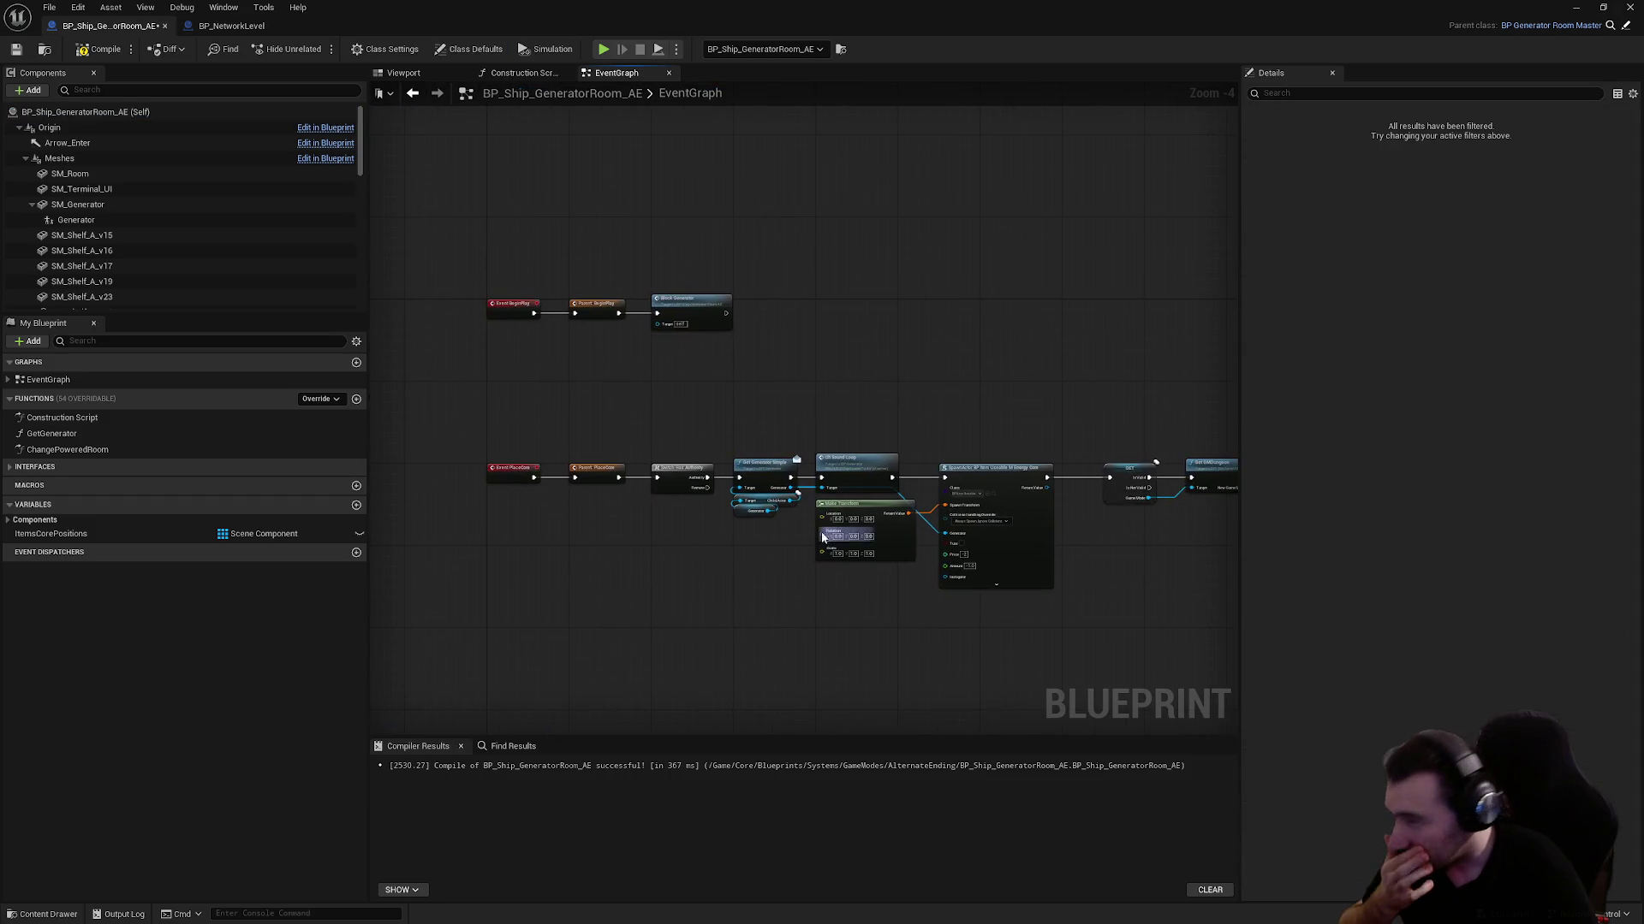
left_click_drag(783, 592, 726, 248)
scroll(722, 238, "up", 3)
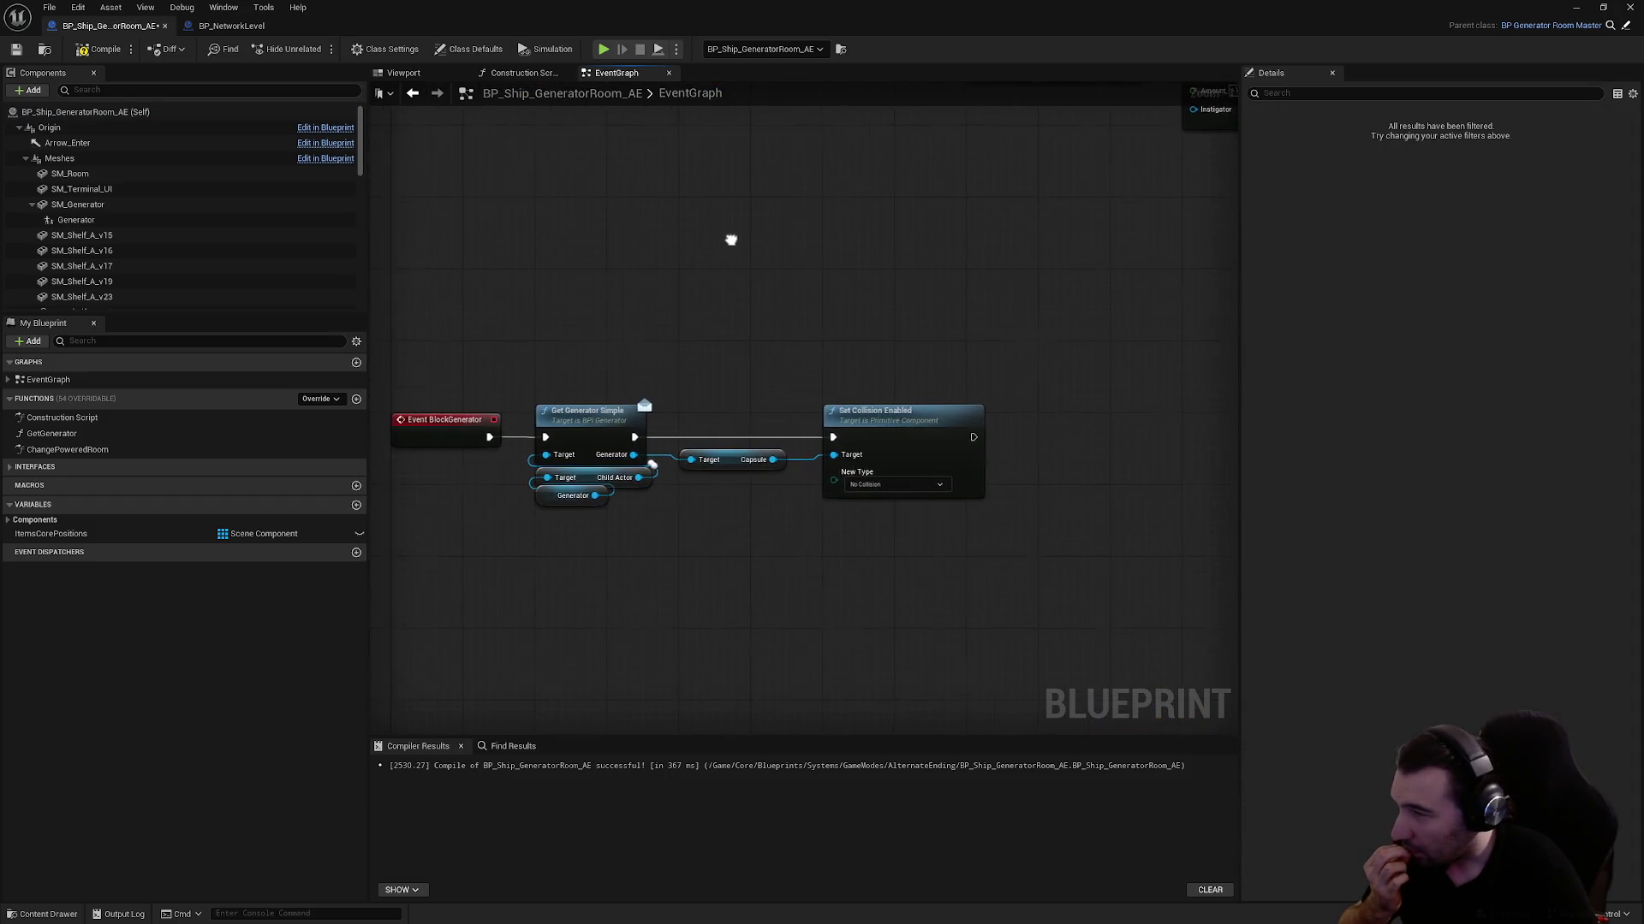
Add a Switch Has Authority node after Set Collision Enabled
scroll(731, 240, "down", 1)
left_click_drag(1013, 573, 830, 467)
left_click_drag(691, 408, 782, 417)
type("swirt")
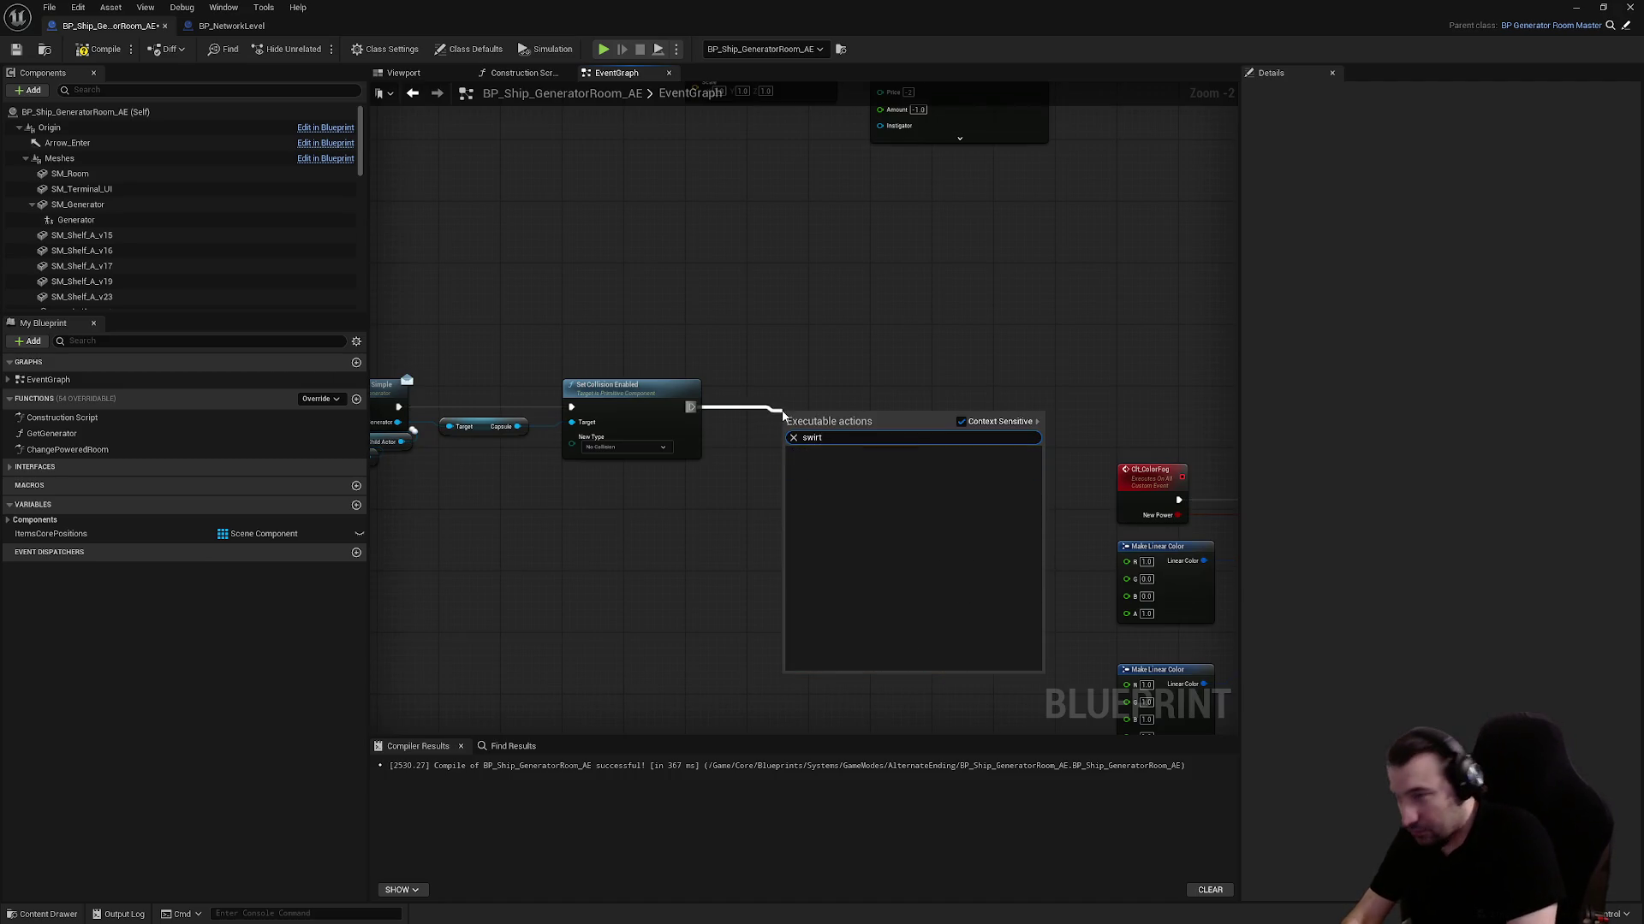
key("BackSpace")
key("BackSpace")
type("r")
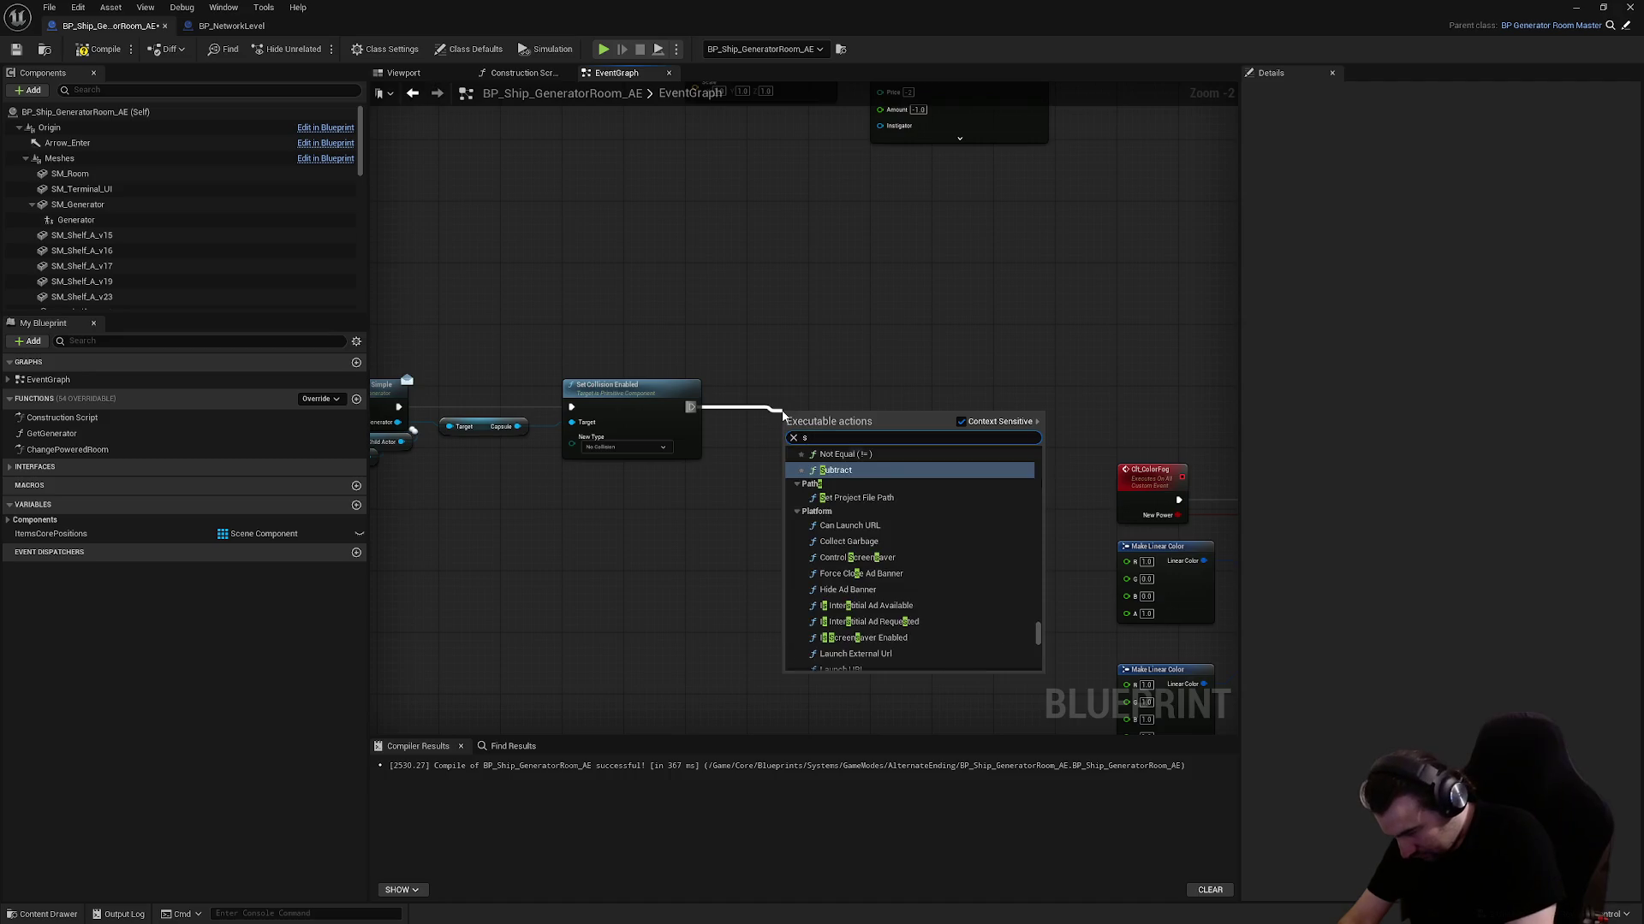
key("BackSpace")
type("itch")
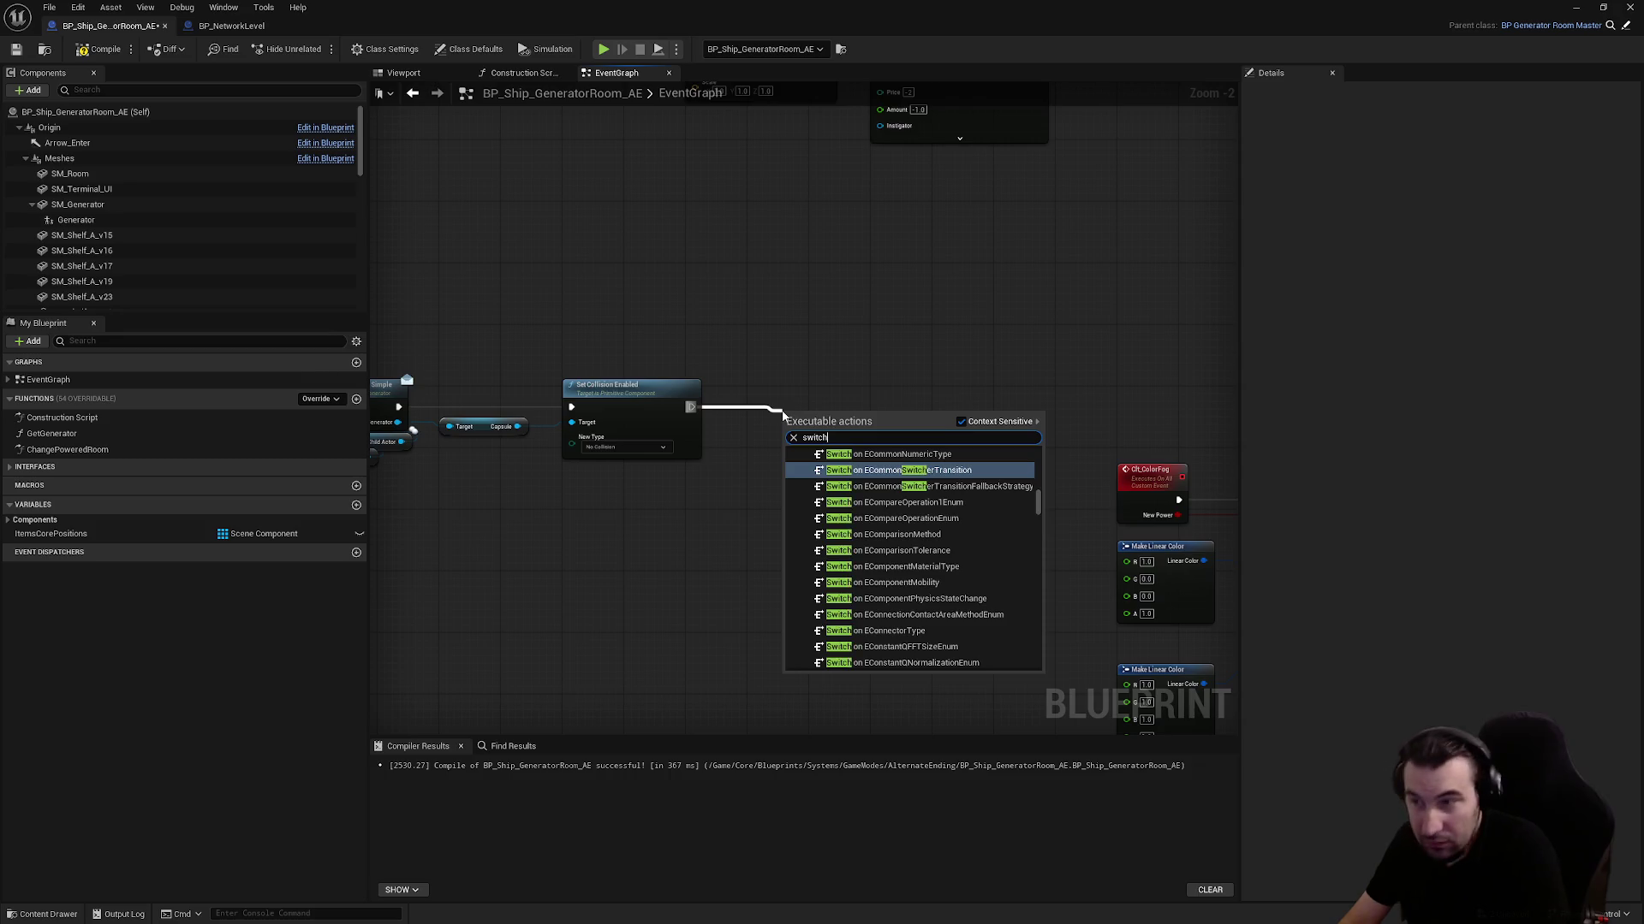
type(" has")
key("Return")
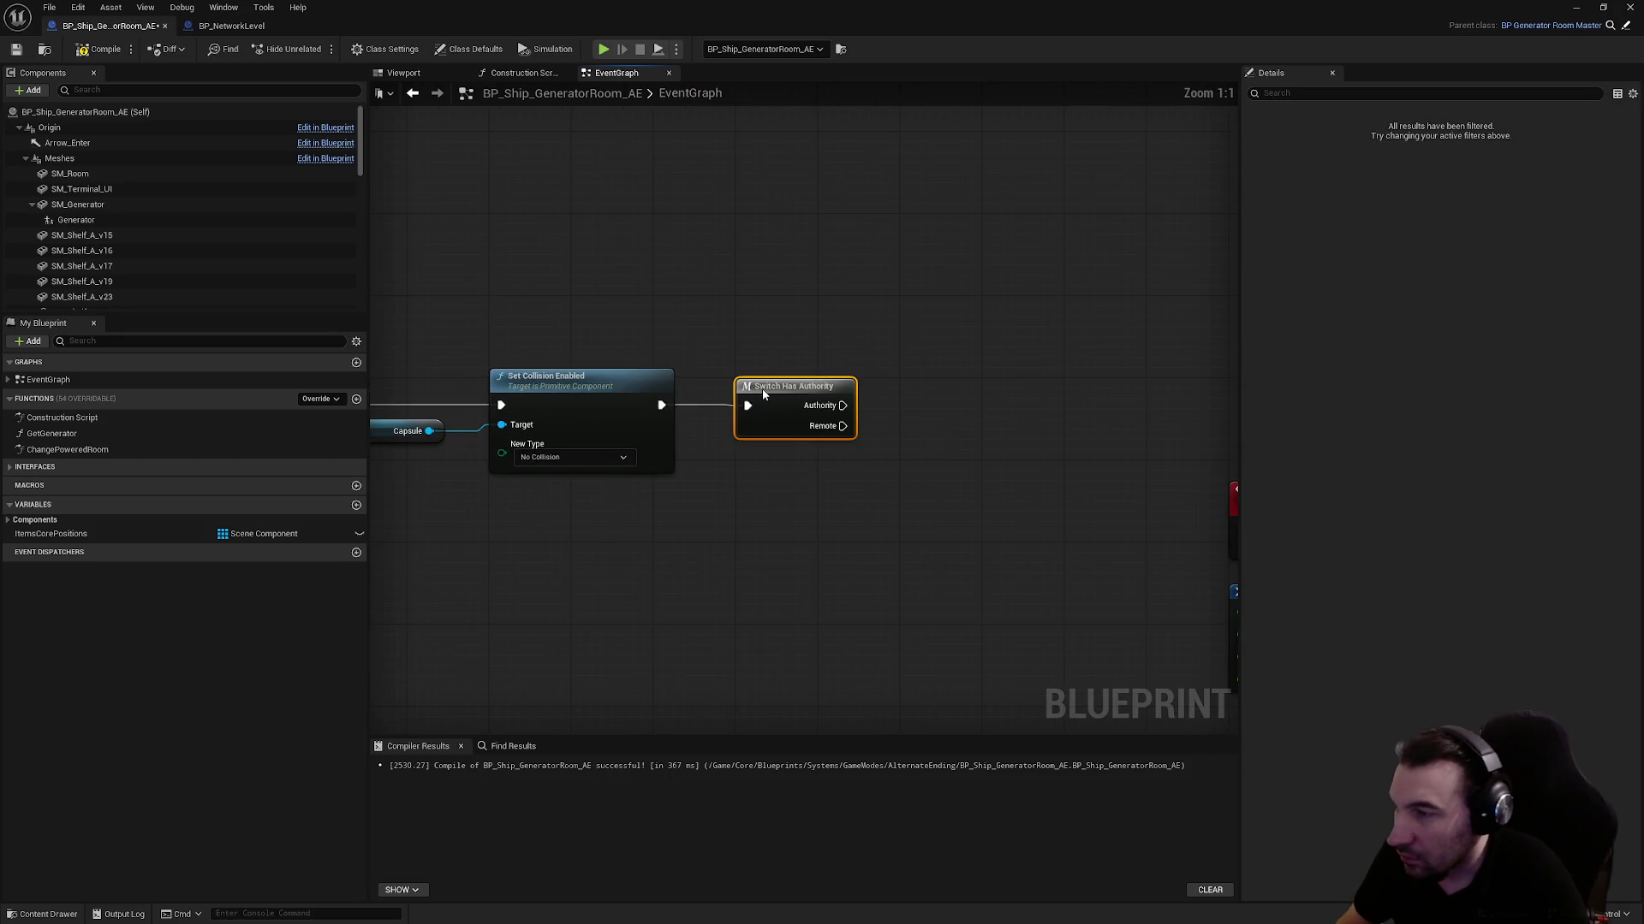
scroll(776, 292, "down", 3)
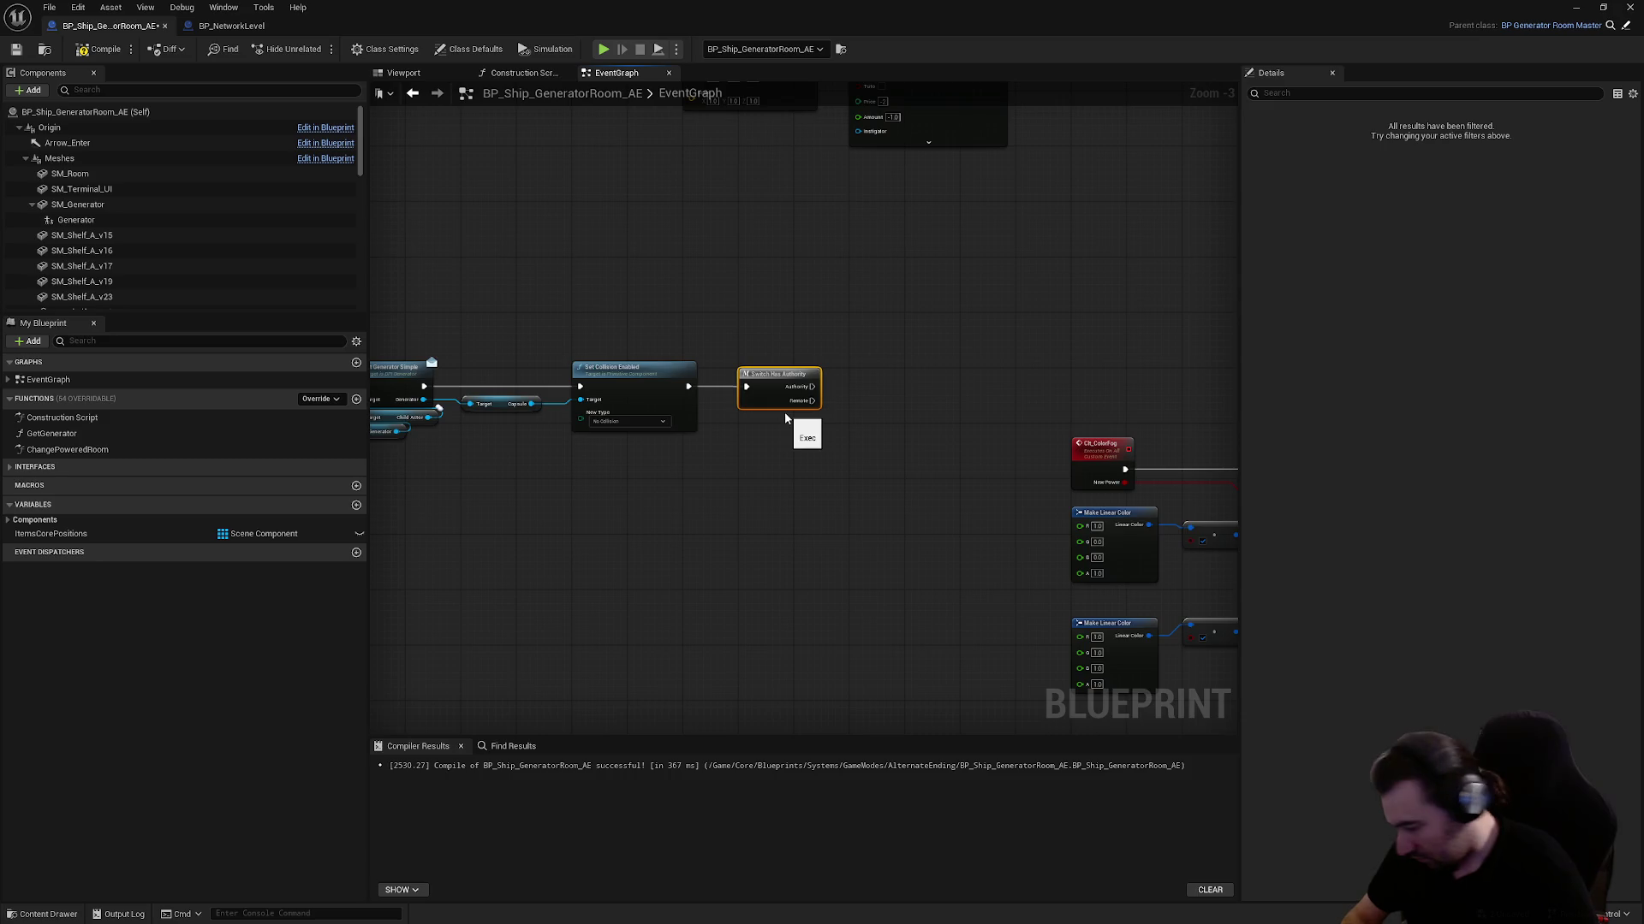
scroll(784, 418, "up", 3)
left_click_drag(675, 231, 654, 190)
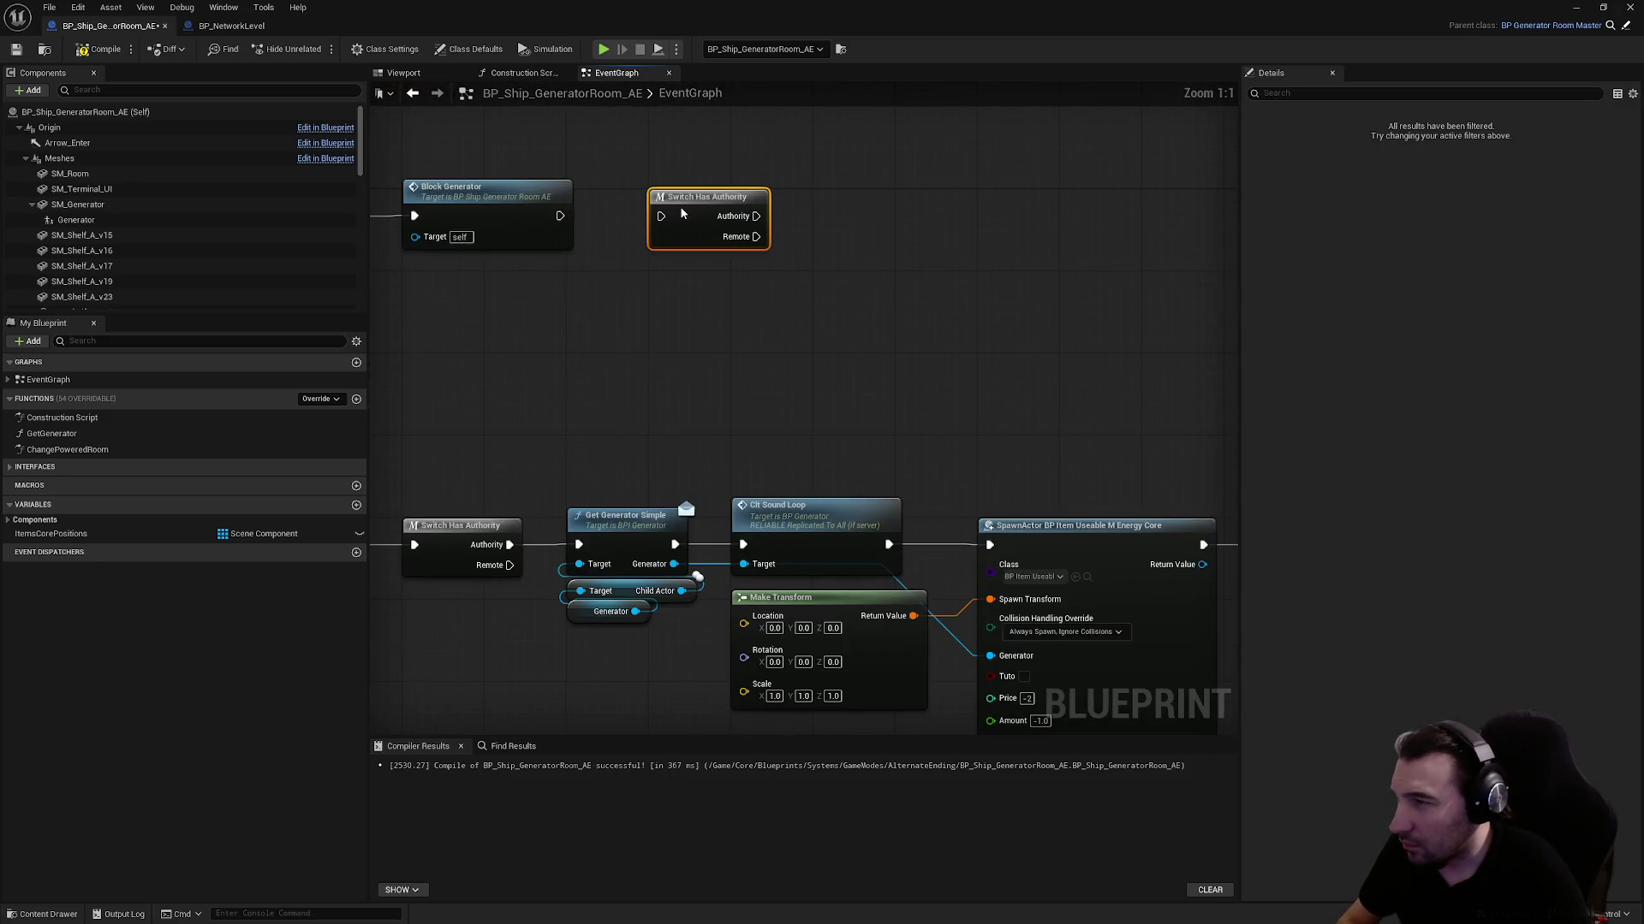
scroll(658, 223, "down", 5)
scroll(656, 258, "up", 2)
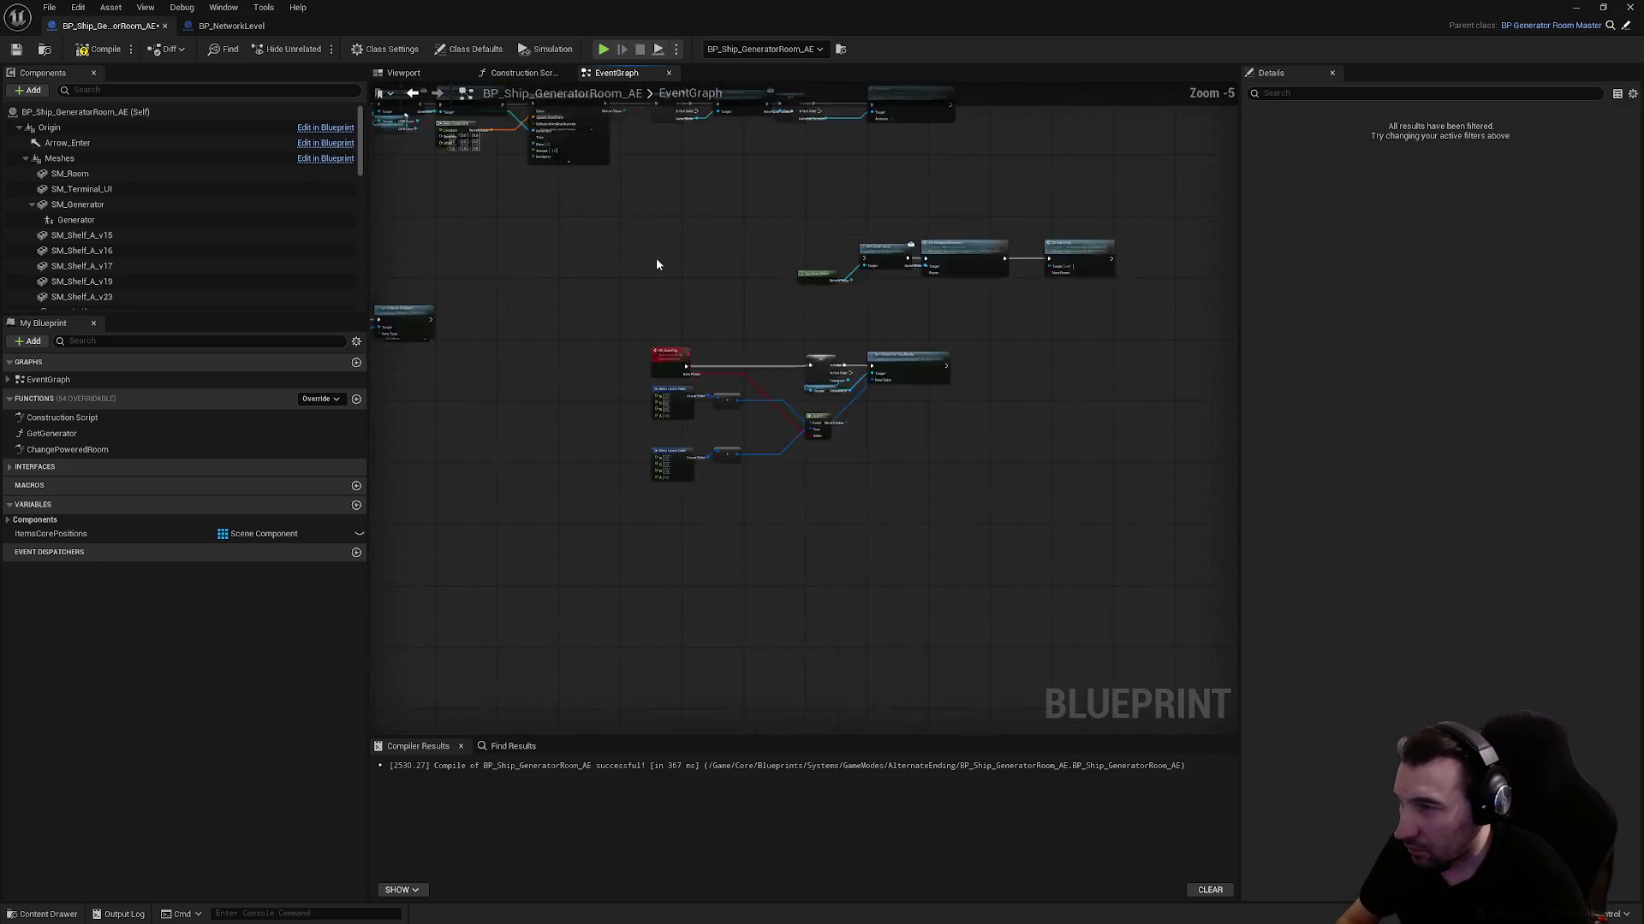
Delete the colour-fog nodes from the BeginPlay graph
left_click_drag(599, 380, 950, 602)
scroll(811, 414, "down", 2)
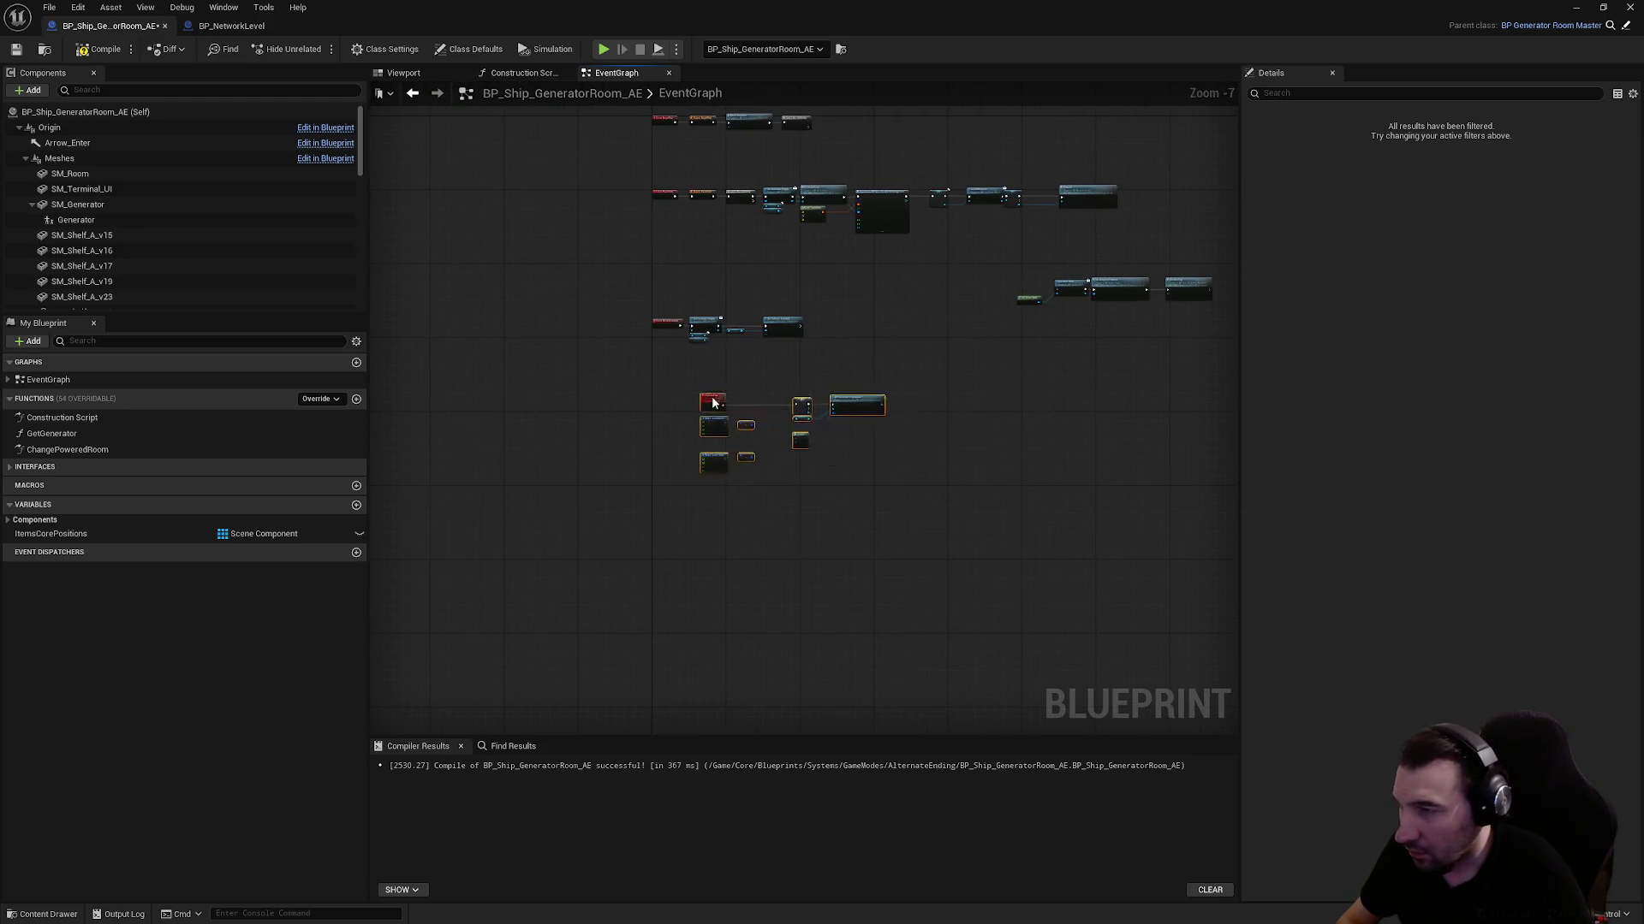
scroll(680, 388, "up", 5)
scroll(655, 361, "down", 2)
left_click(660, 332)
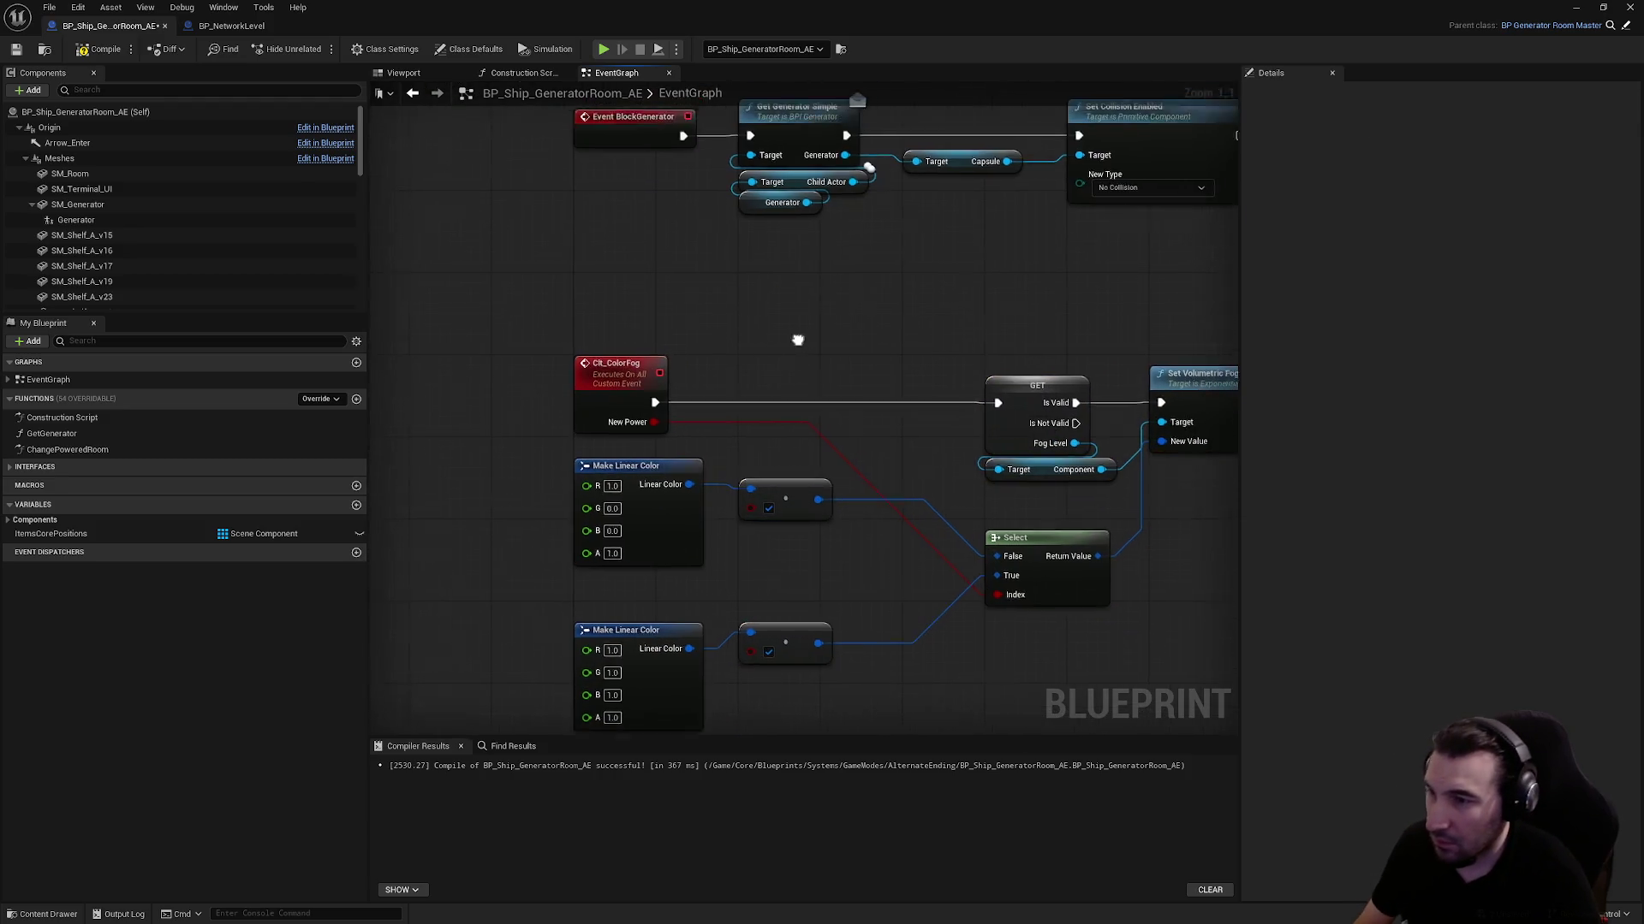
left_click_drag(451, 312, 961, 645)
key("Delete")
scroll(470, 470, "down", 3)
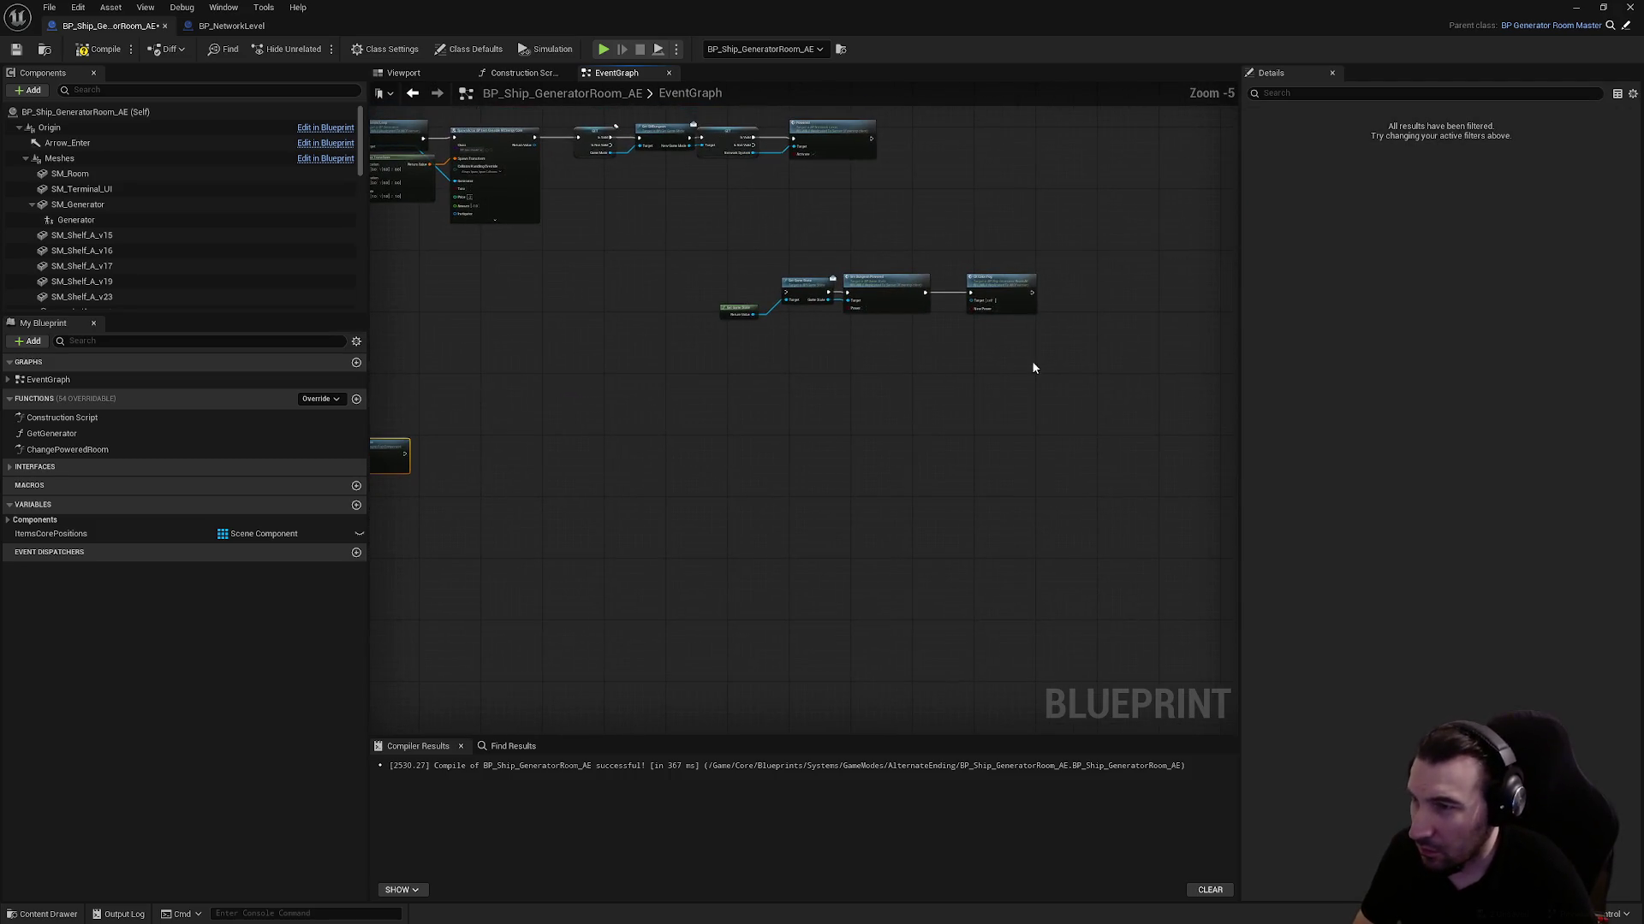
Move Get Game State and Srv Dungeon Powered beside Switch Has Authority, then compile and save
left_click(965, 278)
left_click_drag(733, 262, 987, 331)
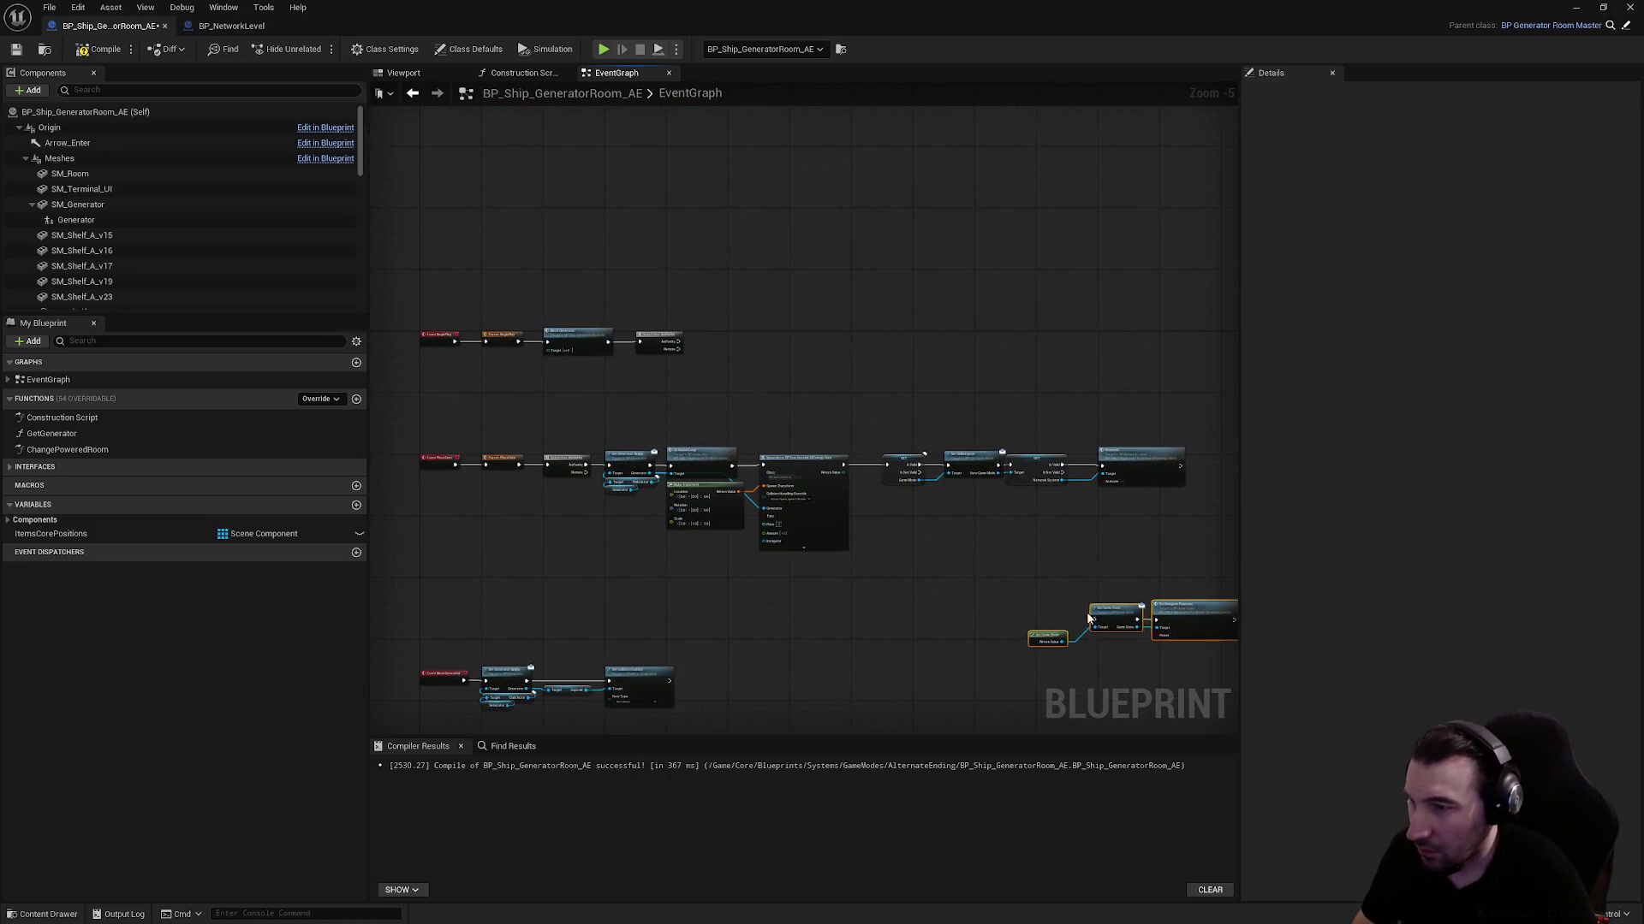
mouse_move(1024, 633)
left_mouse_down()
mouse_move(681, 360)
mouse_move(899, 340)
mouse_move(951, 314)
mouse_move(870, 303)
left_mouse_up()
scroll(681, 359, "up", 5)
left_click(685, 380)
left_click_drag(685, 379, 685, 389)
left_click(847, 436)
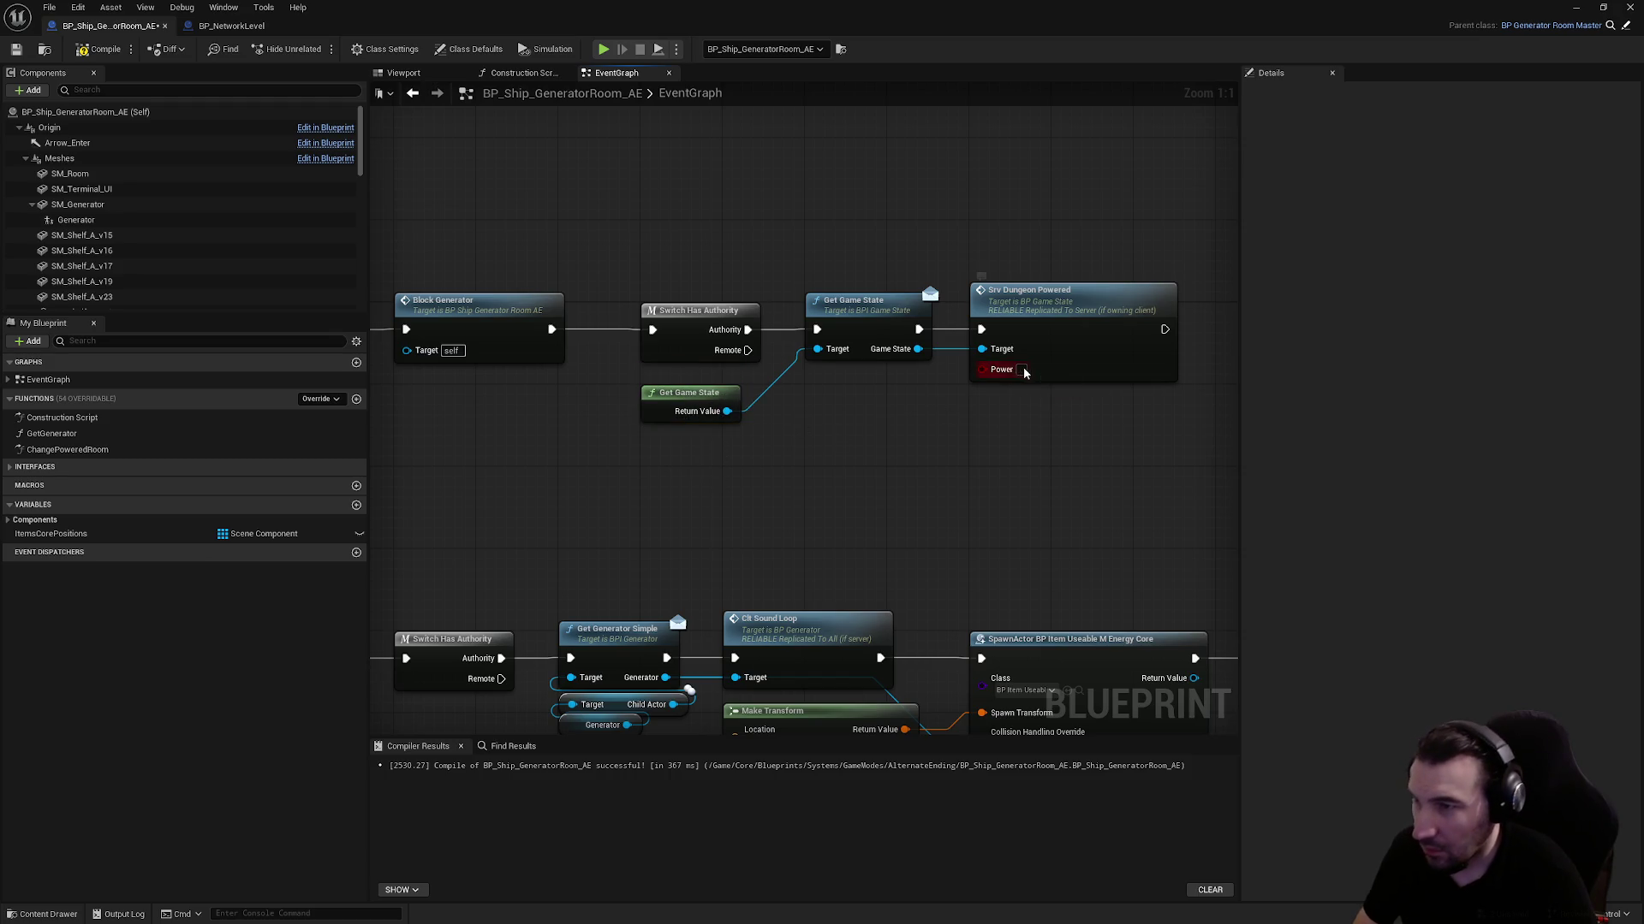
scroll(980, 478, "down", 2)
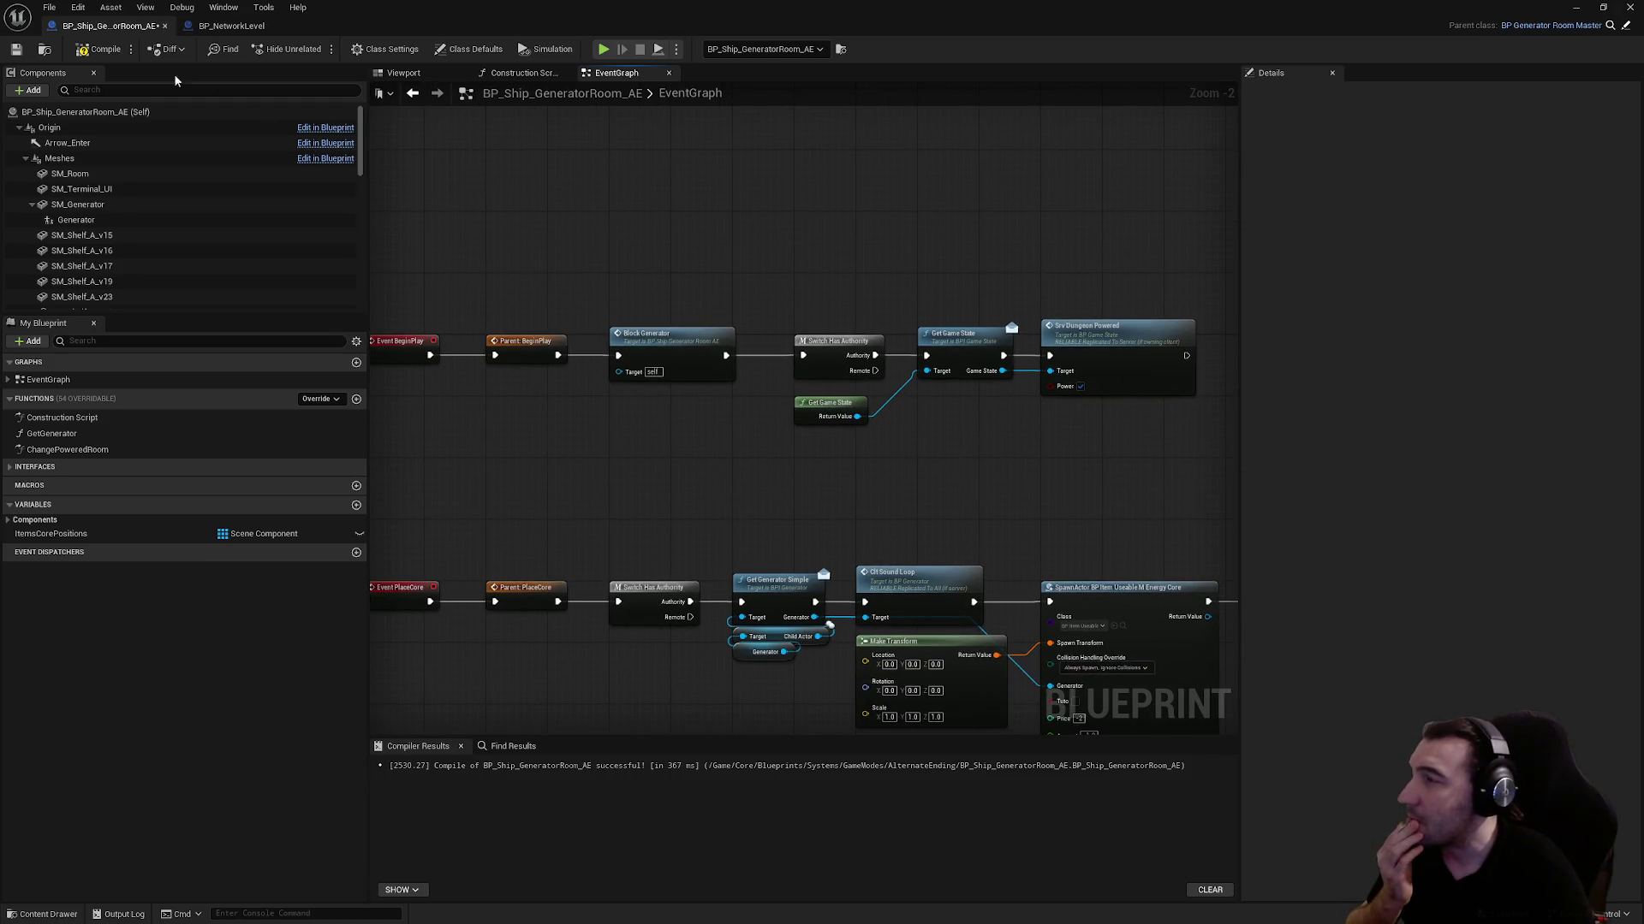
left_click(17, 49)
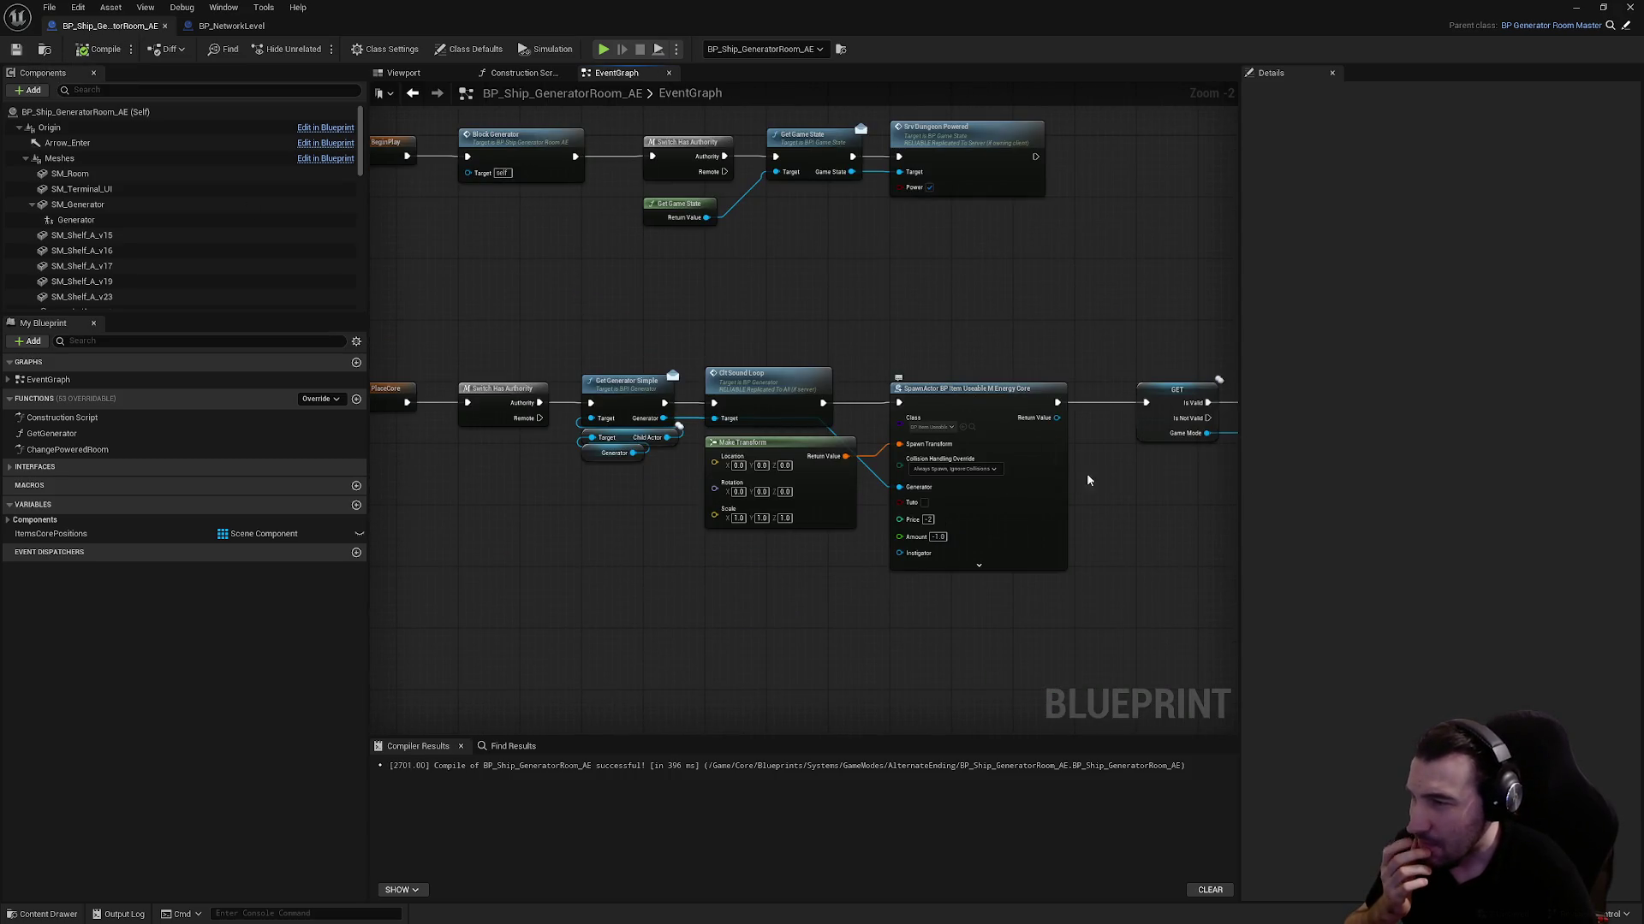
scroll(905, 454, "up", 3)
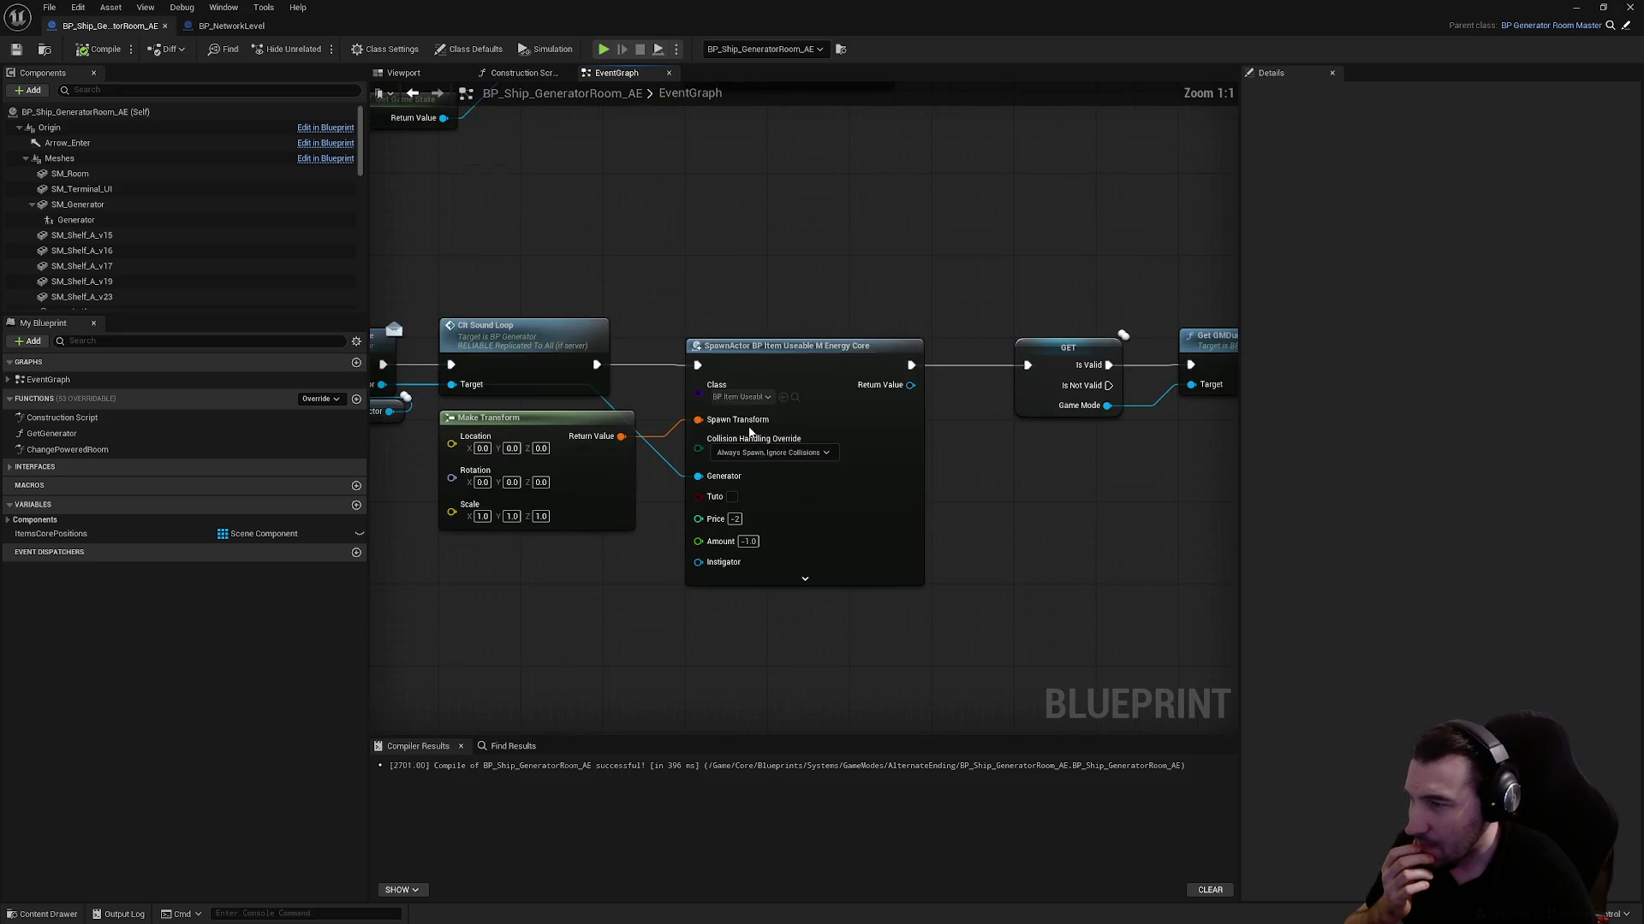
mouse_move(747, 411)
left_mouse_down()
mouse_move(646, 470)
mouse_move(403, 459)
mouse_move(1093, 466)
left_mouse_up()
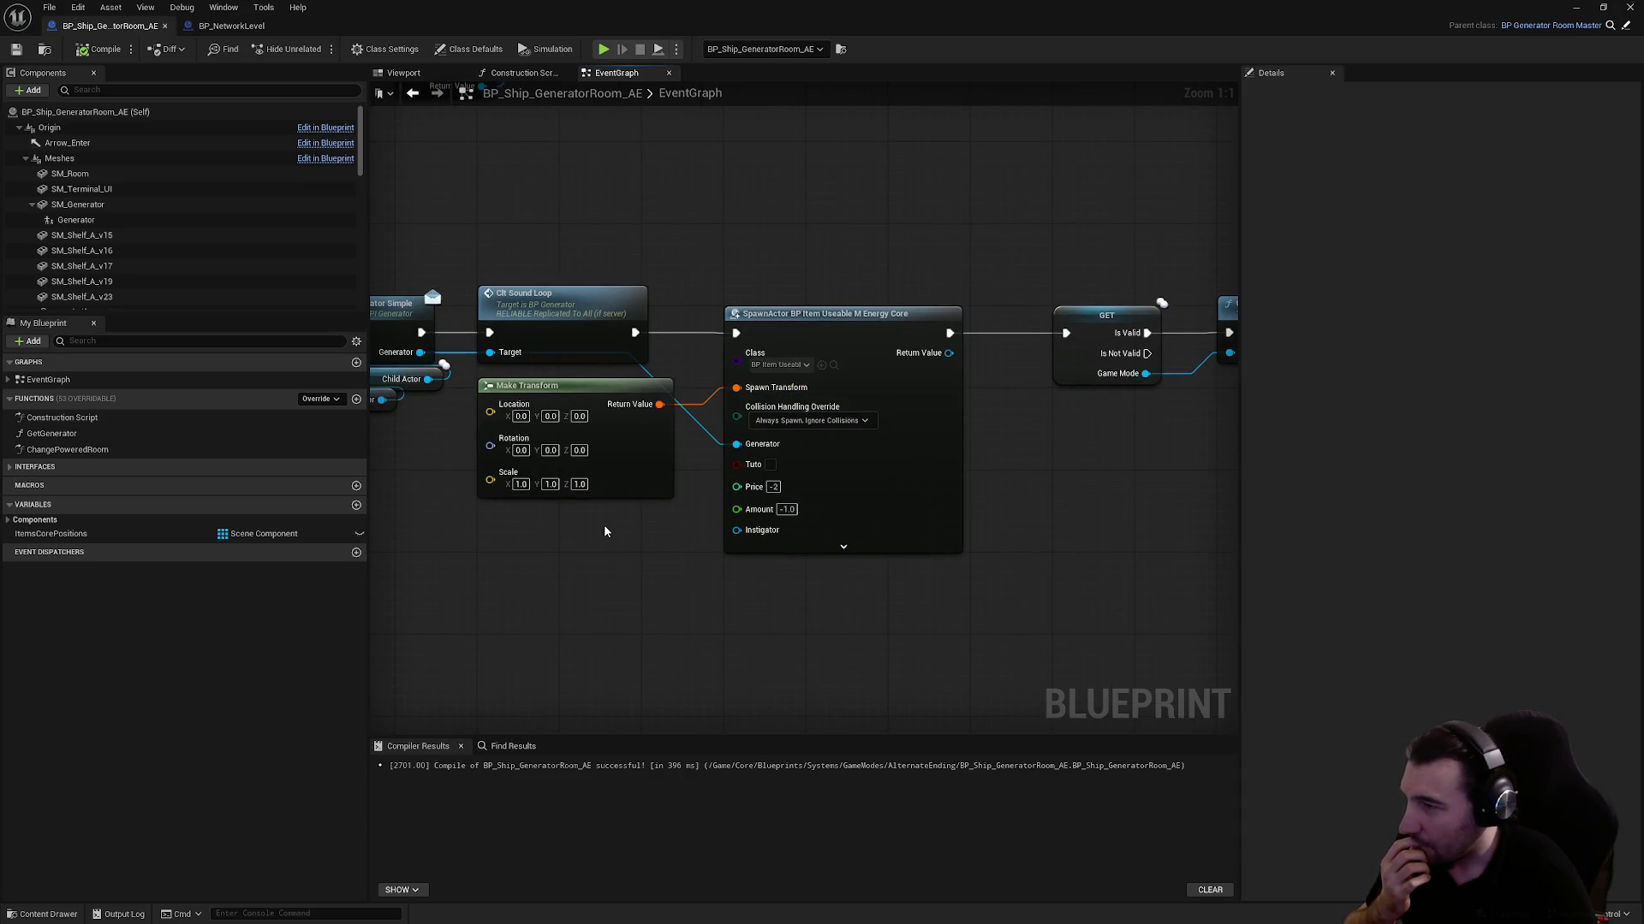
left_click_drag(604, 532, 895, 553)
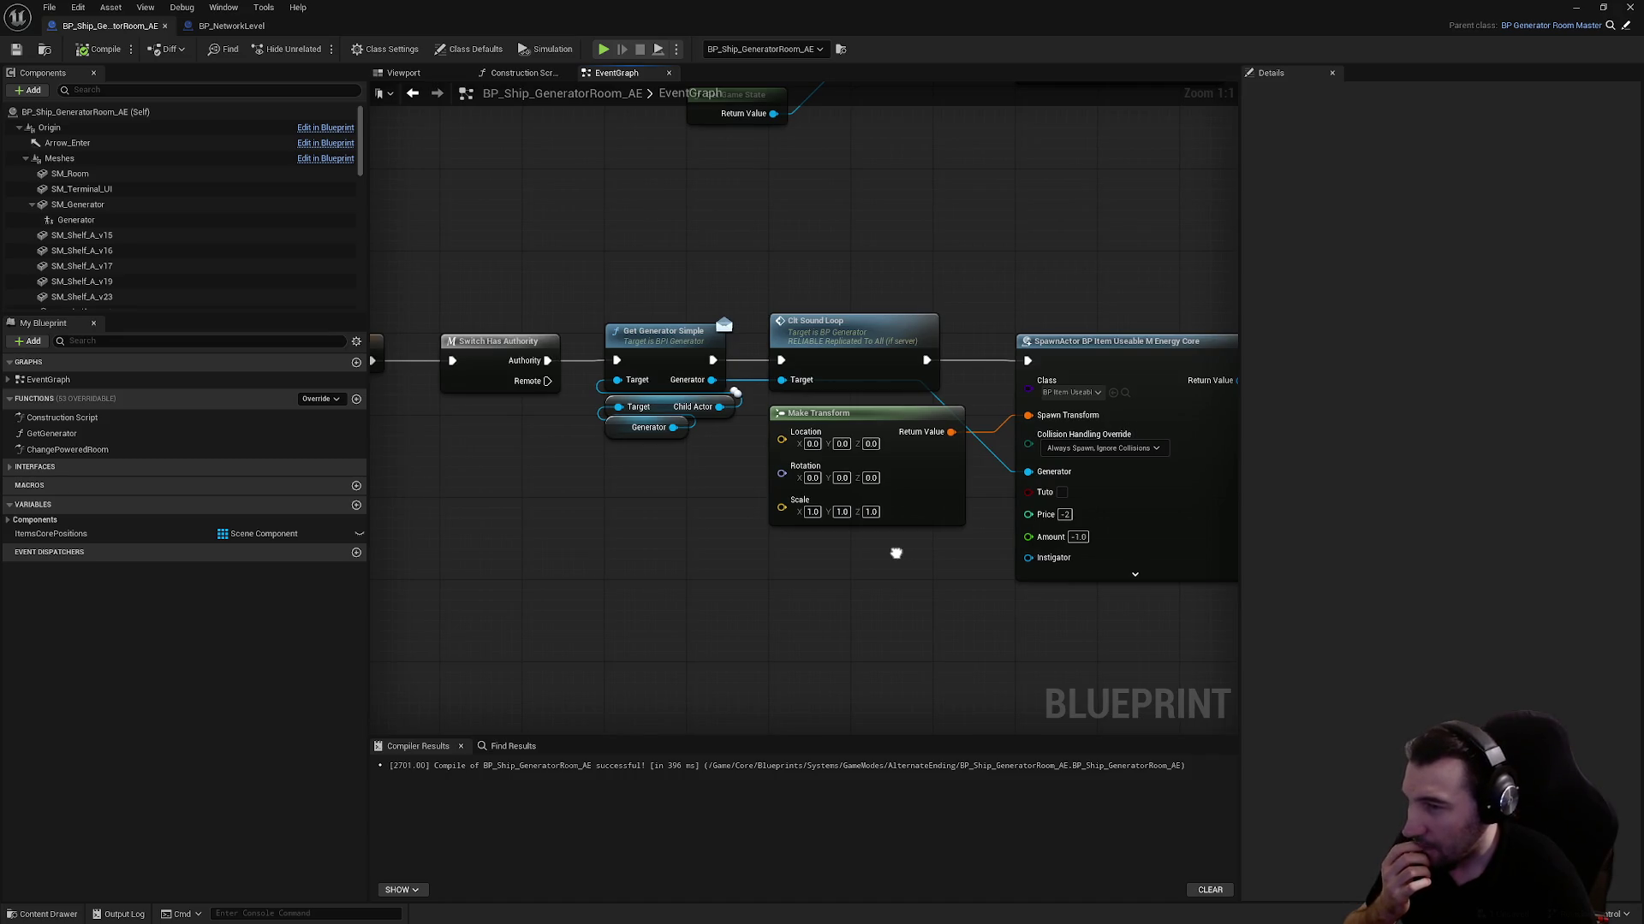
mouse_move(877, 538)
left_mouse_down()
mouse_move(781, 473)
mouse_move(1038, 484)
mouse_move(685, 507)
mouse_move(360, 480)
mouse_move(1145, 557)
mouse_move(1147, 470)
mouse_move(683, 492)
left_mouse_up()
right_click(683, 493)
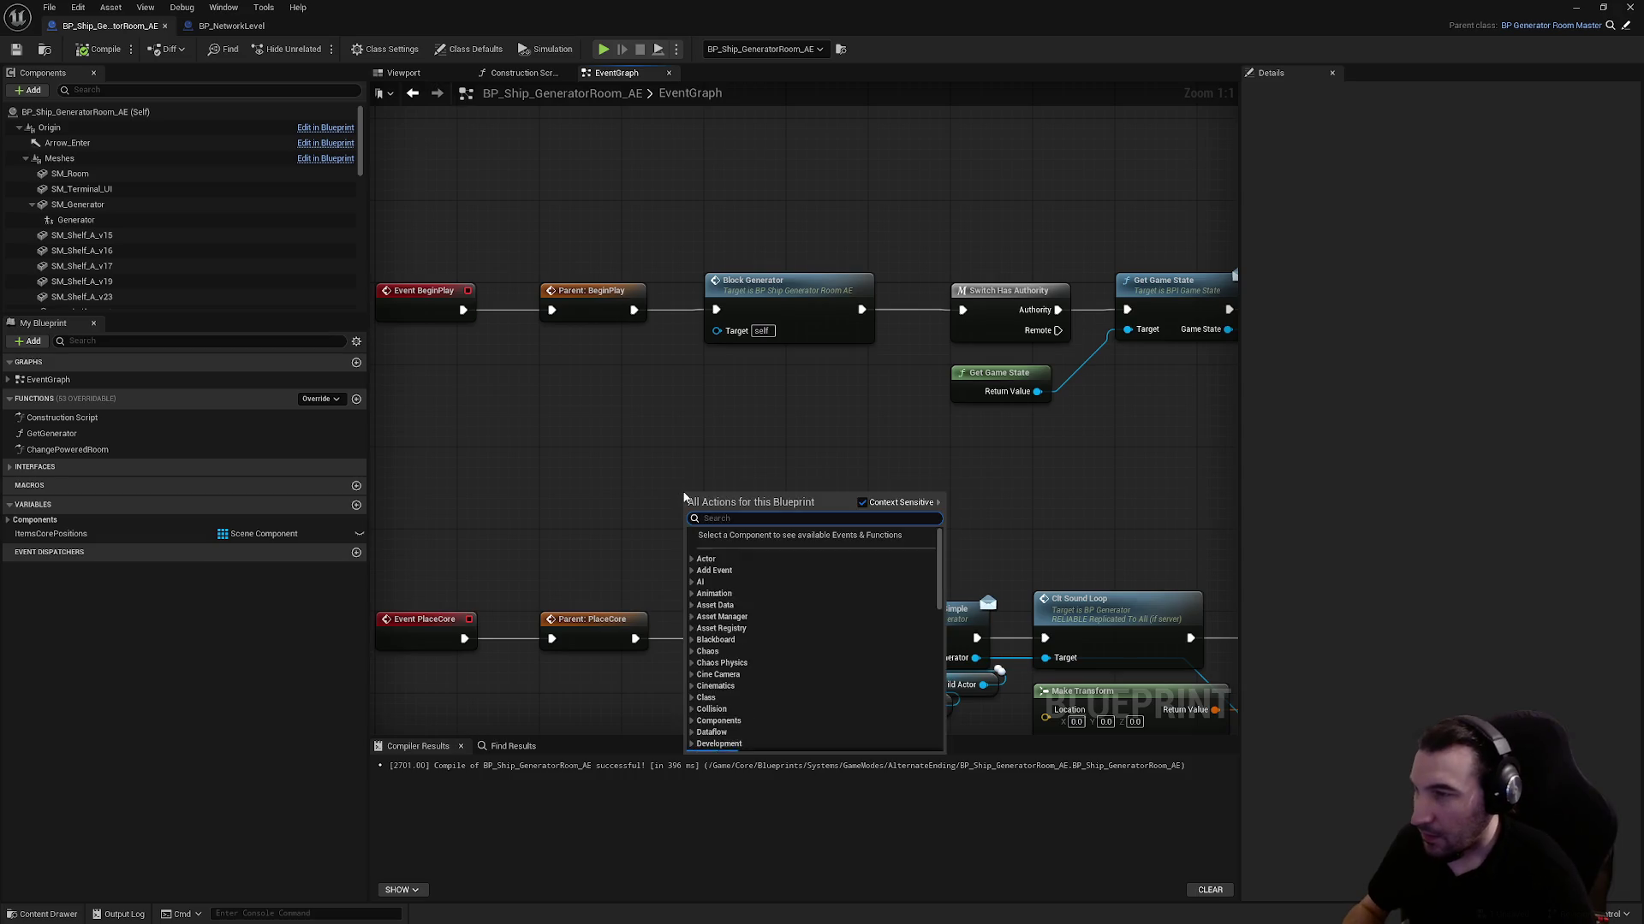
Add a Place Core function call node to the event graph
type("placev")
key("BackSpace")
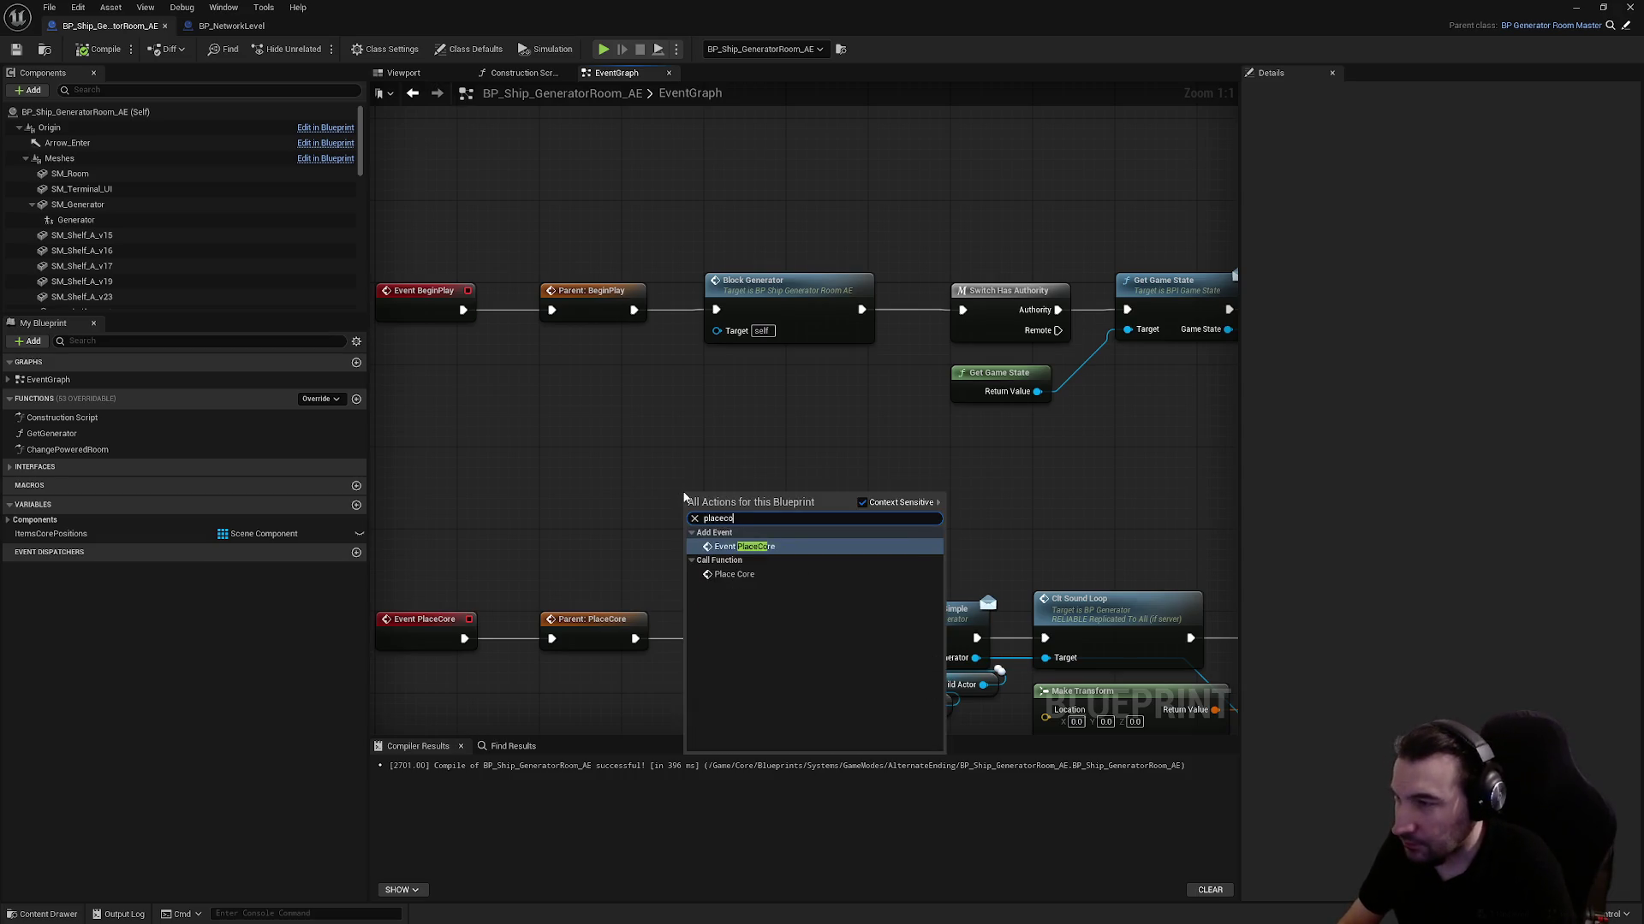
key("Return")
right_click(697, 432)
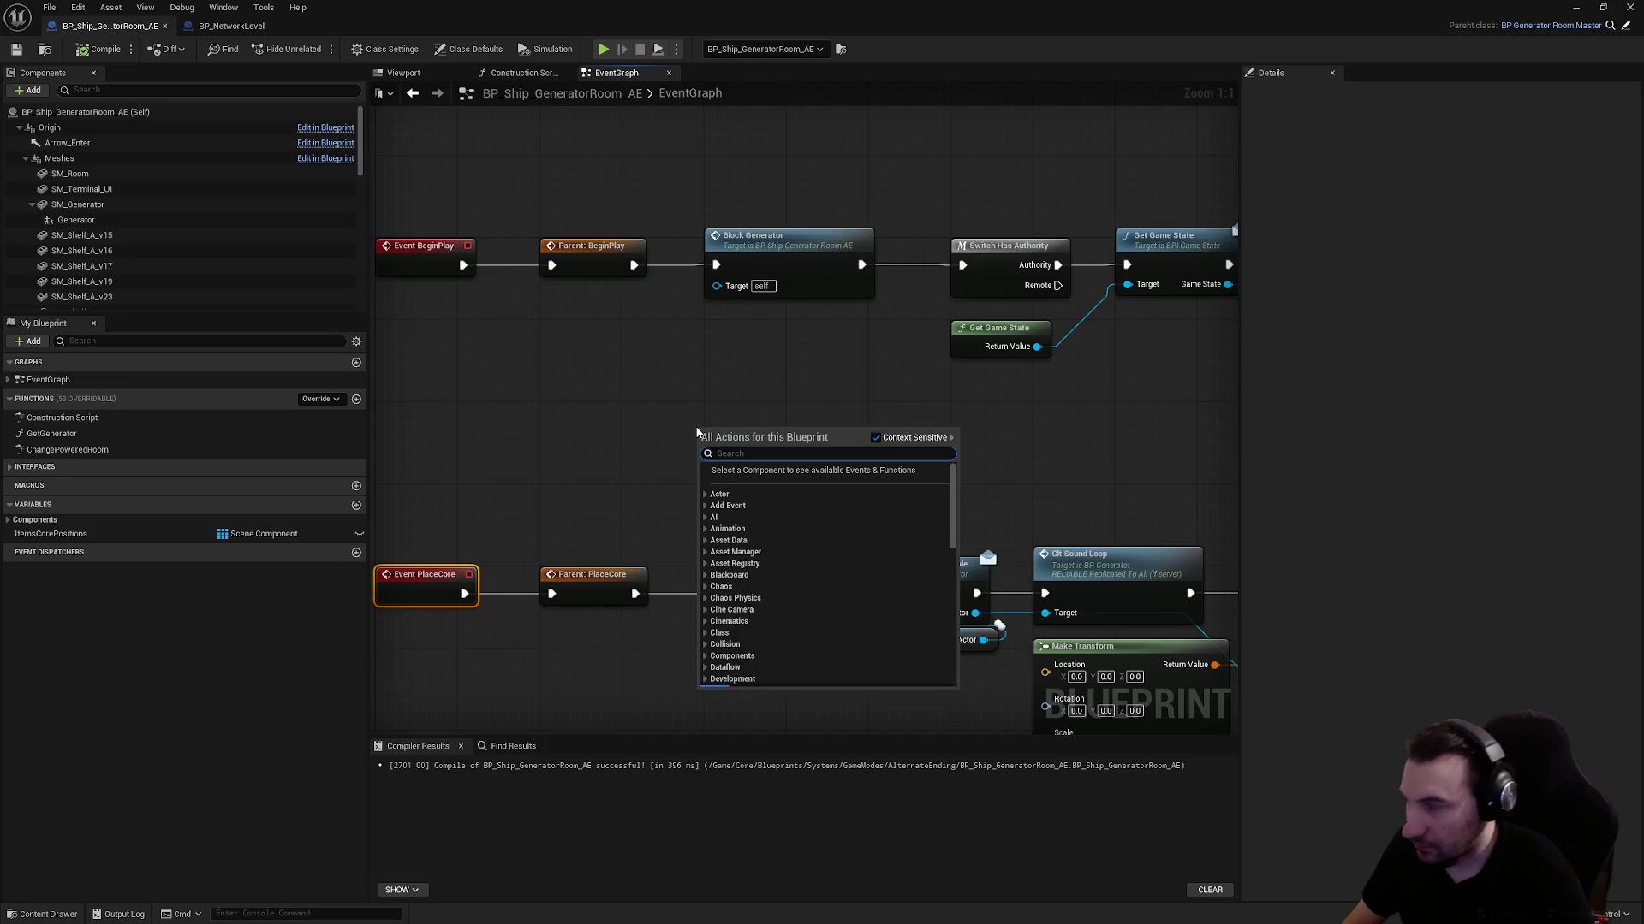
type("placecore")
key("Down")
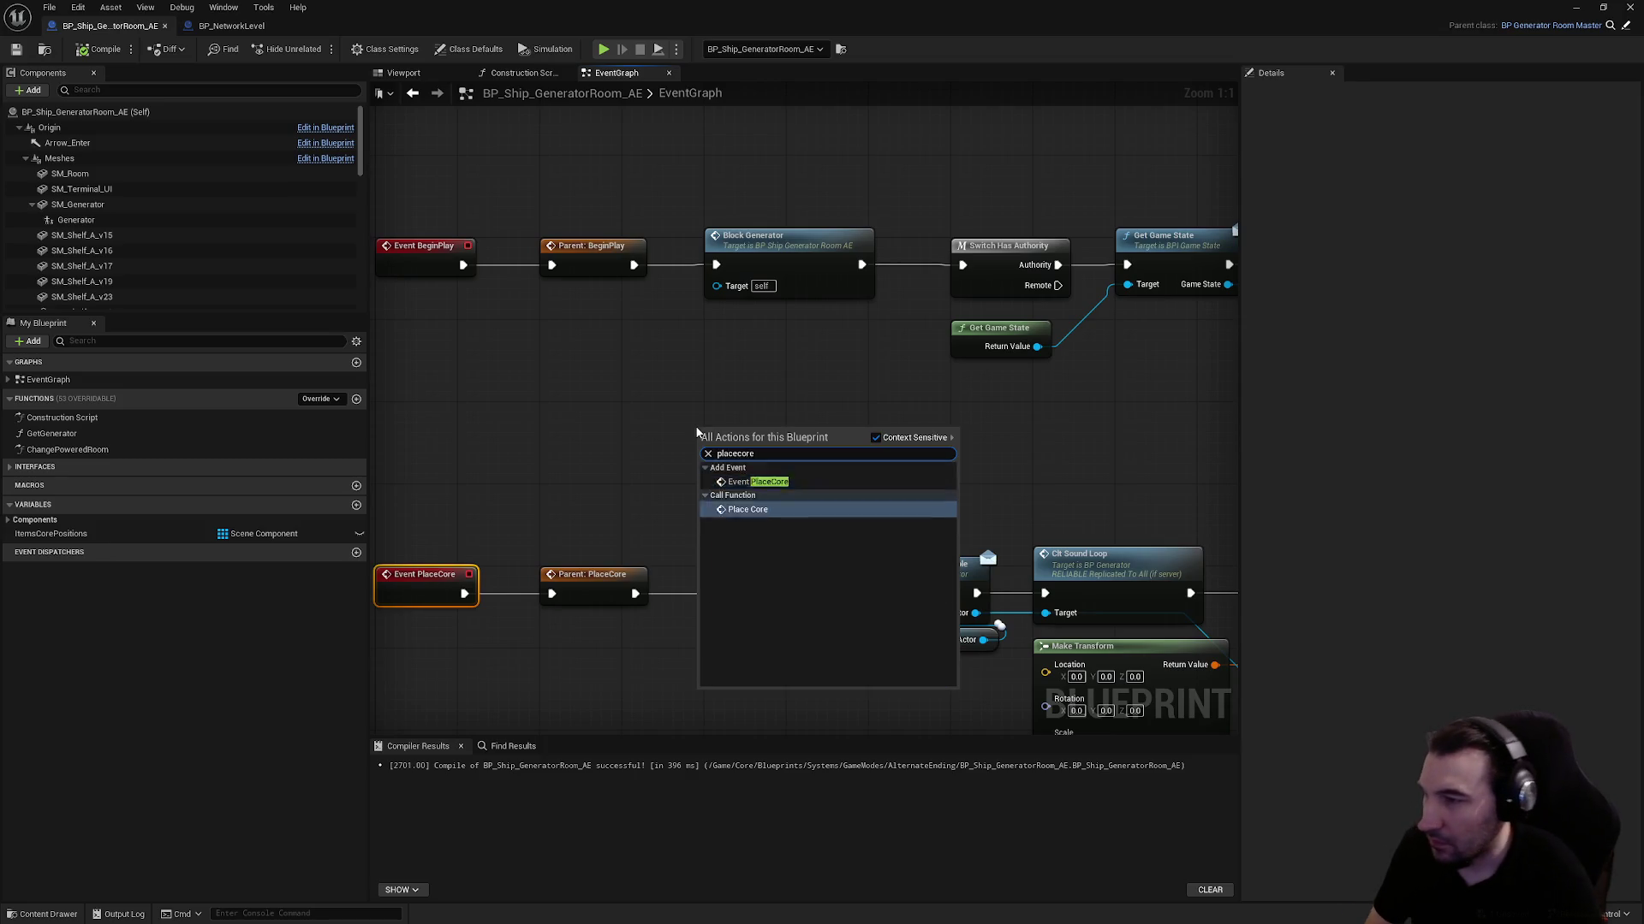
key("Return")
Place Place Core after Switch Has Authority, ahead of the game state nodes, and wire Authority into it
scroll(609, 414, "down", 2)
mouse_move(610, 414)
left_mouse_down()
mouse_move(791, 248)
mouse_move(846, 156)
left_mouse_up()
left_click_drag(890, 257, 634, 404)
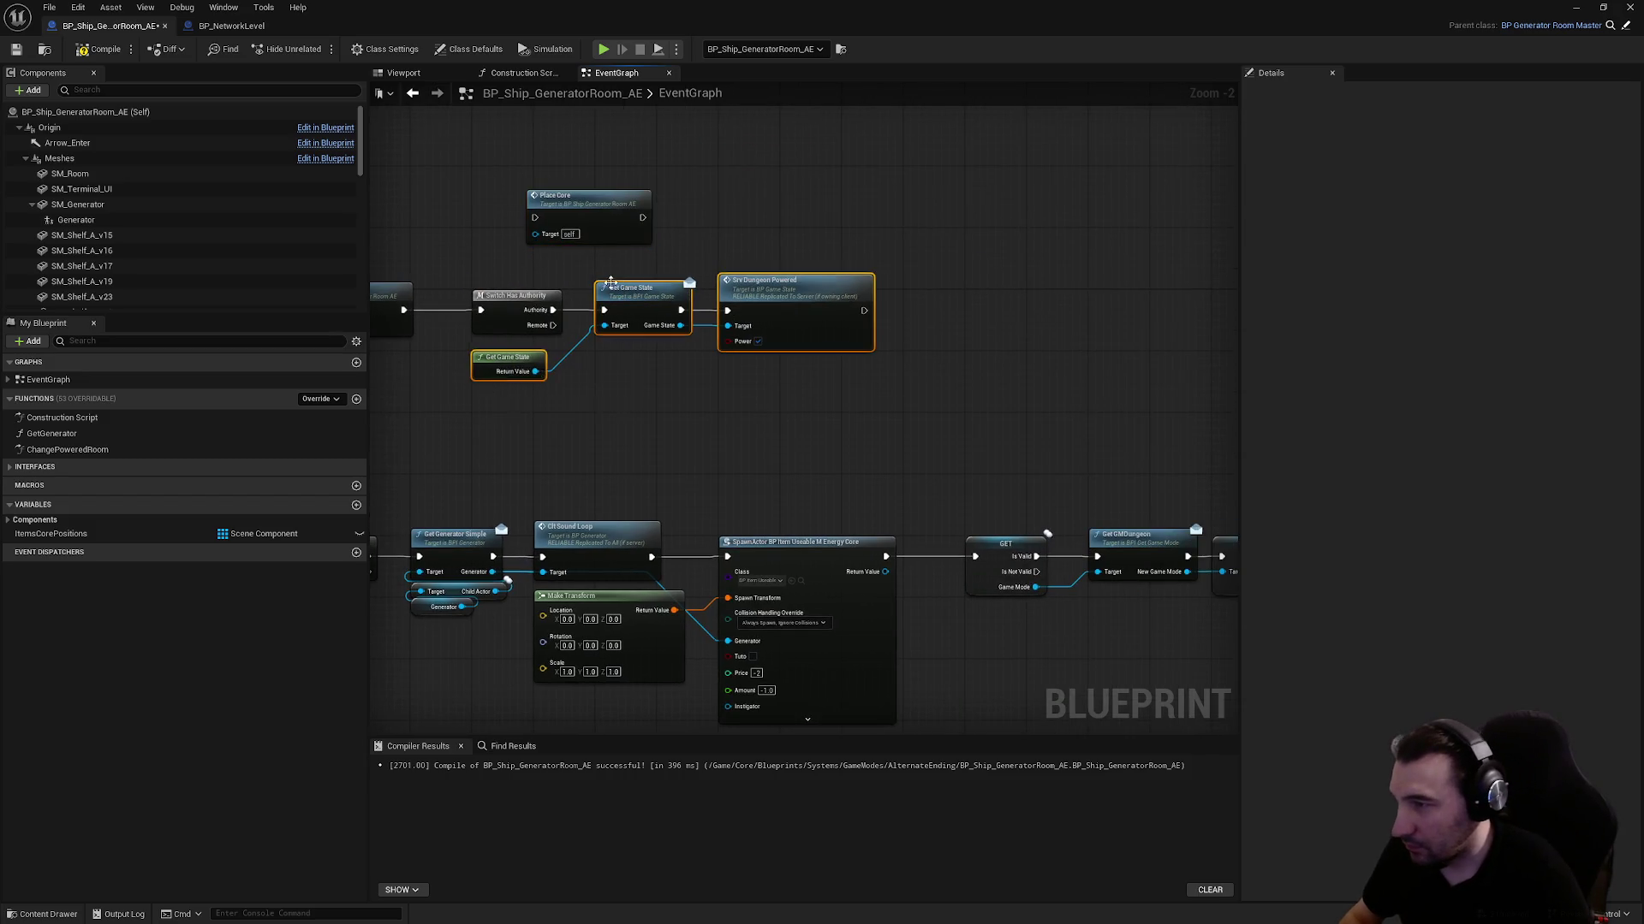
scroll(611, 282, "up", 2)
mouse_move(687, 305)
left_mouse_down()
mouse_move(813, 310)
mouse_move(789, 302)
left_mouse_up()
mouse_move(597, 191)
left_mouse_down()
mouse_move(686, 318)
mouse_move(688, 304)
left_mouse_up()
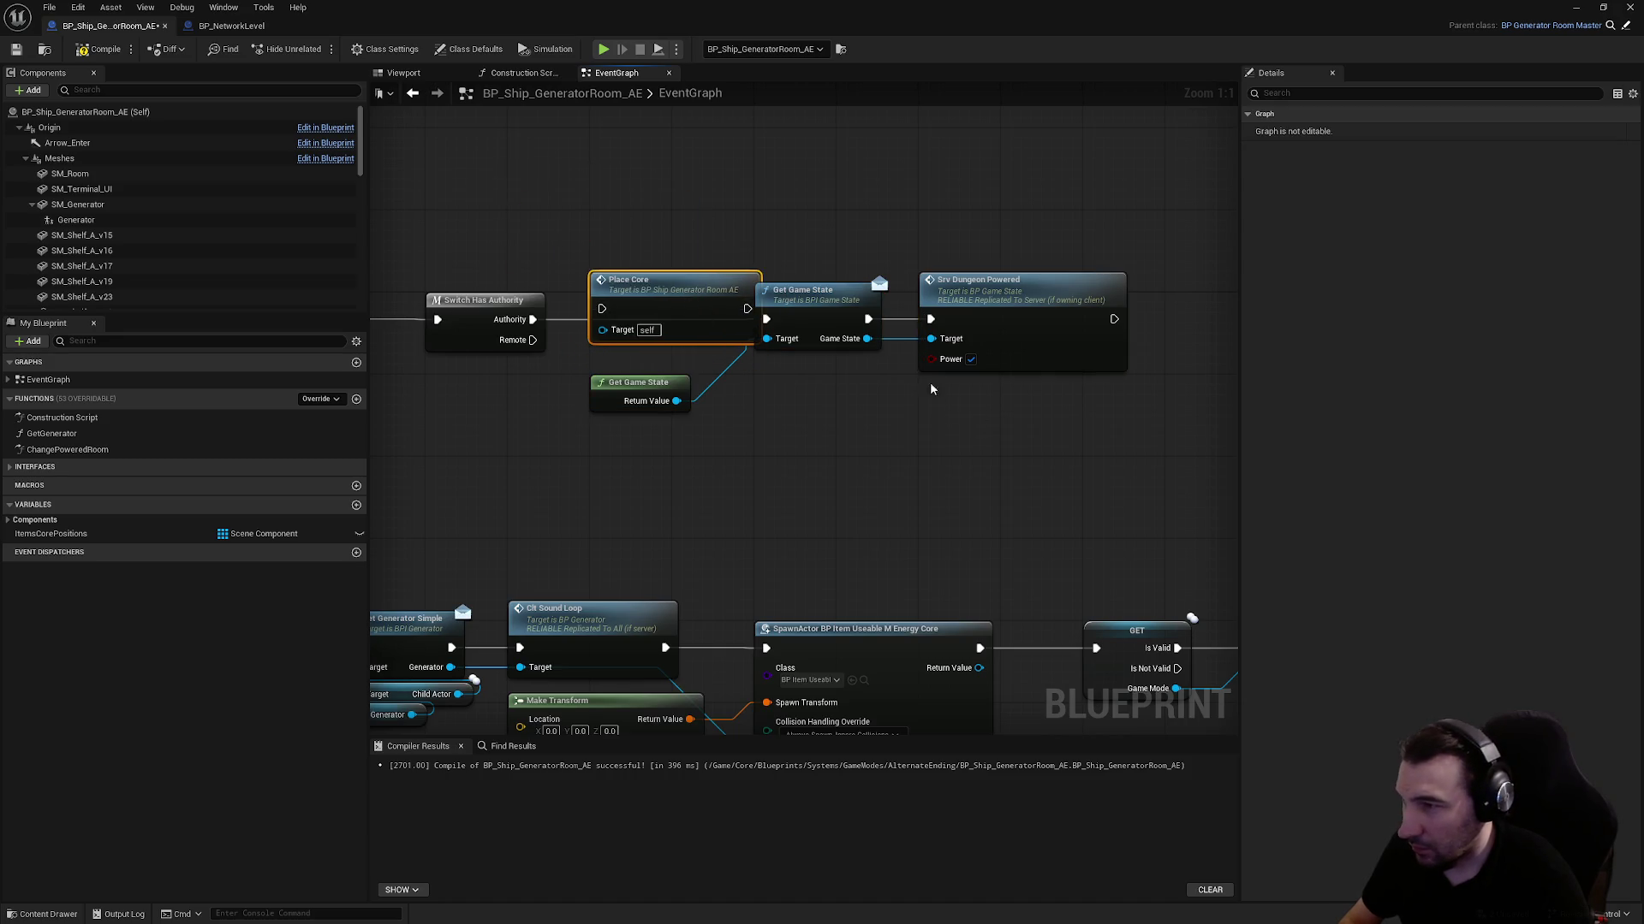
key("q")
left_click_drag(1066, 441, 834, 291)
left_click_drag(698, 439, 636, 402)
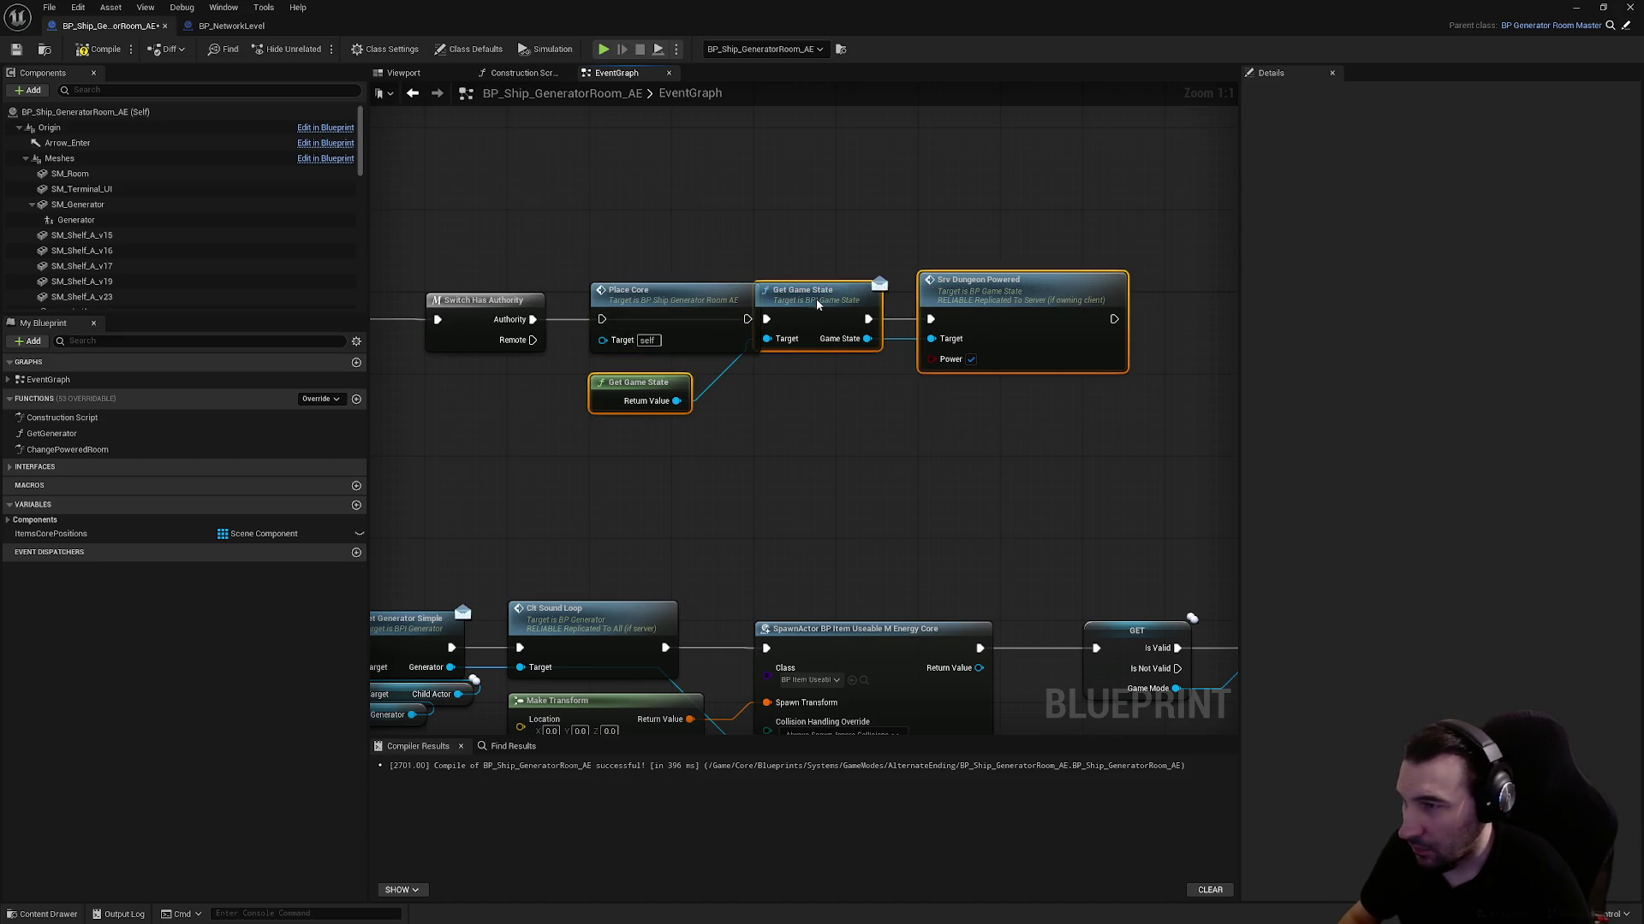
left_click_drag(817, 303, 903, 301)
left_click(917, 370)
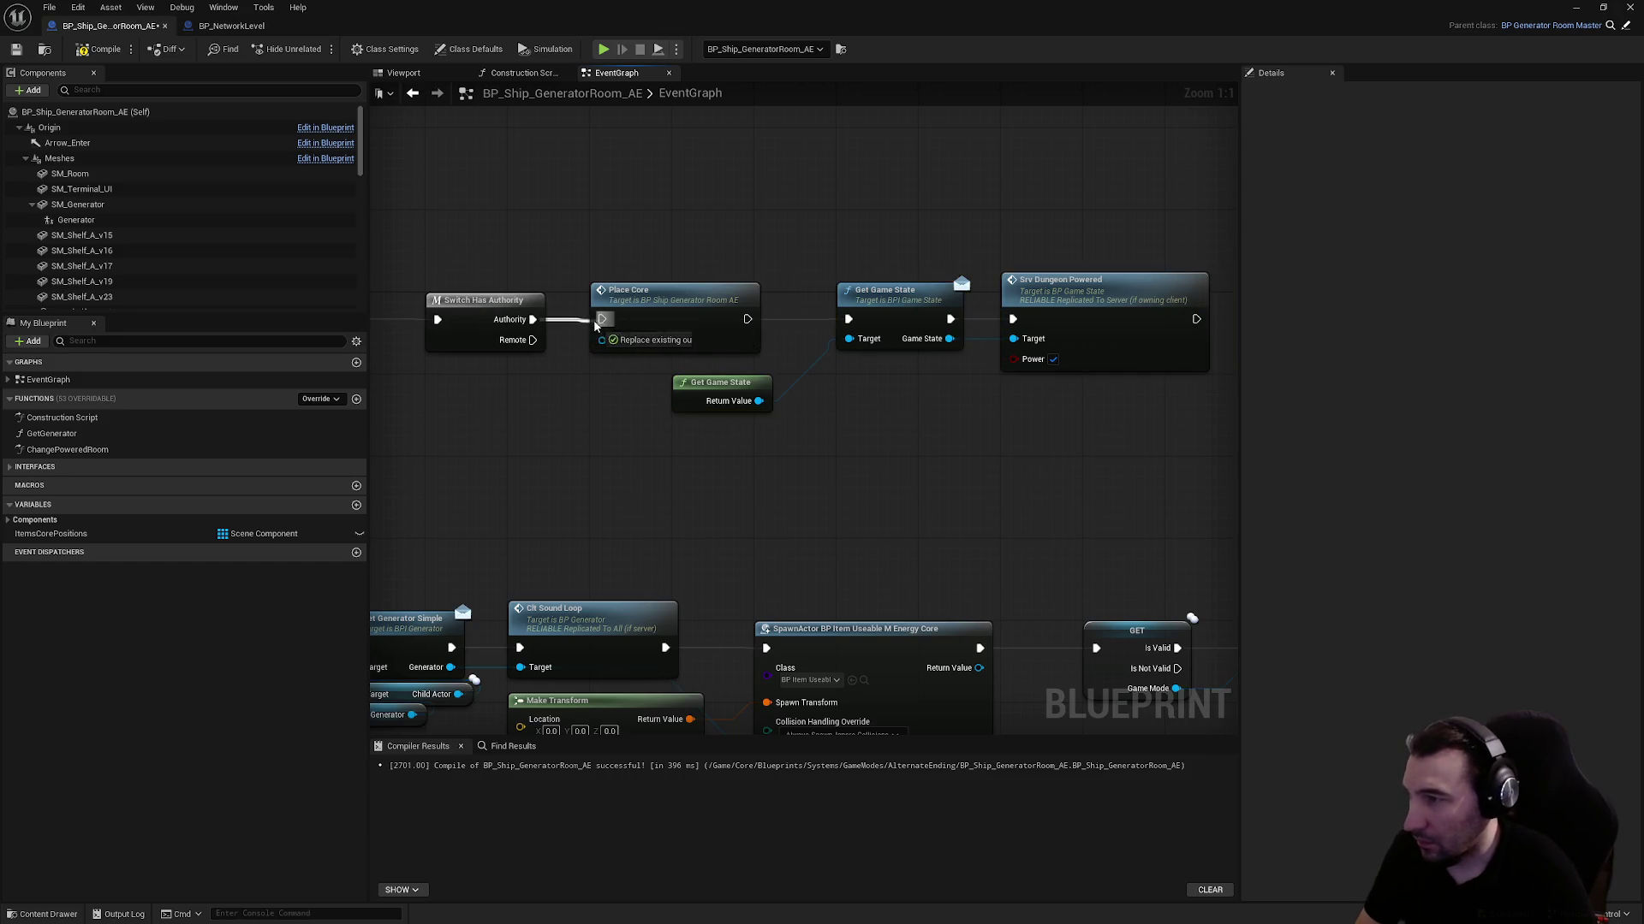
left_click_drag(595, 325, 602, 320)
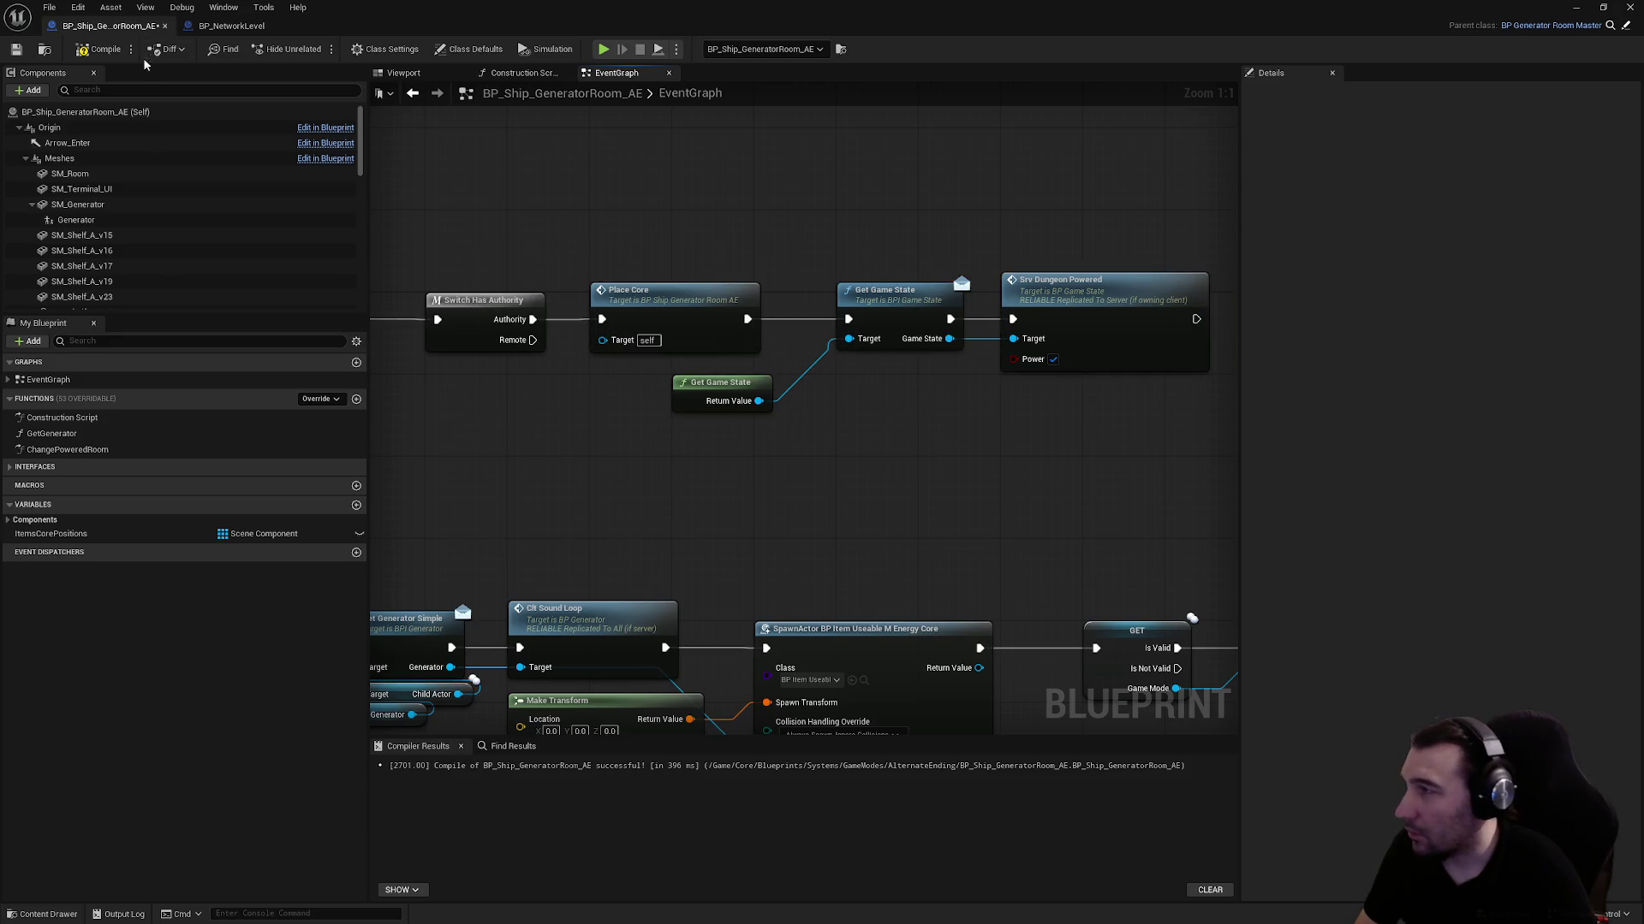
Save the blueprint, move its window aside to reveal the level, and start Play-in-Editor
left_click(15, 56)
mouse_move(725, 17)
left_mouse_down()
mouse_move(726, 517)
mouse_move(656, 881)
left_mouse_up()
left_click(372, 50)
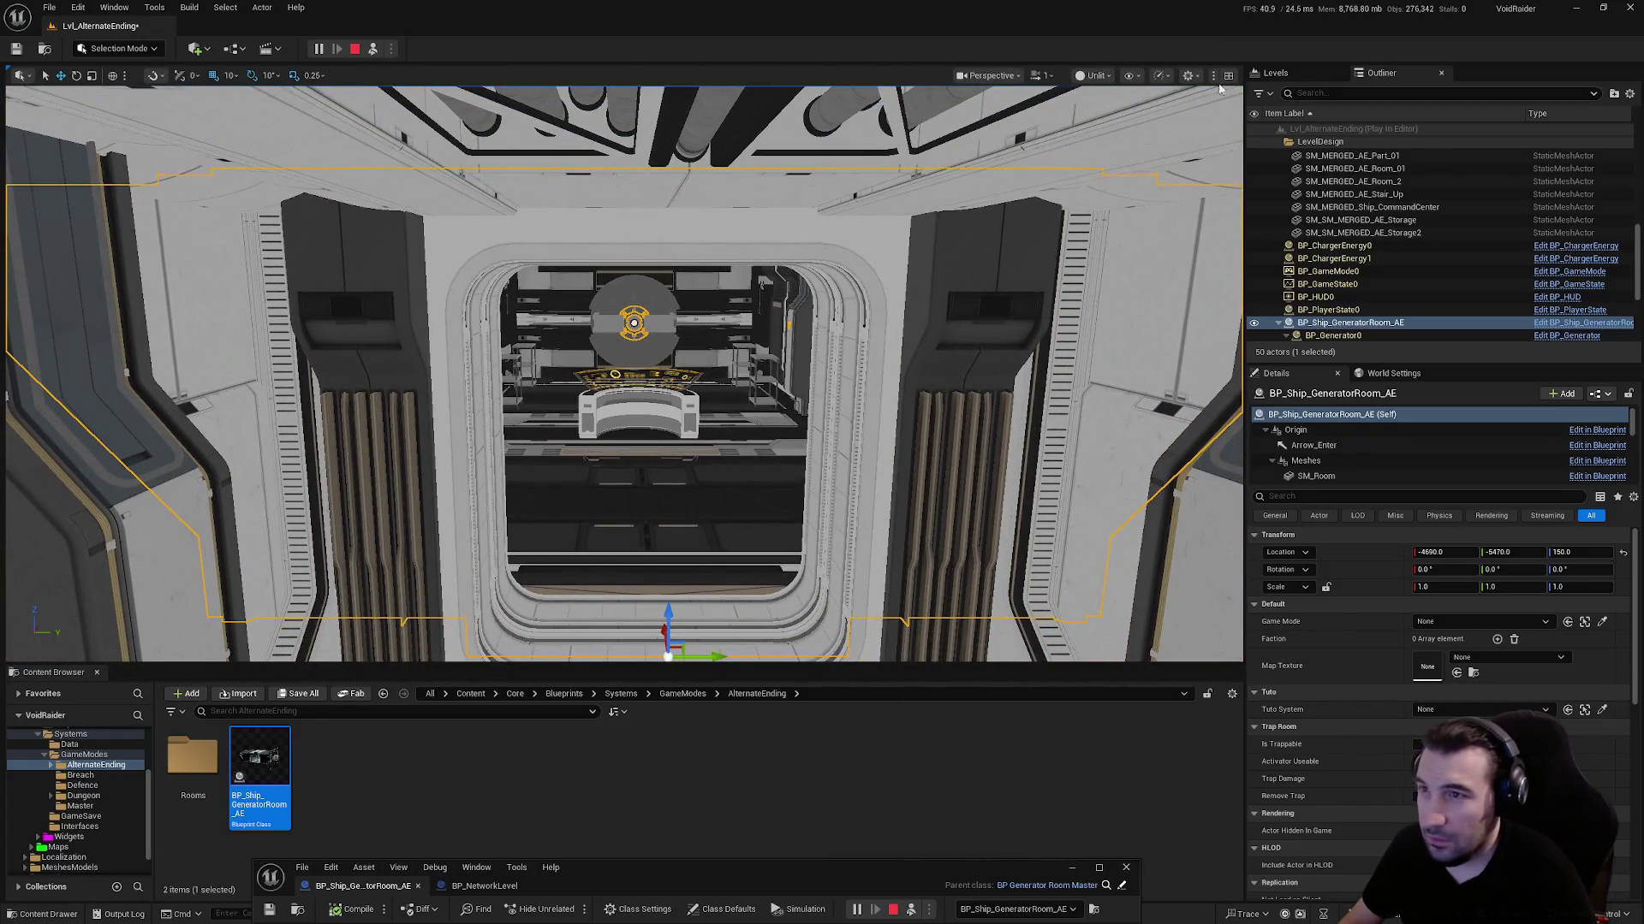
Switch the play viewport to Lit rendering, view the generator room, then stop the session
left_click(1132, 76)
left_click(1094, 76)
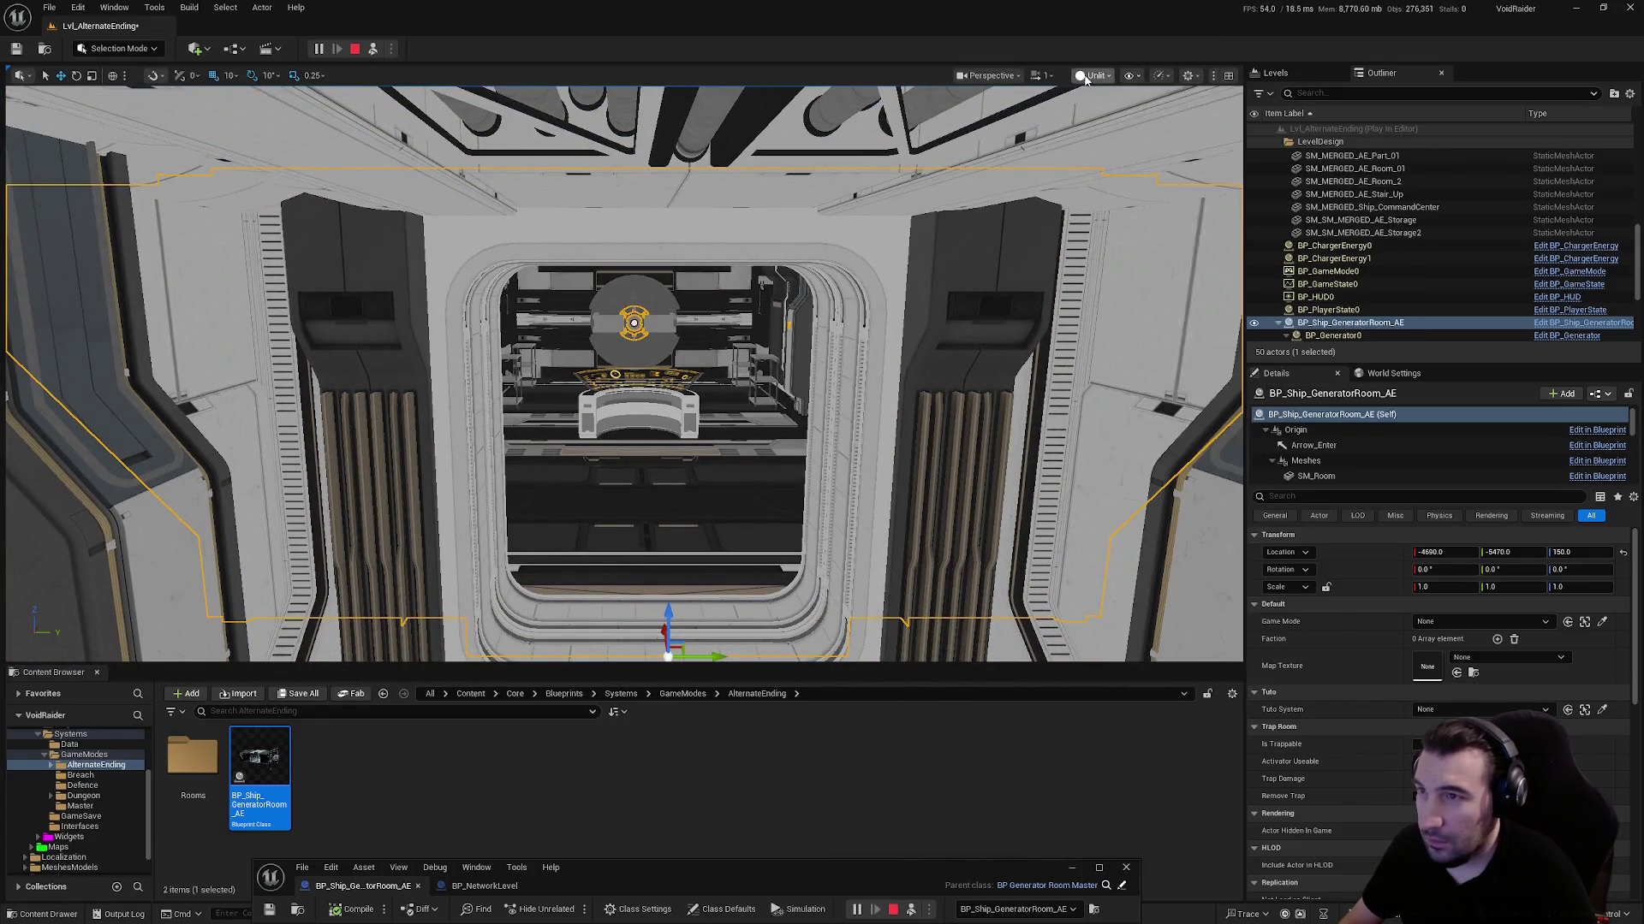
left_click(1094, 76)
left_click(1111, 127)
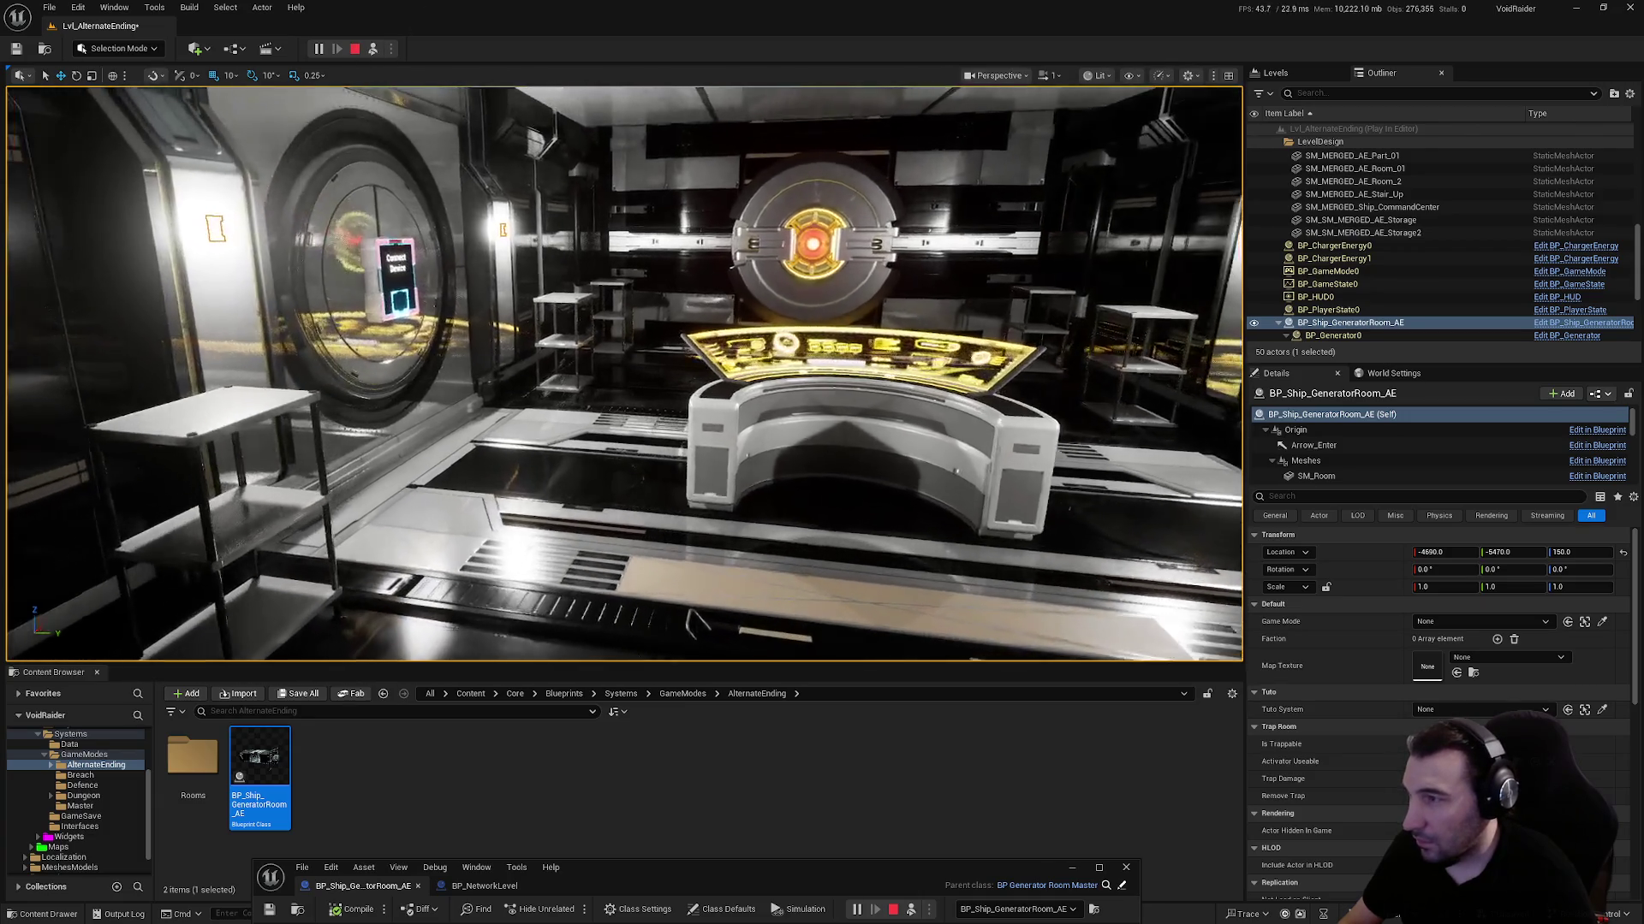
left_click(355, 49)
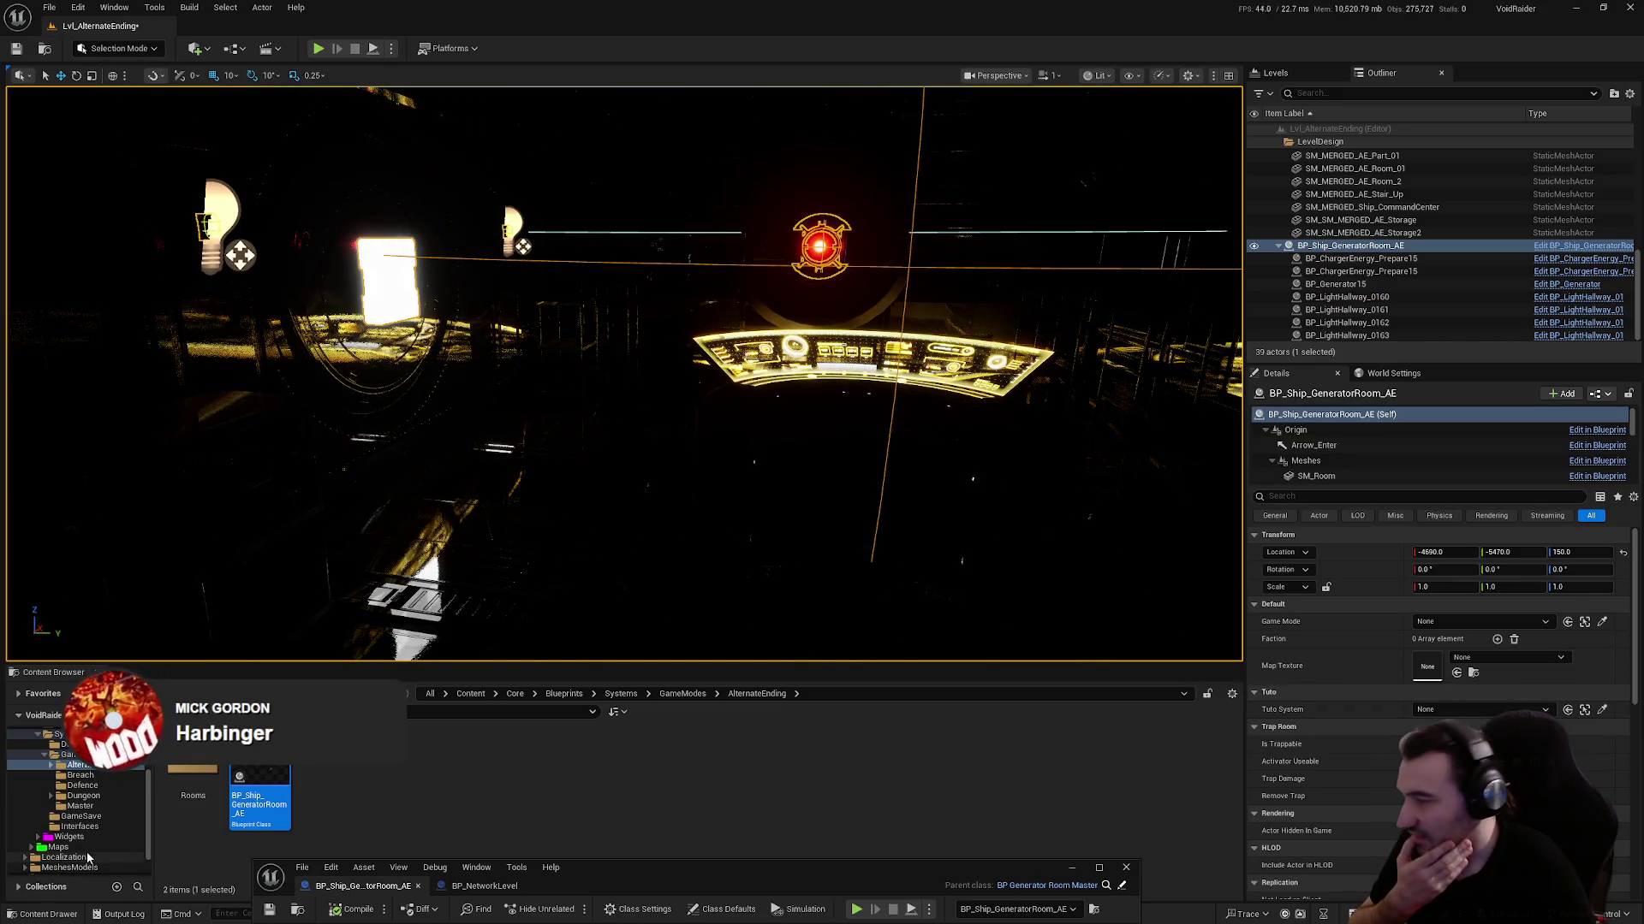
Collapse the generator room, System and Props entries in the Outliner and select LevelDesign
scroll(1368, 246, "up", 1)
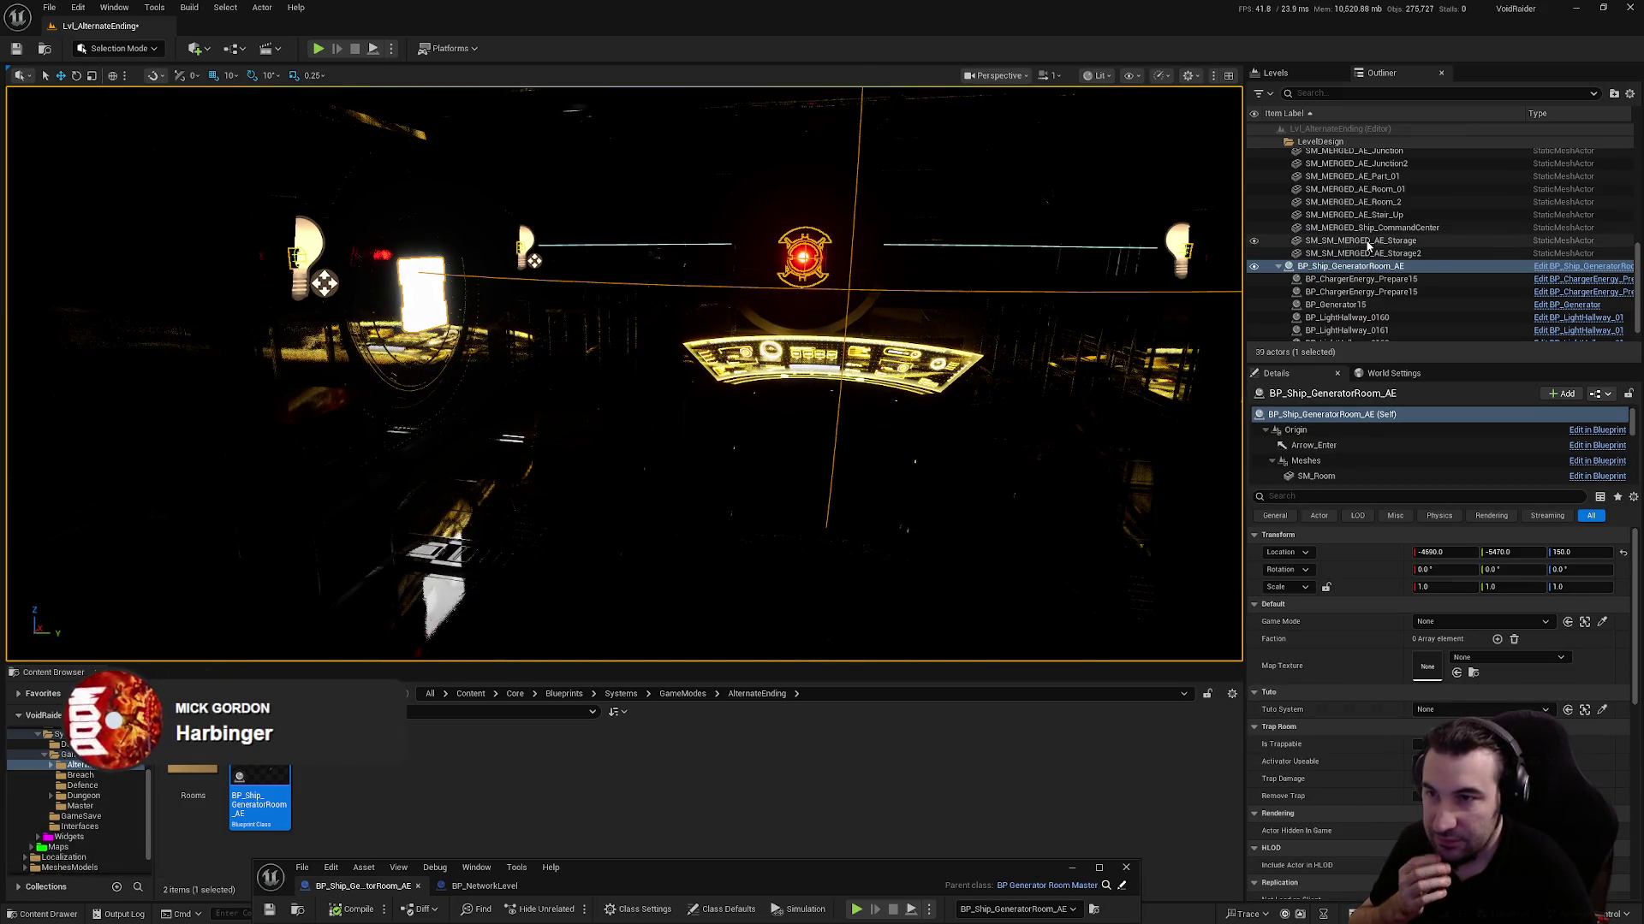
left_click(1278, 266)
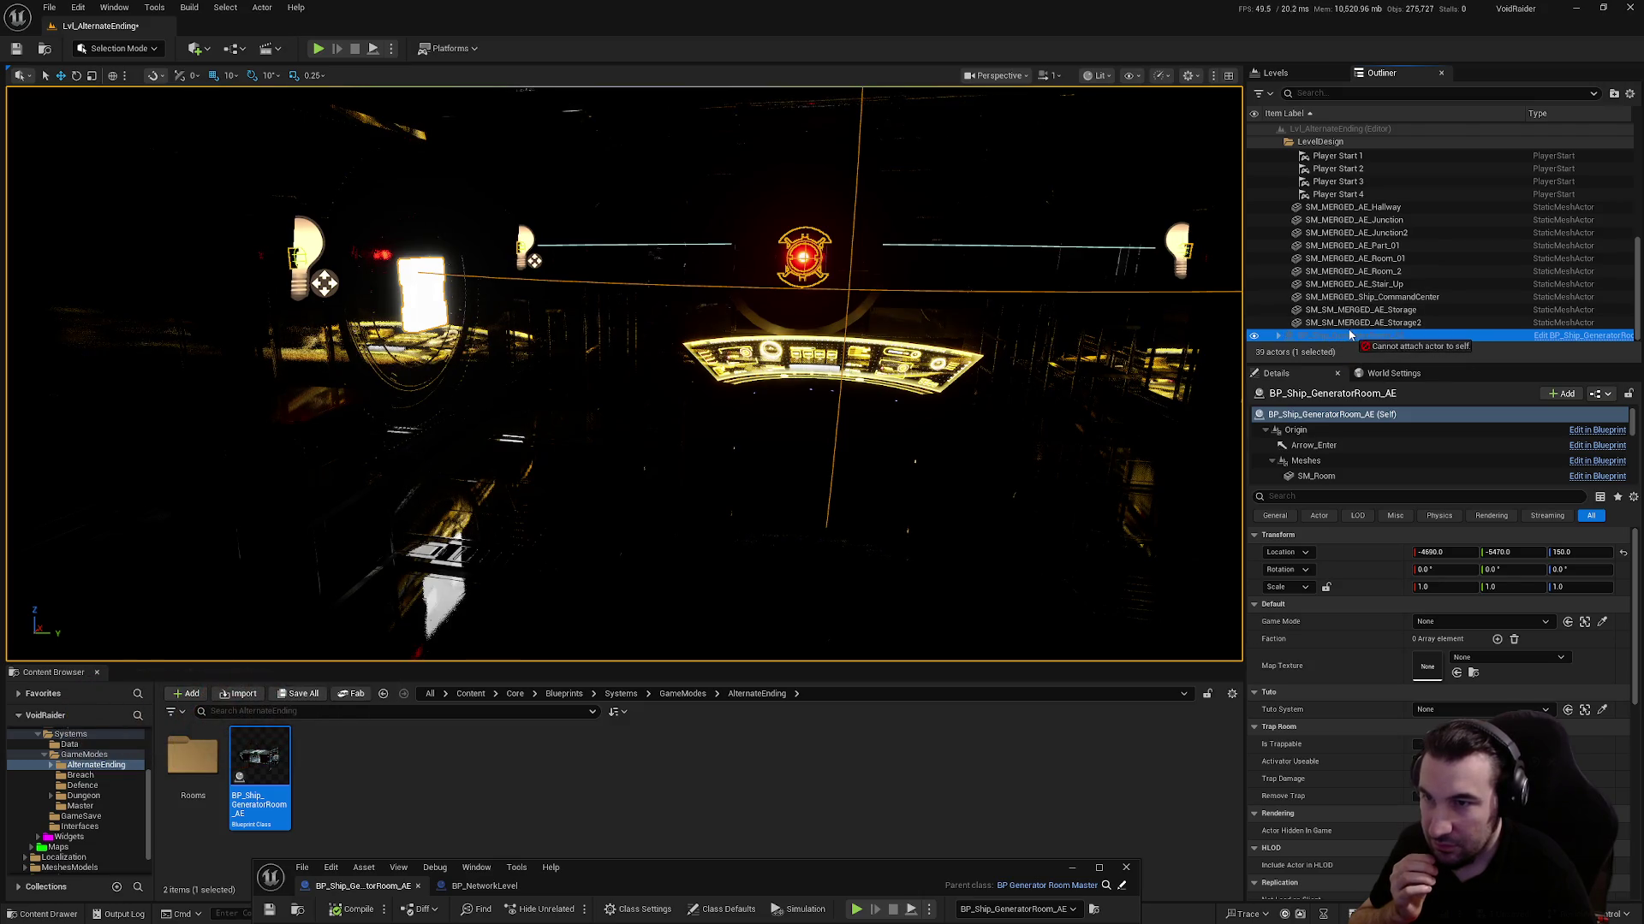
scroll(1361, 317, "up", 3)
scroll(1374, 291, "down", 2)
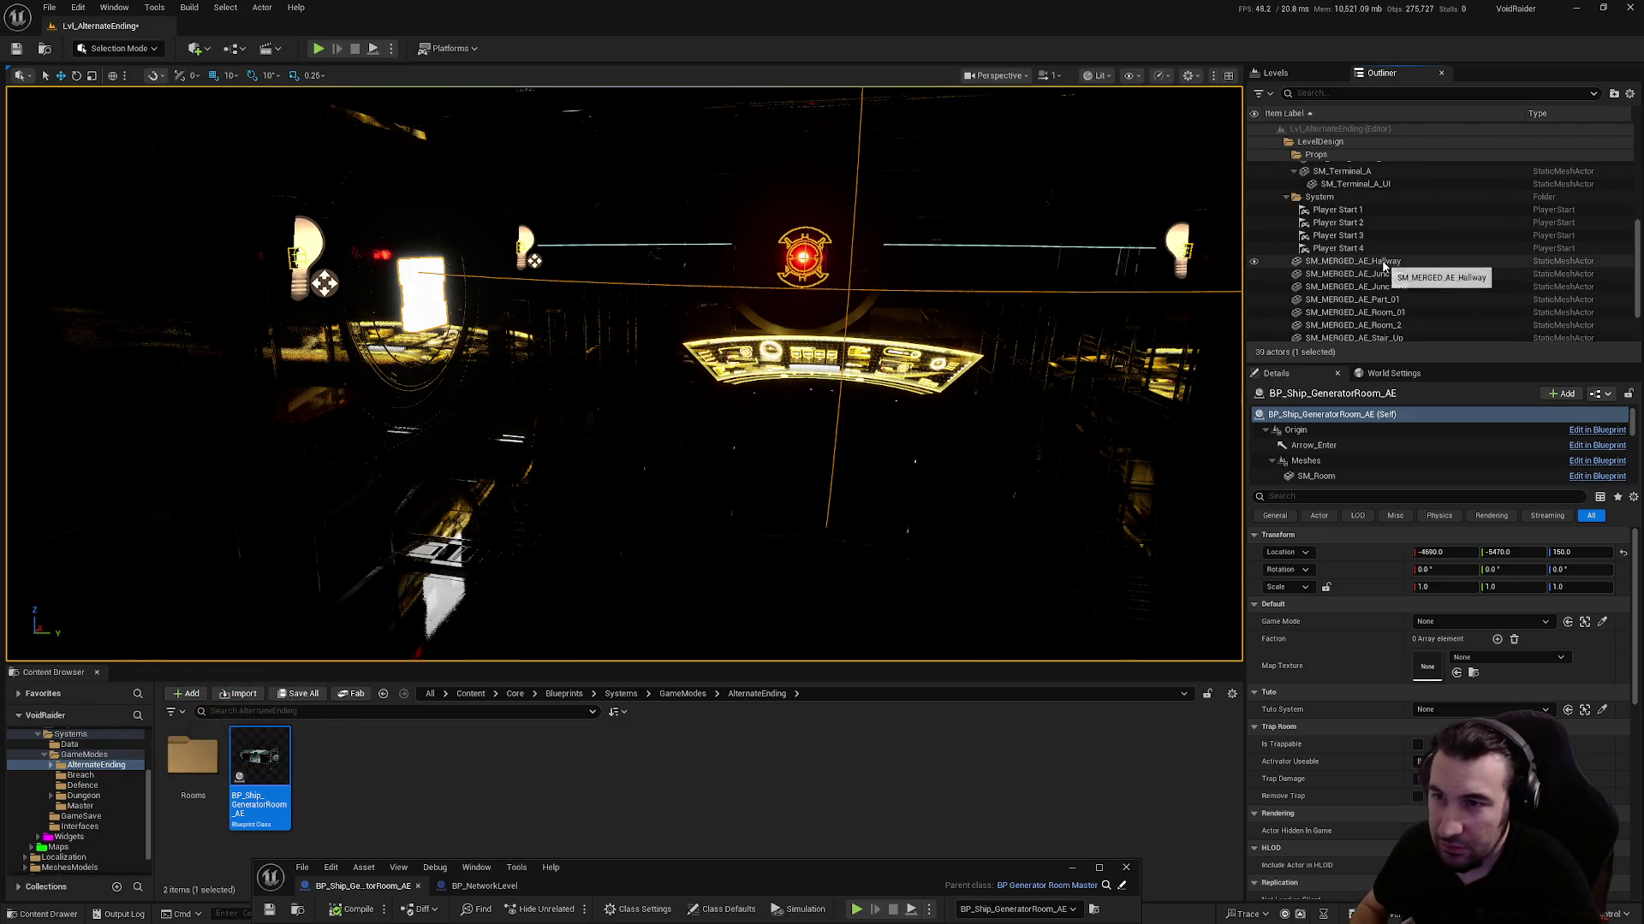
left_click(1370, 259)
scroll(1361, 282, "down", 1)
scroll(1355, 291, "up", 3)
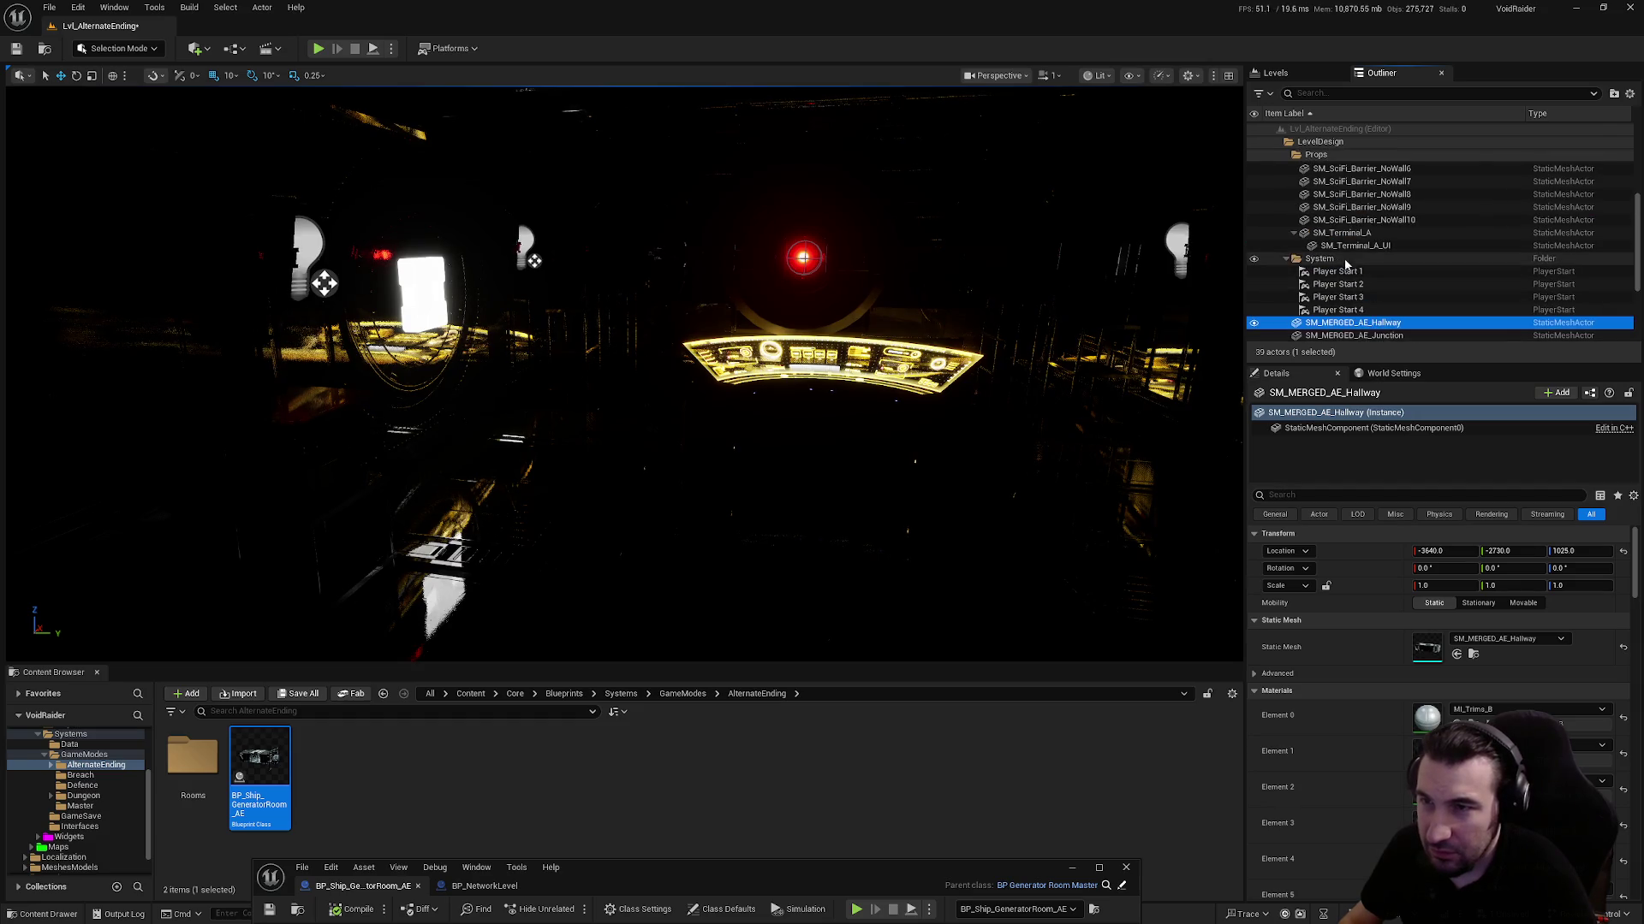
left_click(1288, 258)
scroll(1292, 214, "up", 3)
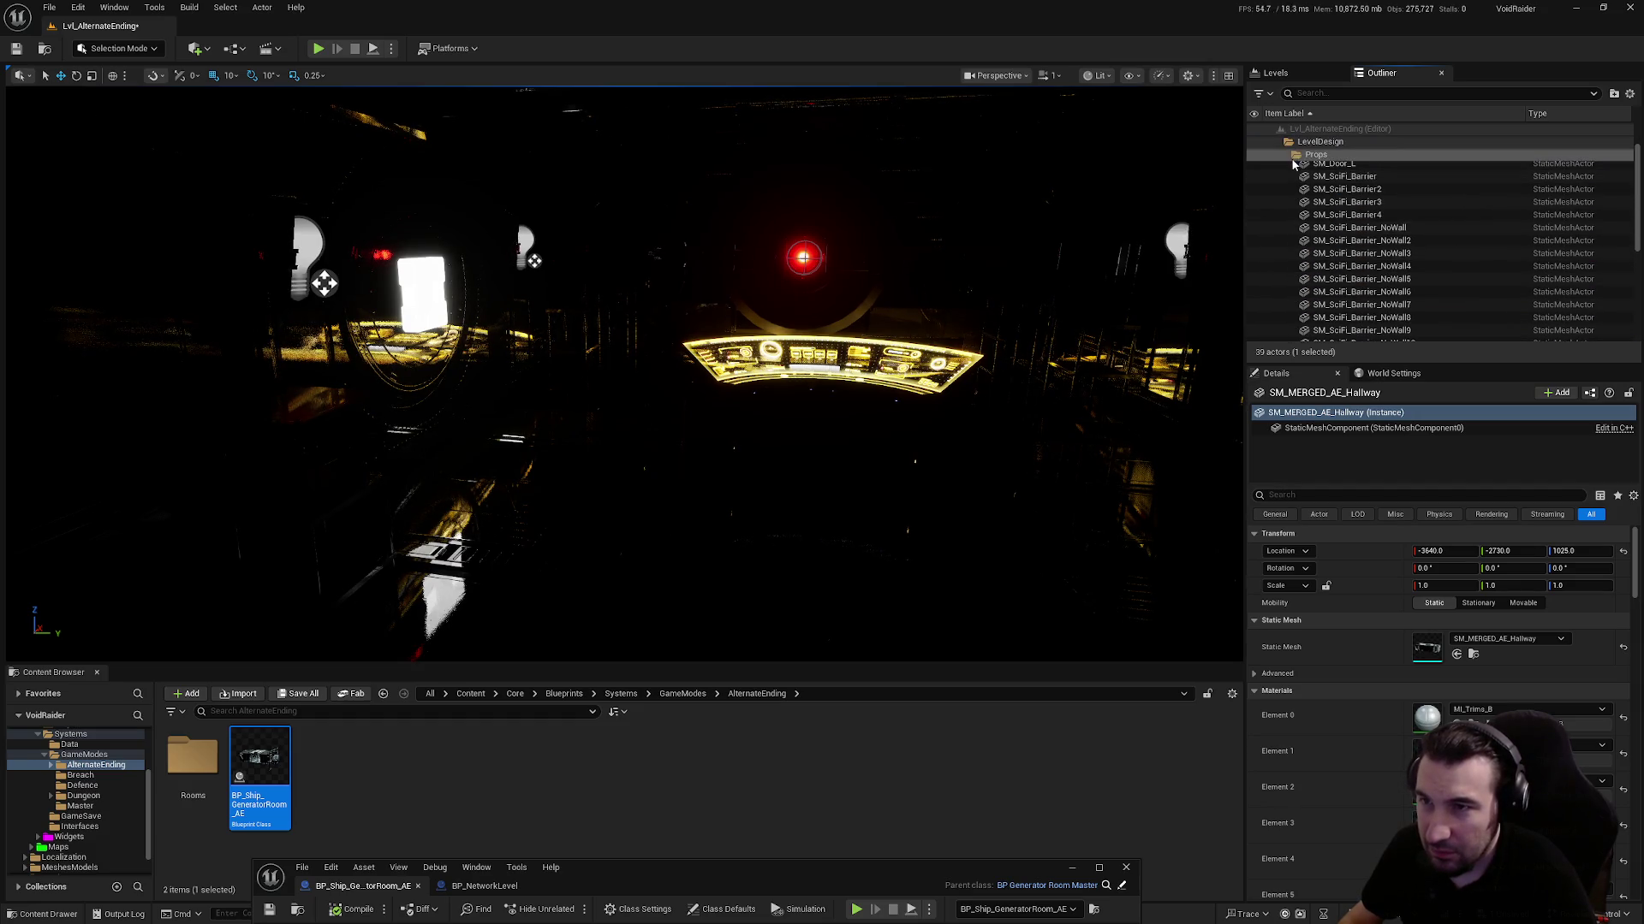
left_click(1291, 156)
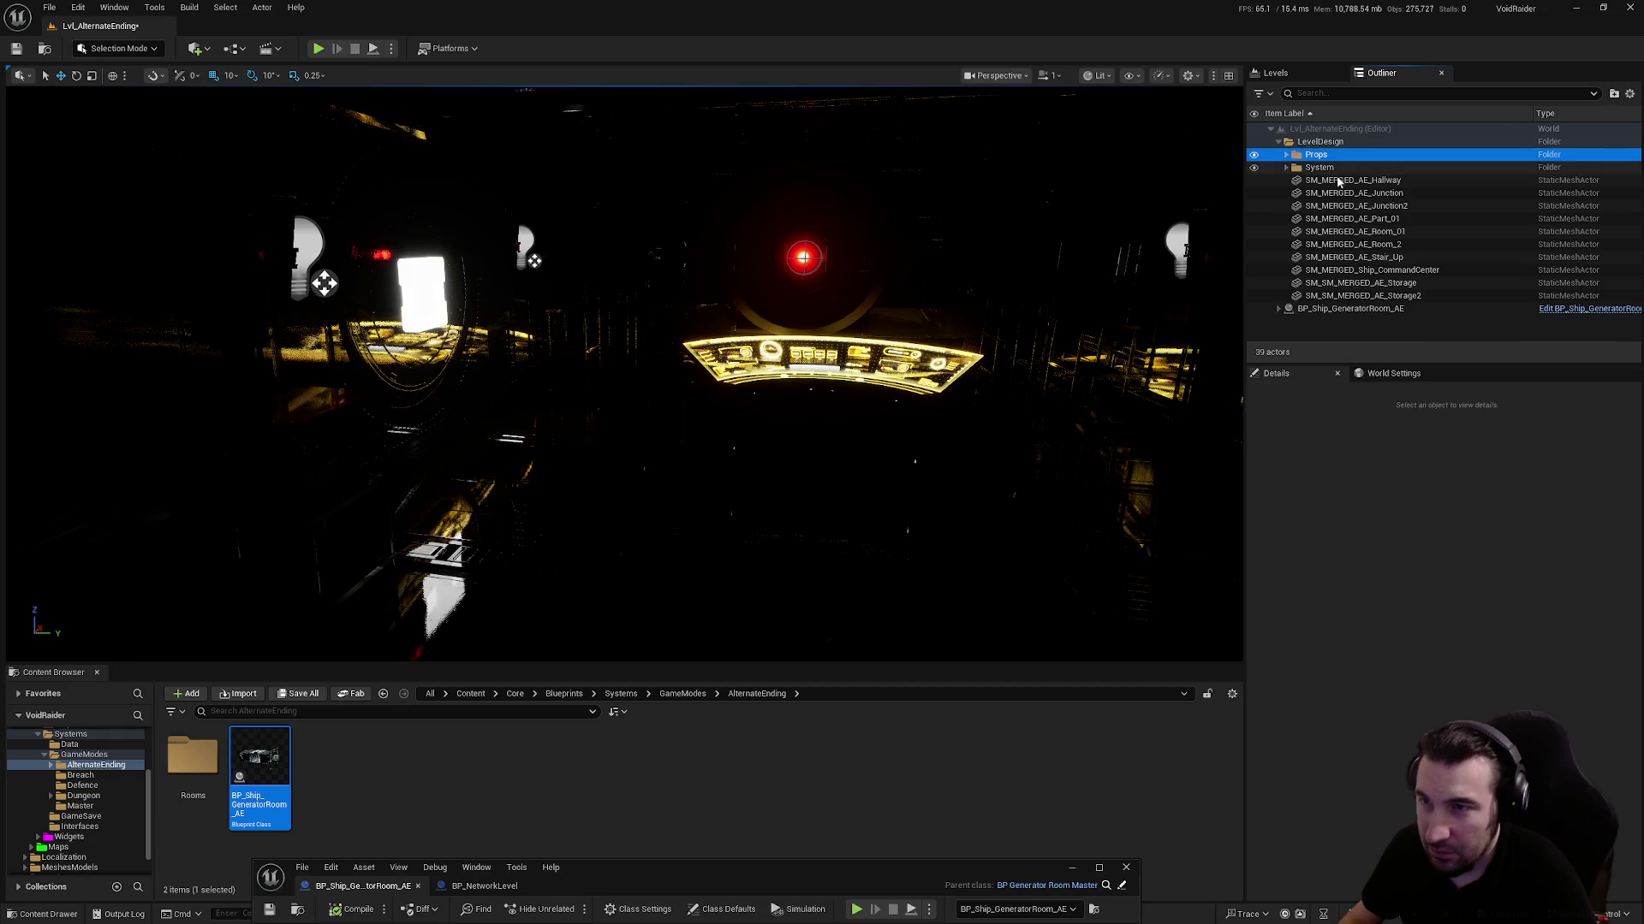
left_click(1331, 143)
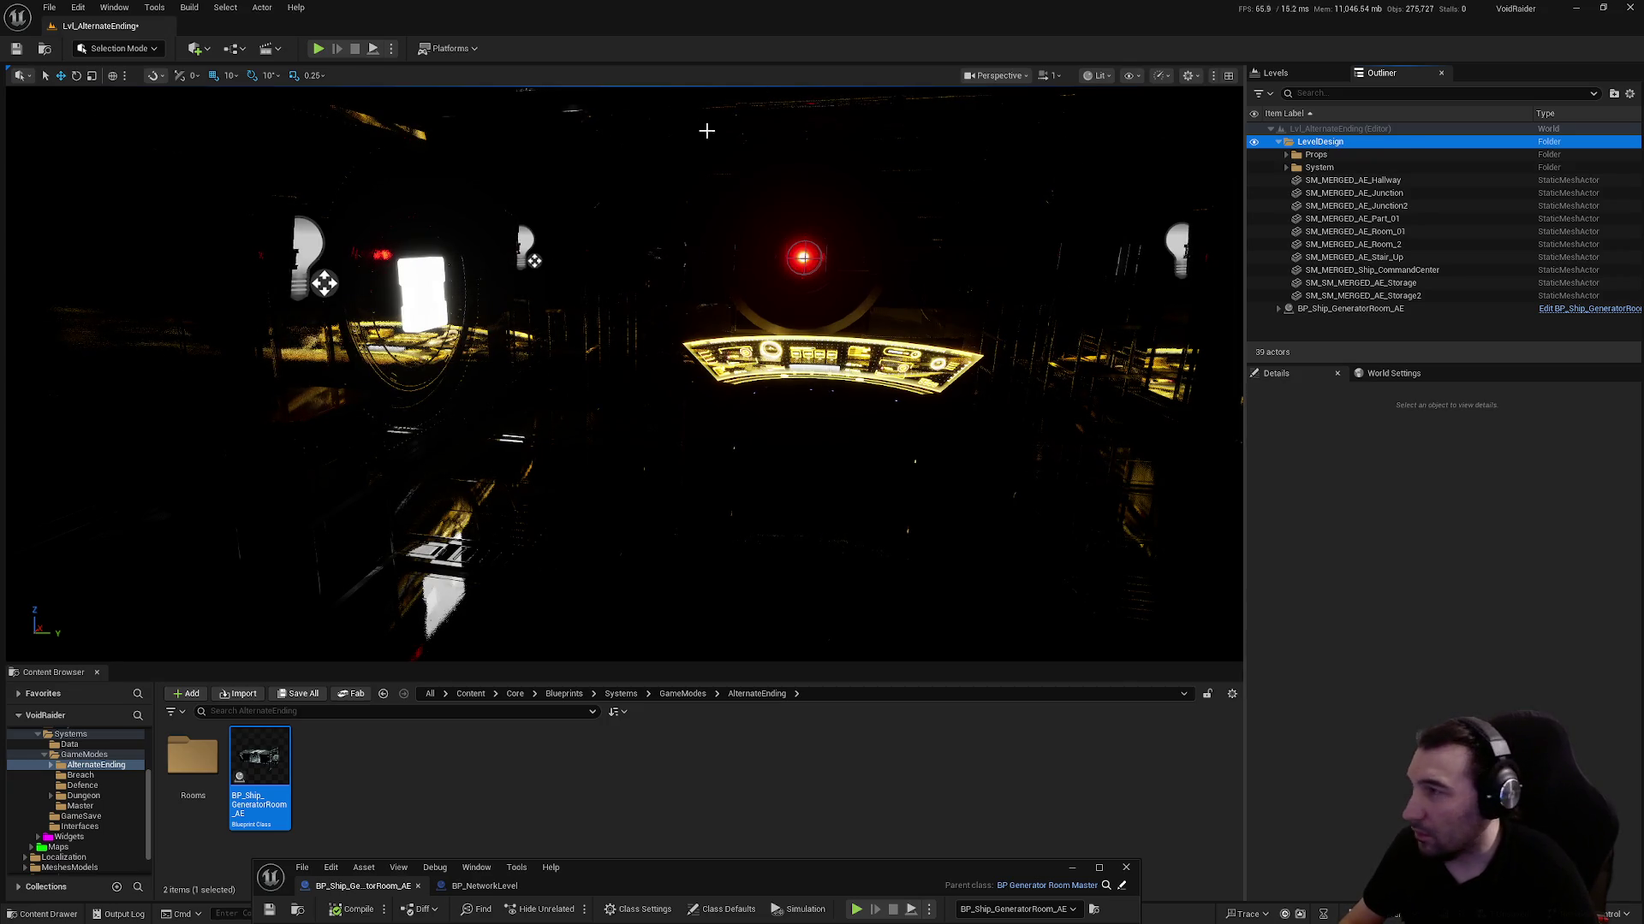
Create a Rooms folder and move the ten merged meshes and generator room actor into it
left_click(1613, 93)
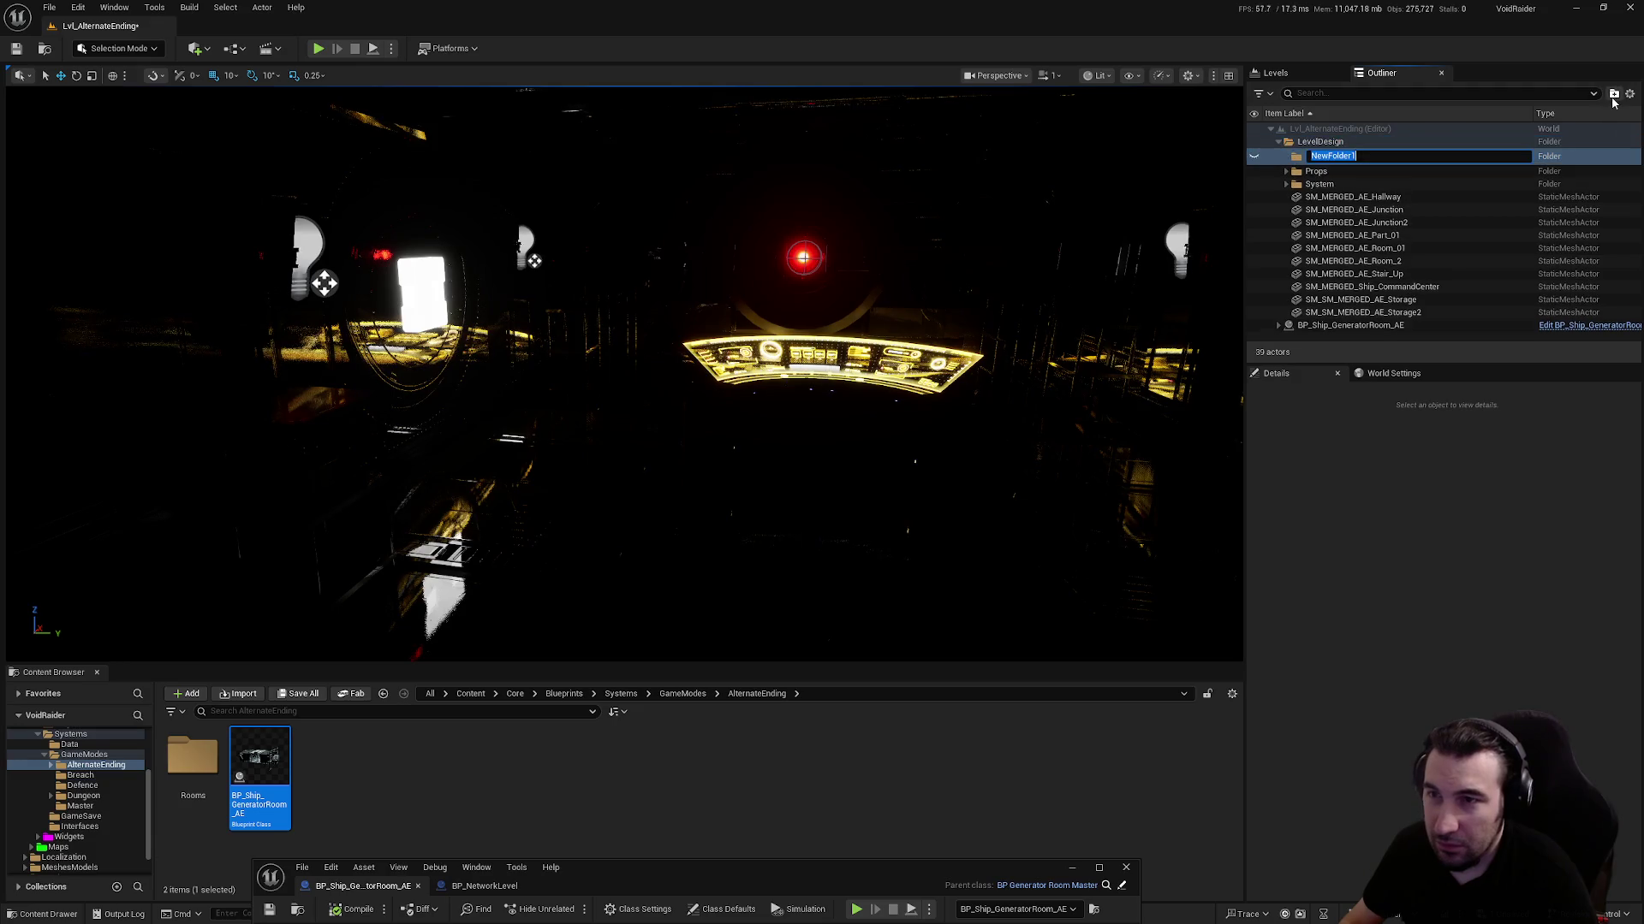
type("Rooms")
key("Return")
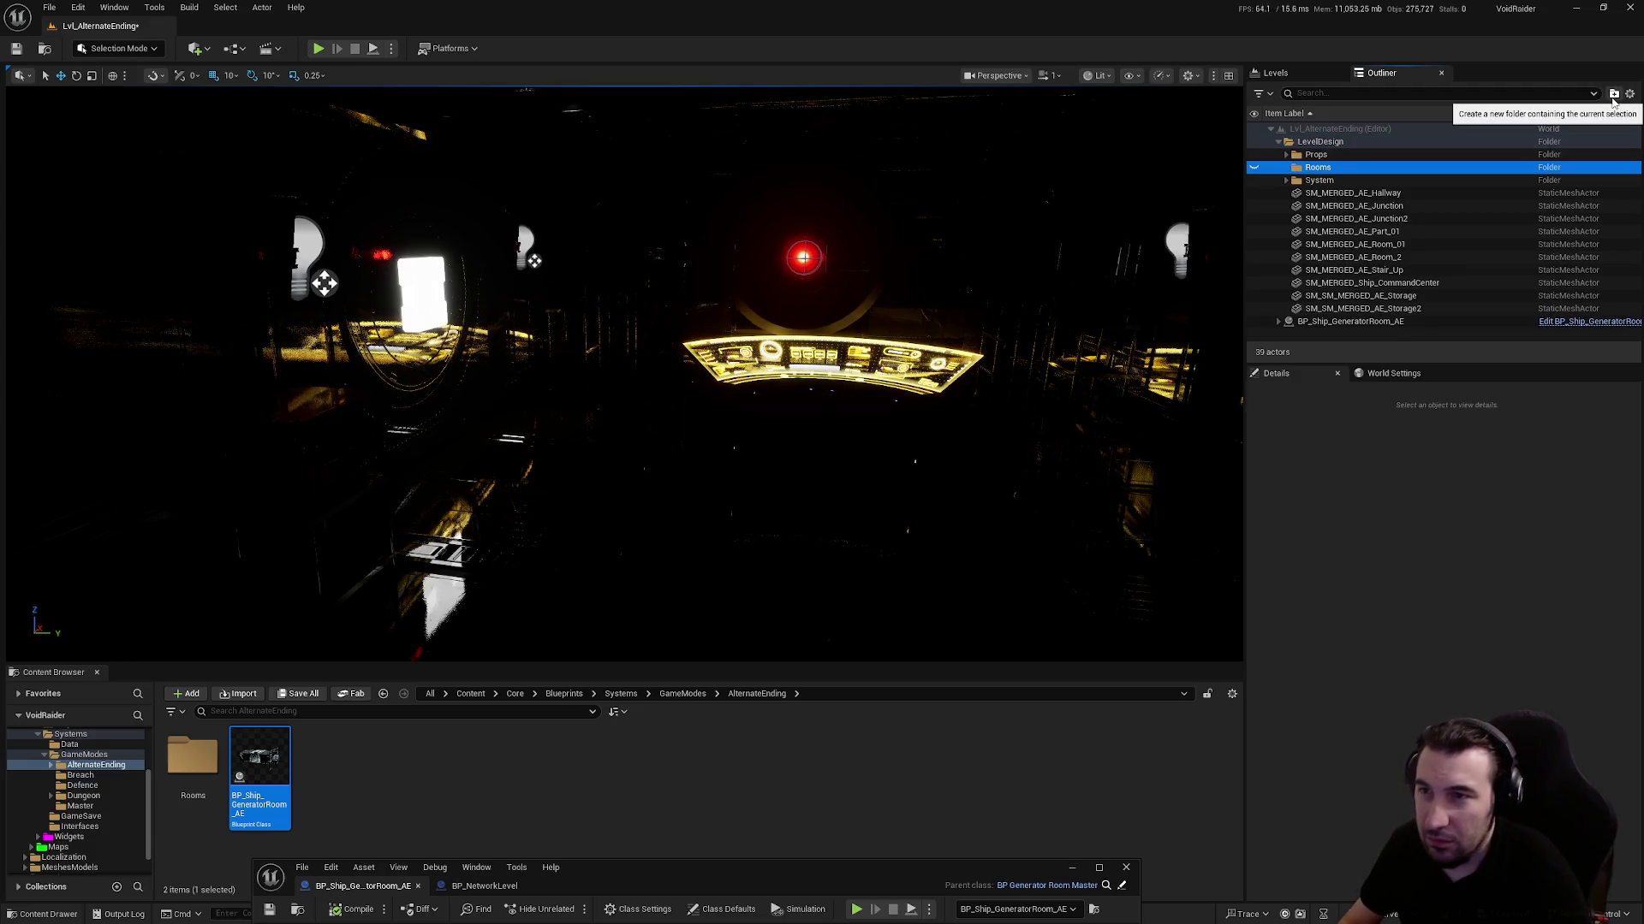
left_click(1392, 194)
left_click(1411, 306, "shift")
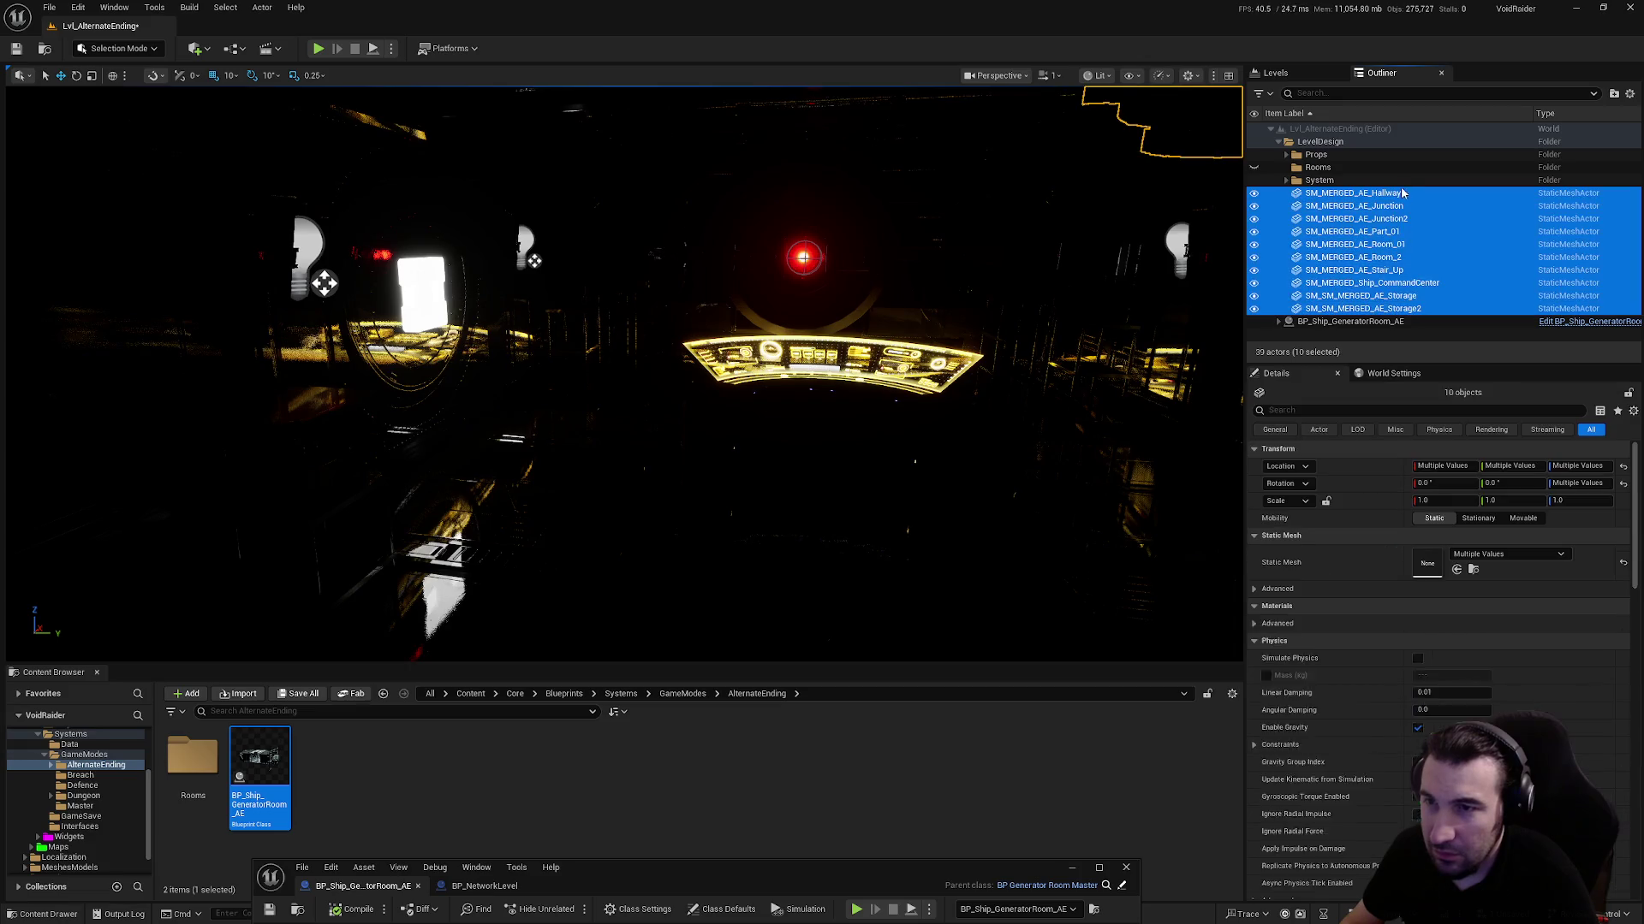
left_click_drag(1412, 306, 1319, 168)
left_click_drag(1362, 318, 1320, 169)
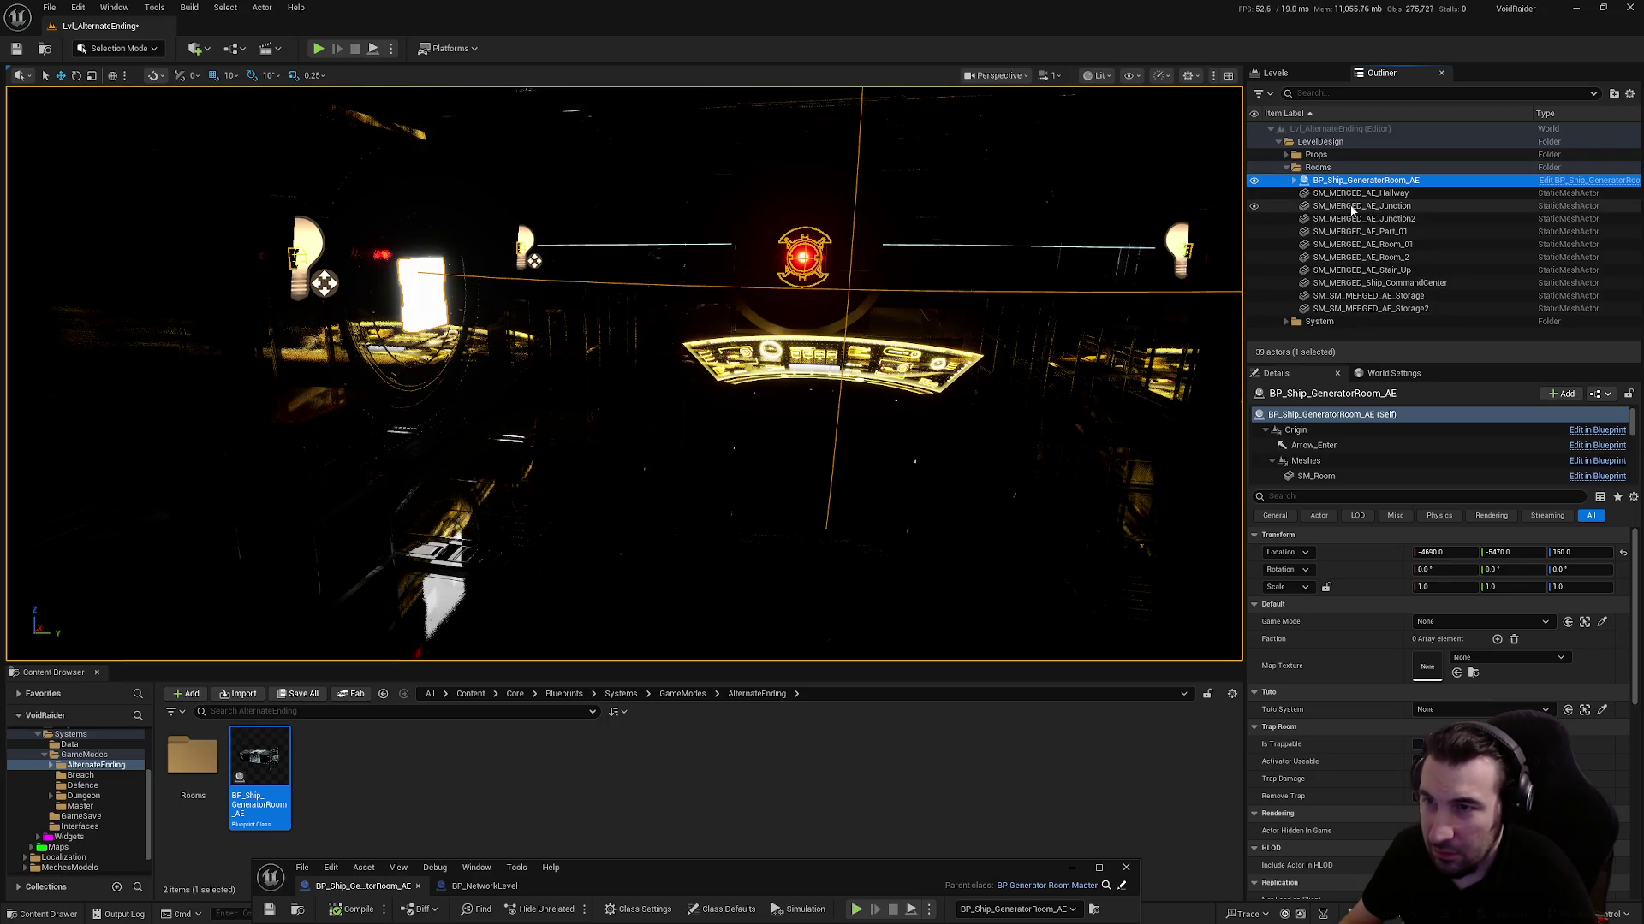
left_click(360, 749)
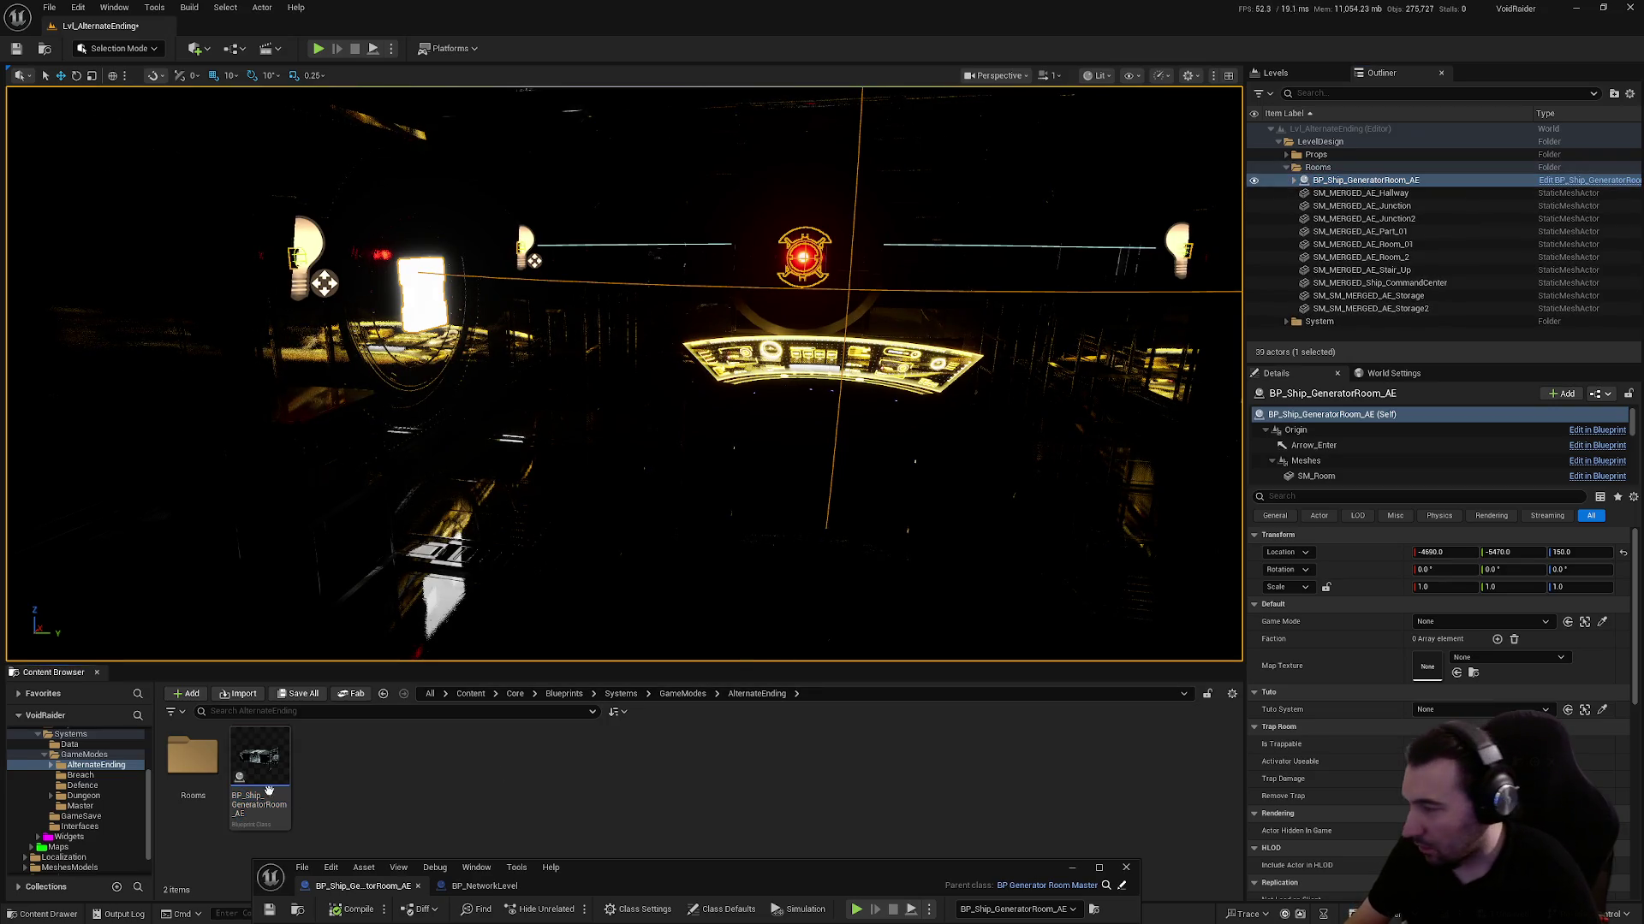
Rename the generator room blueprint asset to BP_AE_GeneratorRoom
key("F2")
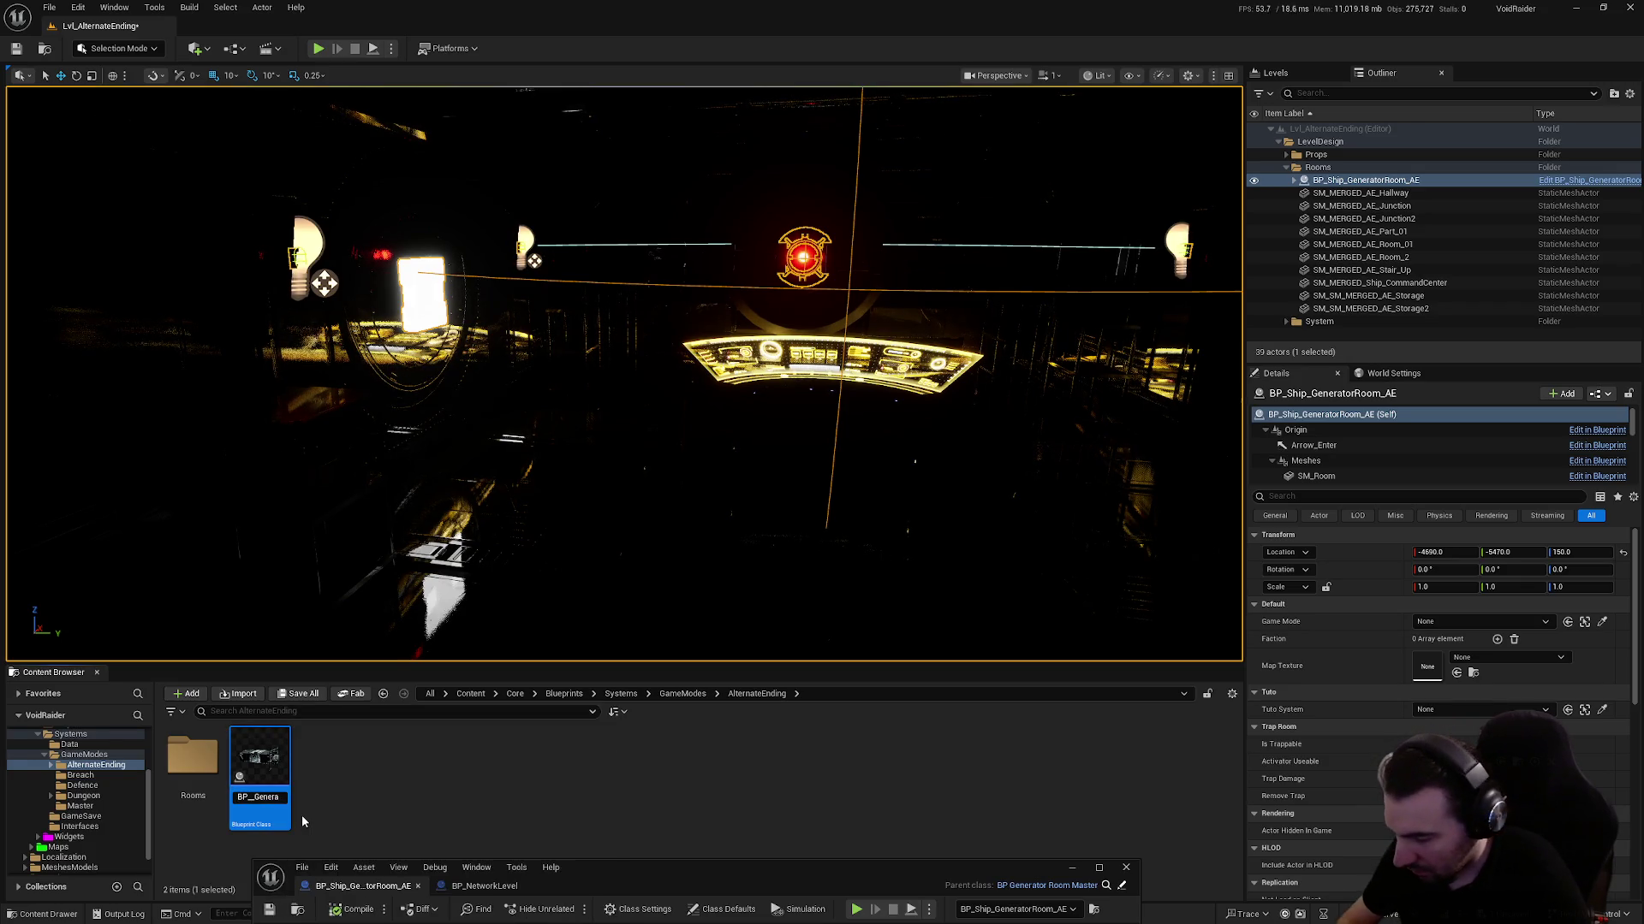
type("orRoom_AEeratorRoom")
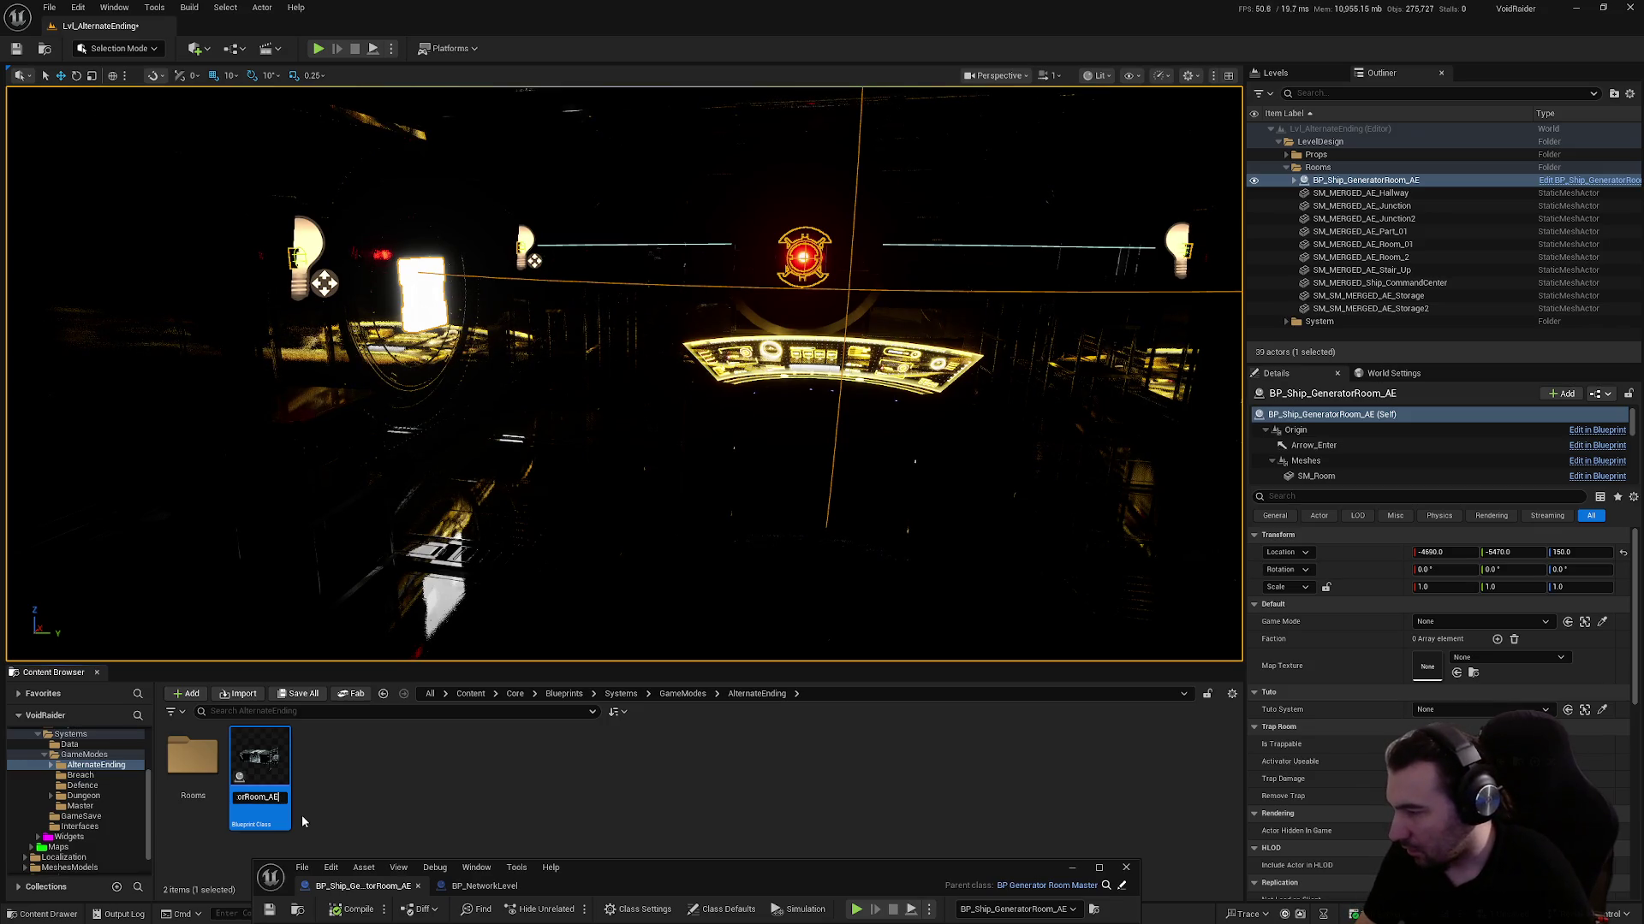
left_click(383, 826)
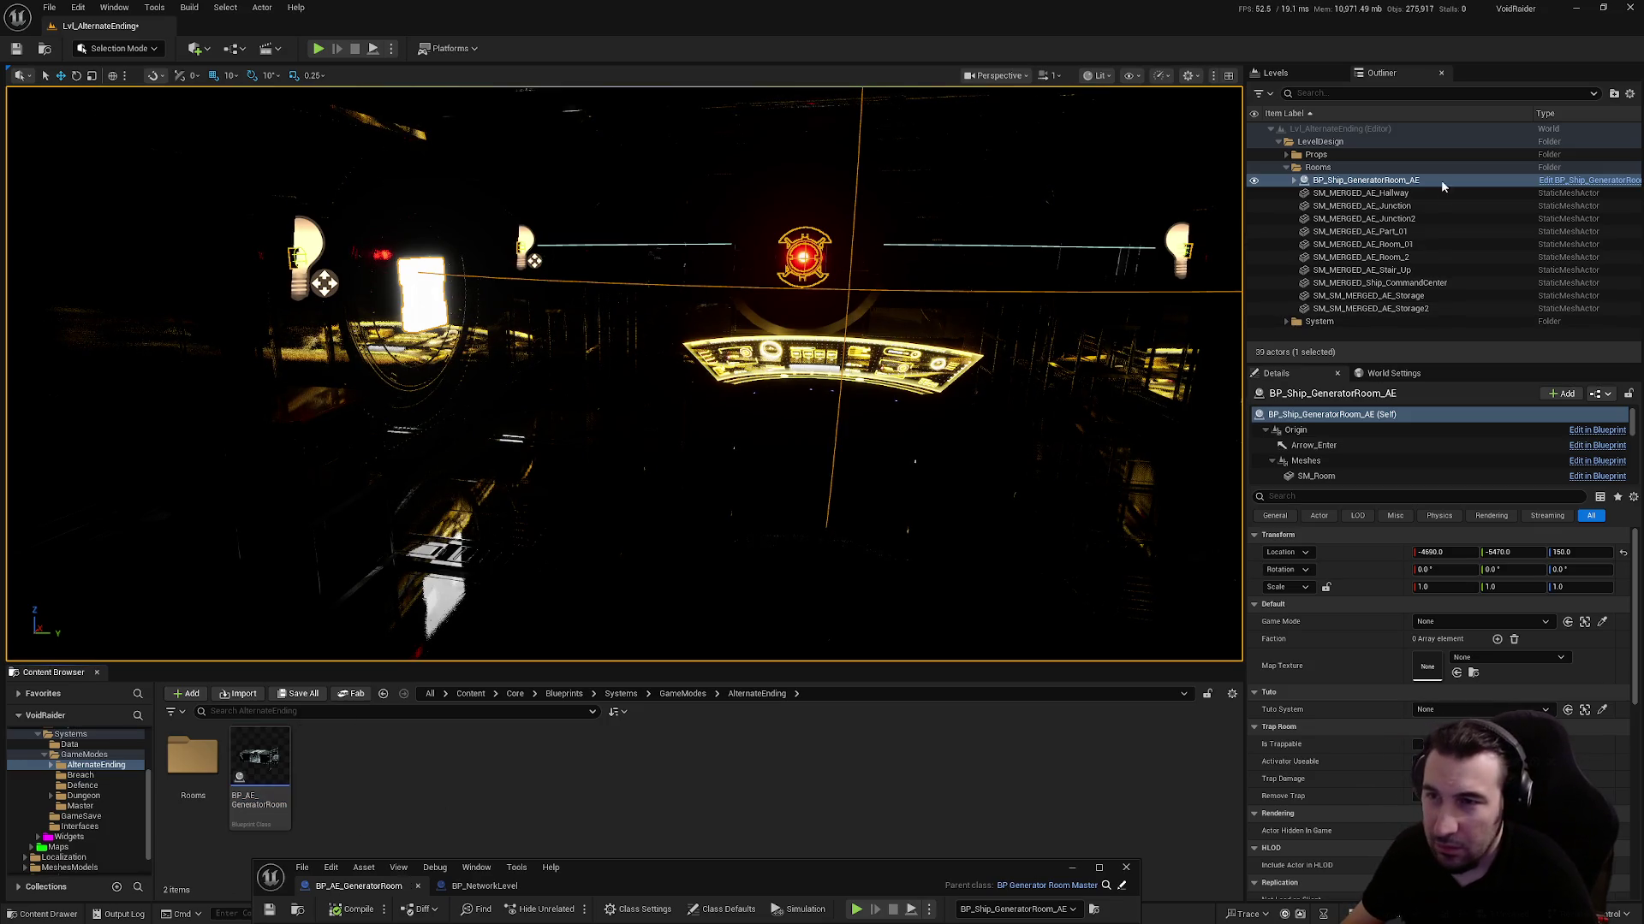
Rename the placed generator room actor to BP_AE_GeneratorRoom_AE
left_click(1337, 183)
left_click(1343, 181)
type("A")
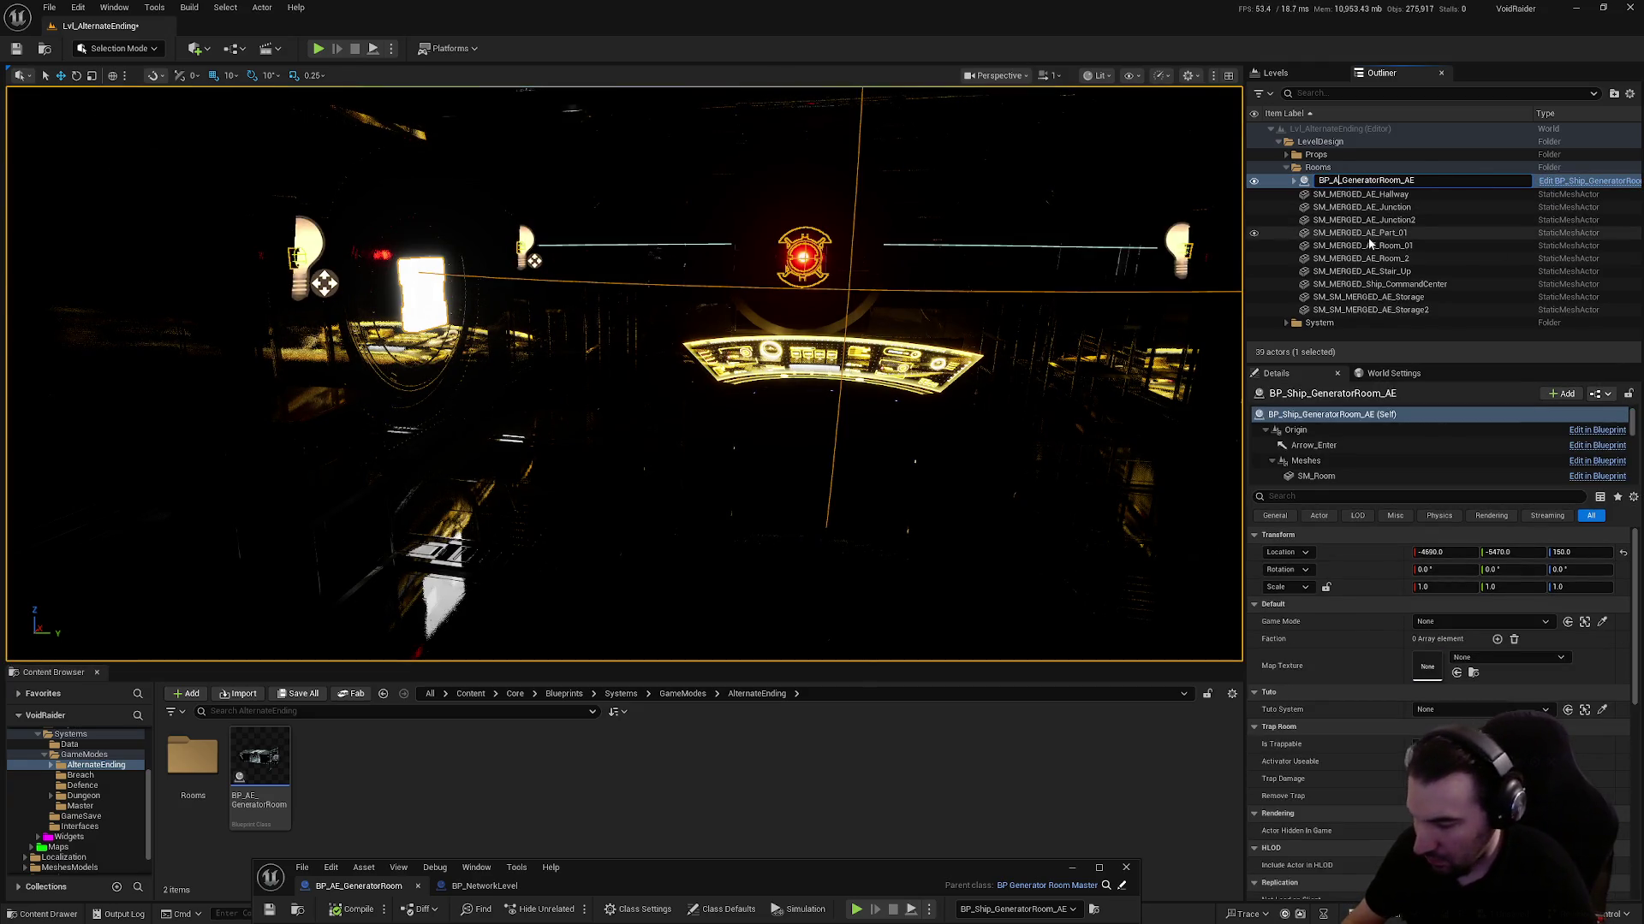
type("E")
key("Return")
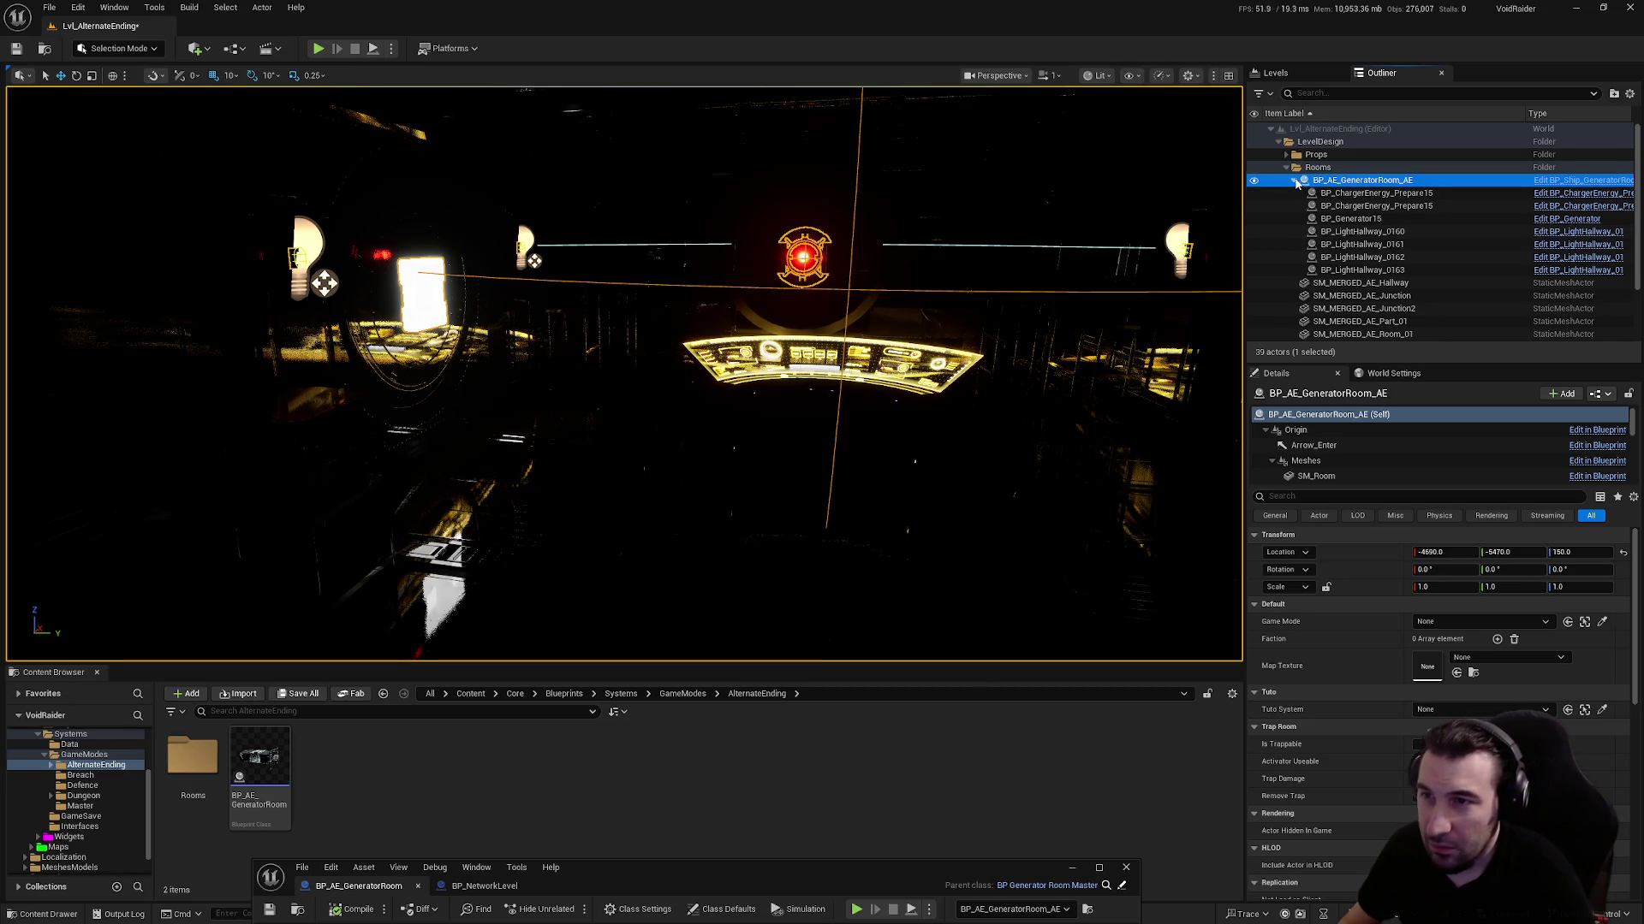
left_click(1295, 181)
Frame the generator room actor and switch the viewport to Unlit
key("f")
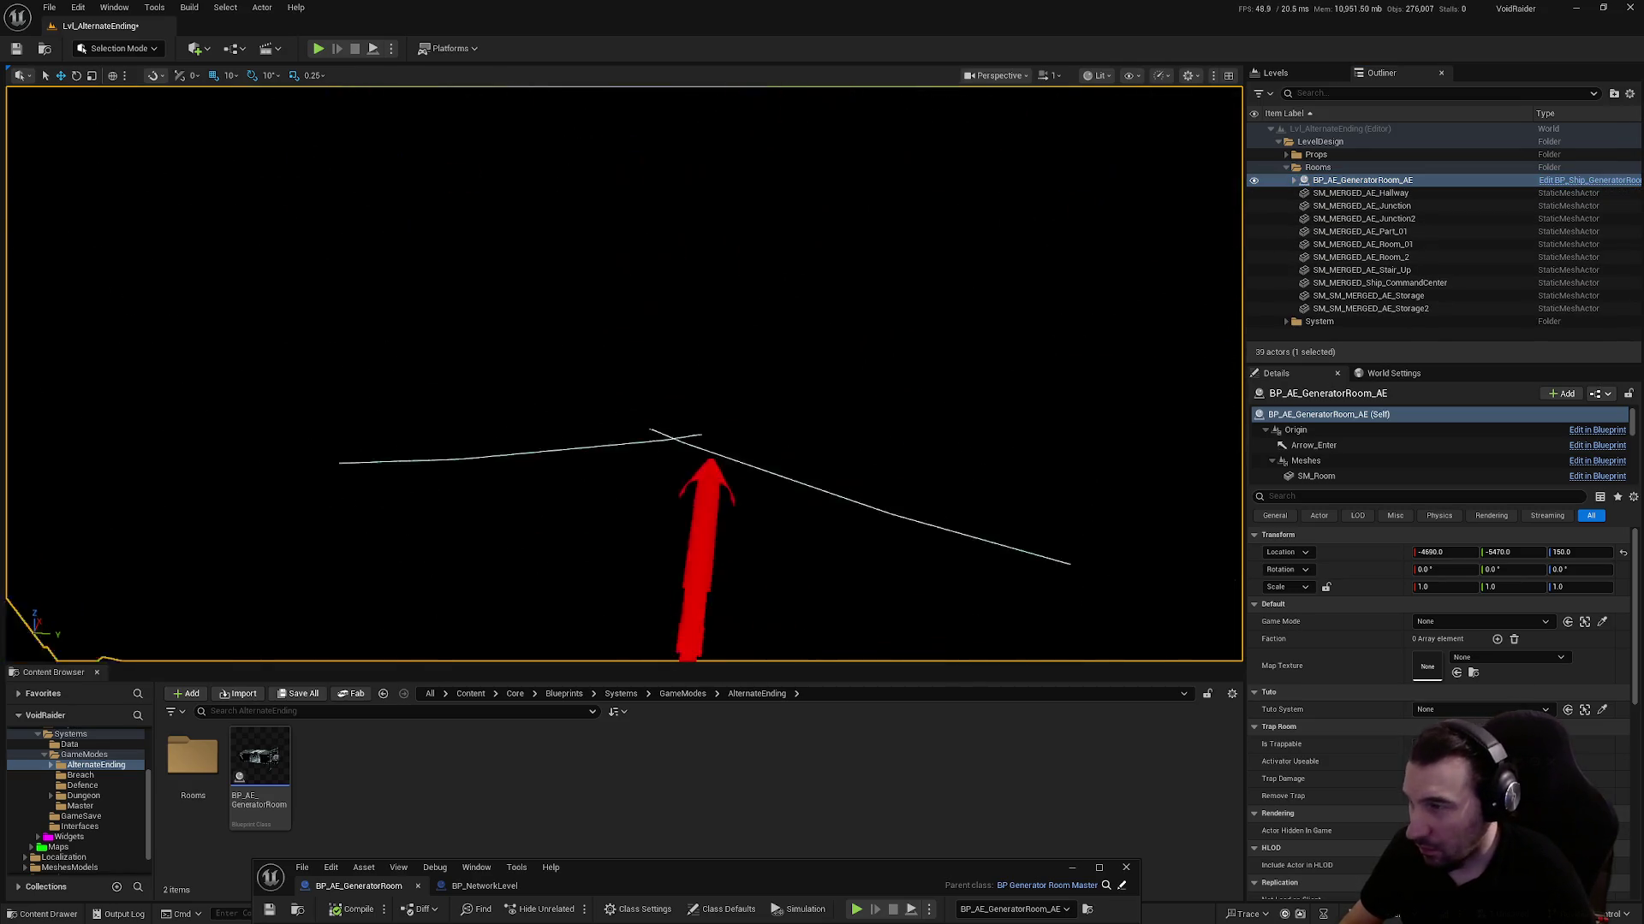
scroll(623, 374, "down", 5)
mouse_move(623, 374)
left_mouse_down()
mouse_move(548, 377)
mouse_move(937, 86)
left_mouse_up()
left_click(1102, 77)
left_click(1145, 150)
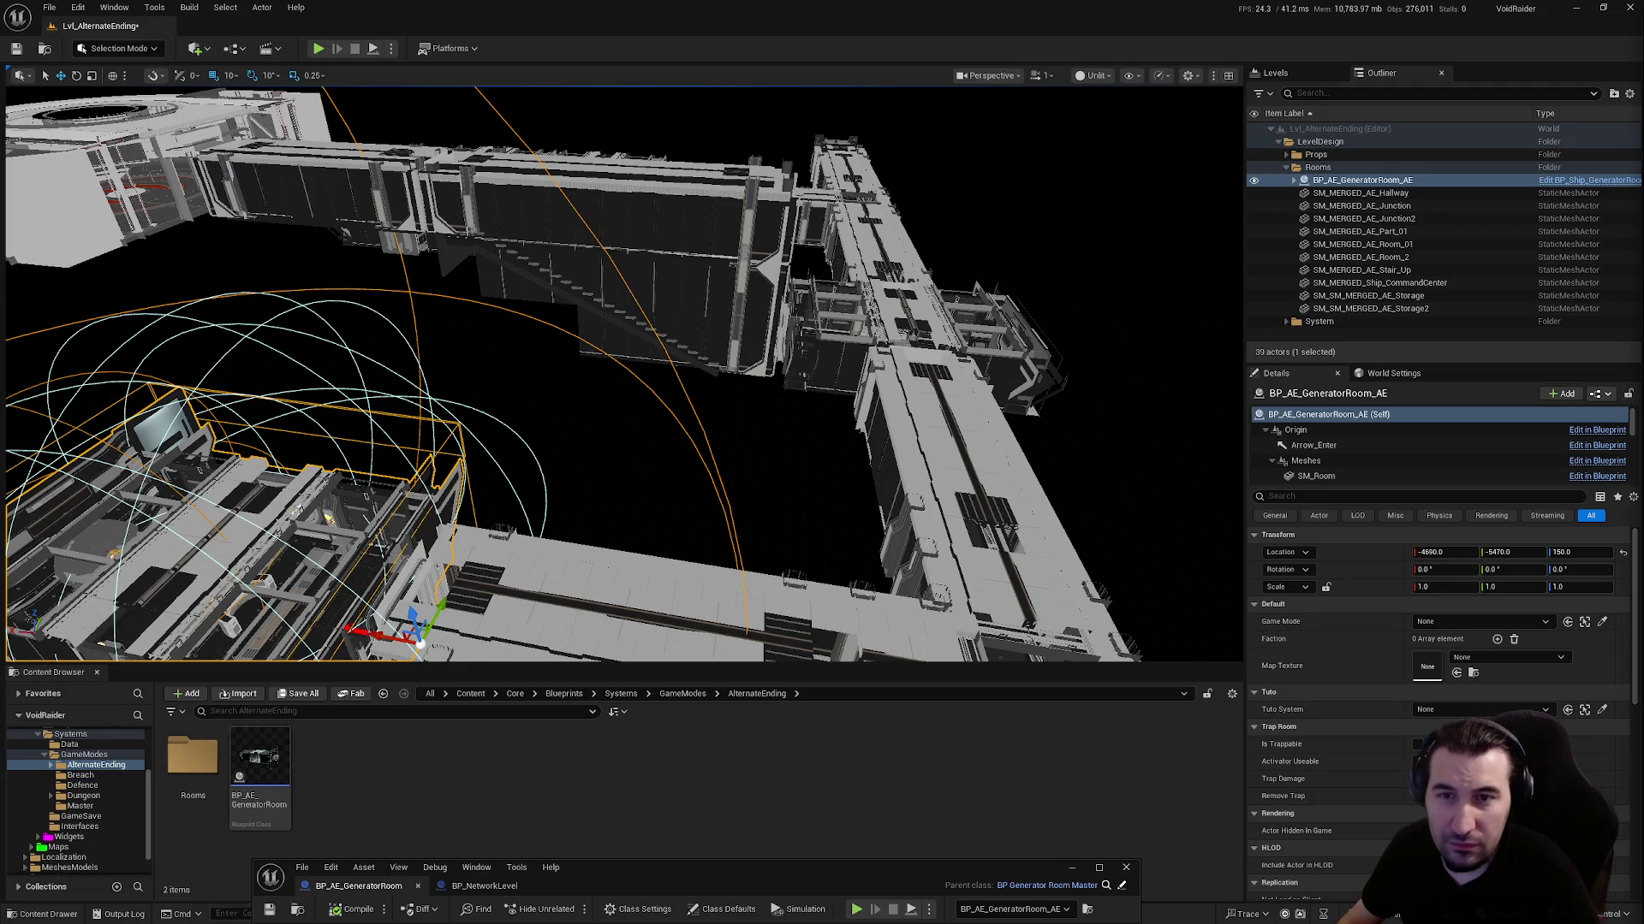
Fly into the generator room to view its console, then maximize the blueprint editor
left_click_drag(767, 460, 736, 239)
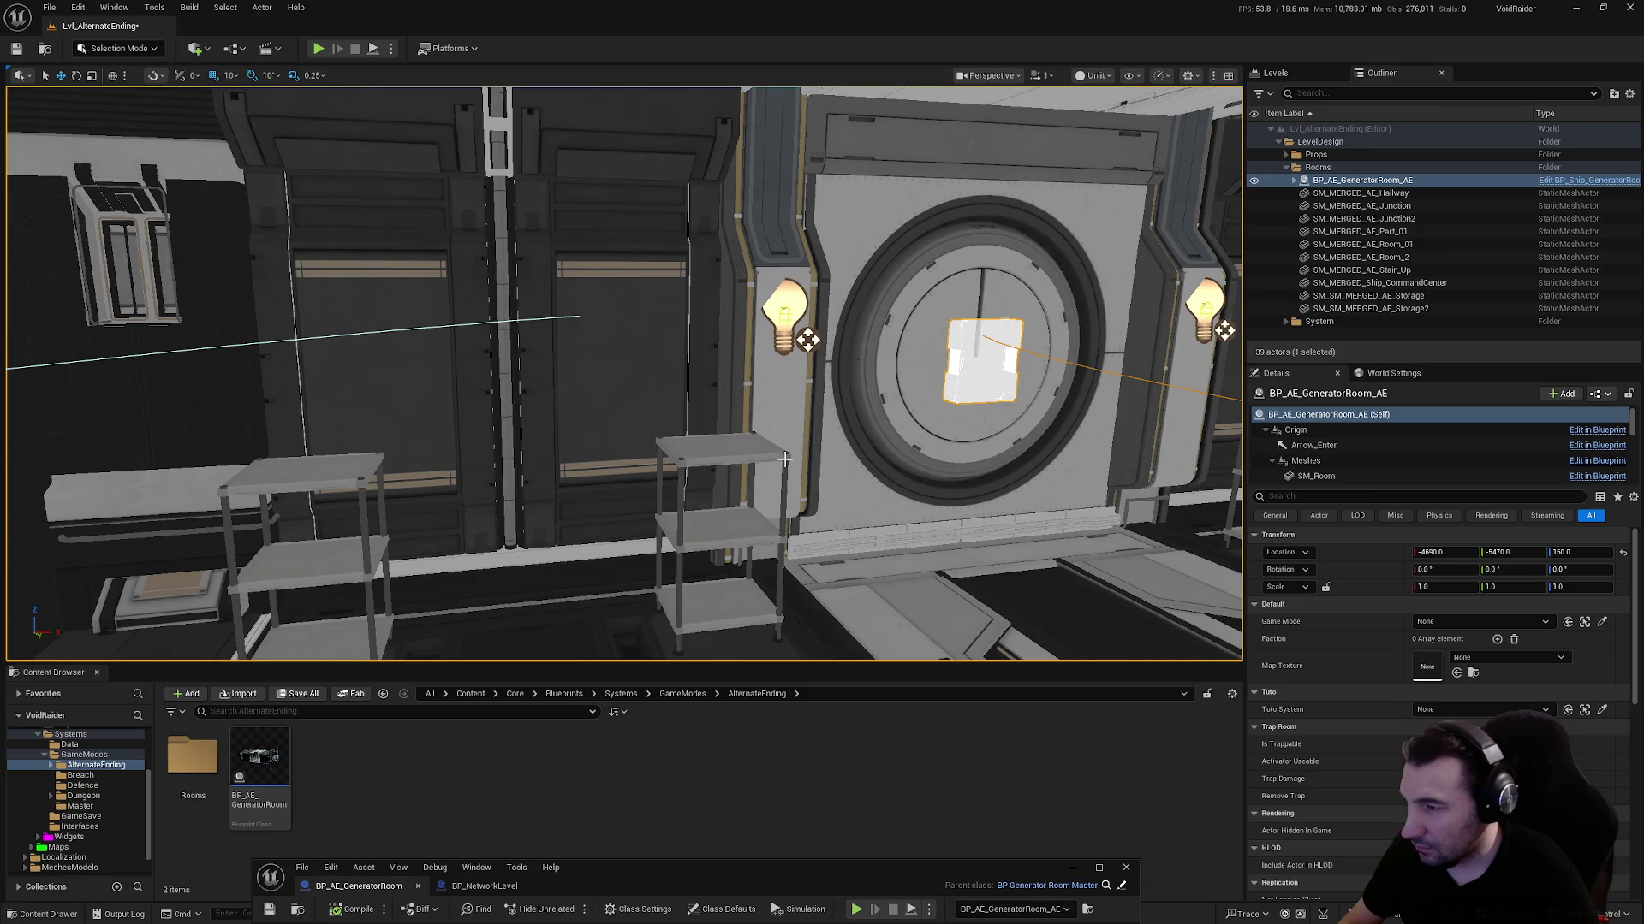
mouse_move(784, 460)
left_mouse_down()
mouse_move(821, 500)
mouse_move(762, 502)
mouse_move(736, 471)
left_mouse_up()
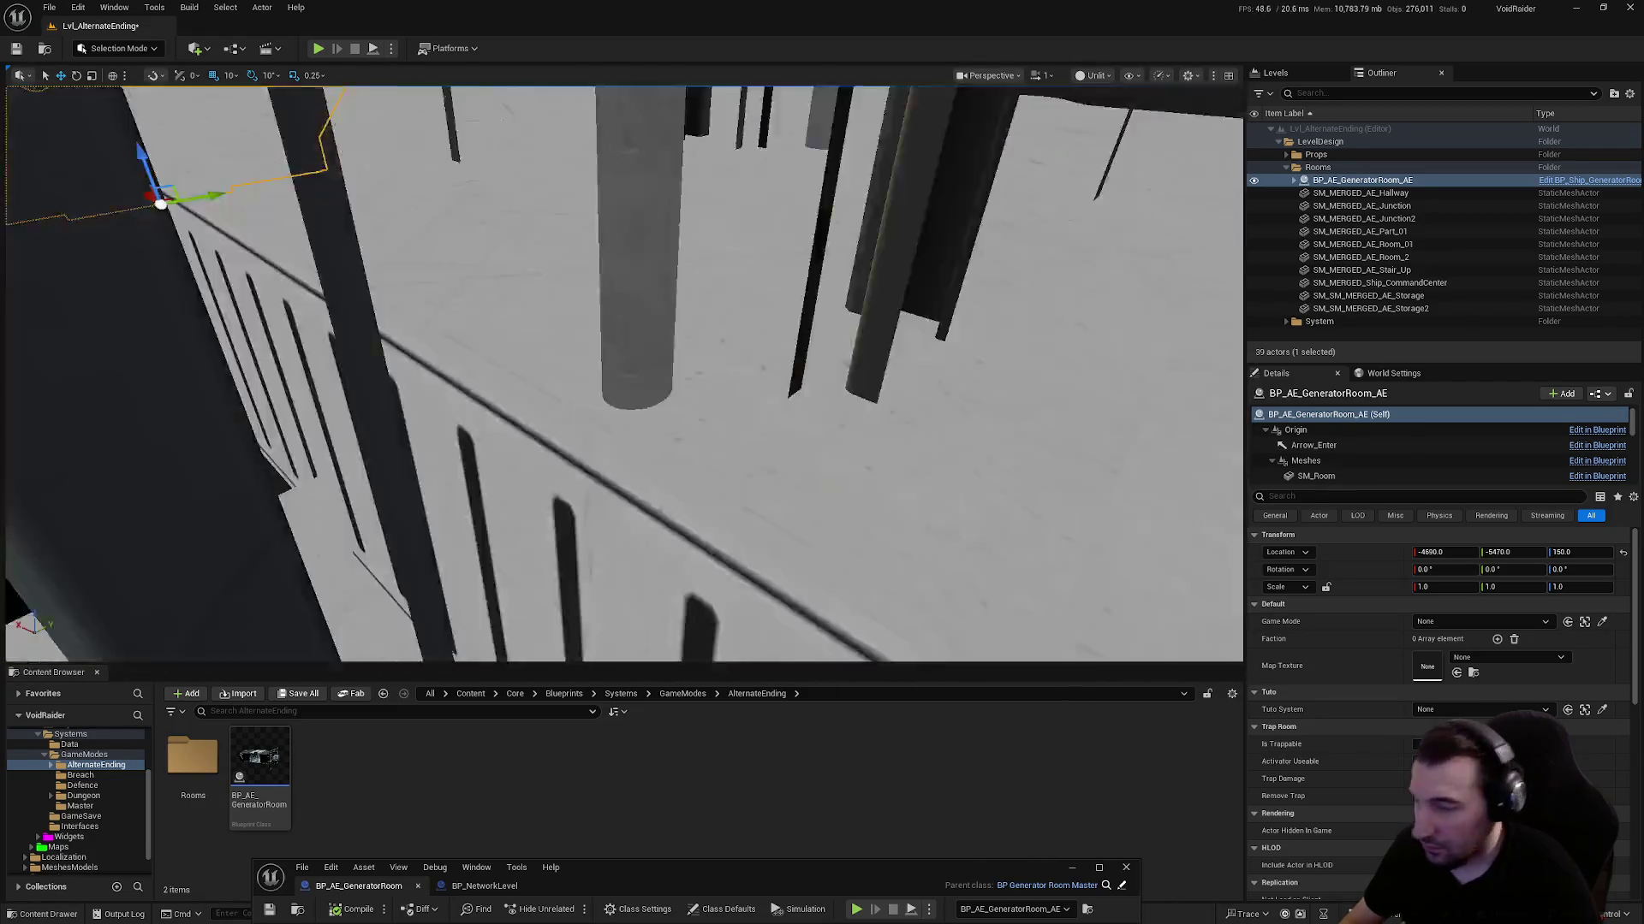
left_click_drag(914, 867, 914, 379)
double_click(914, 378)
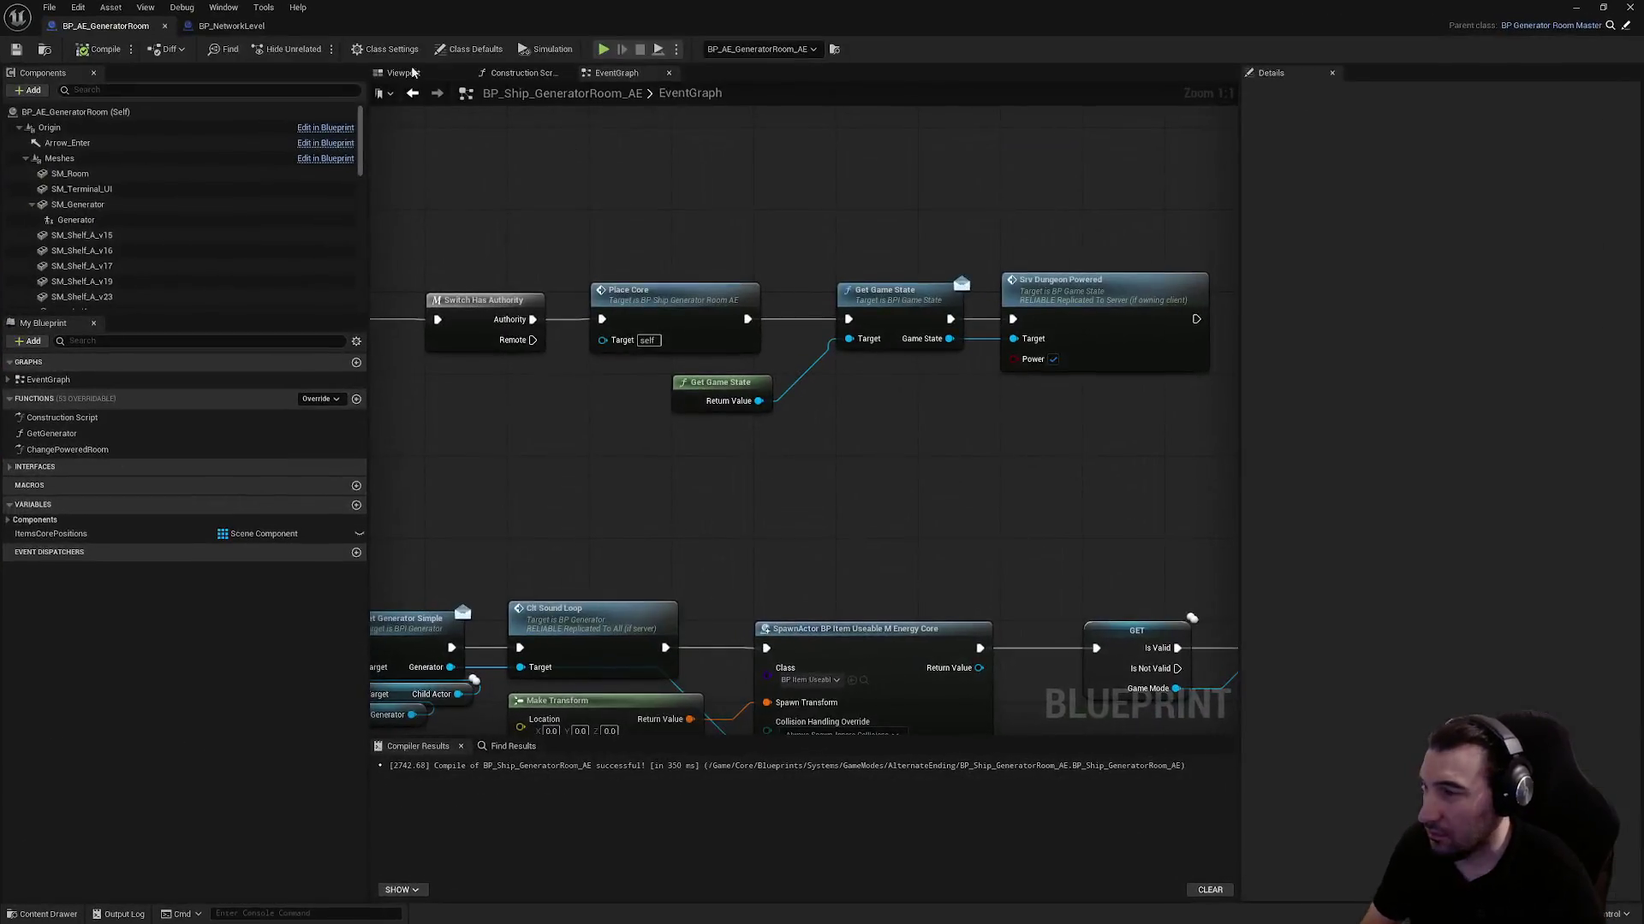
In the blueprint viewport, delete four shelves including SM_Shelf_A_v18
left_click(412, 72)
scroll(630, 354, "up", 10)
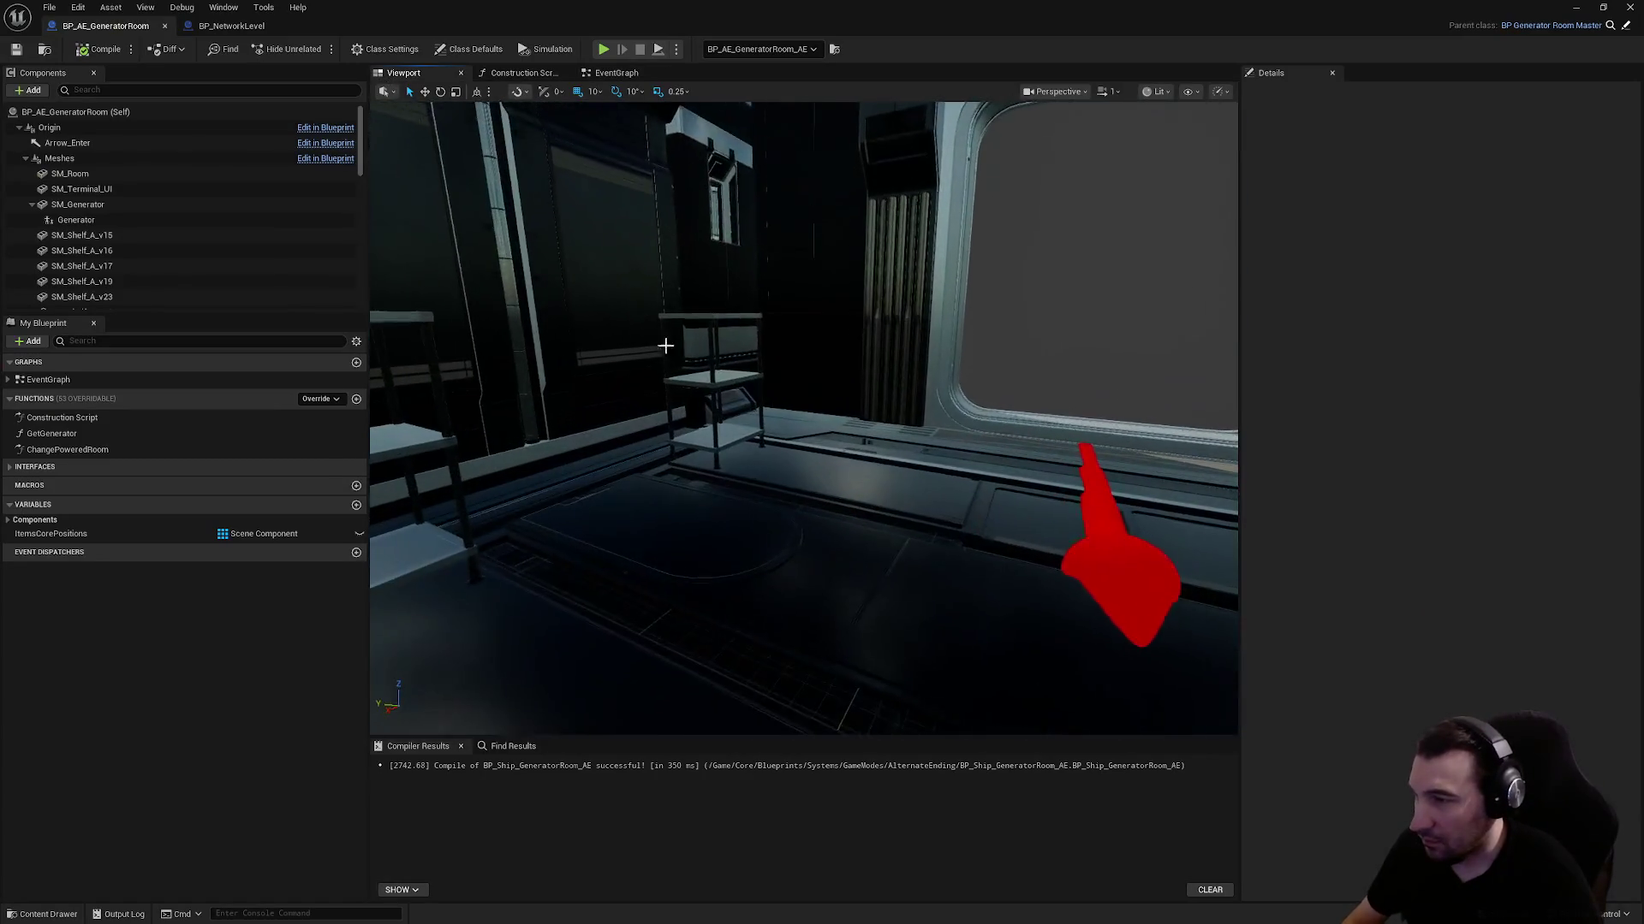
left_click(1027, 463)
key("Delete")
left_click(719, 446)
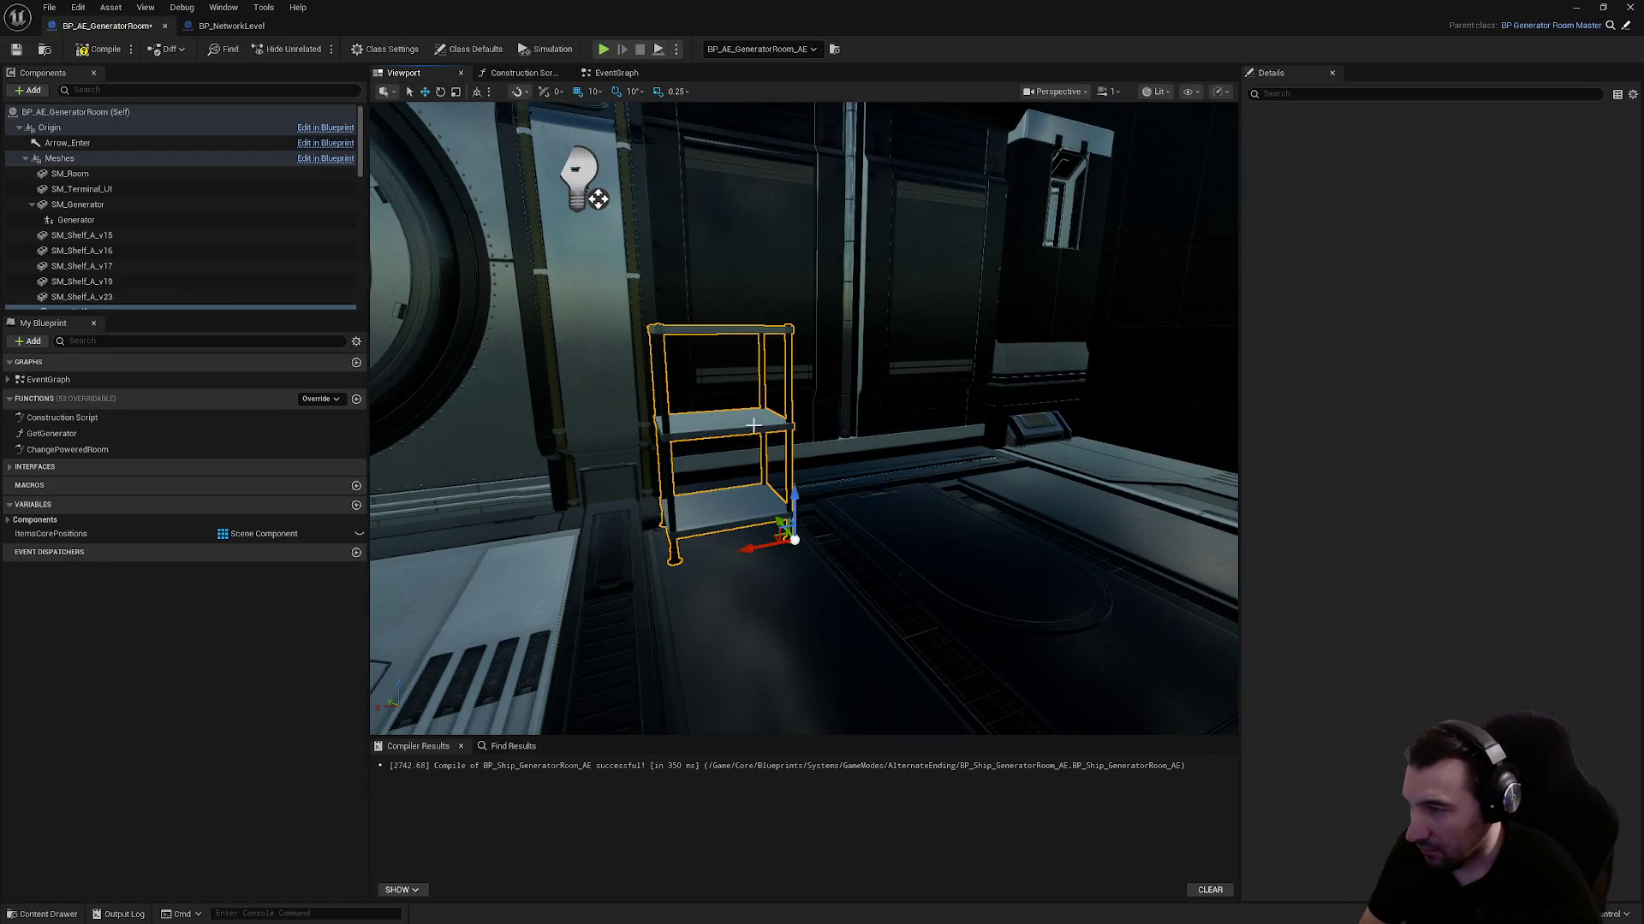
key("Delete")
left_click_drag(899, 487, 1028, 441)
left_click(941, 357)
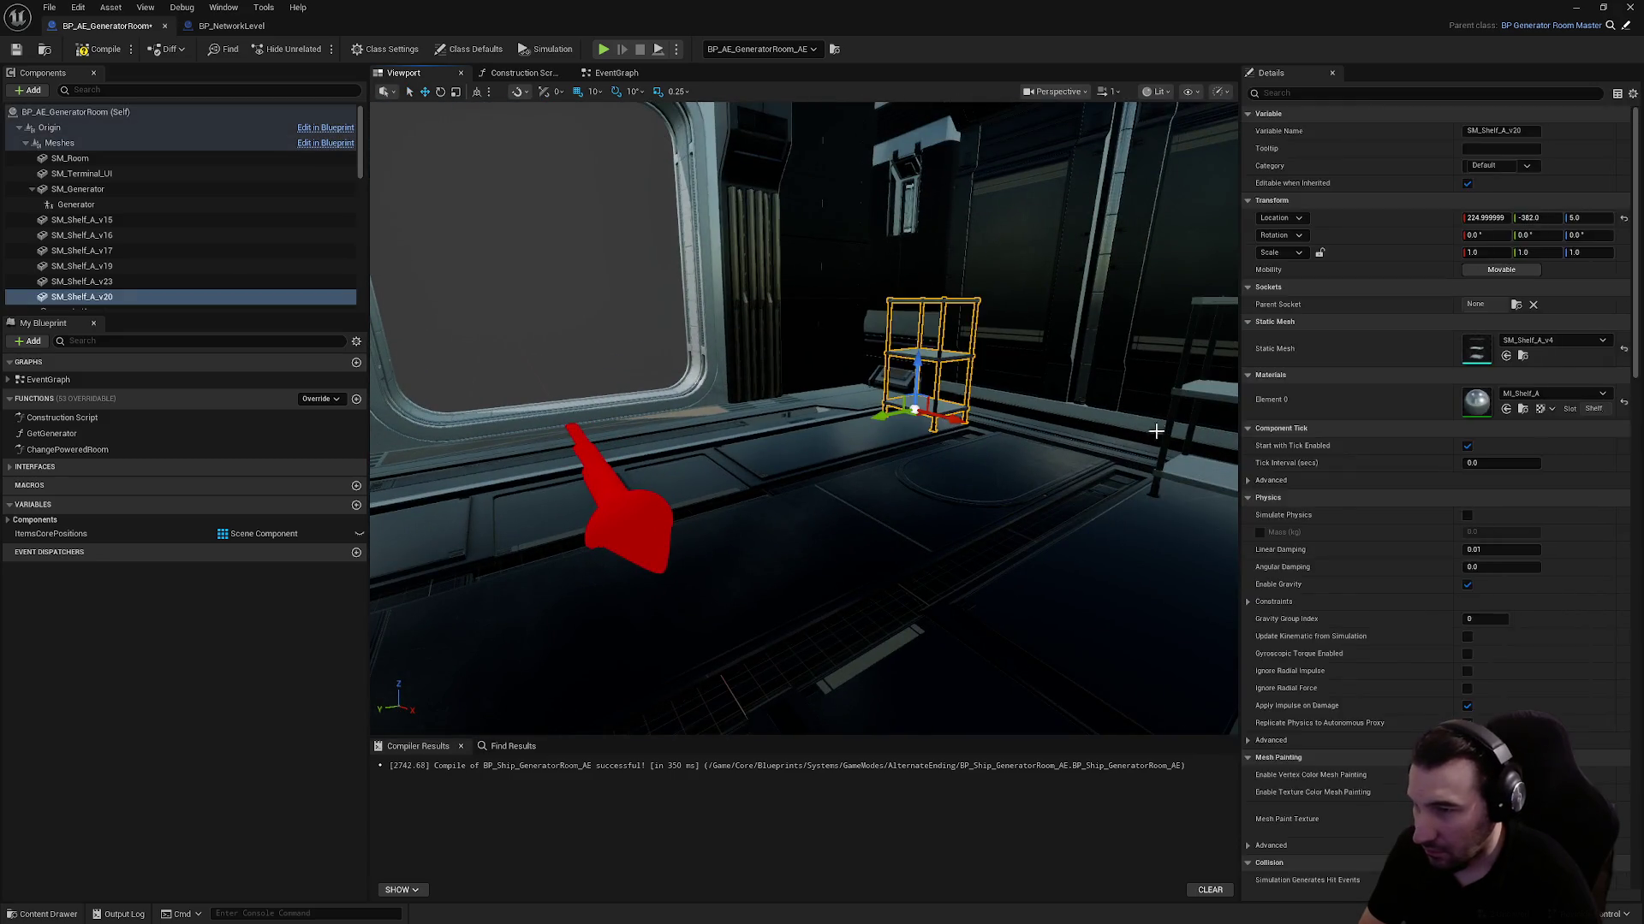
key("Delete")
mouse_move(789, 477)
left_mouse_down()
mouse_move(589, 434)
mouse_move(624, 514)
mouse_move(713, 498)
left_mouse_up()
left_click(624, 513)
key("Delete")
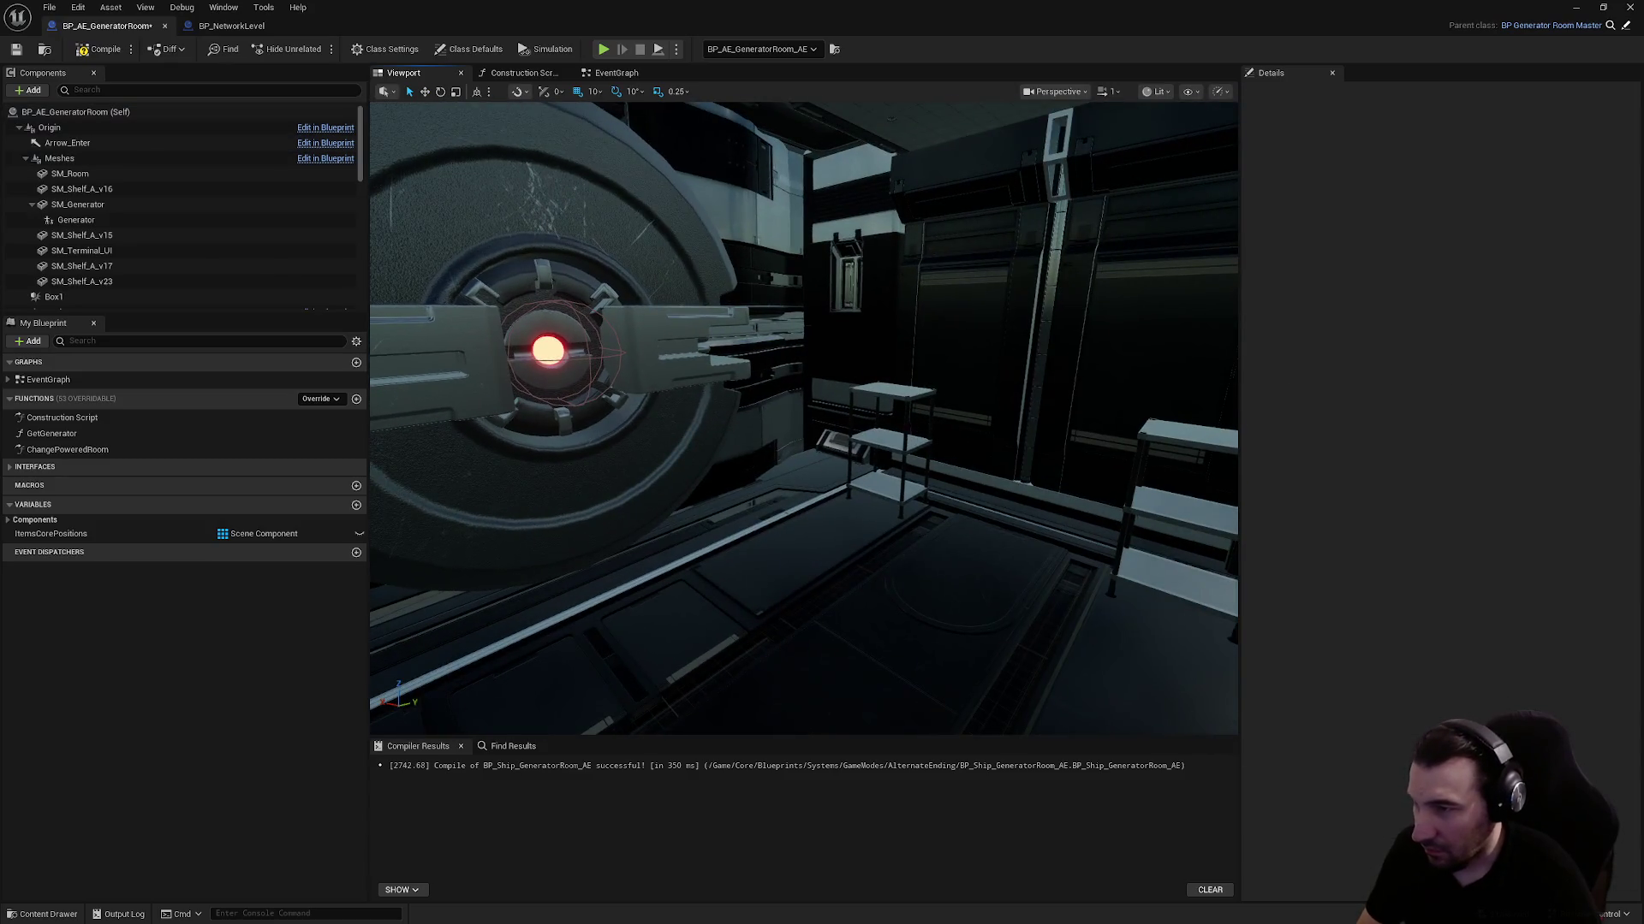
Move one shelf toward the room centre, delete SM_Shelf_A_v17, and compile the blueprint
left_click(890, 446)
left_click_drag(891, 445, 905, 300)
mouse_move(556, 445)
left_mouse_down()
mouse_move(907, 445)
mouse_move(976, 574)
mouse_move(1036, 561)
left_mouse_up()
left_click(984, 569)
key("Delete")
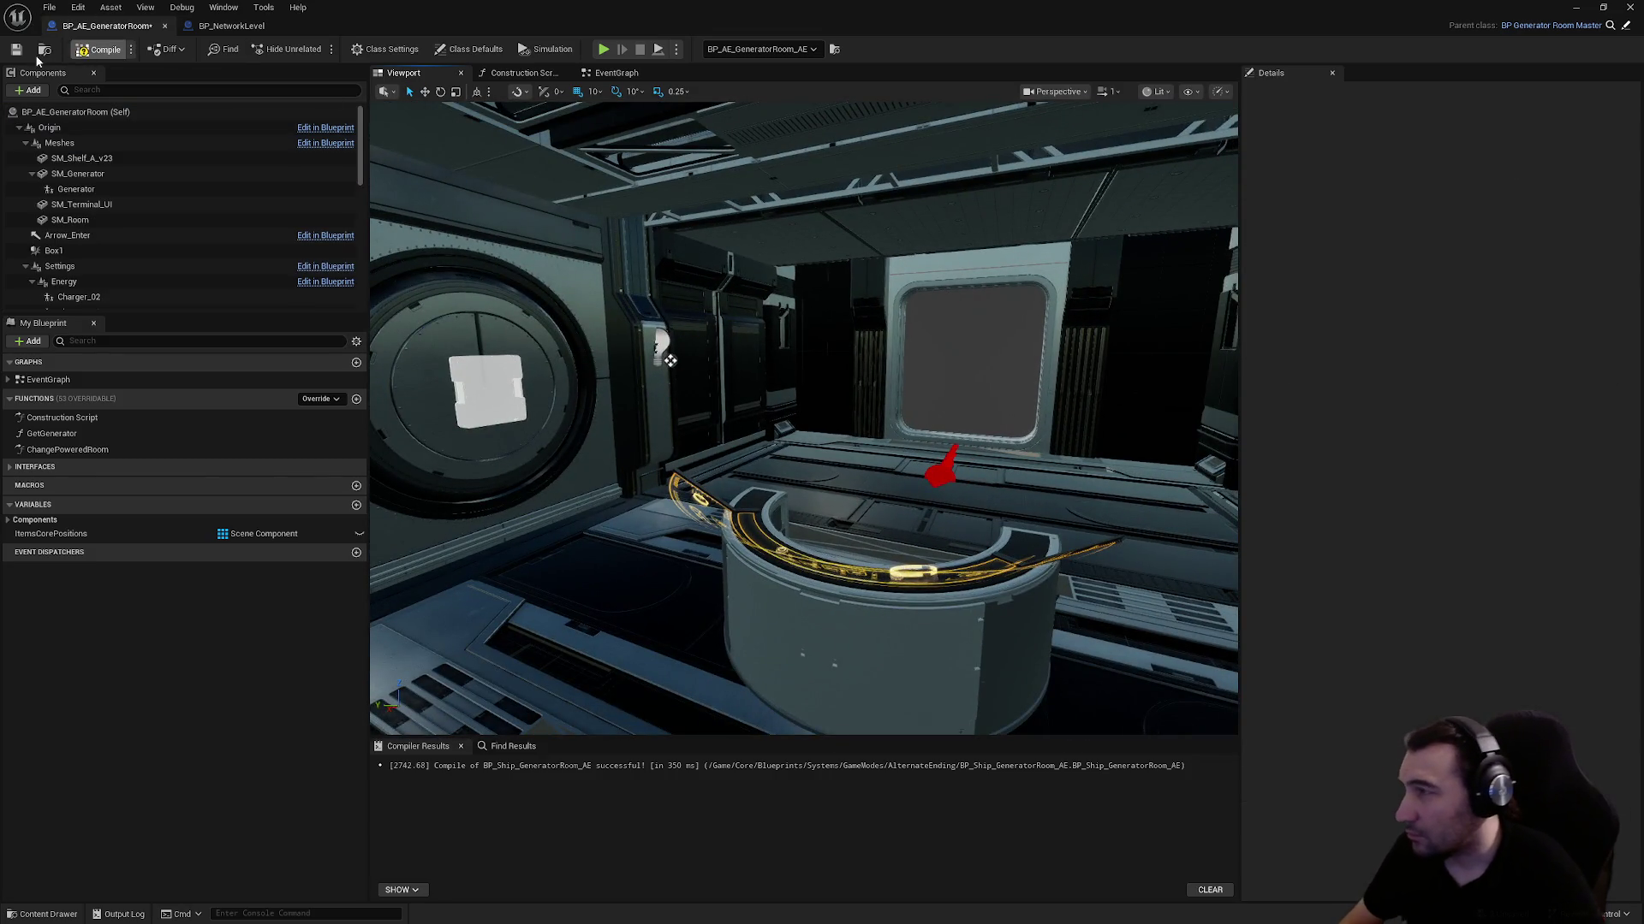
key("F7")
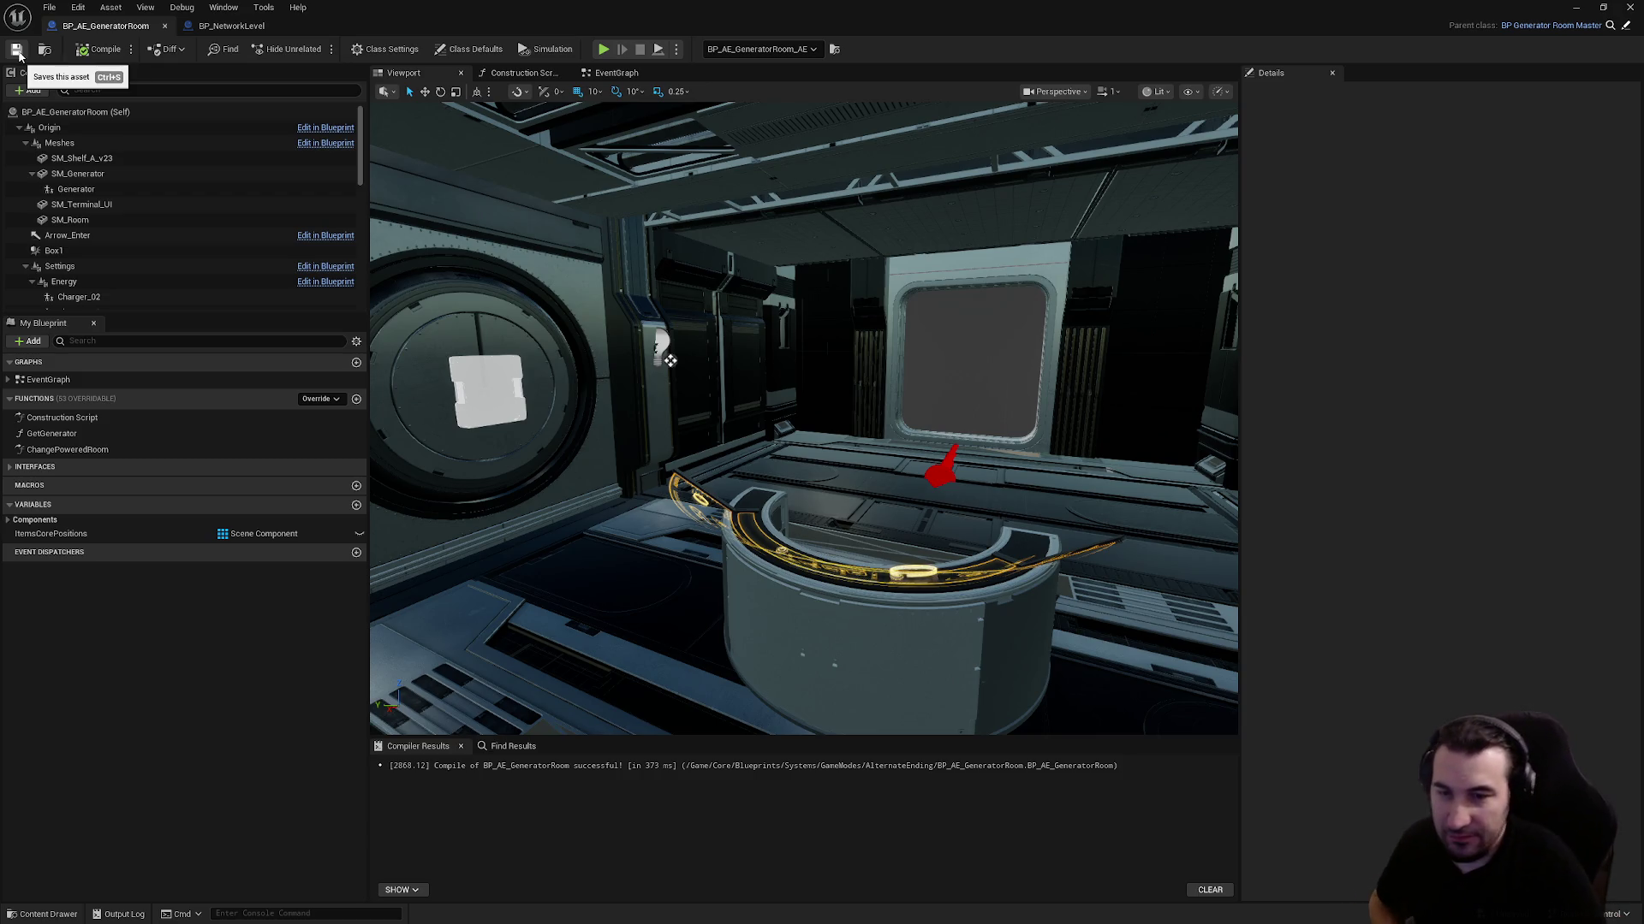
Close the blueprint editor and save all modified content, including Lvl_AlternateEnding
left_click(231, 26)
left_click(644, 358)
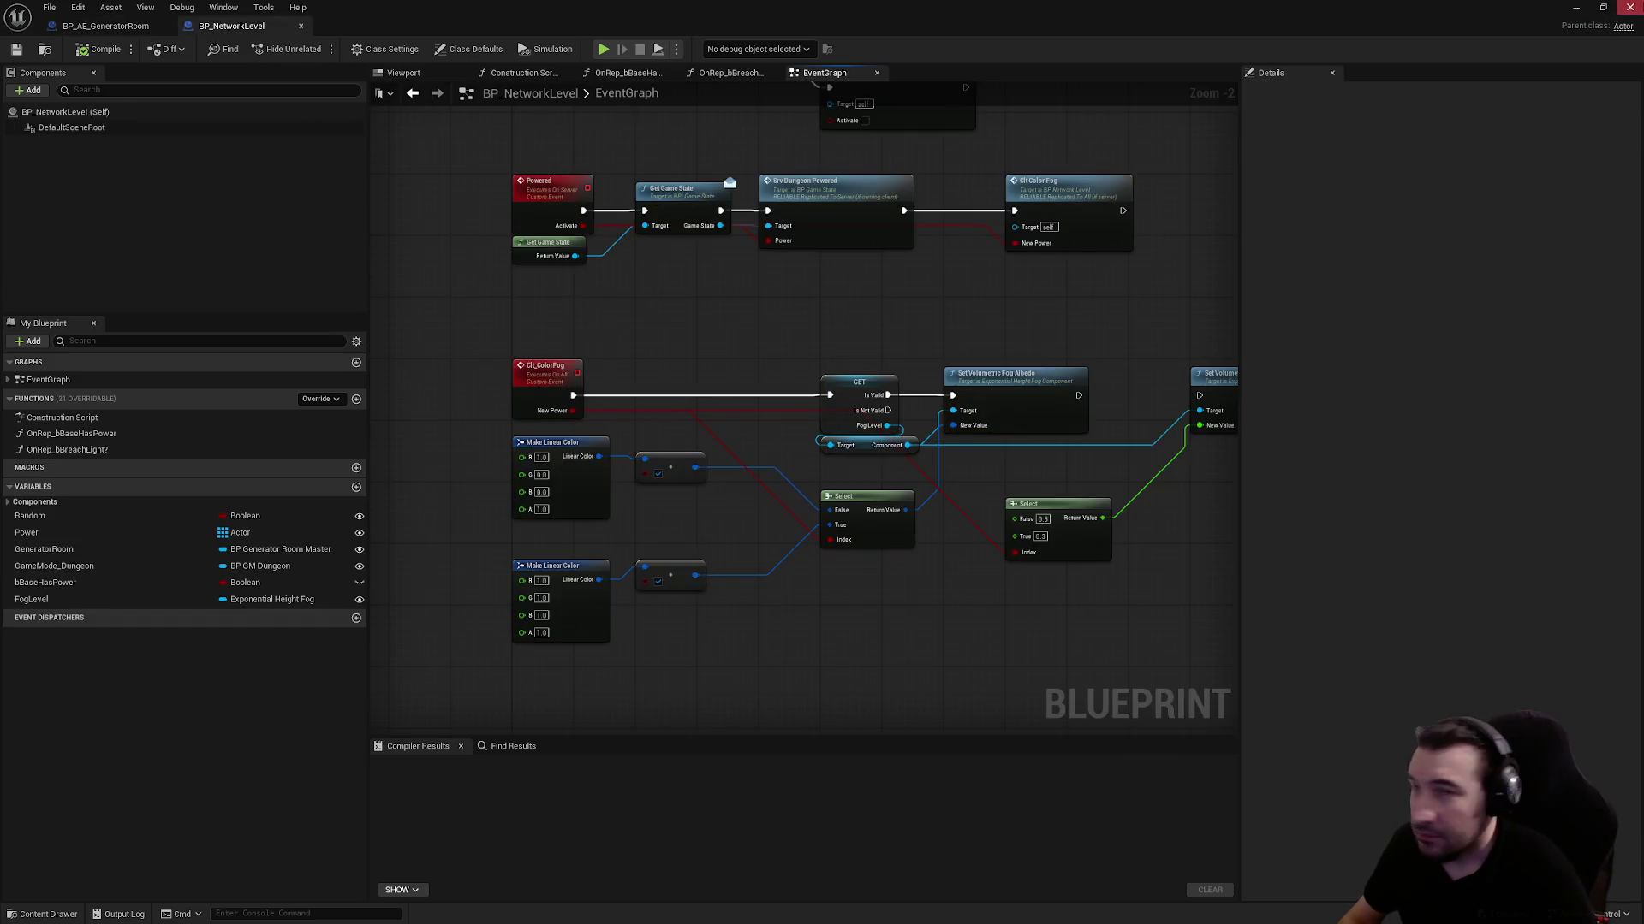
left_click(1620, 13)
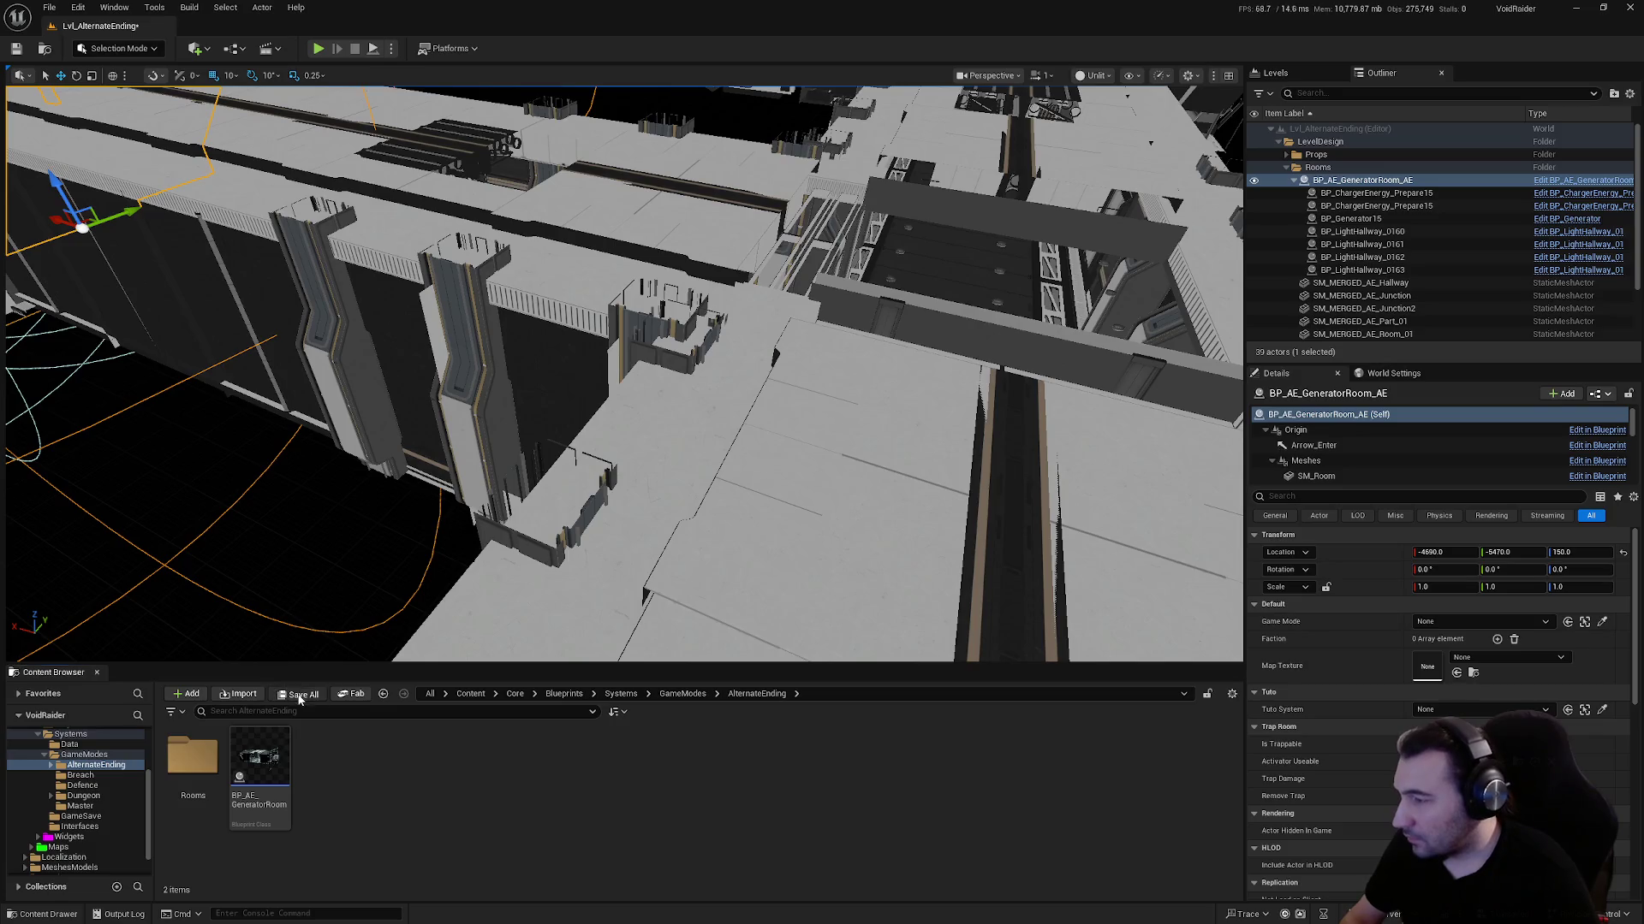
left_click(298, 695)
left_click(940, 618)
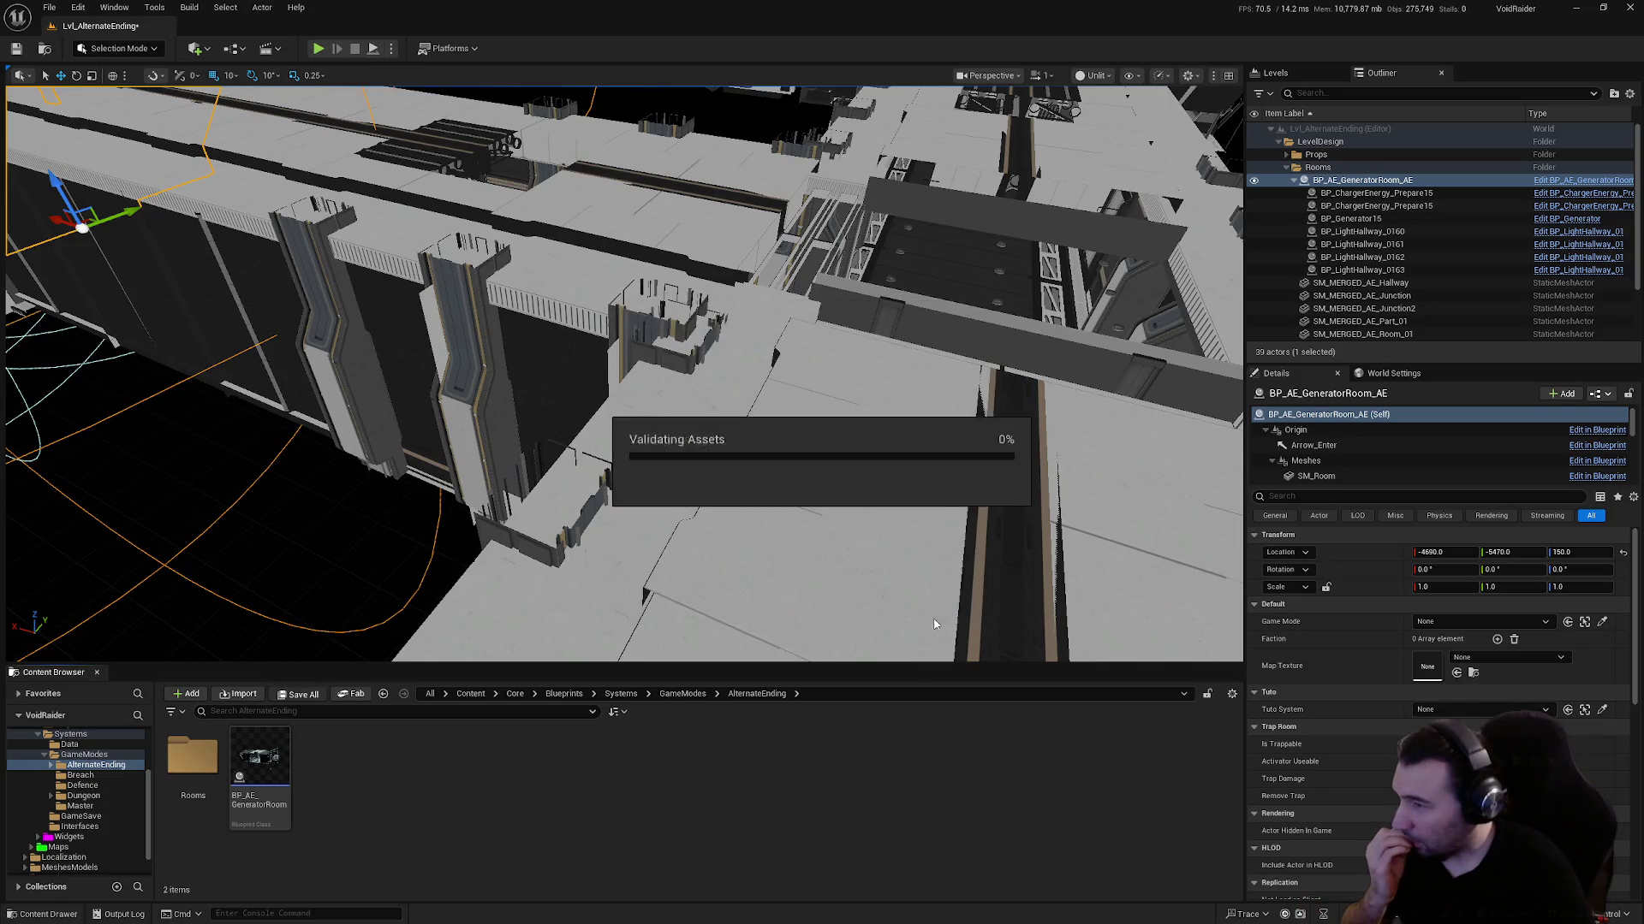
Collapse the Systems and Blueprints folders and browse to the Core Maps folder
scroll(62, 819, "up", 4)
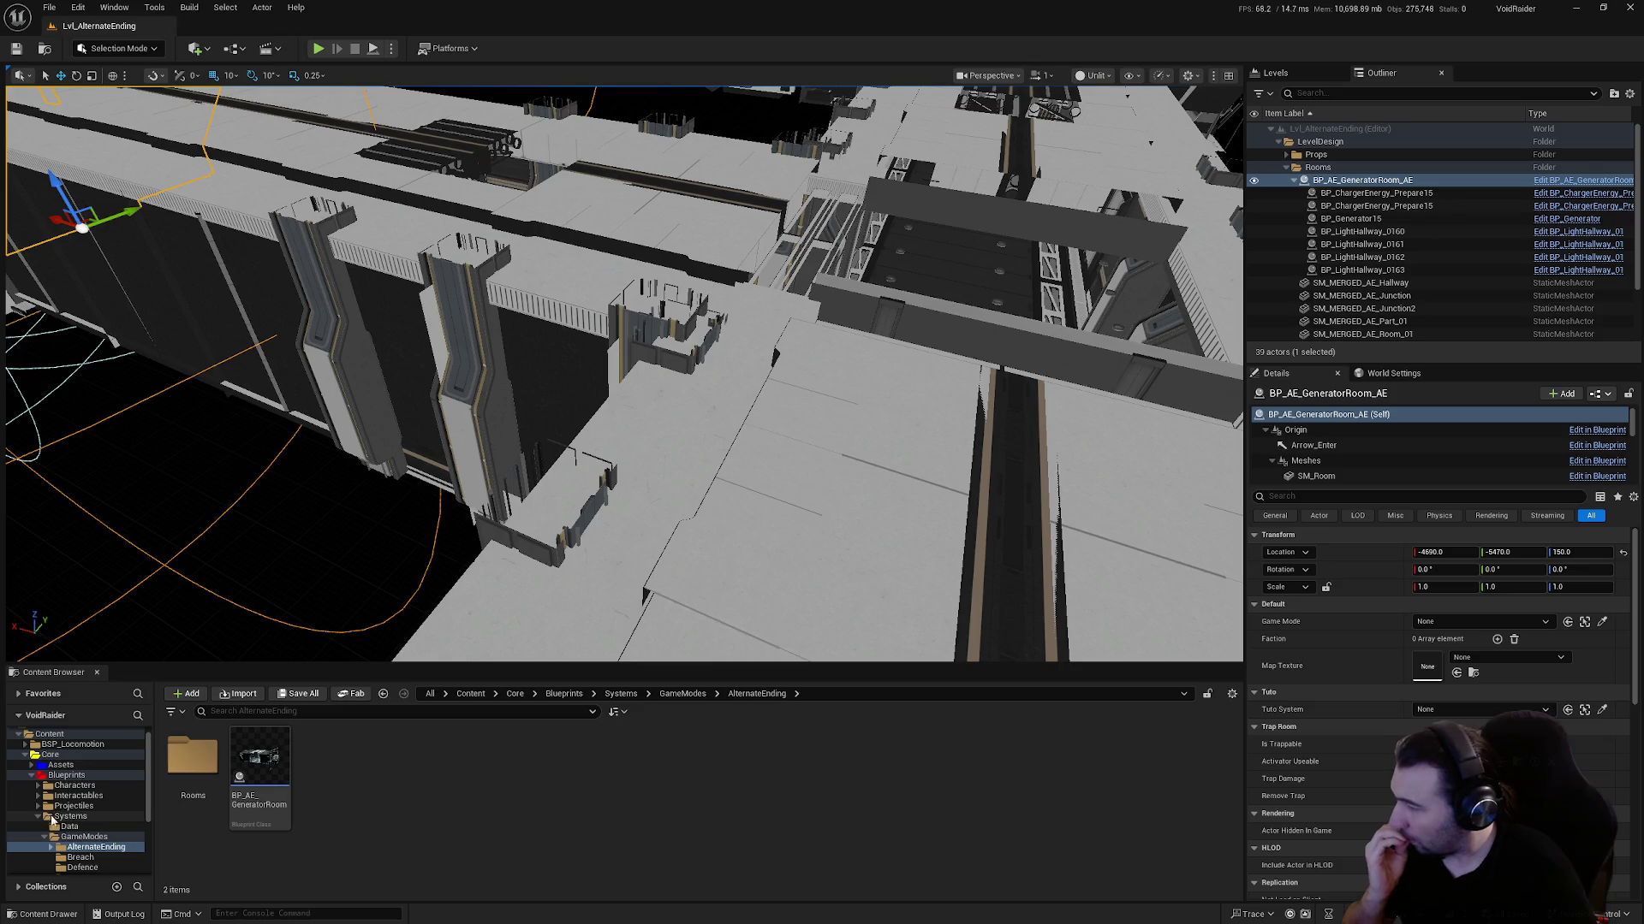
left_click(38, 818)
left_click(30, 776)
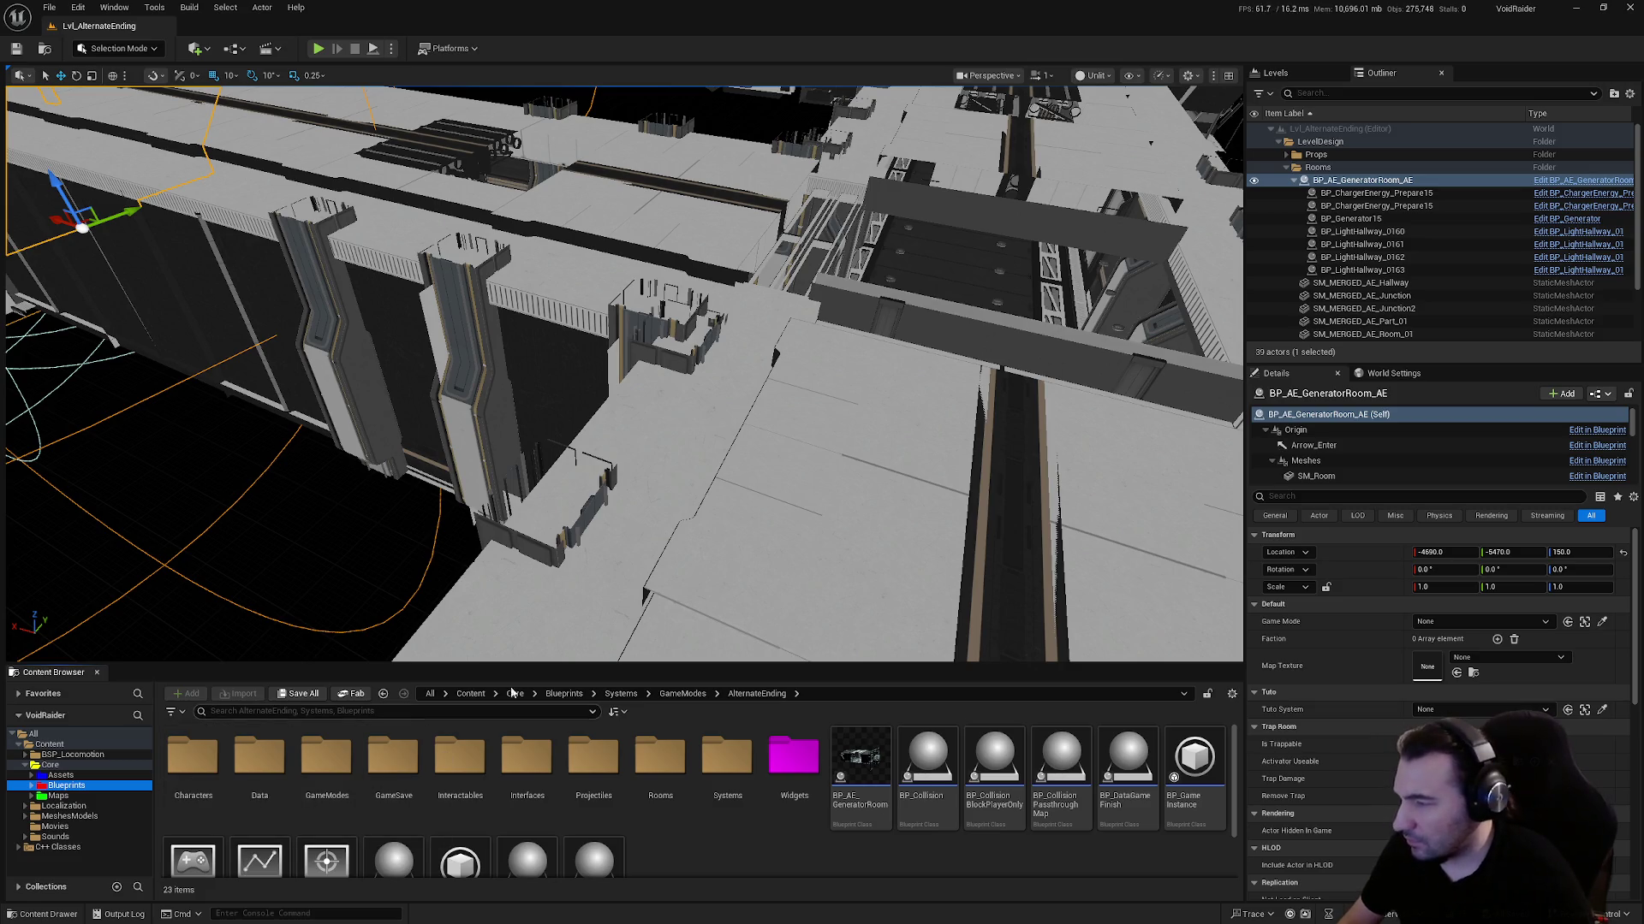
left_click(58, 795)
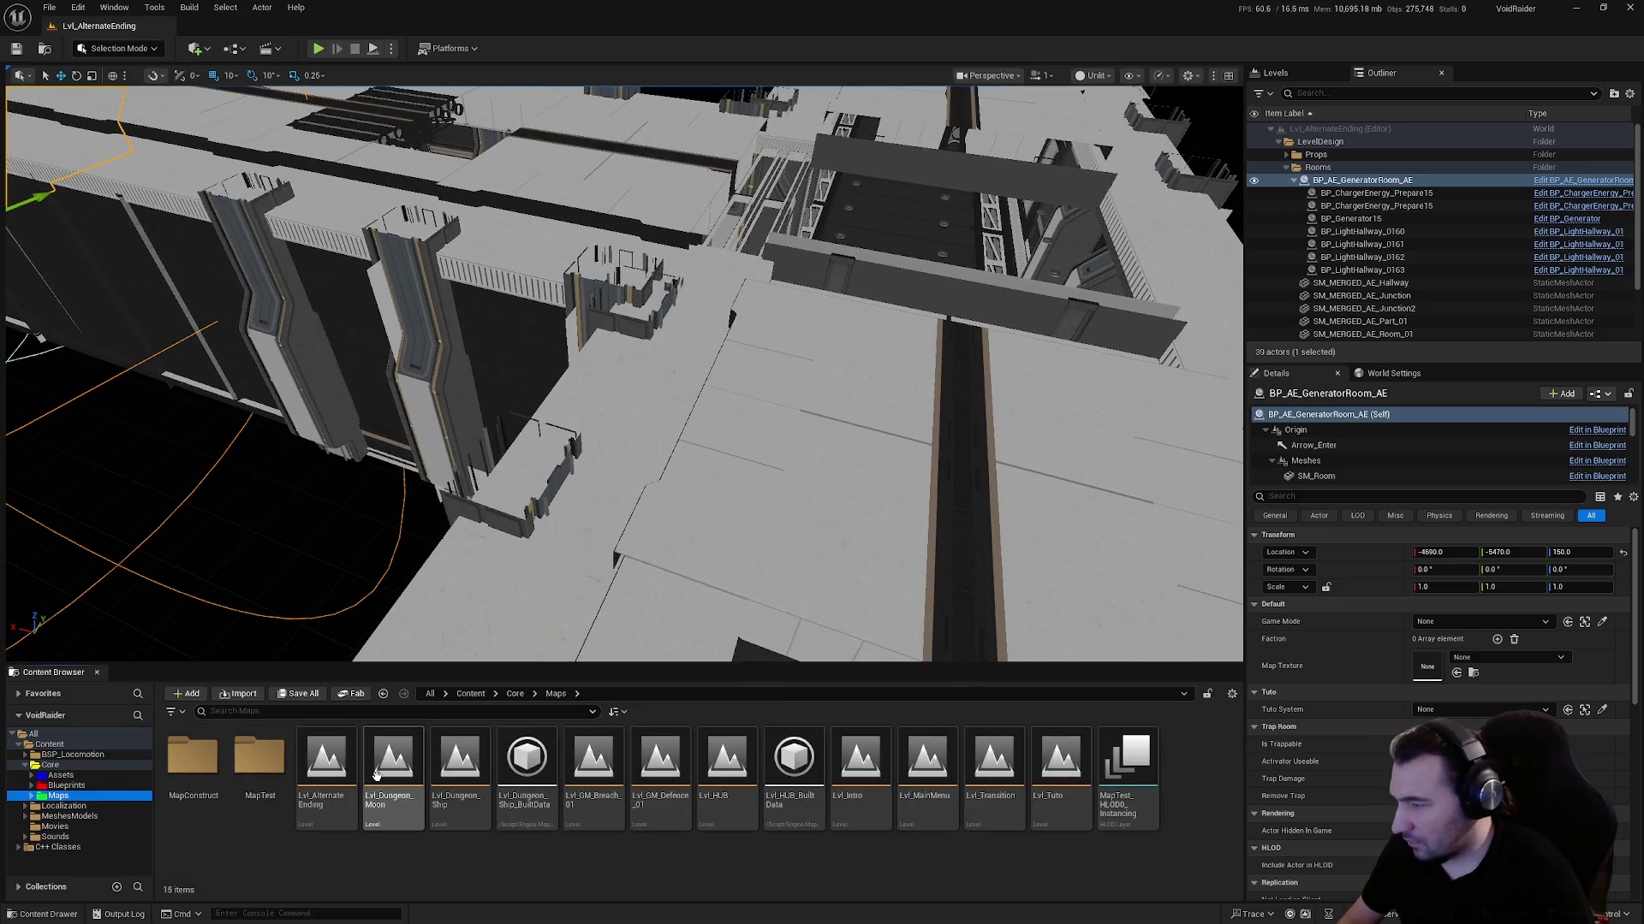
Open Lvl_Dungeon_Ship and select its height fog, post-process, skybox and volume actors
double_click(467, 796)
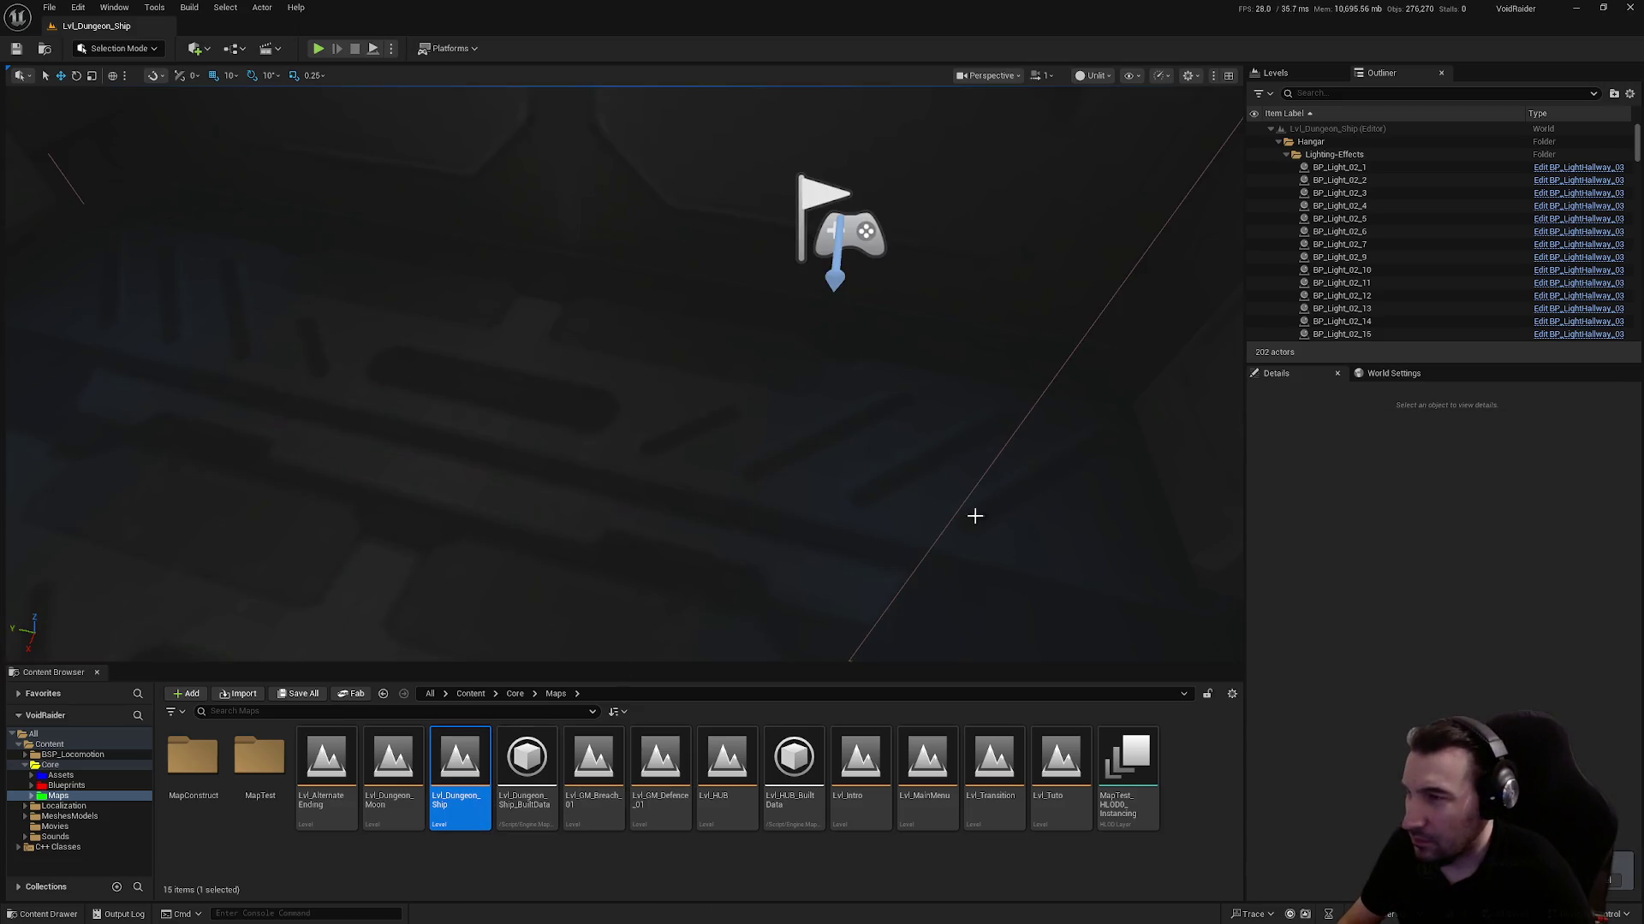
left_click(1278, 141)
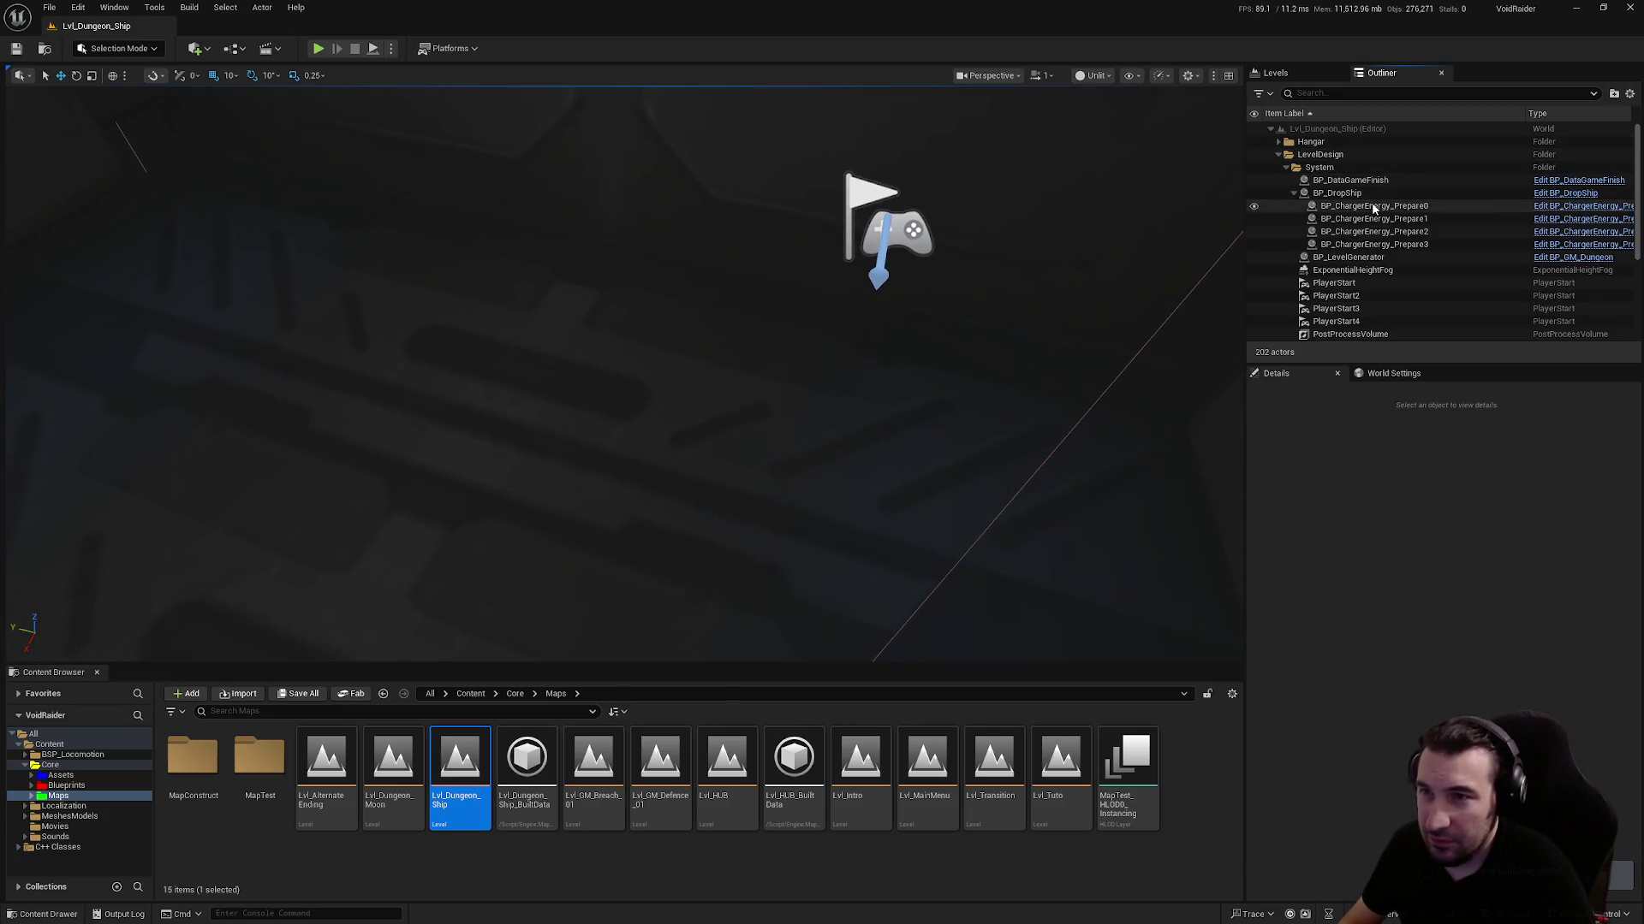
left_click(1294, 192)
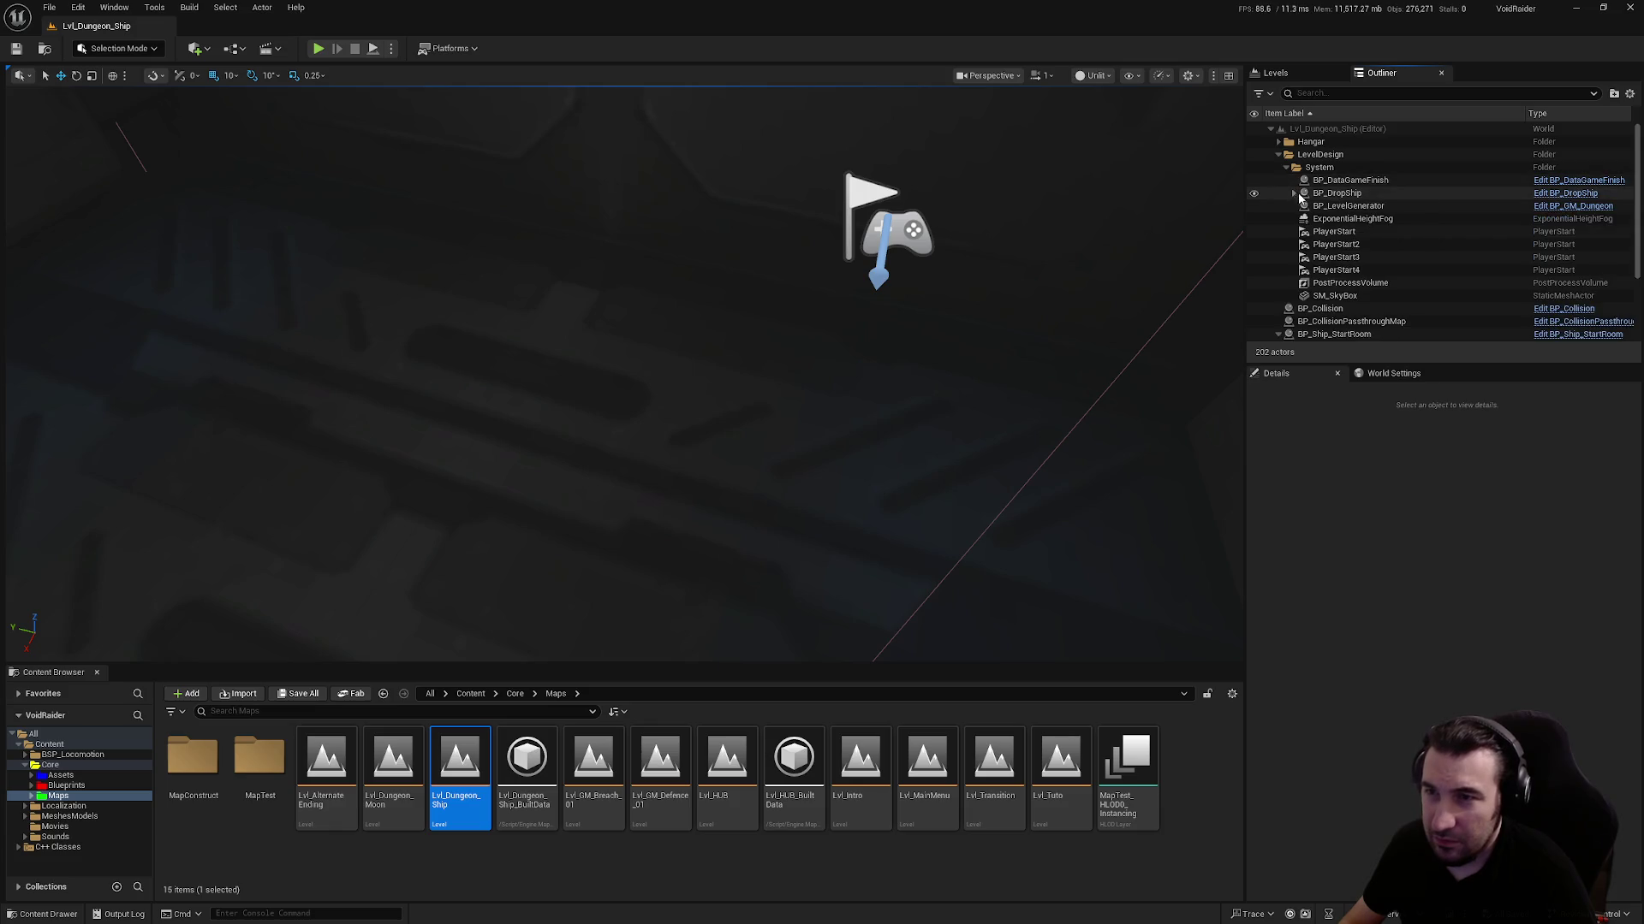
left_click(1380, 219)
left_click(1367, 283, "ctrl")
left_click(1363, 294, "ctrl")
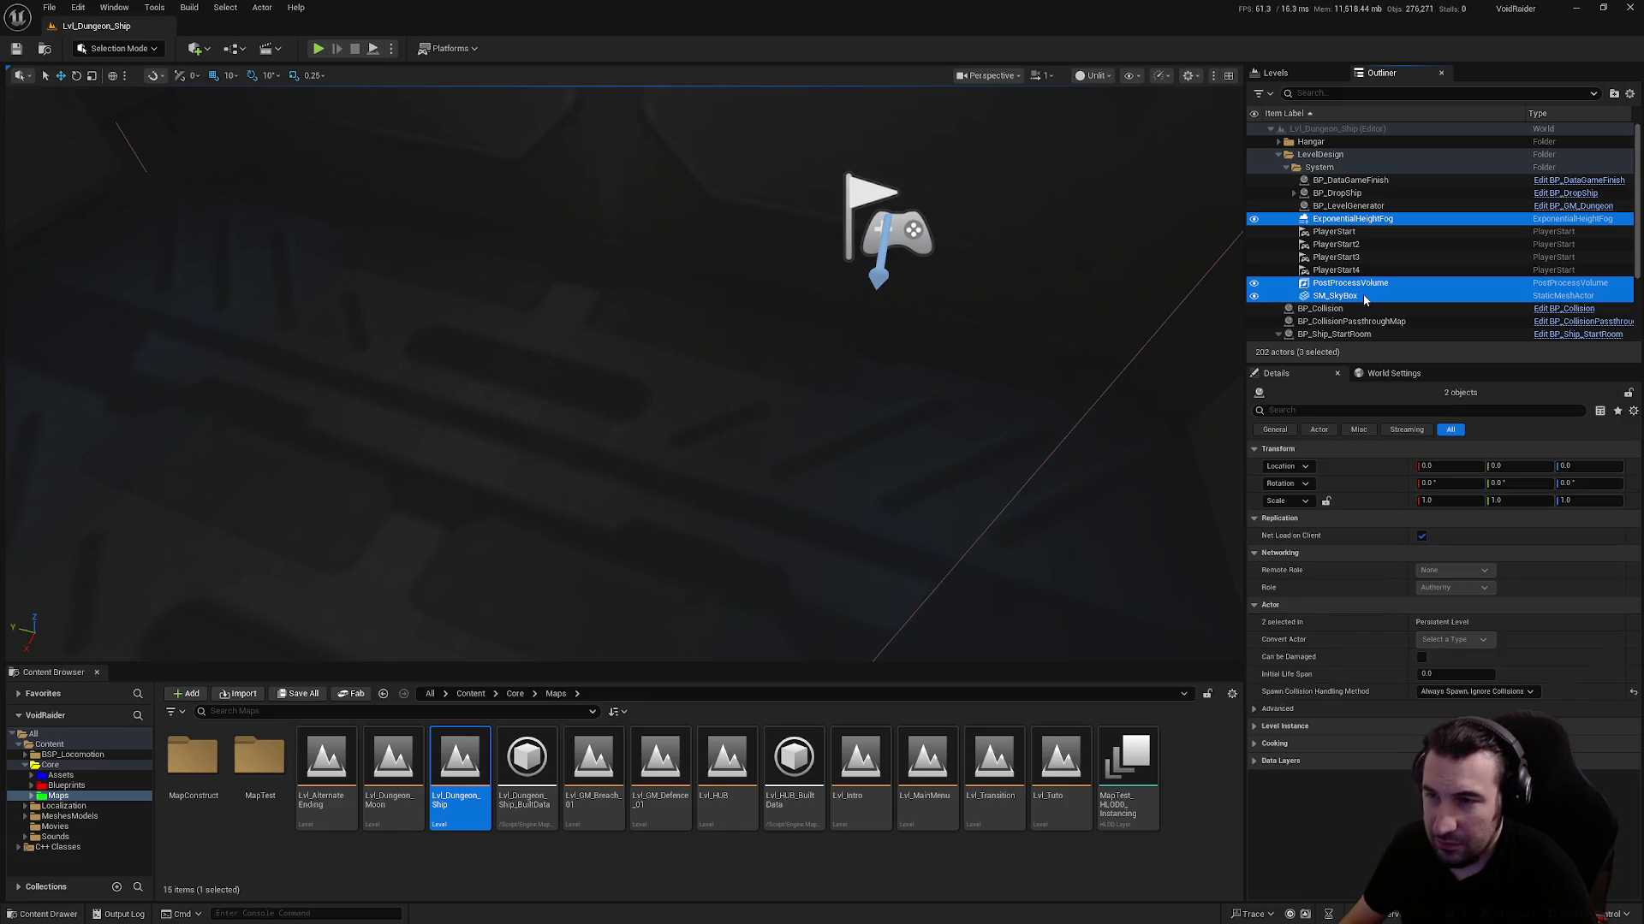
scroll(1478, 260, "down", 4)
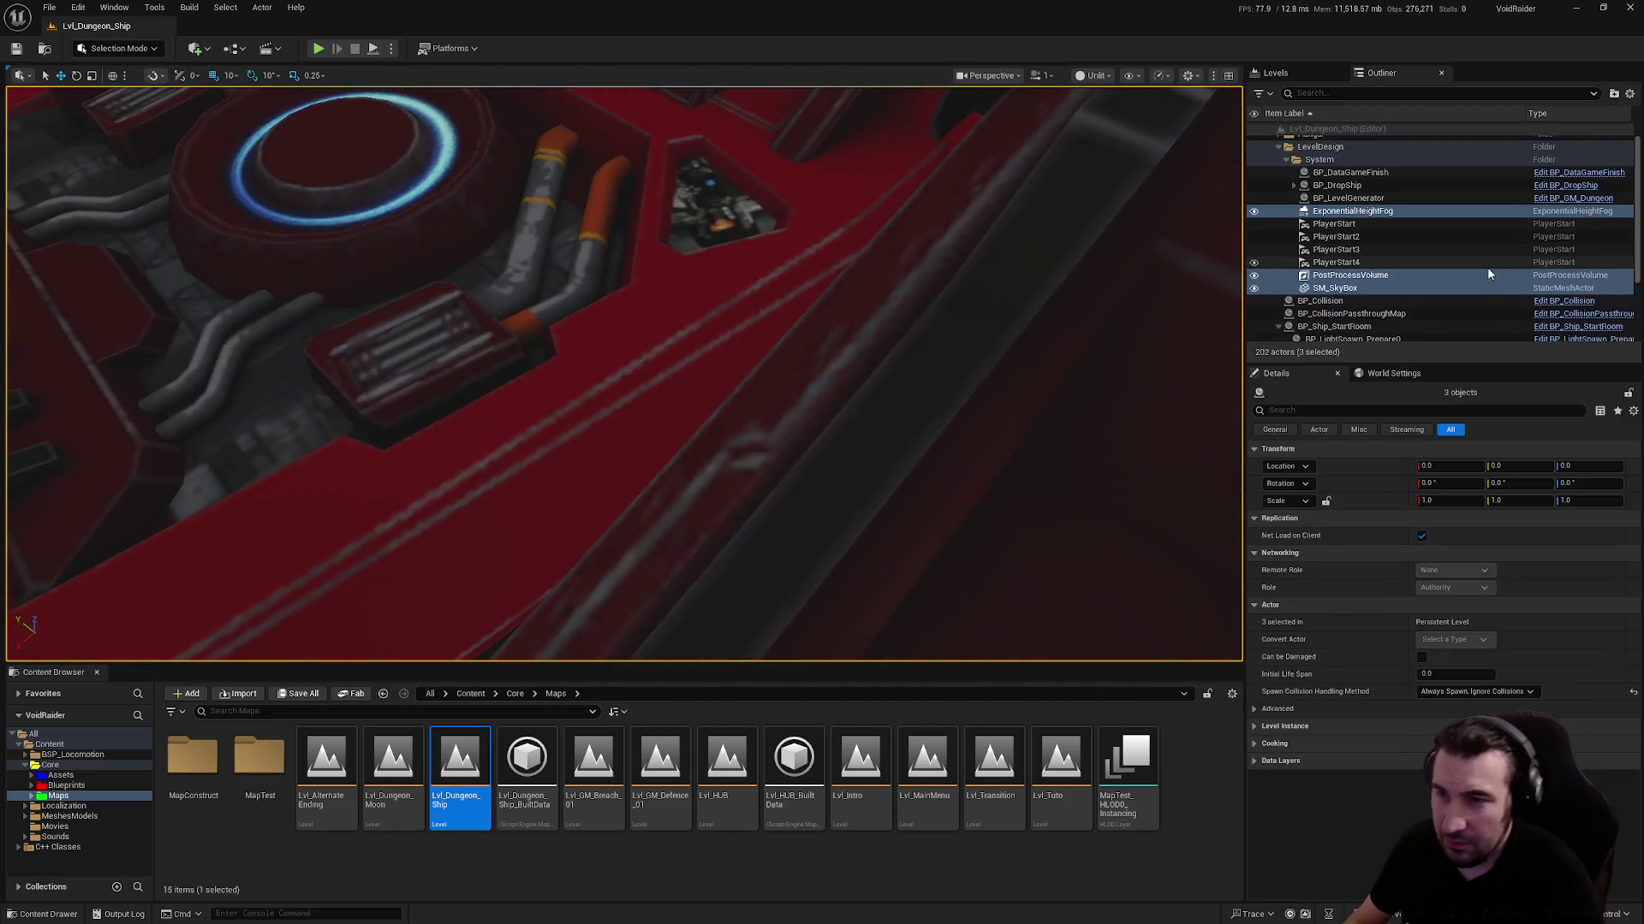
left_click(1421, 284, "ctrl")
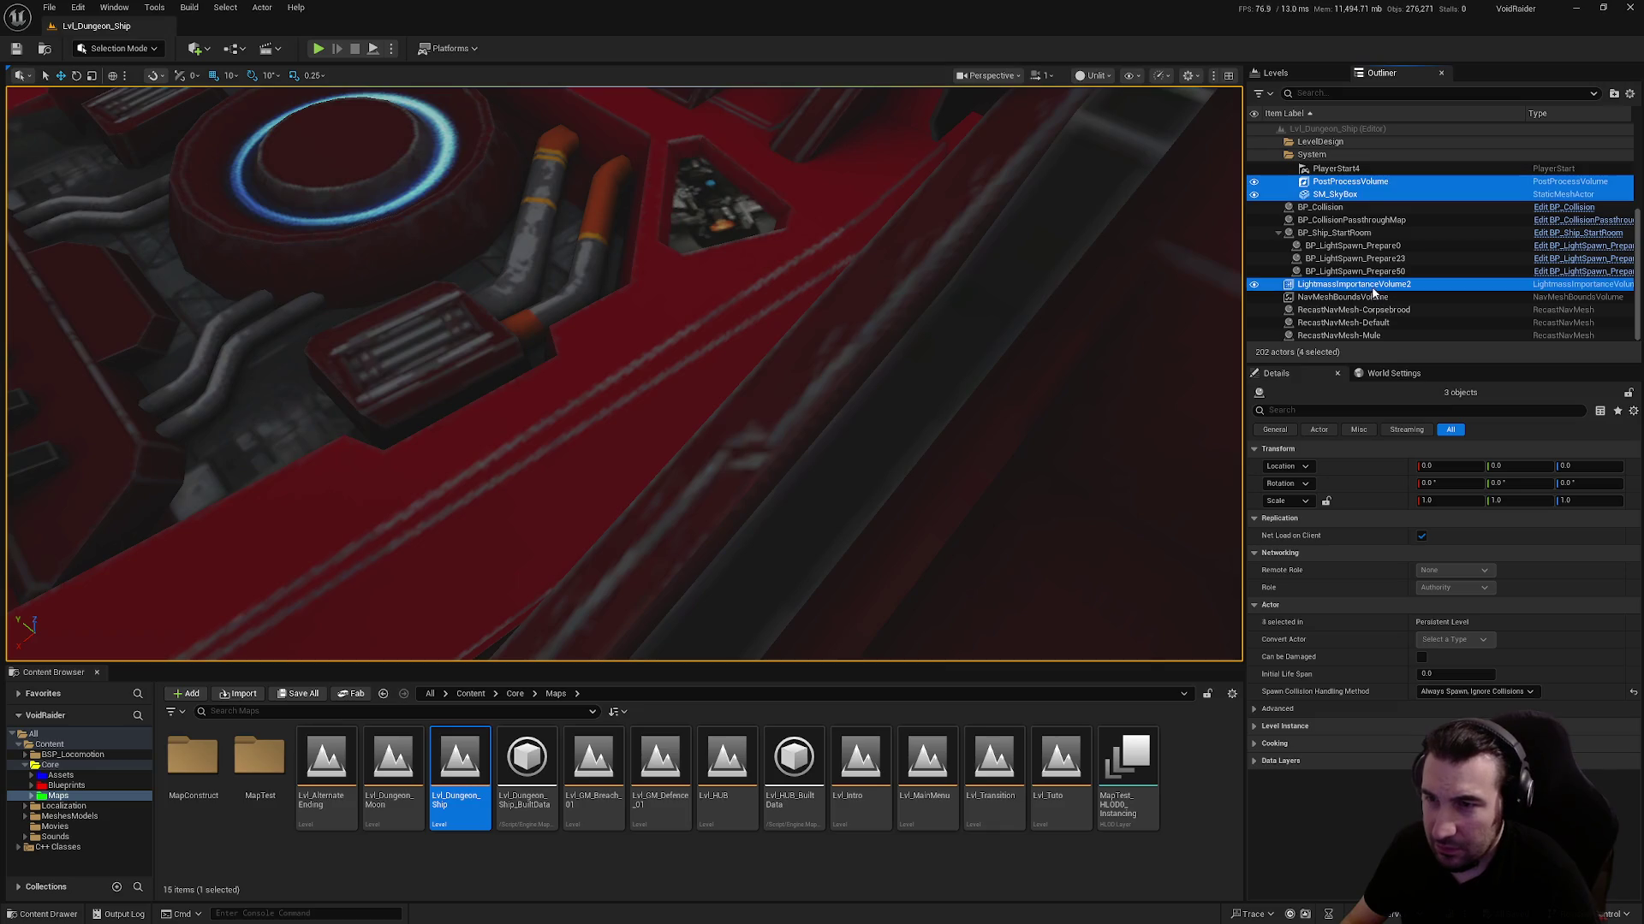
left_click(1419, 297, "ctrl")
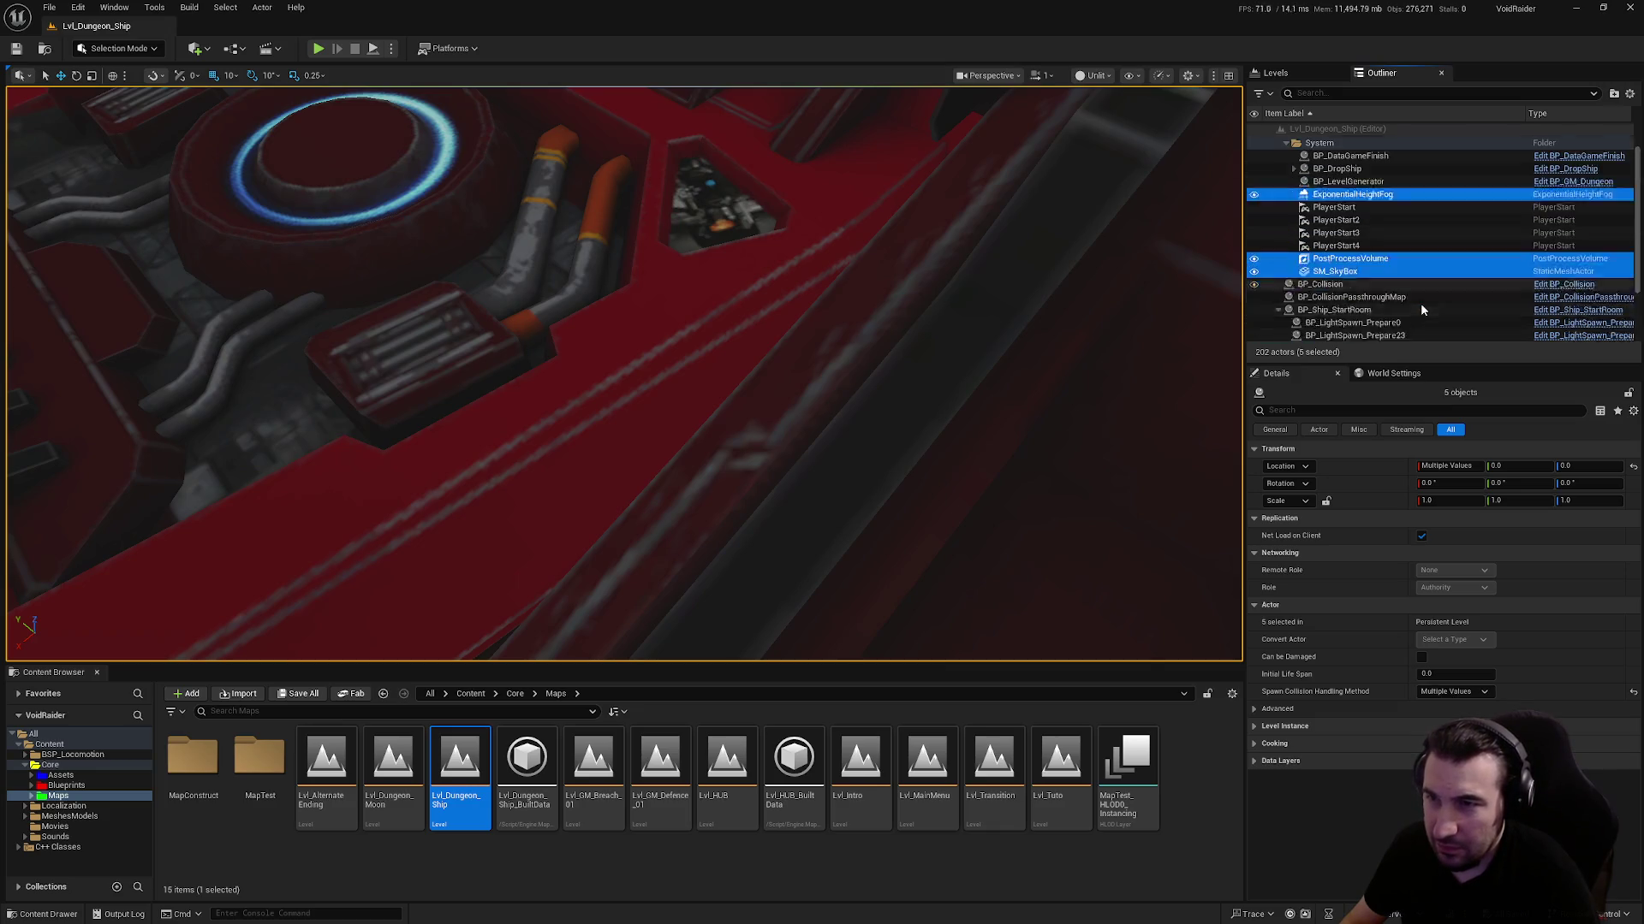
Load Lvl_AlternateEnding from the Maps folder
scroll(1420, 303, "up", 4)
left_click_drag(1171, 277, 1030, 272)
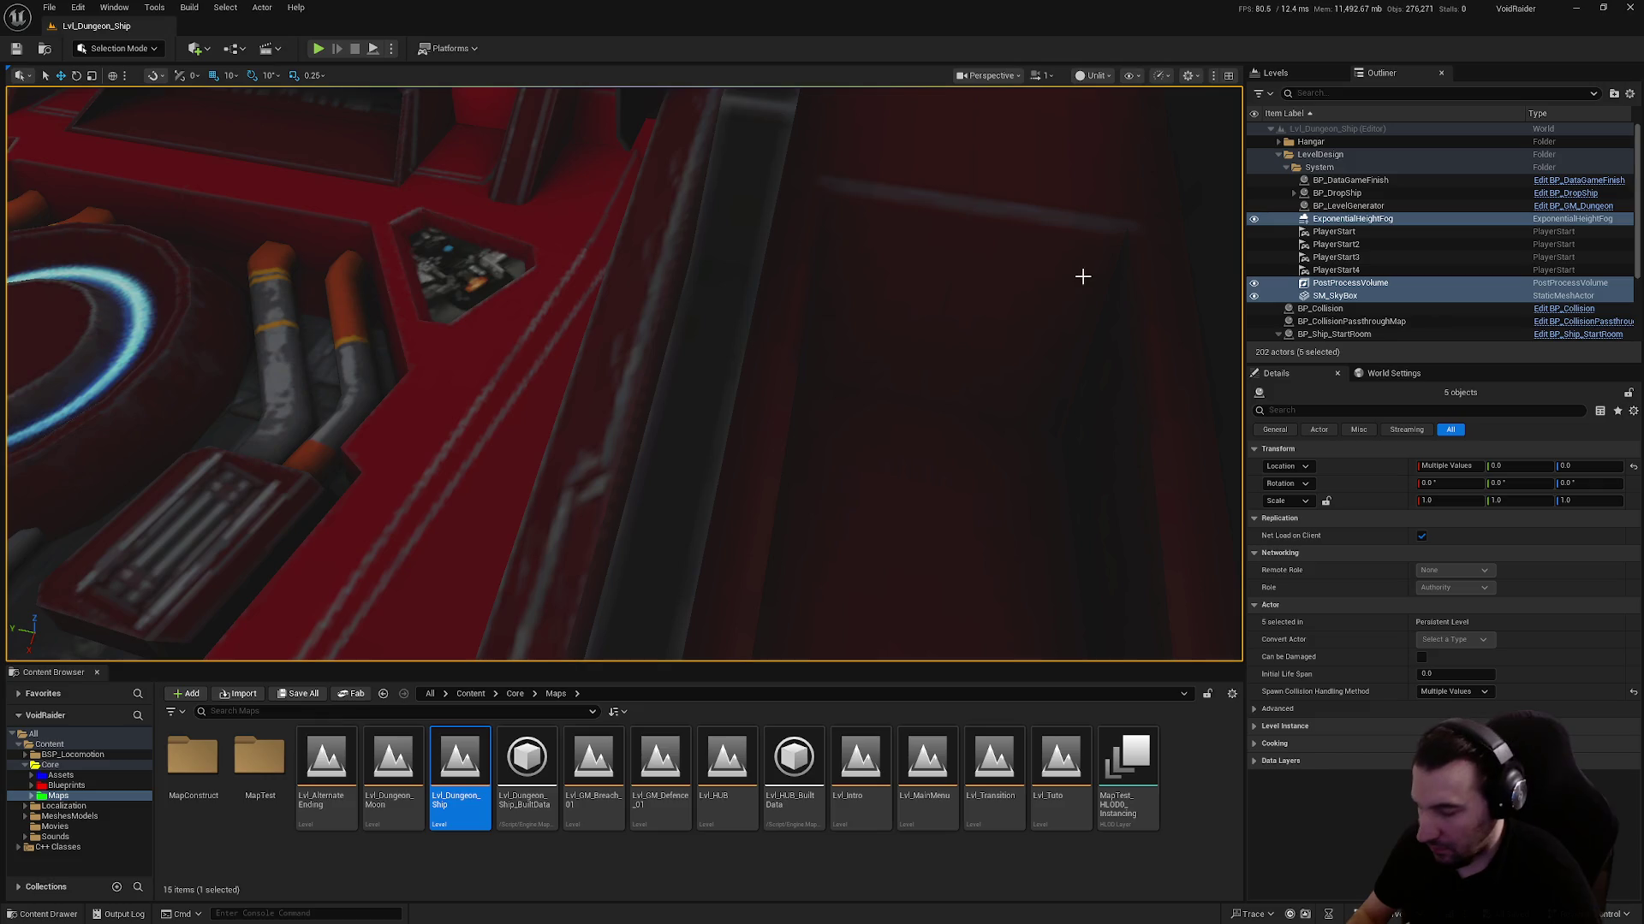
left_click(312, 768)
double_click(311, 768)
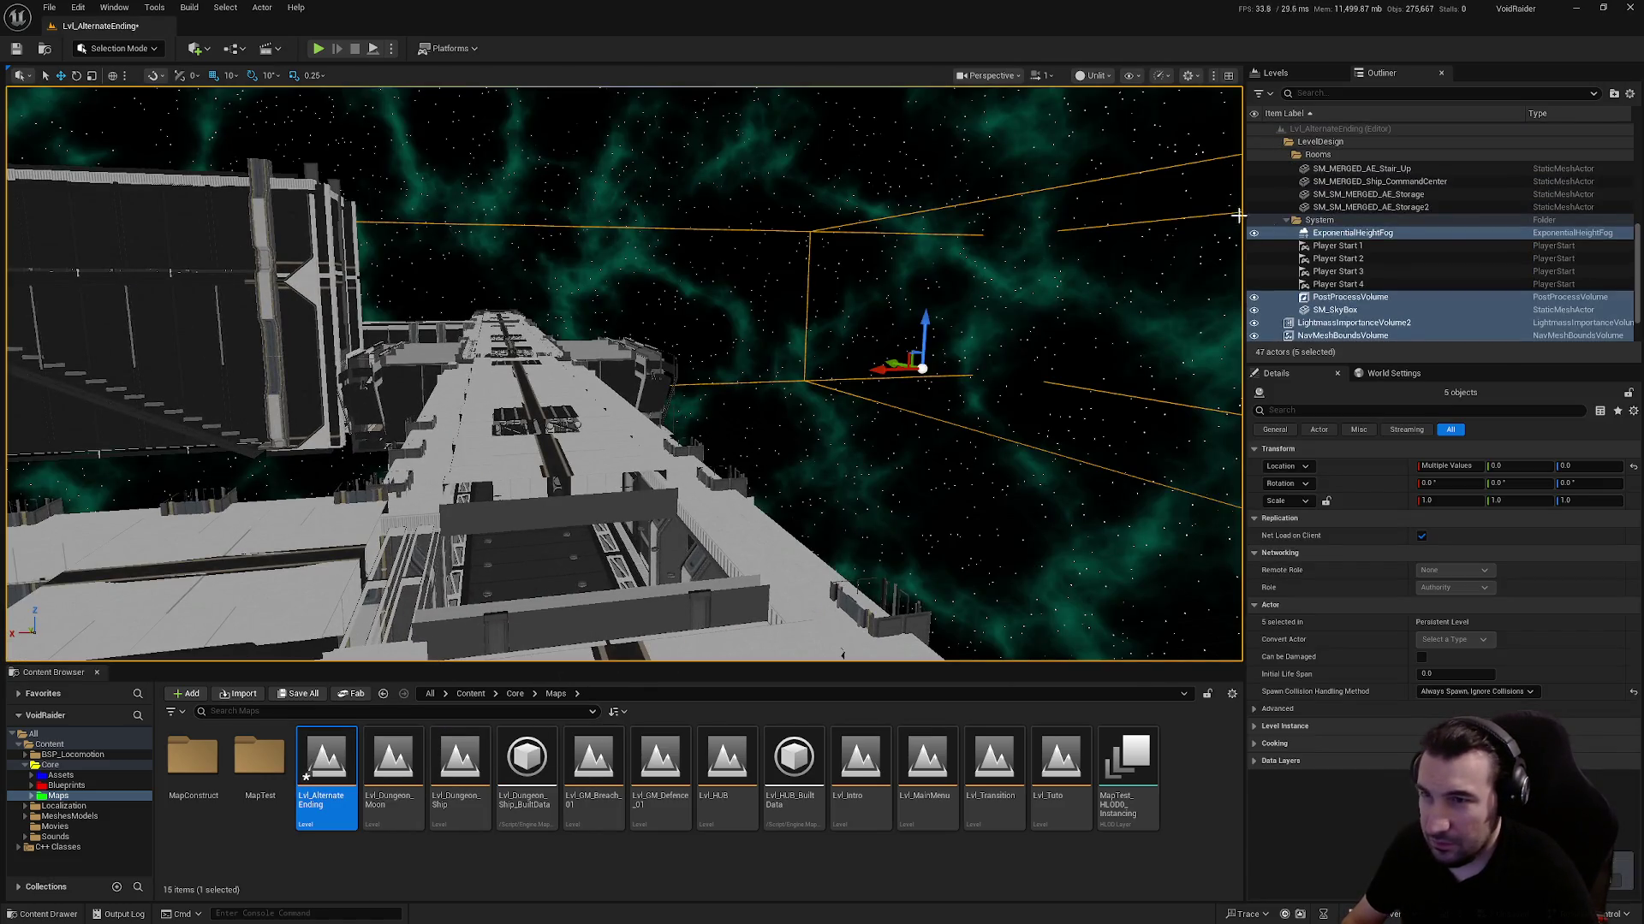
Move LightmassImportanceVolume2 into the System folder in the Outliner
left_click(1346, 246)
scroll(1344, 257, "down", 1)
left_click(1340, 285)
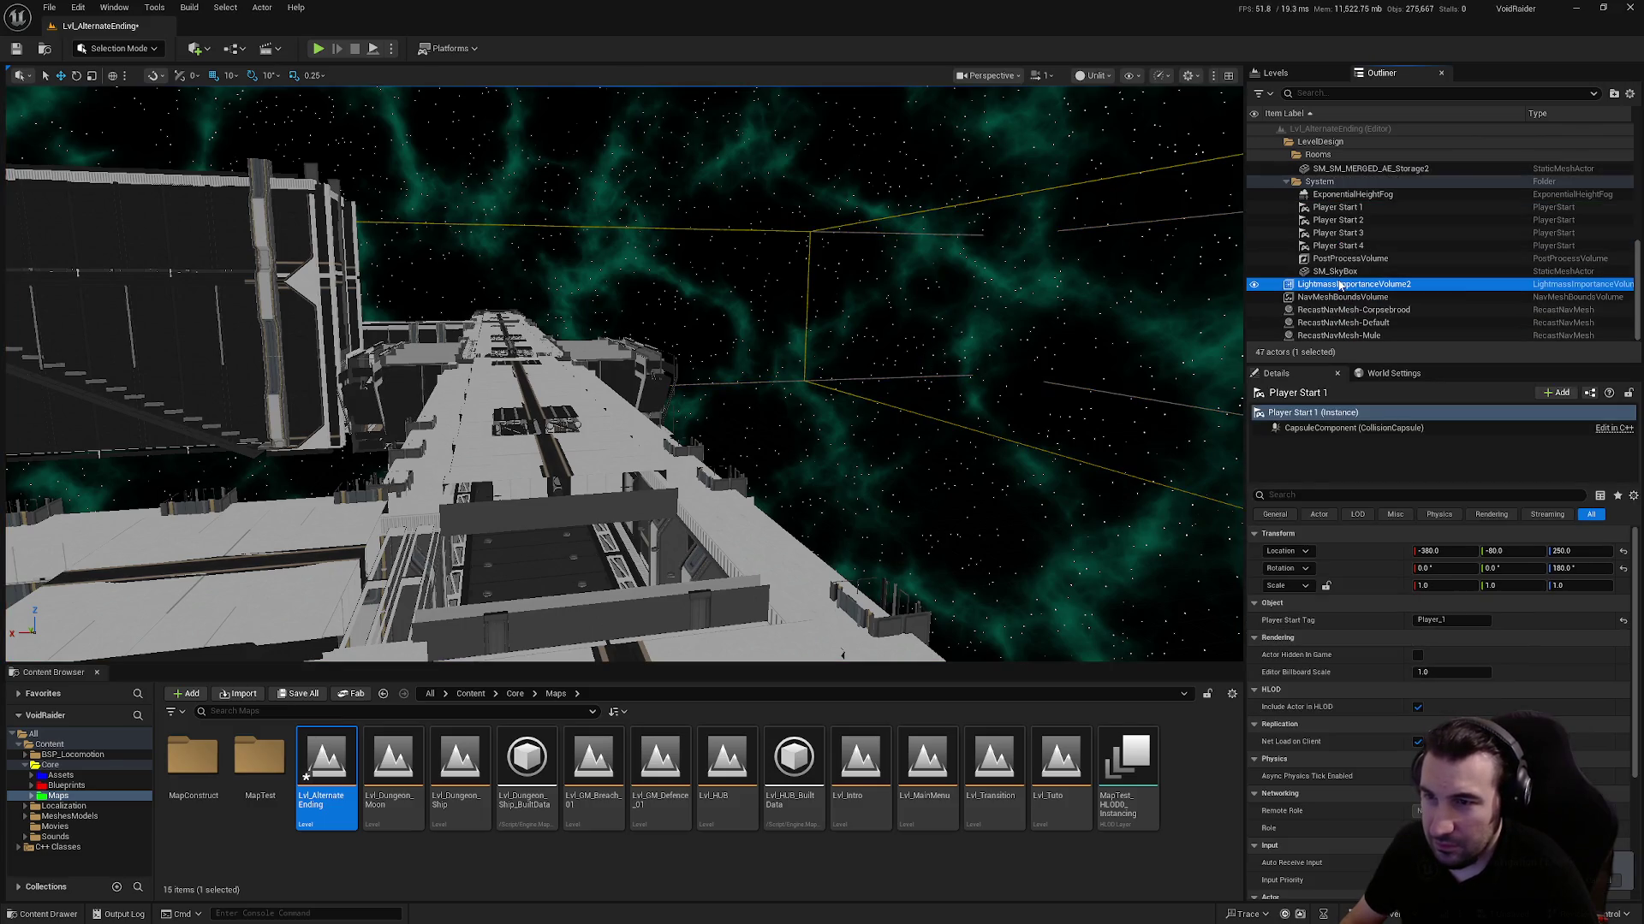
left_click_drag(1341, 292, 1319, 182)
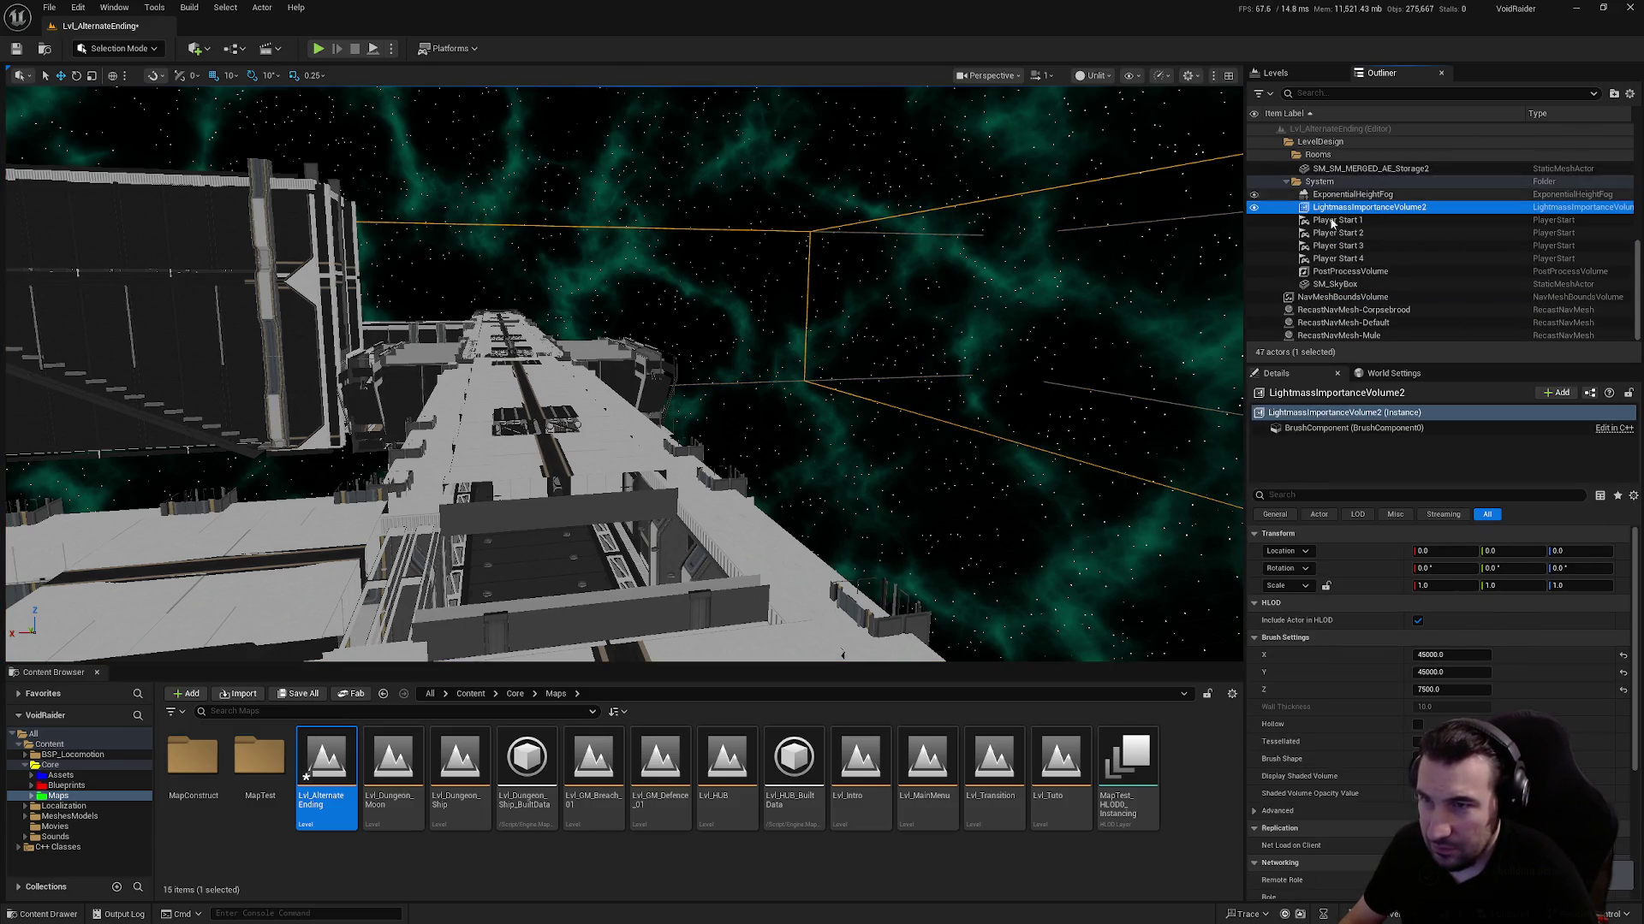
Frame the NavMeshBoundsVolume and ExponentialHeightFog in the viewport to review the system actors
left_click(1342, 297)
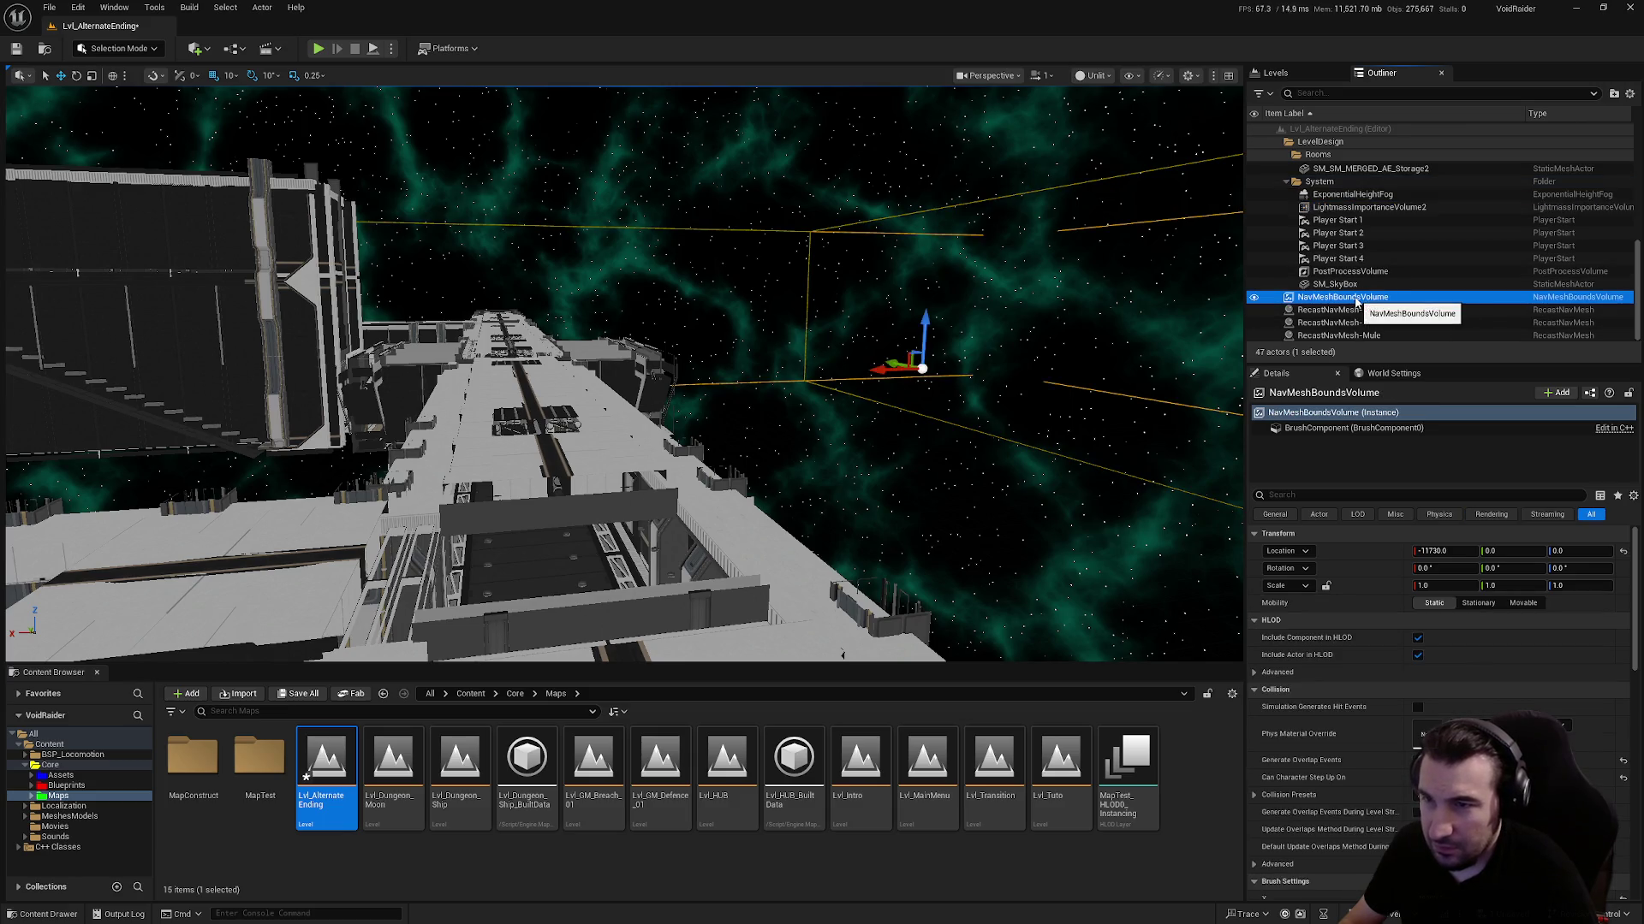
key("f")
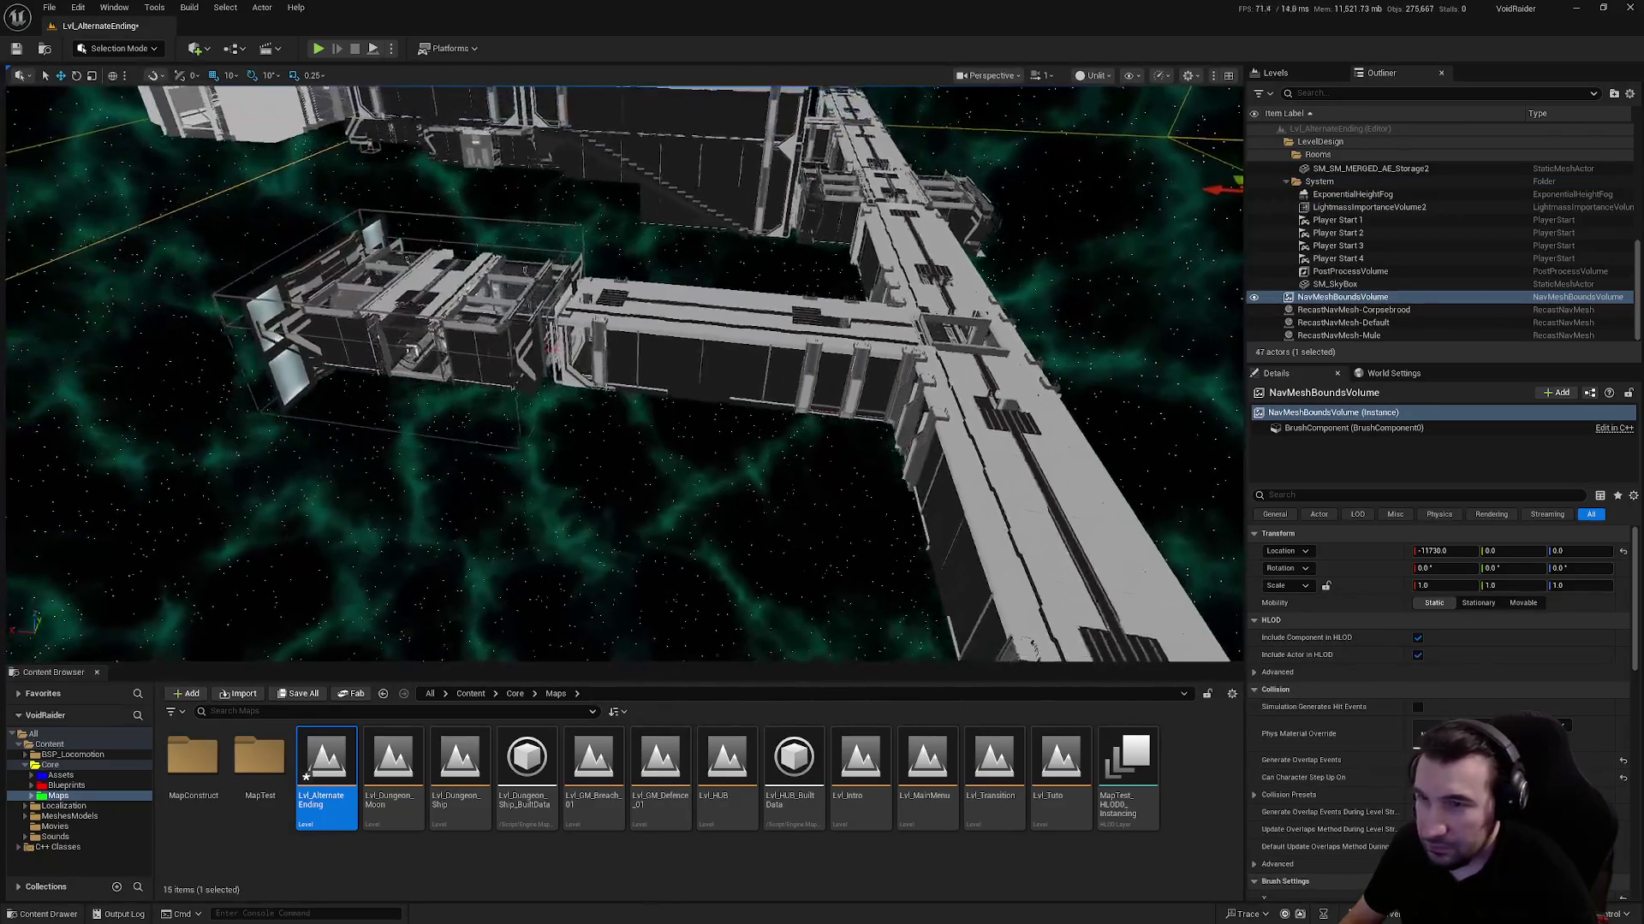
left_click(1340, 285)
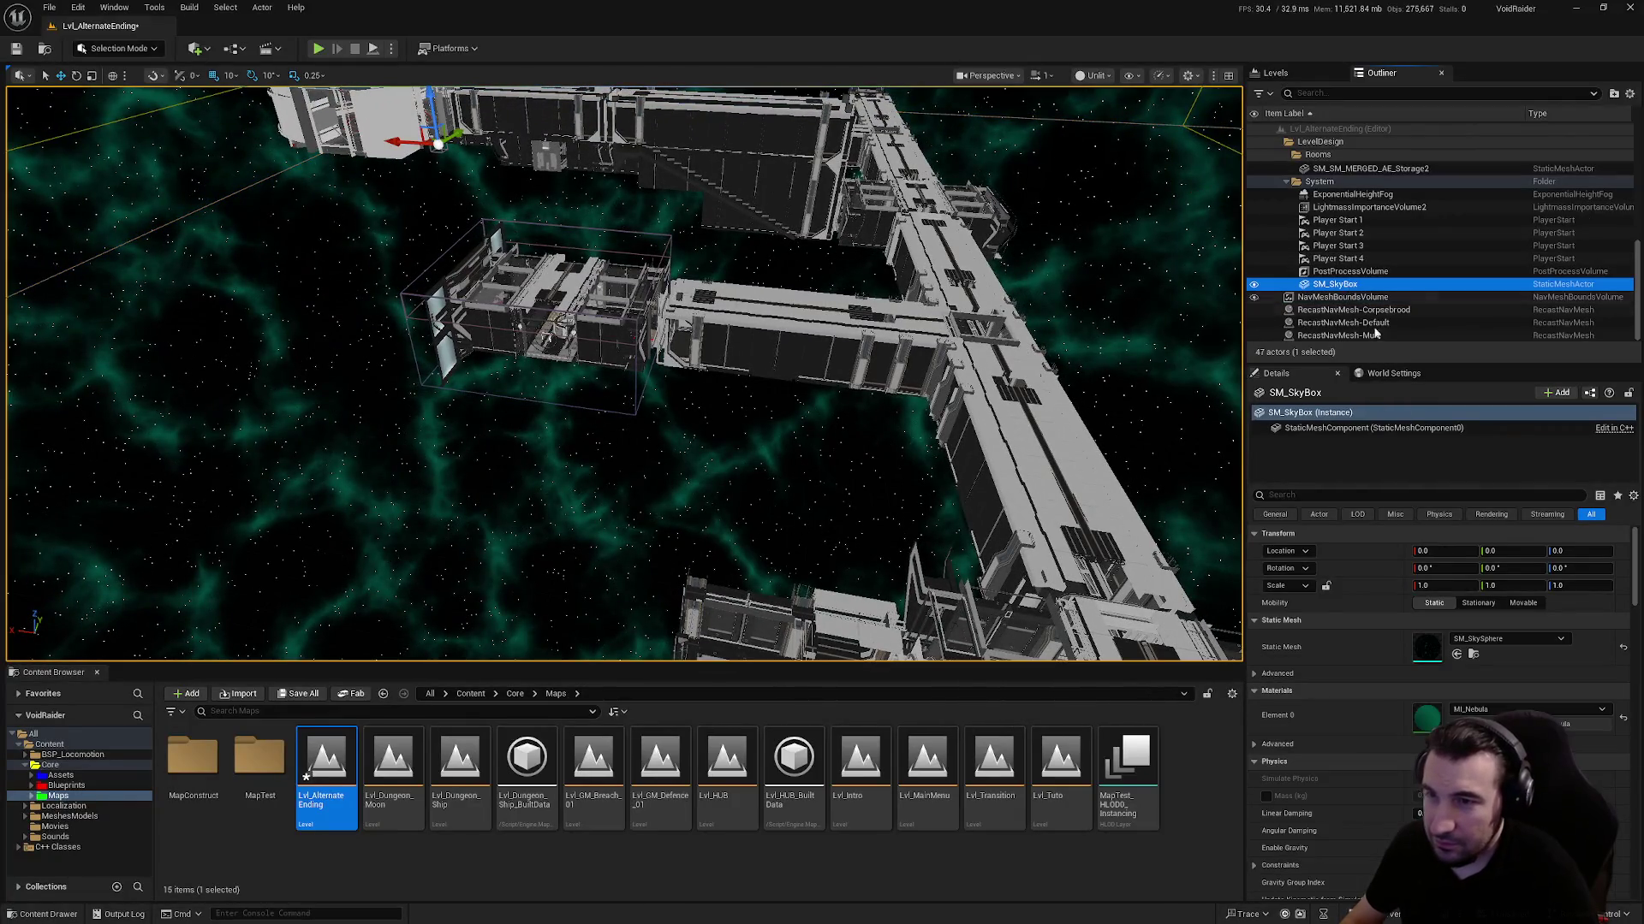
left_click(1353, 271)
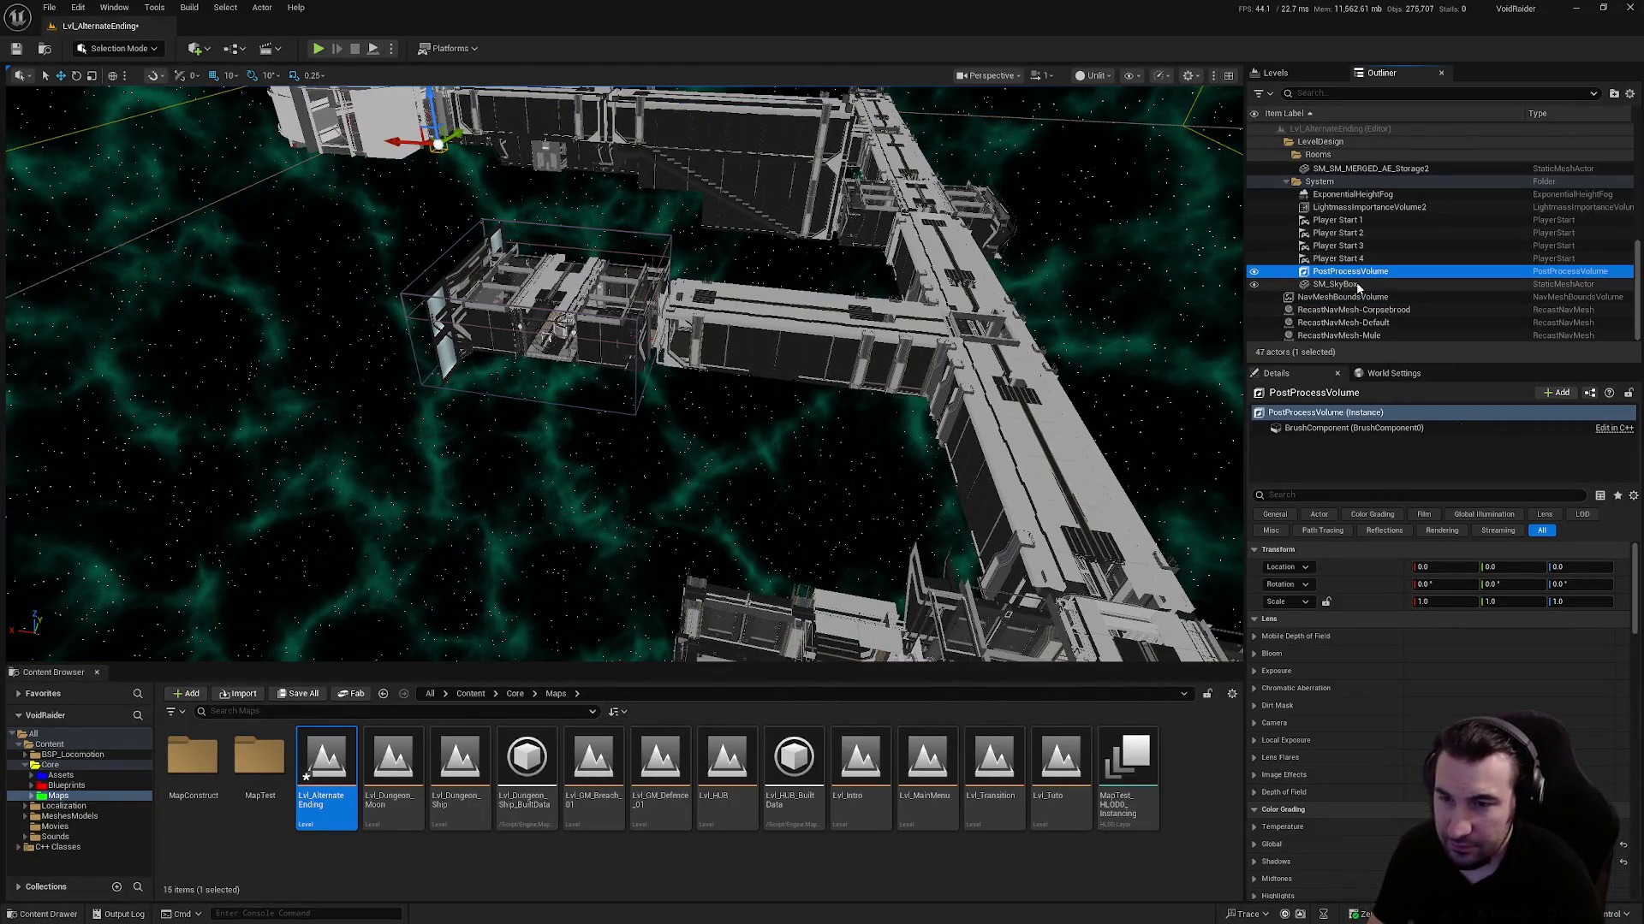
key("Up")
key("Up")
key("Up")
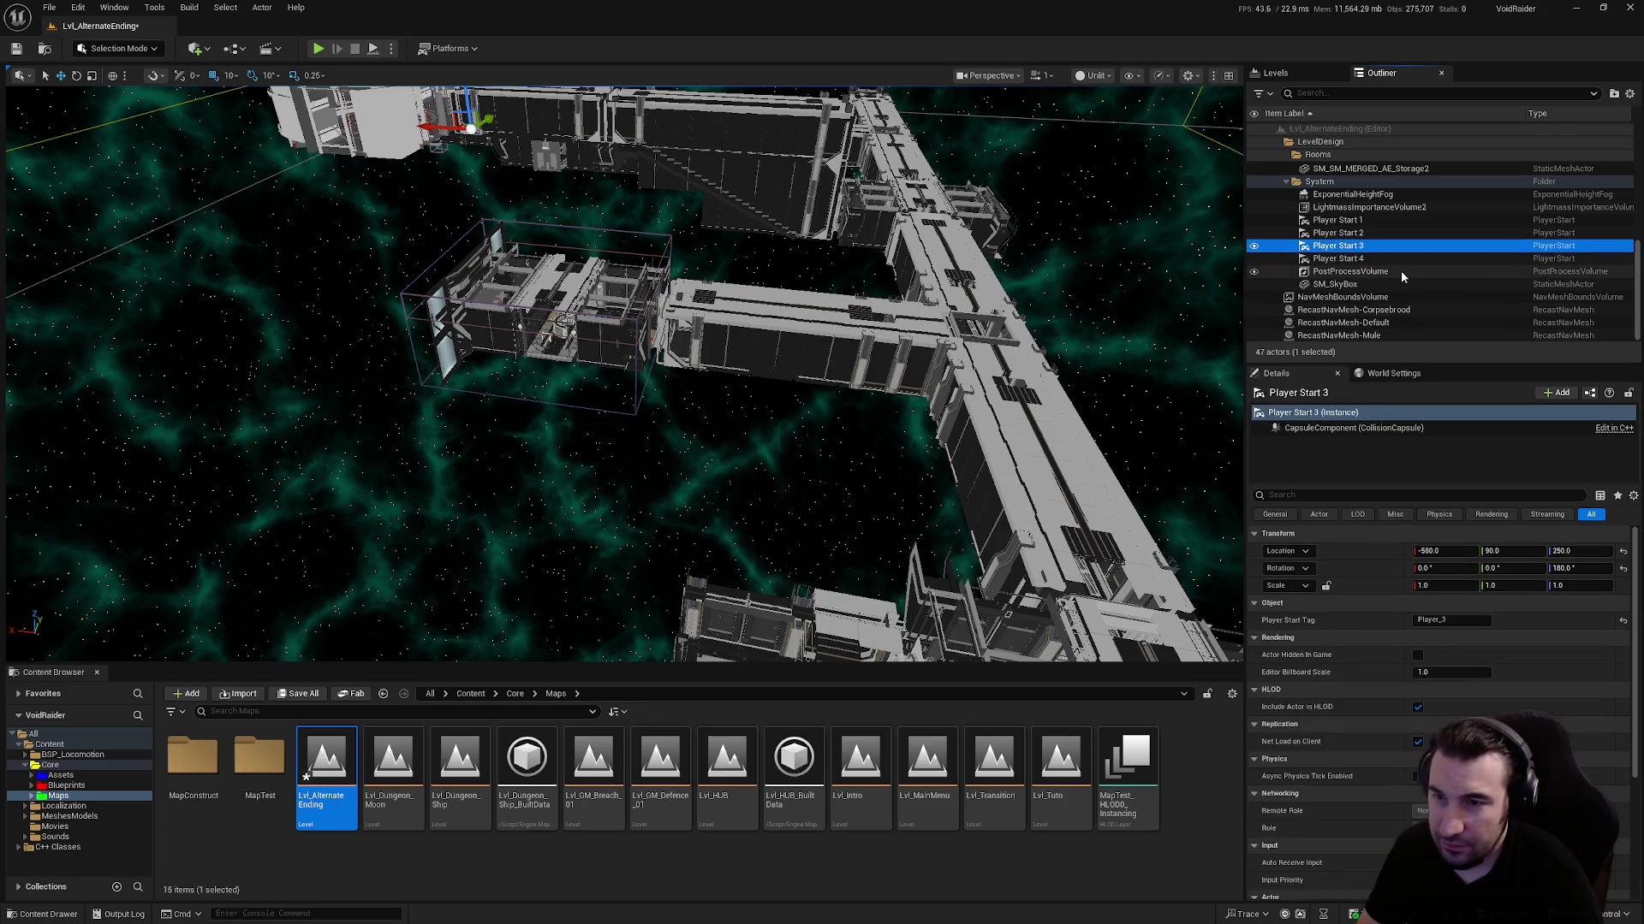
key("Up")
key("Up")
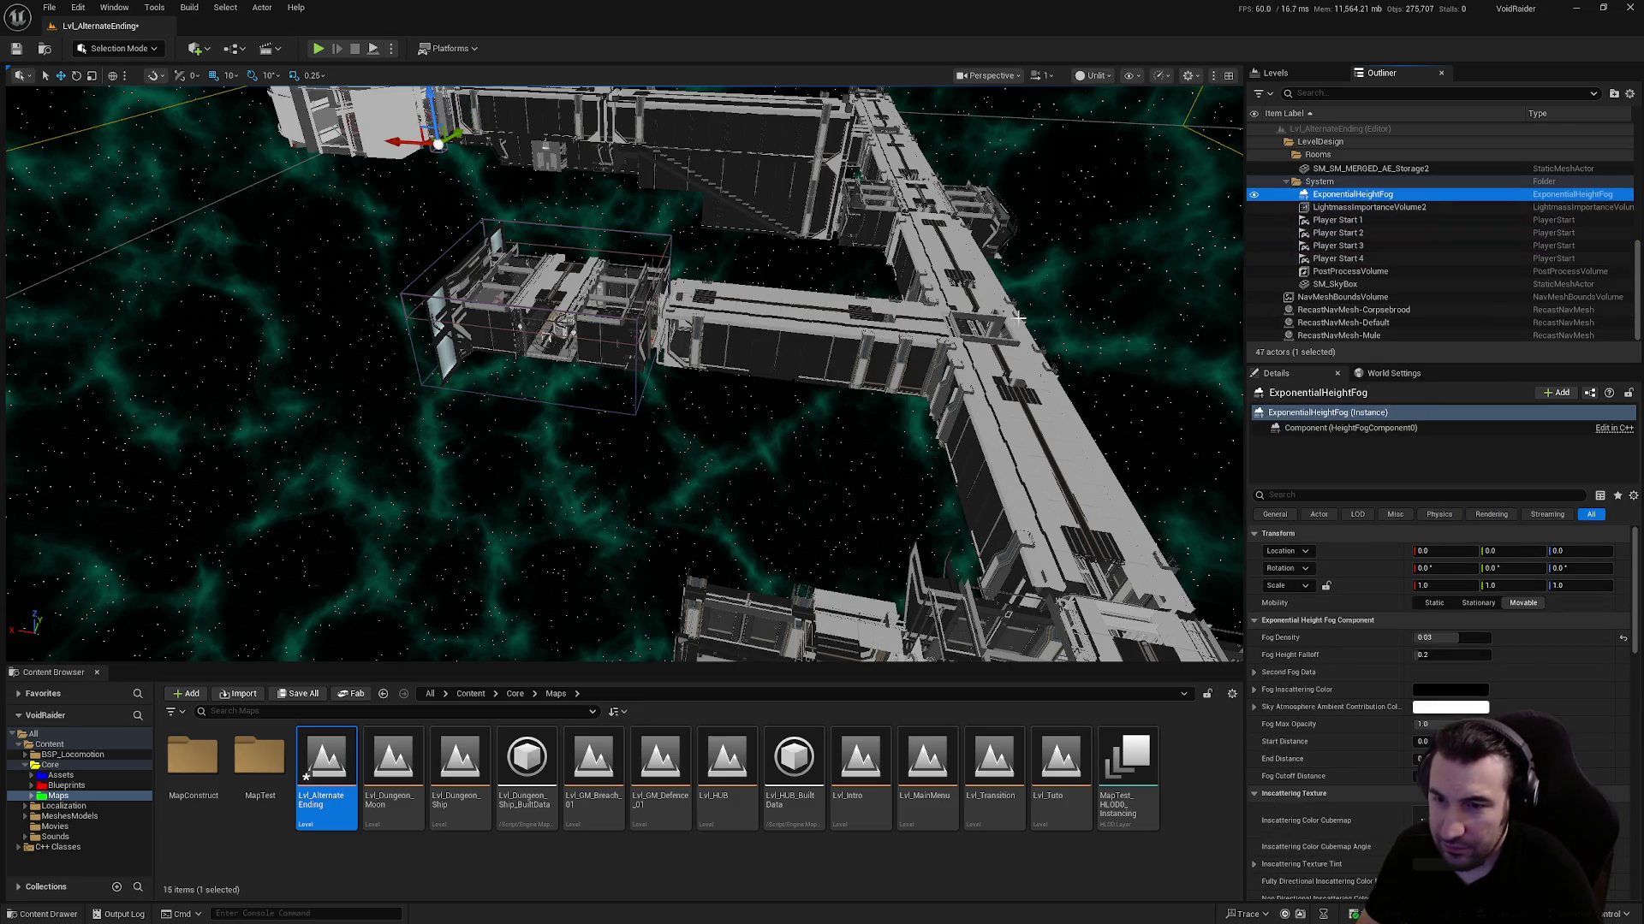
key("f")
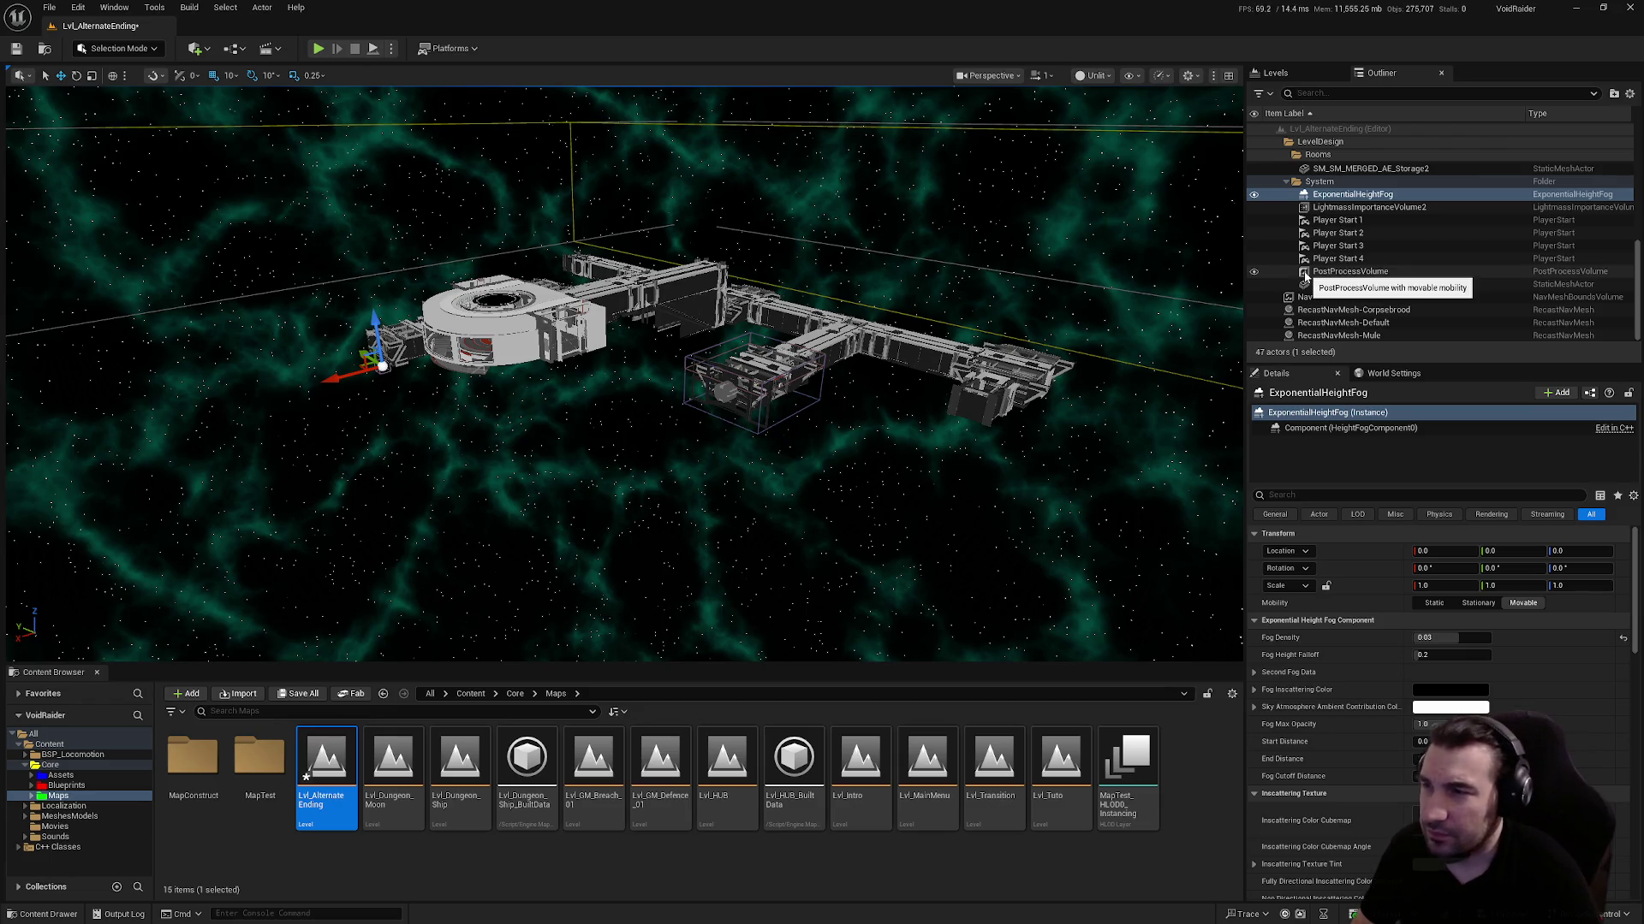
Try sizes for LightmassImportanceVolume2, first 25000 then 10000 for X and Y
left_click(1369, 207)
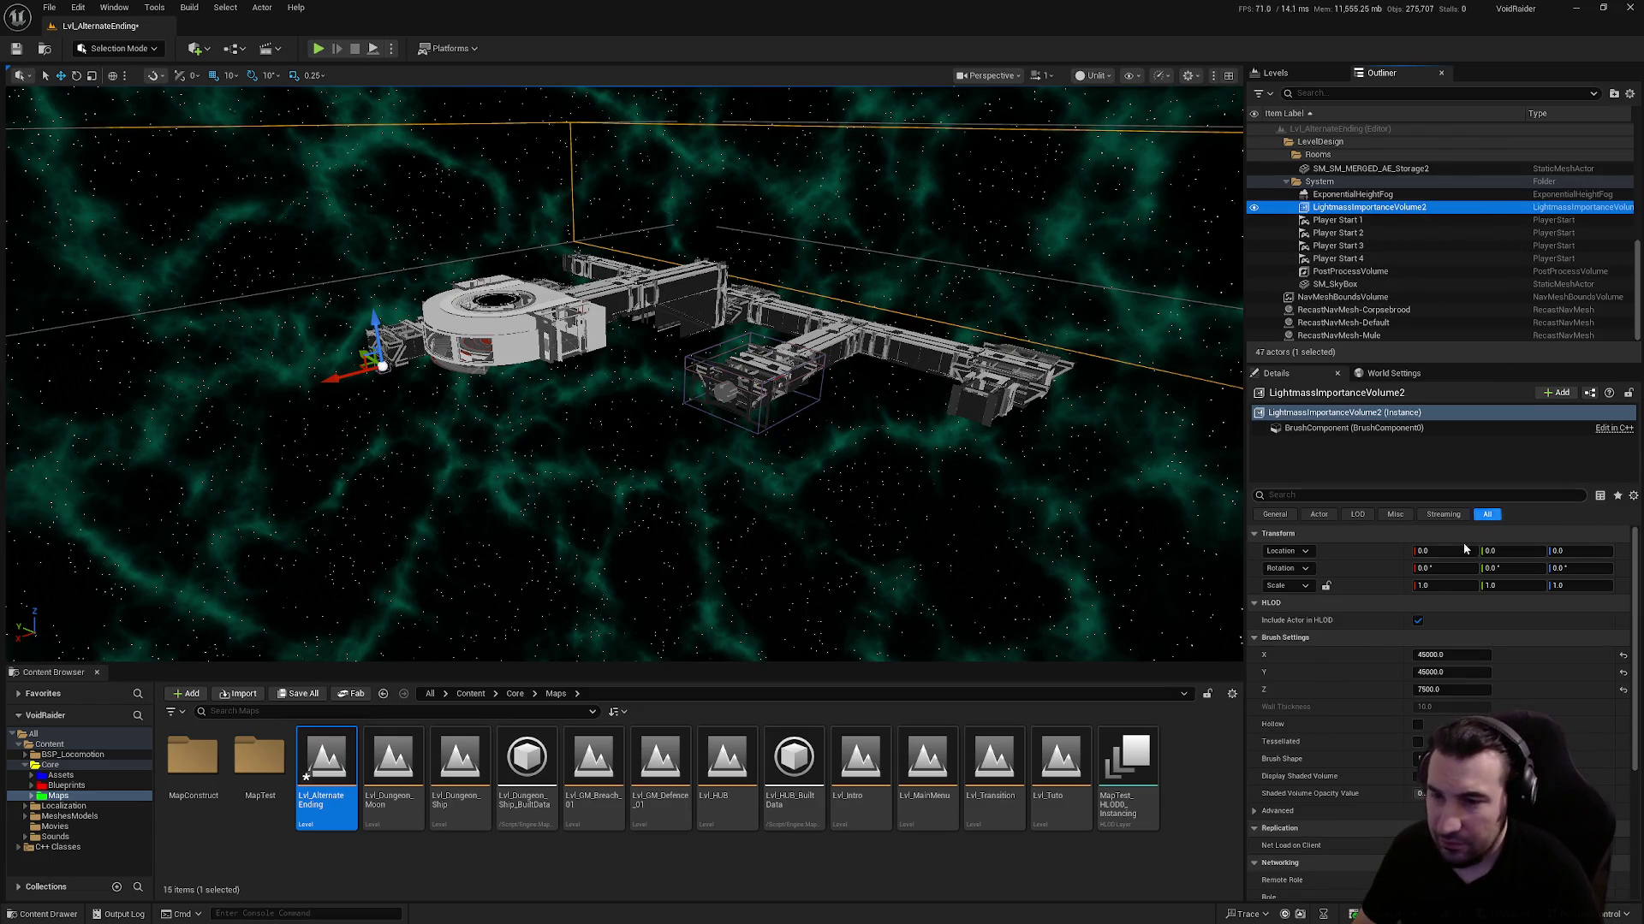
left_click(1446, 655)
type("25000")
key("Return")
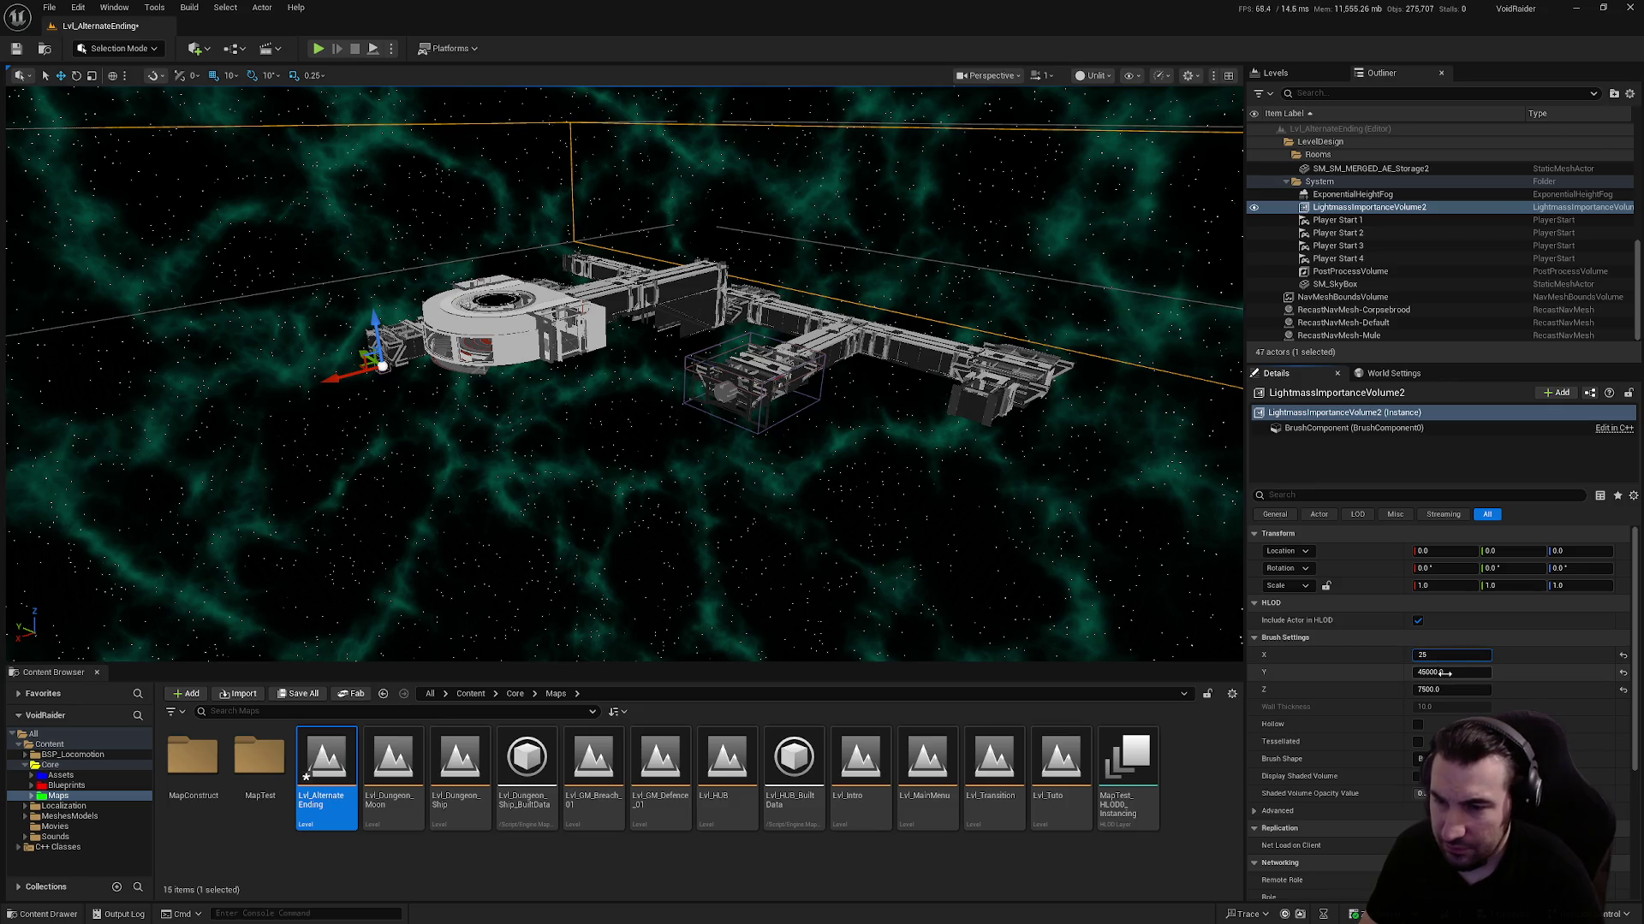
type("000")
key("Return")
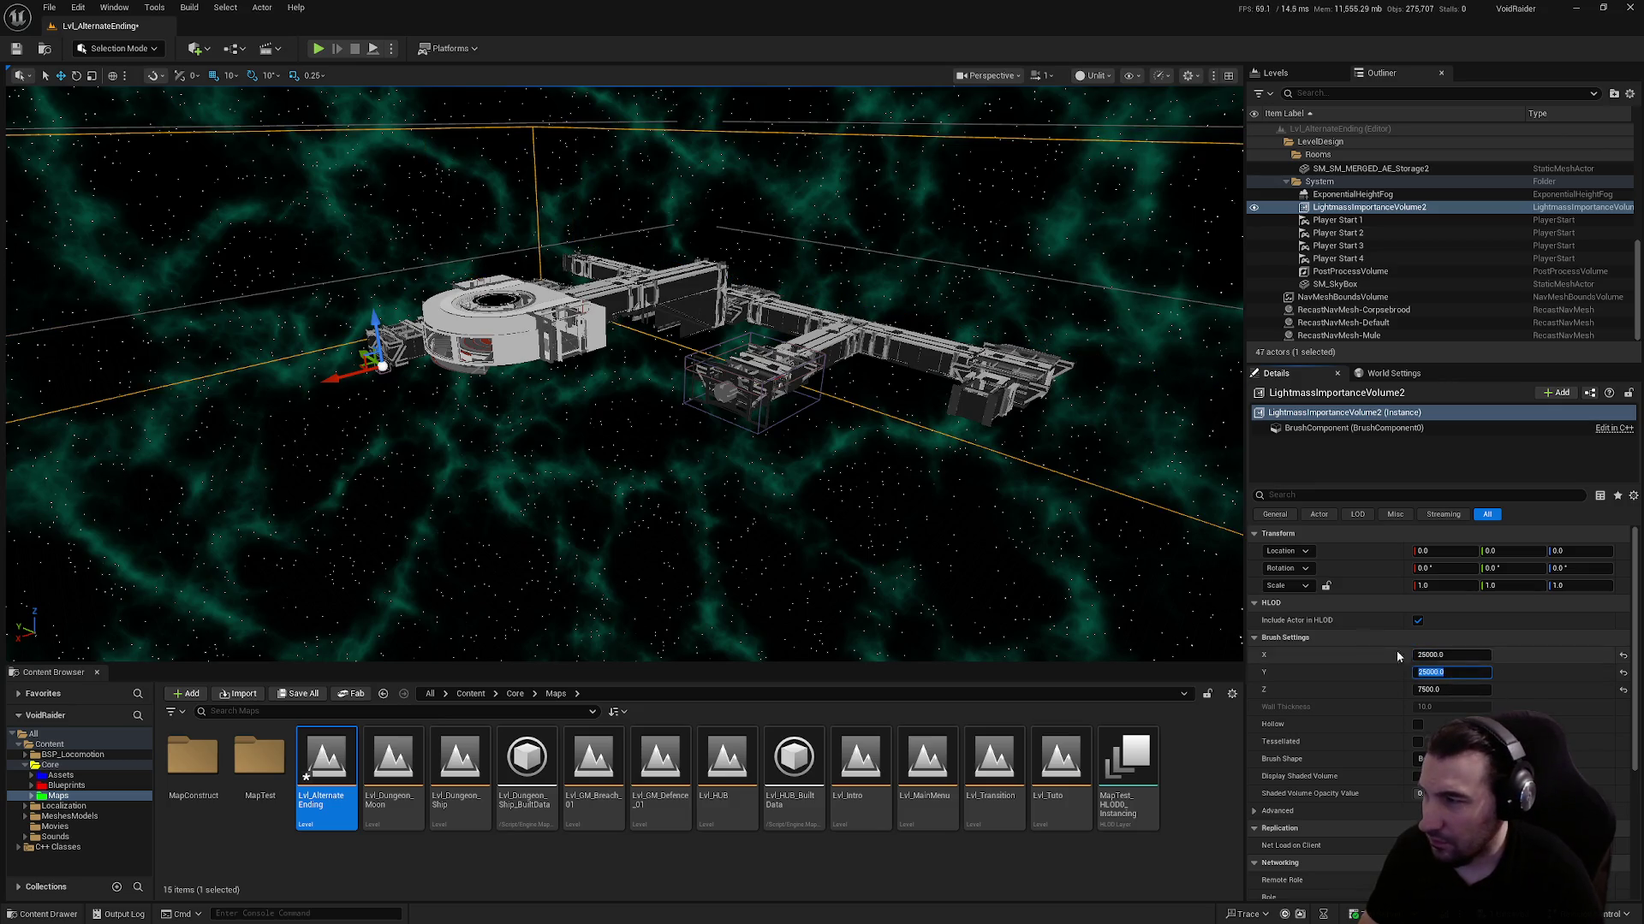
mouse_move(625, 385)
left_mouse_down()
mouse_move(445, 283)
mouse_move(393, 334)
left_mouse_up()
left_click(1444, 654)
type("10000")
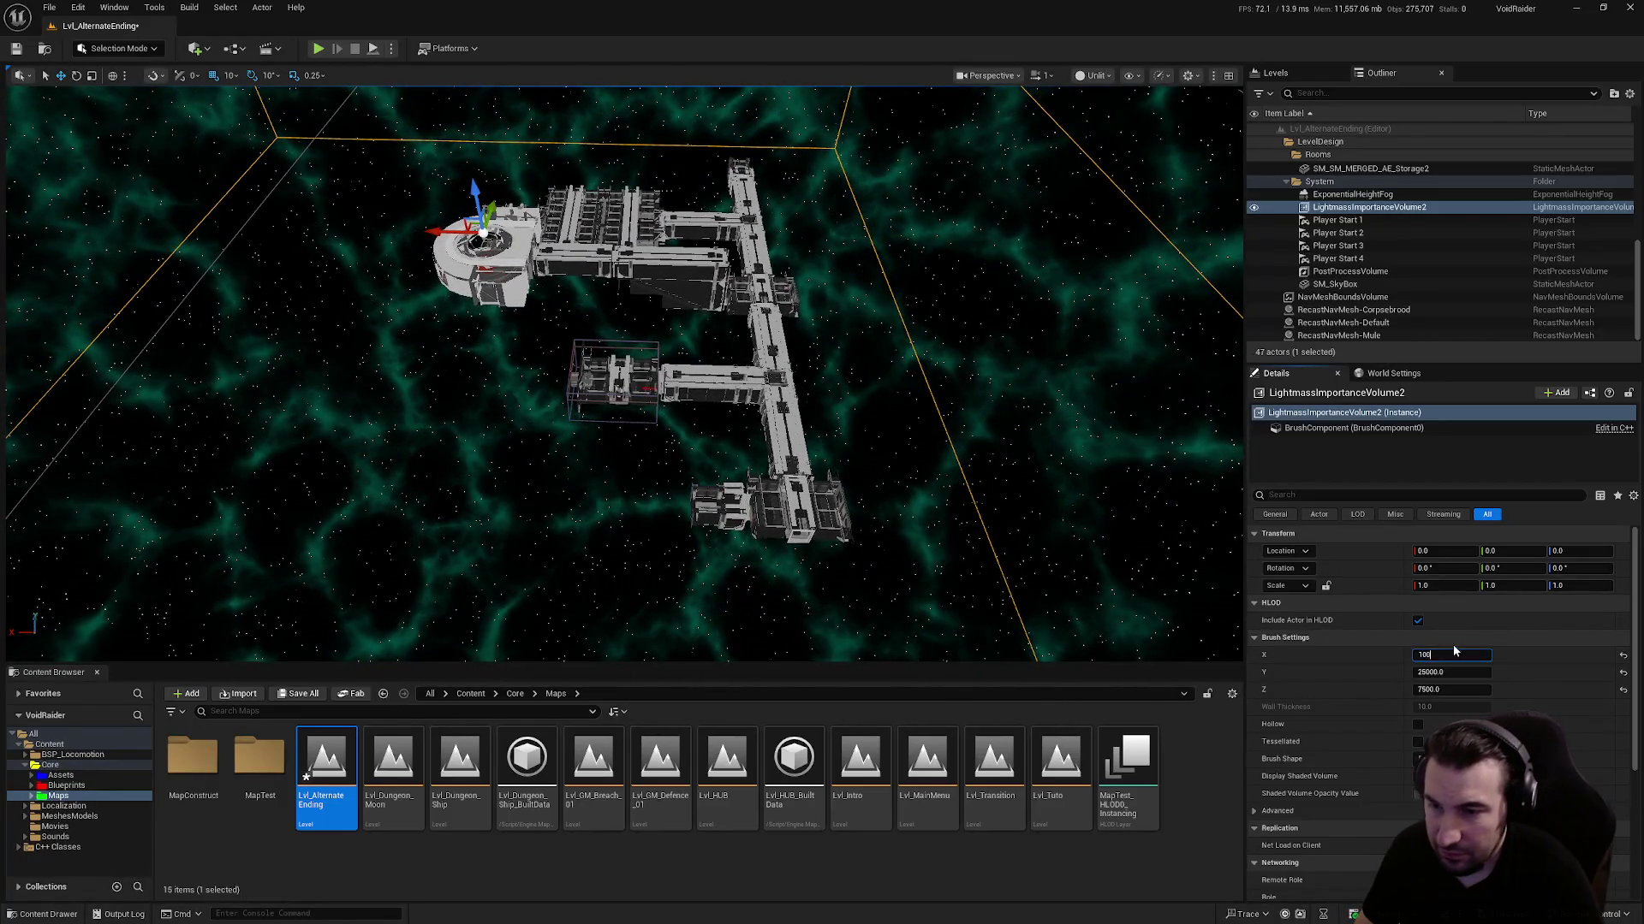
left_click(1444, 672)
type("10")
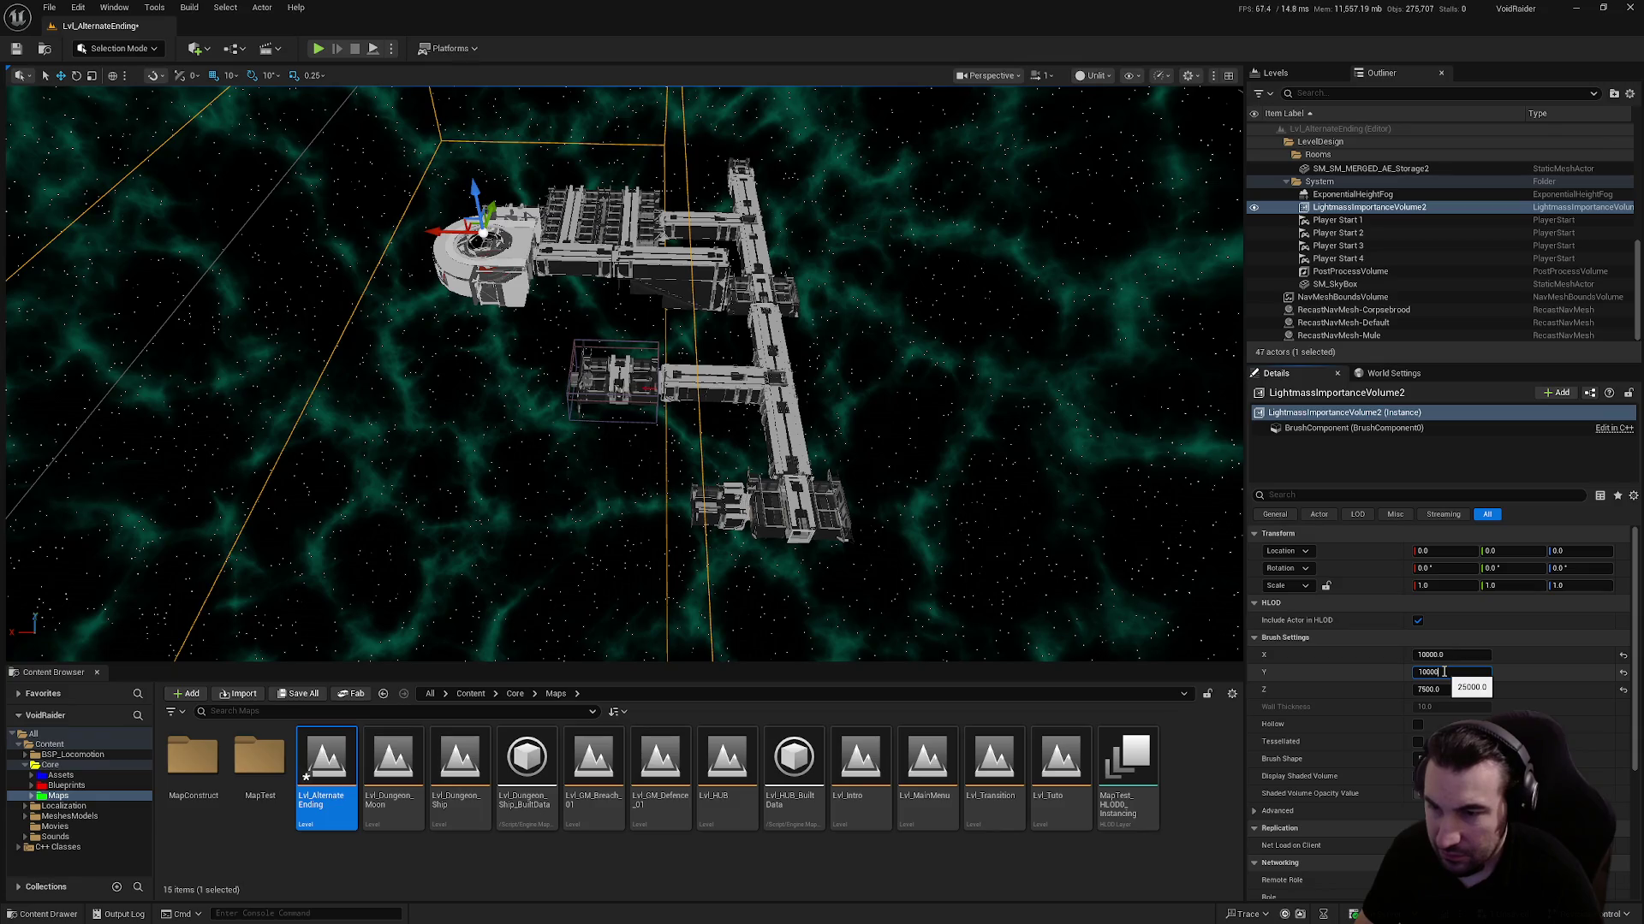
key("Return")
Set the volume height to 5000 and slide it along X and Y over the station
mouse_move(445, 233)
left_mouse_down()
mouse_move(599, 282)
mouse_move(599, 239)
left_mouse_up()
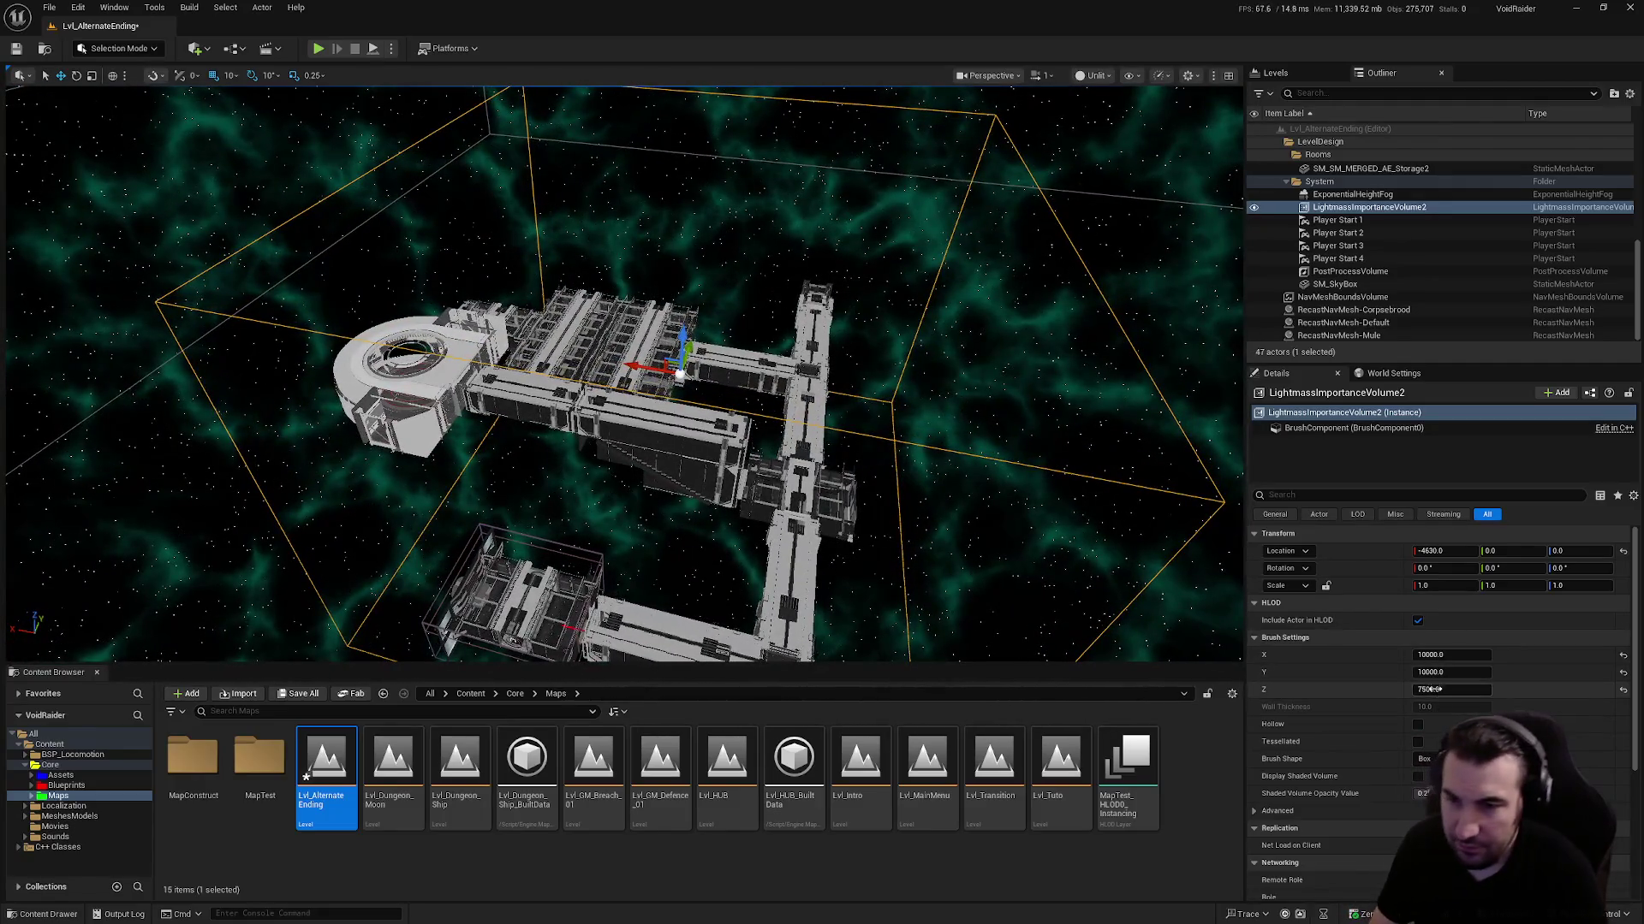
left_click(1430, 689)
type("5000")
key("Return")
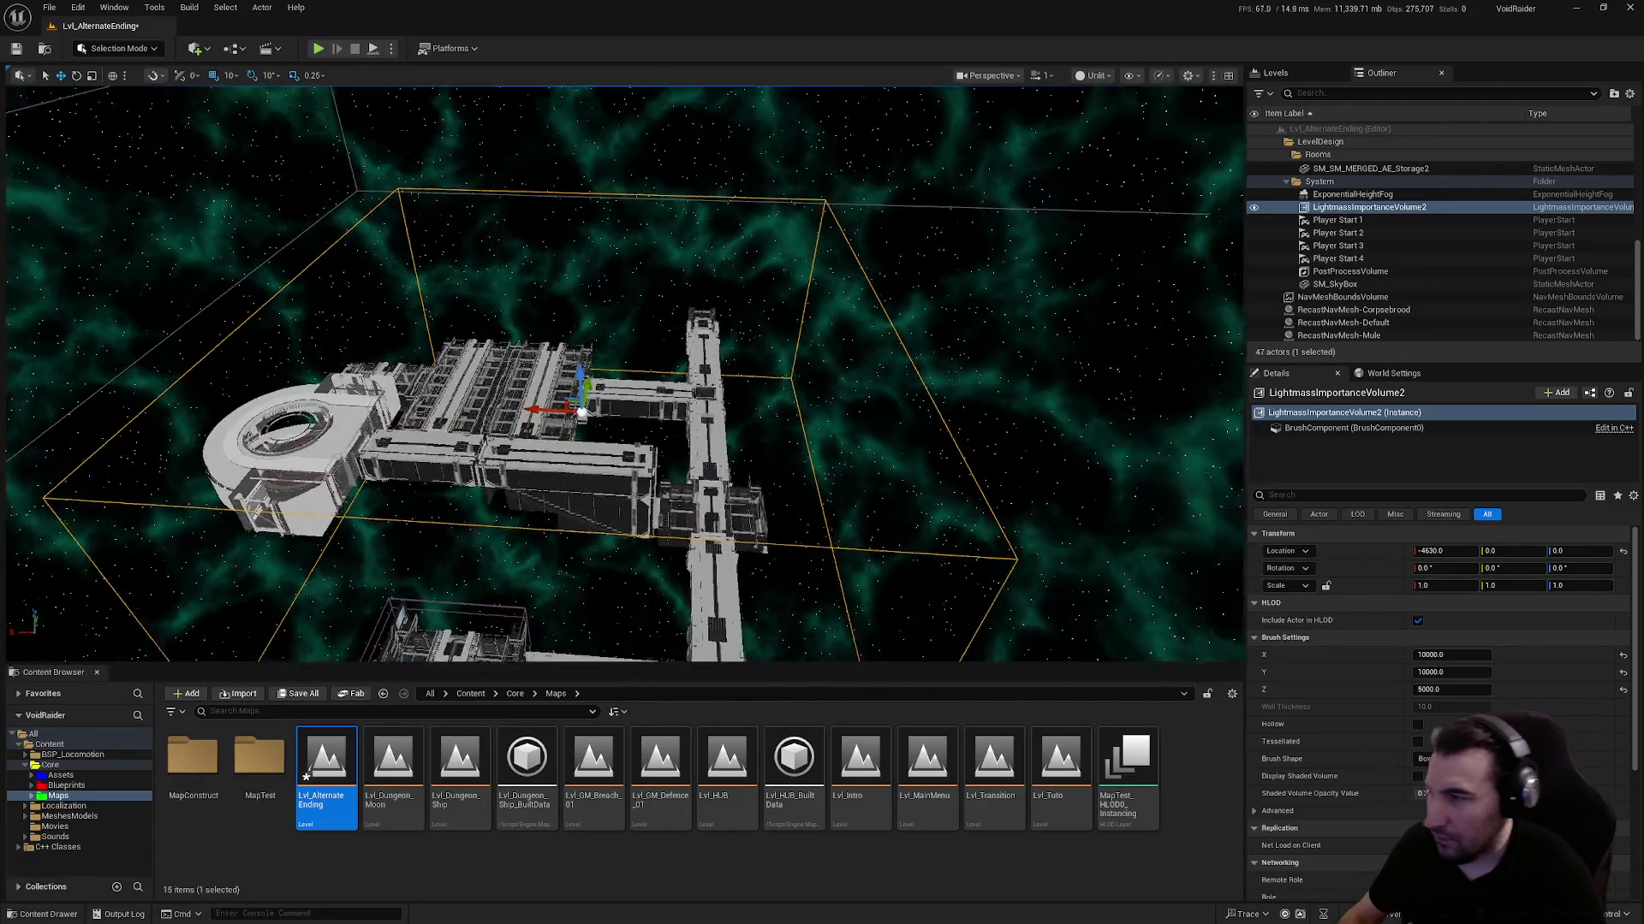
mouse_move(599, 342)
left_mouse_down()
mouse_move(565, 342)
mouse_move(565, 373)
left_mouse_up()
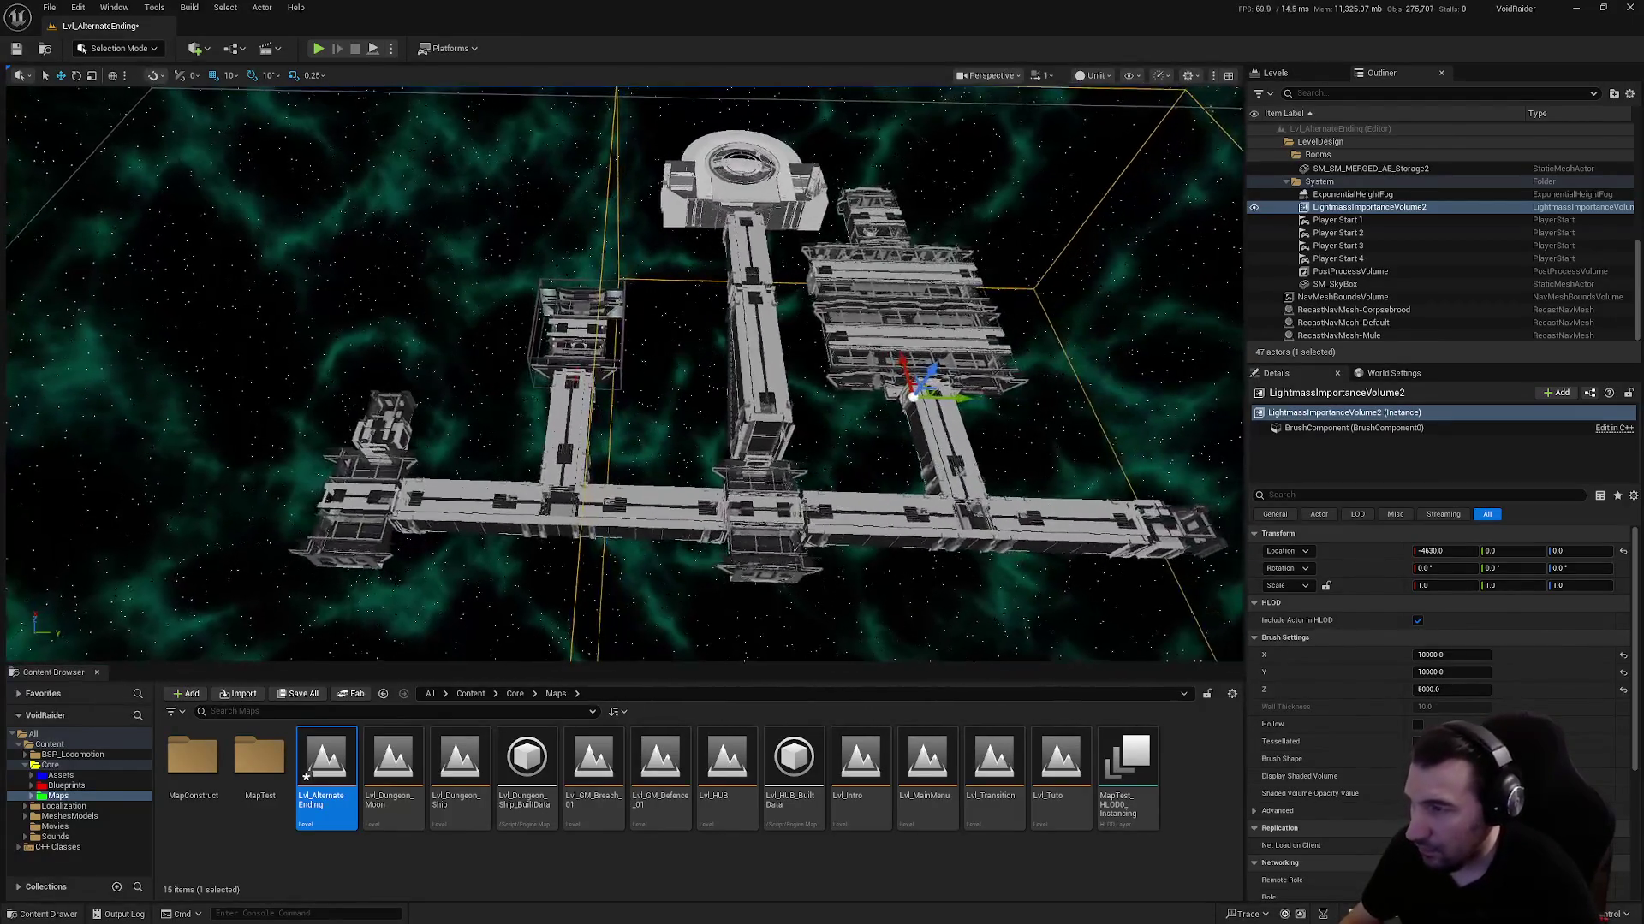
left_click_drag(963, 397, 736, 385)
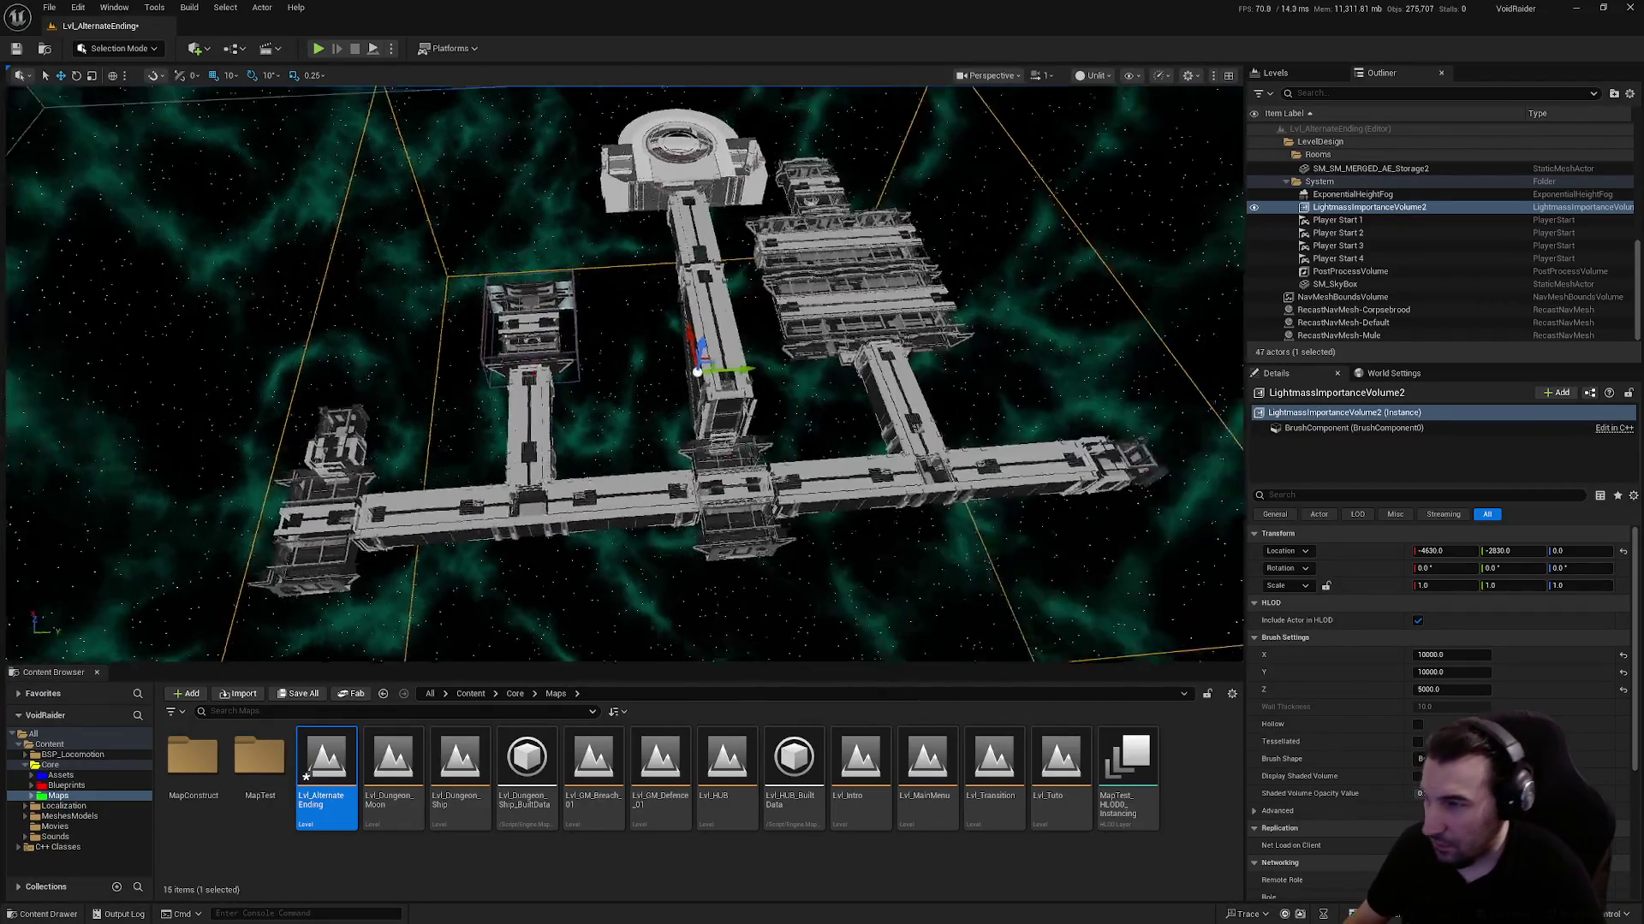
left_click_drag(642, 369, 642, 300)
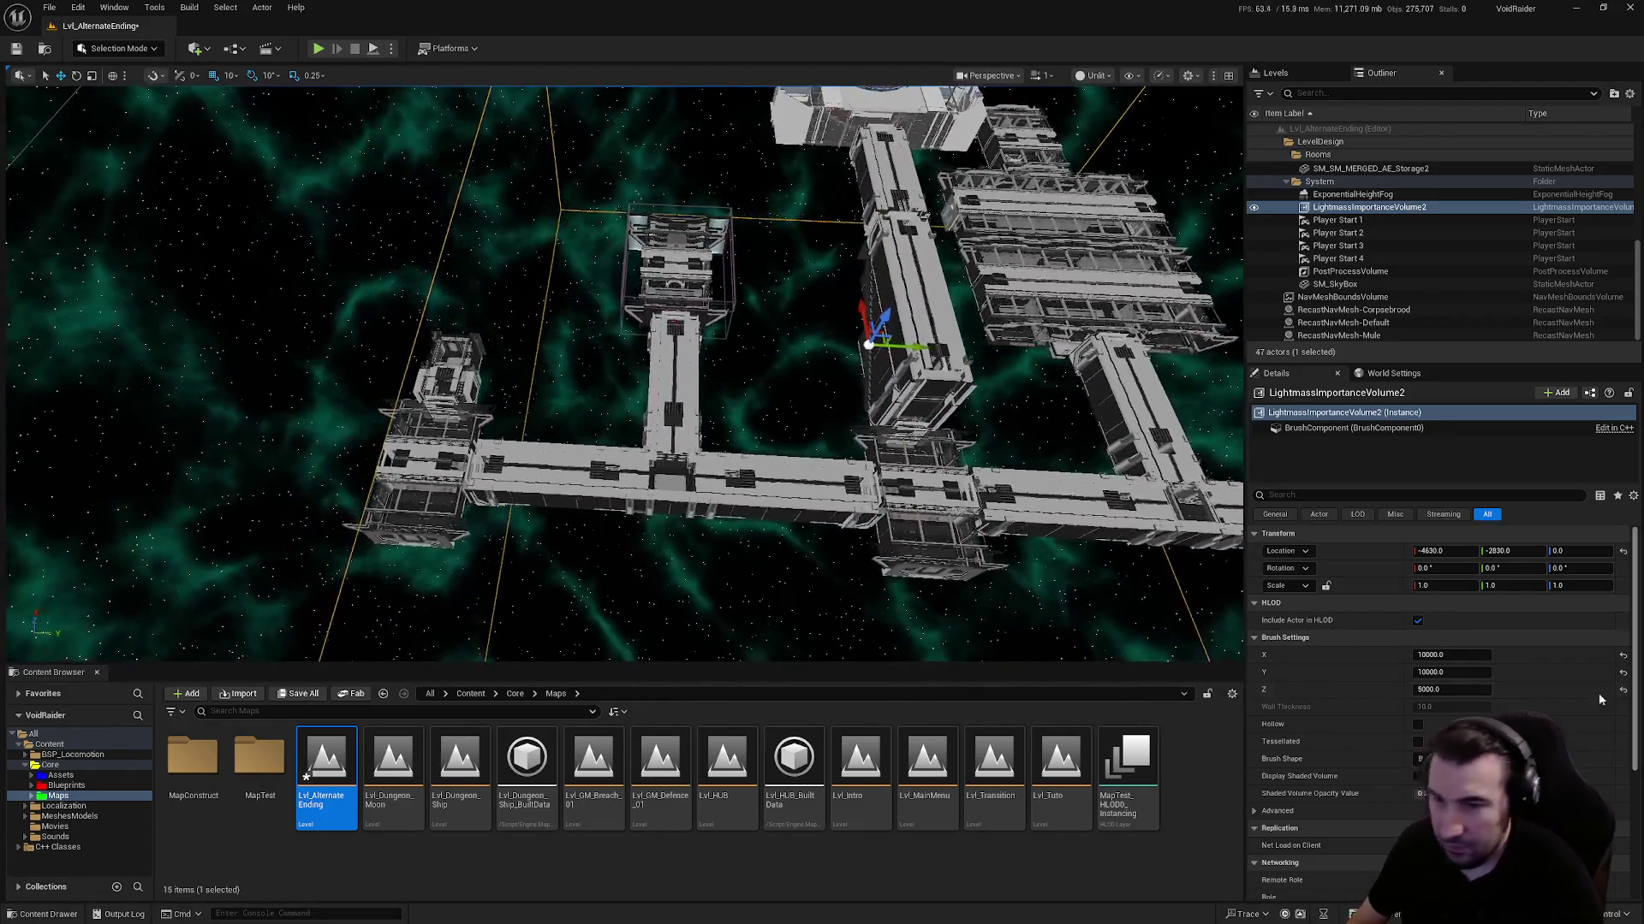
Set the volume's X and Y size to 15000, then build the whole level
left_click(1444, 655)
type("15000")
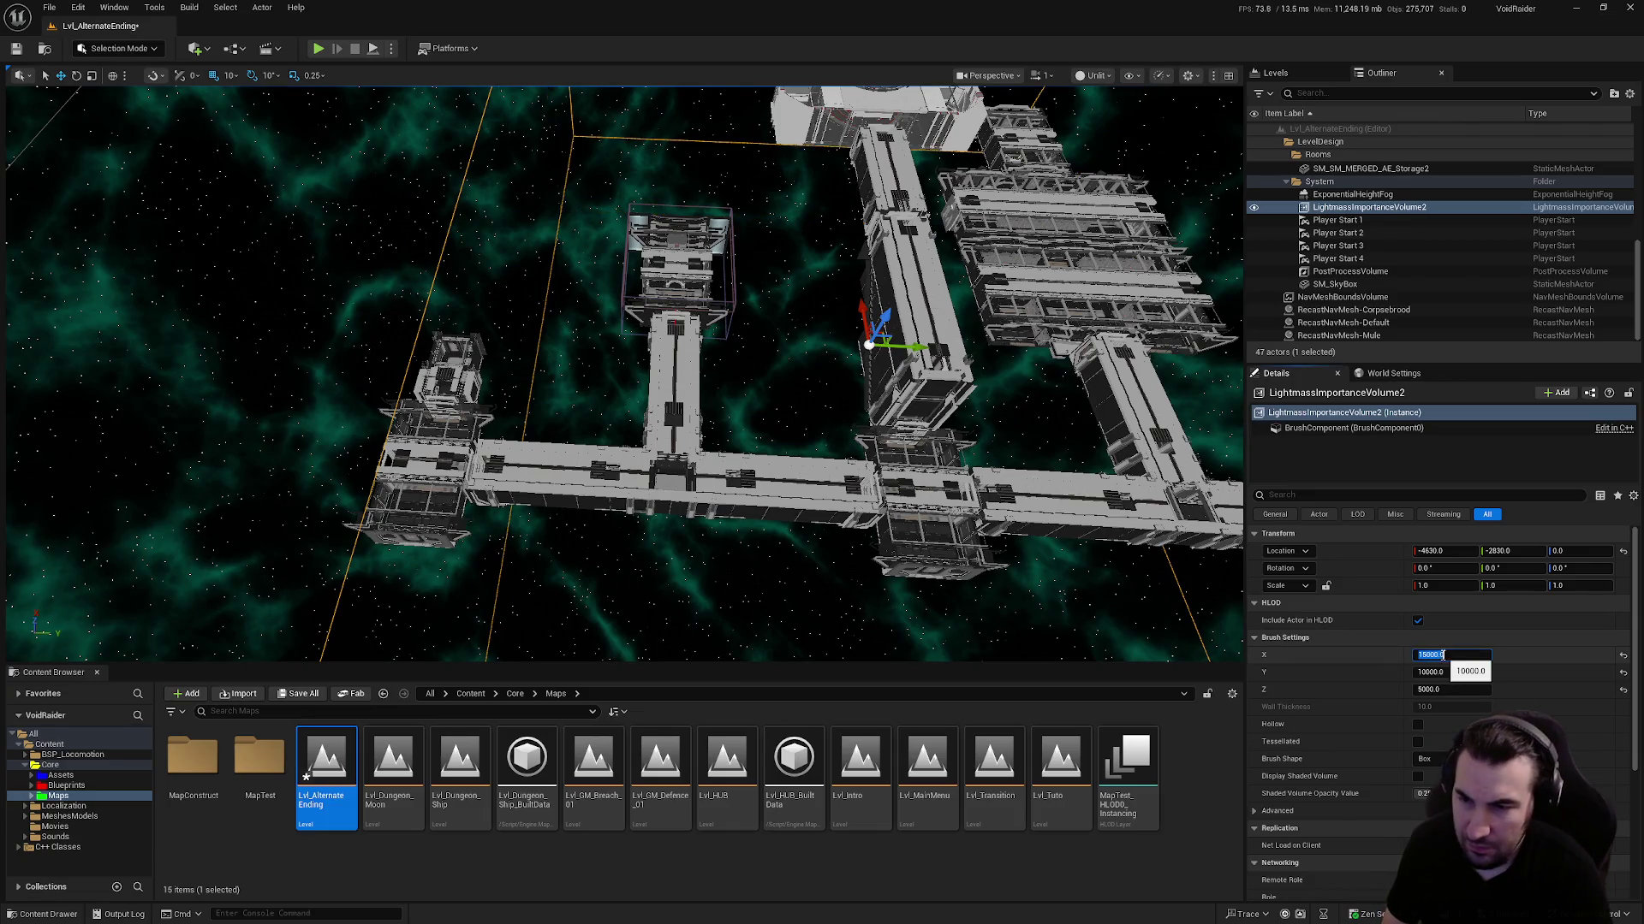
key("Return")
type("000")
key("Return")
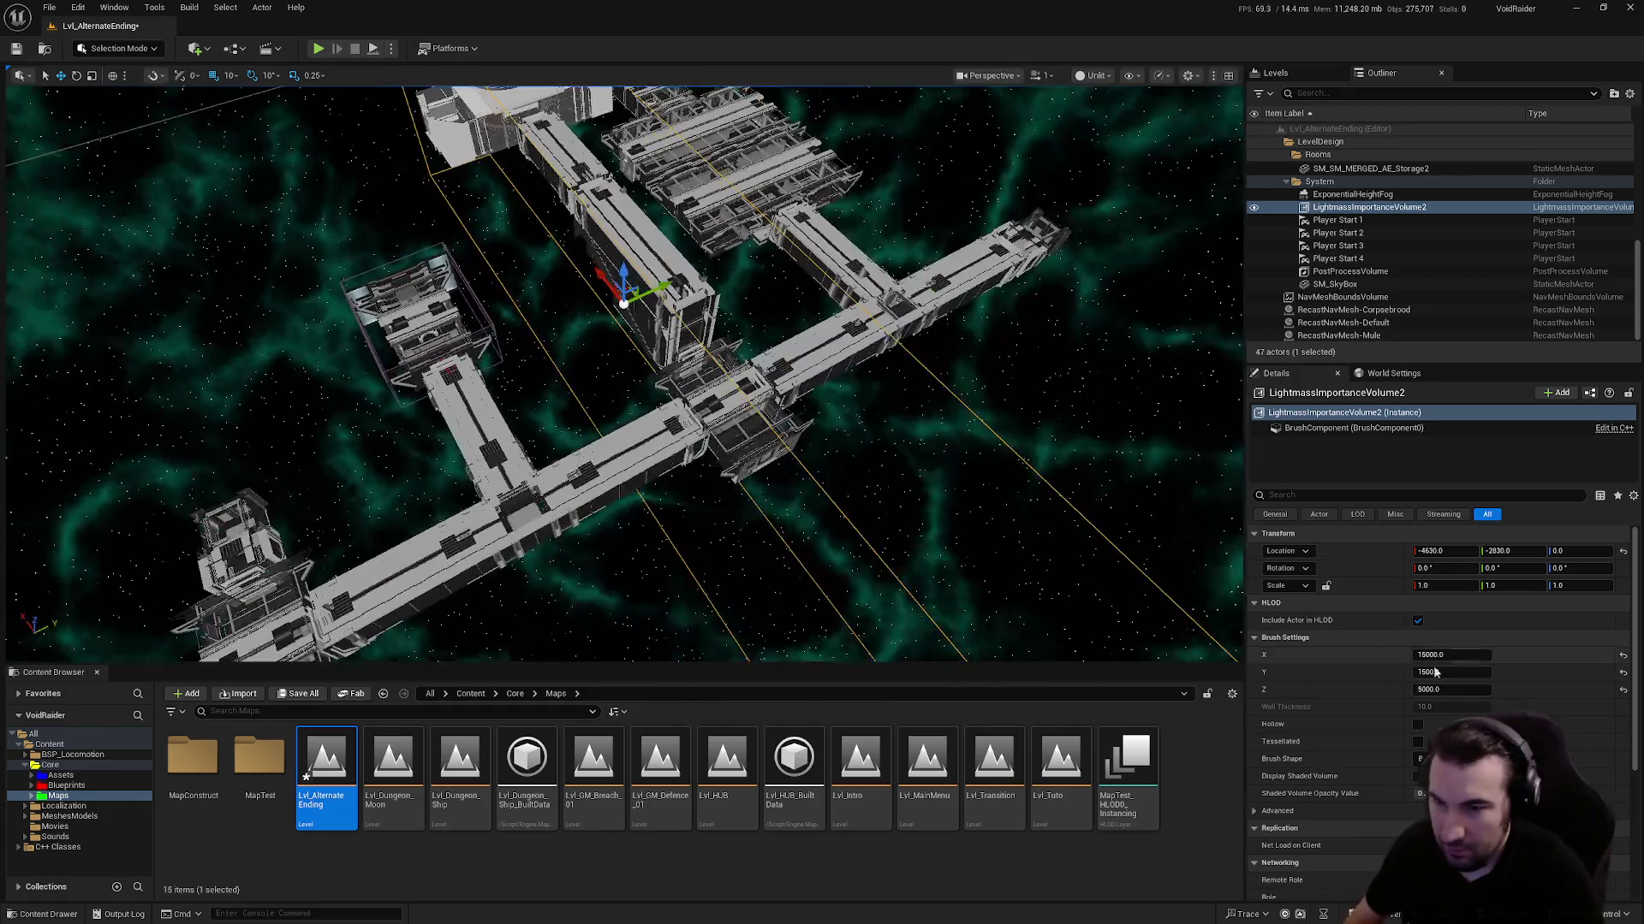
left_click(1423, 673)
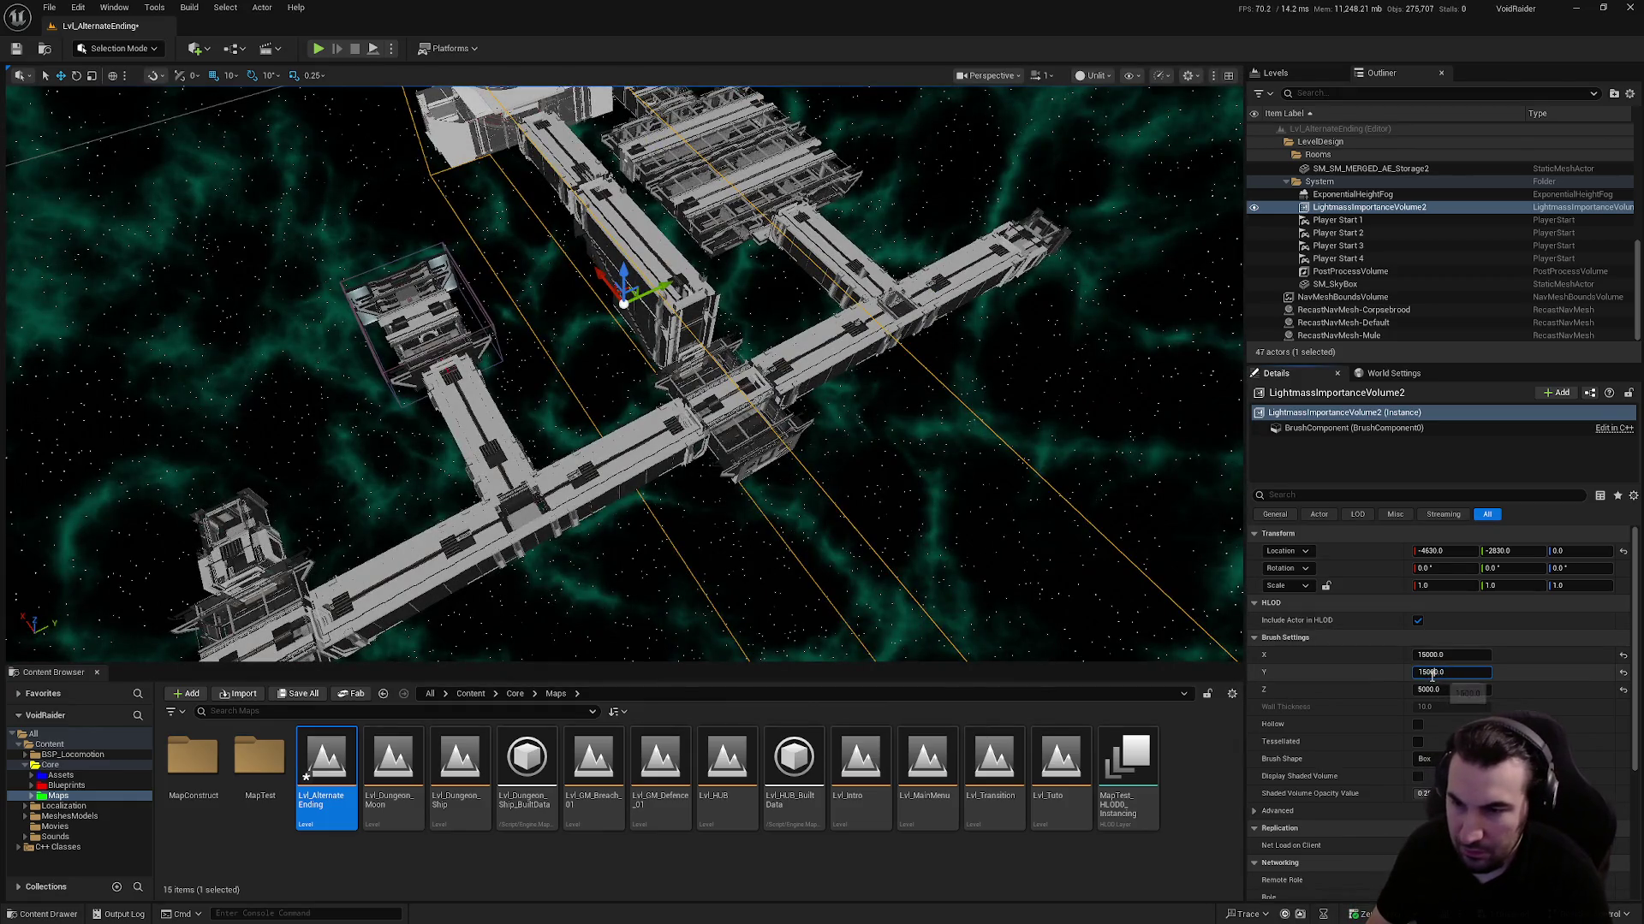
key("Return")
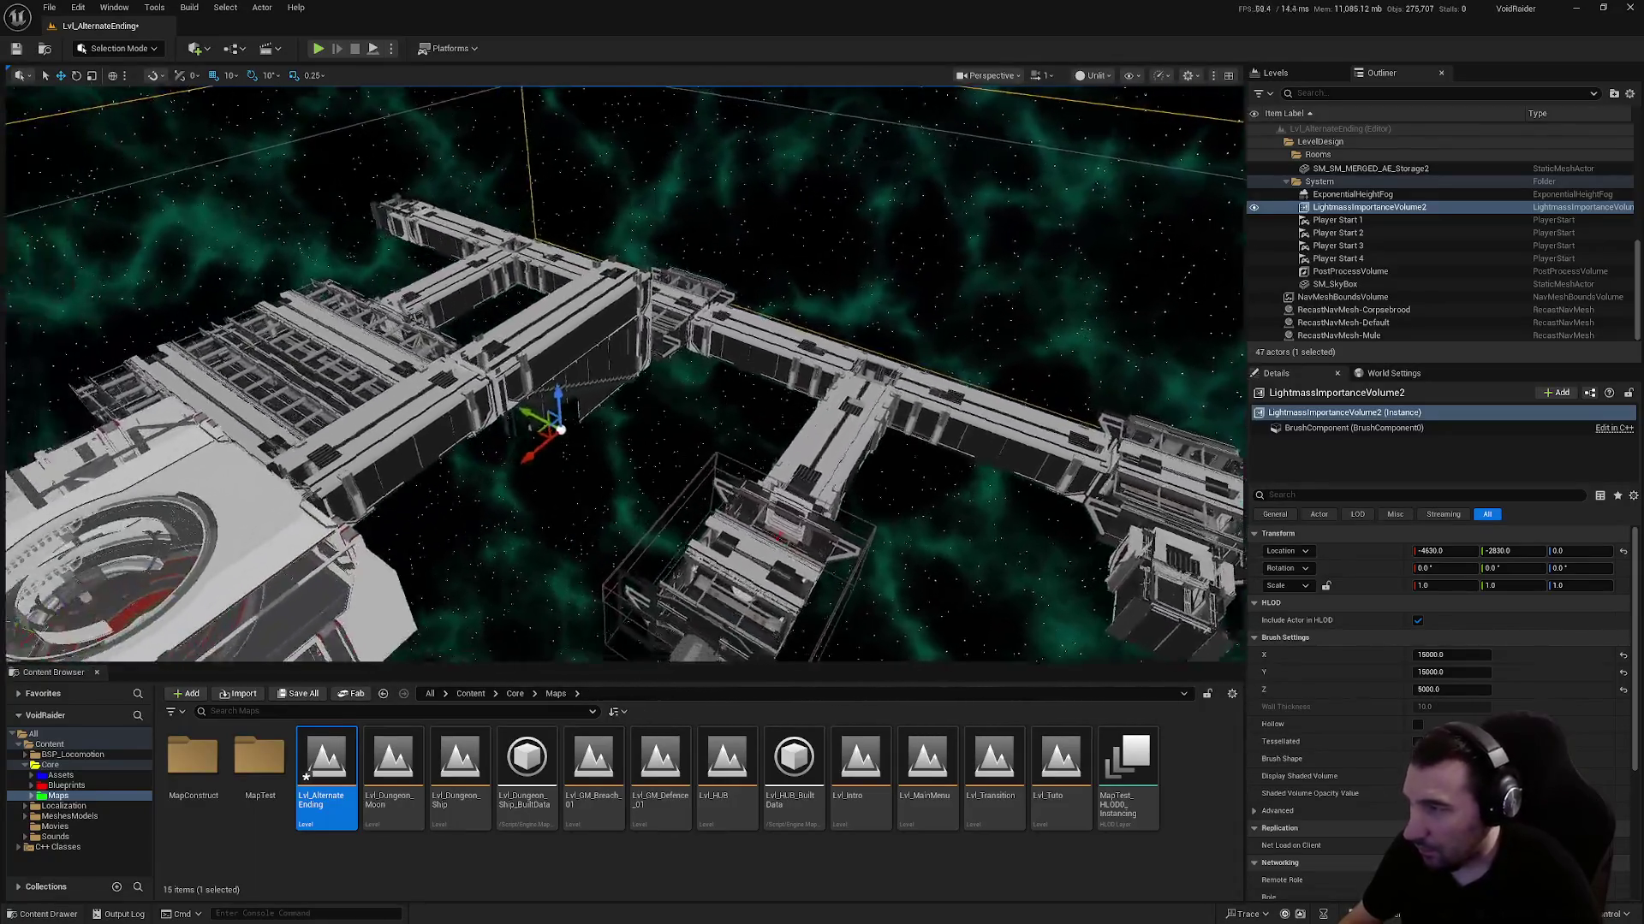
left_click(189, 7)
left_click(306, 67)
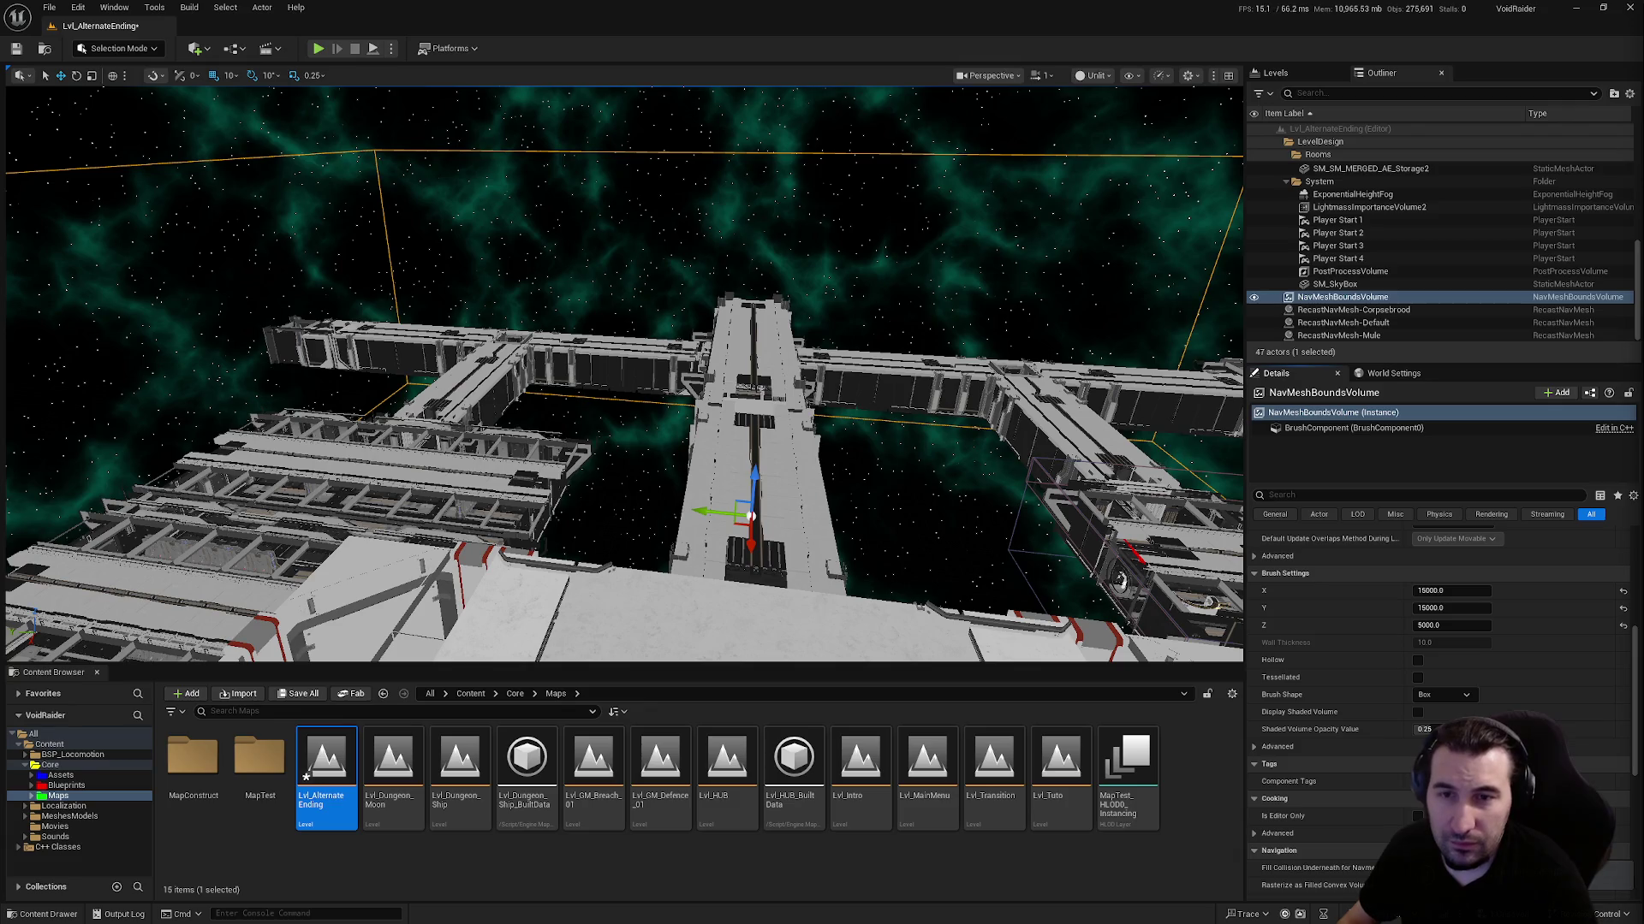
While the level builds, orbit around the station to check the bounds volume's coverage
key("super")
left_click(752, 896)
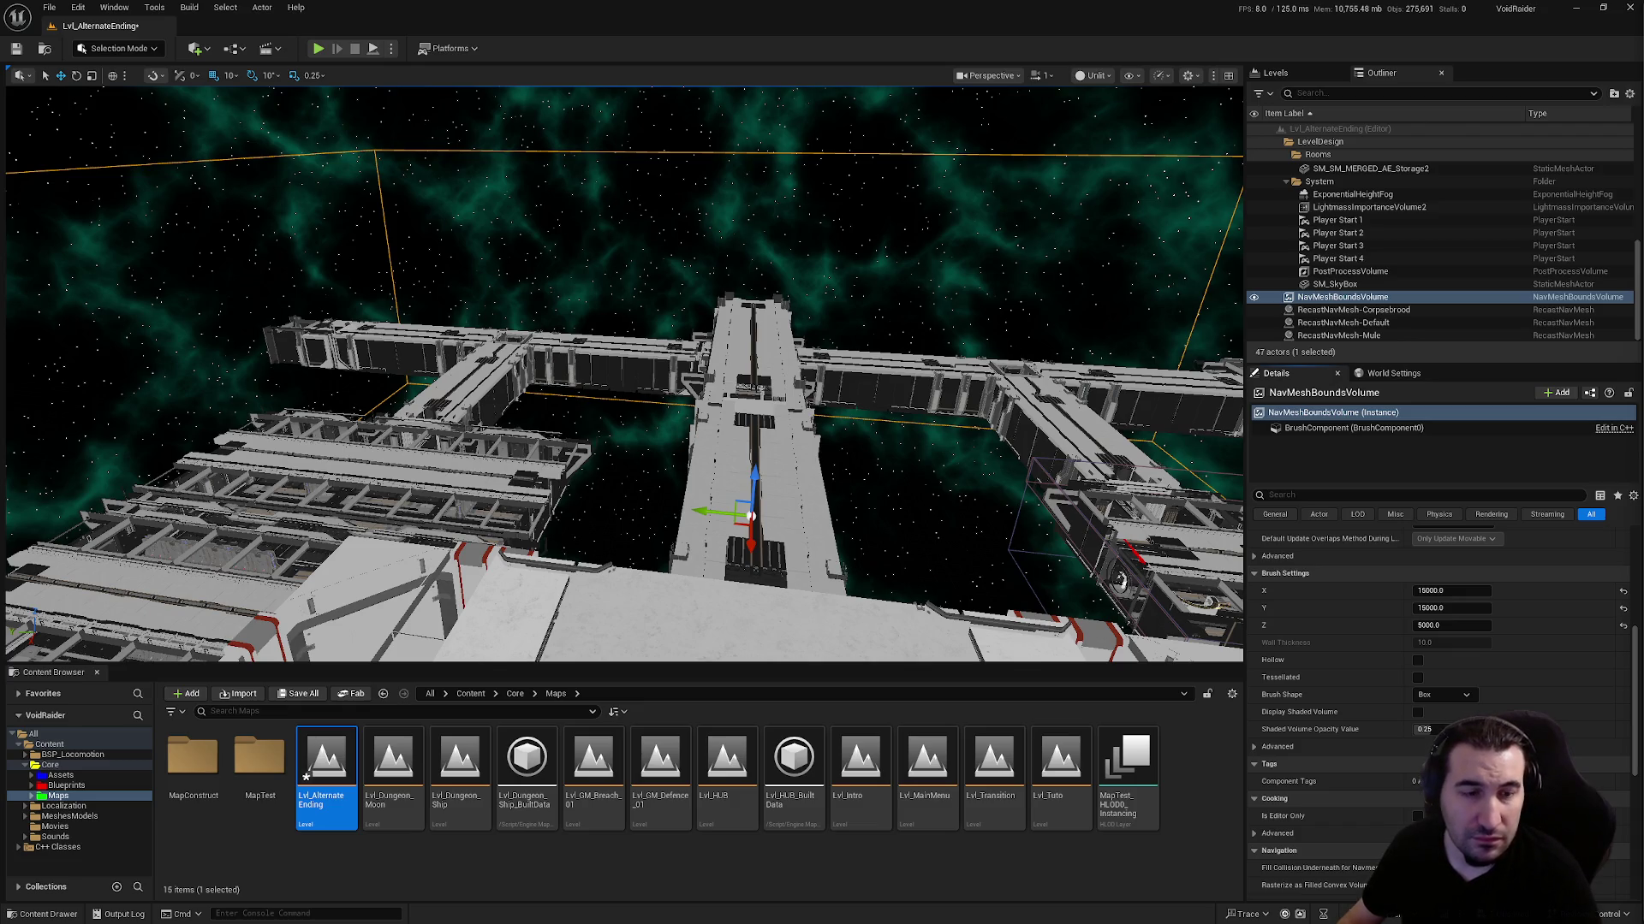
scroll(621, 372, "up", 10)
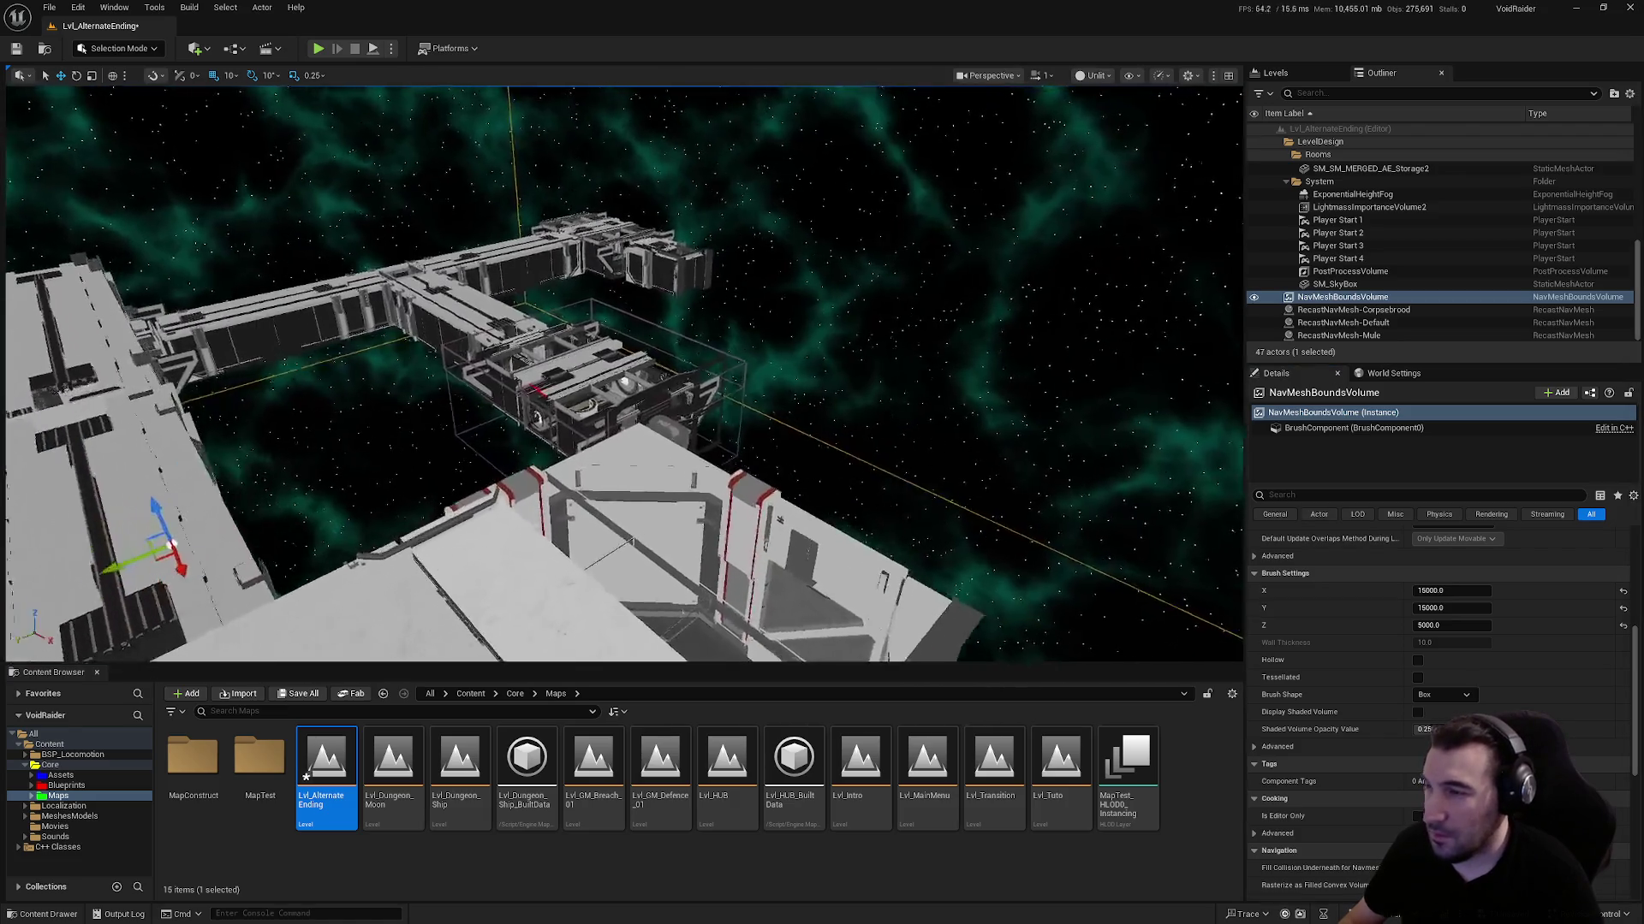
scroll(621, 373, "down", 10)
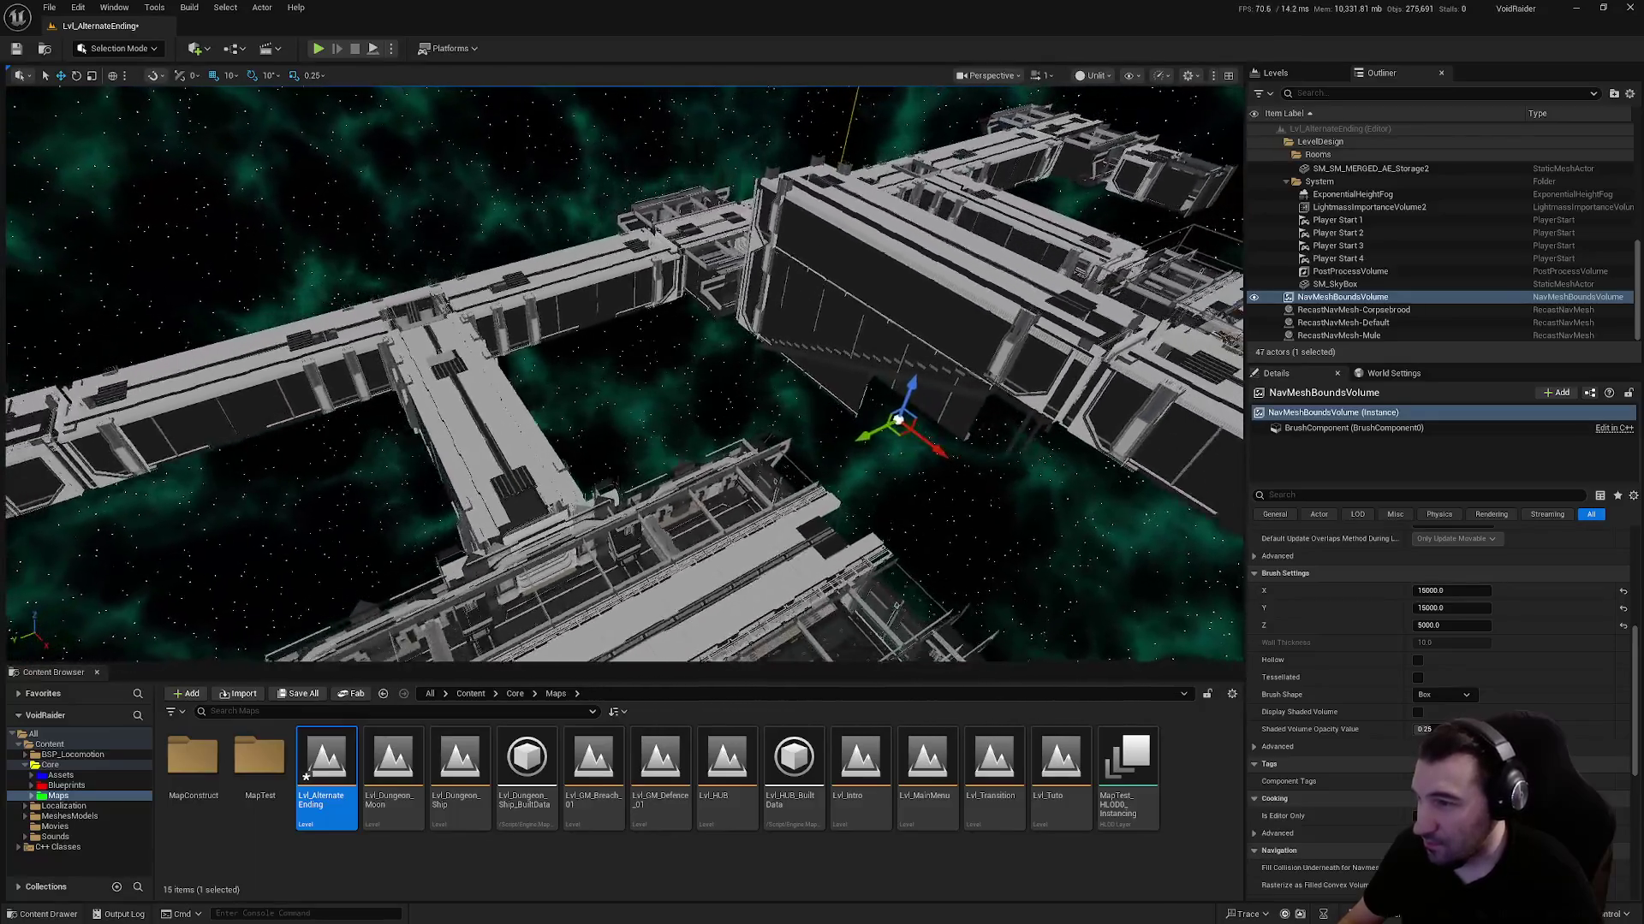
mouse_move(822, 376)
left_mouse_down()
mouse_move(770, 368)
mouse_move(821, 376)
left_mouse_up()
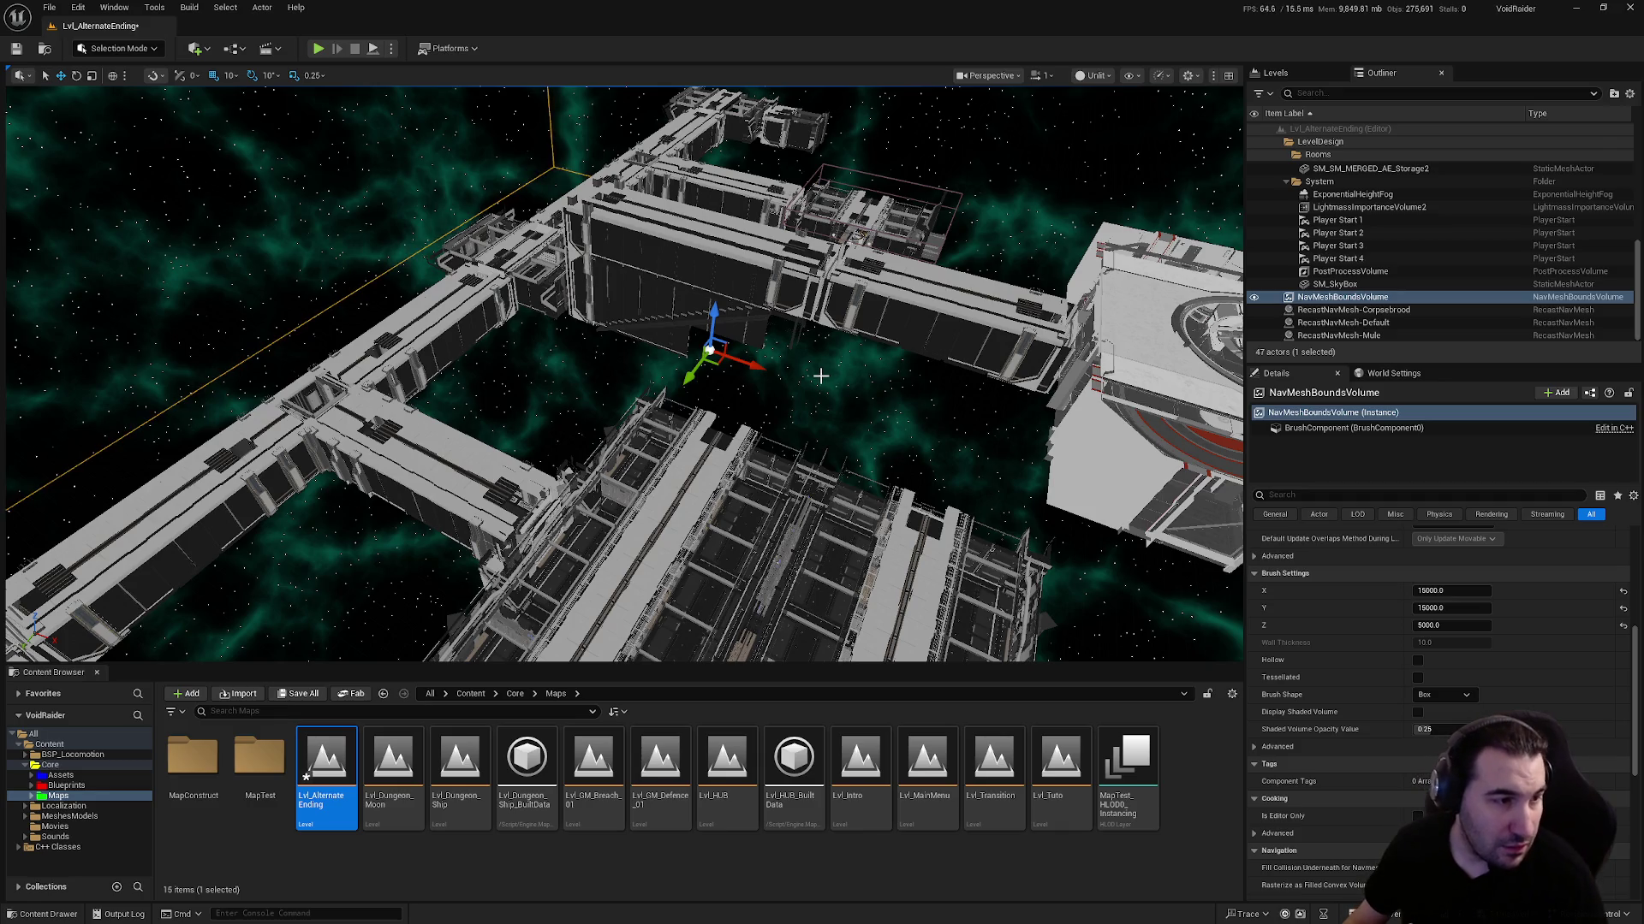
left_click_drag(709, 371, 695, 377)
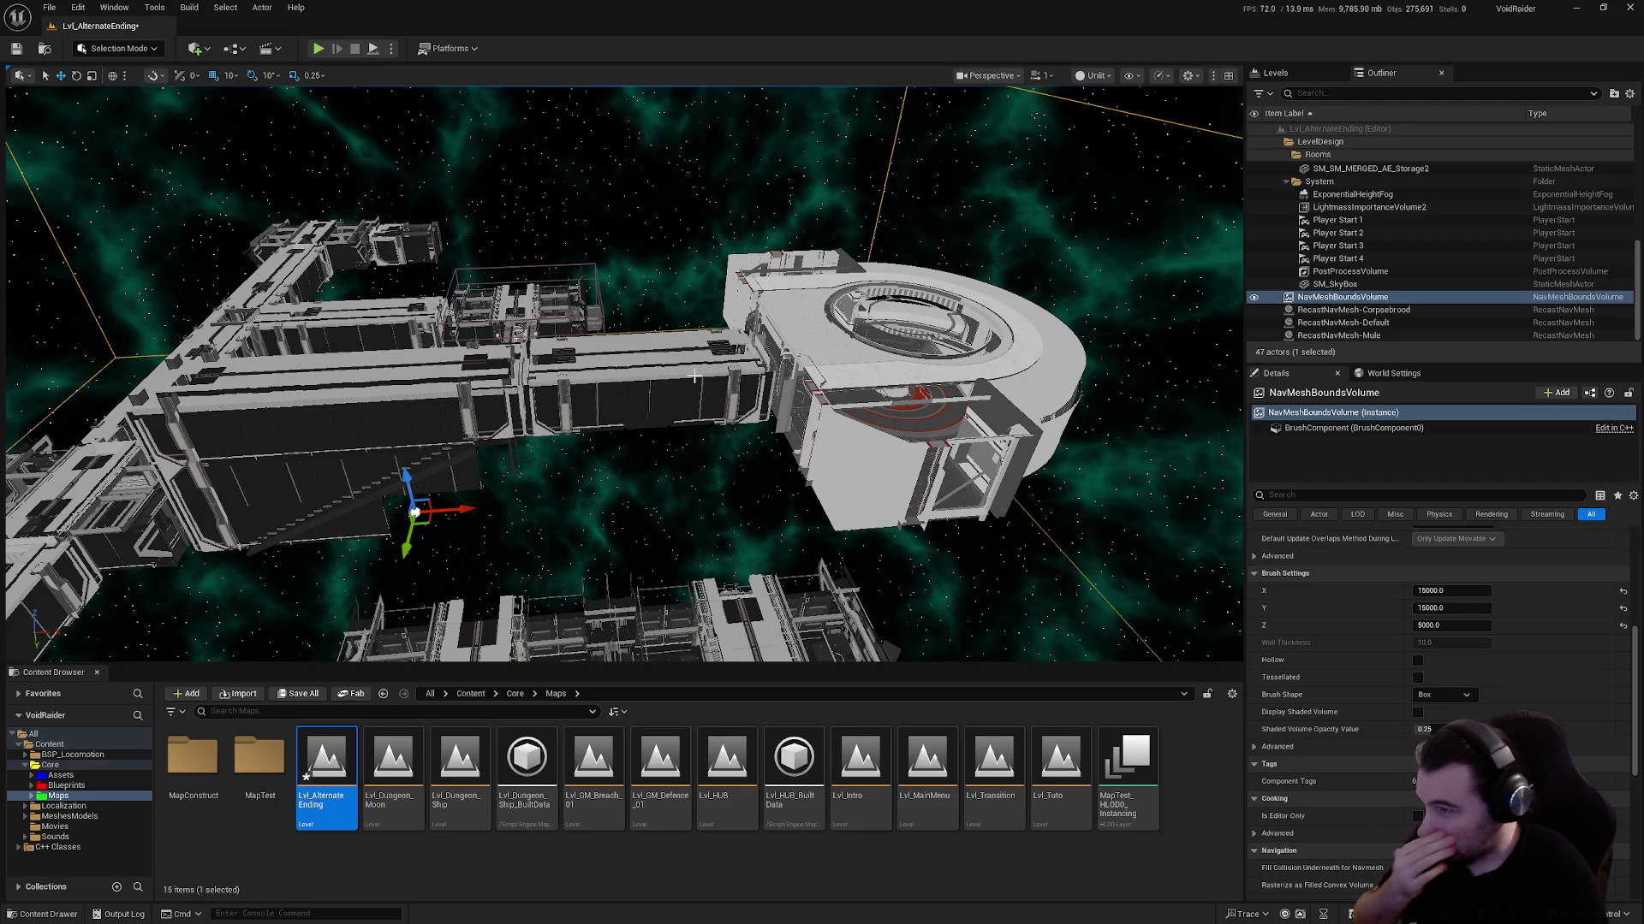
Save the modified Lvl_AlternateEnding level
left_click_drag(695, 377, 669, 389)
left_click(297, 693)
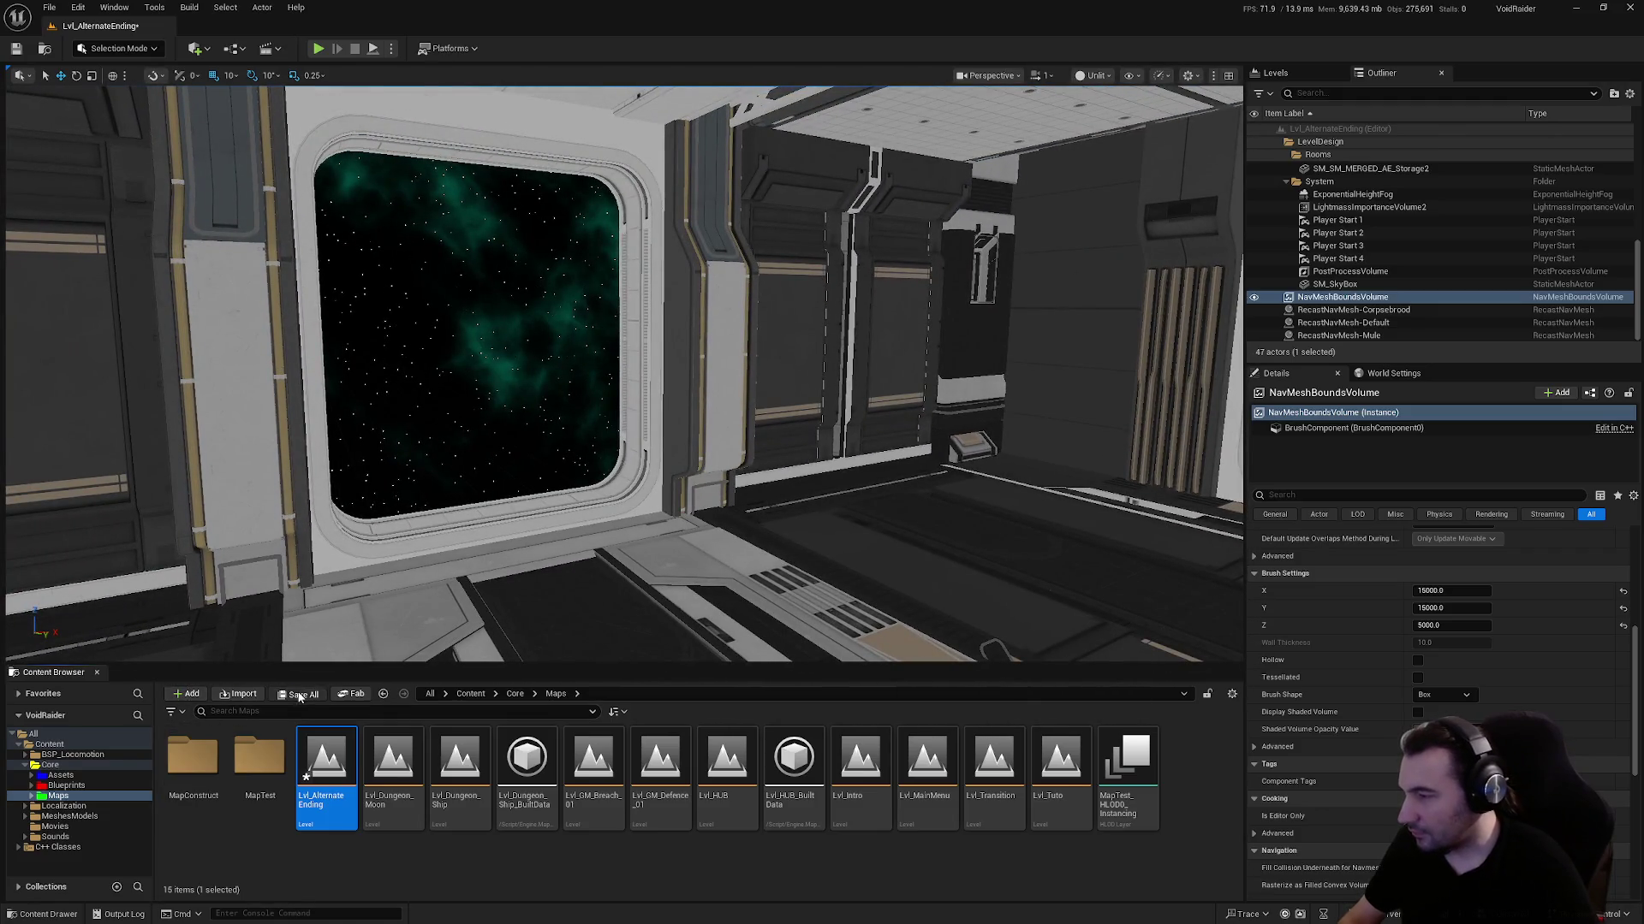
left_click(889, 614)
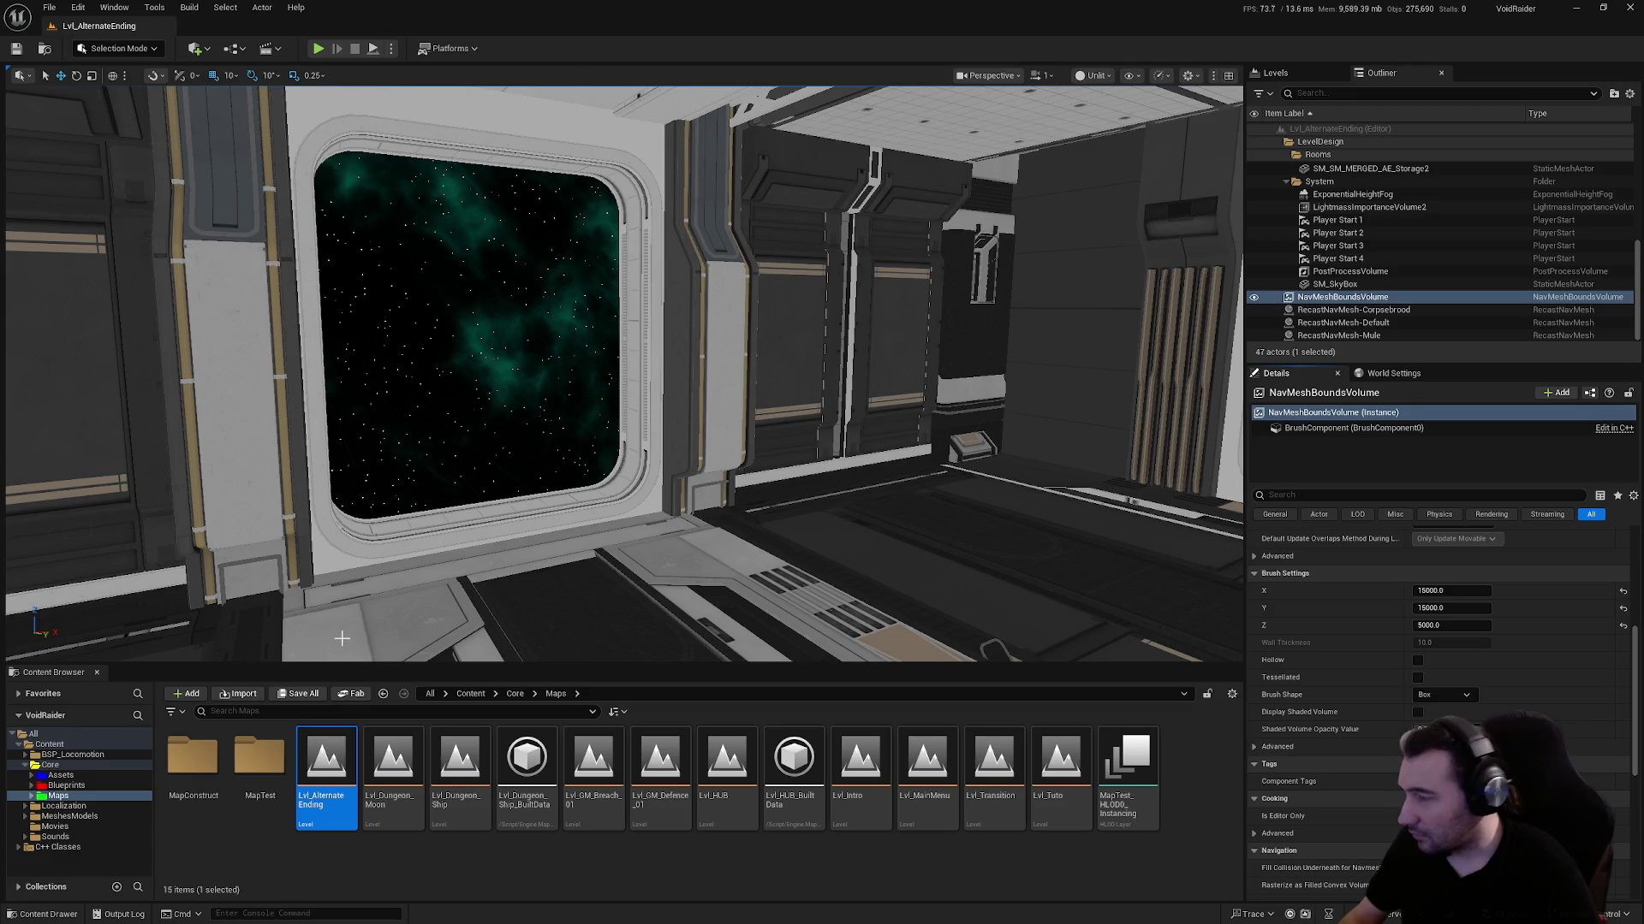
Browse the Content Browser to Blueprints > Interactables > PropsUseable > Doors
scroll(1427, 212, "up", 5)
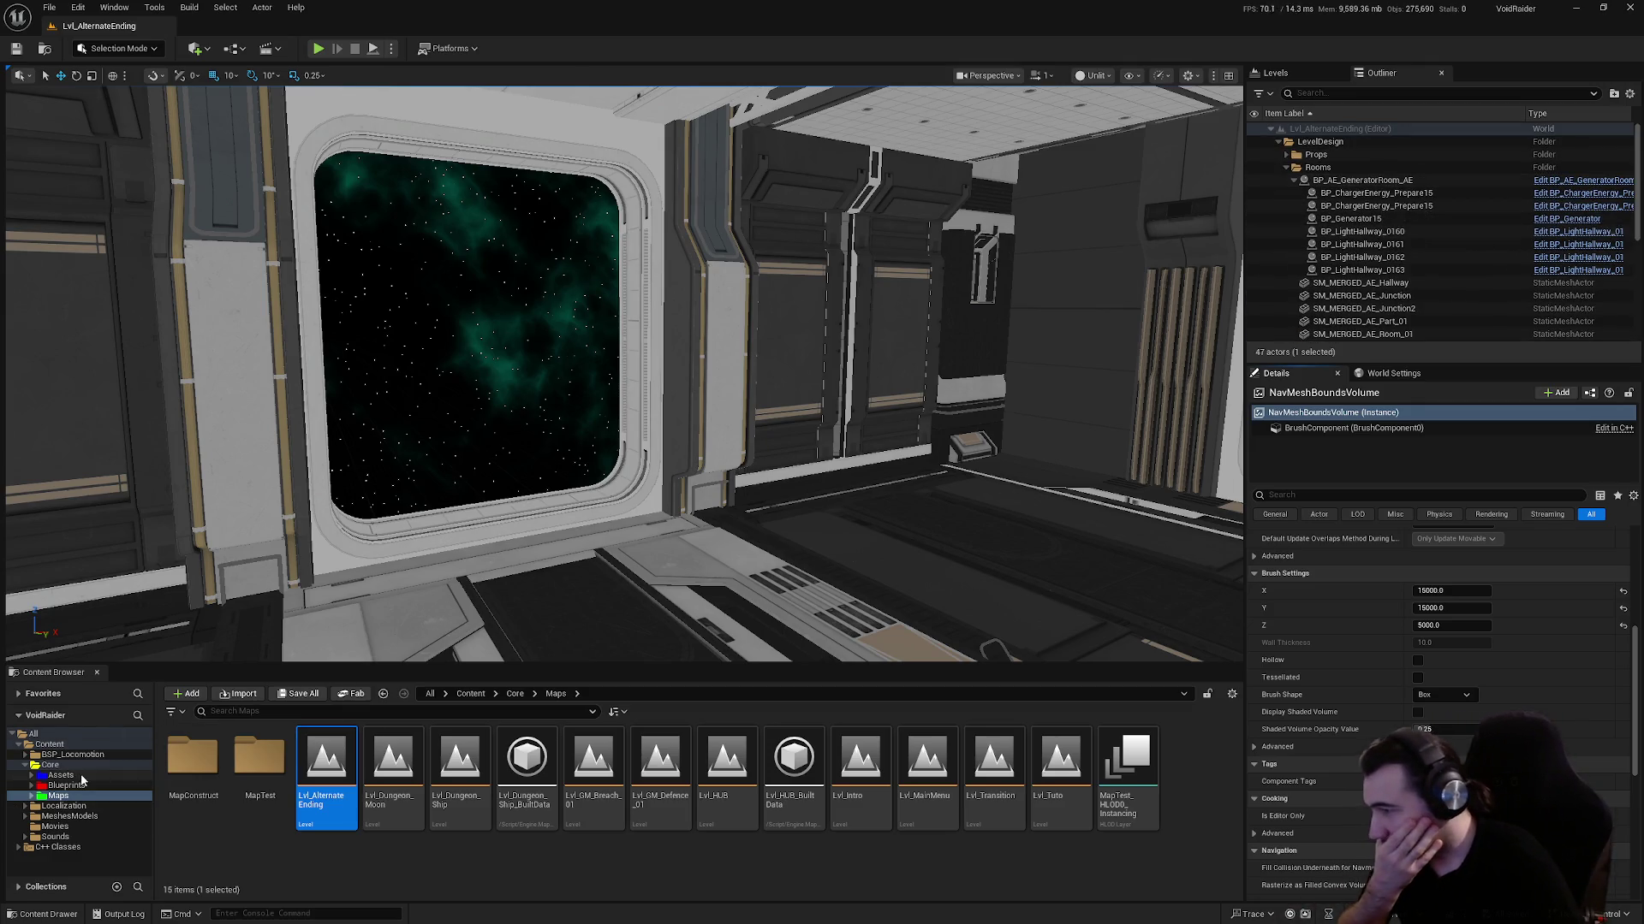
left_click(66, 785)
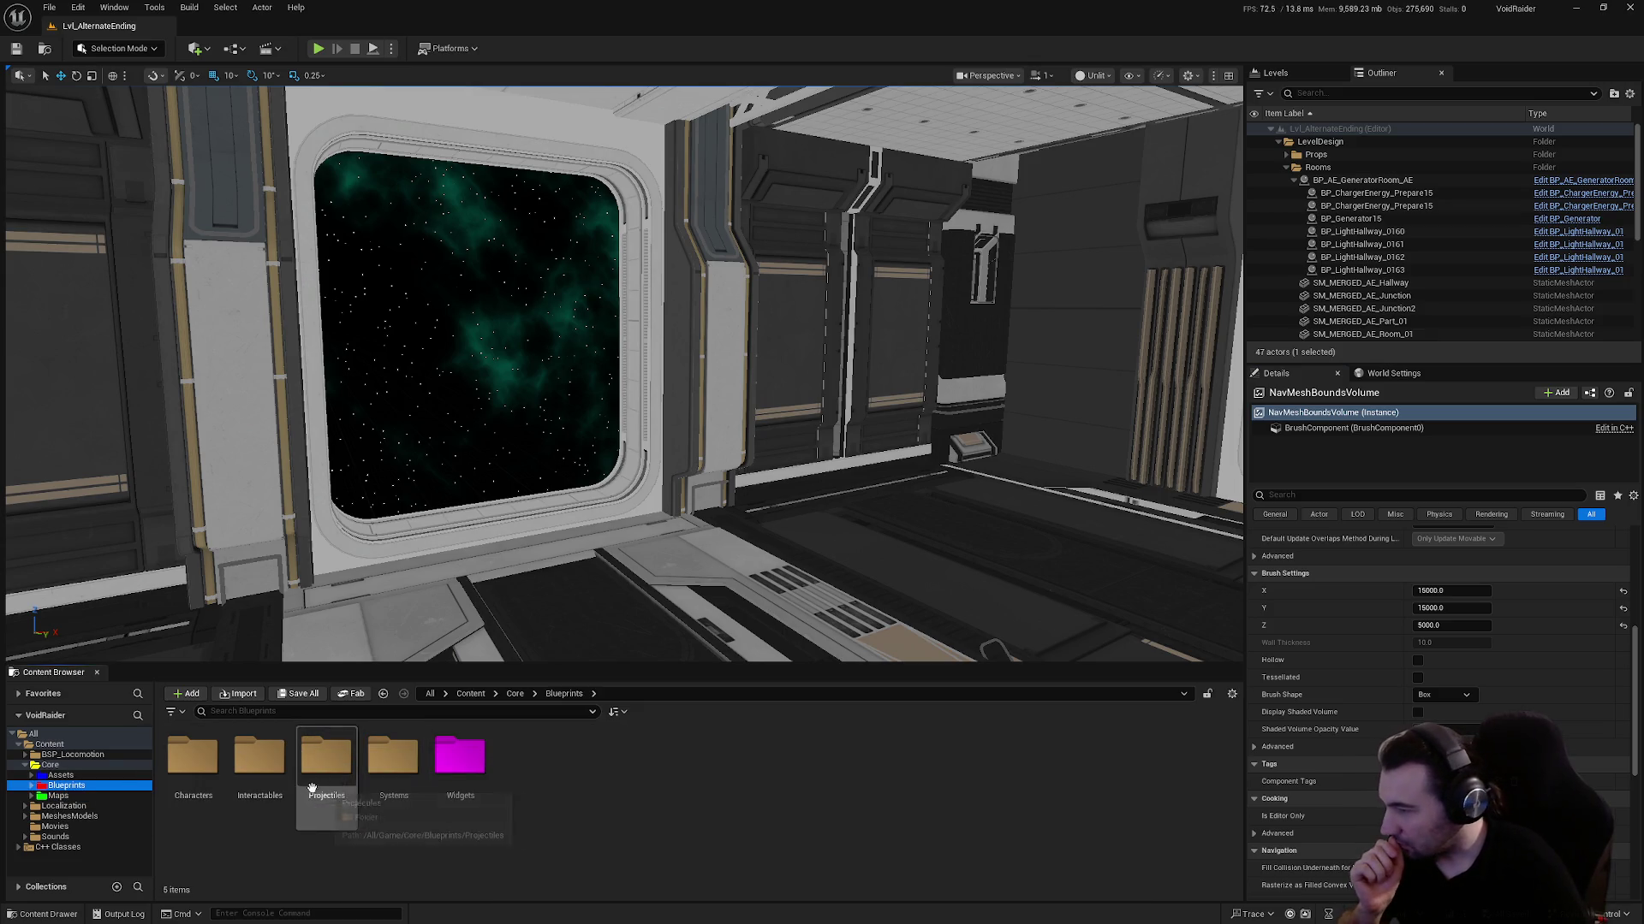
left_click(267, 792)
double_click(269, 792)
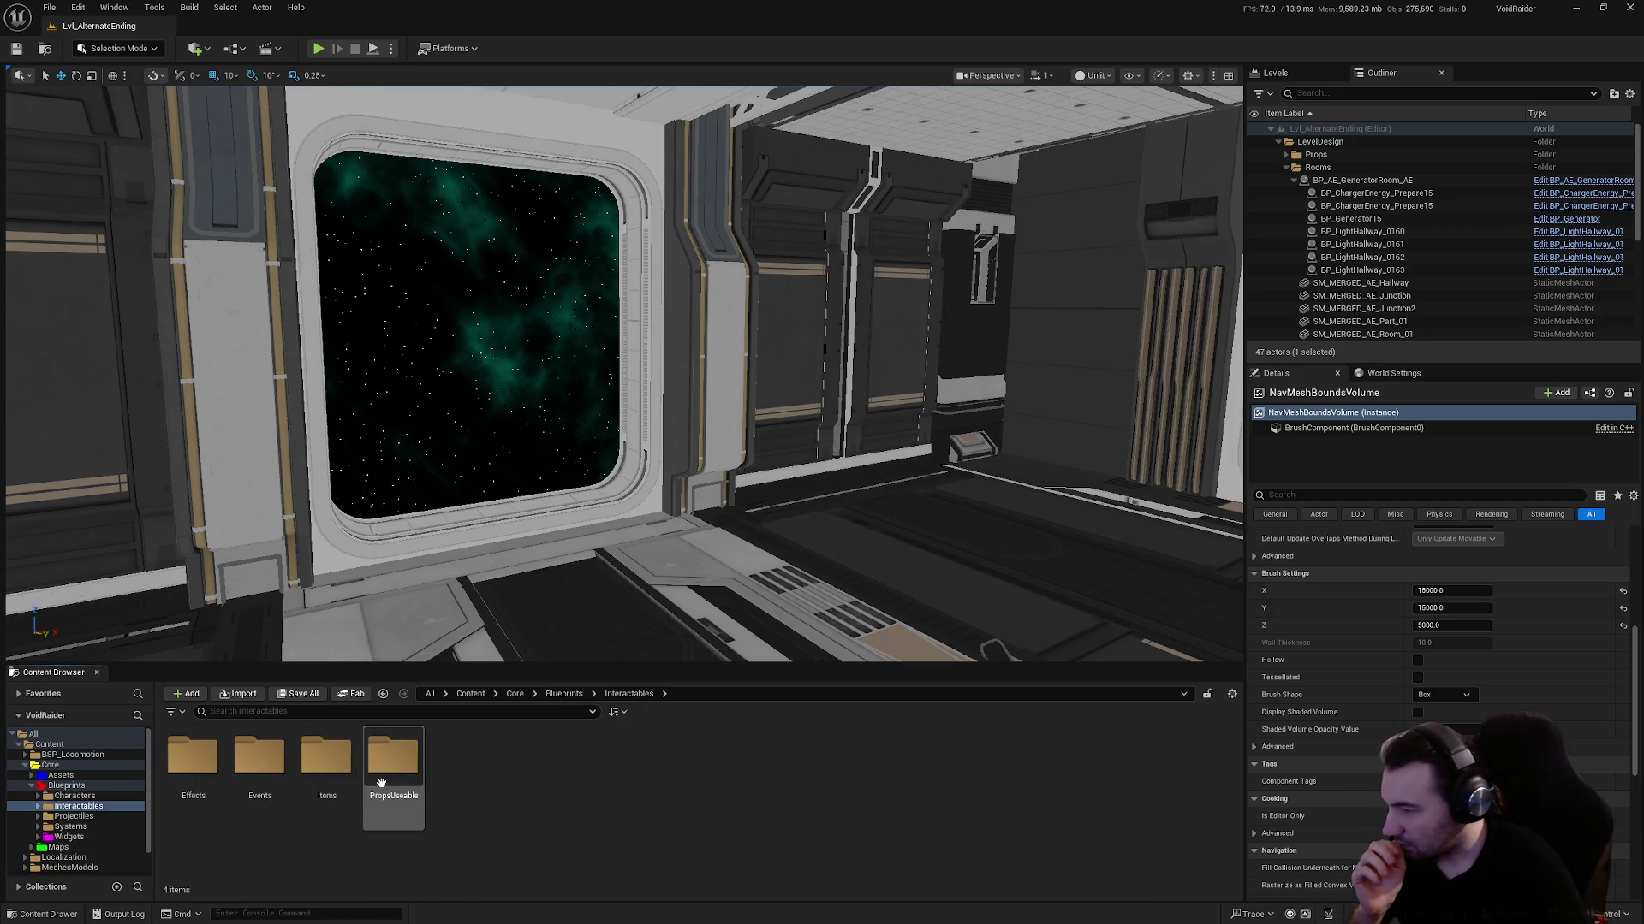
double_click(392, 762)
double_click(402, 775)
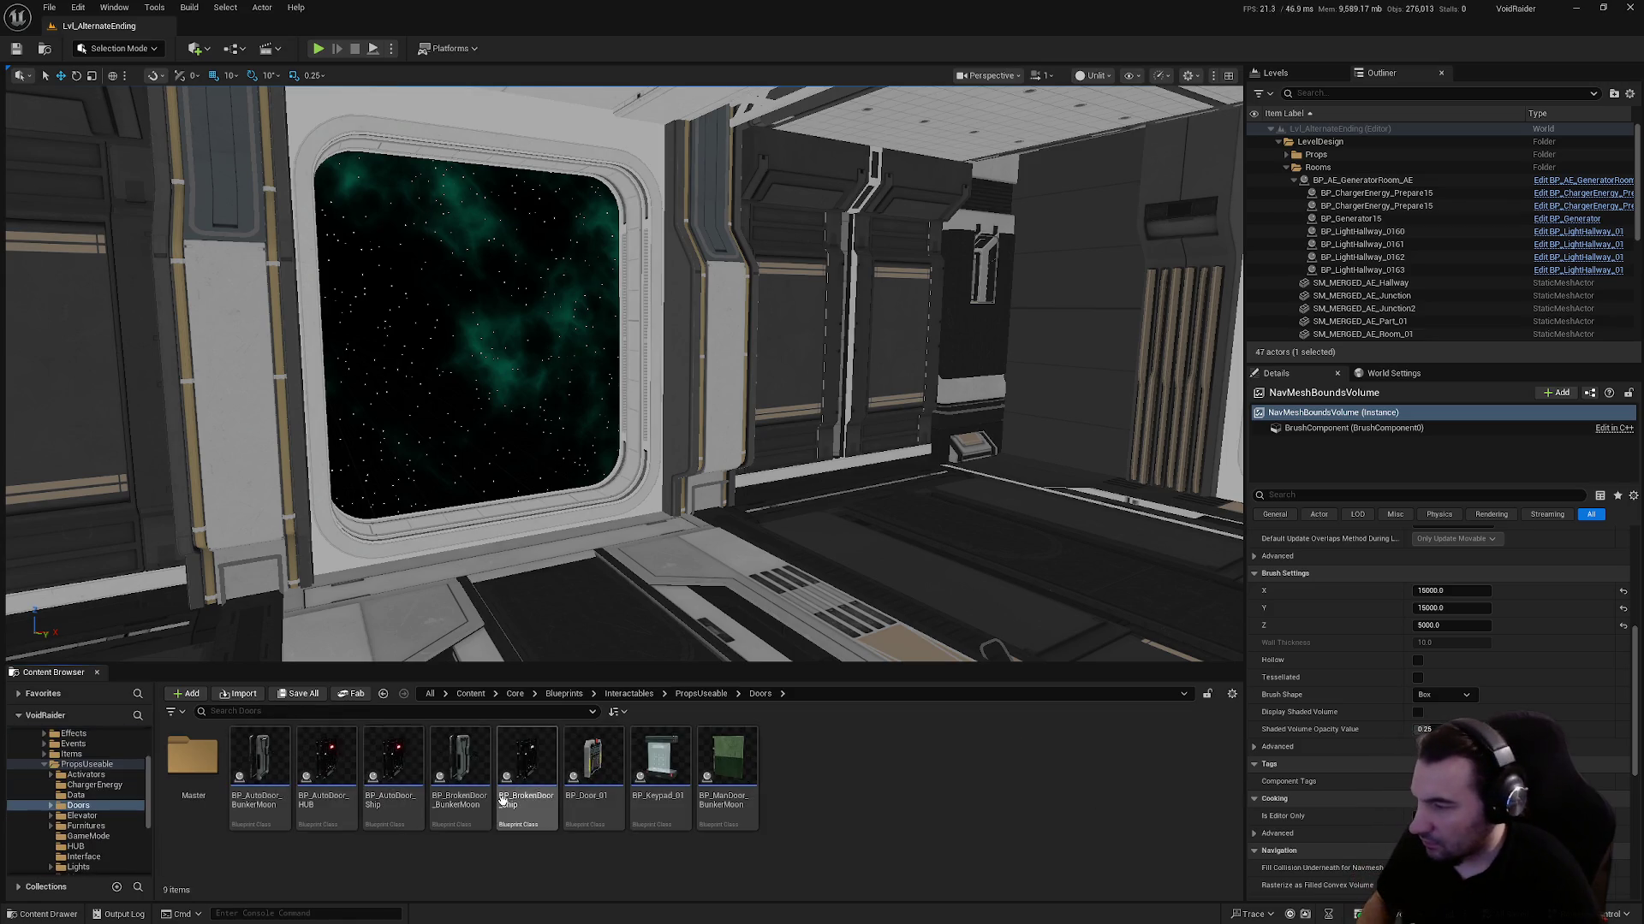
Place BP_BrokenDoor_Ship in the corridor at Location Z 150, rotated 90 degrees
mouse_move(527, 758)
left_mouse_down()
mouse_move(573, 546)
mouse_move(529, 510)
left_mouse_up()
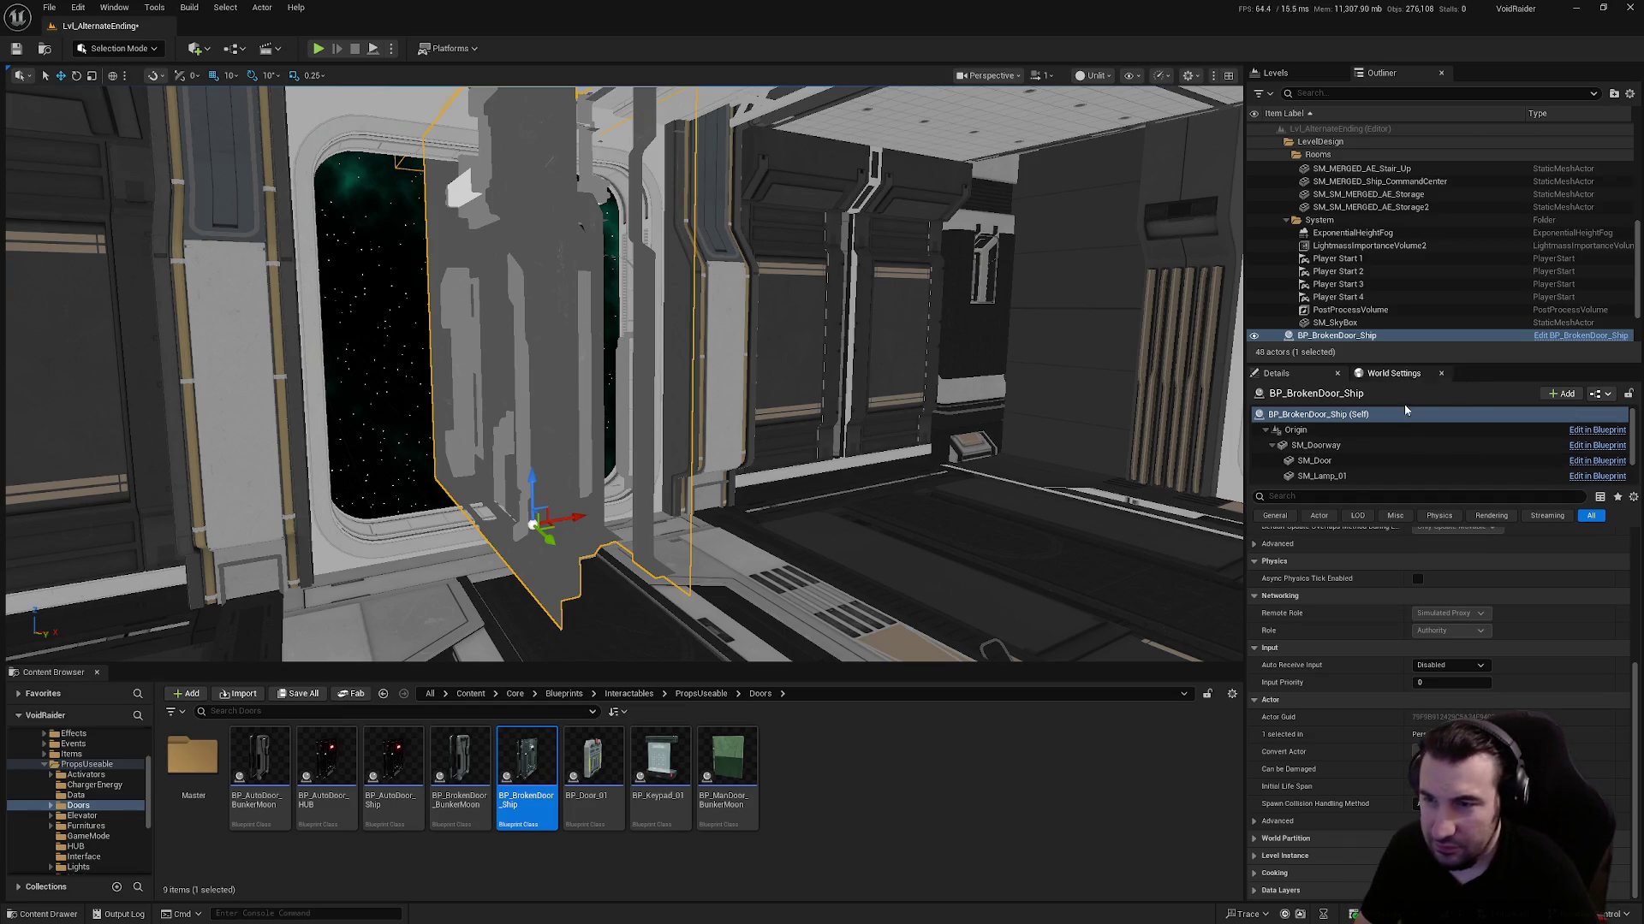
scroll(1540, 565, "up", 5)
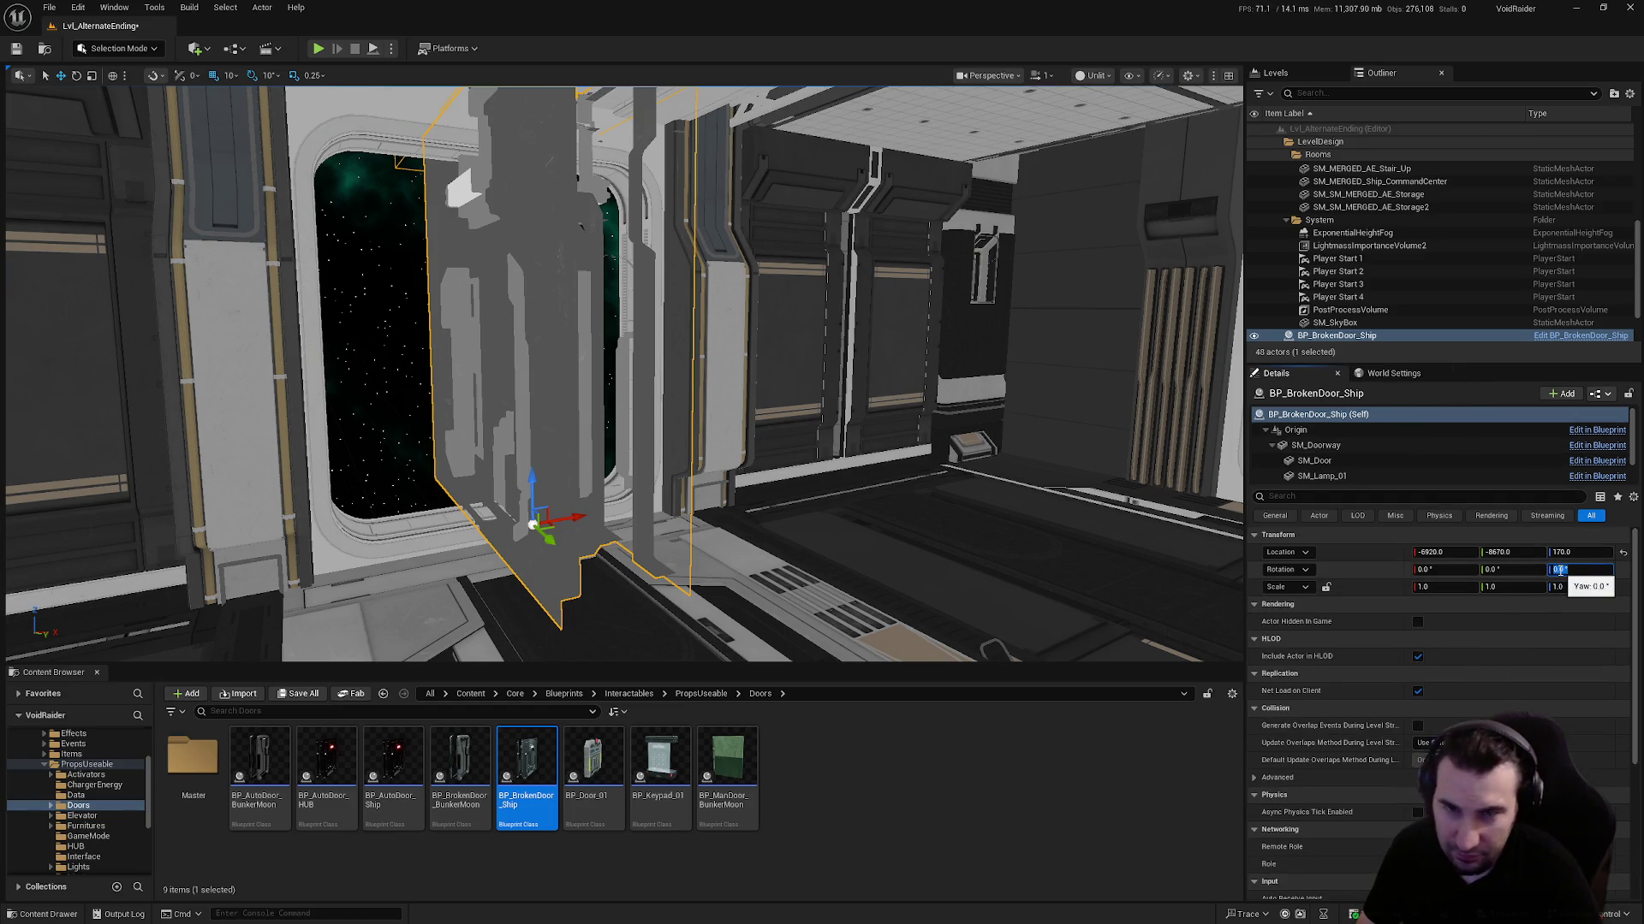
type("0")
key("Return")
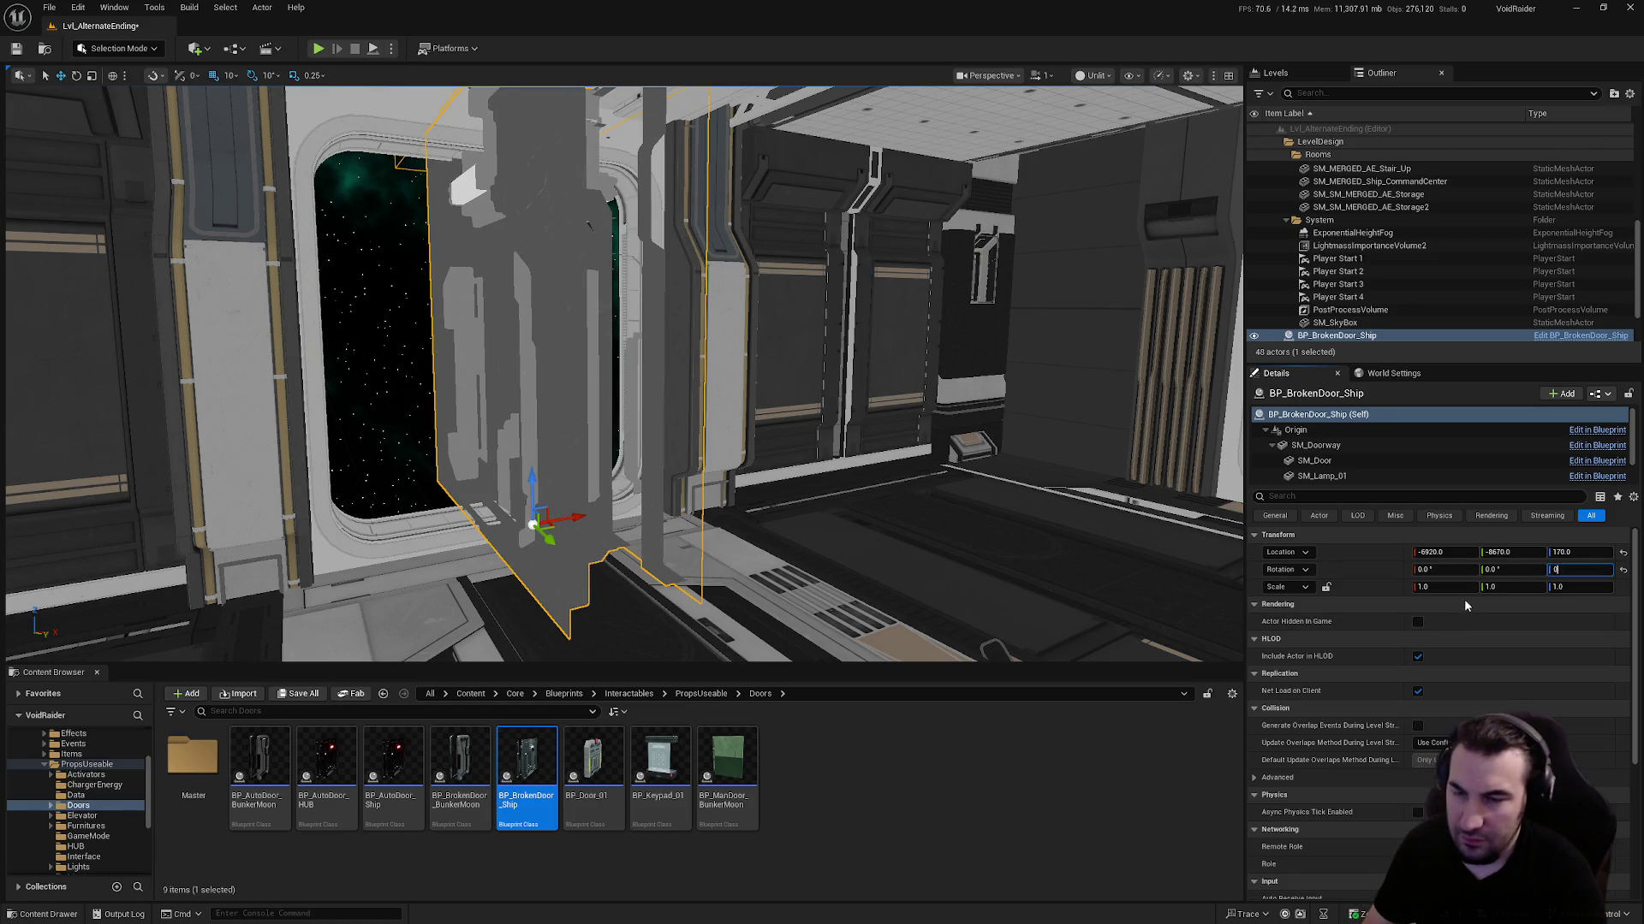
left_click(1586, 566)
type("180")
key("Return")
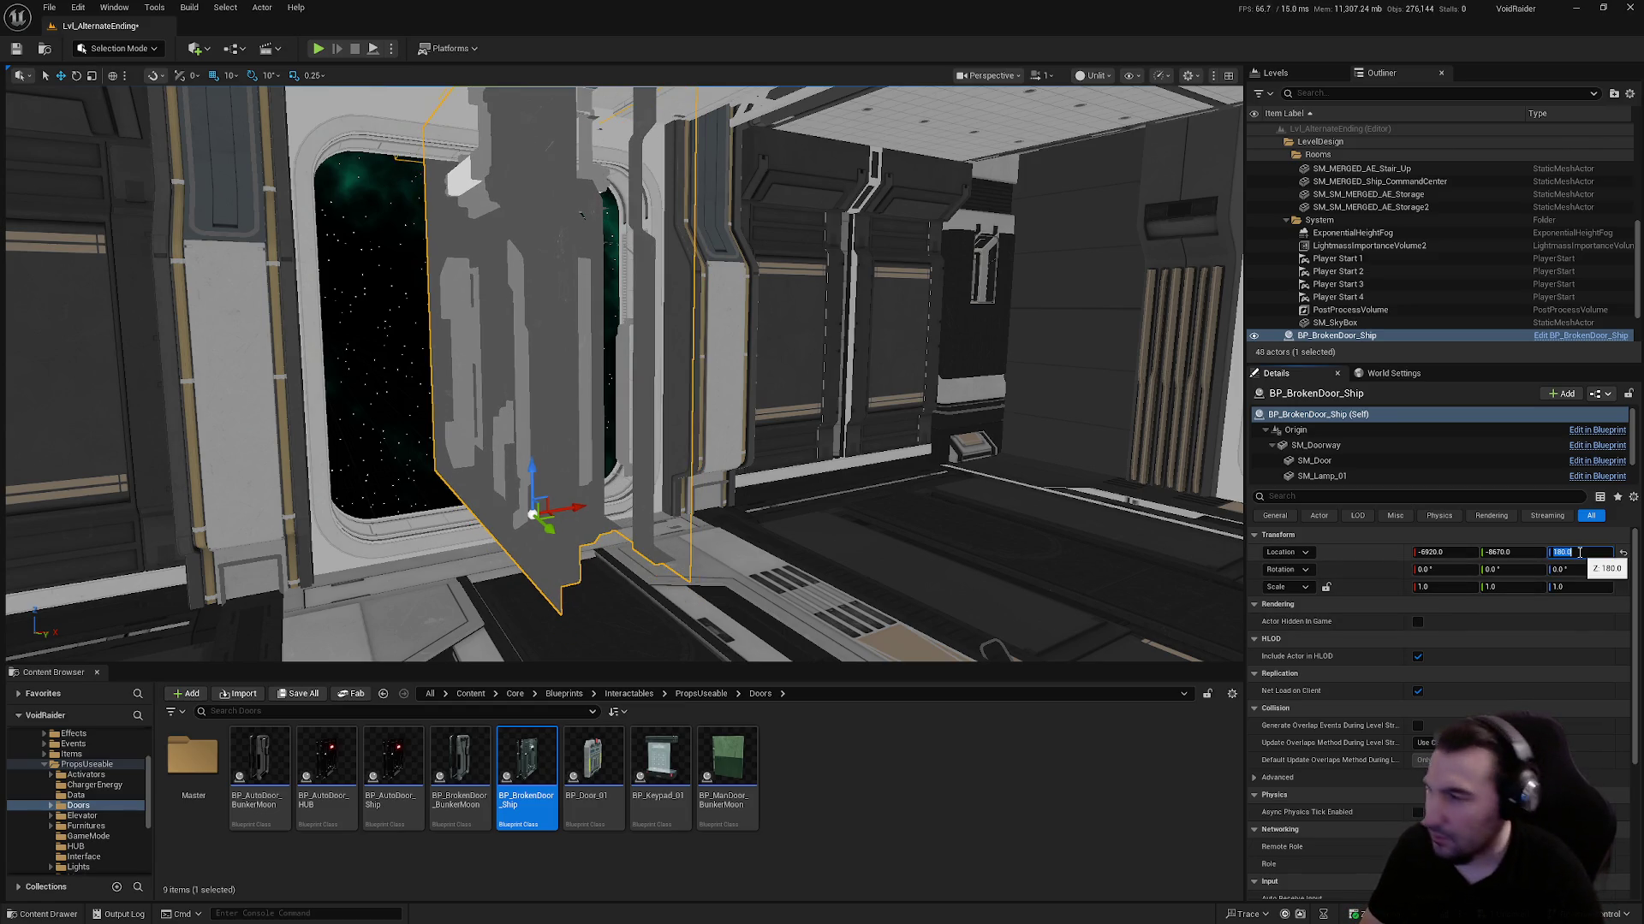
type("50")
key("Return")
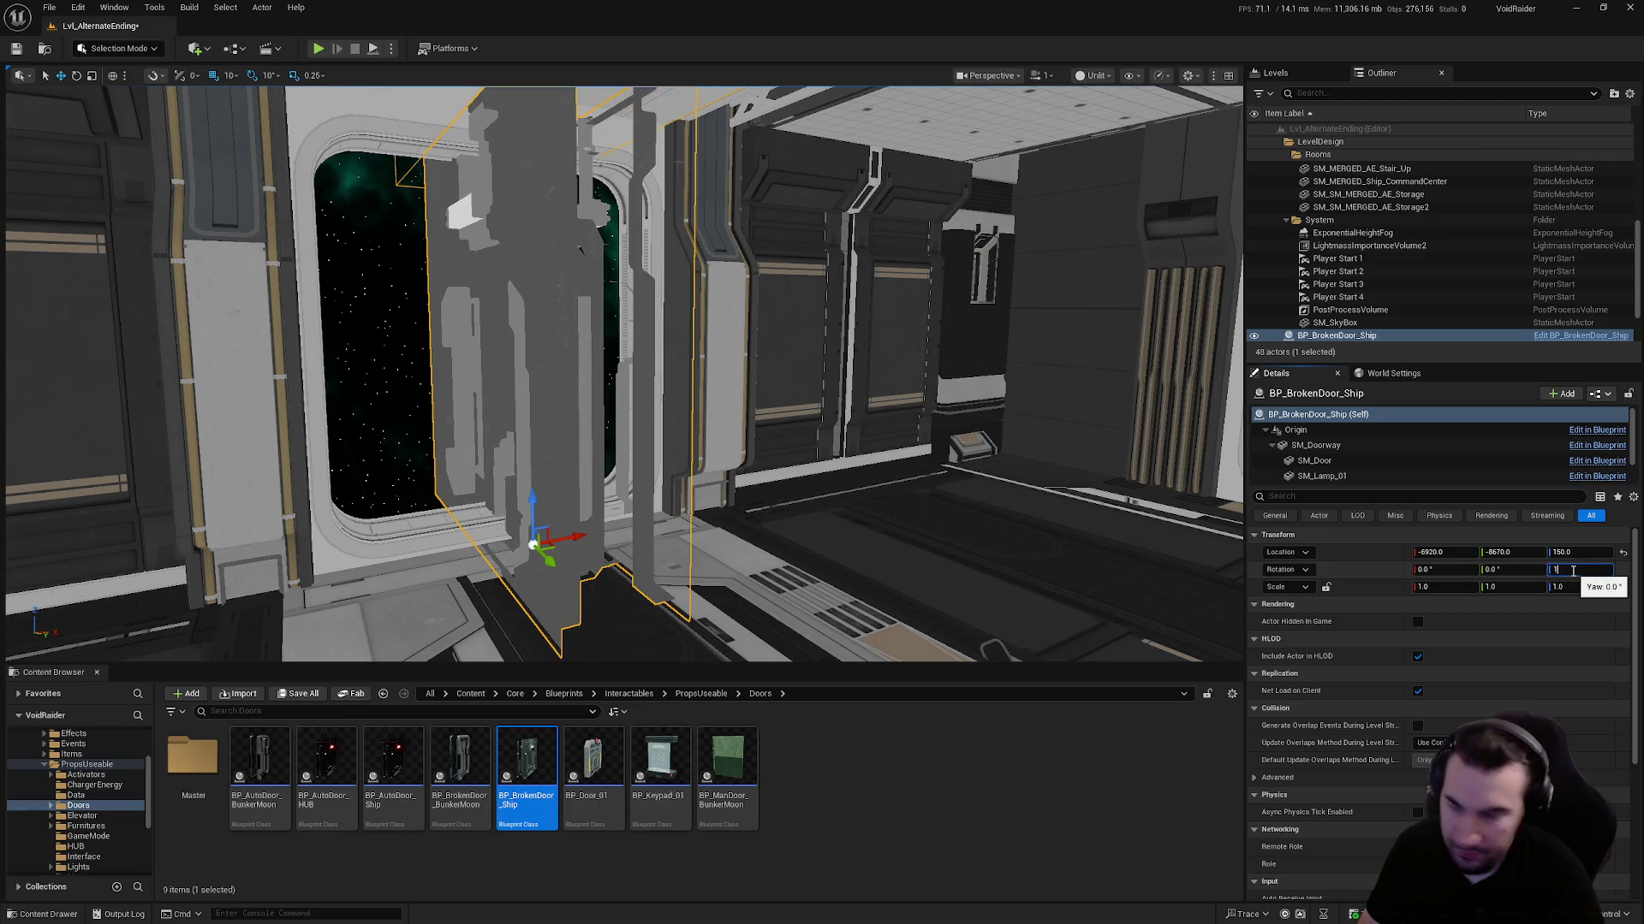
type("0")
key("Return")
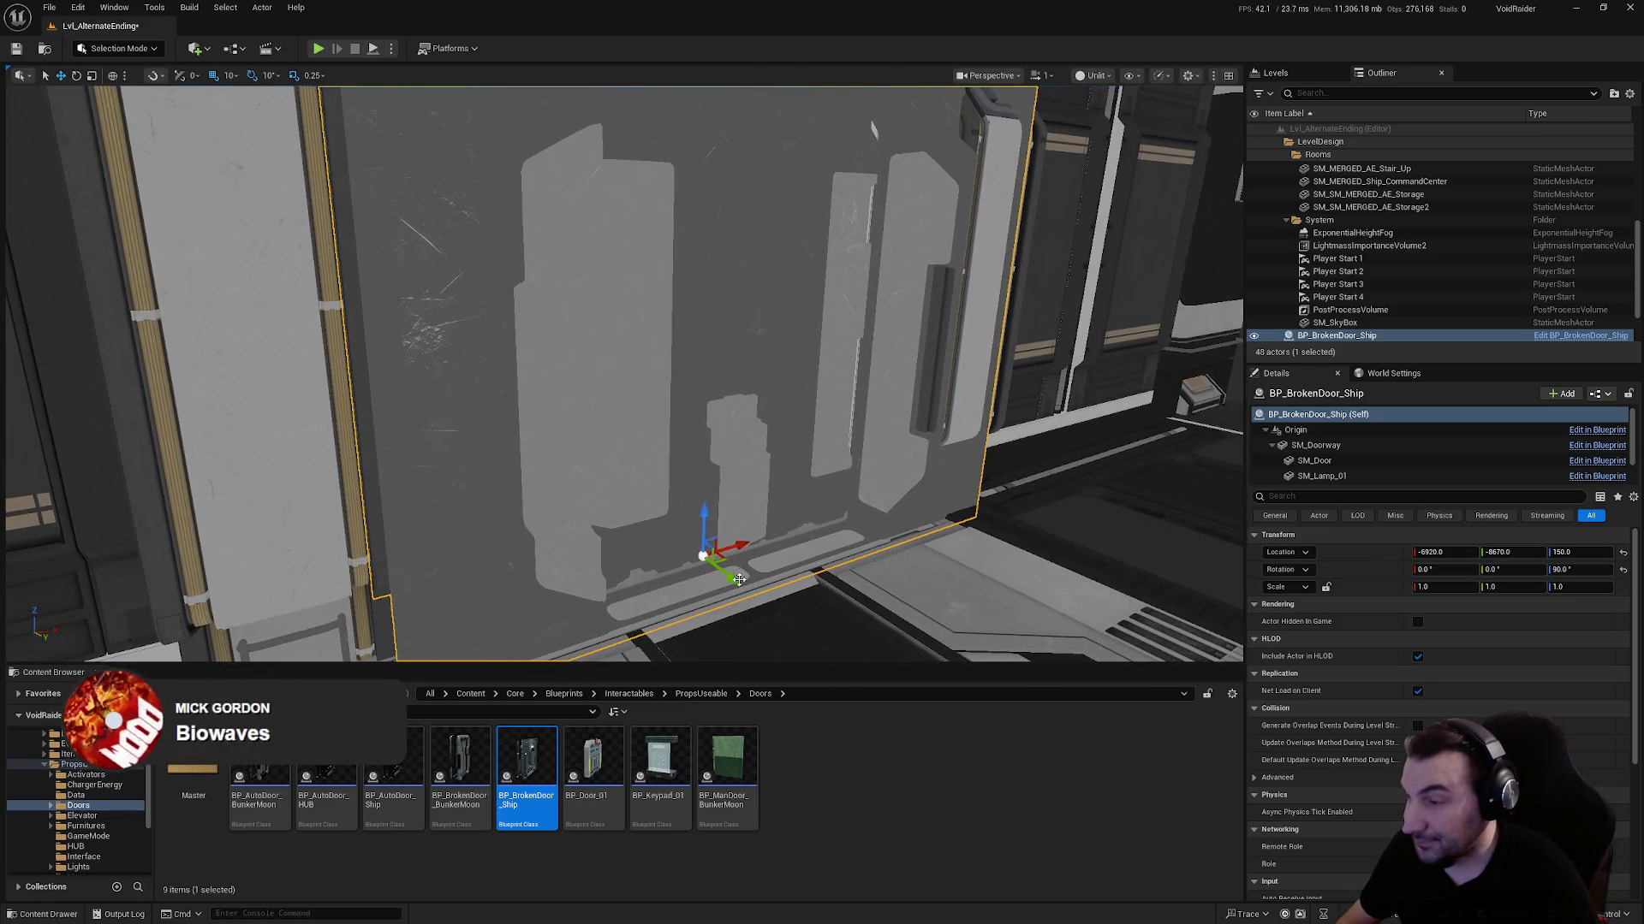
Align the broken door into its frame along Y and X (about -6940), then save the level
left_click_drag(727, 575, 657, 487)
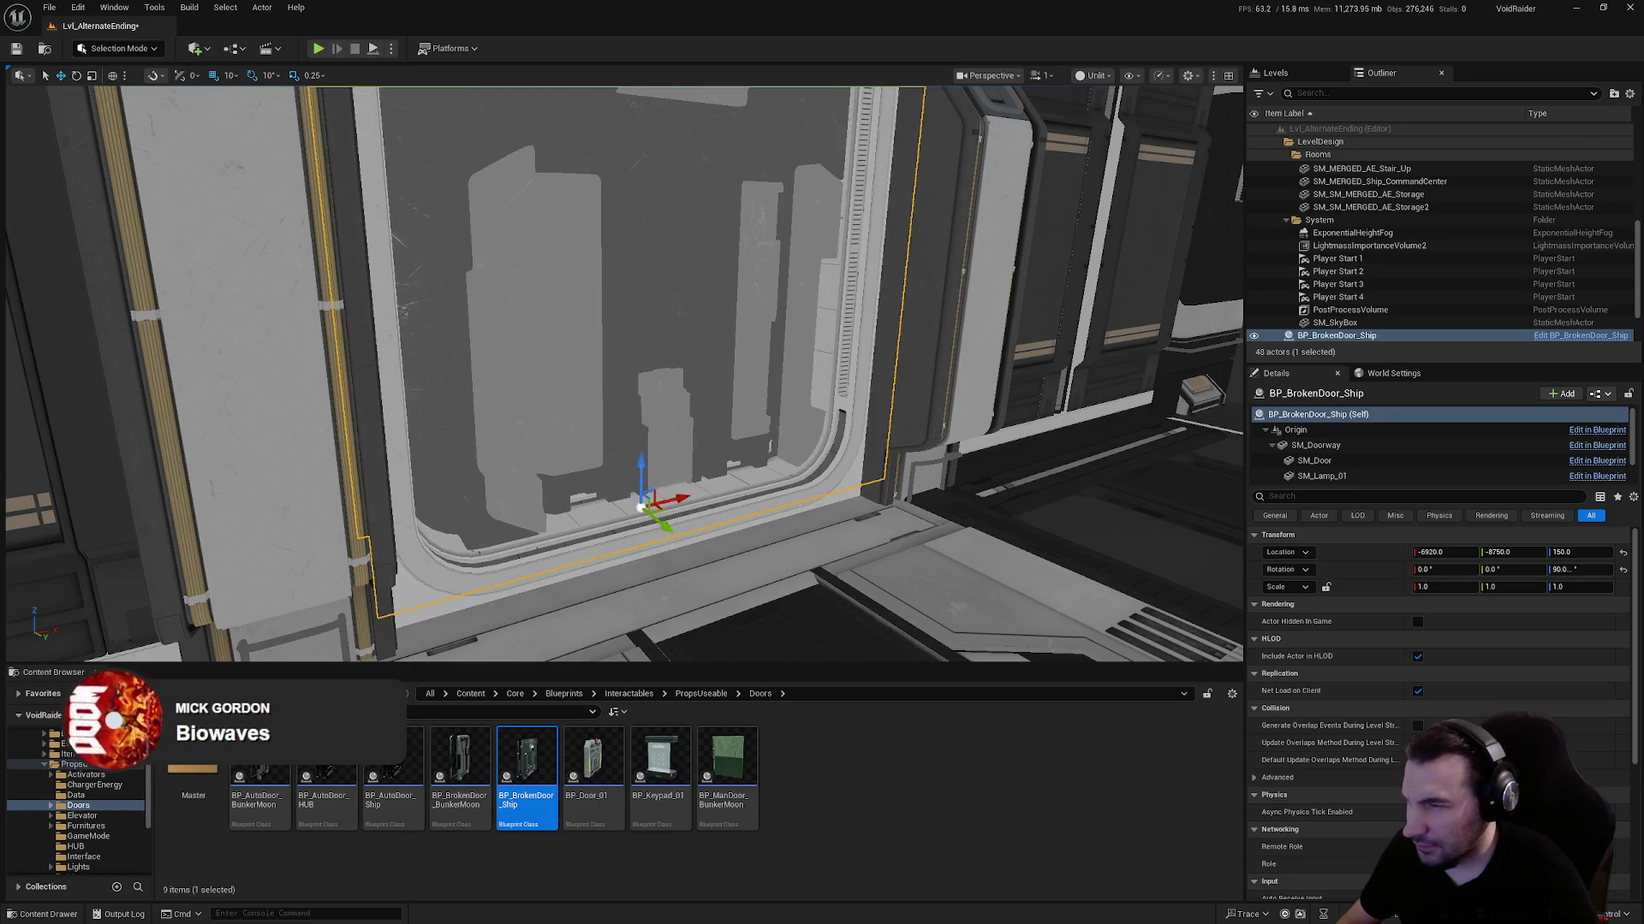
key("f")
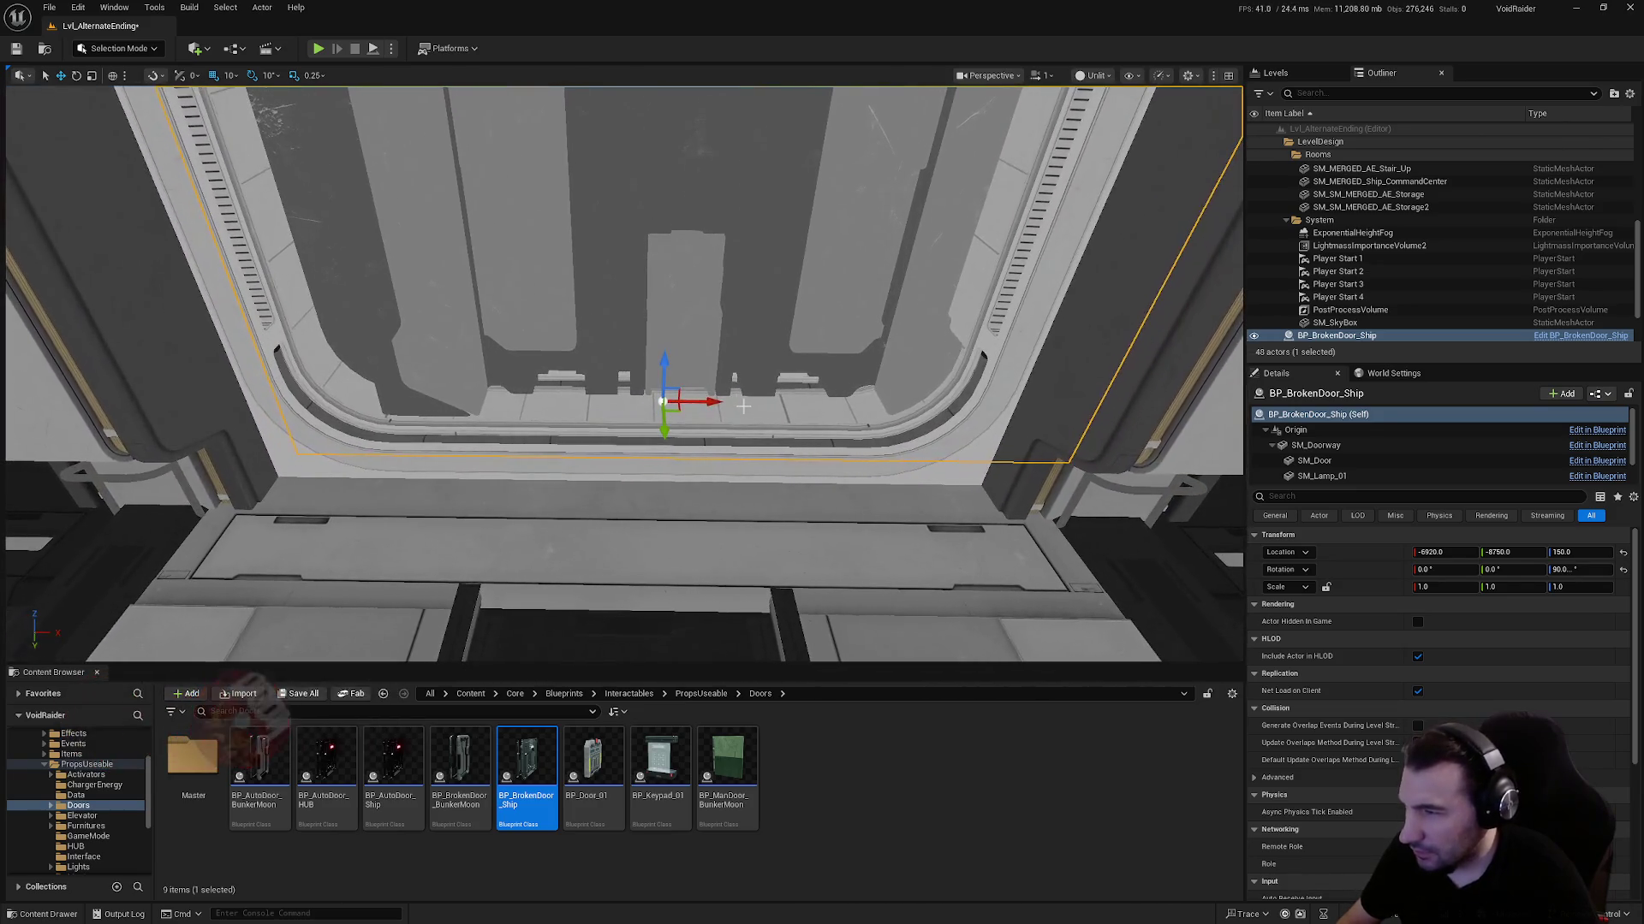
left_click_drag(711, 401, 695, 401)
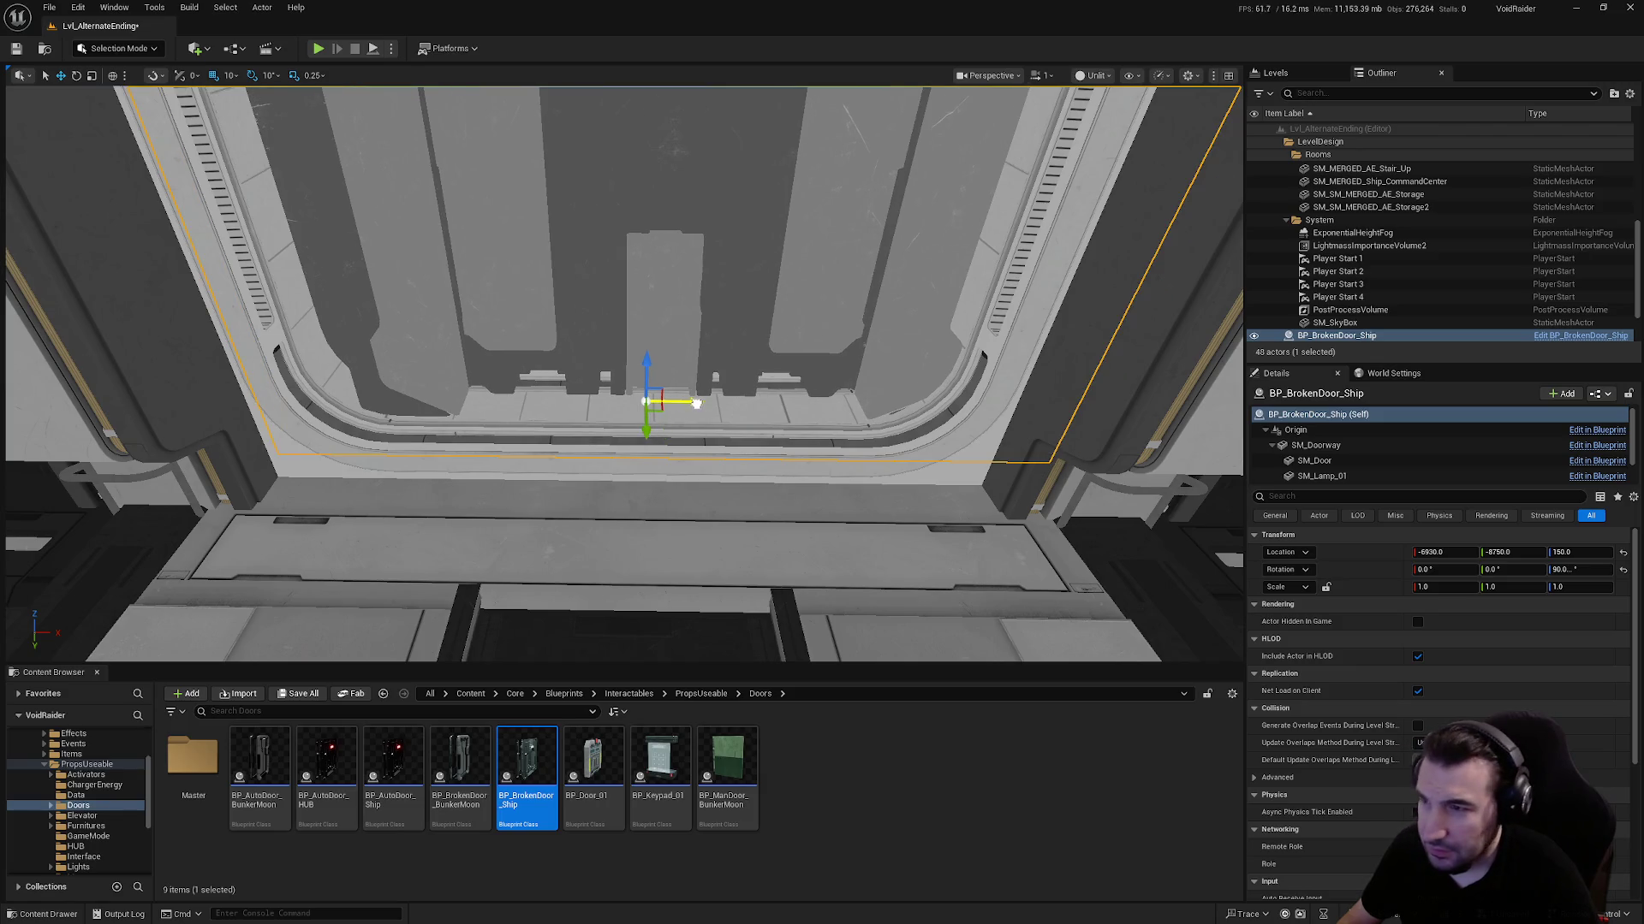
scroll(695, 401, "down", 5)
scroll(693, 497, "up", 3)
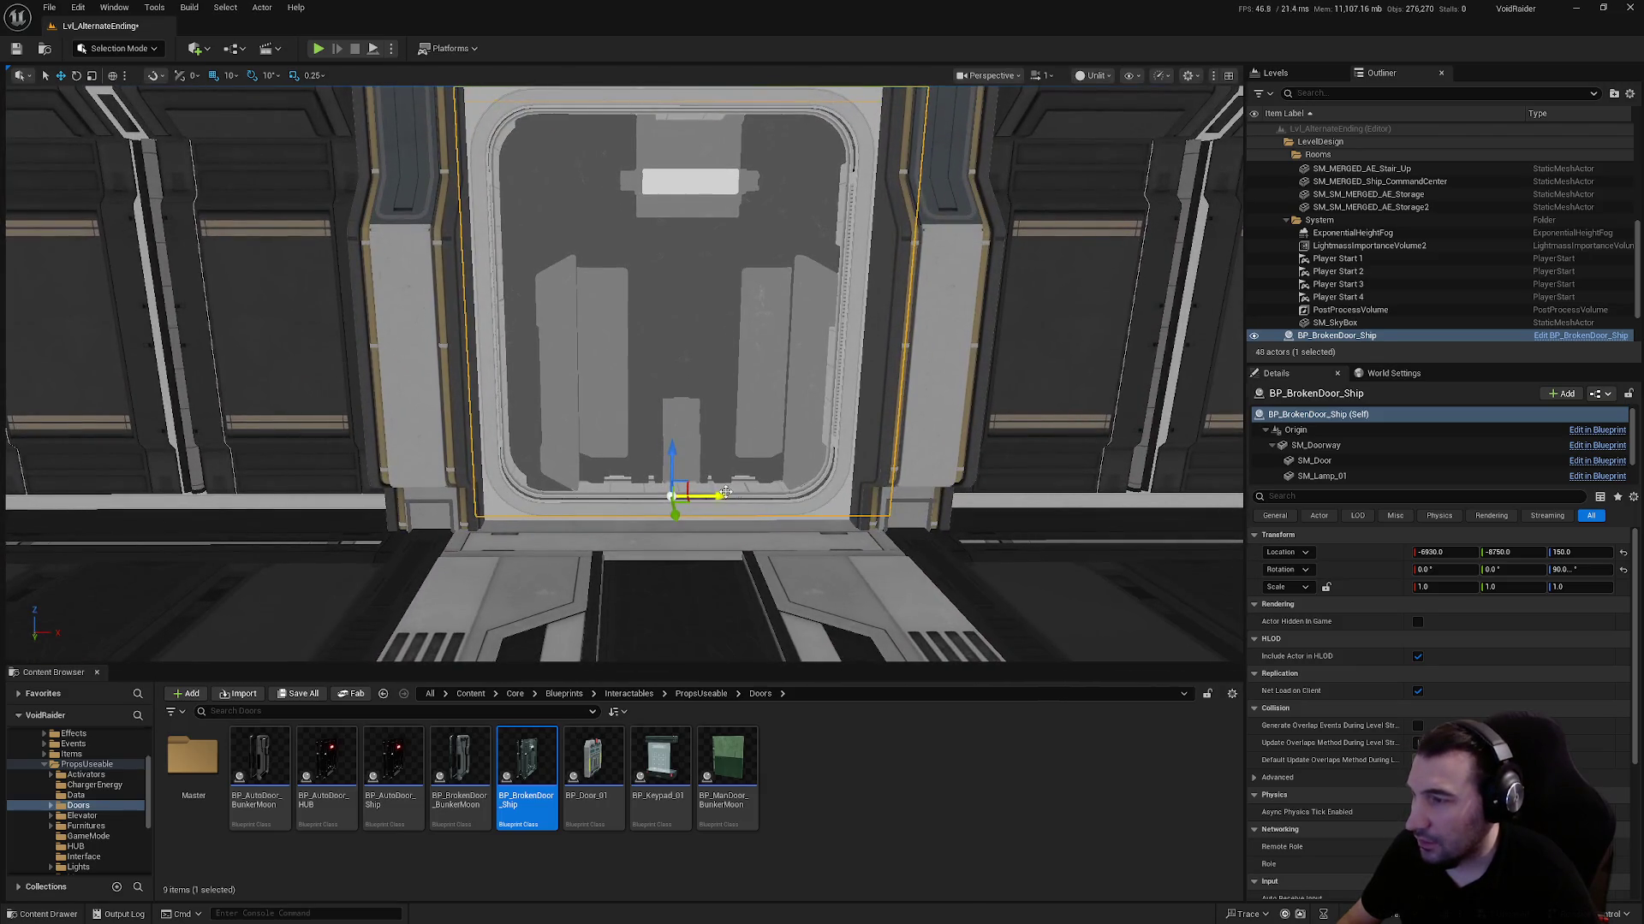
left_click_drag(719, 494, 707, 494)
scroll(792, 490, "down", 3)
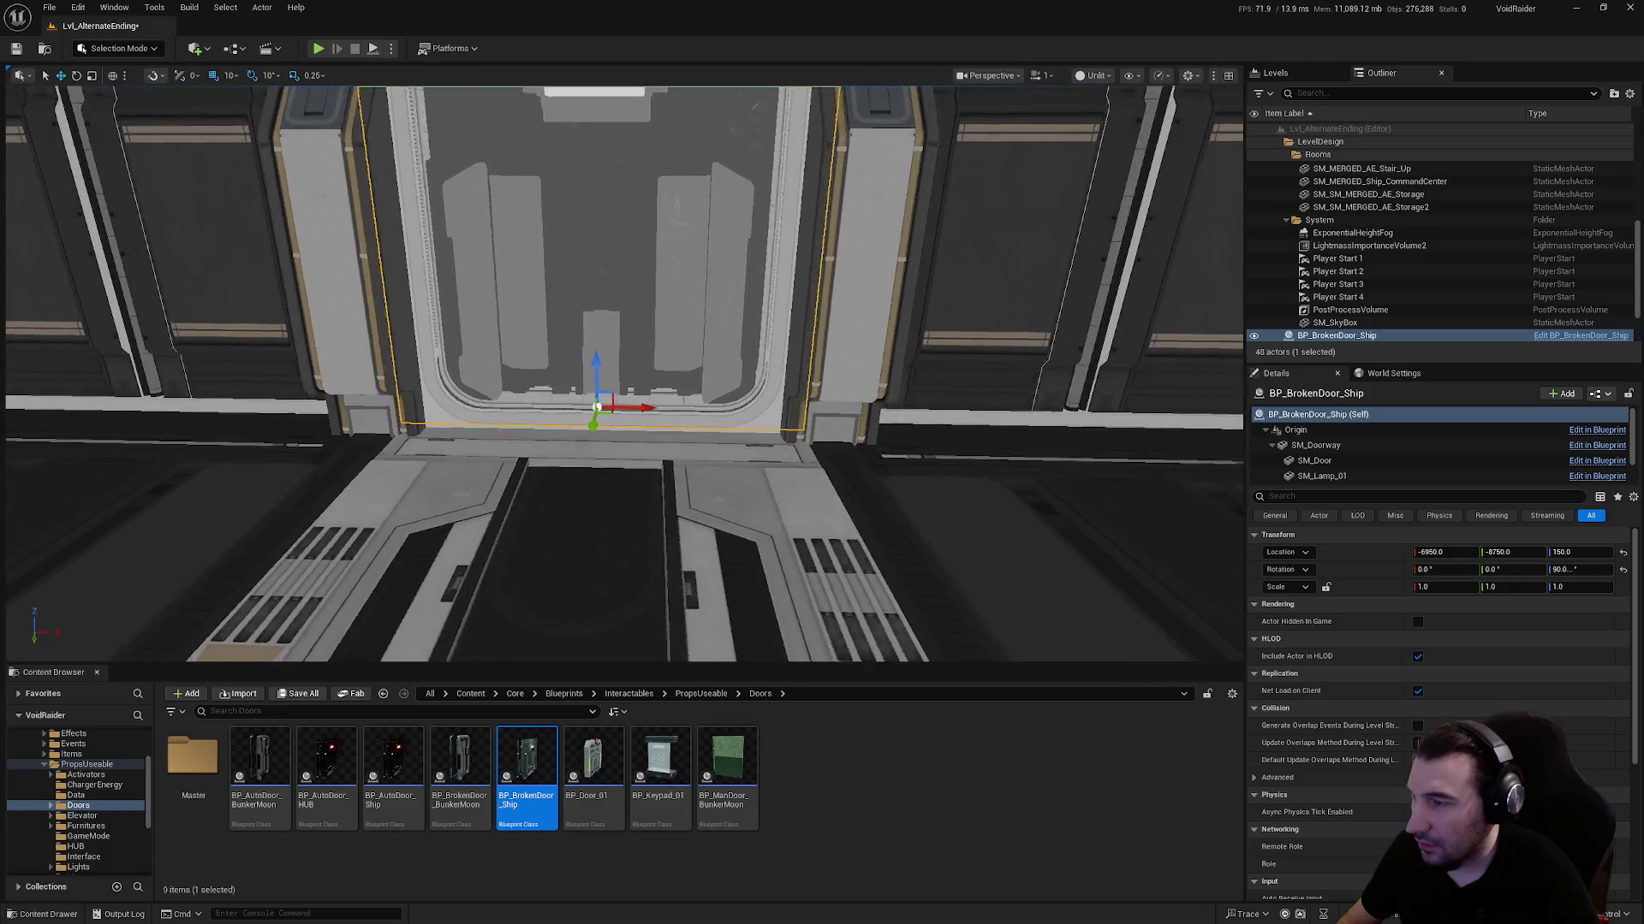
scroll(672, 446, "down", 1)
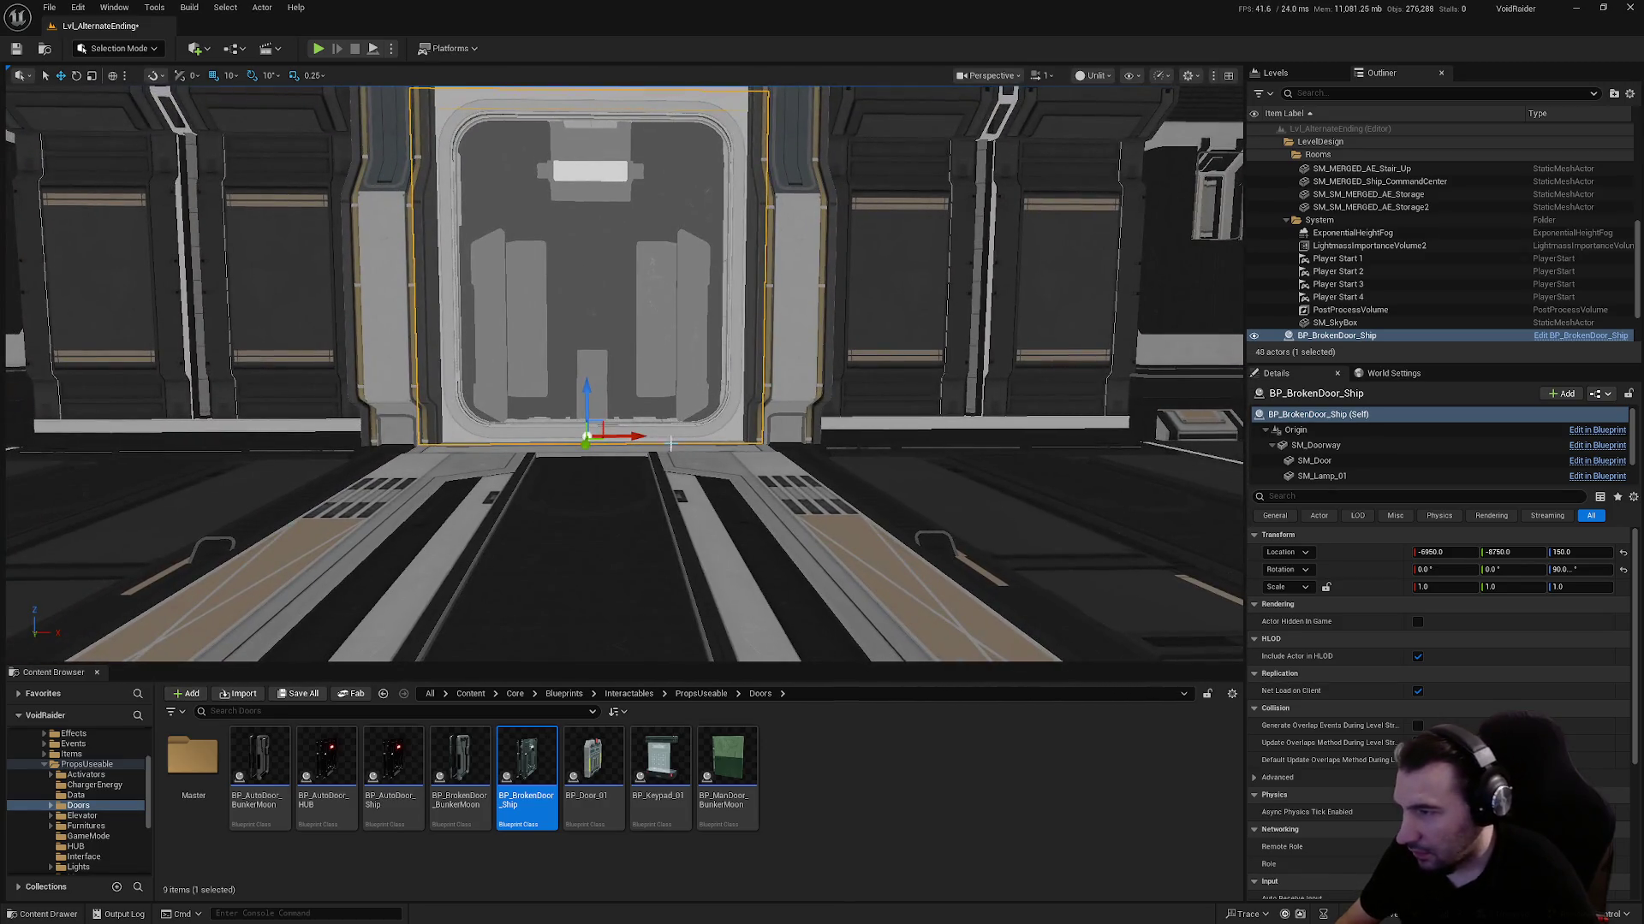
left_click_drag(642, 438, 641, 438)
scroll(601, 417, "up", 6)
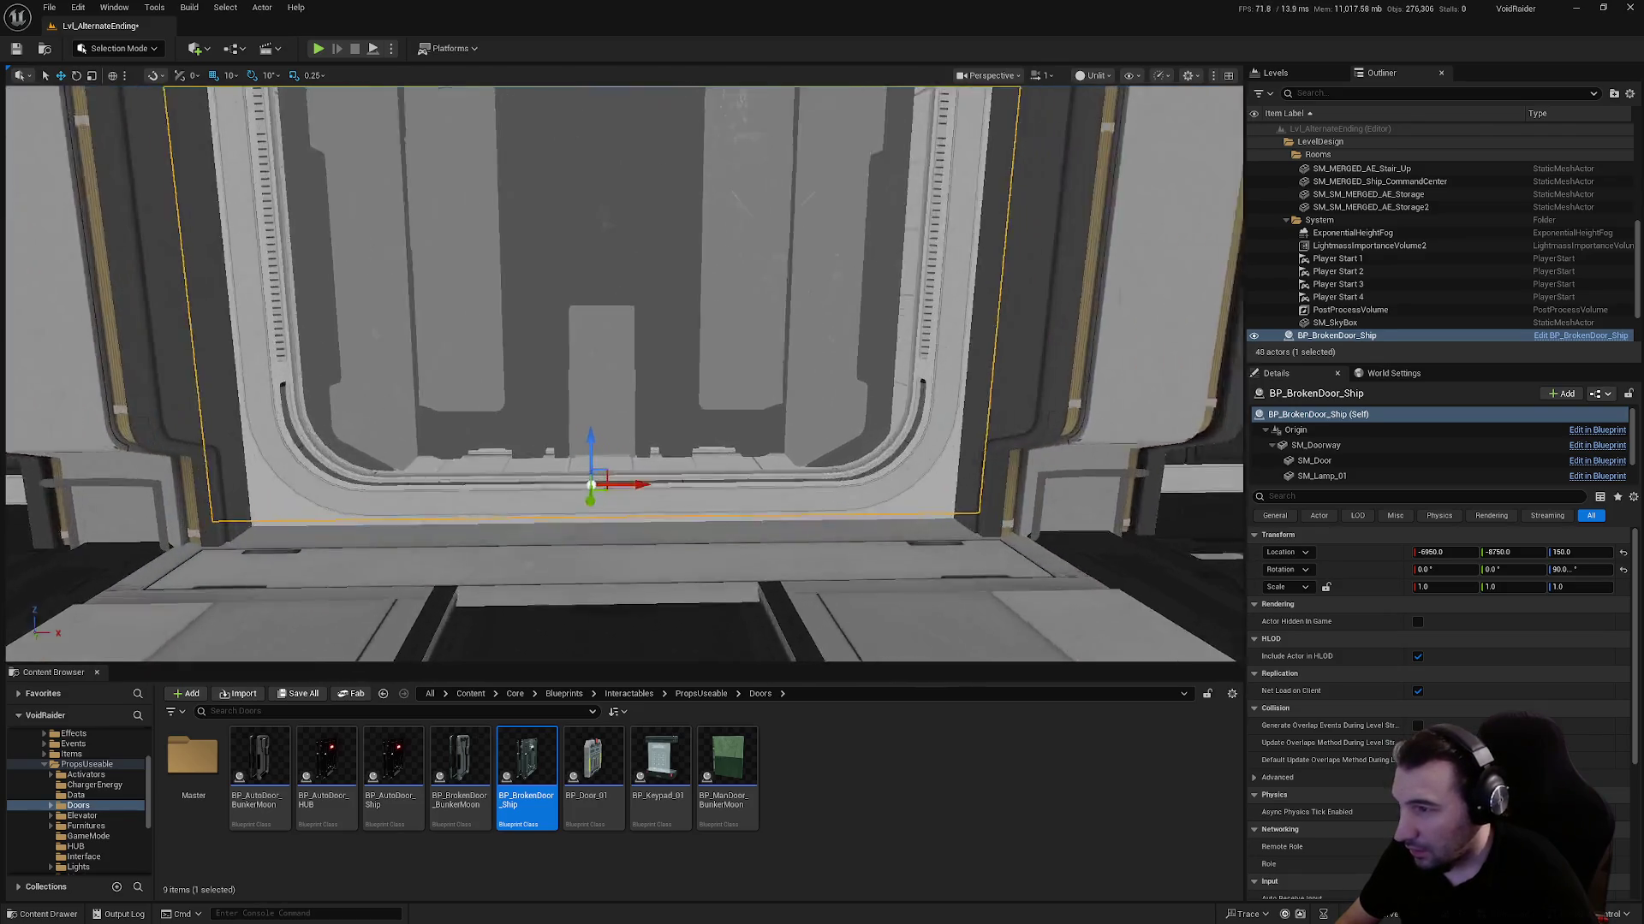
scroll(601, 417, "up", 5)
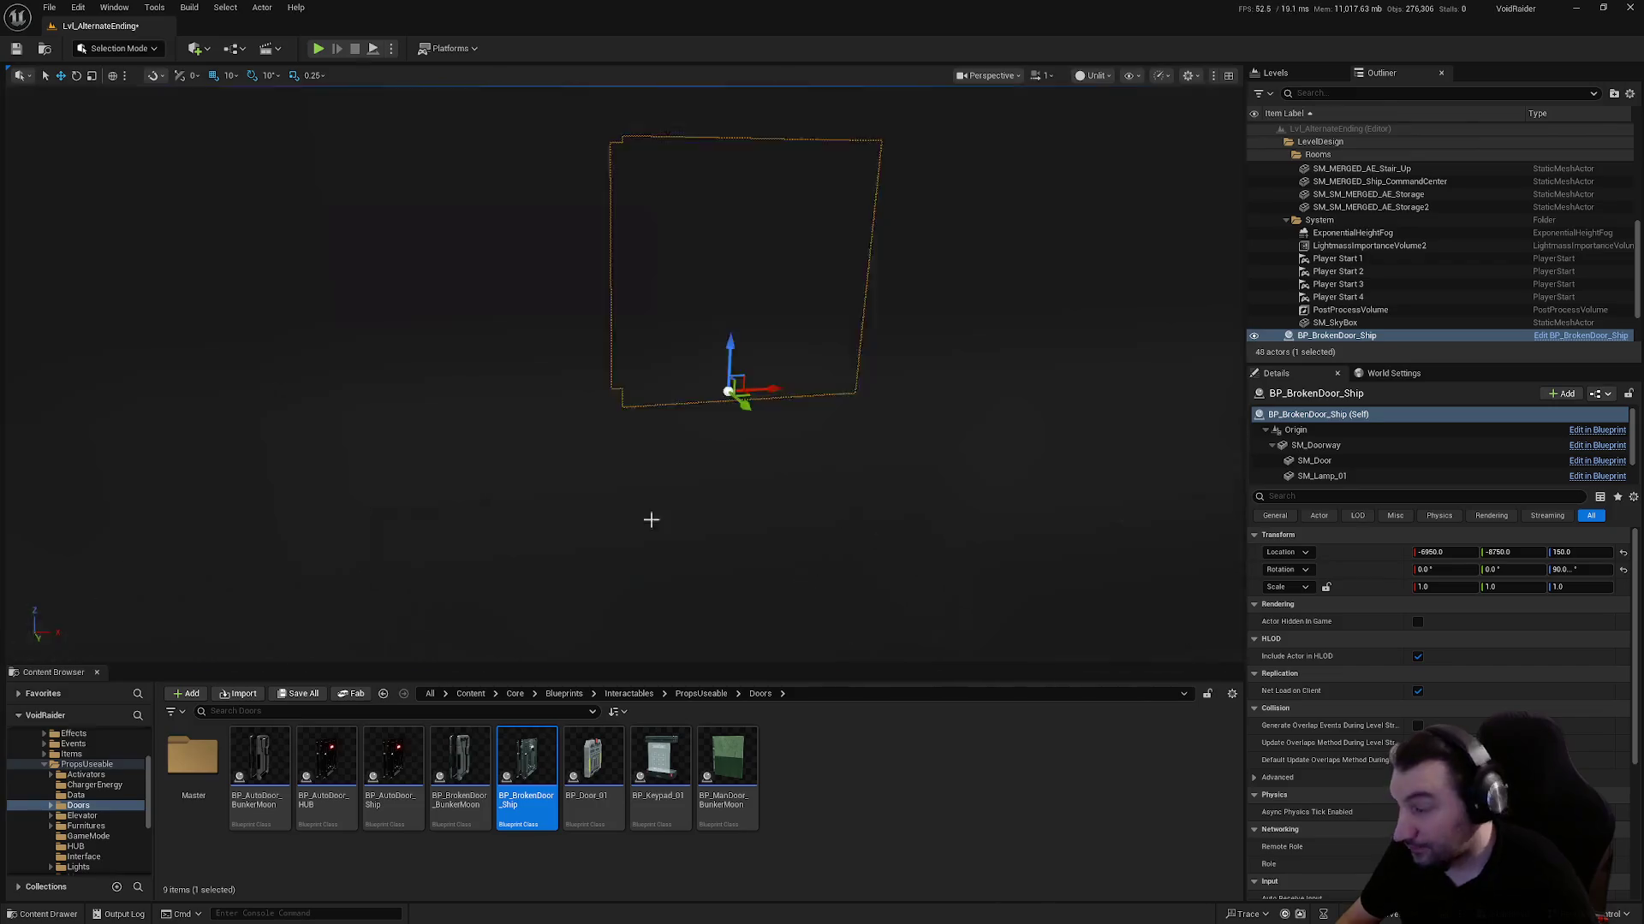
key("ctrl+s")
left_click(914, 613)
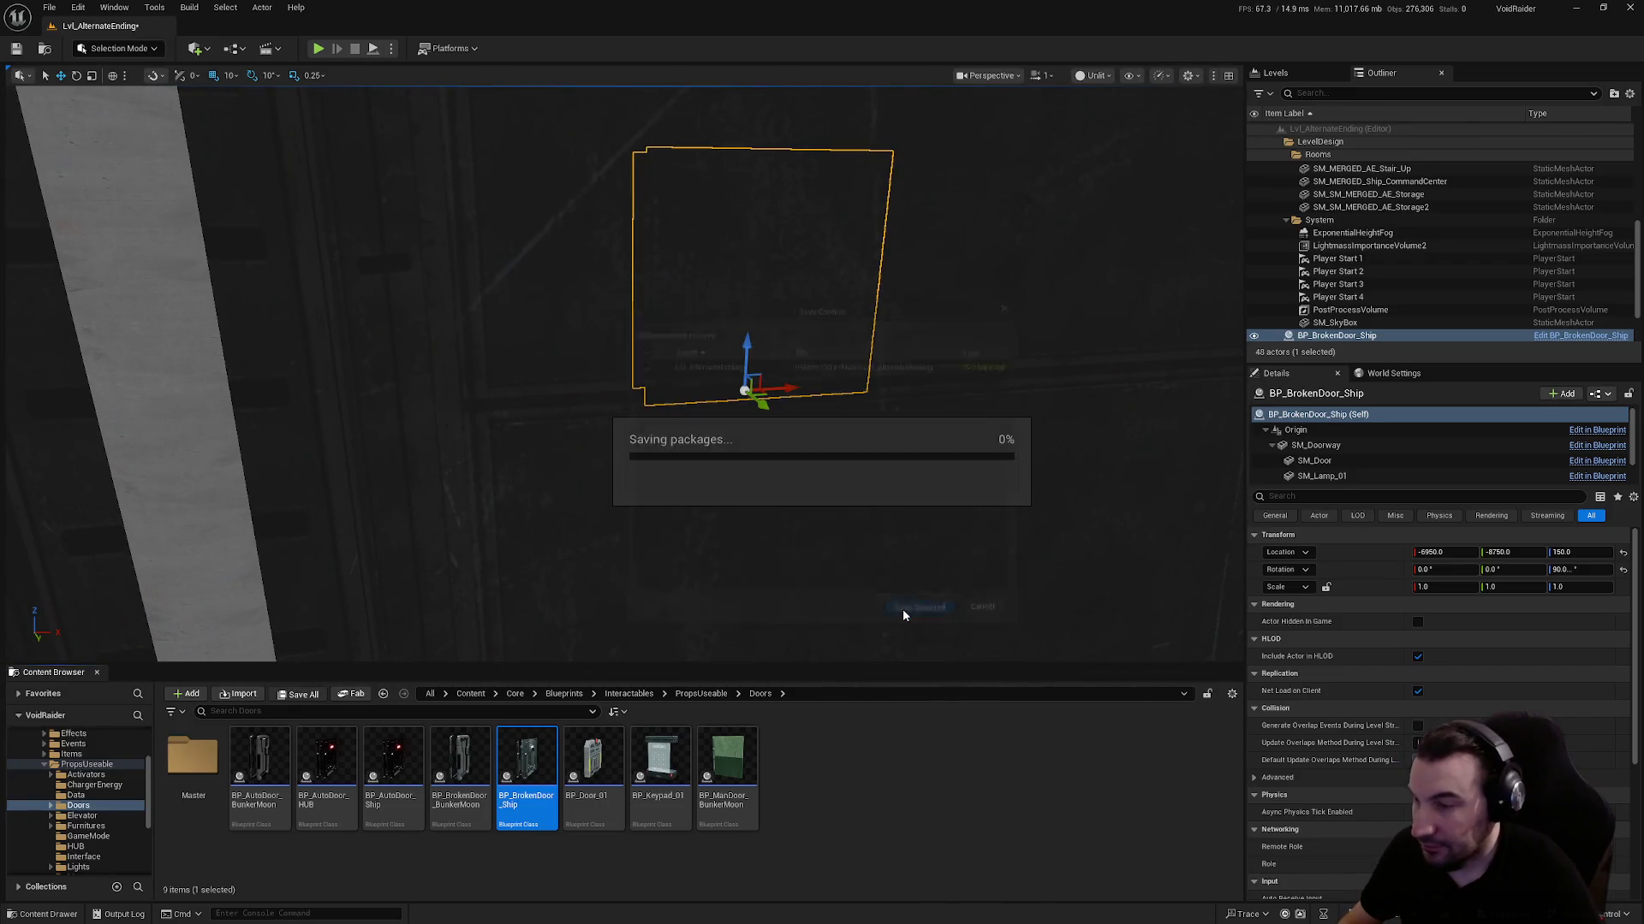
mouse_move(886, 501)
left_mouse_down()
mouse_move(873, 522)
mouse_move(890, 574)
mouse_move(847, 466)
left_mouse_up()
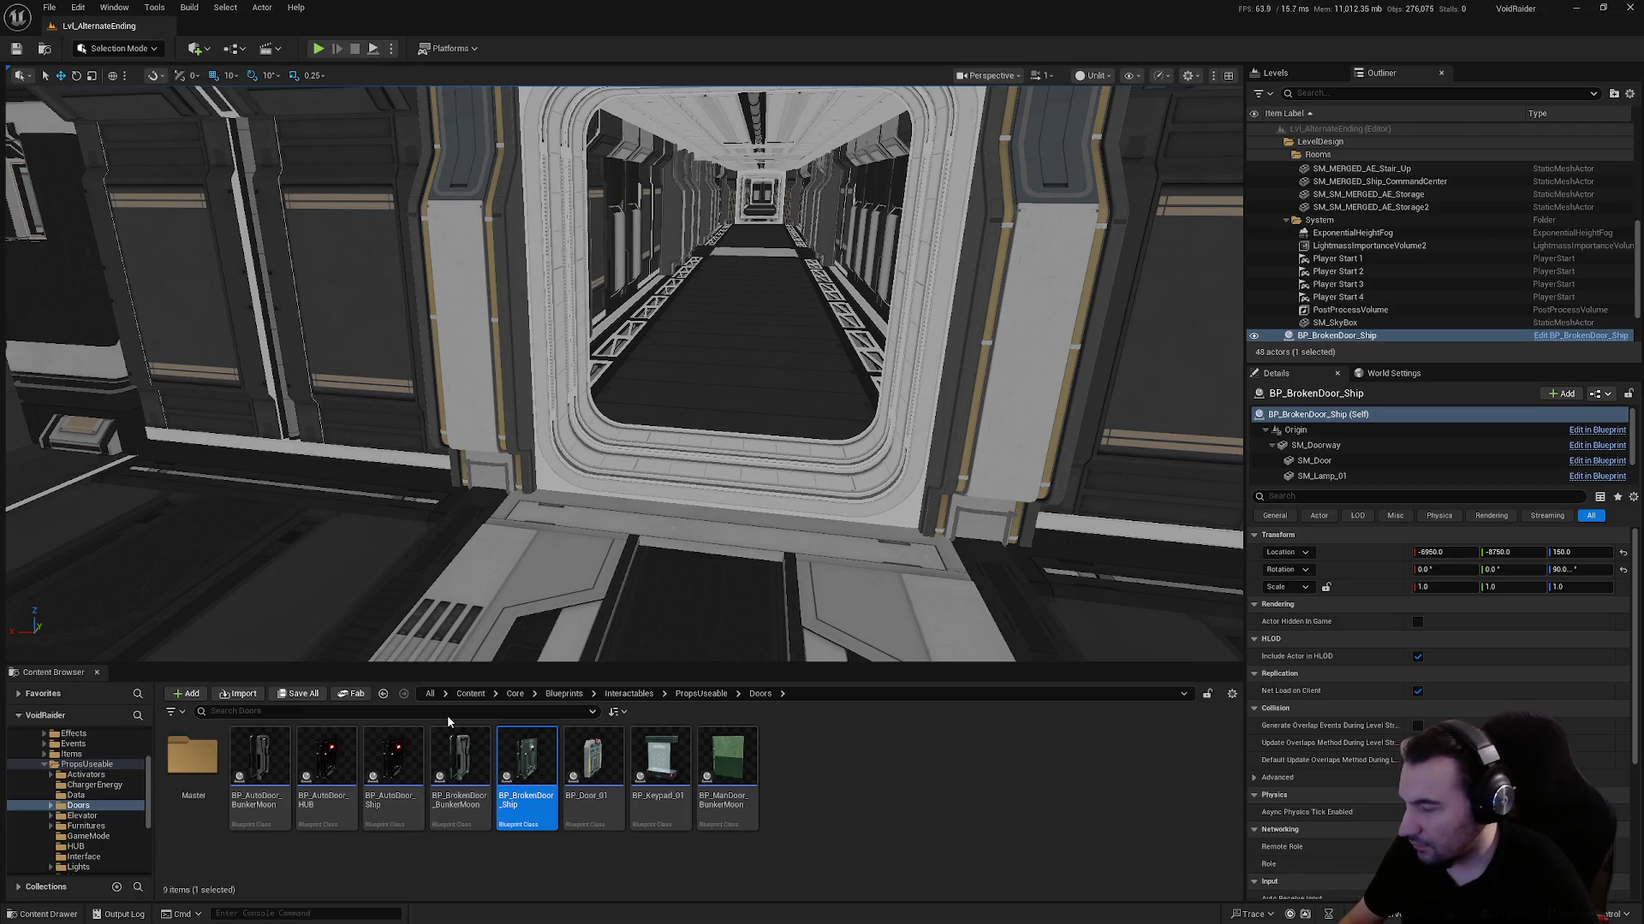
left_click(393, 758)
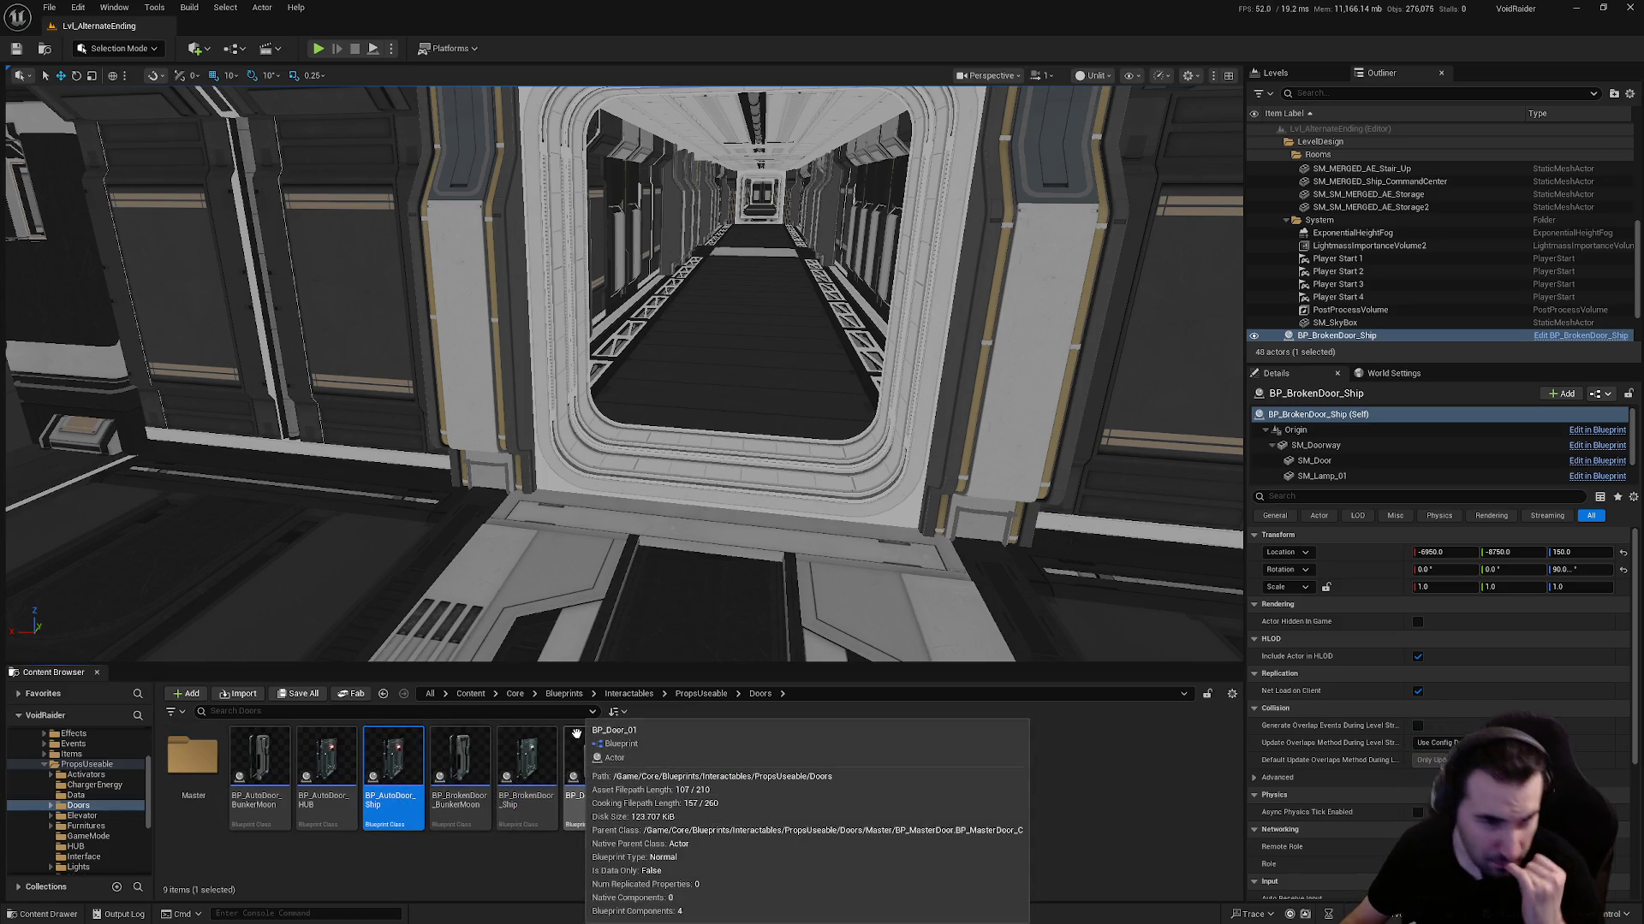
Review the HUB automatic door blueprint's event graph, then close it
double_click(318, 764)
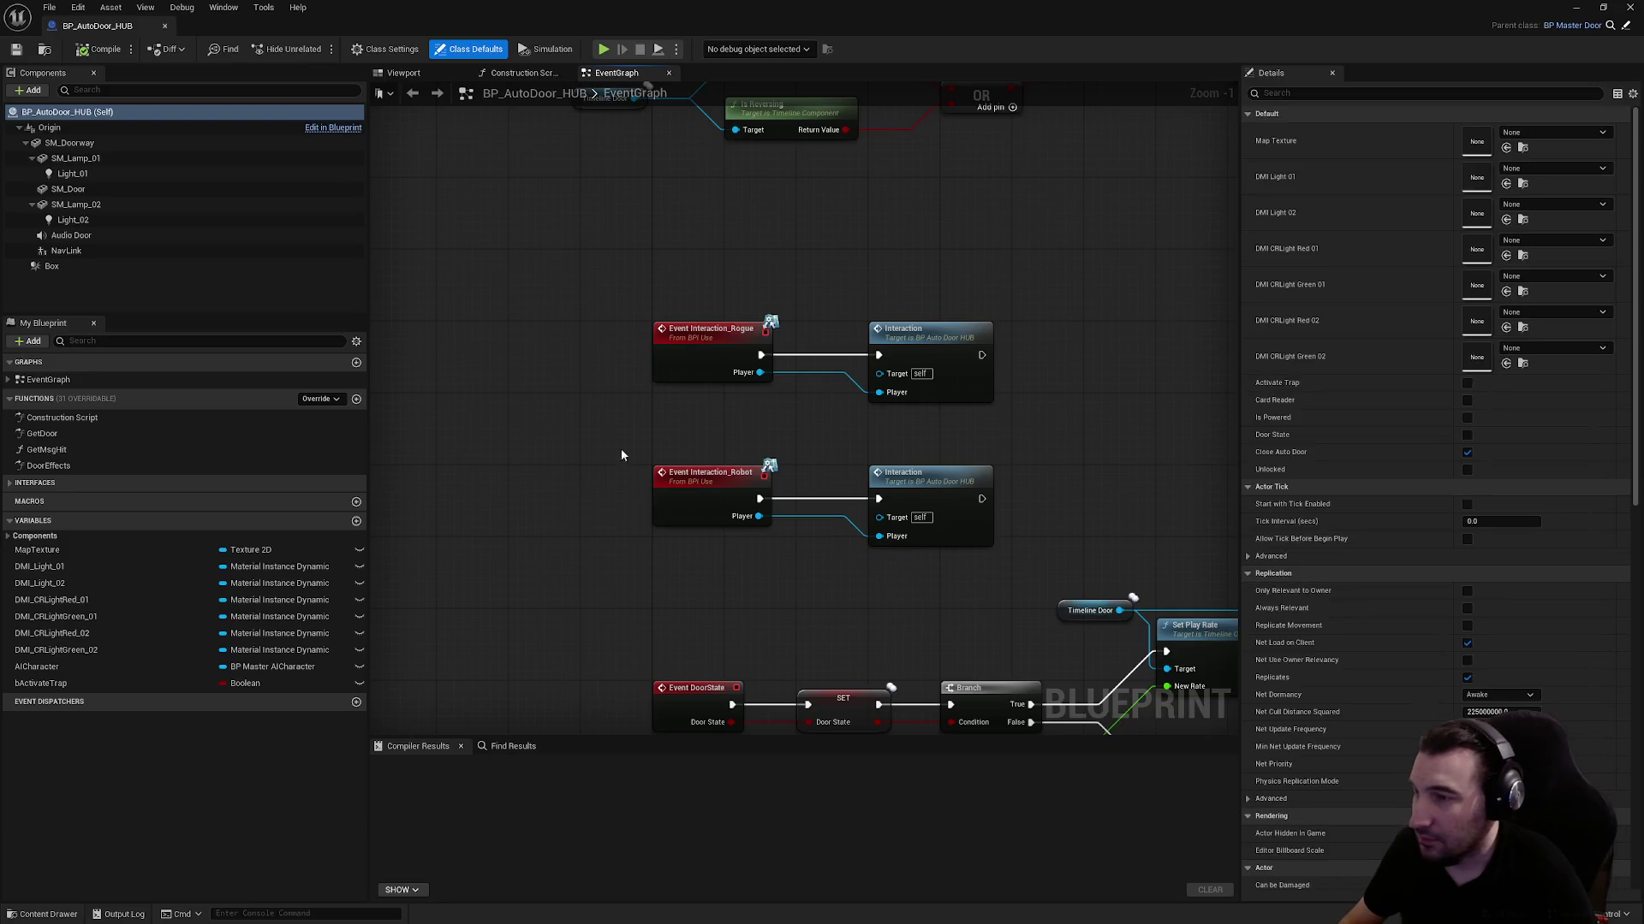
scroll(662, 548, "down", 2)
scroll(662, 548, "up", 3)
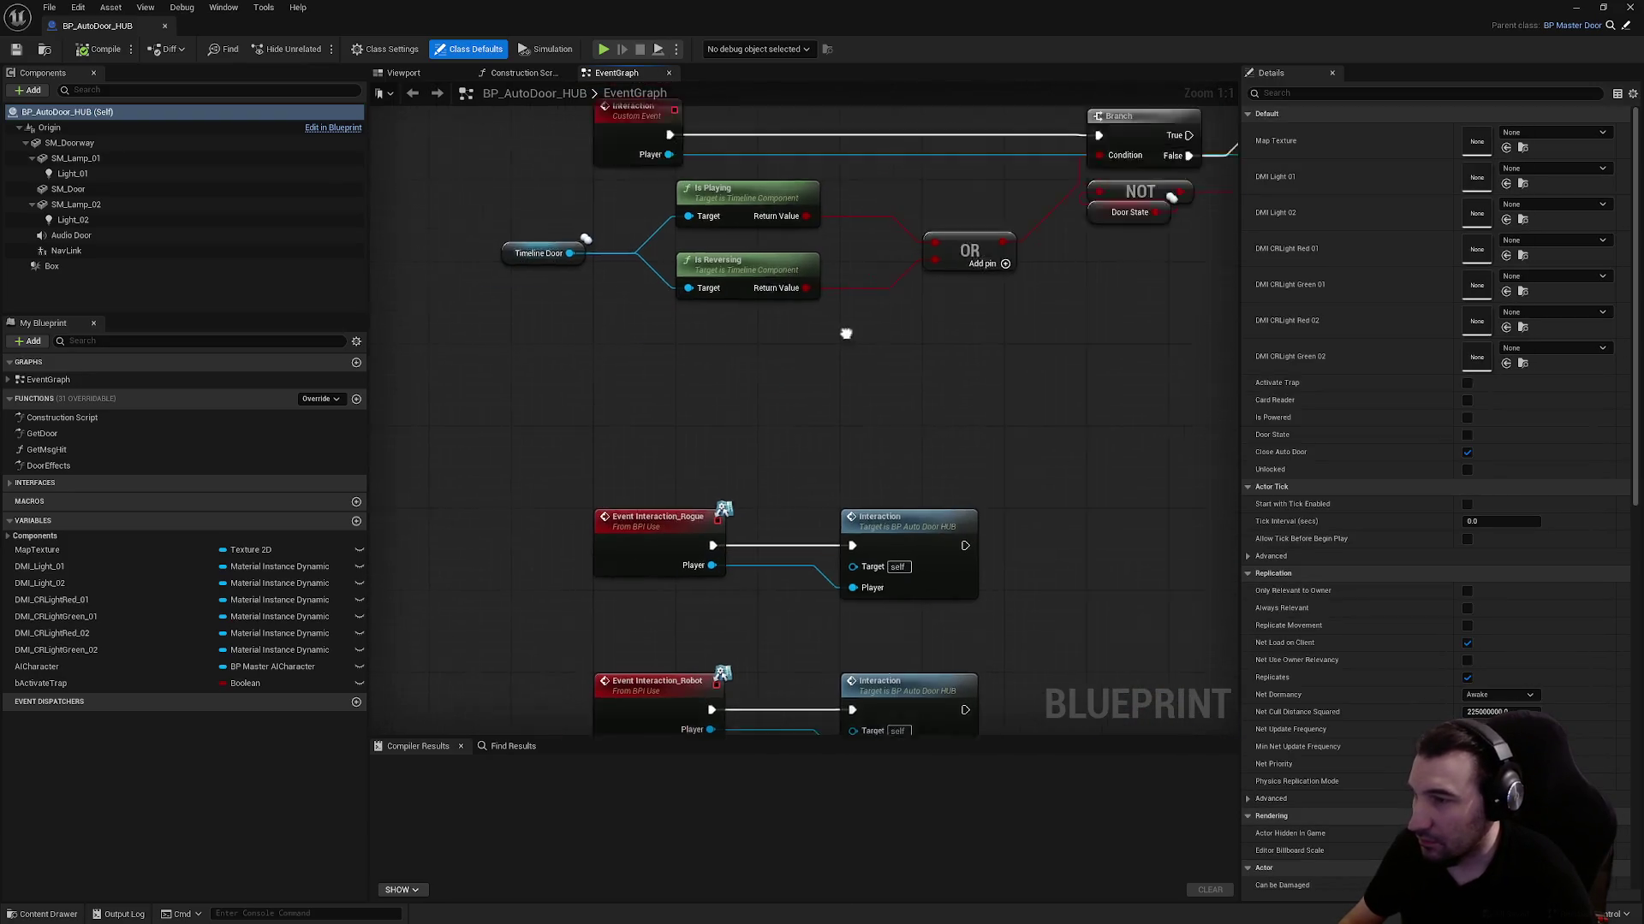
scroll(767, 563, "down", 2)
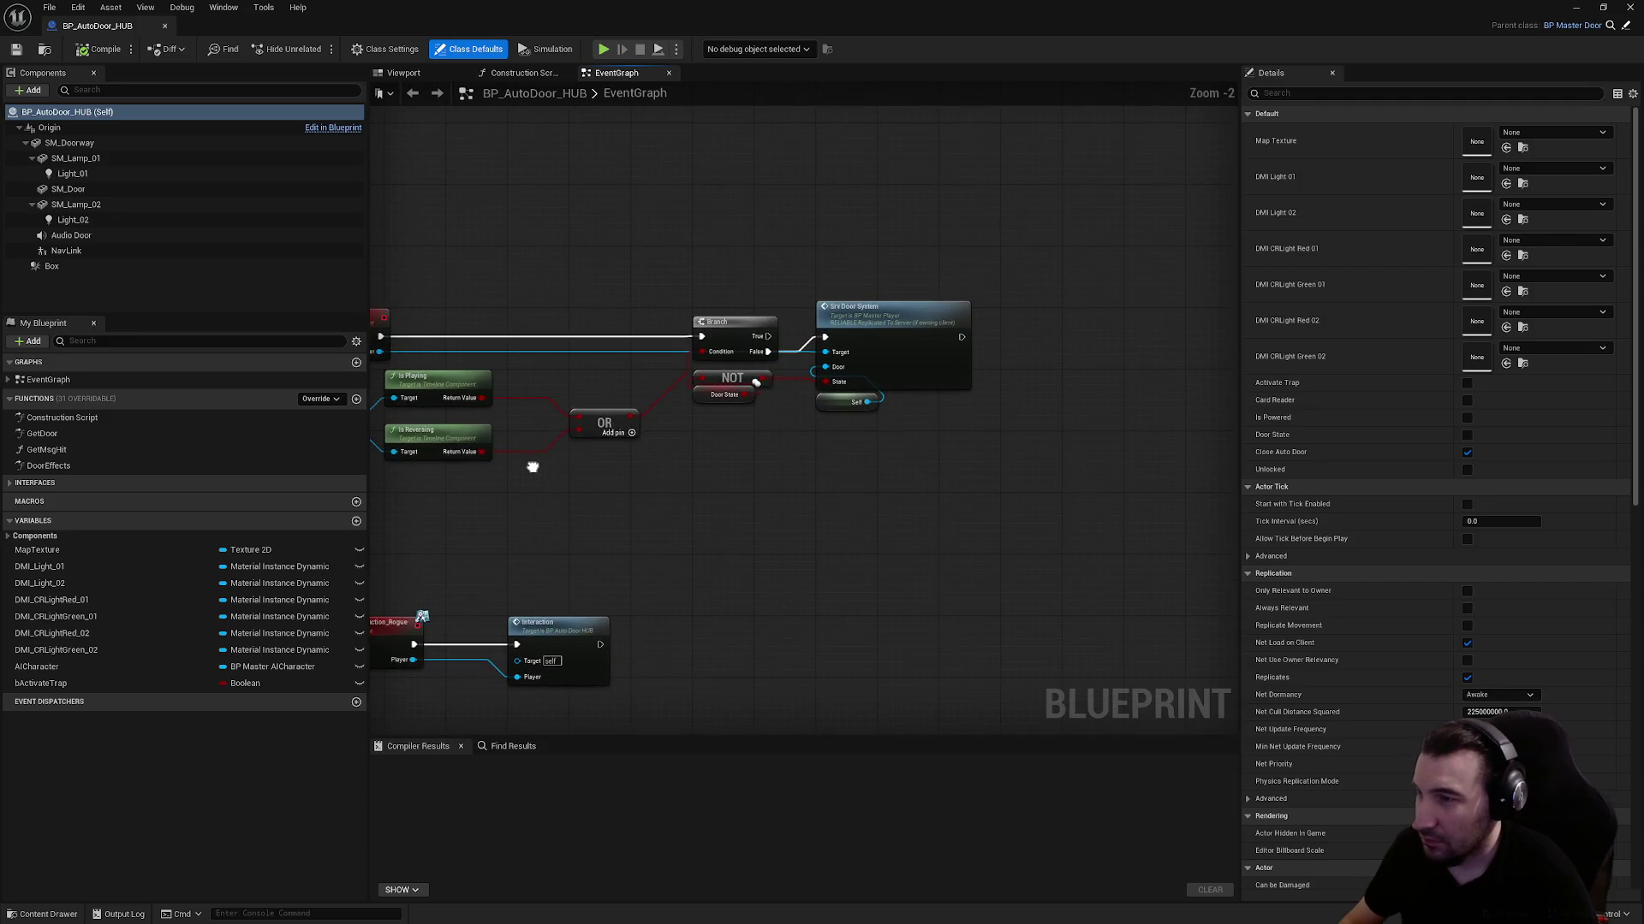
left_click_drag(889, 268, 839, 105)
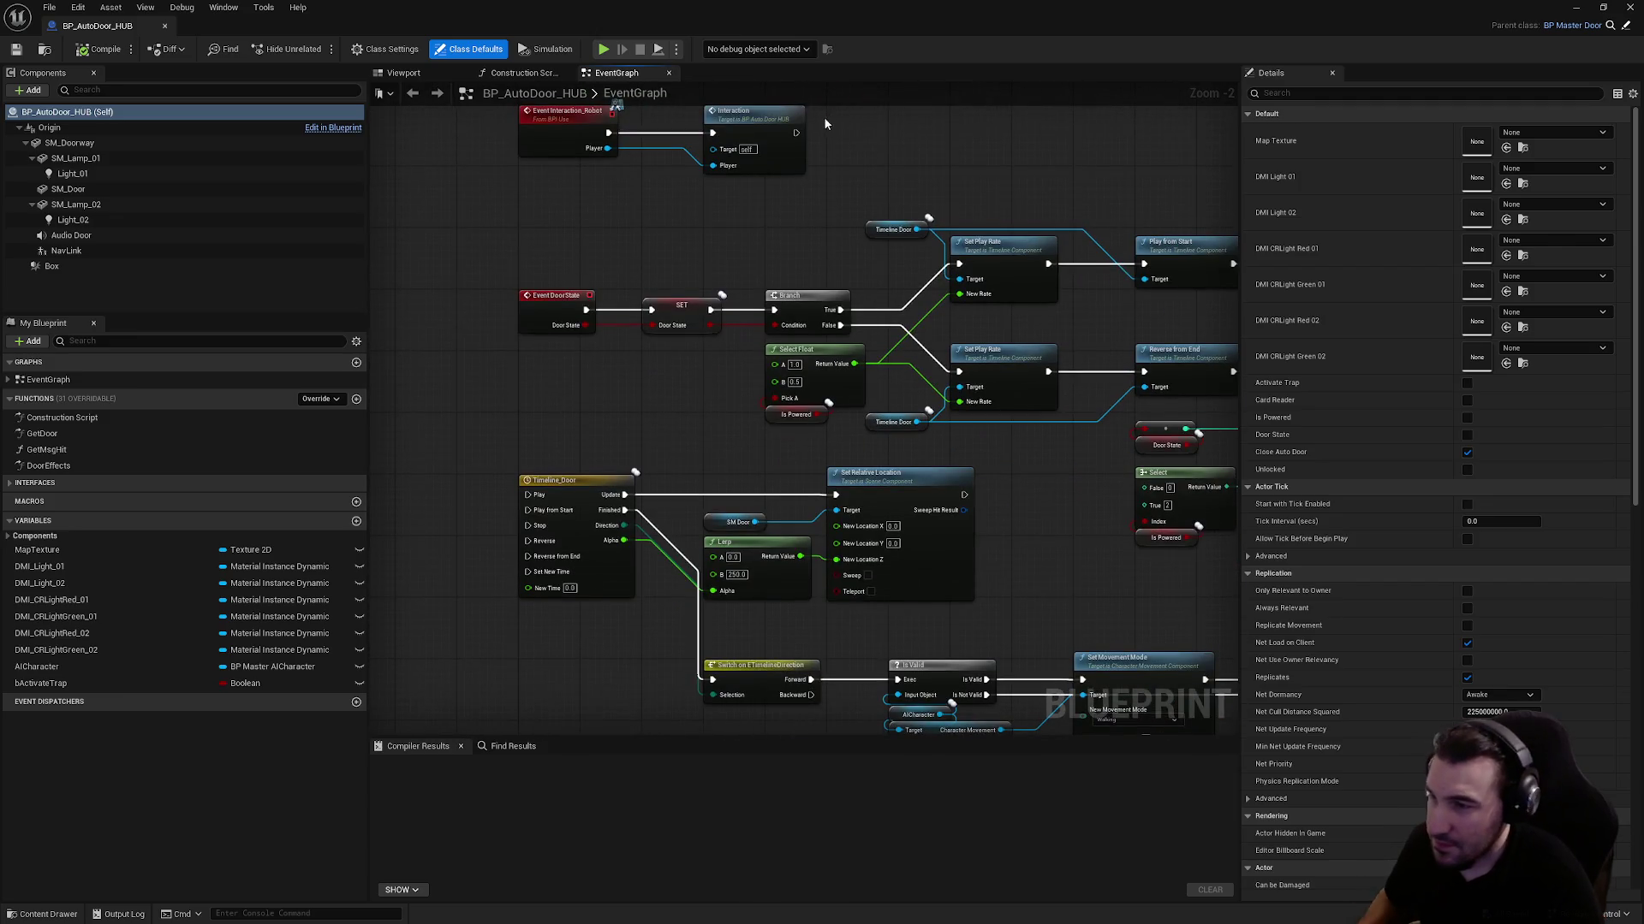
left_click(1629, 7)
Inspect BP_AutoDoor_Ship's event graph material and branch nodes, then close it
double_click(404, 771)
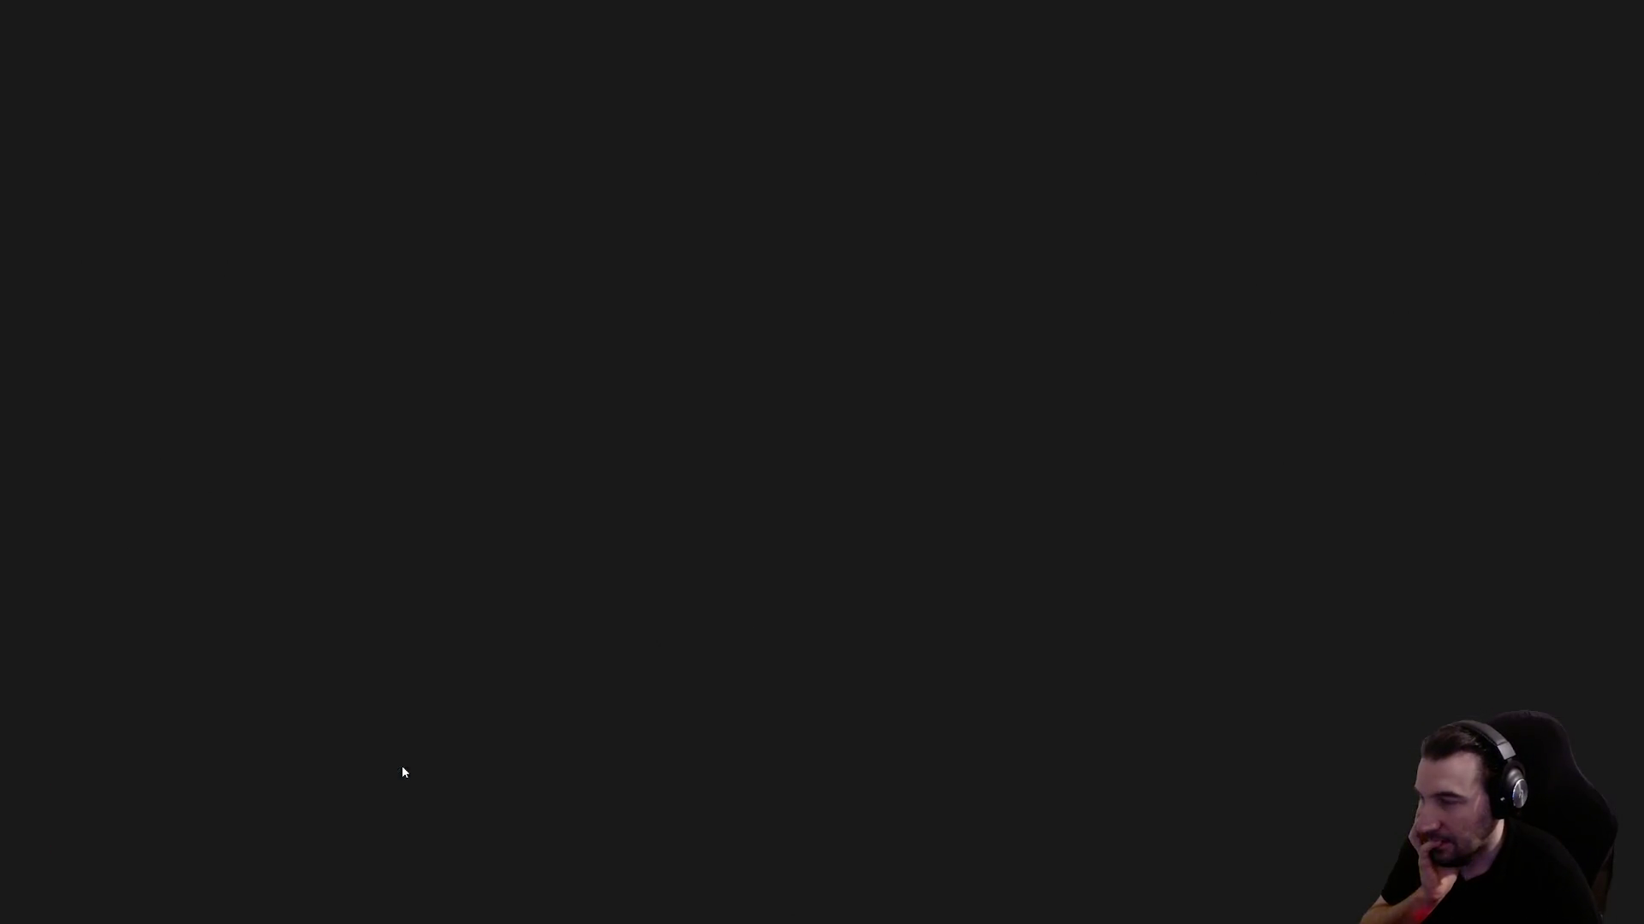
scroll(762, 430, "down", 4)
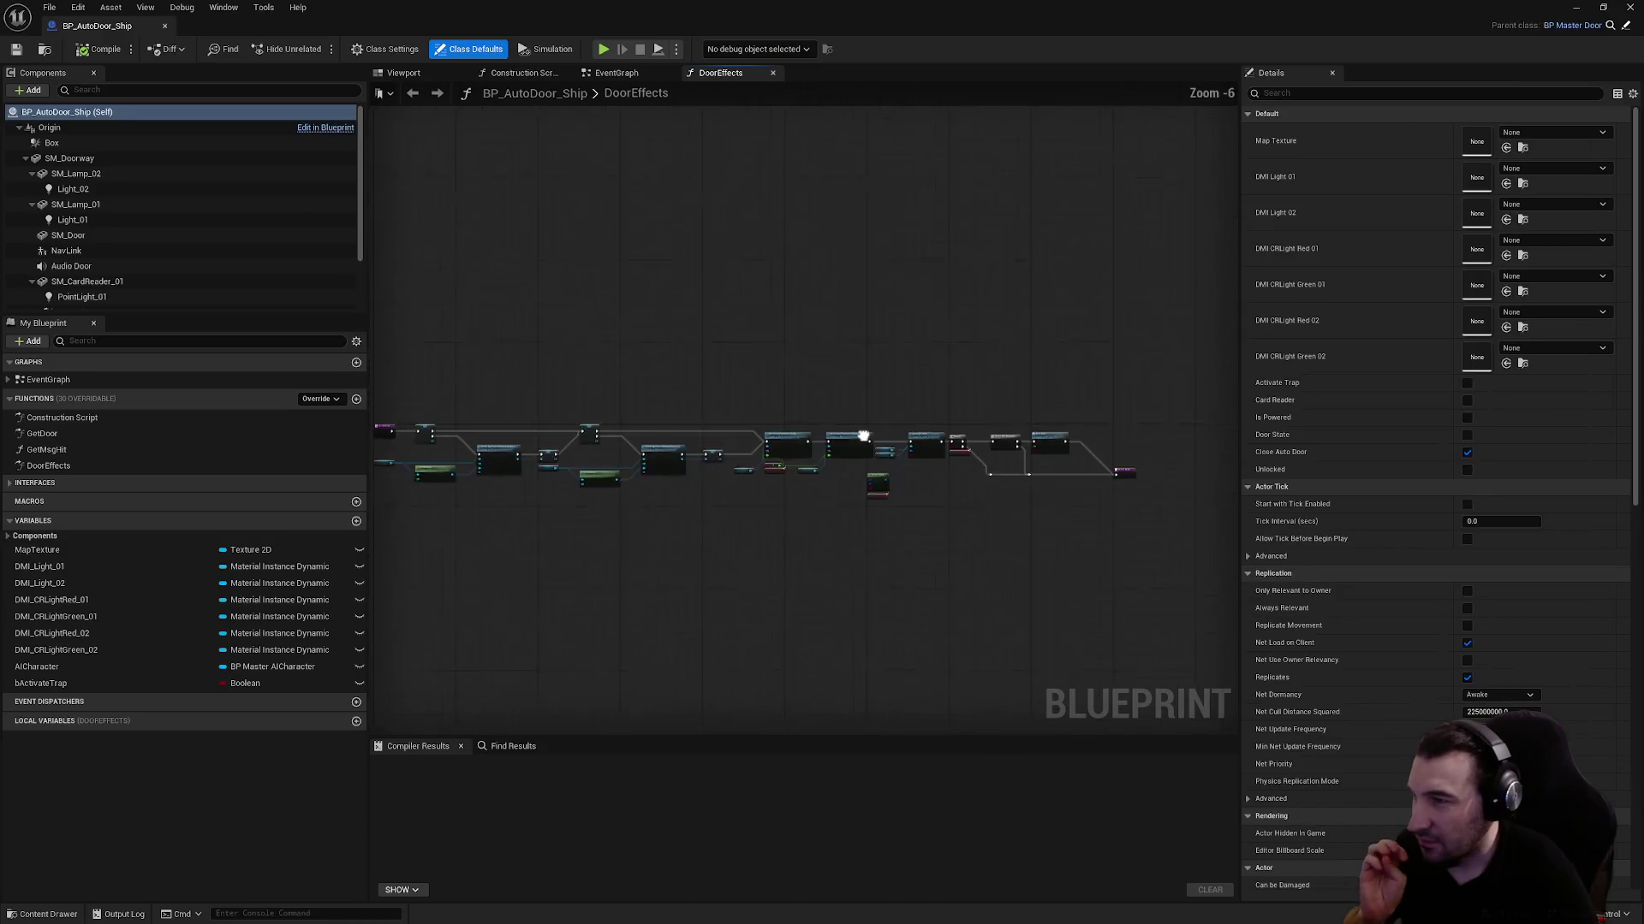
left_click(772, 73)
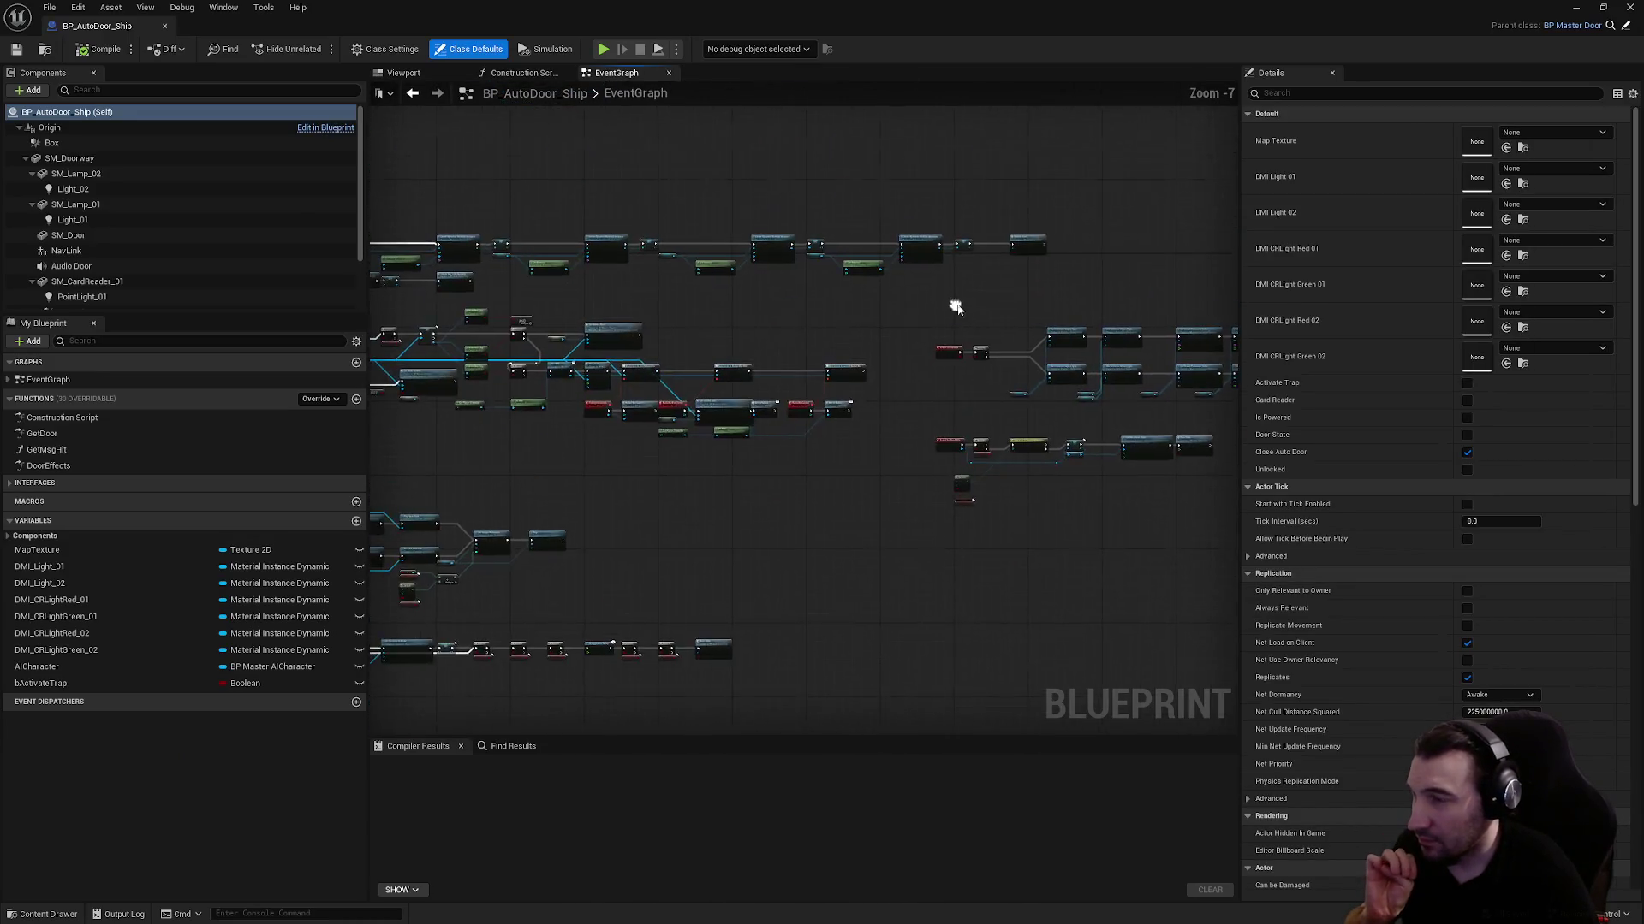
scroll(681, 280, "down", 3)
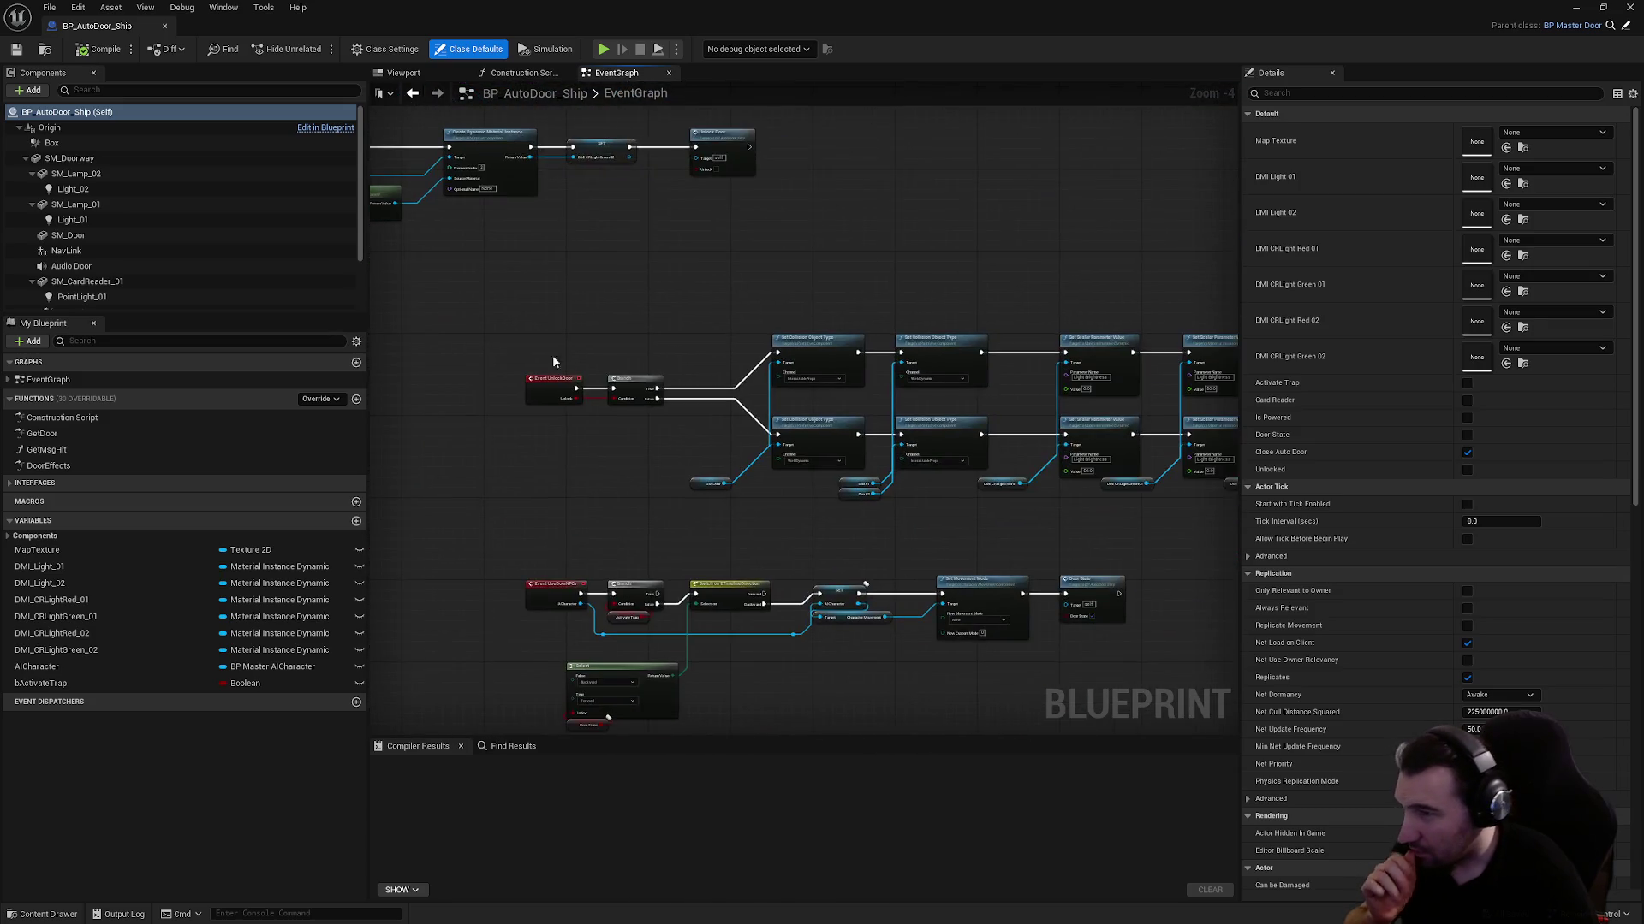
mouse_move(787, 340)
left_mouse_down()
mouse_move(768, 233)
mouse_move(1219, 250)
left_mouse_up()
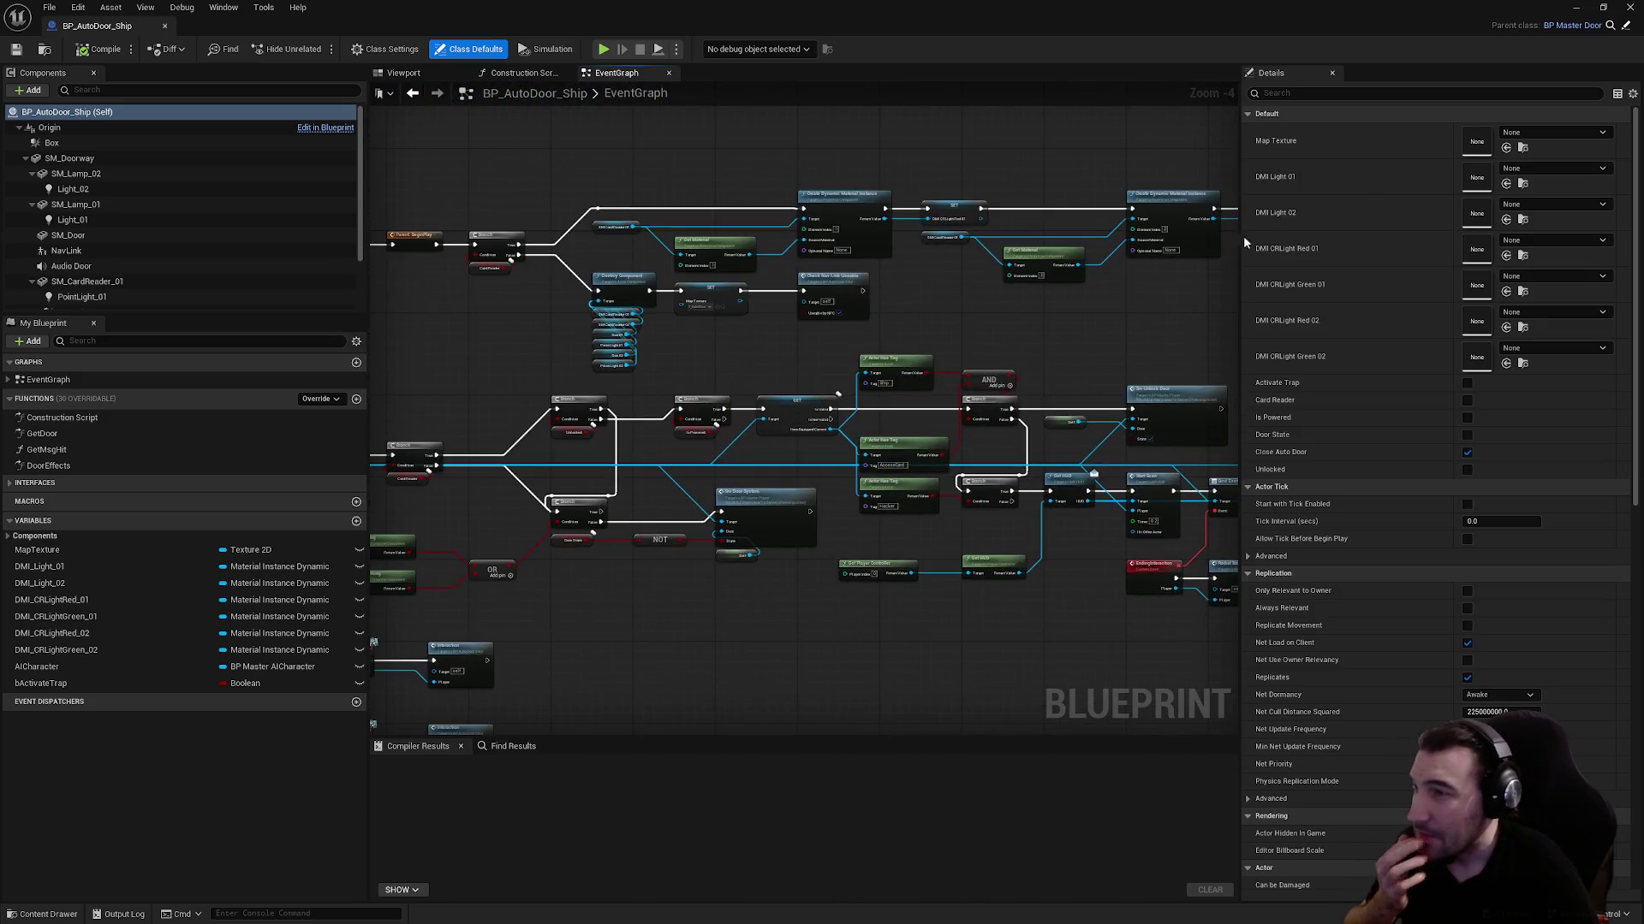
left_click(1631, 7)
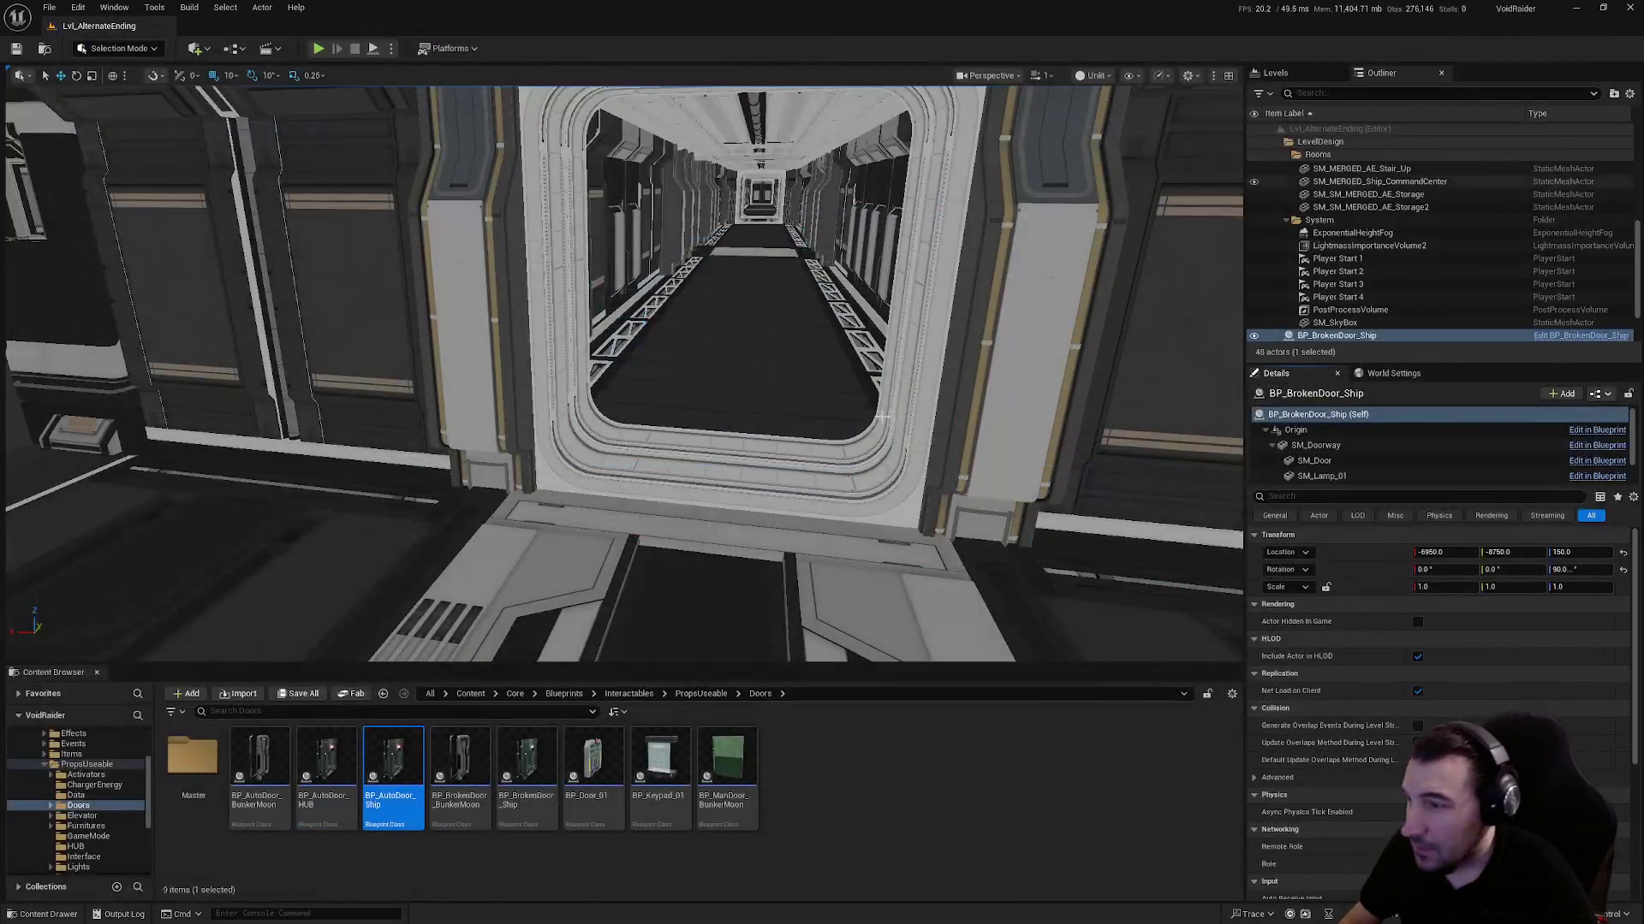
Place BP_AutoDoor_Ship in the level at Location Z 150, rotated 90 degrees
left_click_drag(716, 438, 709, 462)
left_click(1566, 553)
type("150")
left_click(1568, 569)
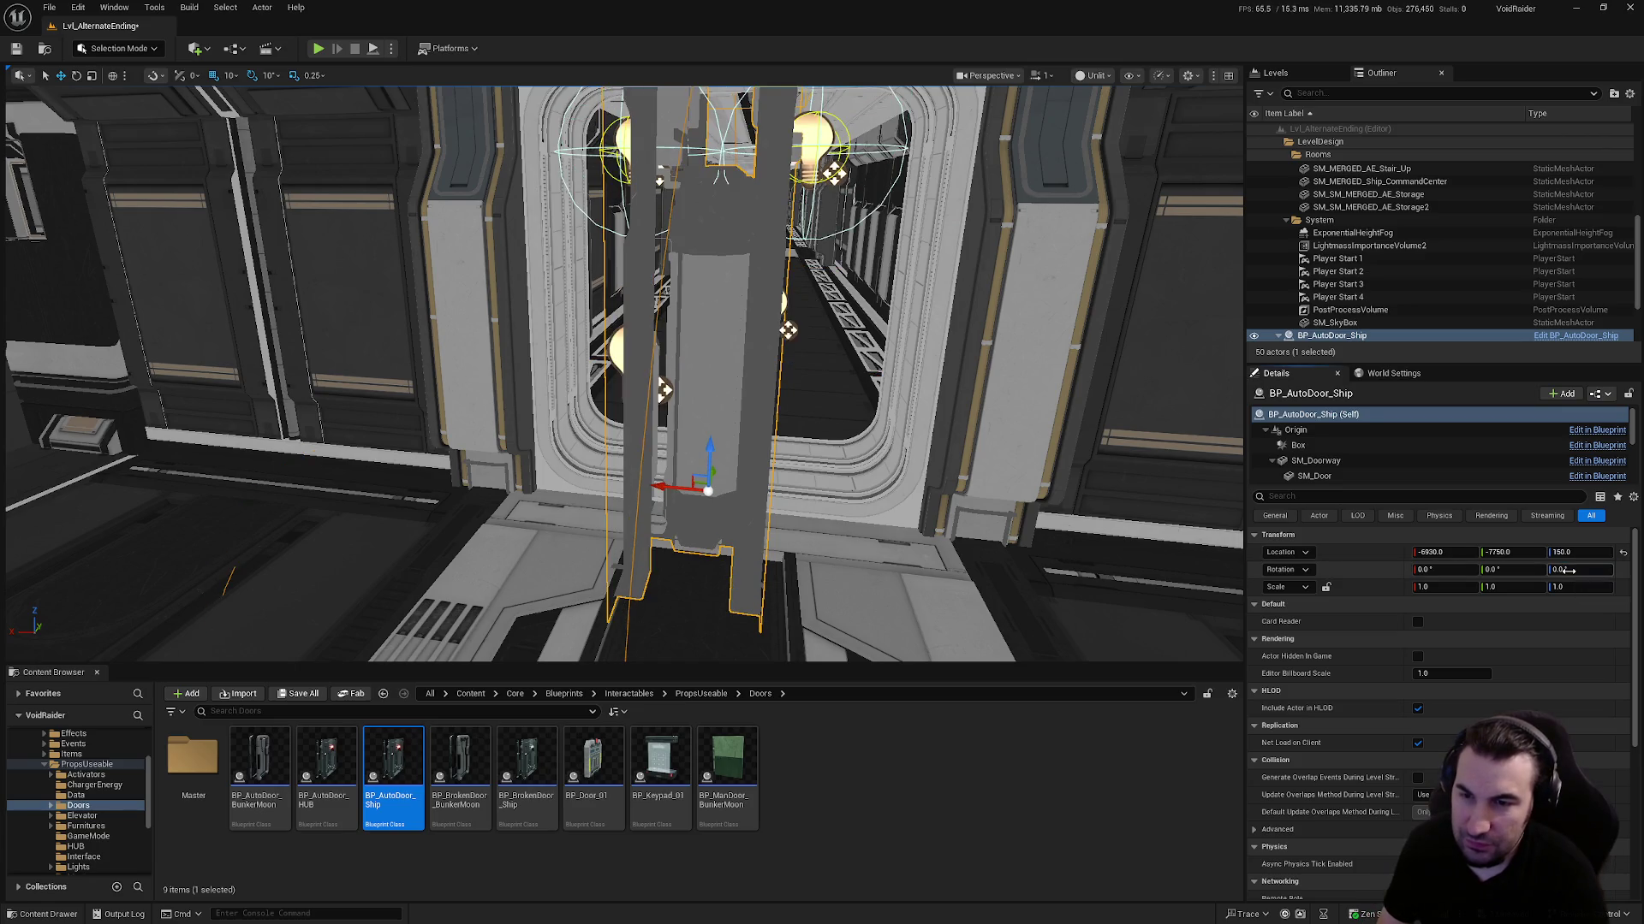
type("90")
key("Return")
Nudge the auto door along Y to about -7725 so it fits the doorframe
left_click_drag(761, 512, 571, 432)
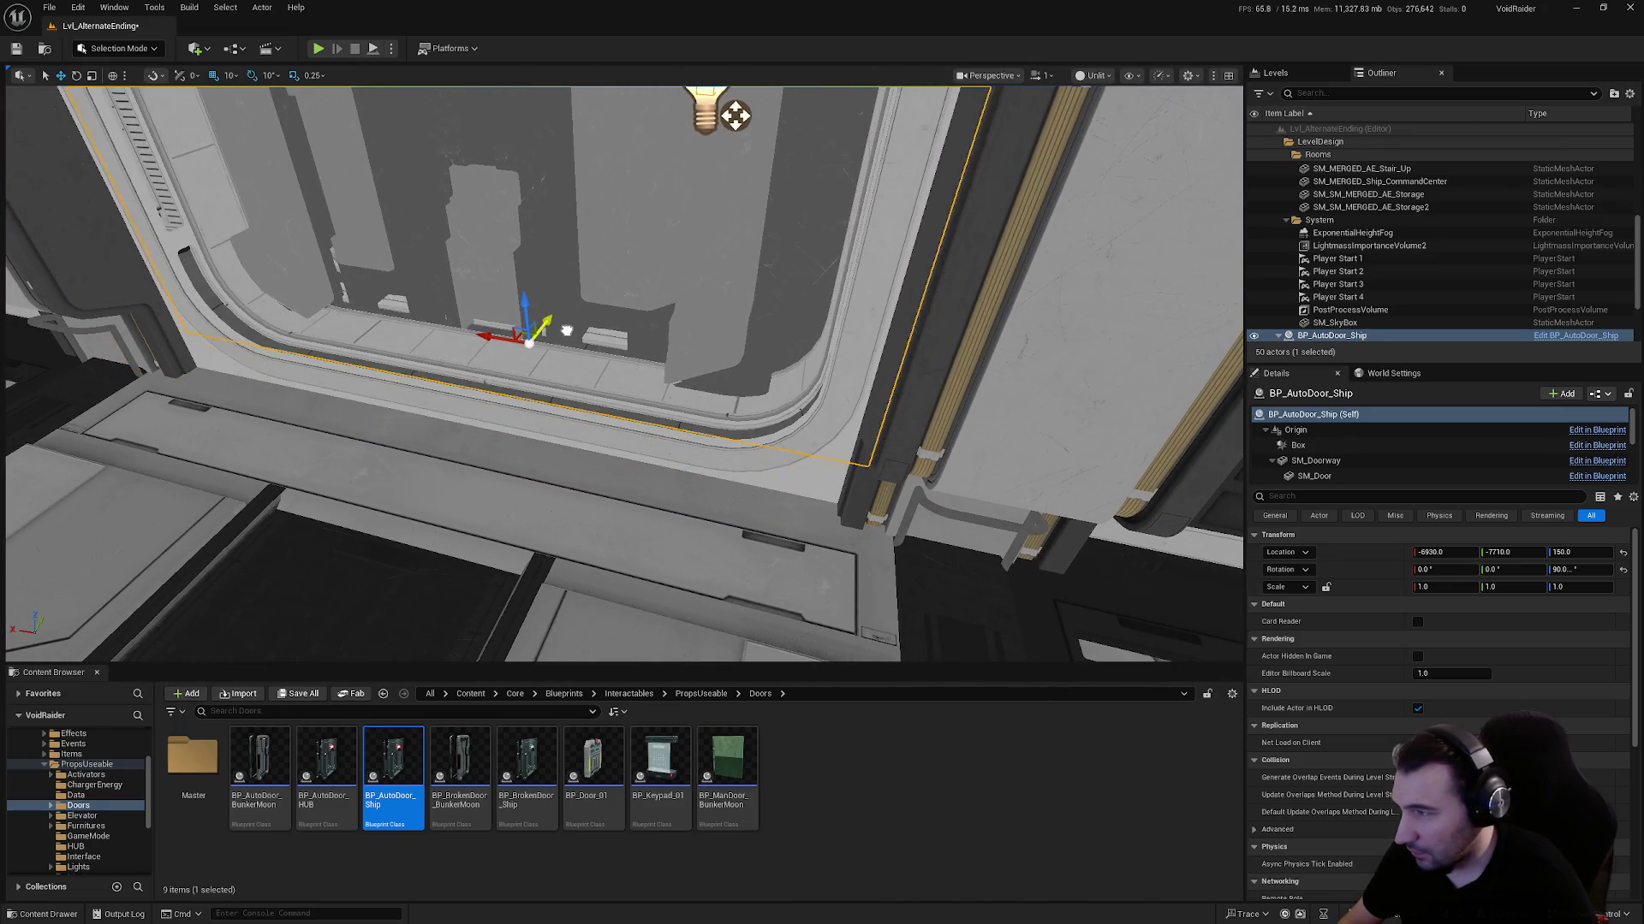
left_click_drag(523, 358, 822, 544)
scroll(555, 528, "down", 5)
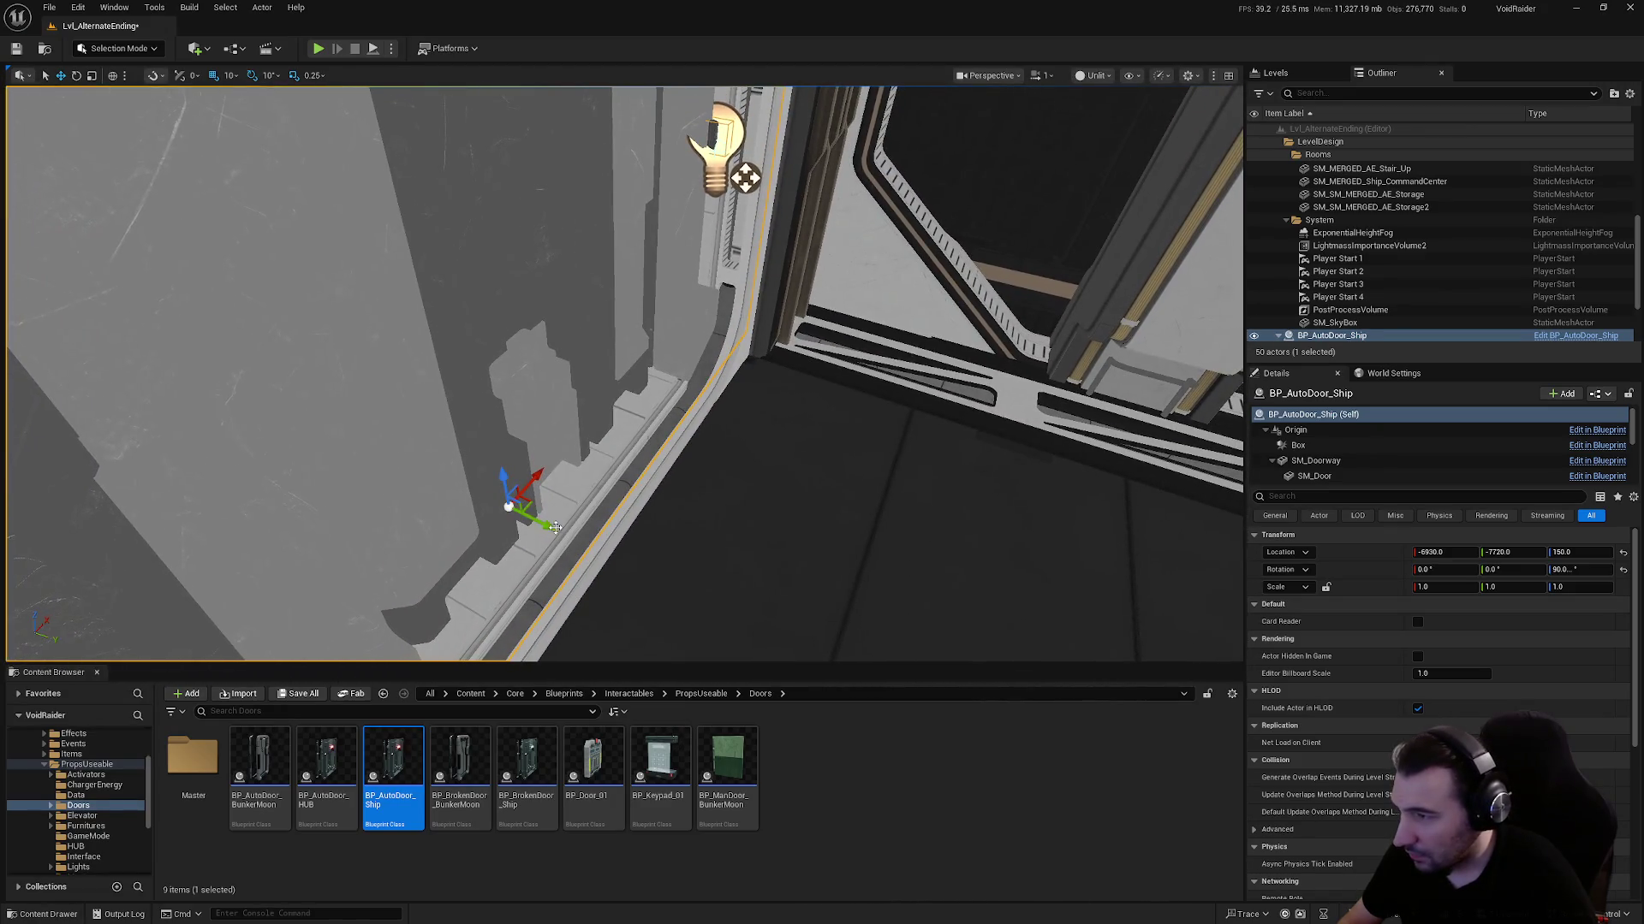
left_click_drag(555, 528, 539, 518)
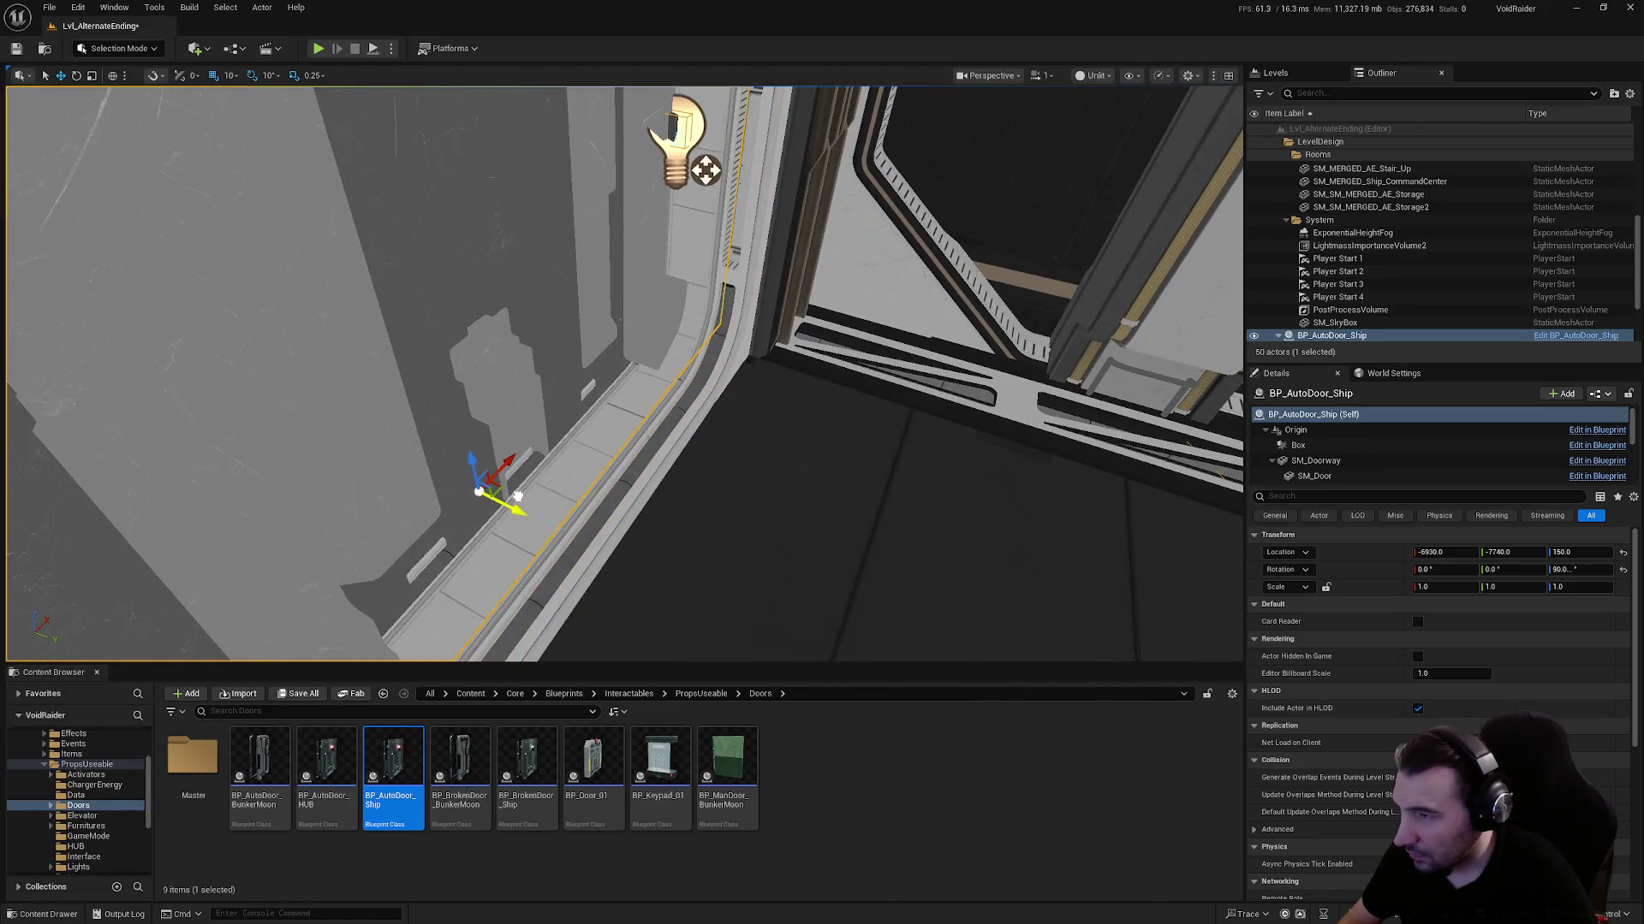
scroll(539, 518, "up", 5)
scroll(769, 255, "down", 5)
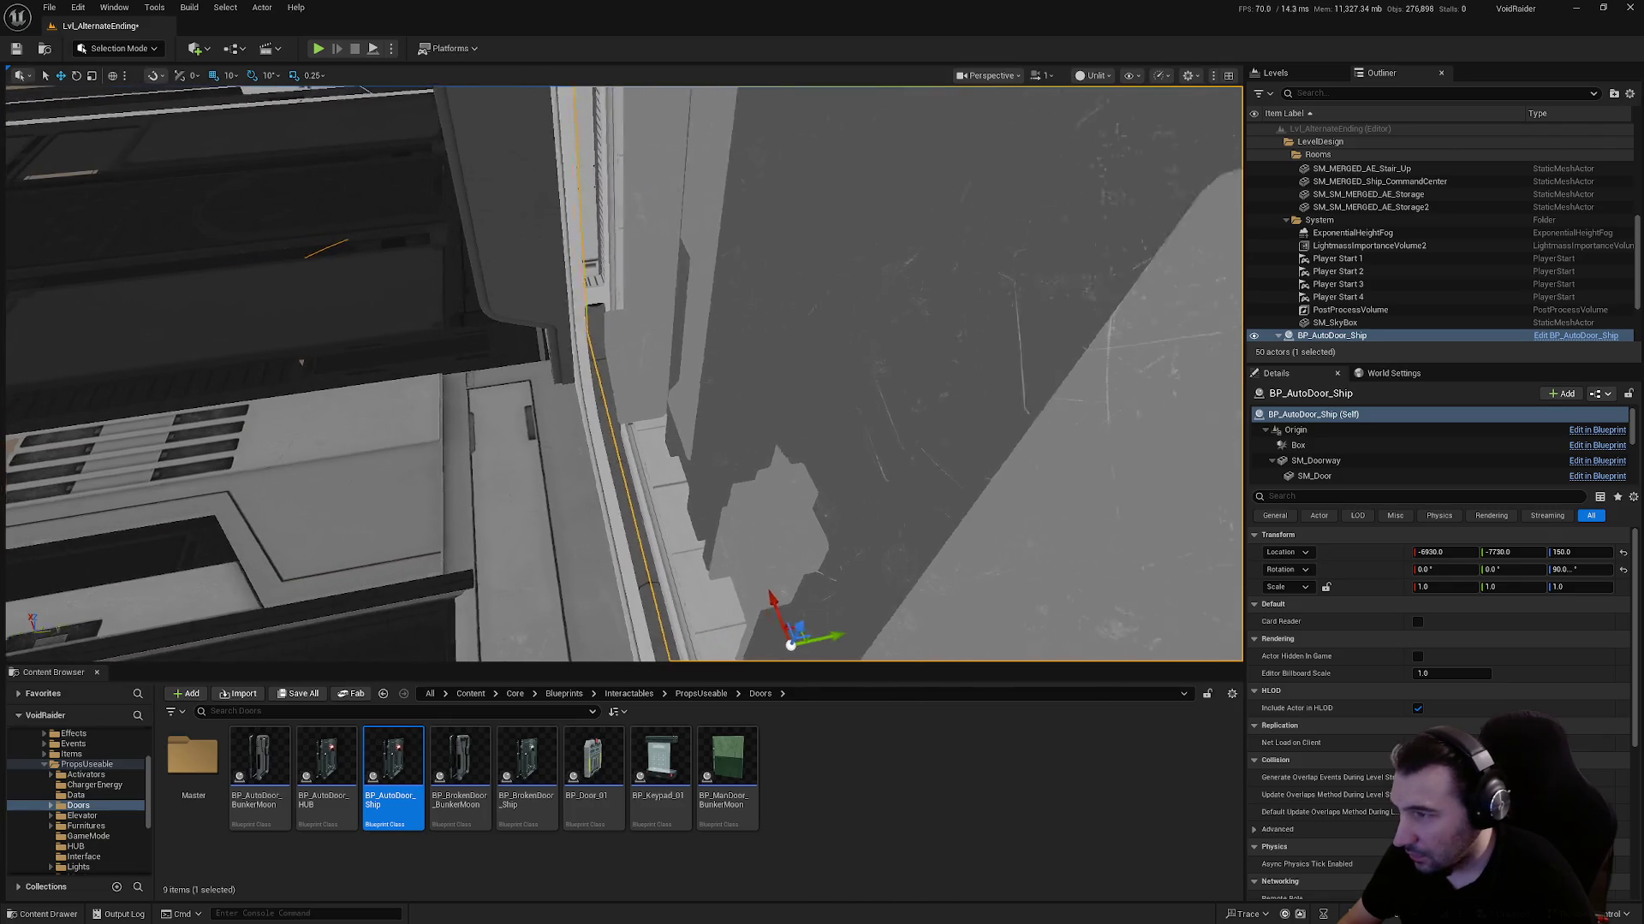
scroll(769, 255, "up", 5)
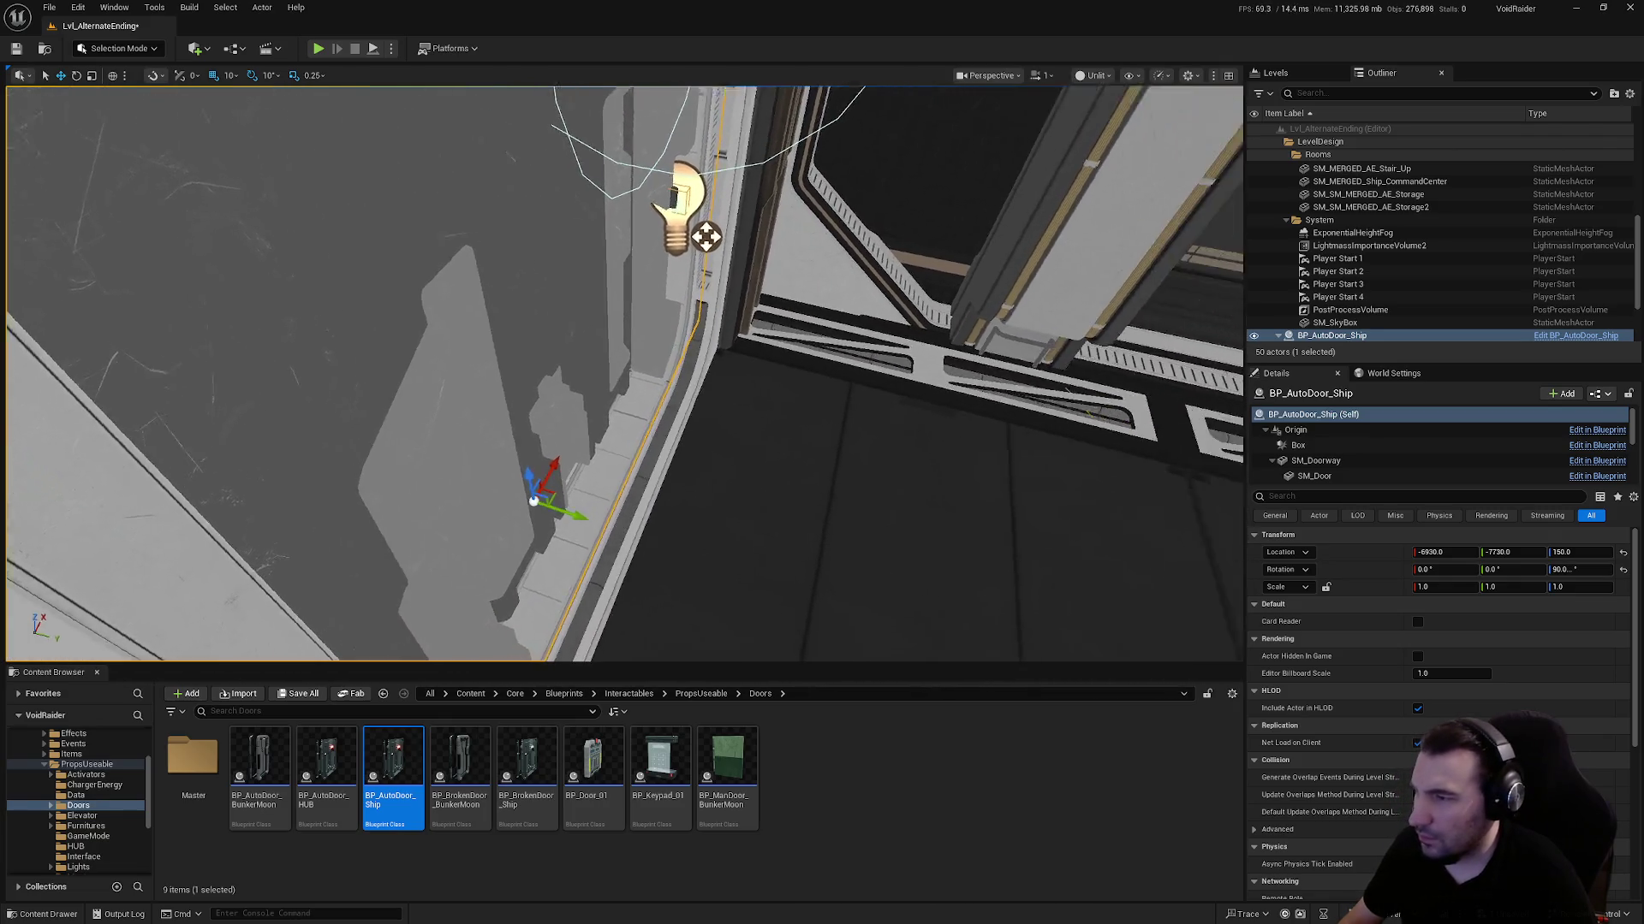
left_click(1445, 552)
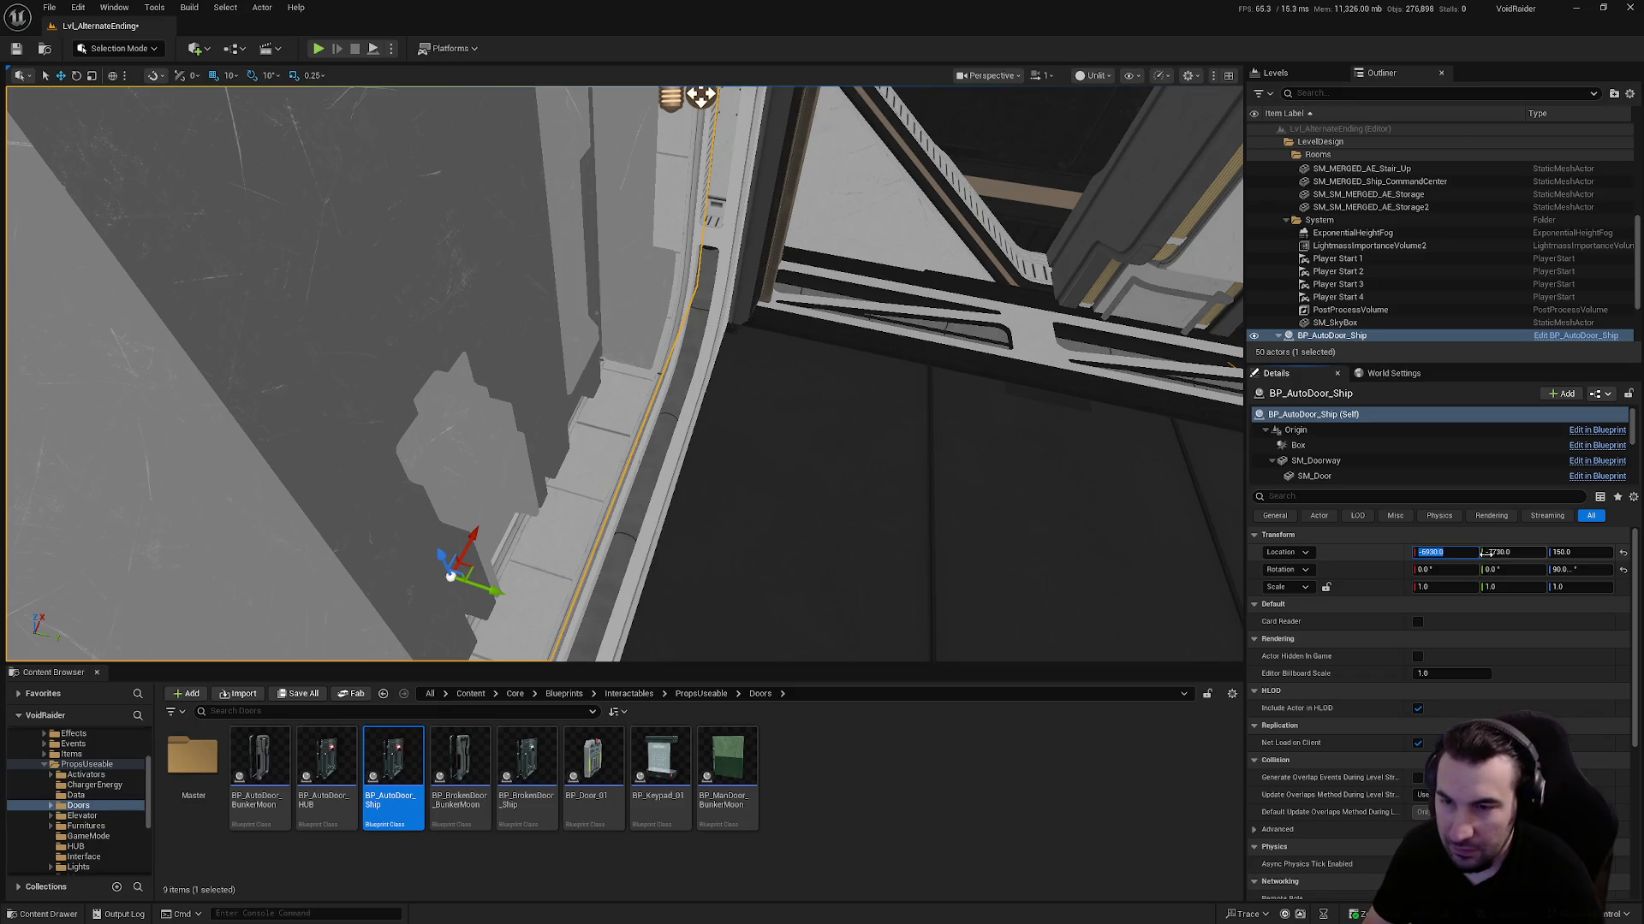
key("Return")
key("Return")
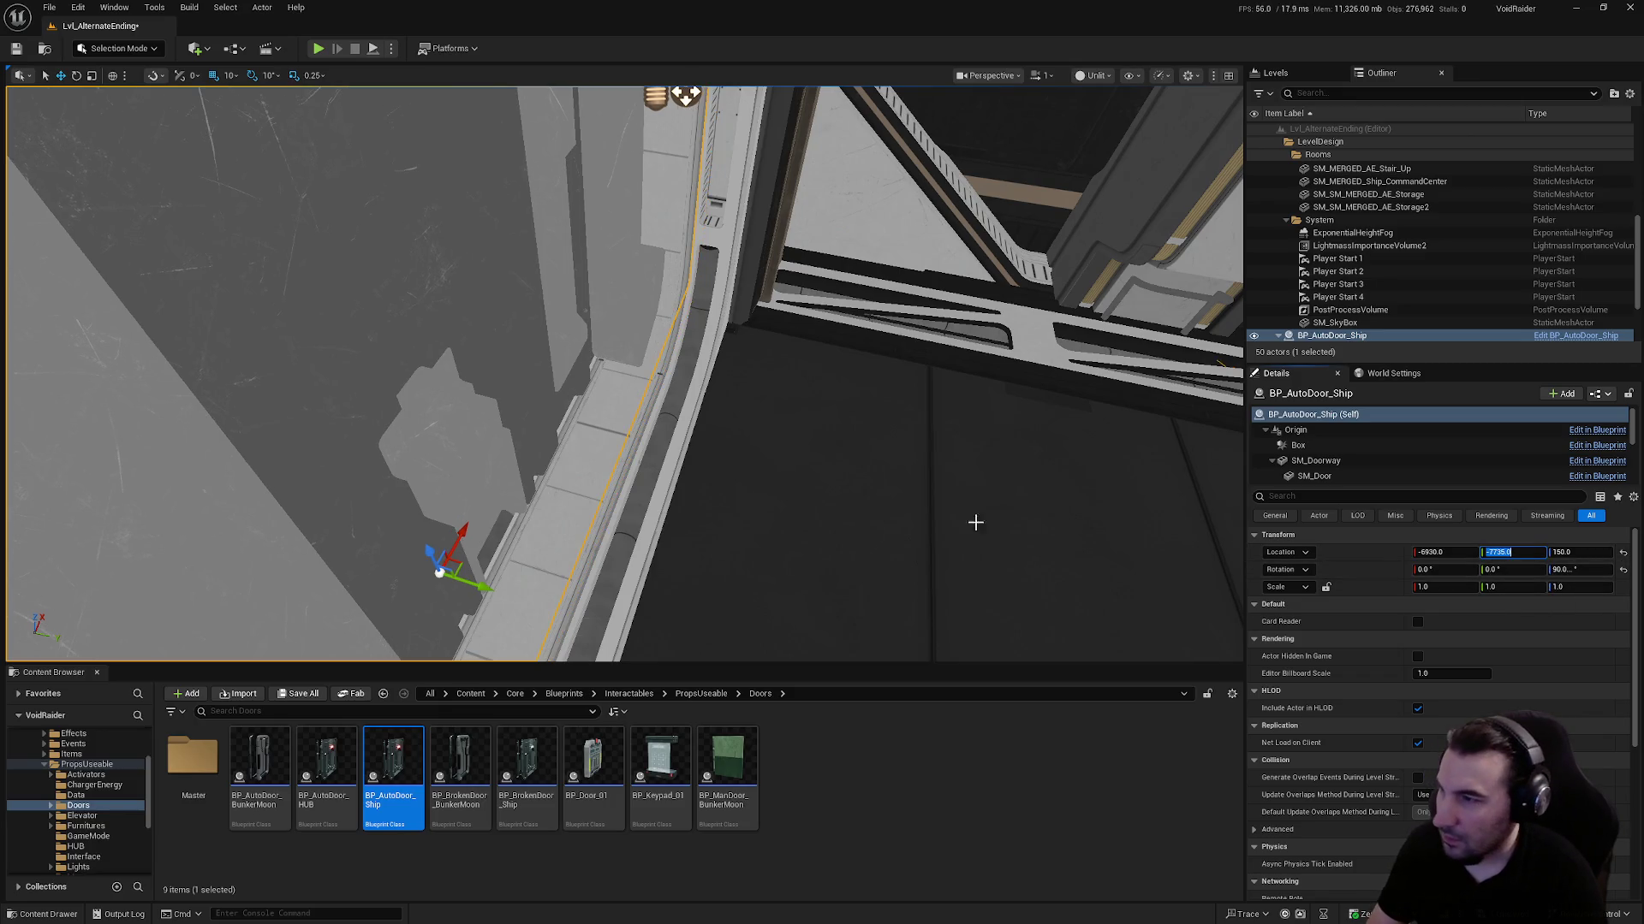
left_click_drag(625, 377, 437, 377)
Shift the broken door's Y position to -8745 so it sits flush in its frame
left_click(839, 411)
left_click(1485, 552)
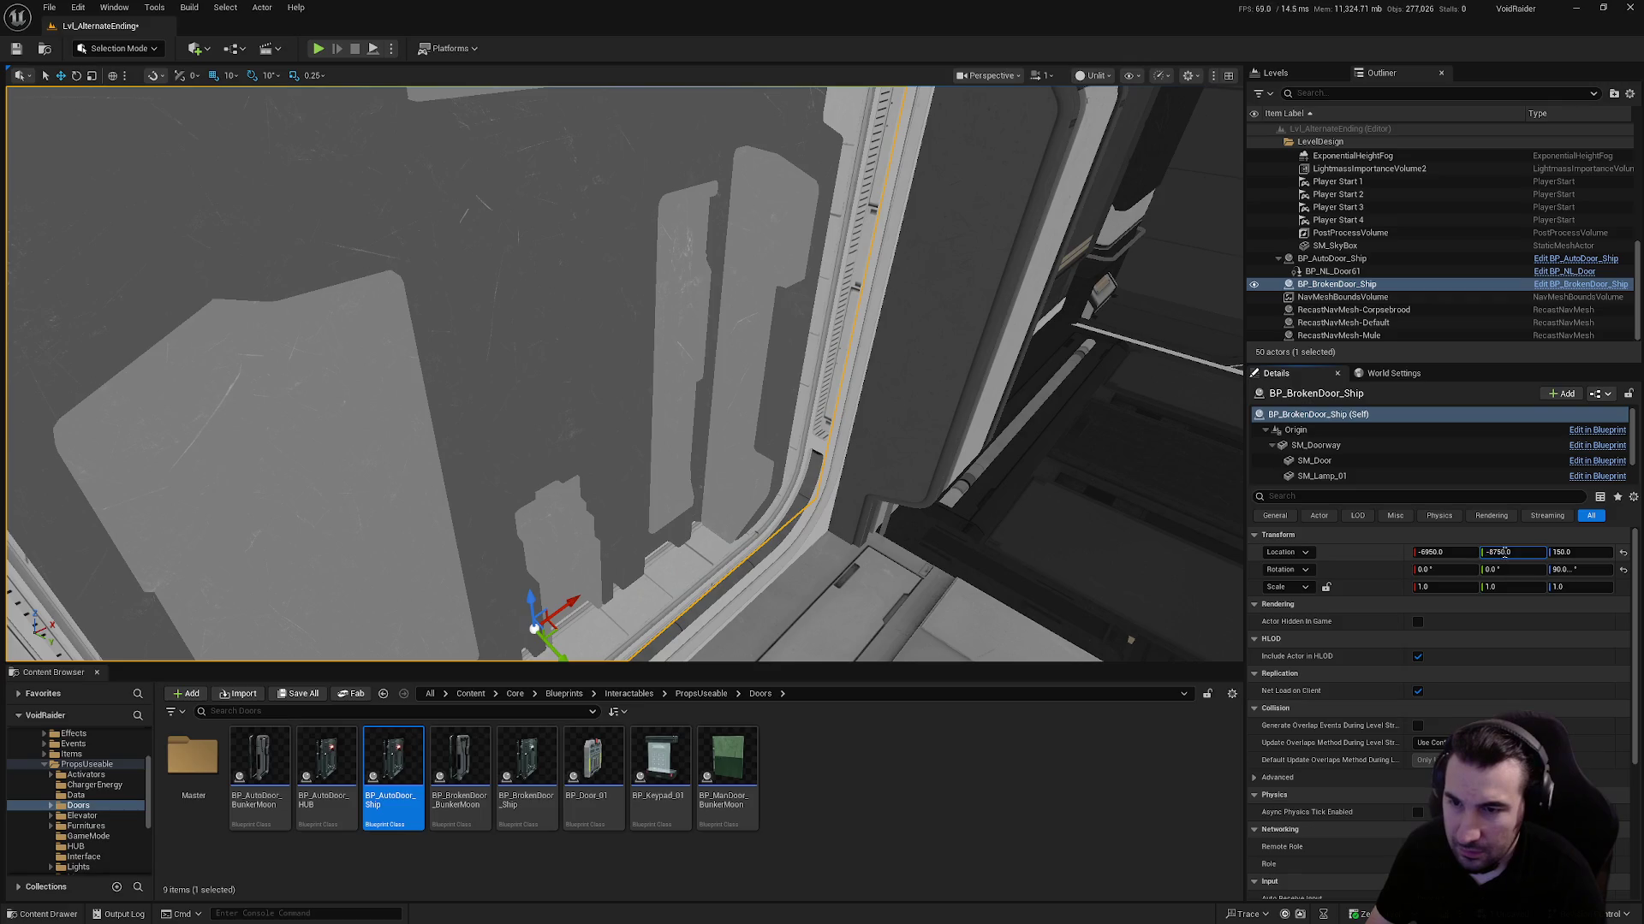
key("BackSpace")
type("5")
key("Return")
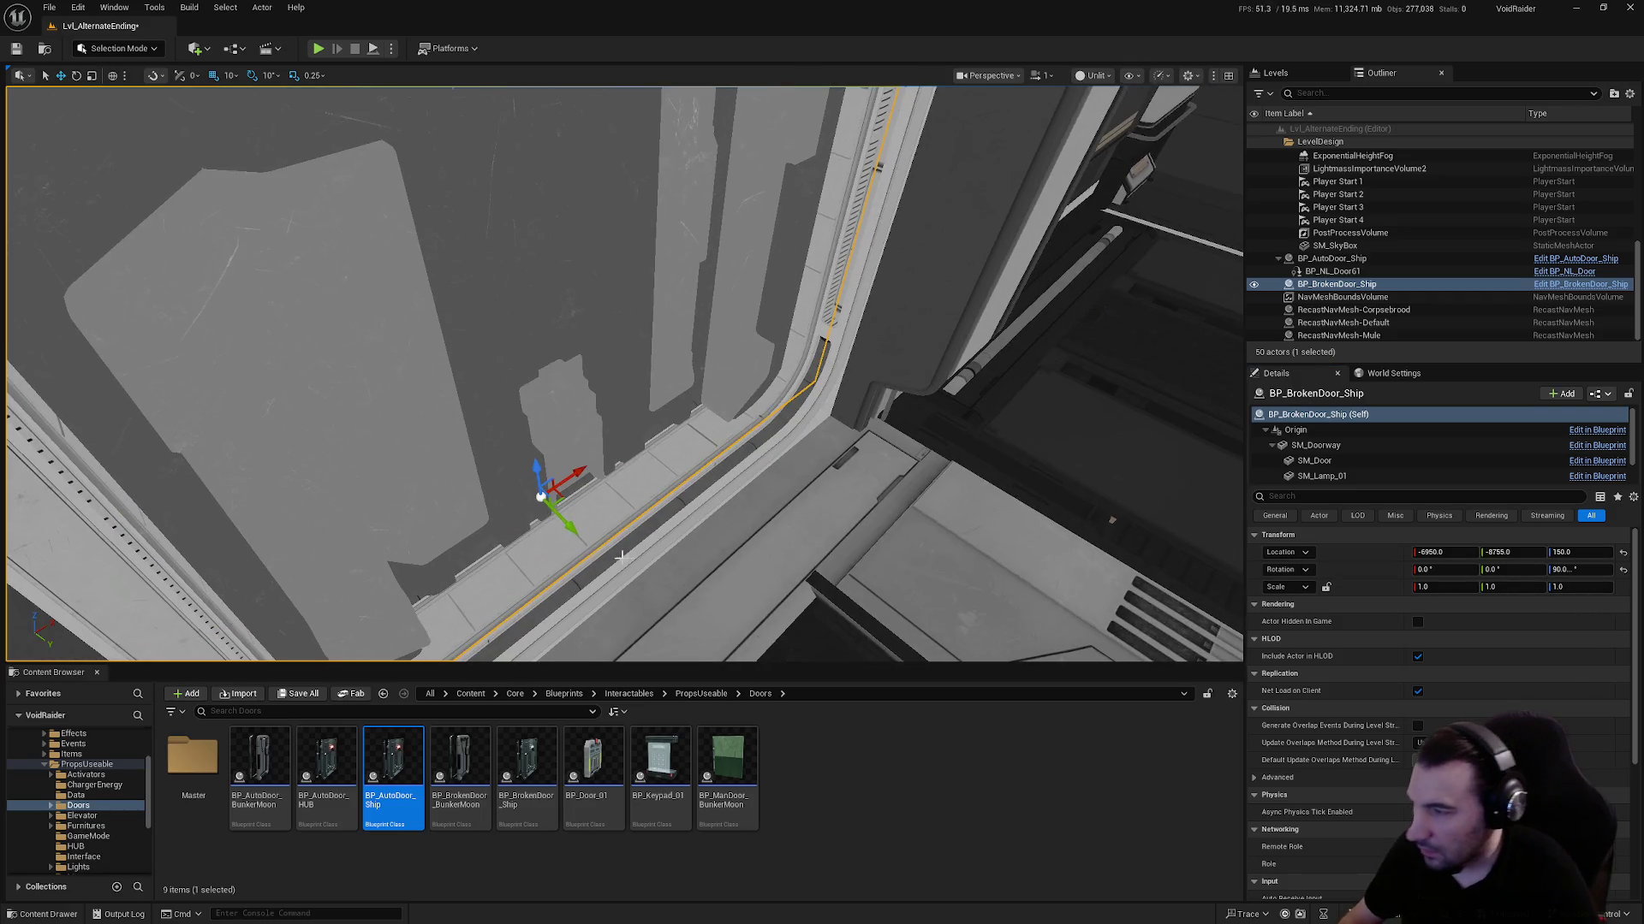
left_click_drag(576, 532, 585, 537)
Slide the auto door along X to -6950 to match the broken door
mouse_move(952, 515)
left_mouse_down()
mouse_move(842, 409)
mouse_move(805, 452)
mouse_move(927, 481)
left_mouse_up()
left_click_drag(1036, 434, 824, 359)
left_click(824, 360)
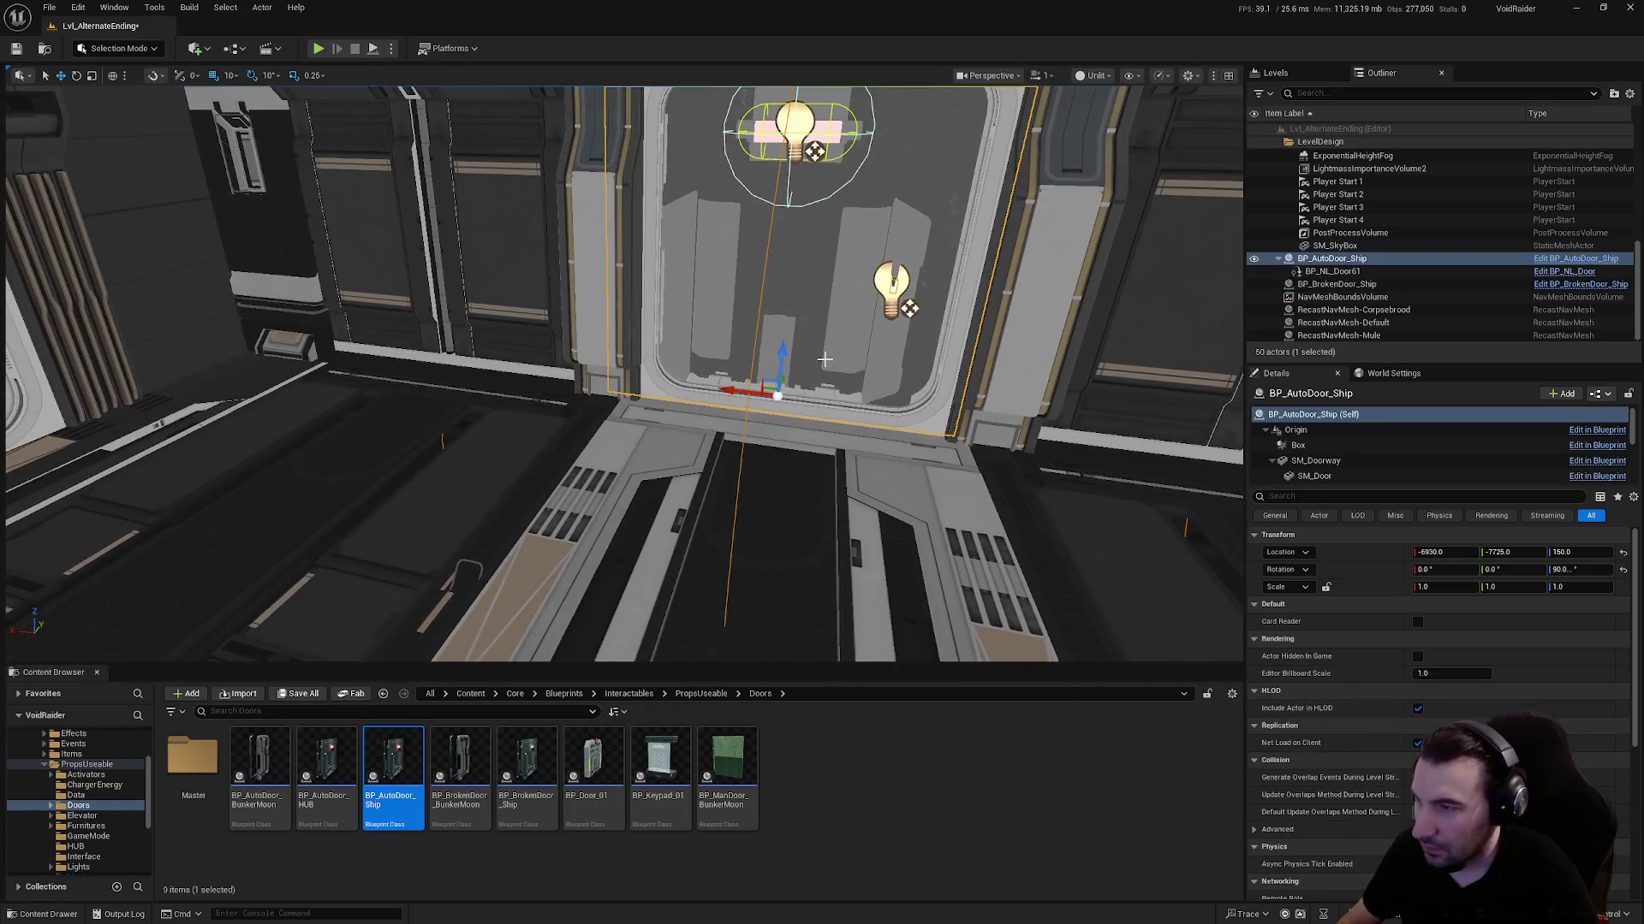
key("d")
mouse_move(707, 386)
left_mouse_down()
mouse_move(743, 389)
mouse_move(371, 454)
left_mouse_up()
left_click_drag(232, 447, 512, 486)
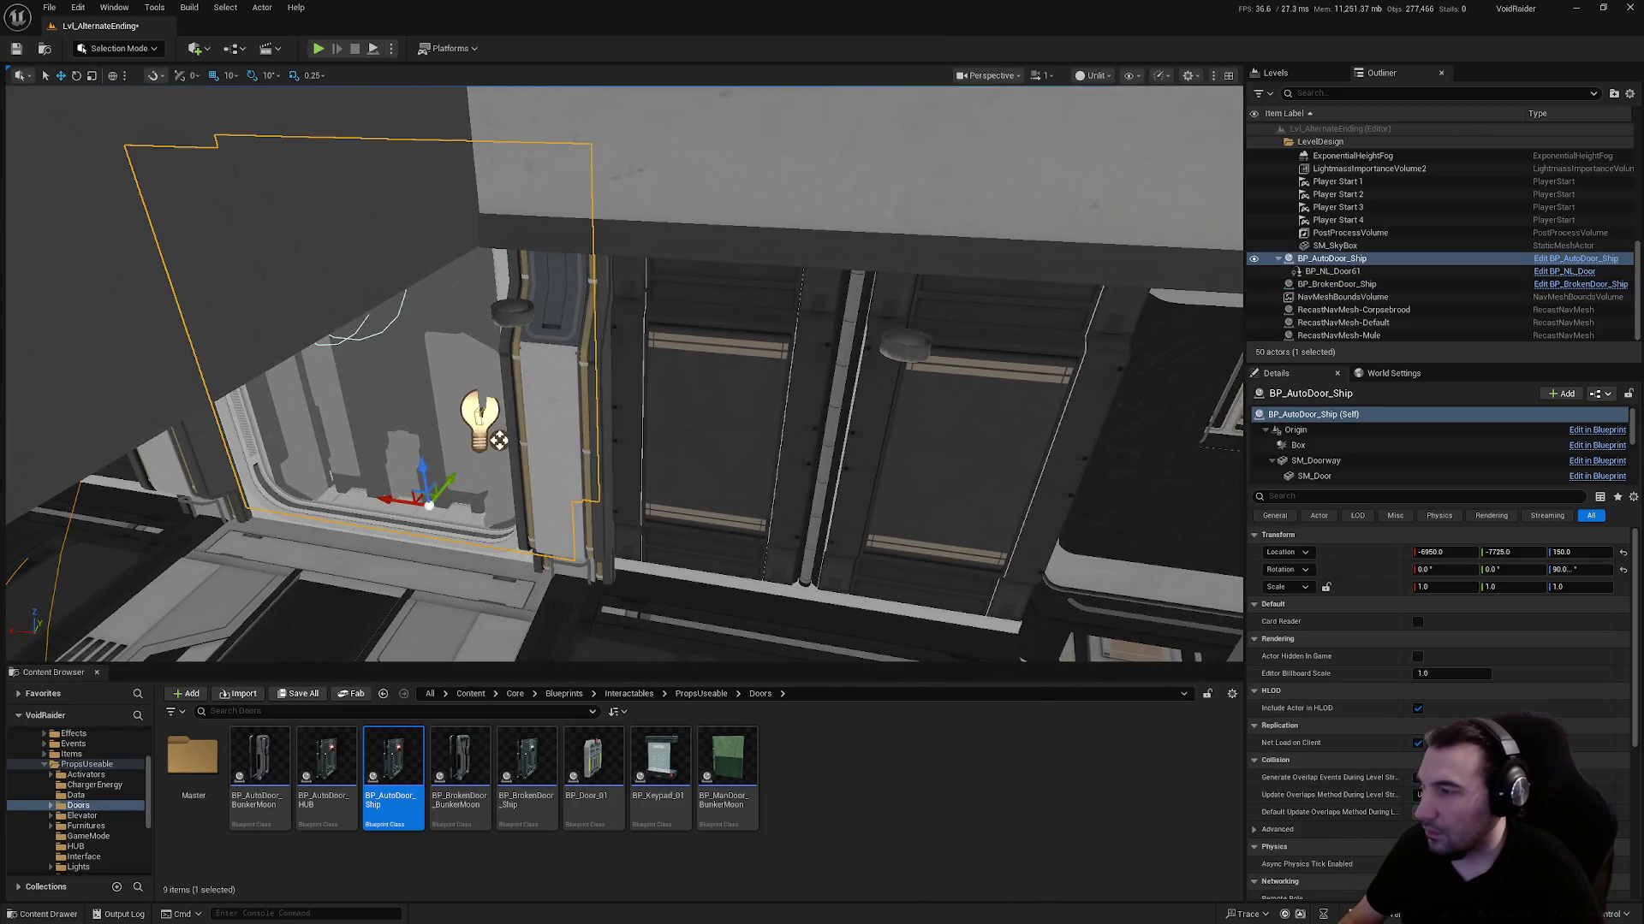
scroll(512, 486, "down", 10)
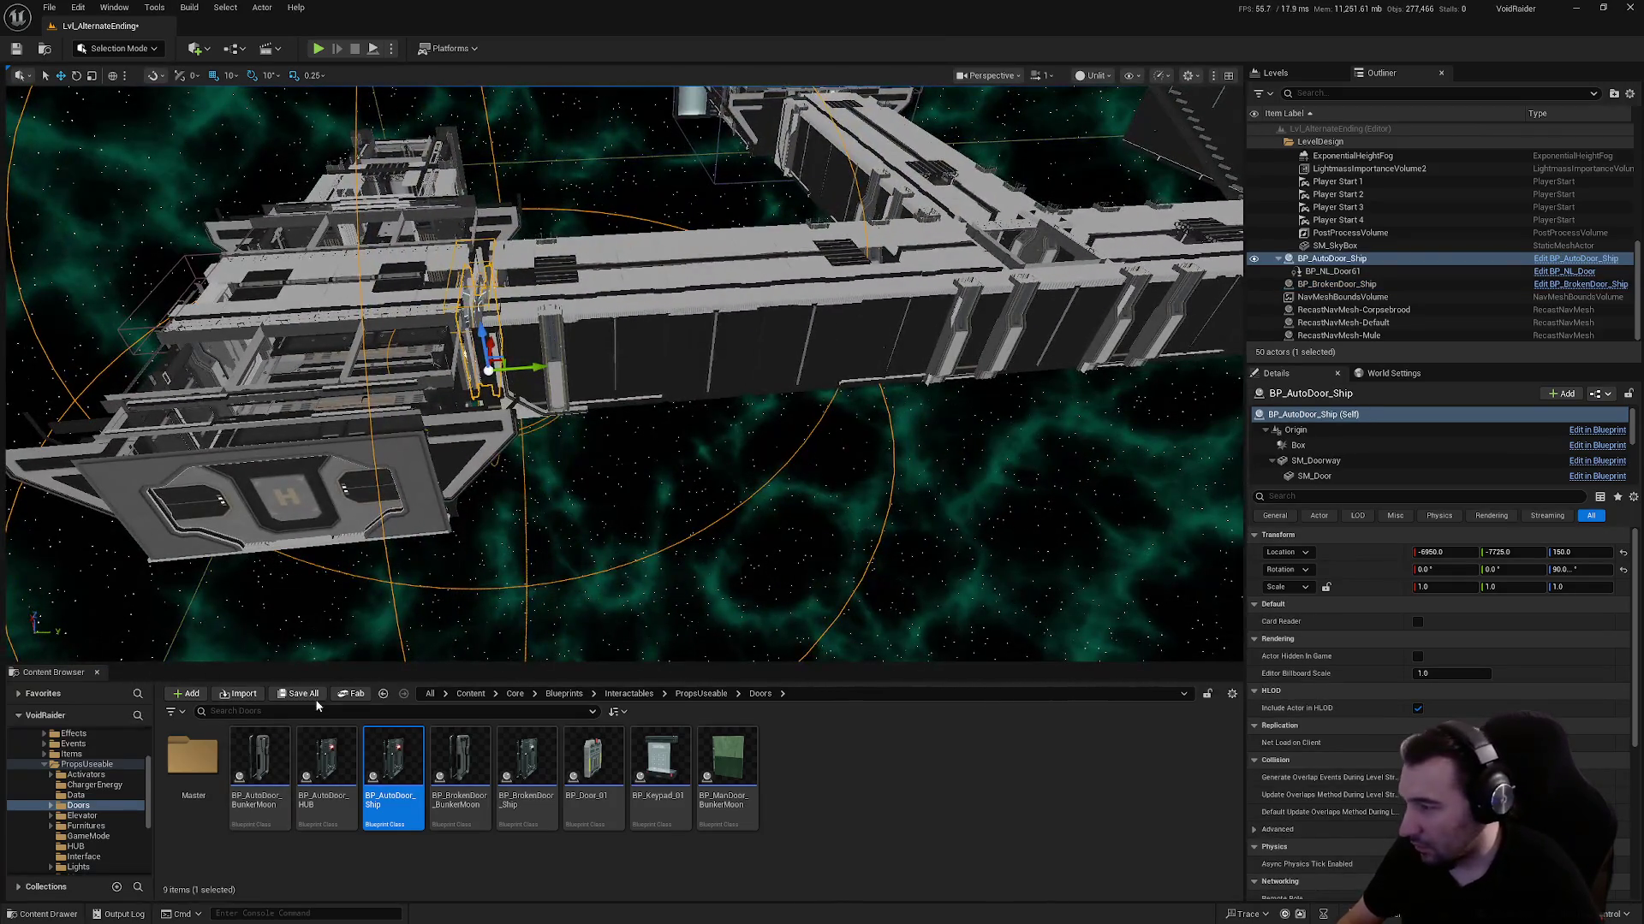
Save all changed files
left_click(303, 694)
left_click(910, 613)
mouse_move(848, 473)
left_mouse_down()
mouse_move(933, 480)
mouse_move(846, 469)
left_mouse_up()
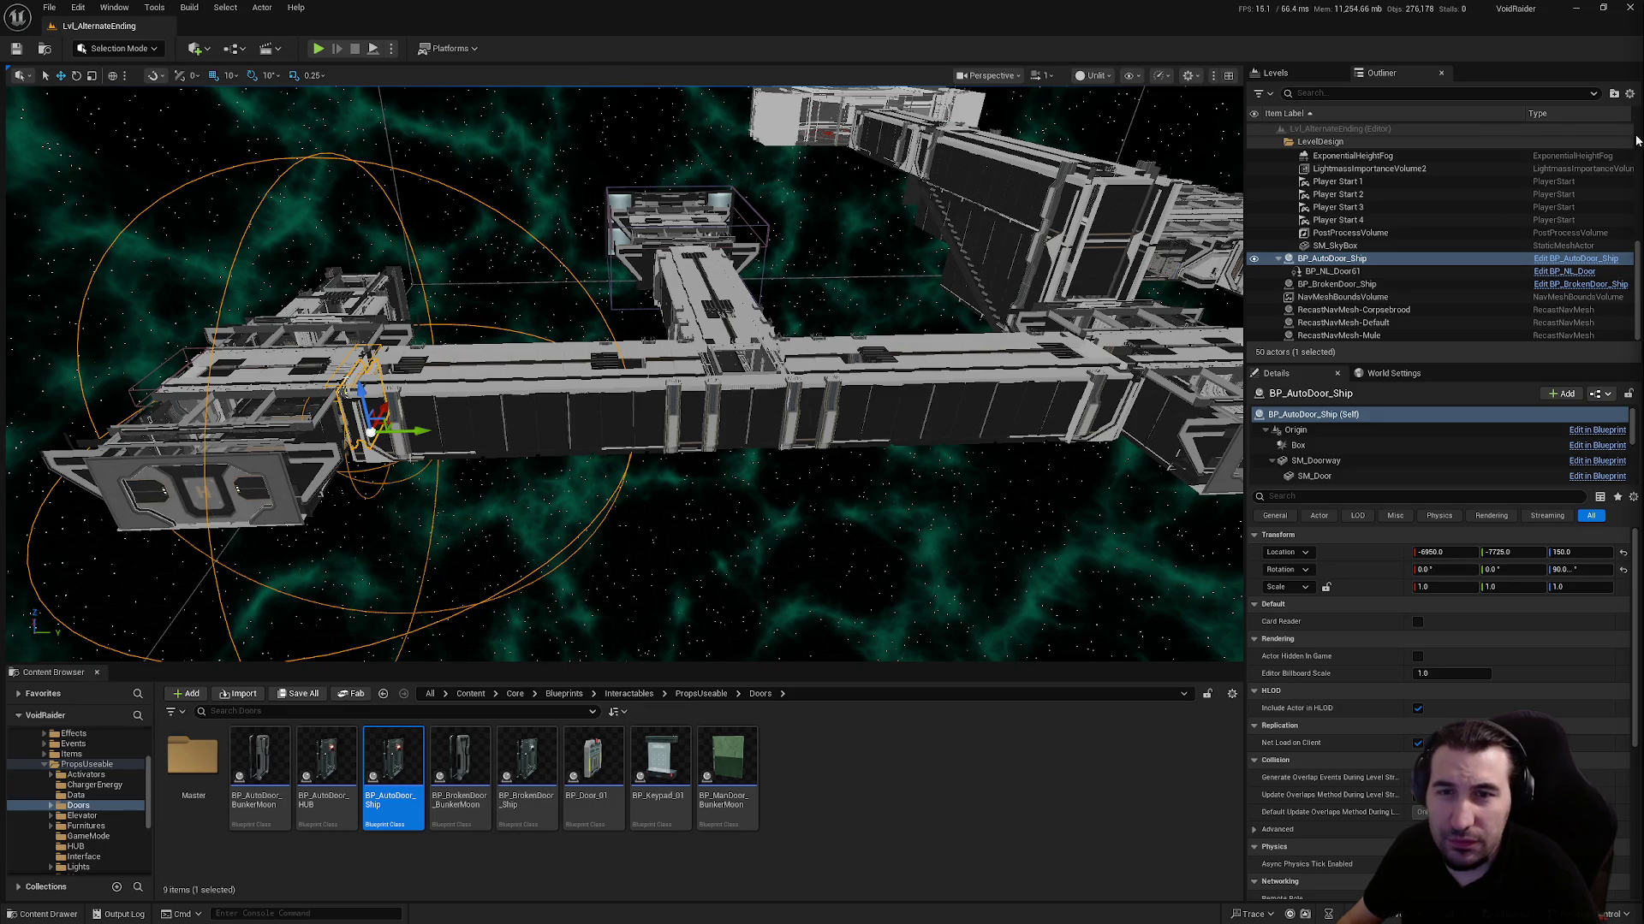
Alt-drag a copy of the auto door along Y into the next doorway
scroll(728, 307, "up", 3)
left_click_drag(458, 412, 1156, 390, "alt")
key("f")
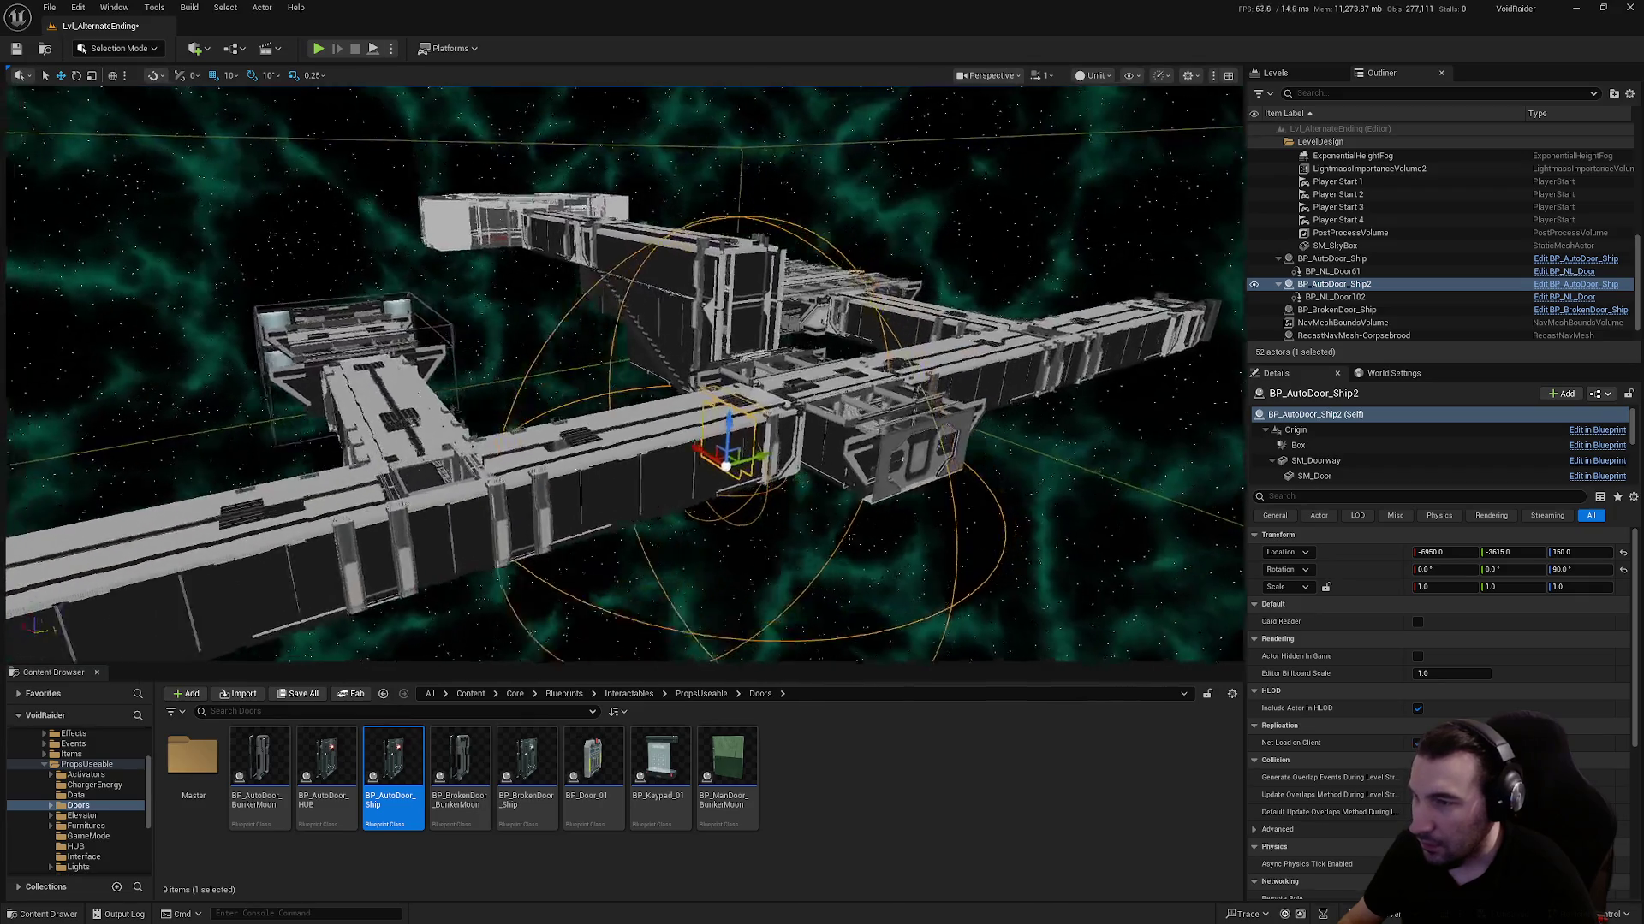
scroll(625, 374, "up", 10)
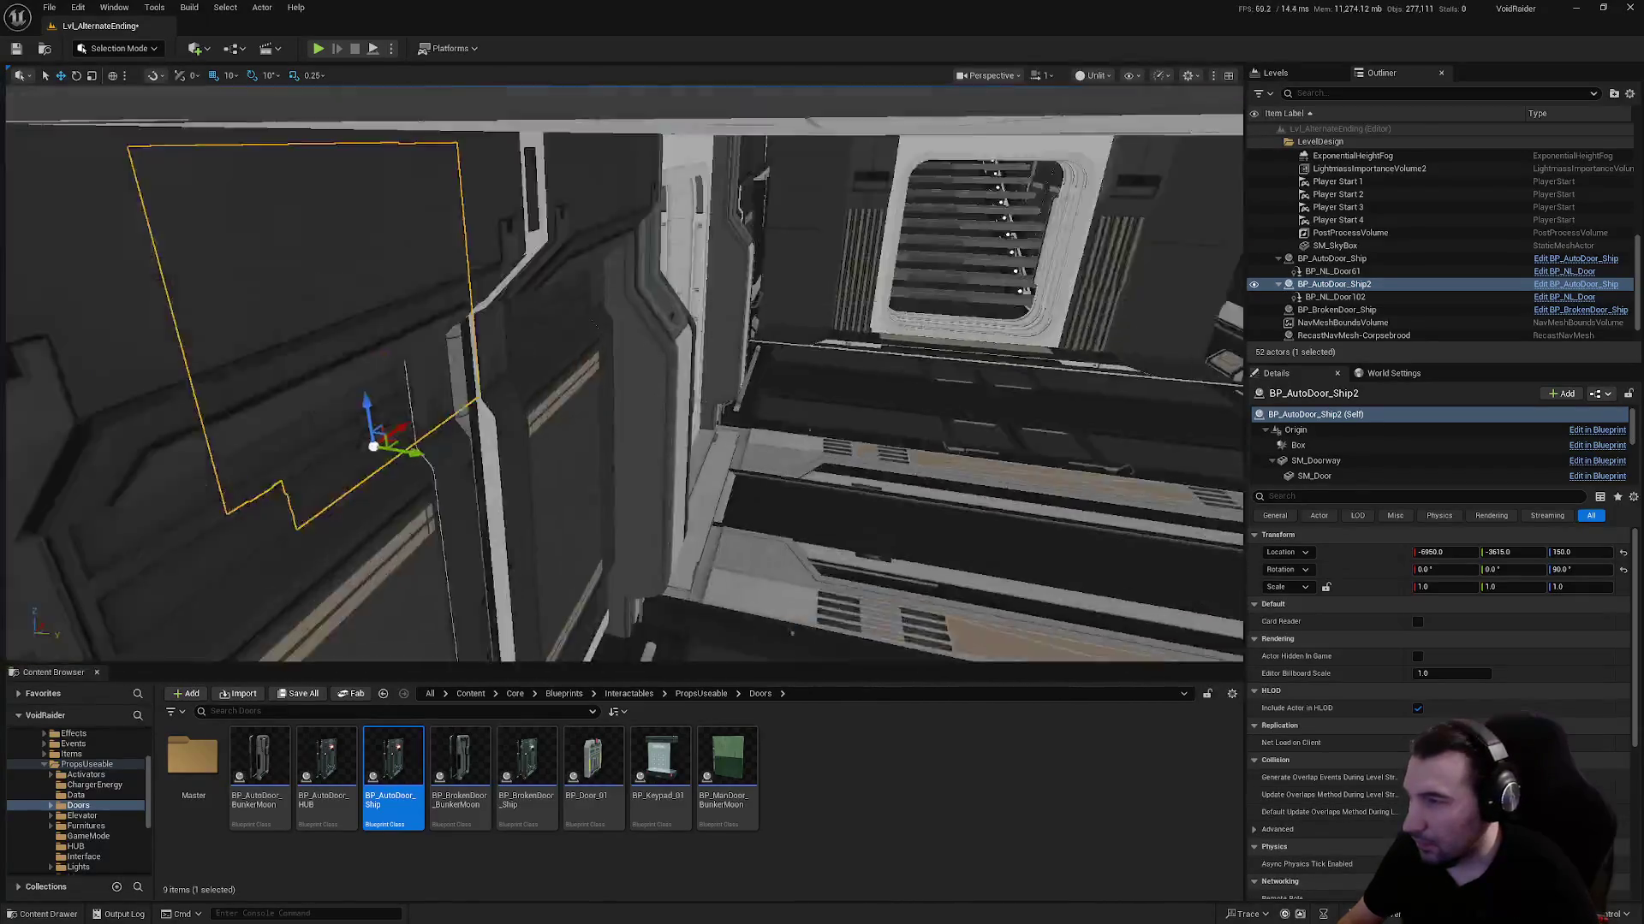
mouse_move(625, 374)
left_mouse_down()
mouse_move(1057, 440)
mouse_move(660, 319)
mouse_move(527, 497)
mouse_move(496, 479)
mouse_move(550, 440)
mouse_move(561, 486)
left_mouse_up()
scroll(751, 255, "down", 10)
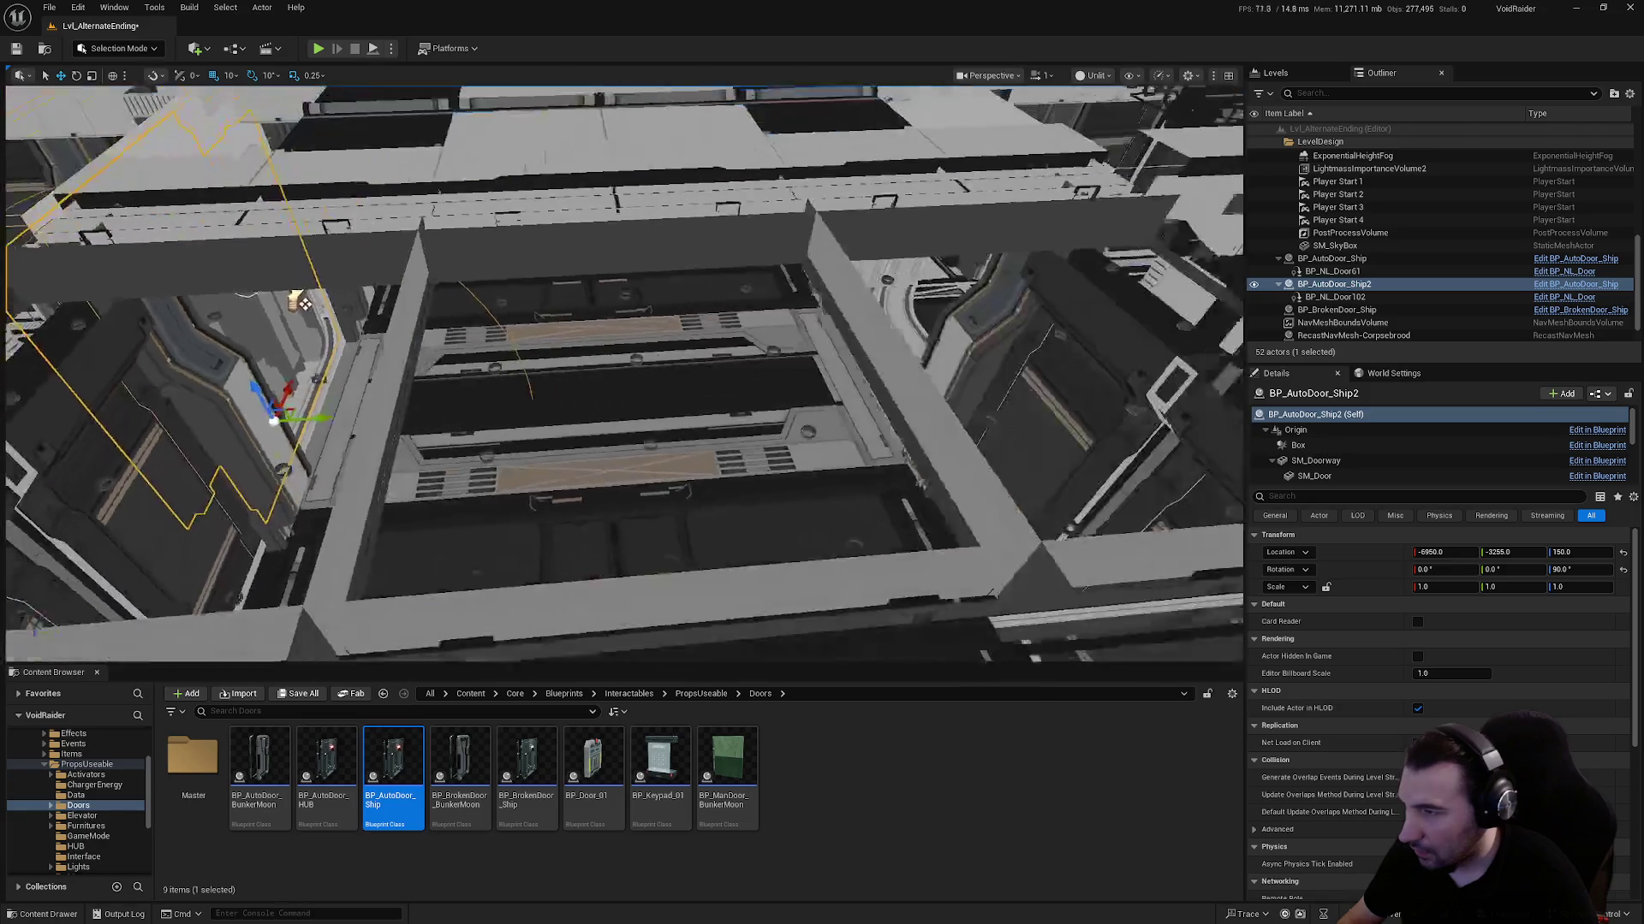
Duplicate further auto doors into later doorways, the fourth near Y 2235, plus a fifth copy
key("ctrl+d")
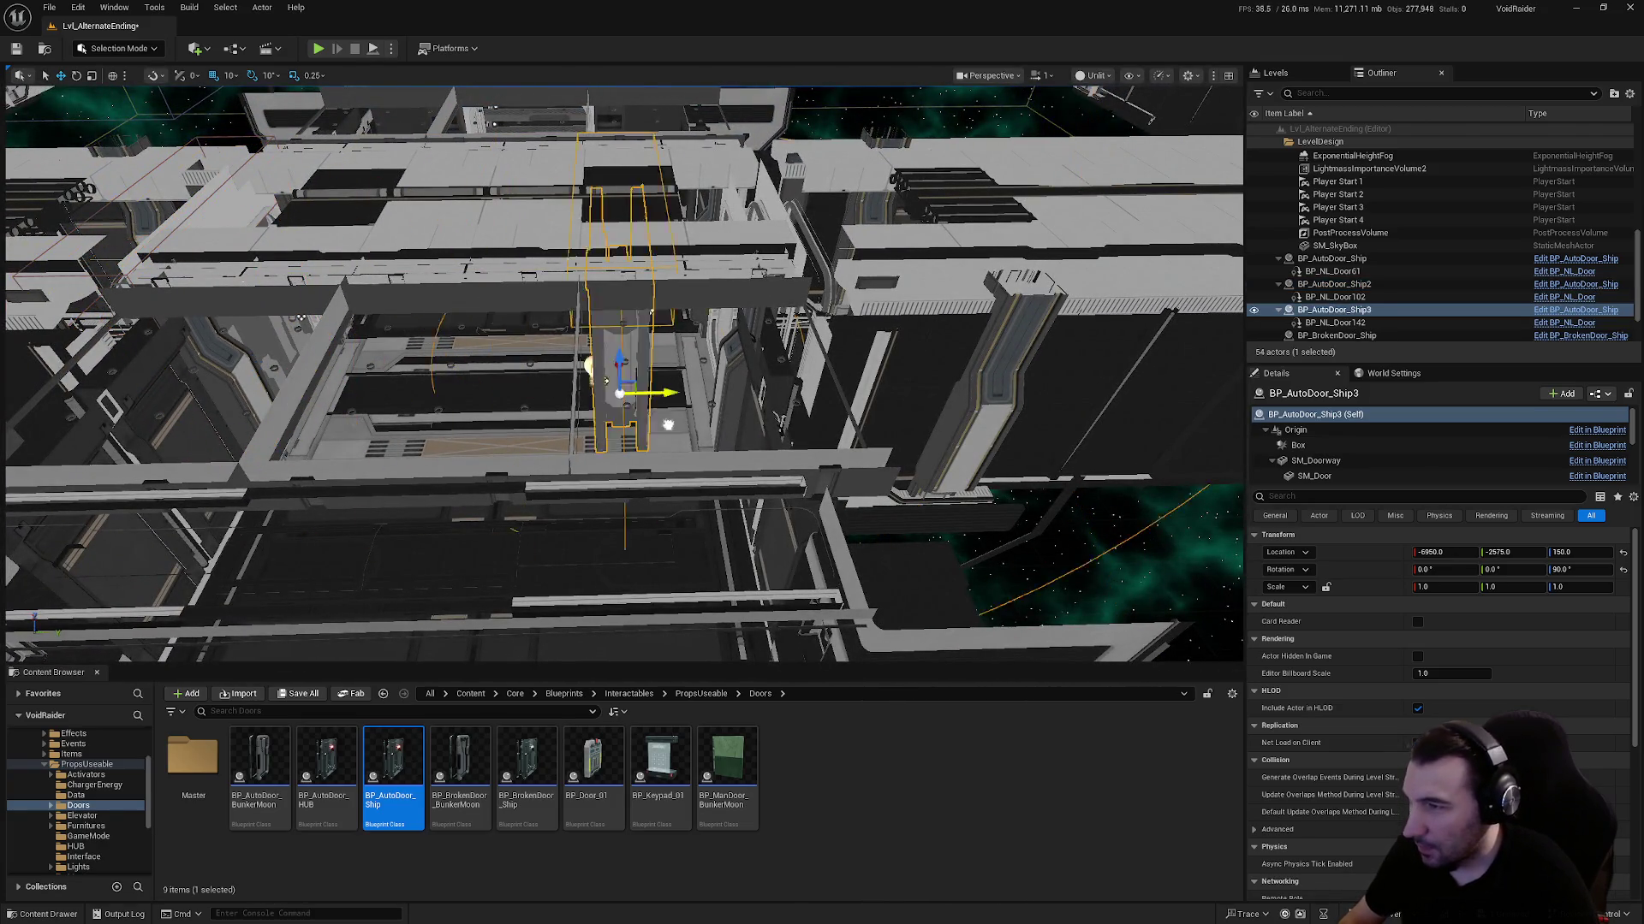
left_click_drag(639, 425, 799, 430, "shift")
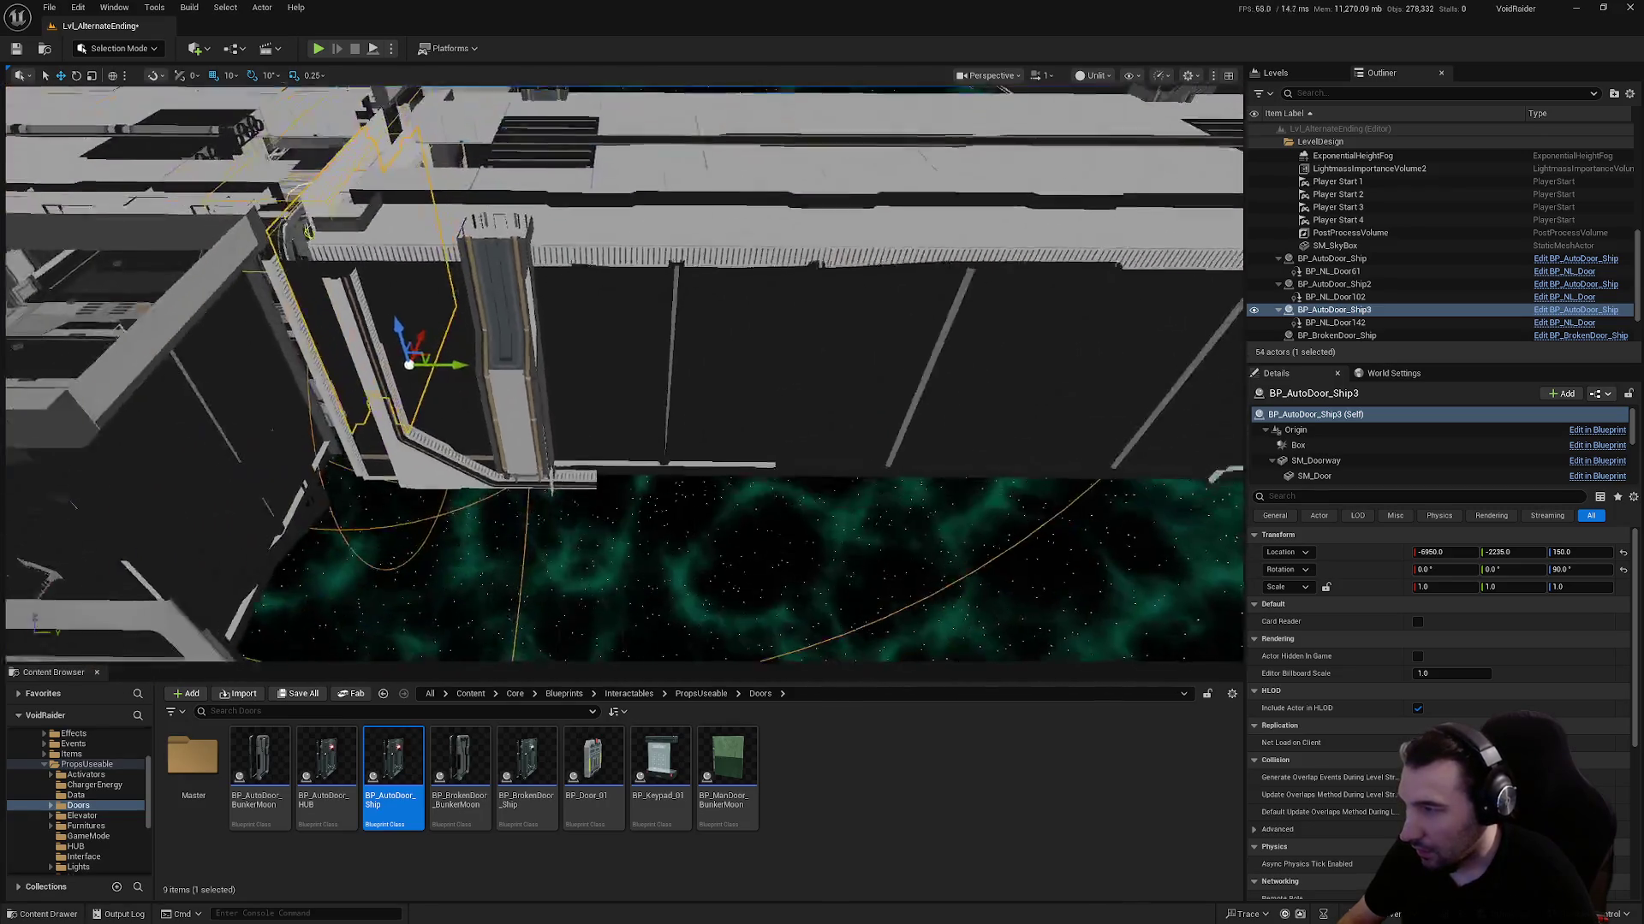
left_click_drag(876, 530, 876, 530)
key("ctrl+d")
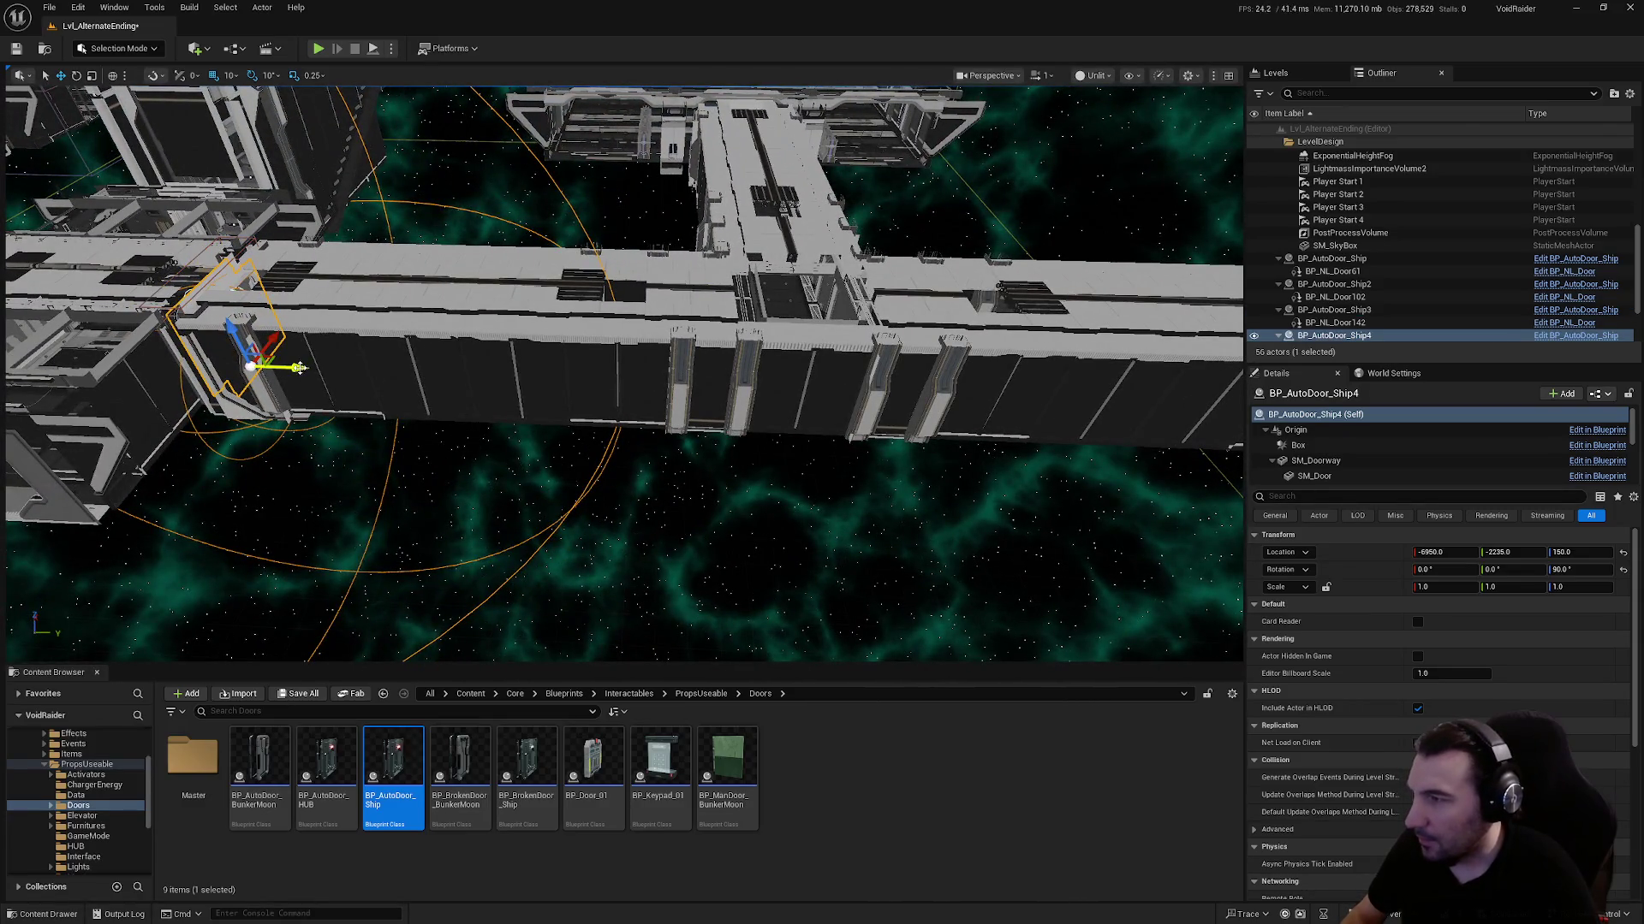
left_click_drag(296, 368, 1193, 477)
key("f")
scroll(176, 417, "up", 10)
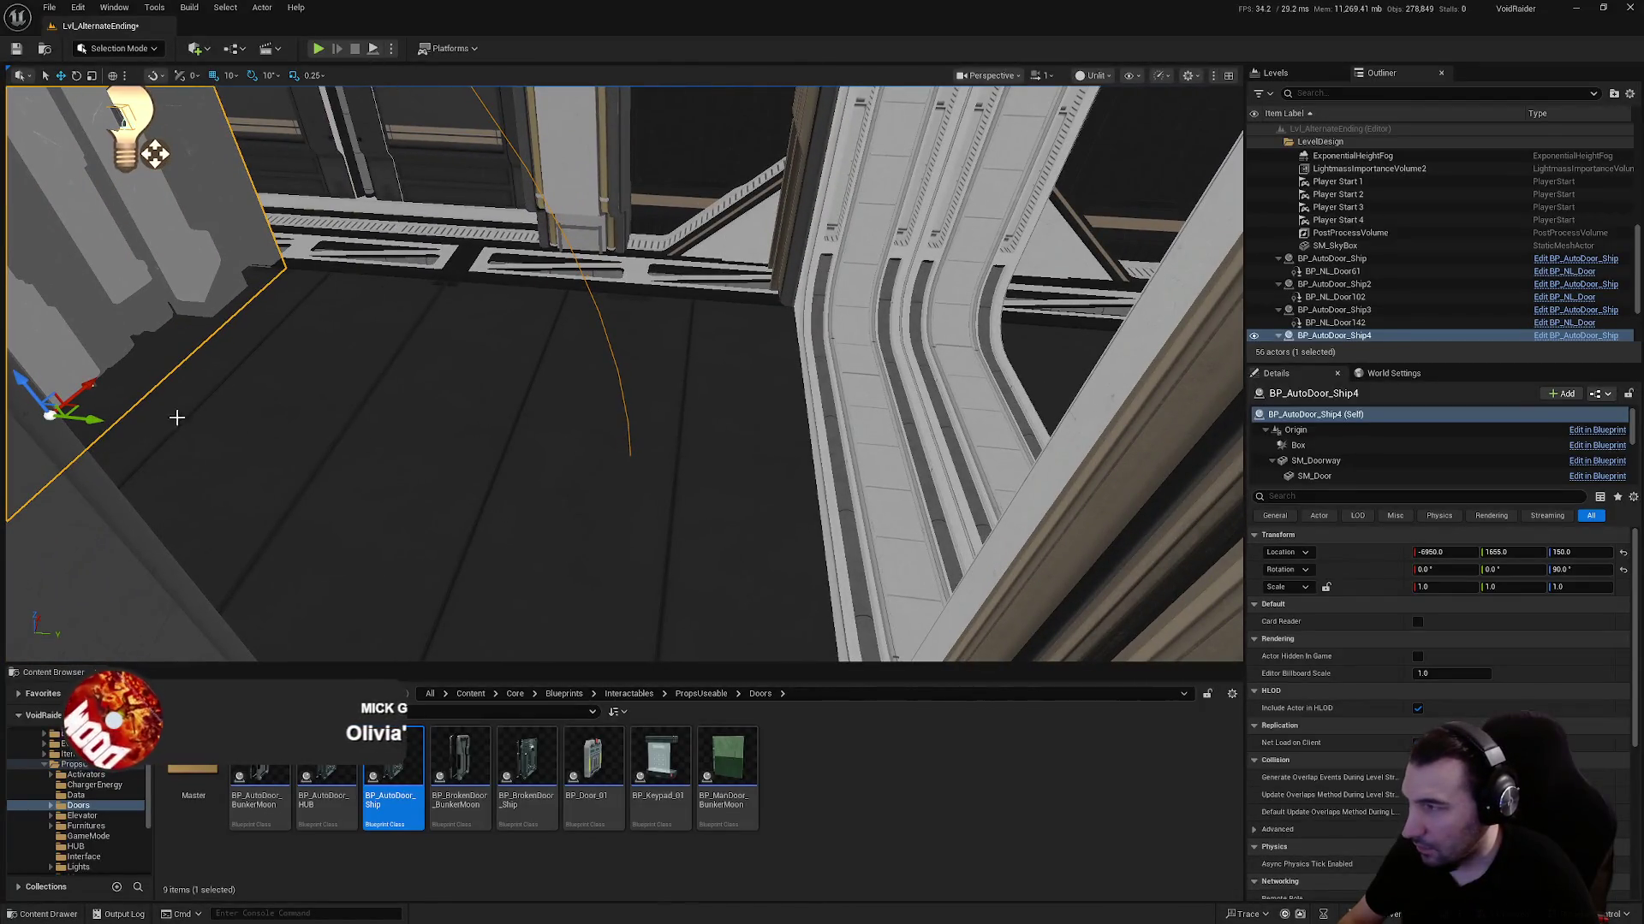
mouse_move(96, 419)
left_mouse_down()
mouse_move(1019, 523)
mouse_move(976, 567)
mouse_move(873, 488)
left_mouse_up()
scroll(1070, 590, "down", 10)
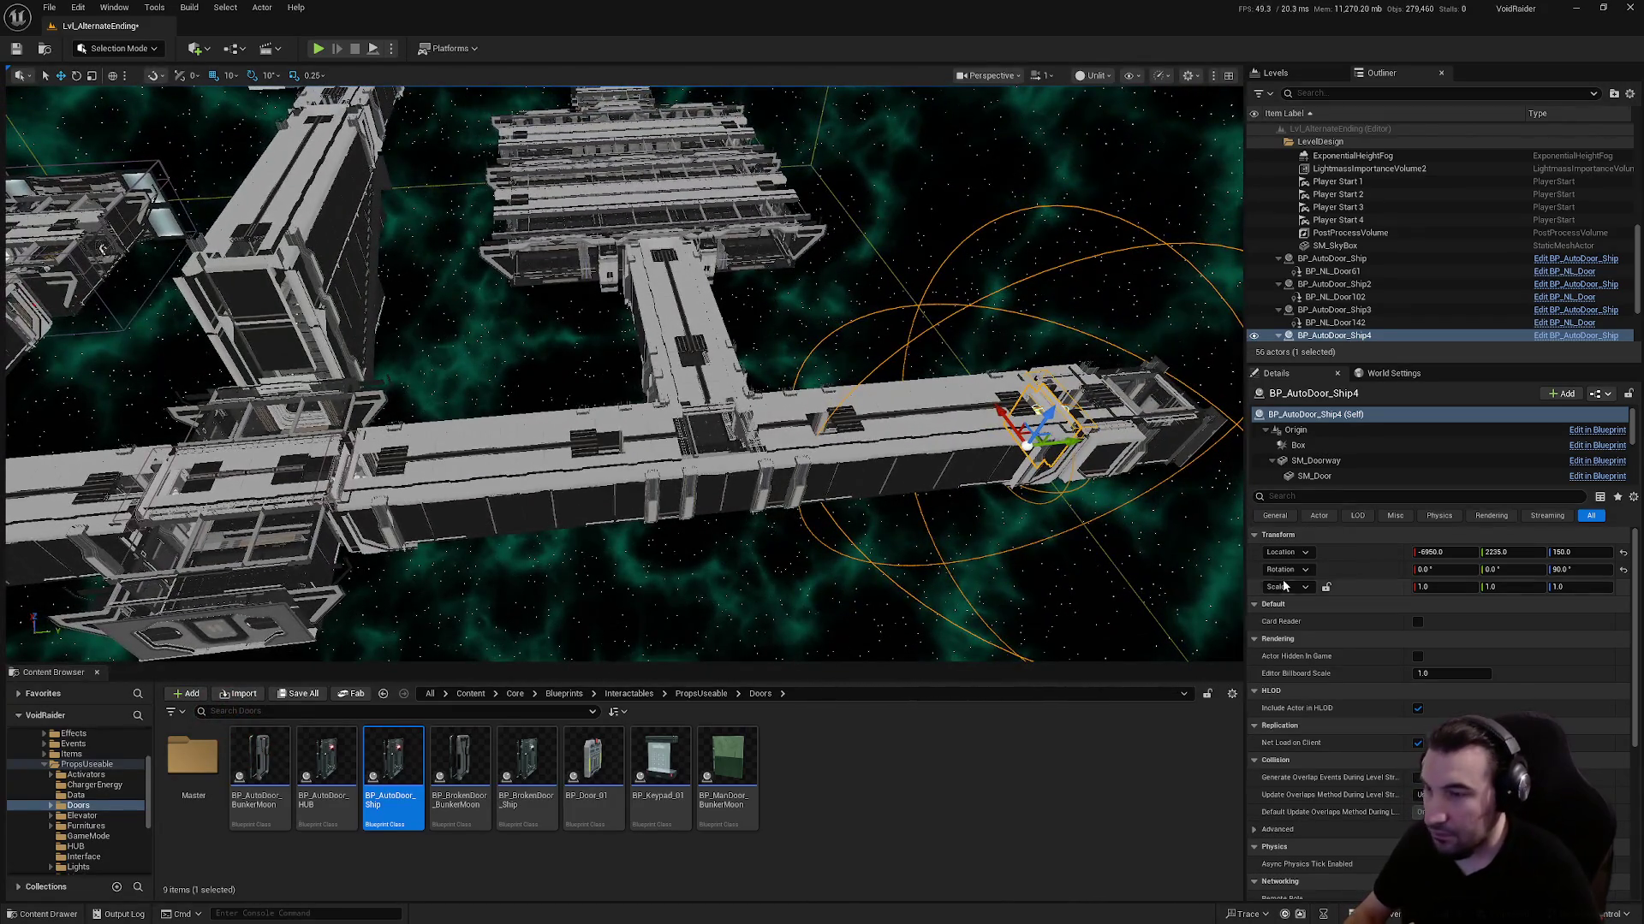
key("ctrl+d")
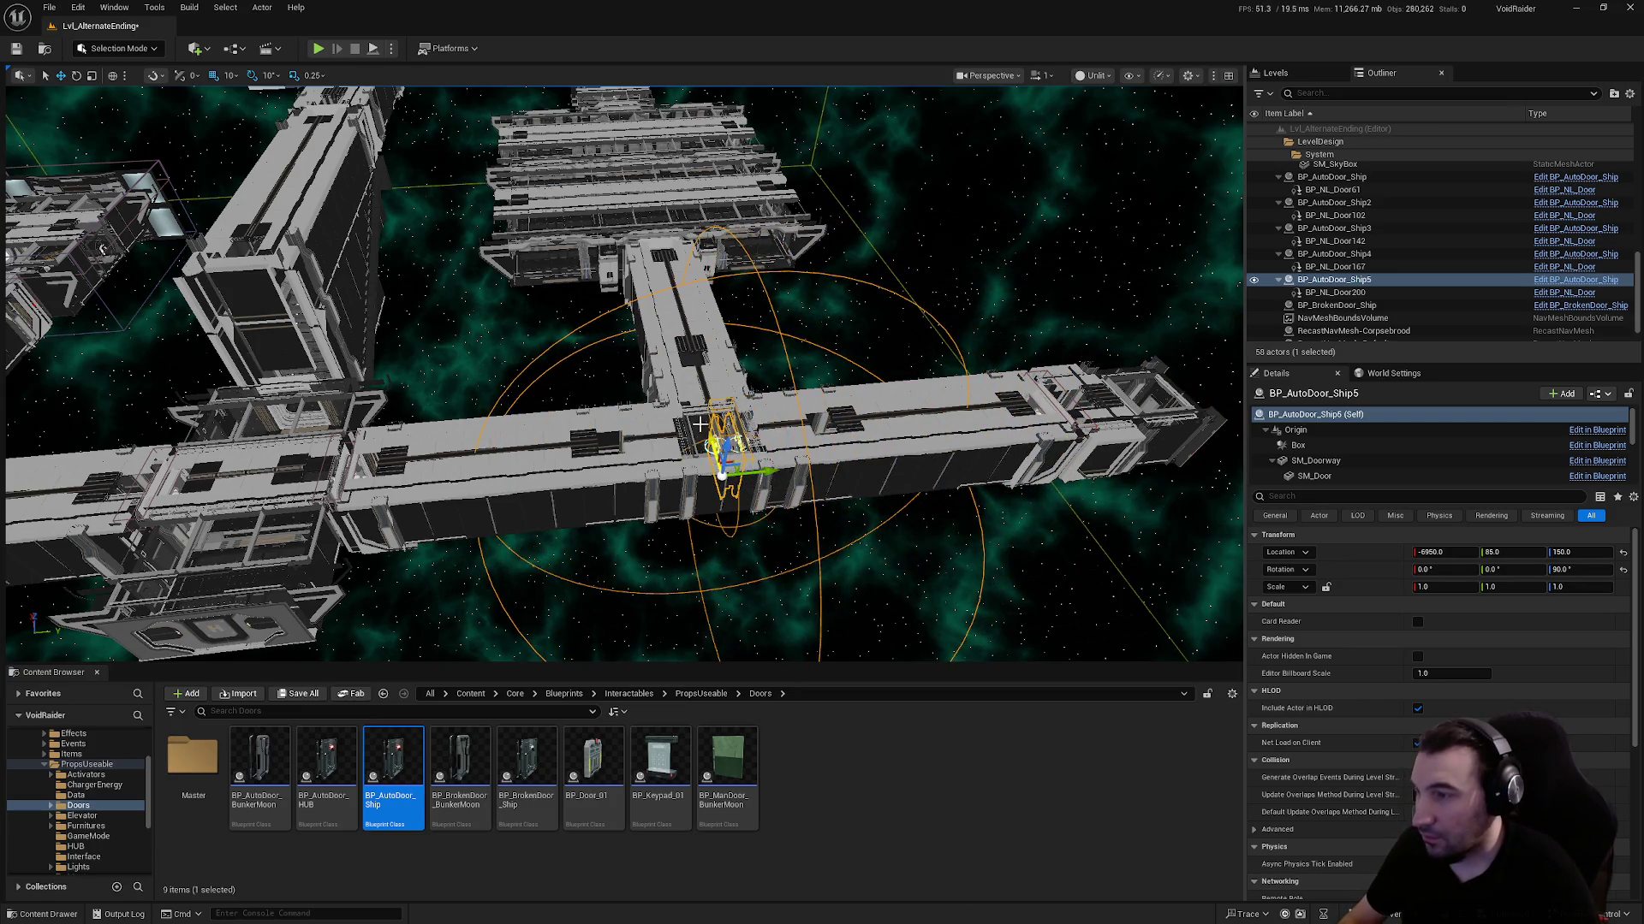
Slide the fifth door along X into the side corridor and nudge it along Y
mouse_move(655, 272)
left_mouse_down()
mouse_move(676, 377)
mouse_move(625, 377)
left_mouse_up()
scroll(623, 372, "up", 10)
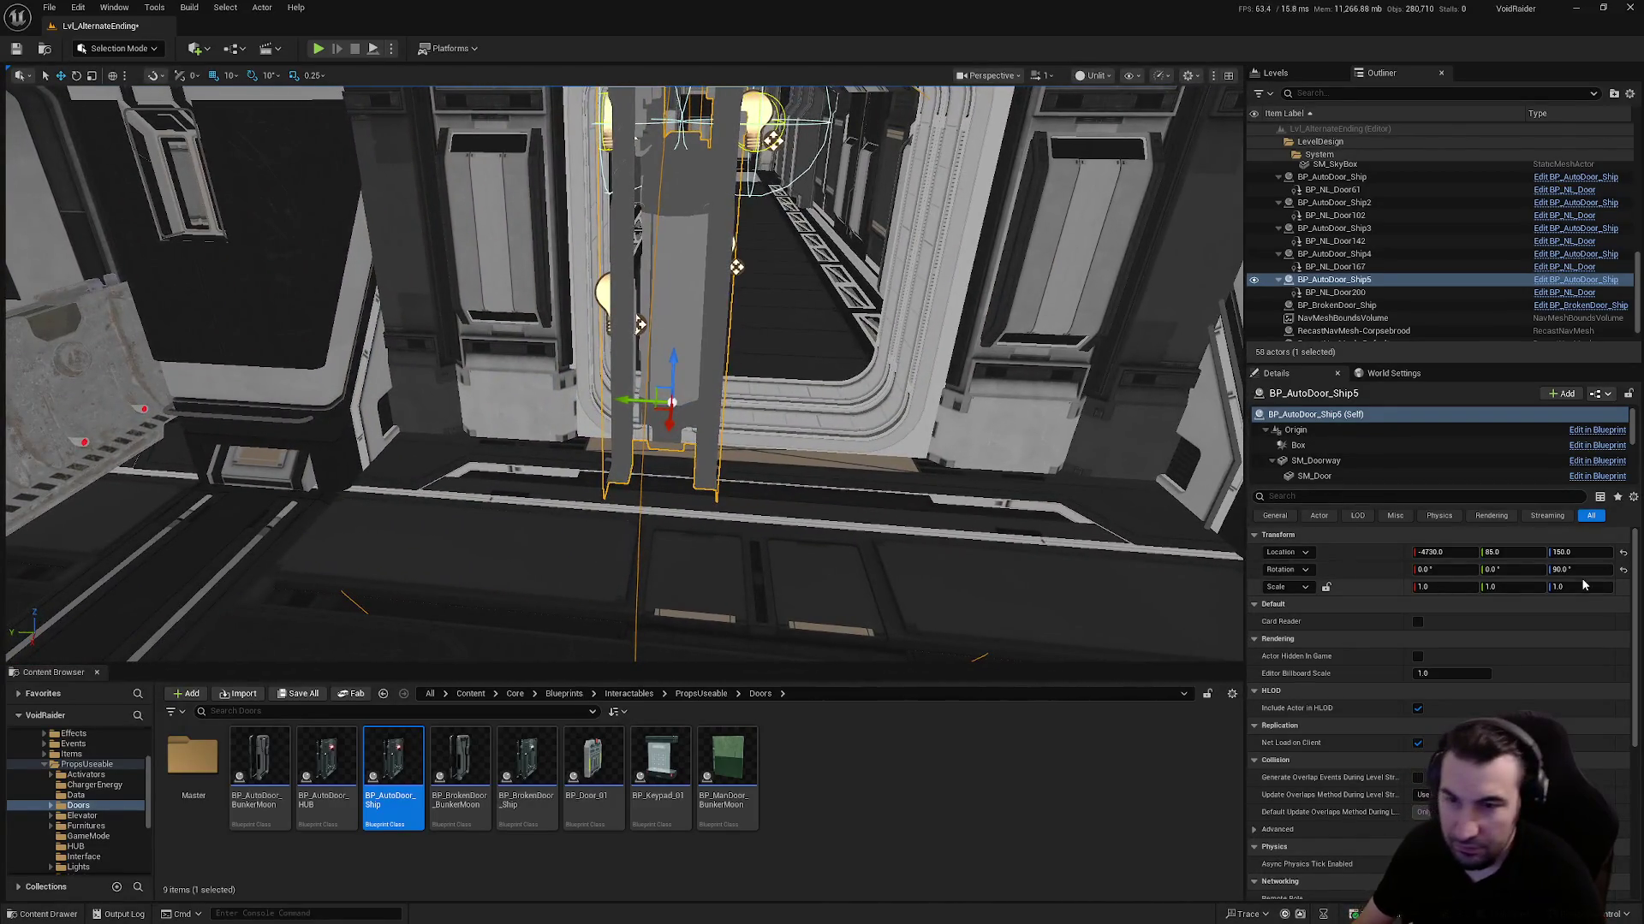
left_click(1573, 570)
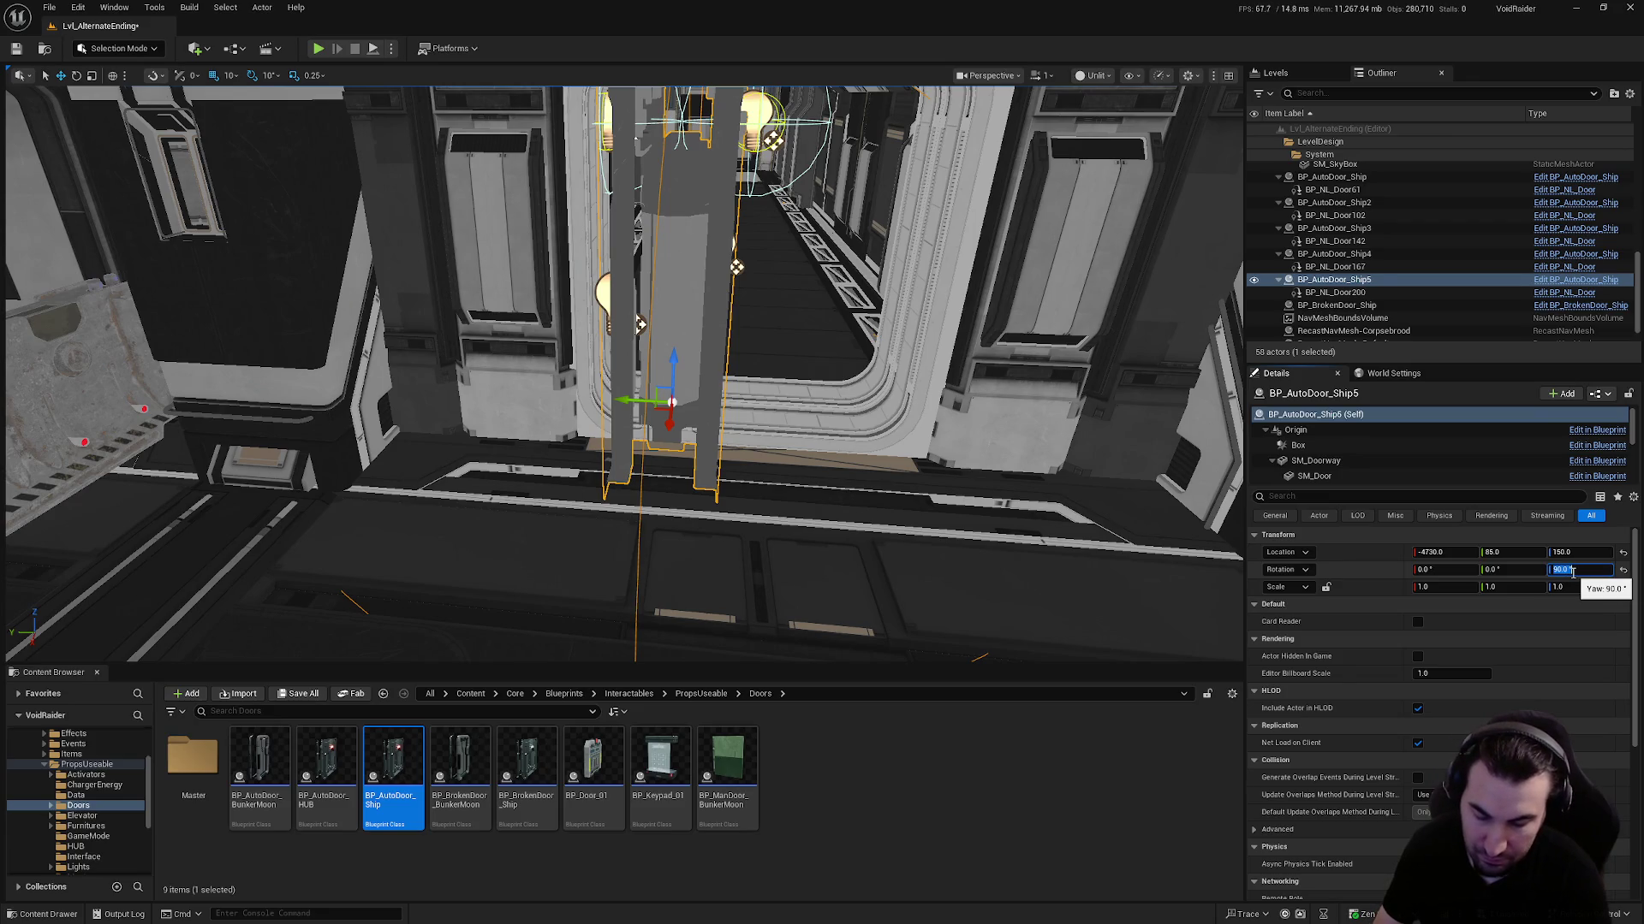
type("180")
key("Return")
scroll(624, 373, "up", 5)
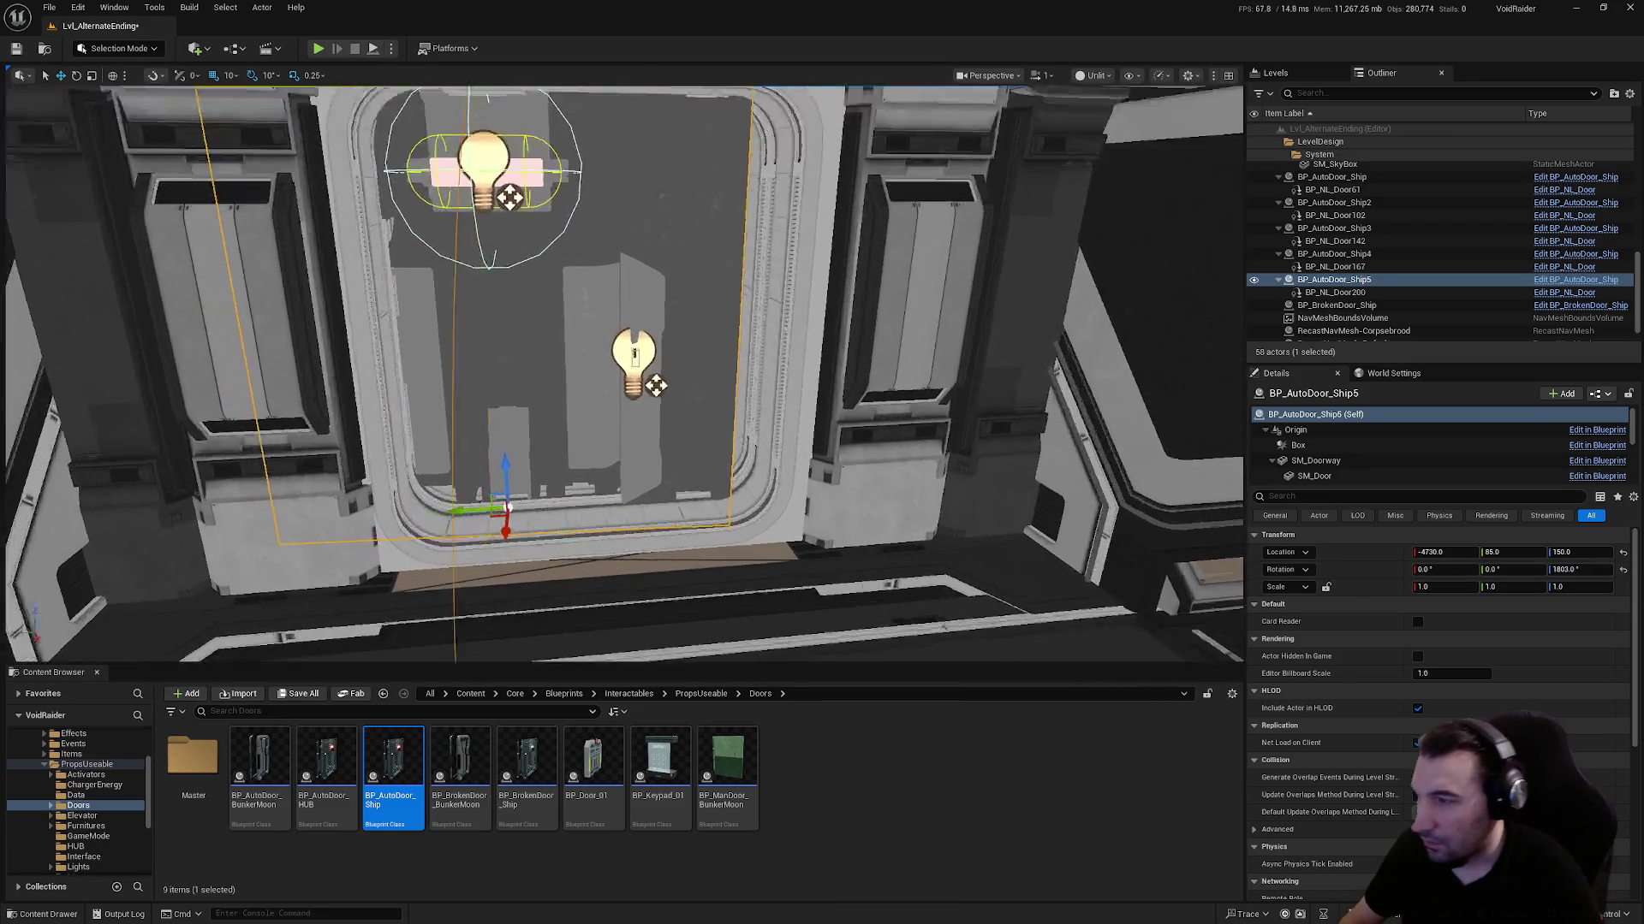
mouse_move(441, 413)
left_mouse_down()
mouse_move(552, 409)
mouse_move(590, 469)
left_mouse_up()
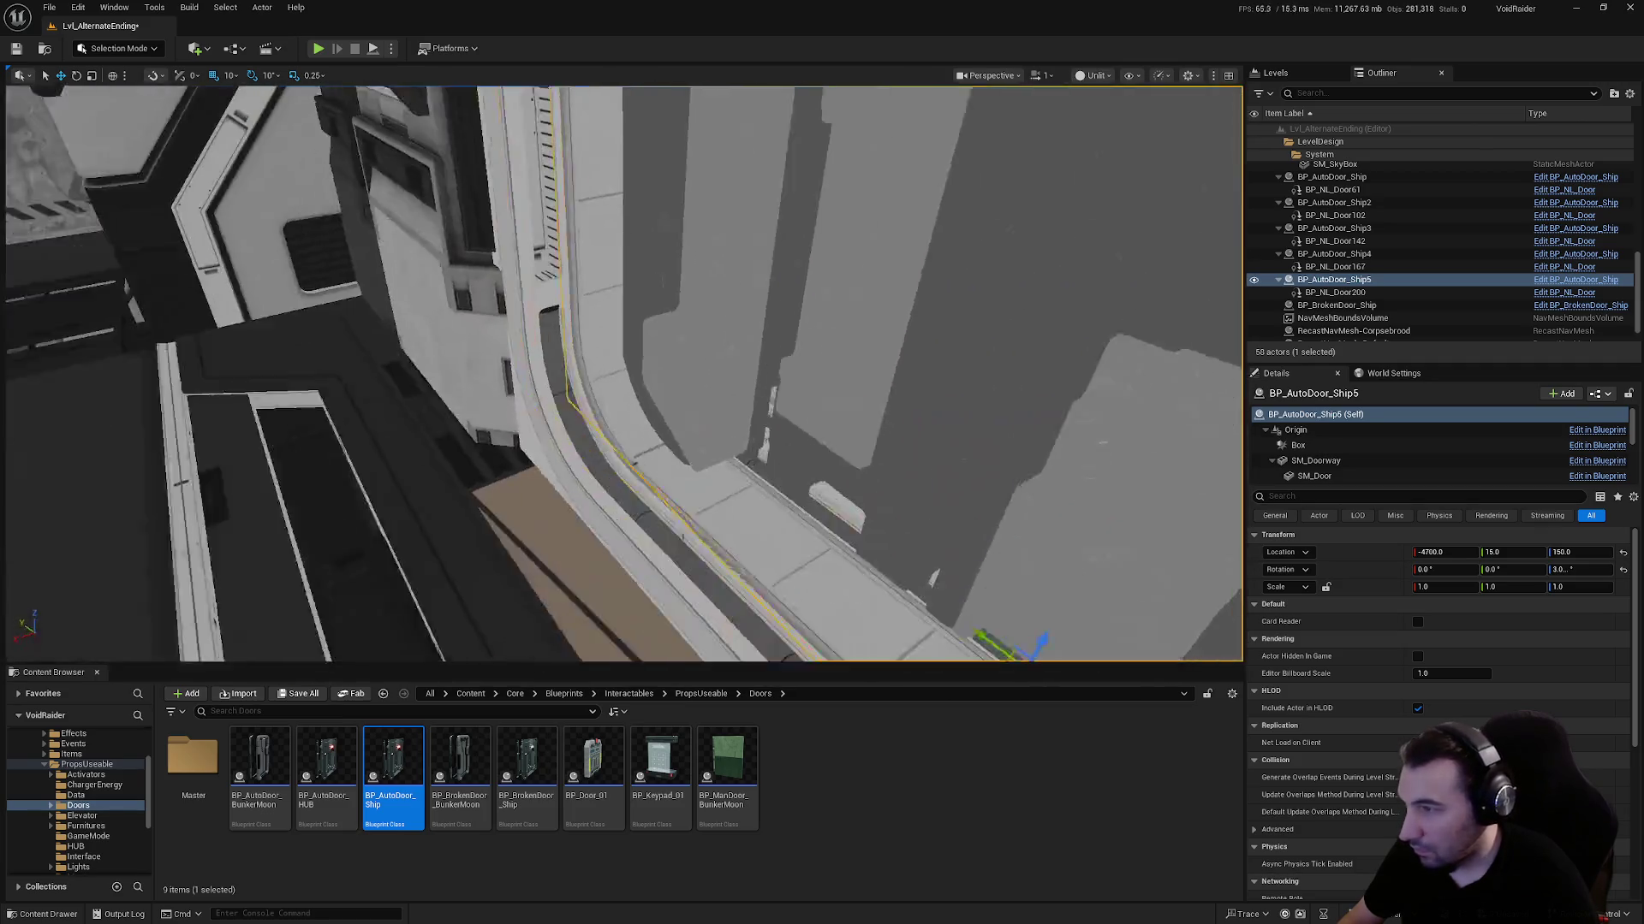
Set the fifth door's yaw to 180 and fine-tune its X and Y (Y 5) in the doorway
left_click_drag(634, 211, 634, 212)
left_click_drag(646, 486, 646, 486)
left_click(1579, 569)
type("180")
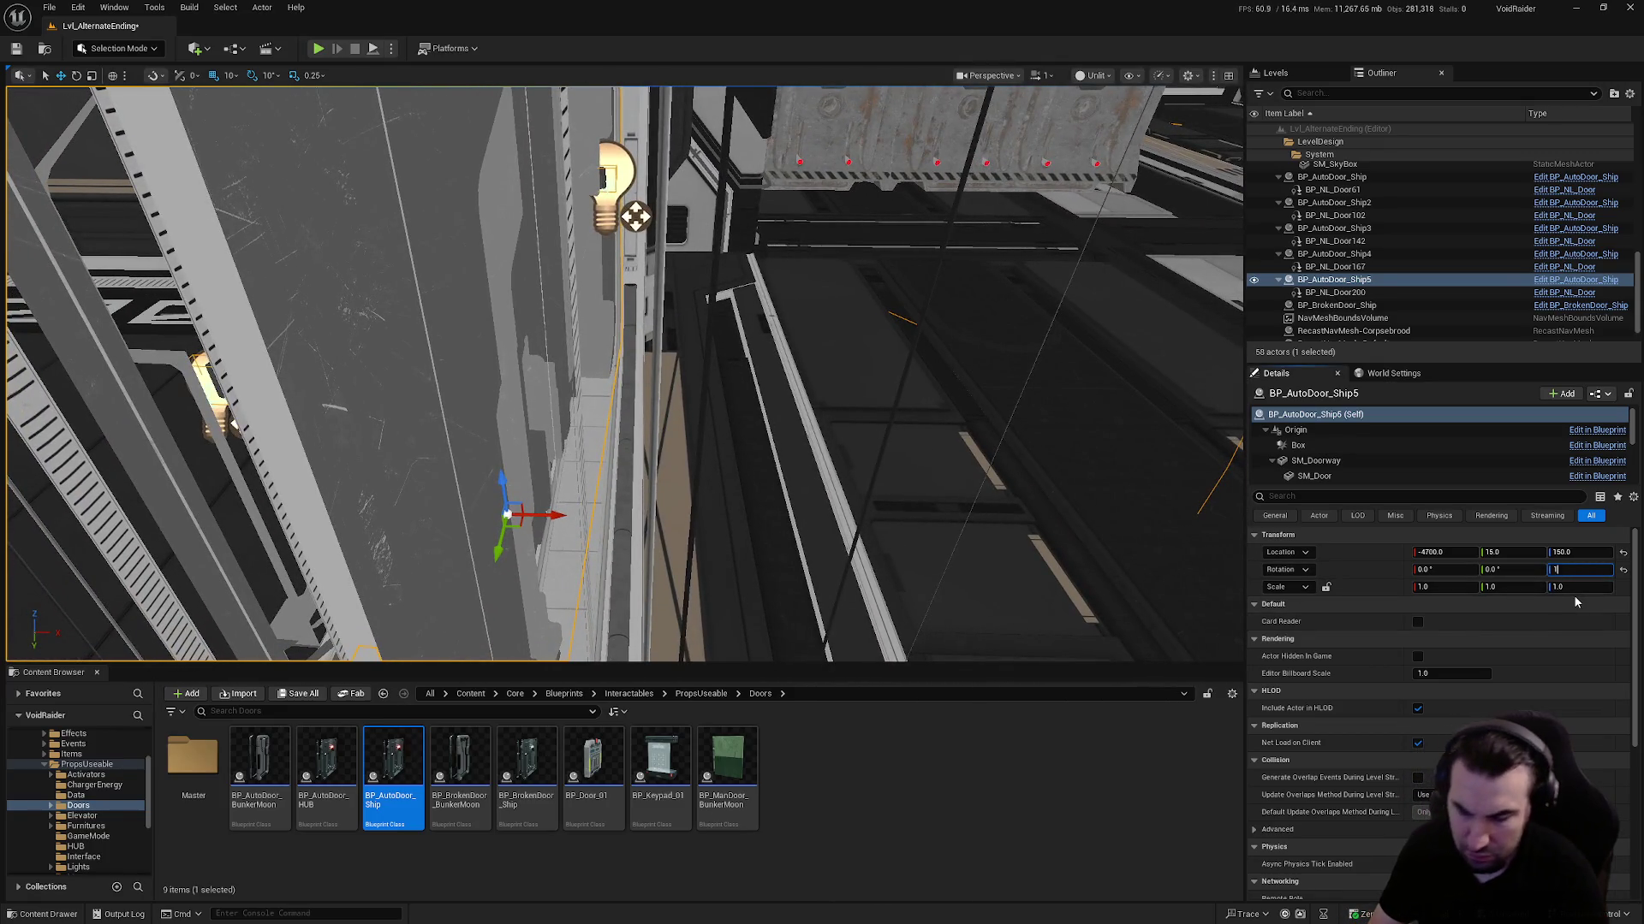
key("Return")
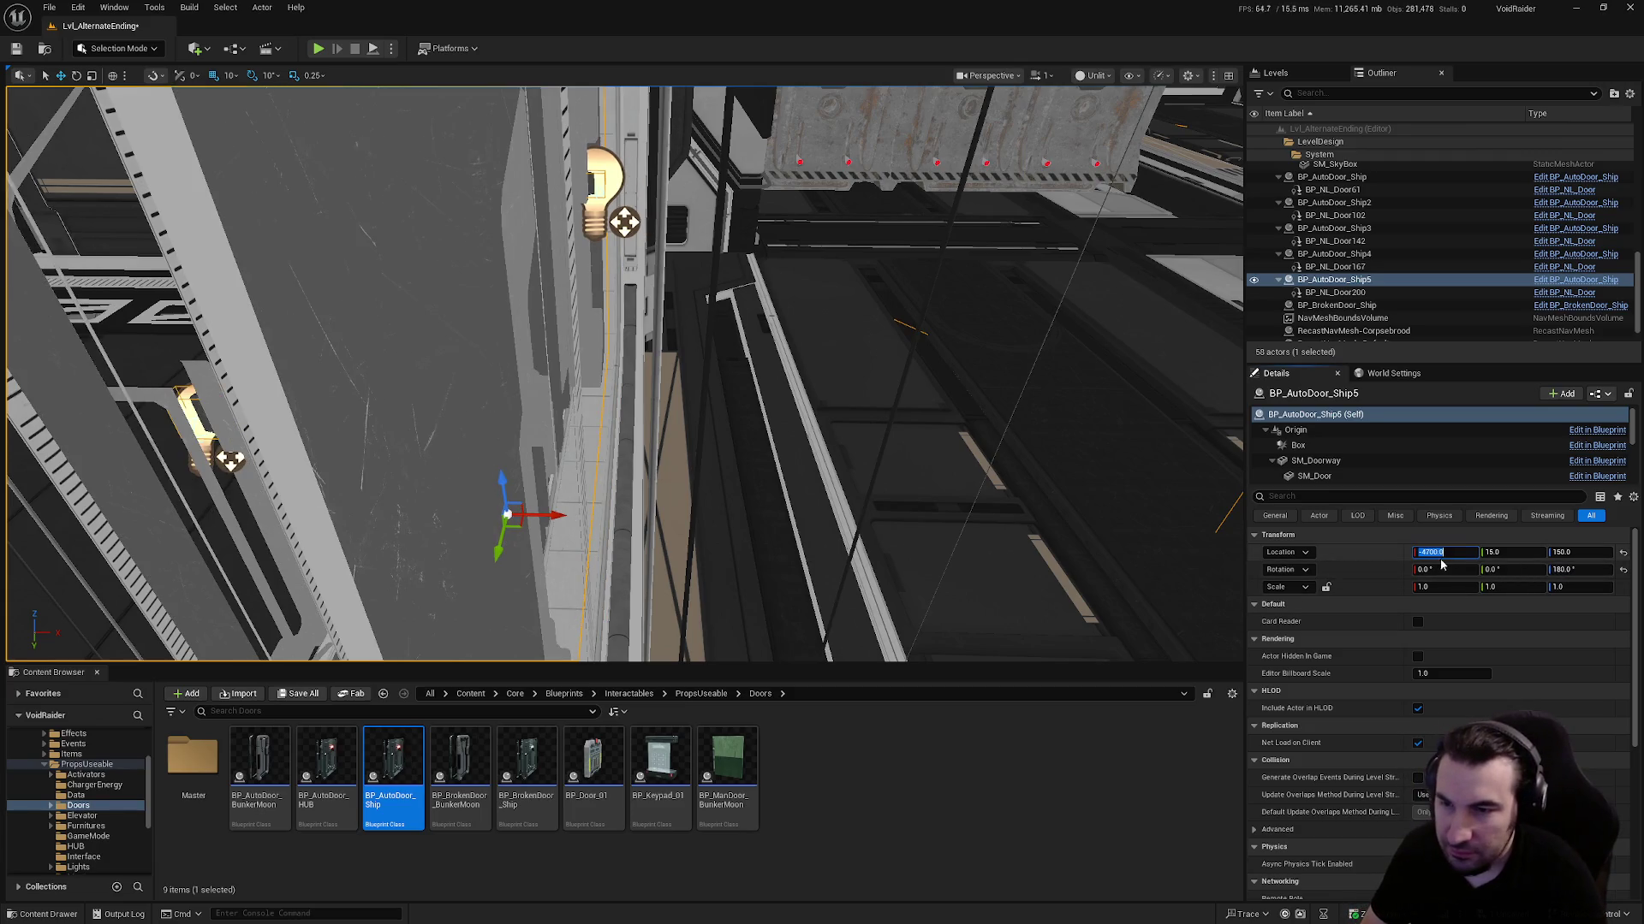
key("Home")
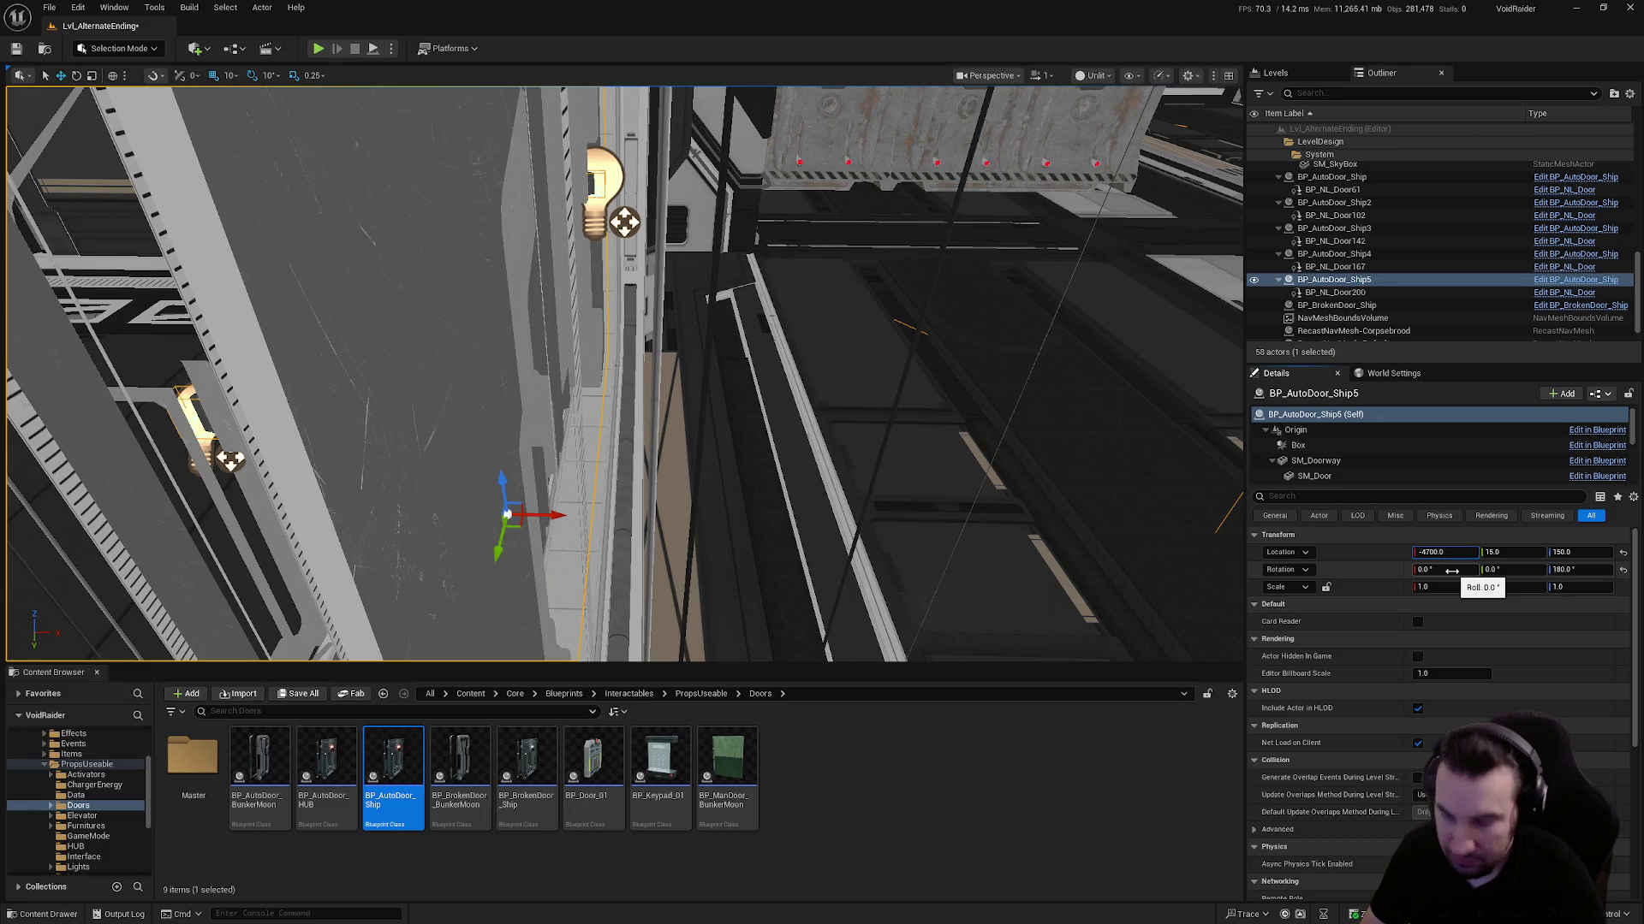
type("5")
key("Return")
left_click_drag(555, 516, 586, 481)
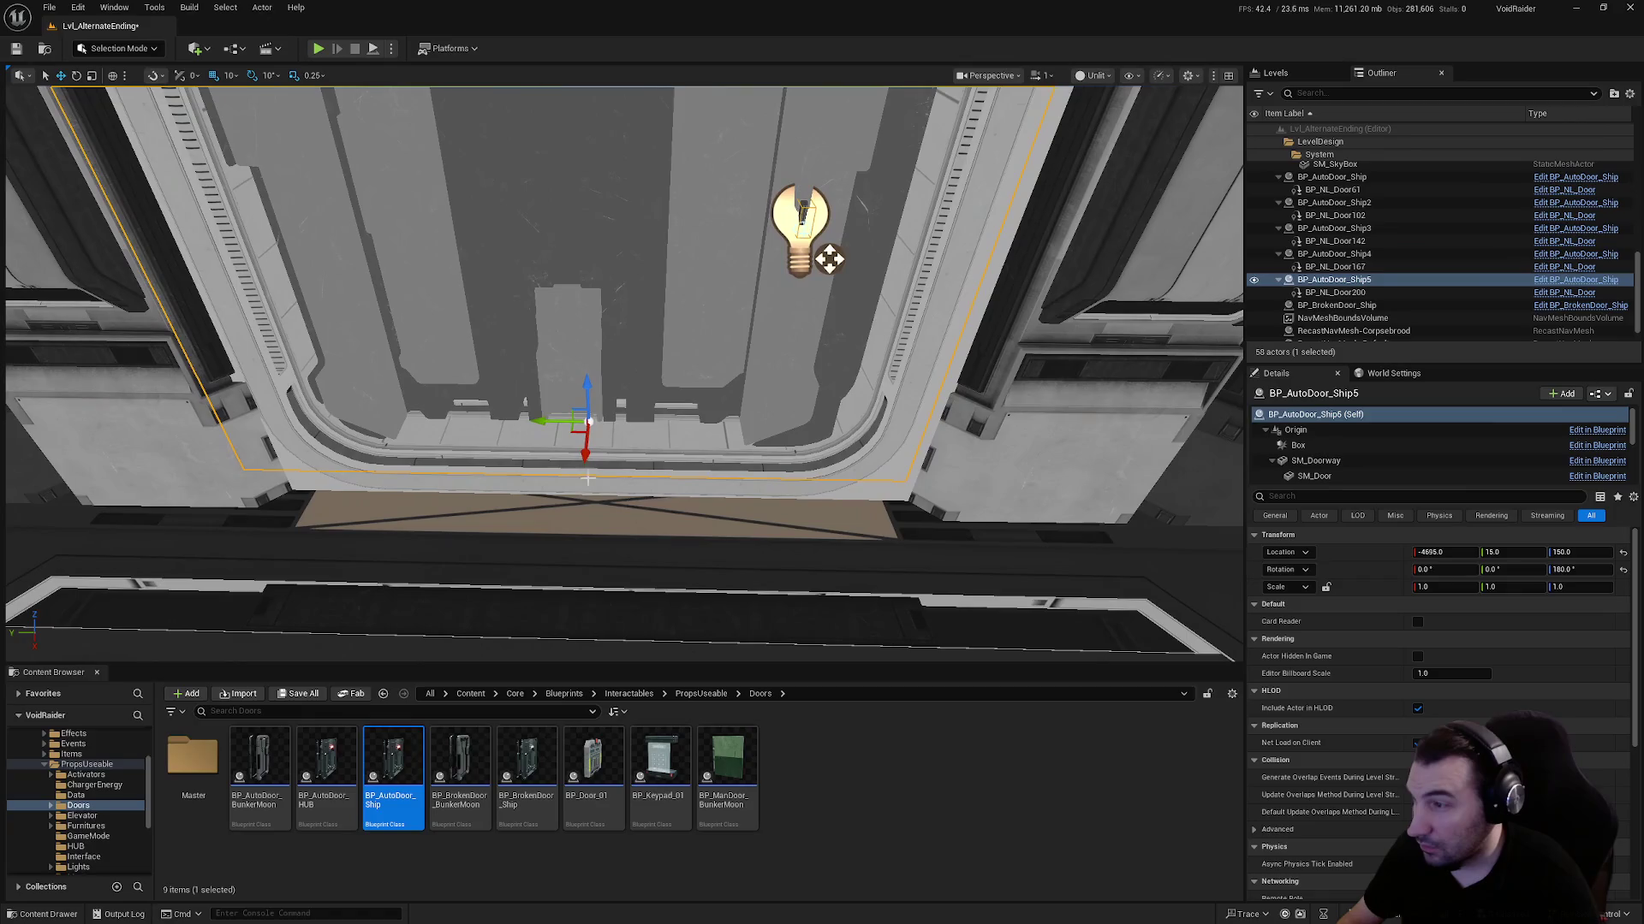
left_click_drag(589, 421, 558, 417)
scroll(558, 418, "down", 5)
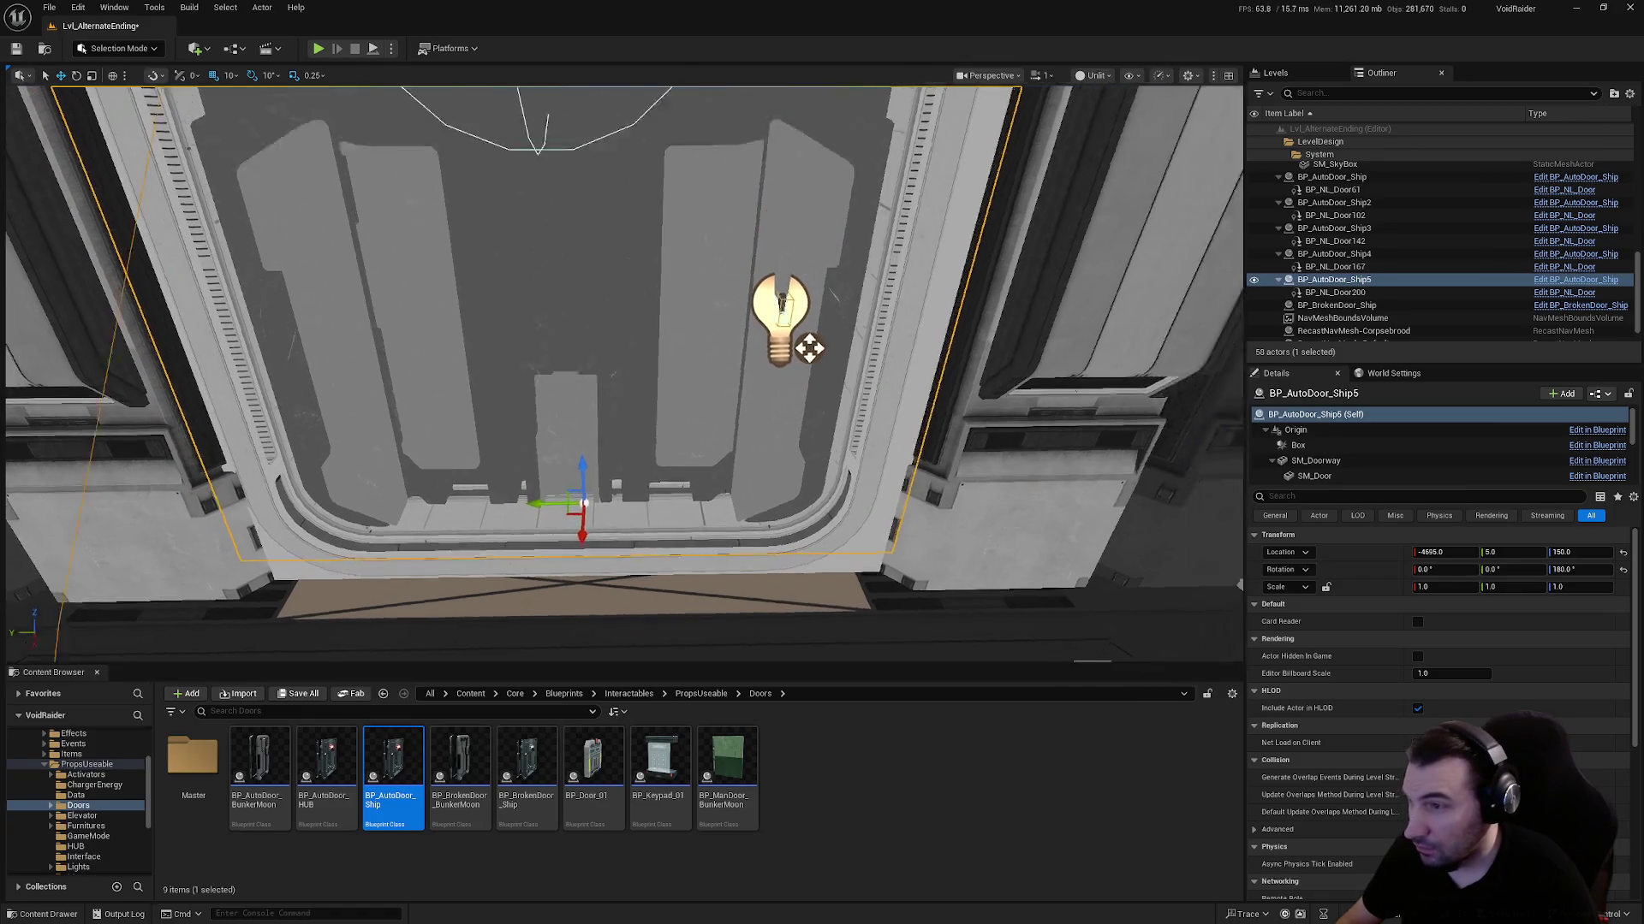
scroll(558, 417, "up", 4)
scroll(625, 374, "down", 4)
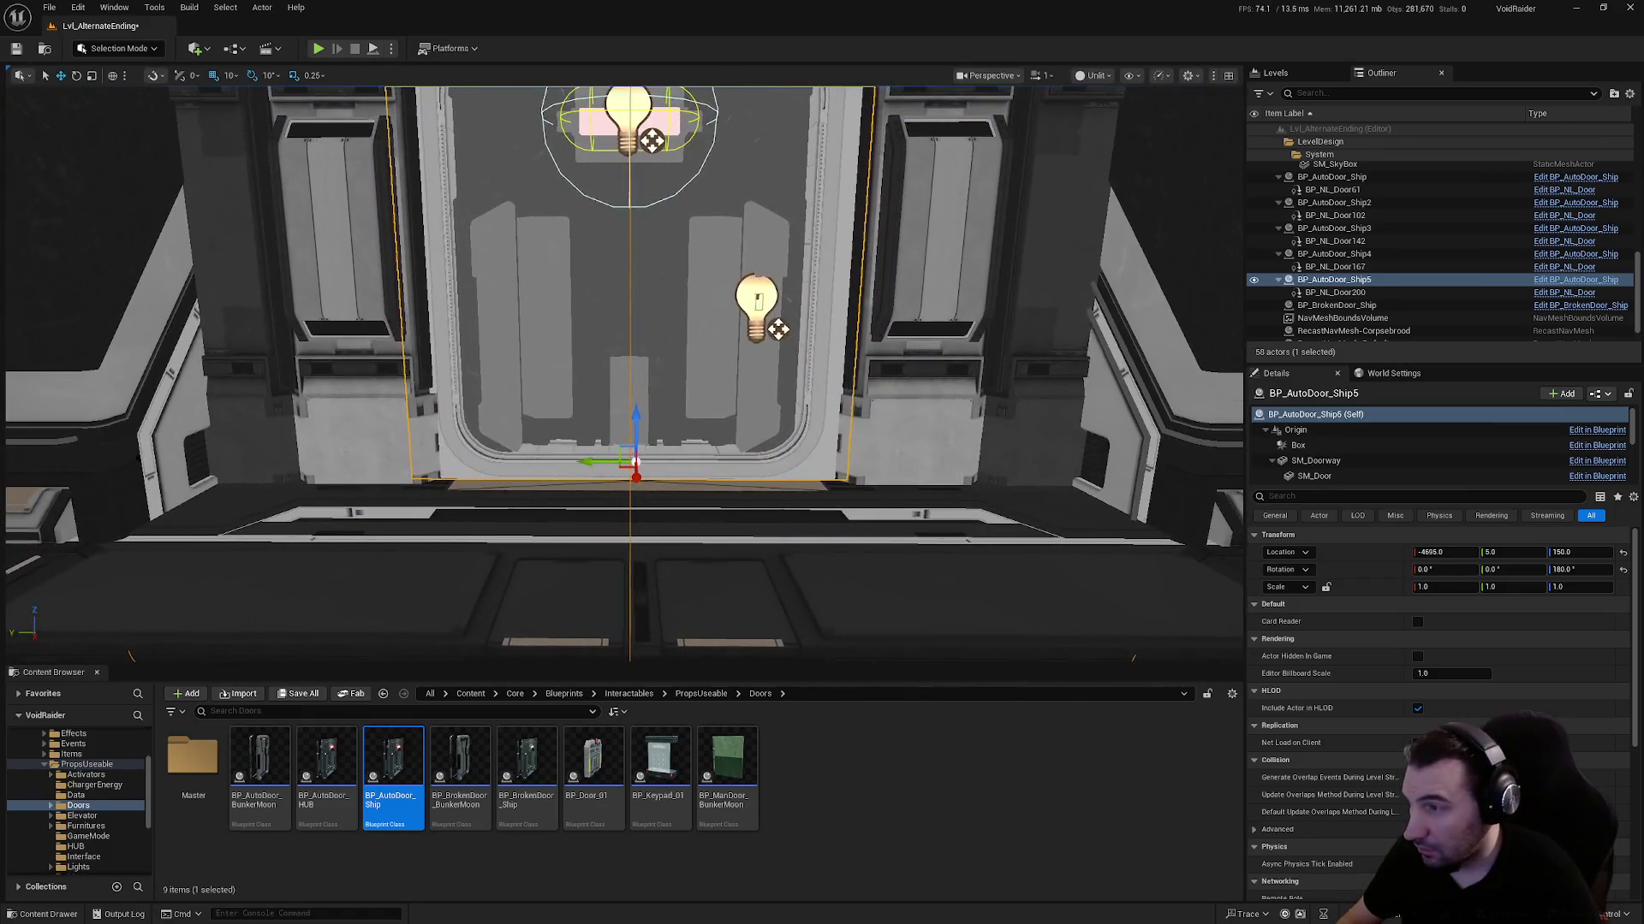
scroll(625, 373, "up", 2)
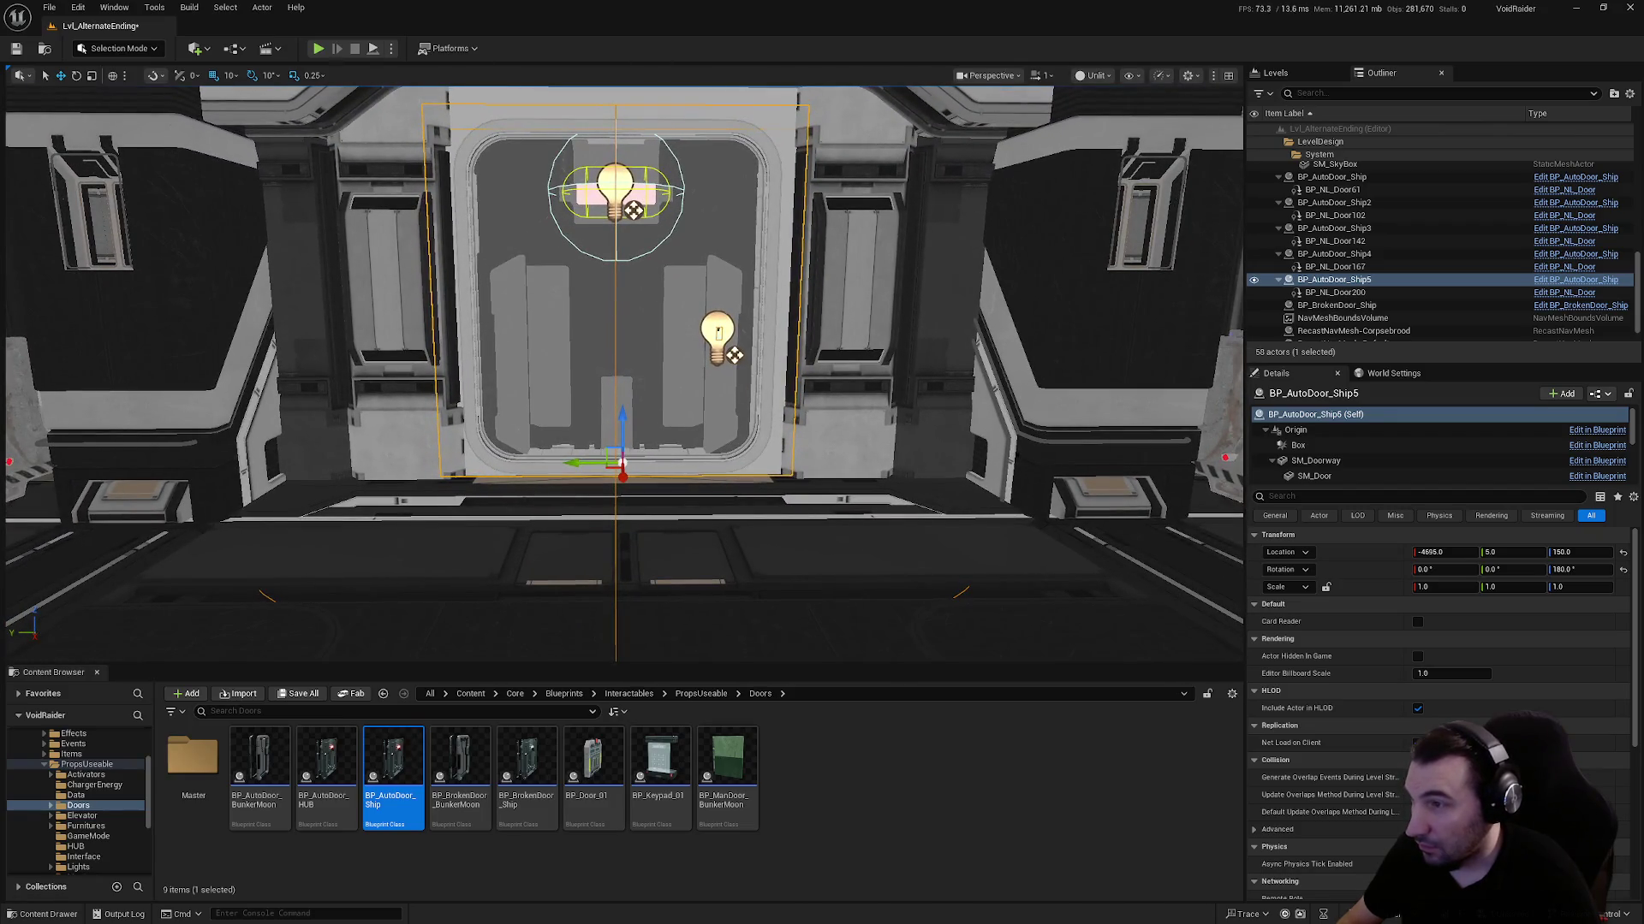
scroll(625, 373, "up", 4)
scroll(625, 373, "down", 2)
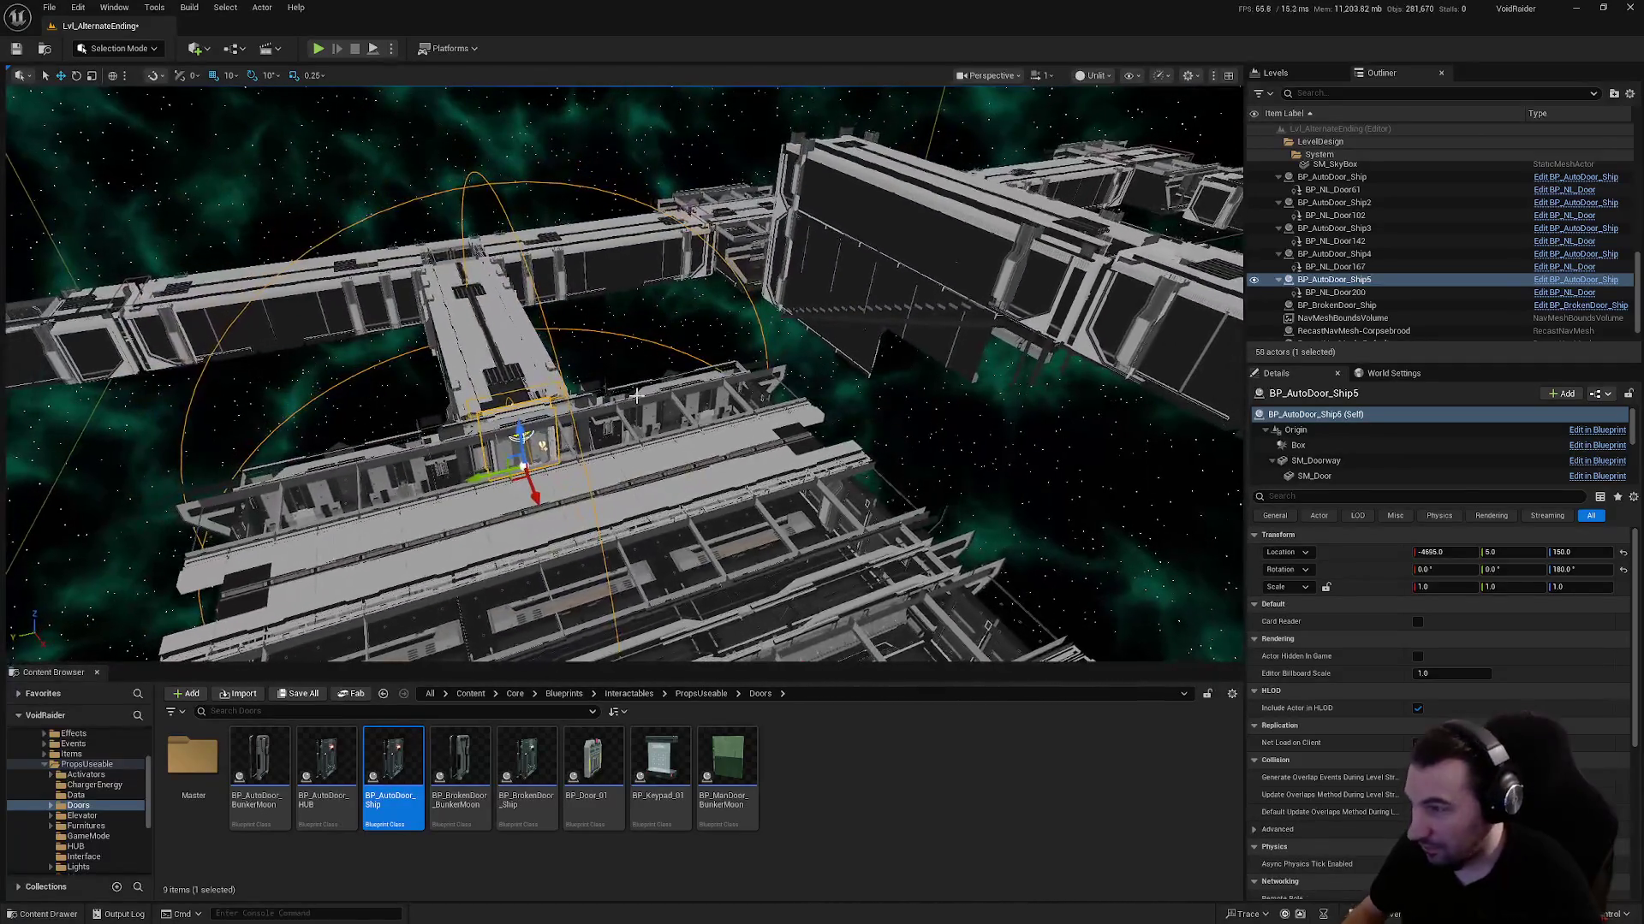
Duplicate the fifth door and slide the copy to the next corridor doorway
key("ctrl+d")
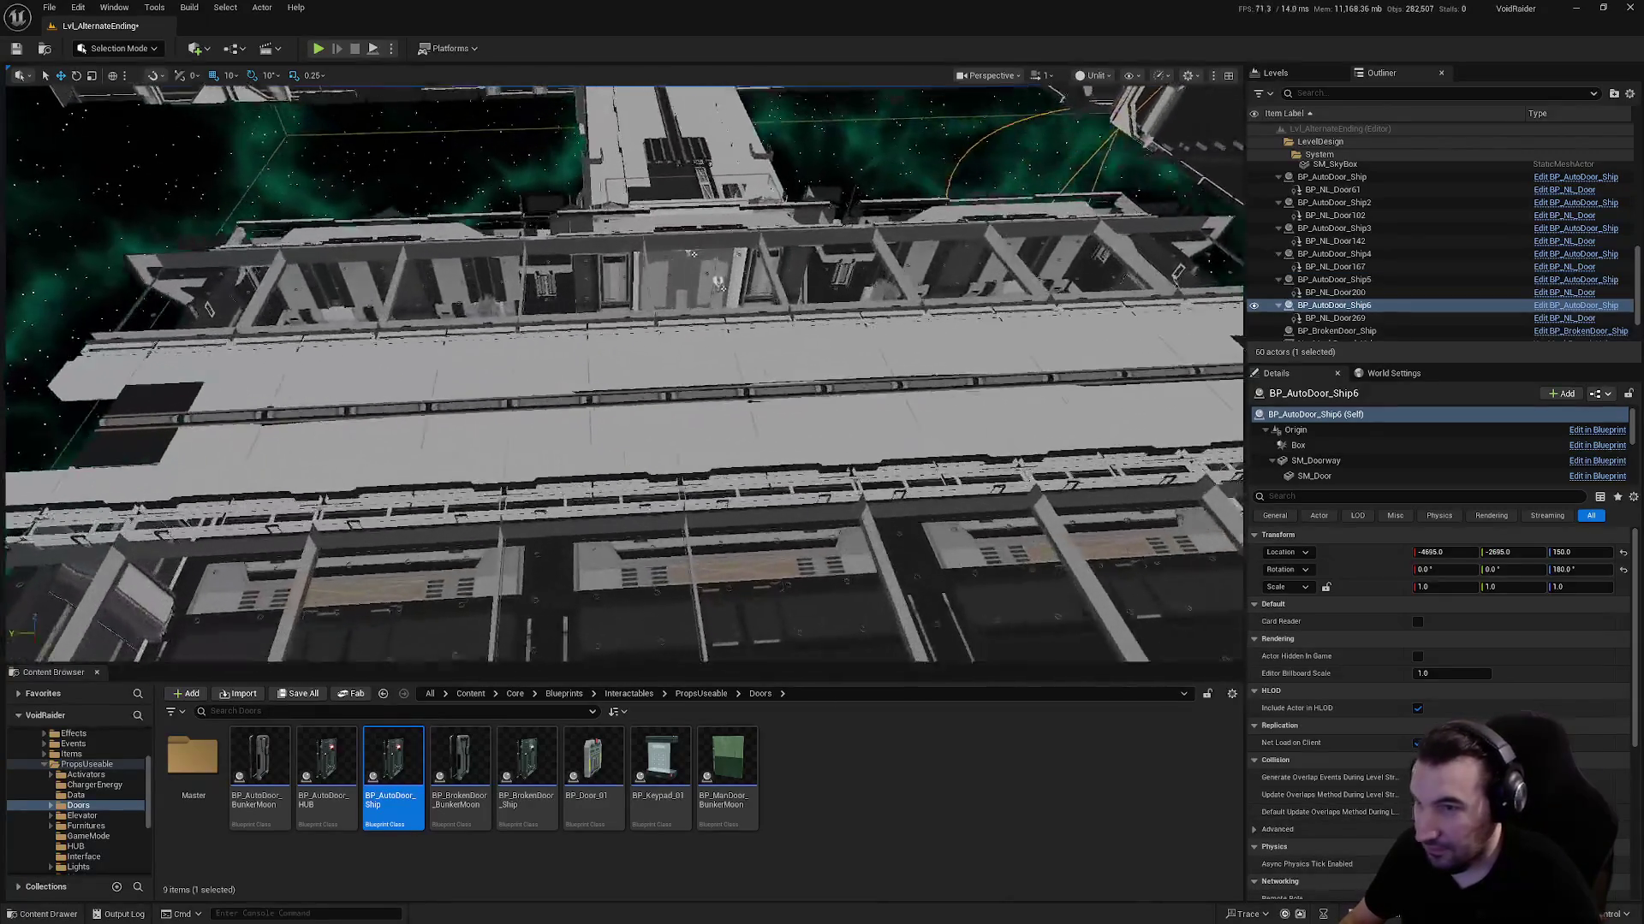
key("f")
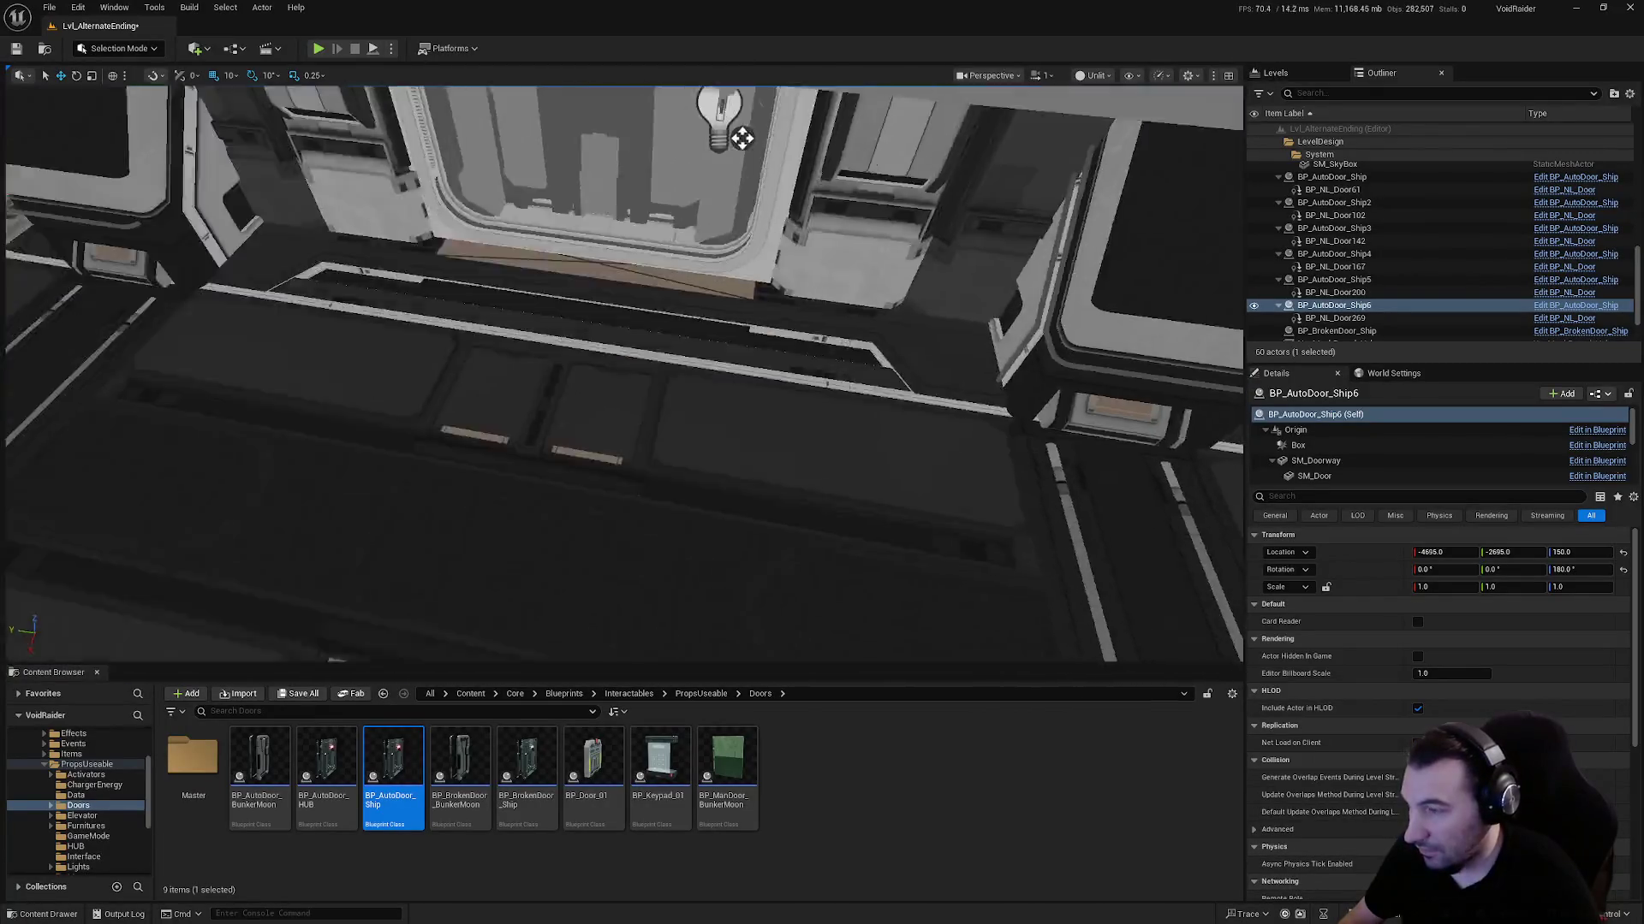
mouse_move(741, 138)
left_mouse_down()
mouse_move(894, 539)
mouse_move(486, 411)
left_mouse_up()
mouse_move(803, 428)
left_mouse_down()
mouse_move(629, 368)
mouse_move(629, 279)
mouse_move(522, 261)
mouse_move(687, 250)
left_mouse_up()
key("f")
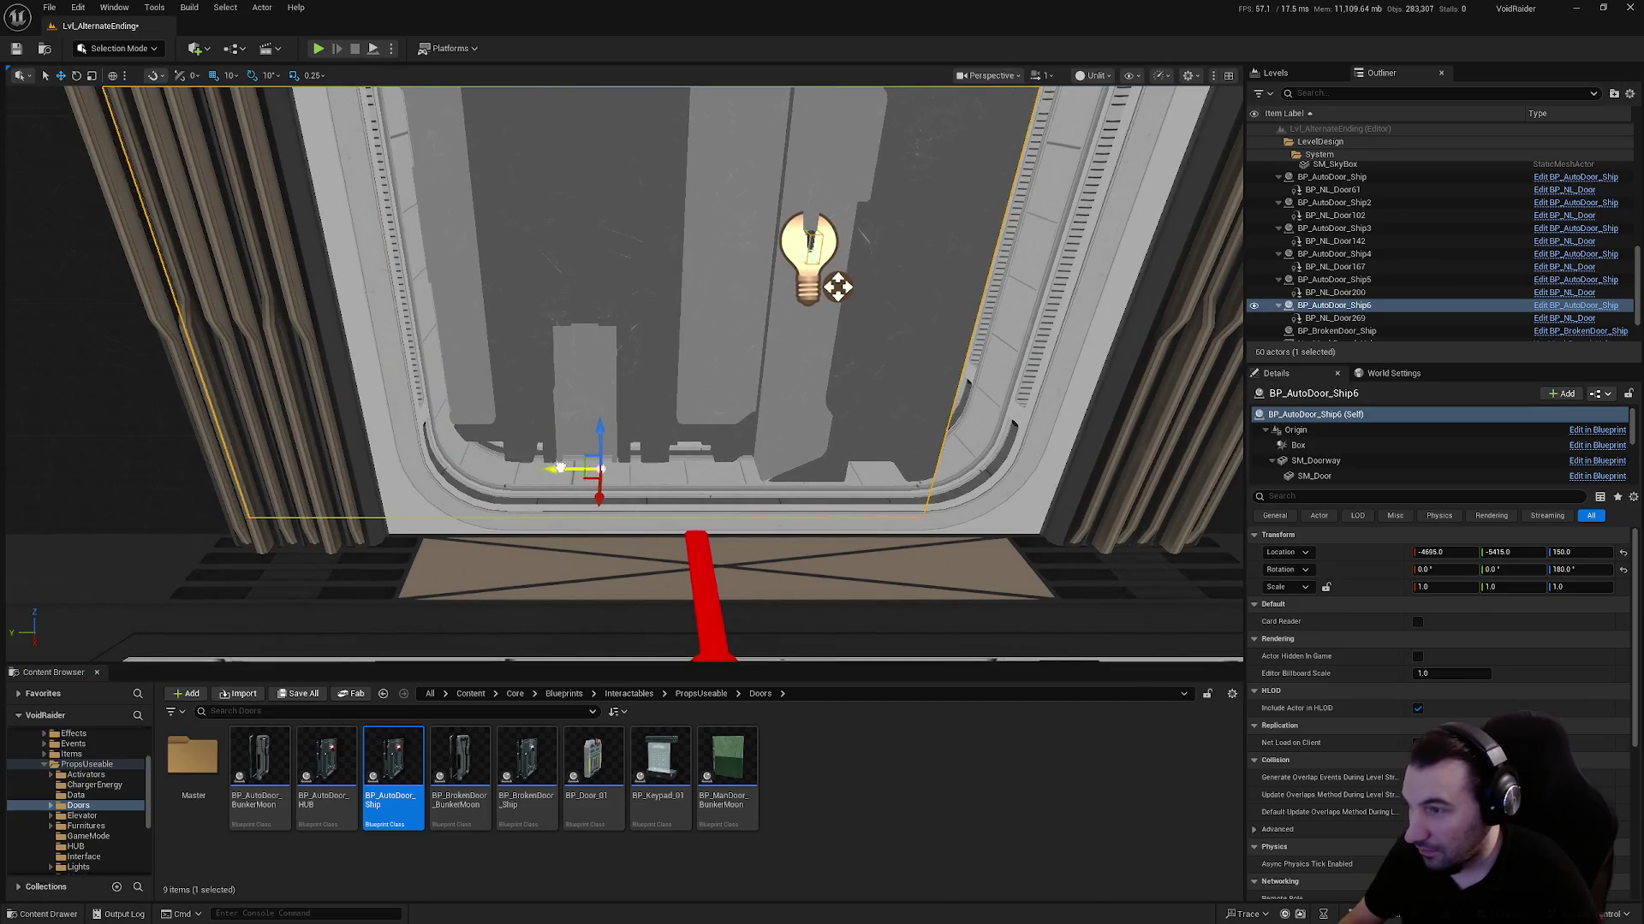
left_click_drag(557, 468, 648, 472)
left_click_drag(1036, 287, 984, 287)
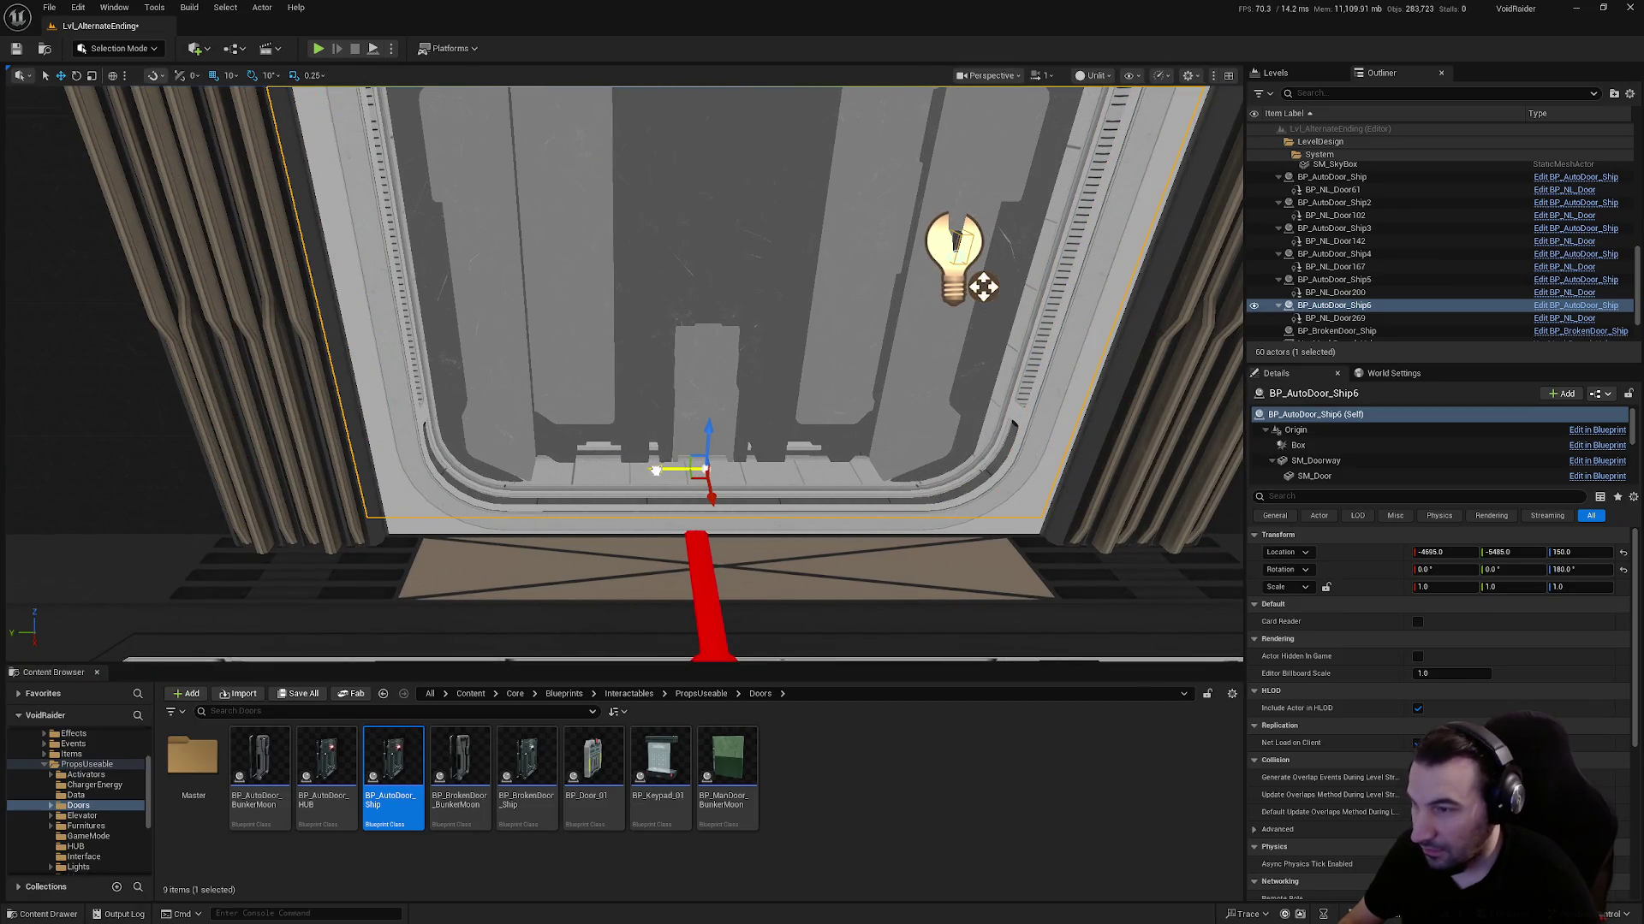
left_click_drag(721, 482, 590, 467)
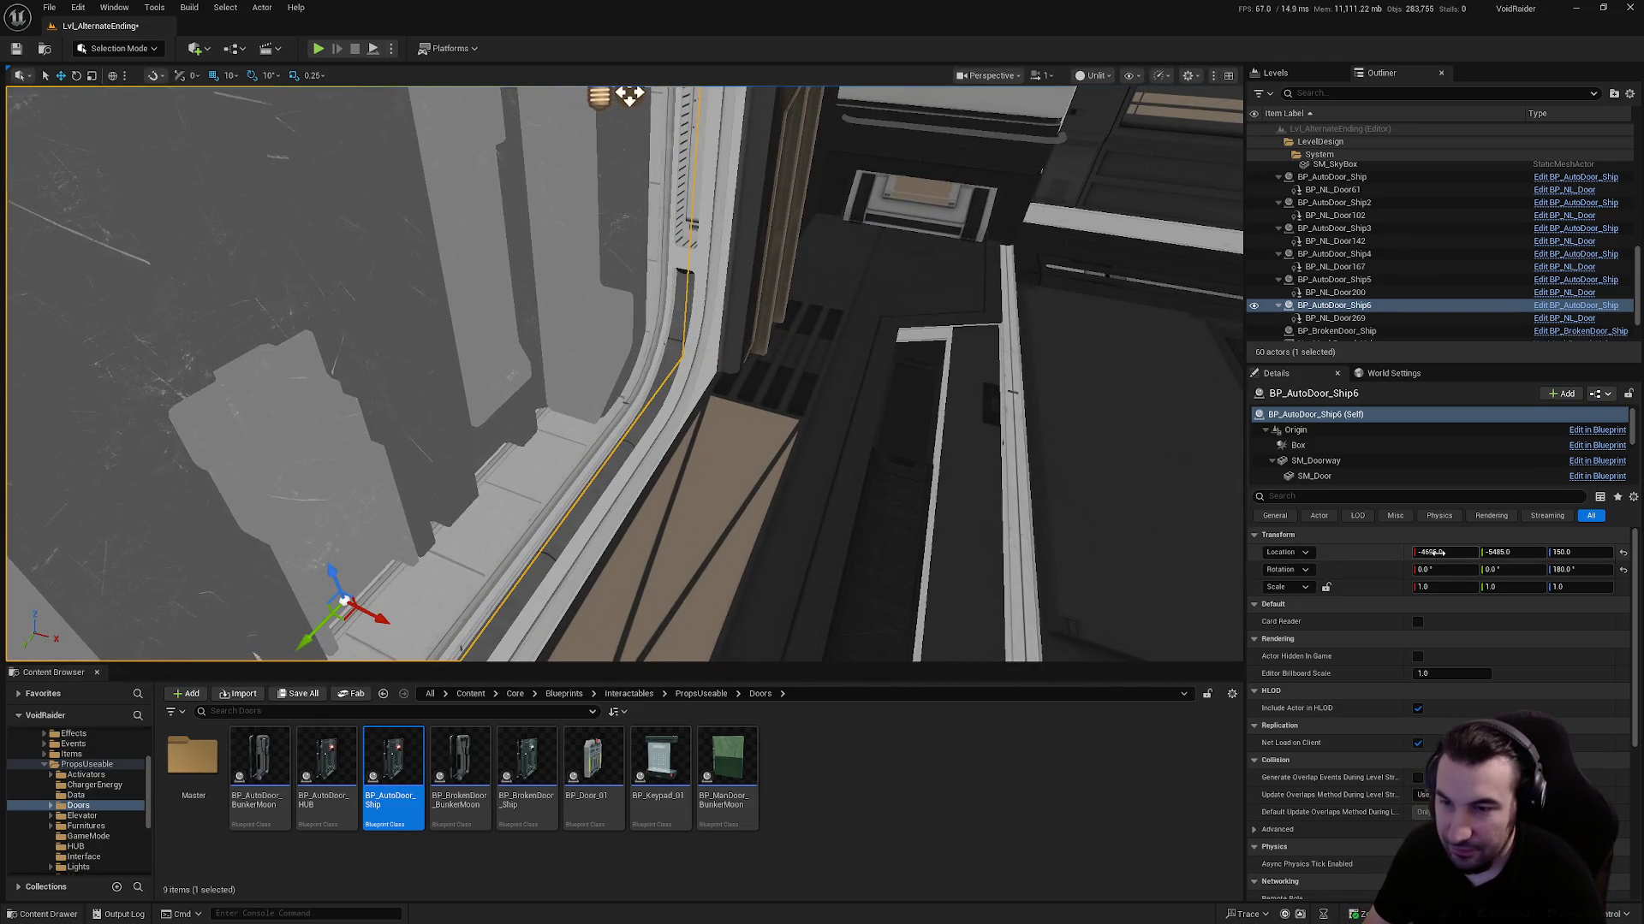
Set the sixth door's Location X to -4690 and nudge it to fit the frame
key("Return")
left_click_drag(638, 479, 576, 492)
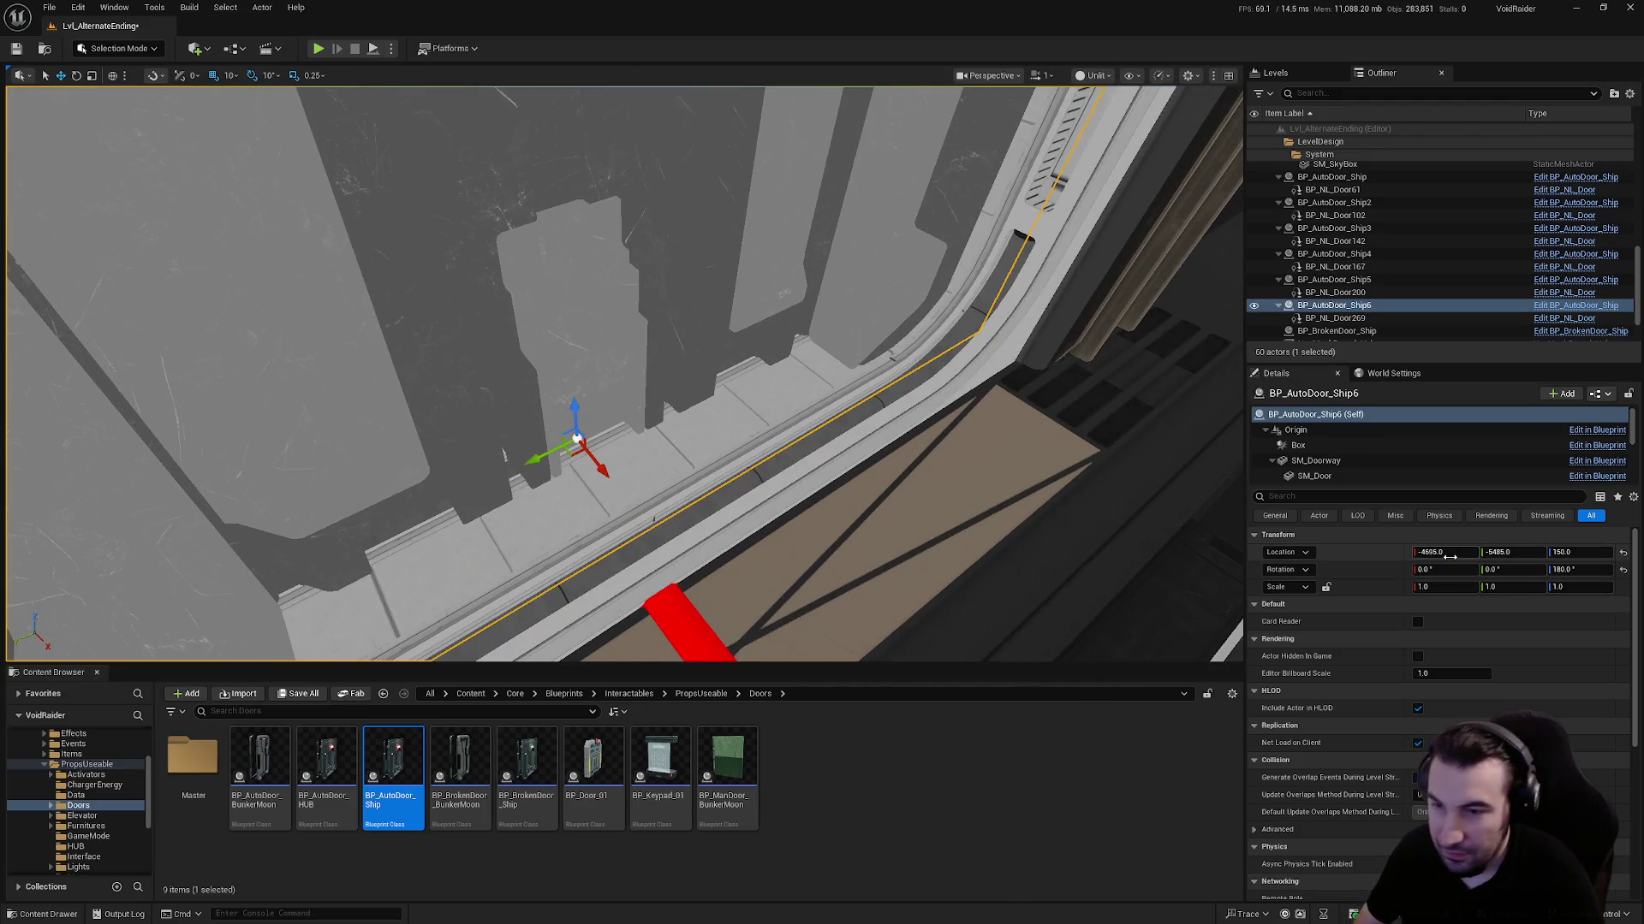
type("-4690")
key("Return")
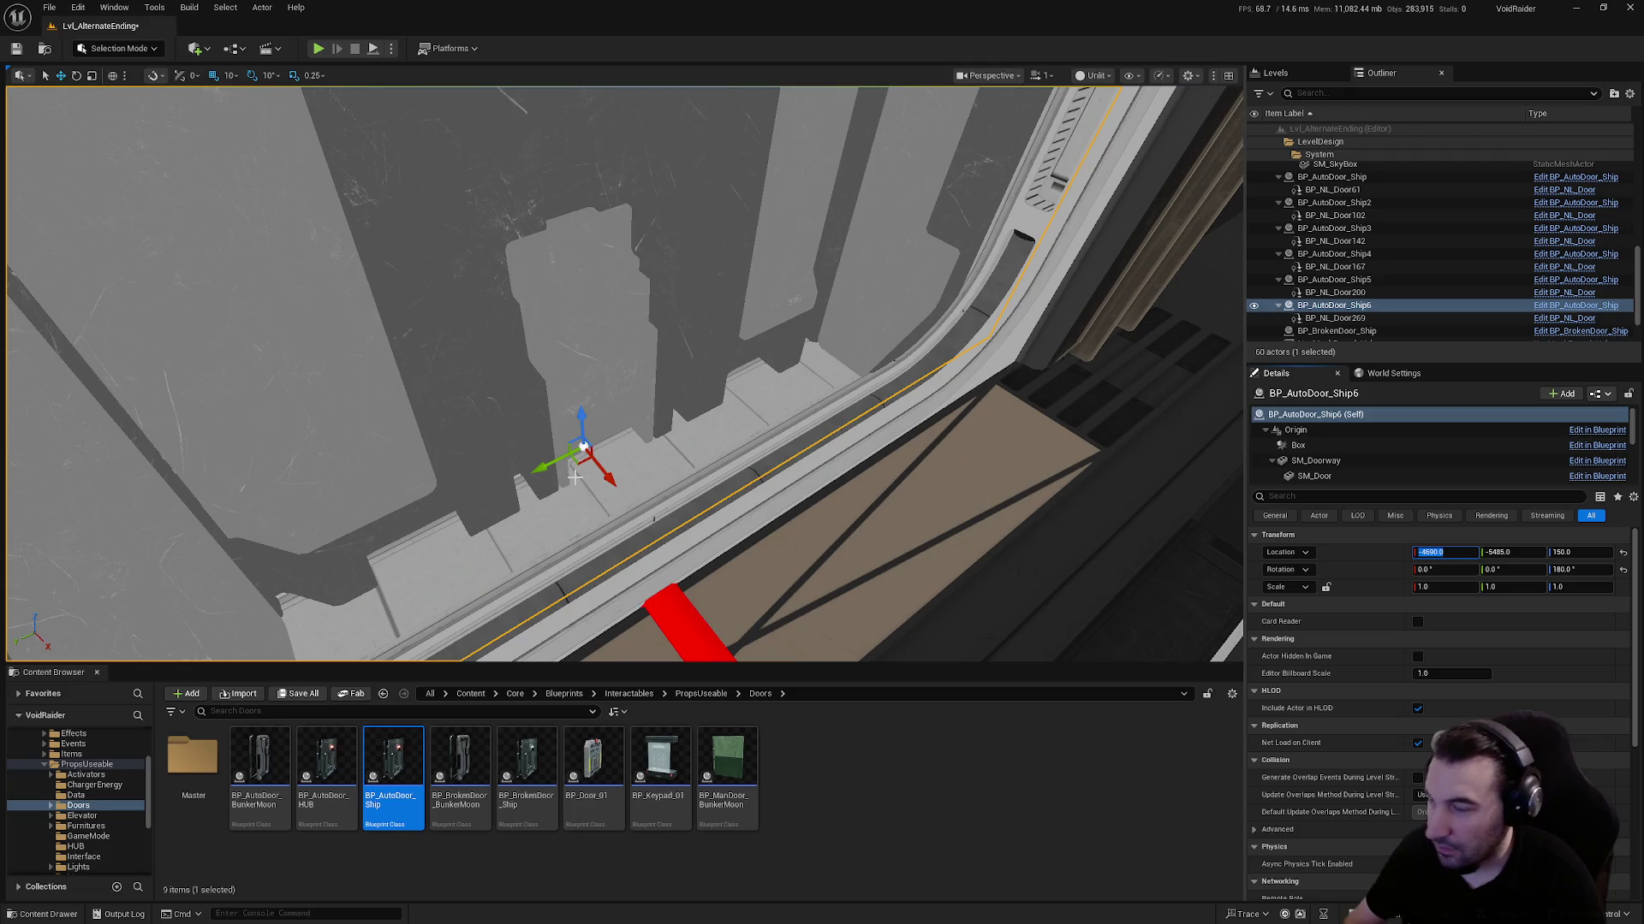
mouse_move(538, 466)
left_mouse_down()
mouse_move(723, 229)
mouse_move(765, 511)
left_mouse_up()
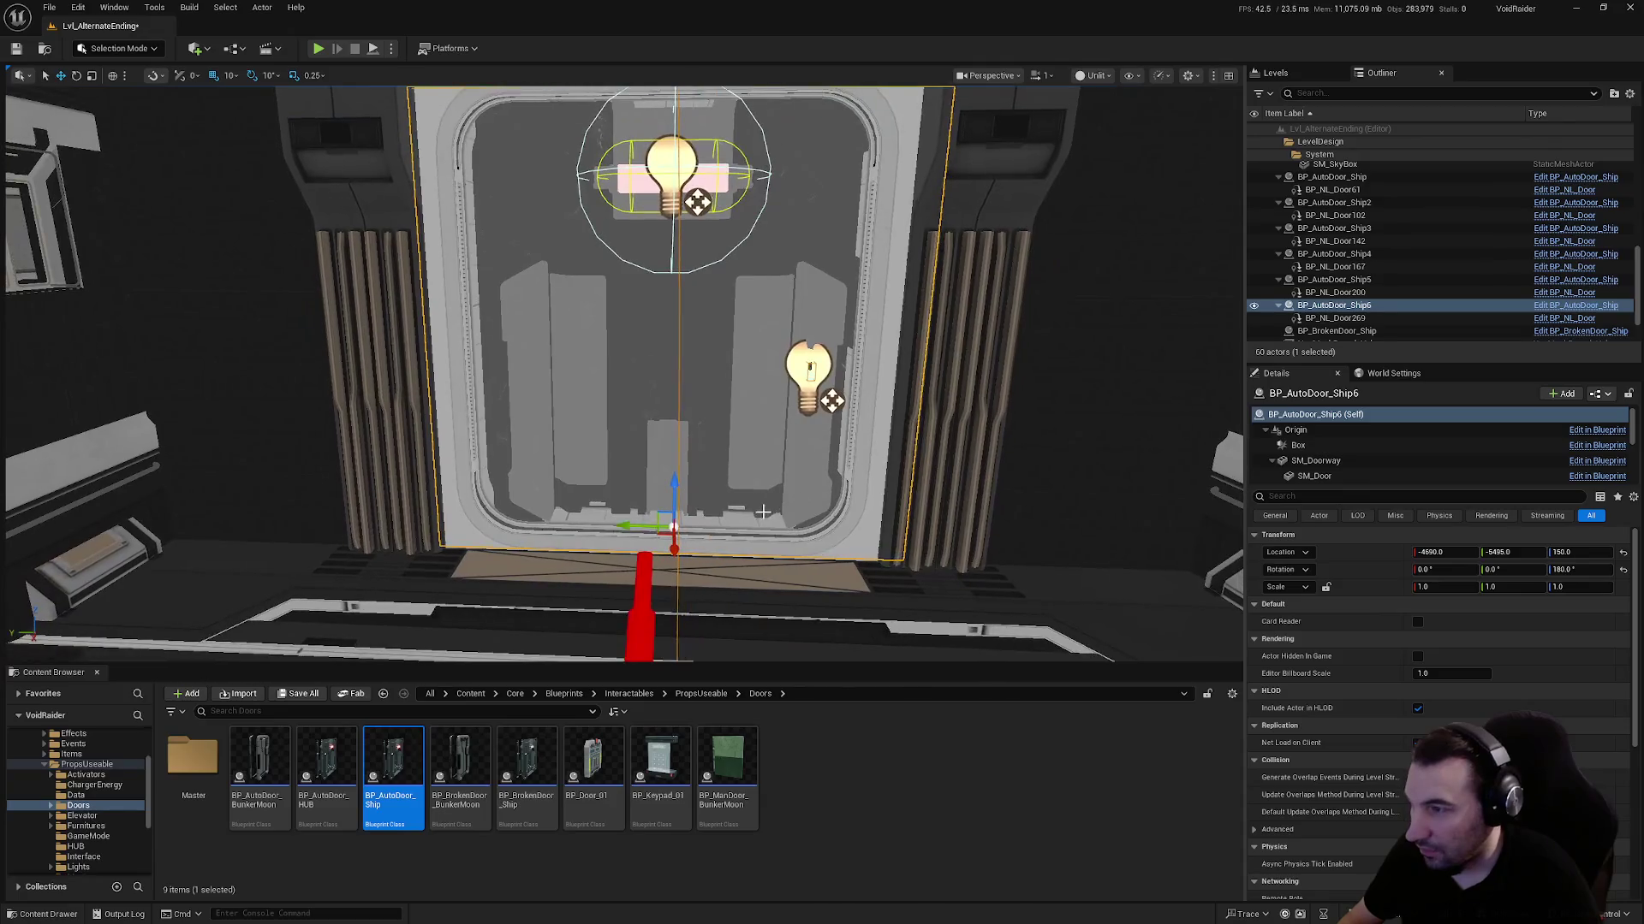
left_click_drag(631, 527, 622, 527)
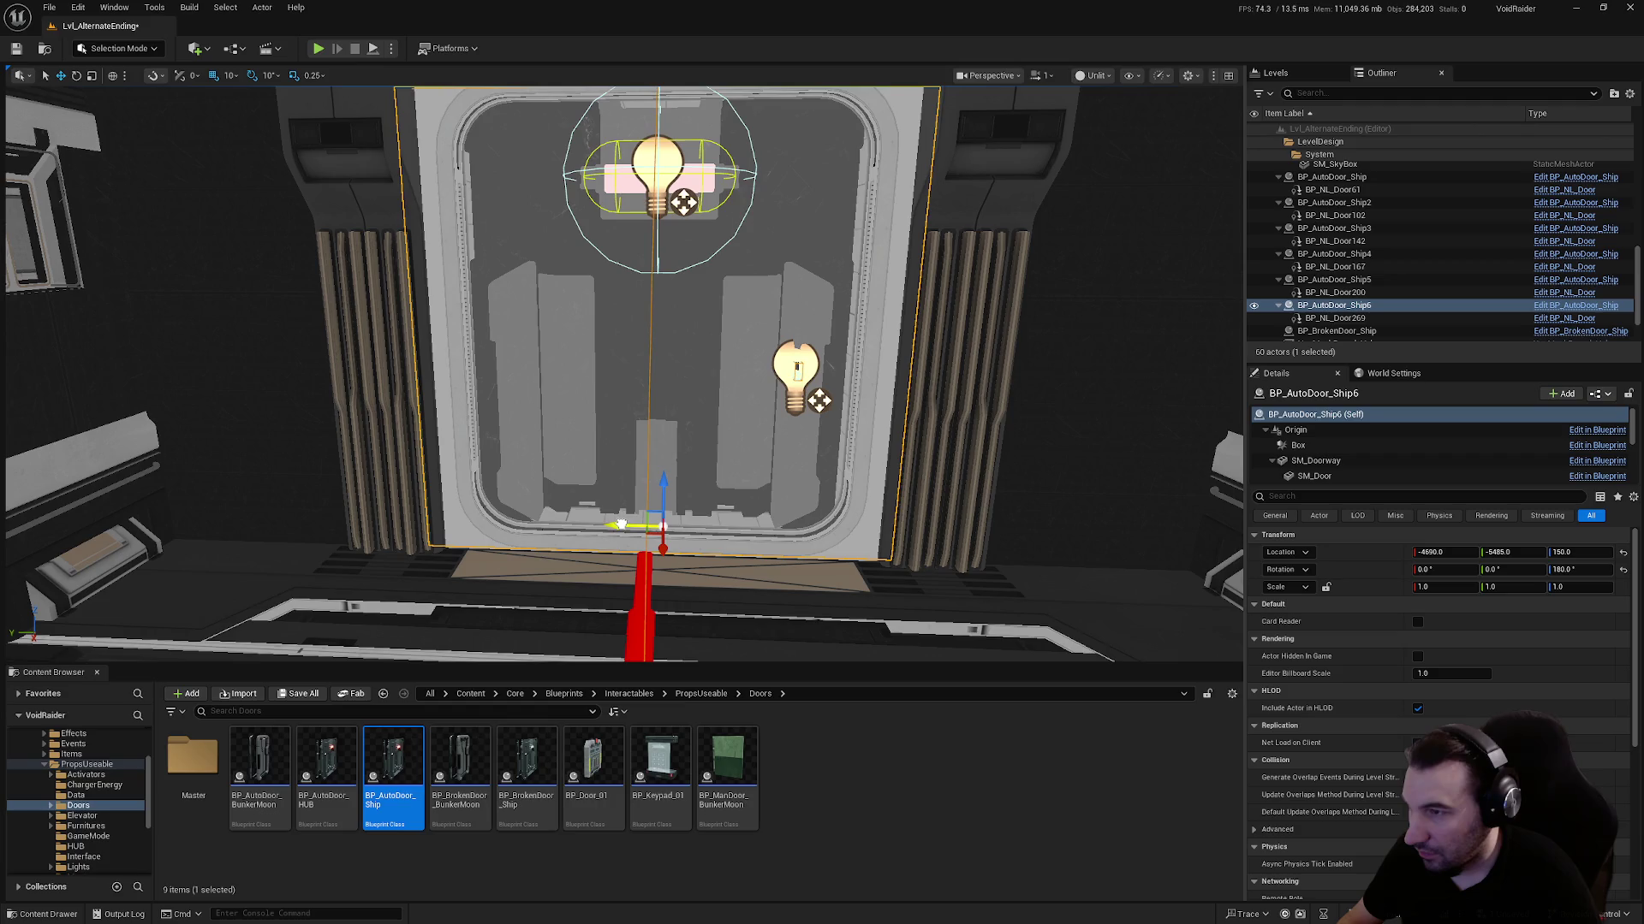
Duplicate the sixth door and move the copy along the corridor to Y -8215
mouse_move(651, 514)
left_mouse_down()
mouse_move(651, 548)
mouse_move(633, 552)
mouse_move(648, 511)
left_mouse_up()
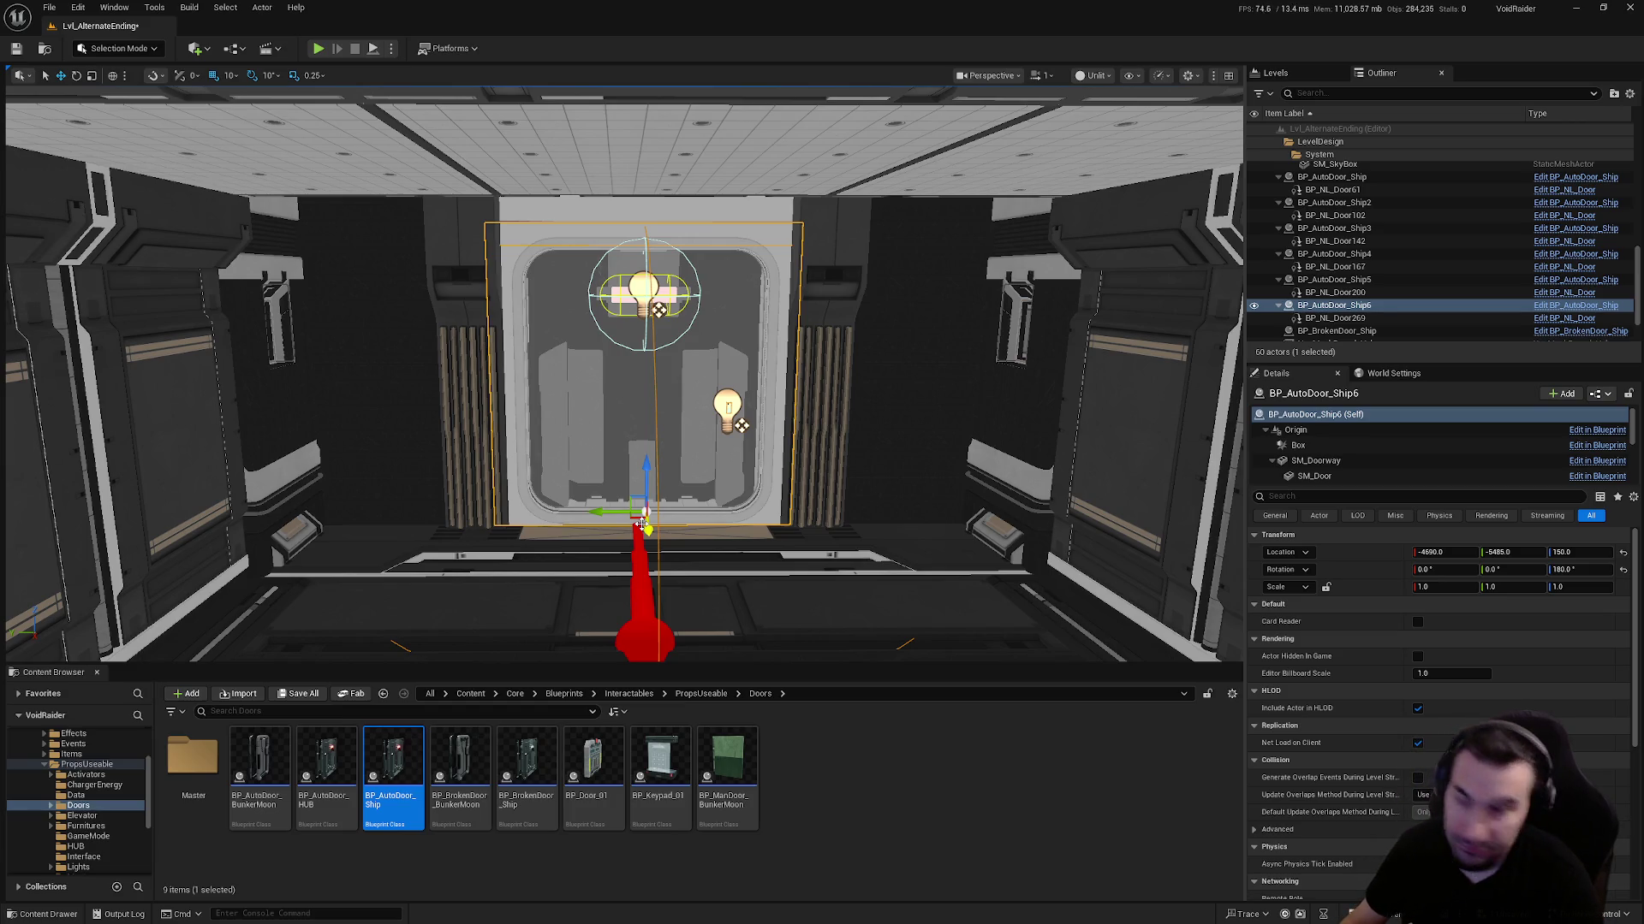
mouse_move(641, 524)
left_mouse_down()
mouse_move(370, 658)
mouse_move(619, 561)
left_mouse_up()
key("ctrl+d")
mouse_move(325, 548)
left_mouse_down()
mouse_move(834, 514)
mouse_move(904, 546)
mouse_move(859, 513)
left_mouse_up()
Push the seventh door farther along X to about -6260 and roughly align it on Y
key("f")
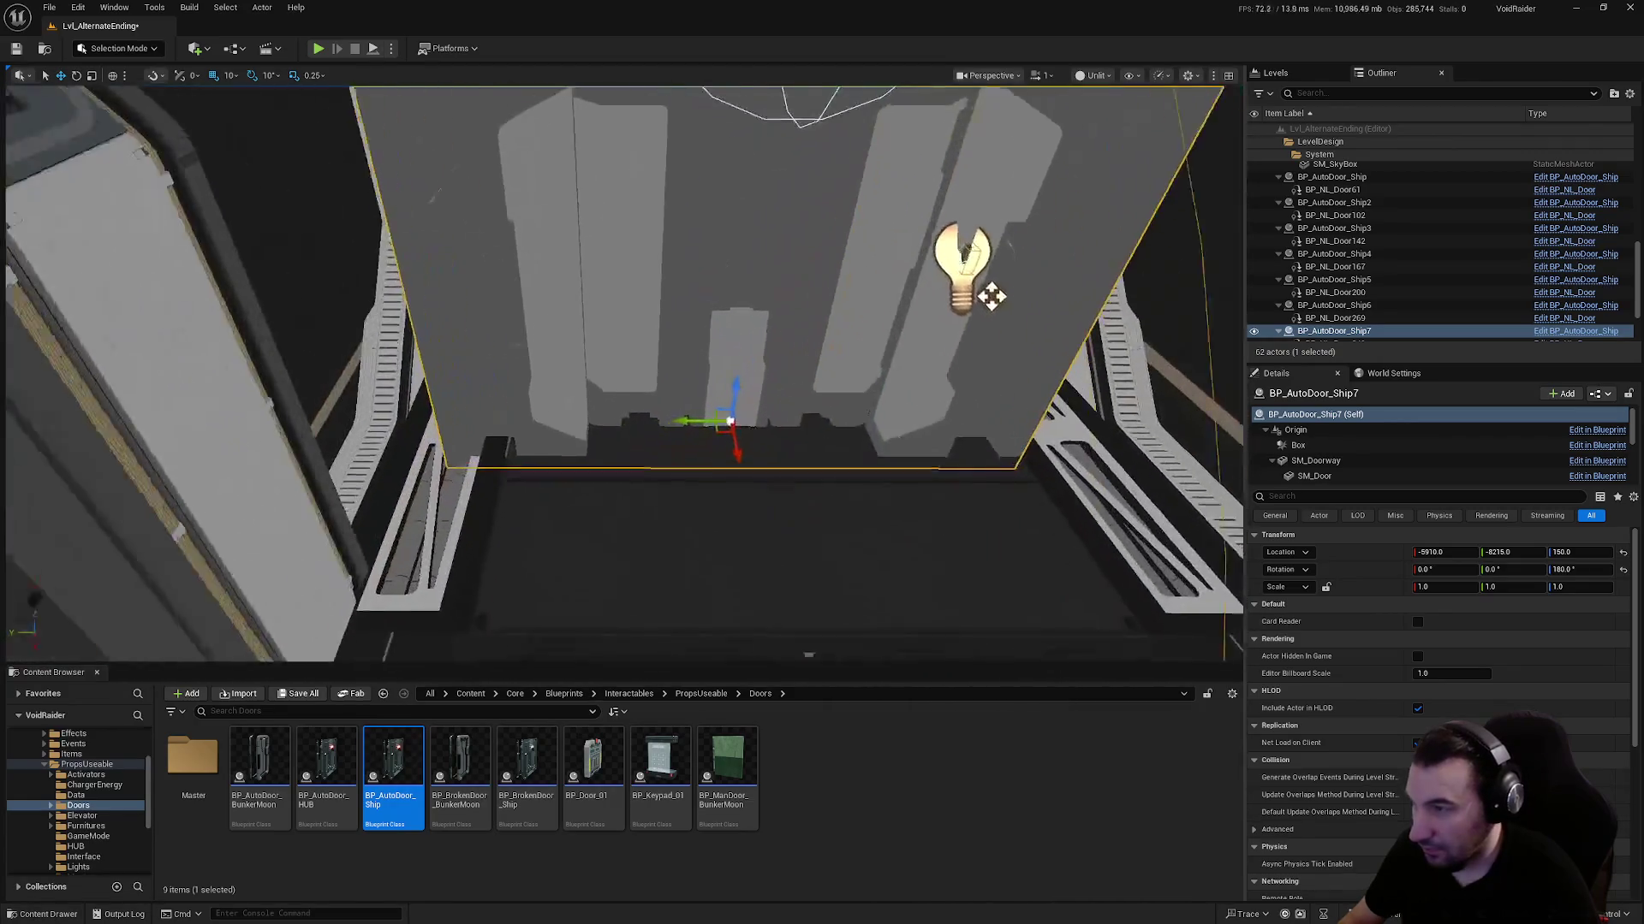
left_click_drag(761, 470, 750, 232)
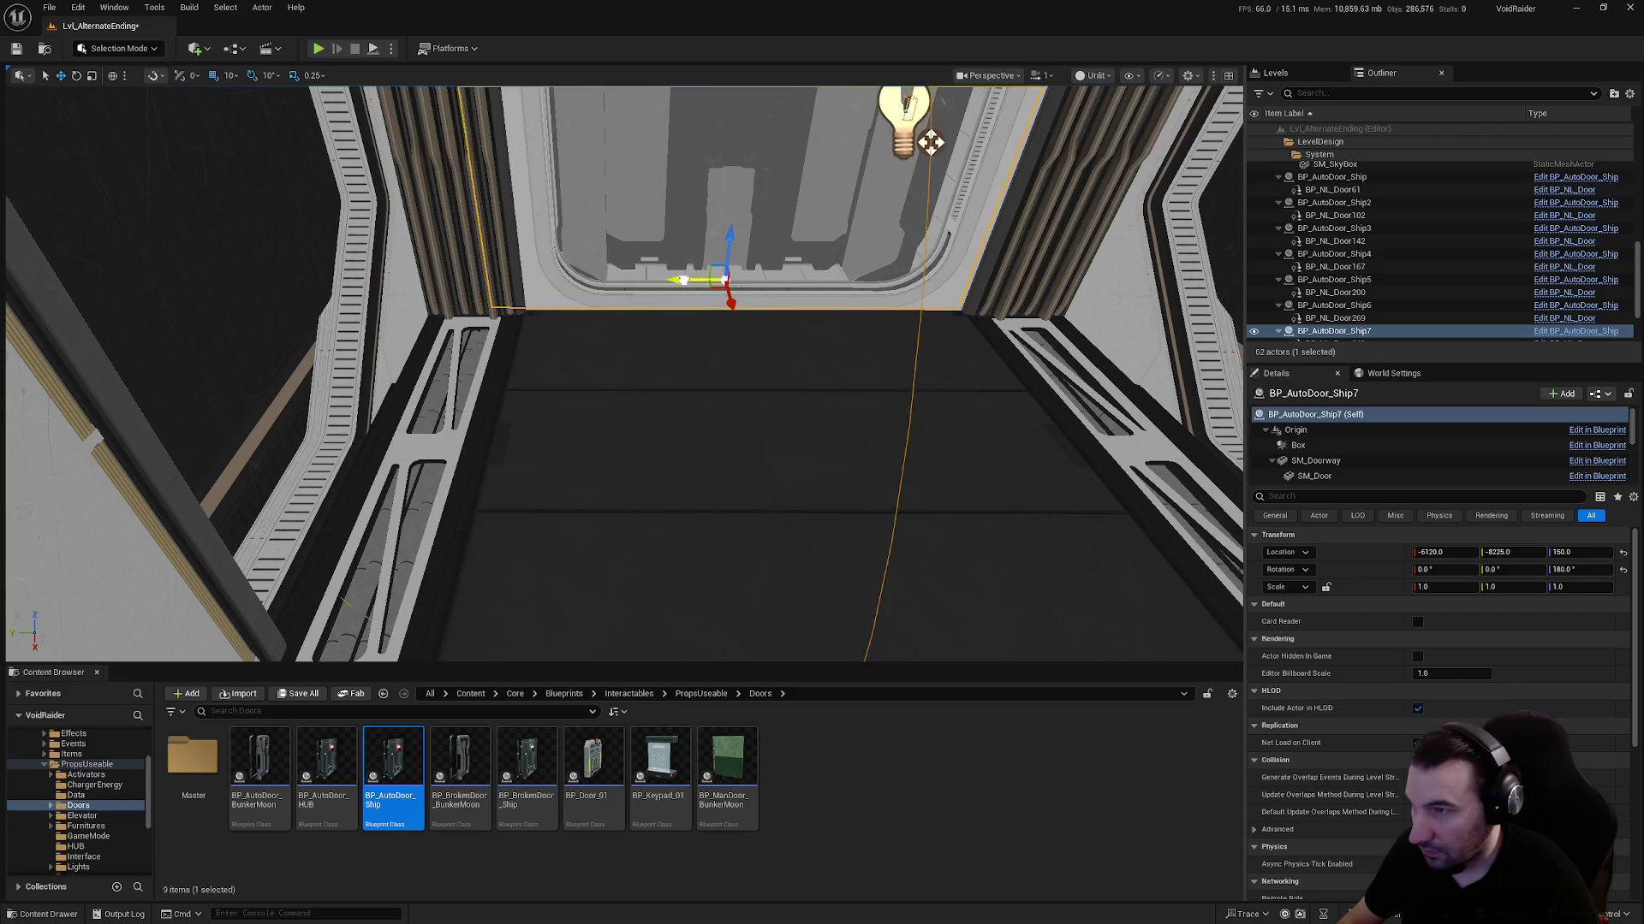
key("f")
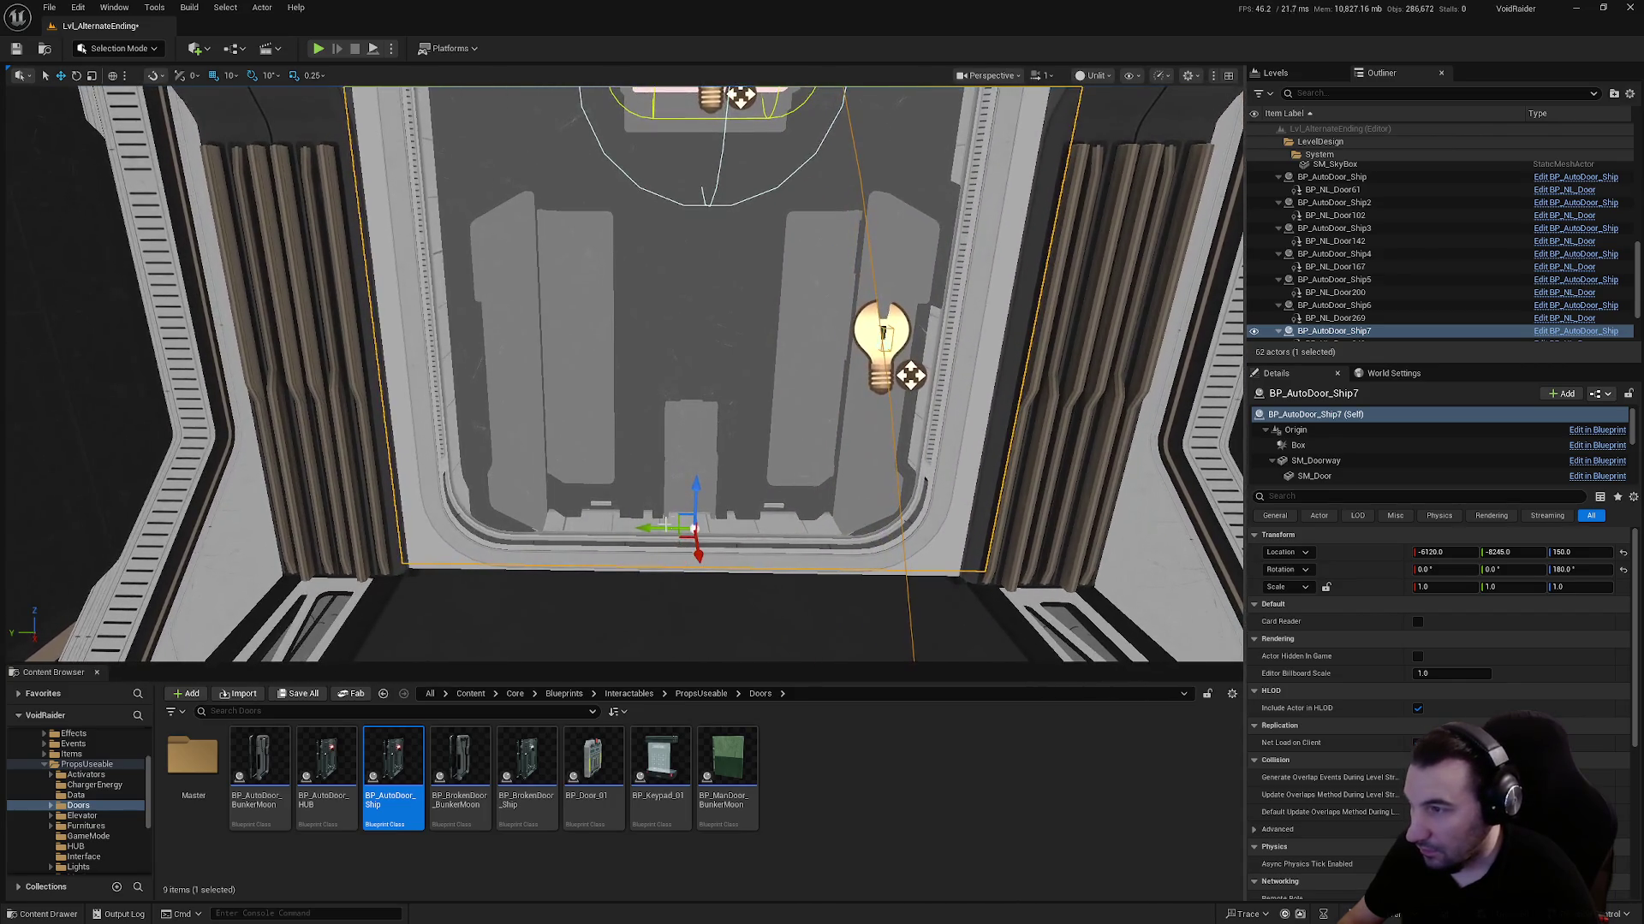
key("f")
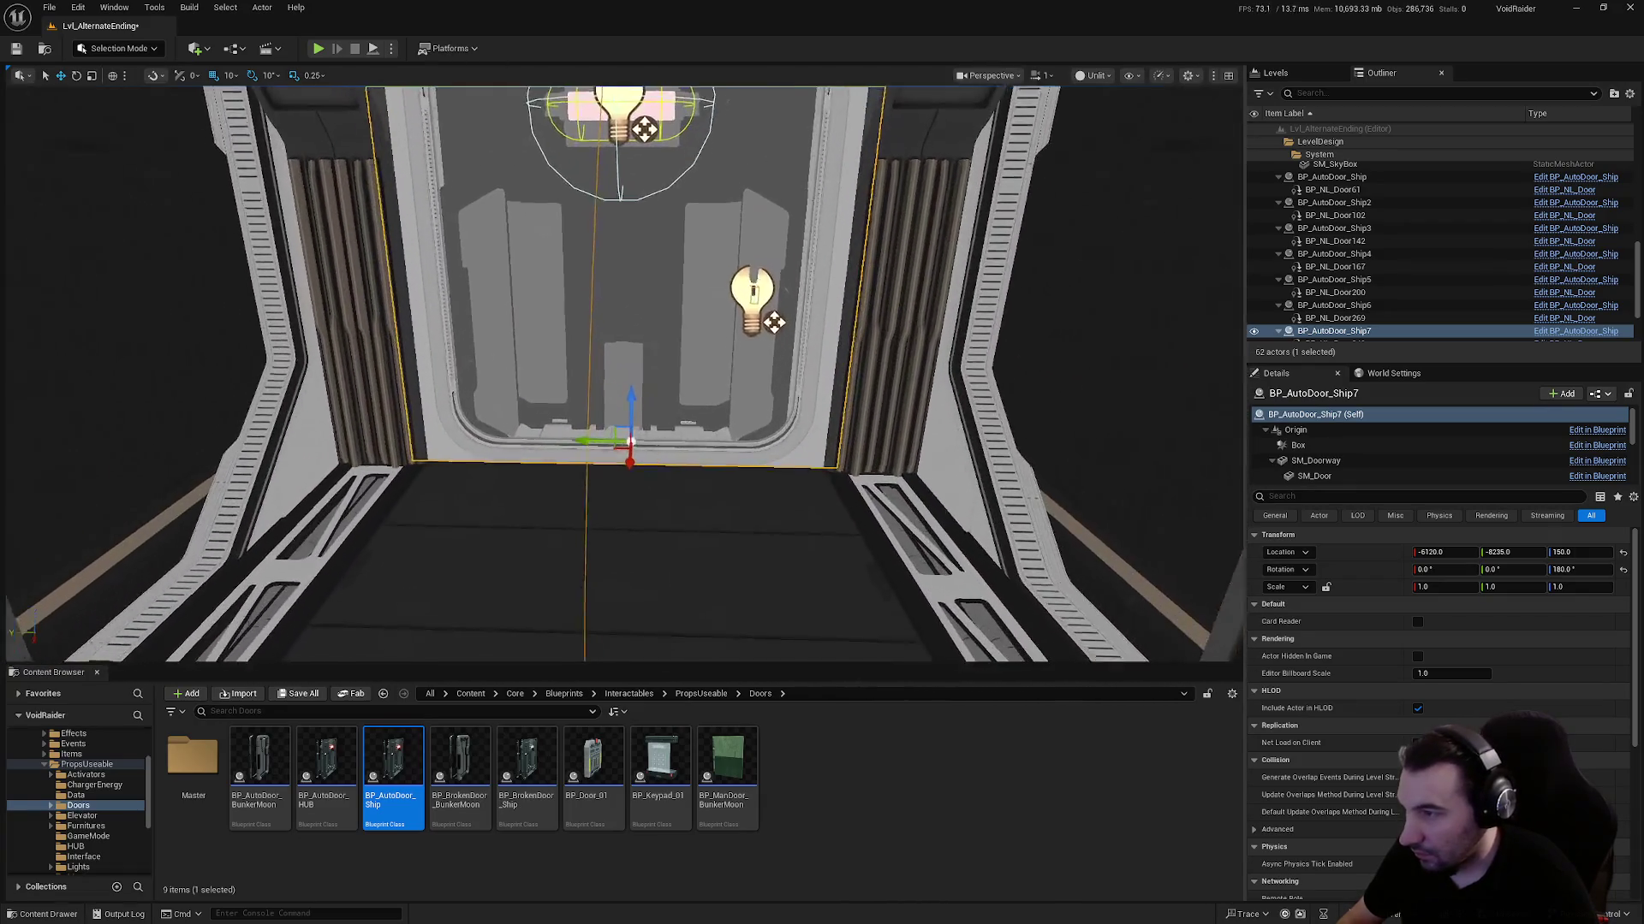
left_click_drag(577, 445, 578, 444)
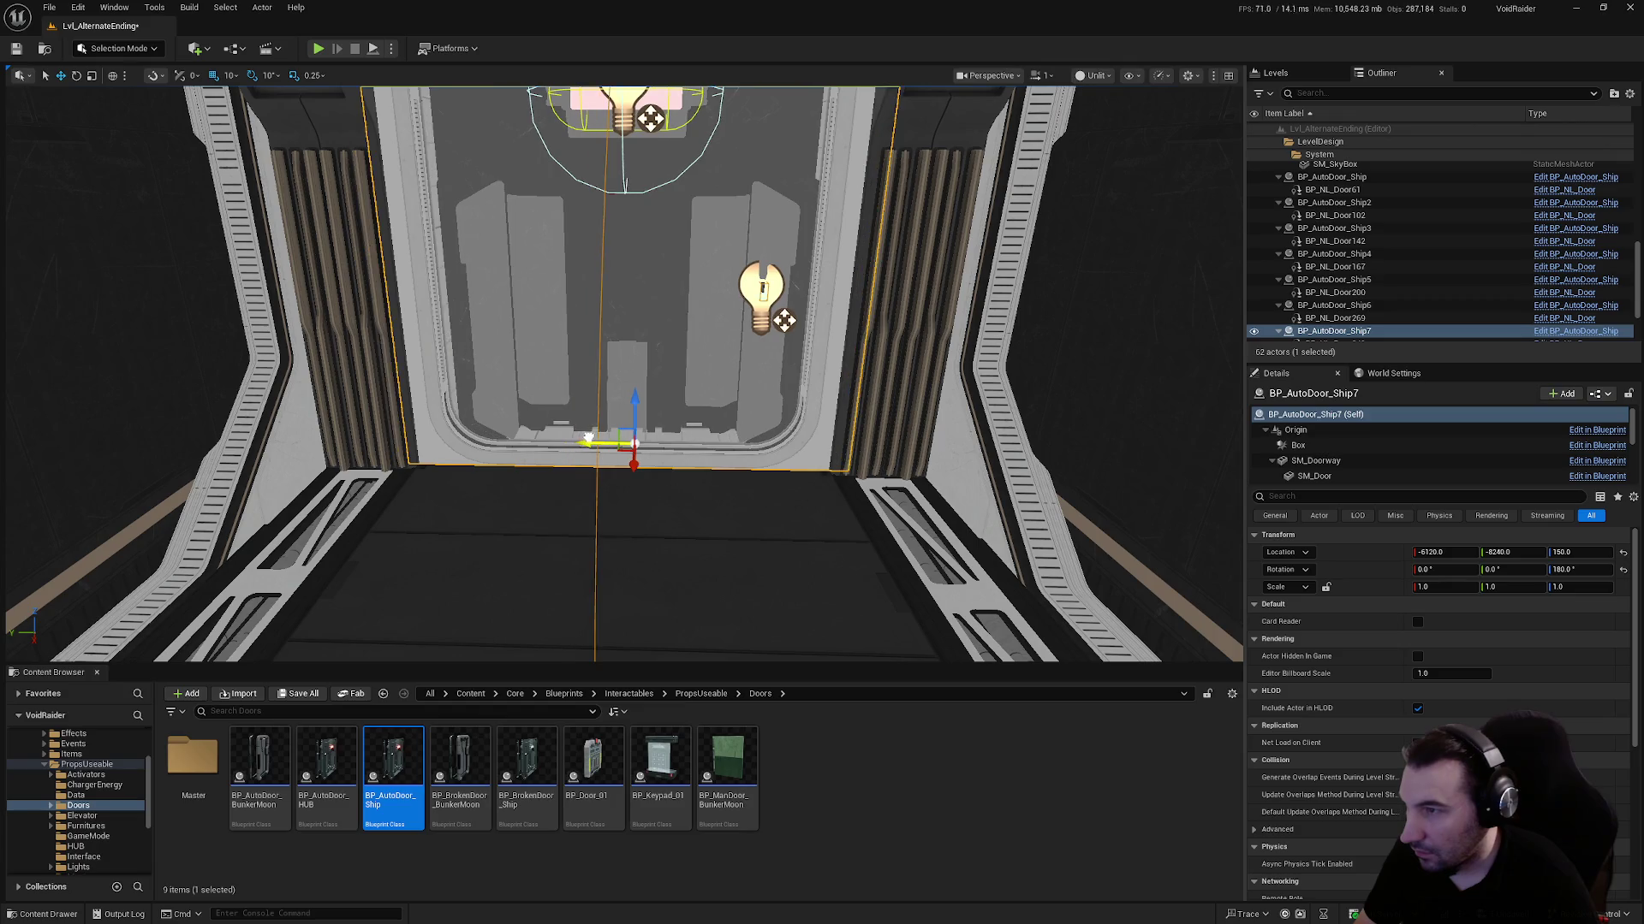
left_click_drag(586, 439, 578, 435)
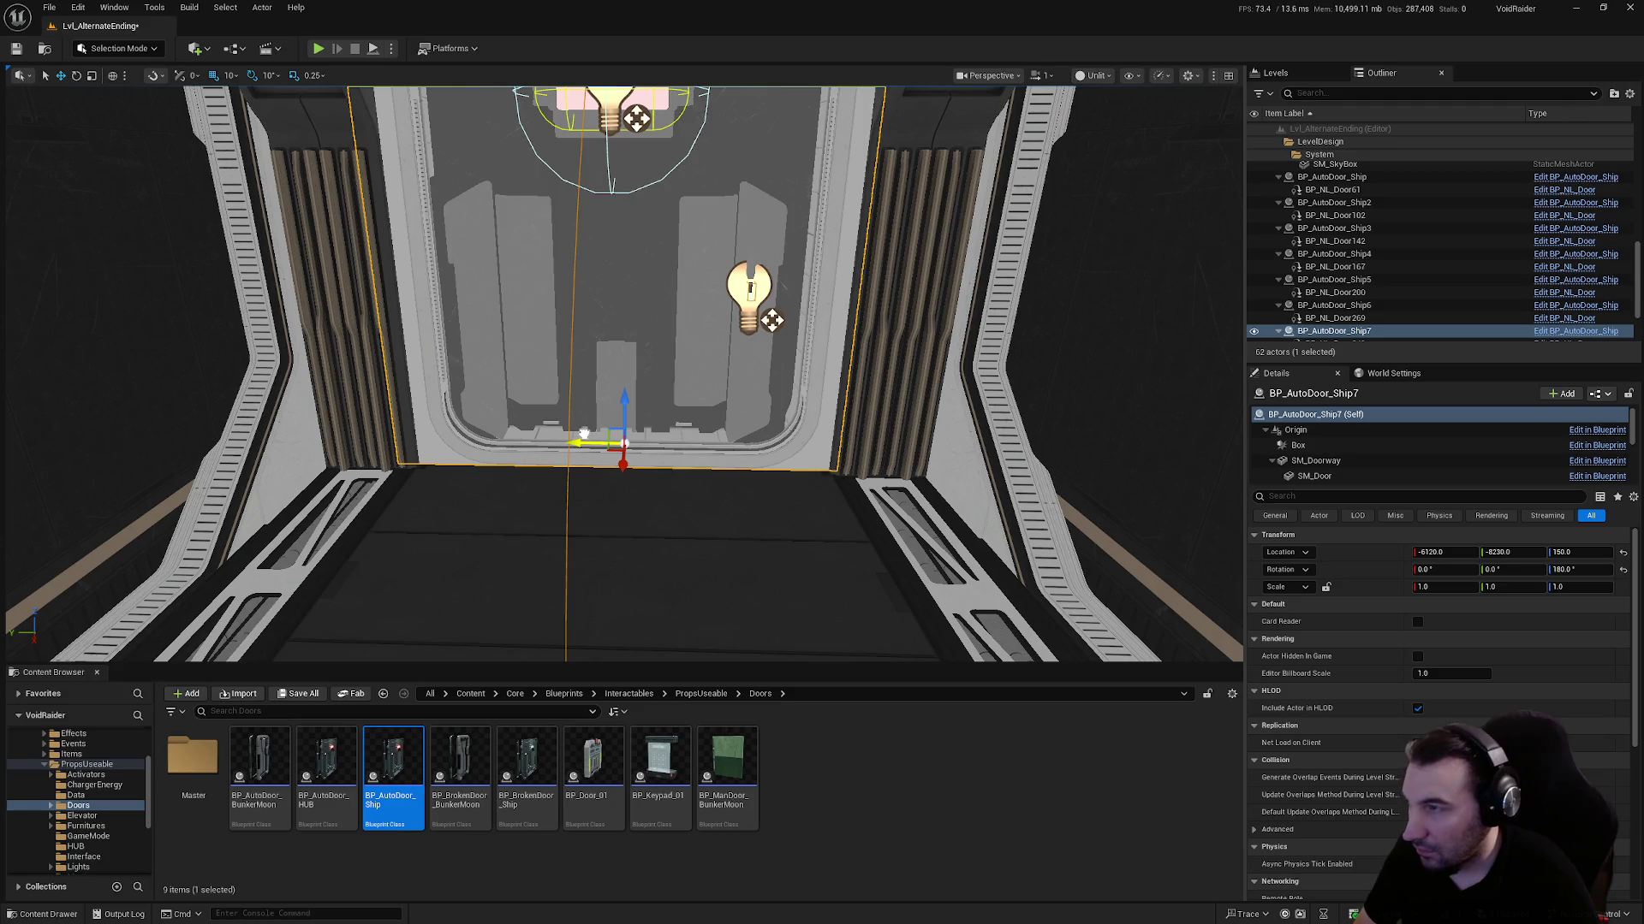
Set the seventh door's Location Y to -8245 and verify its fit in the doorway
scroll(609, 441, "up", 8)
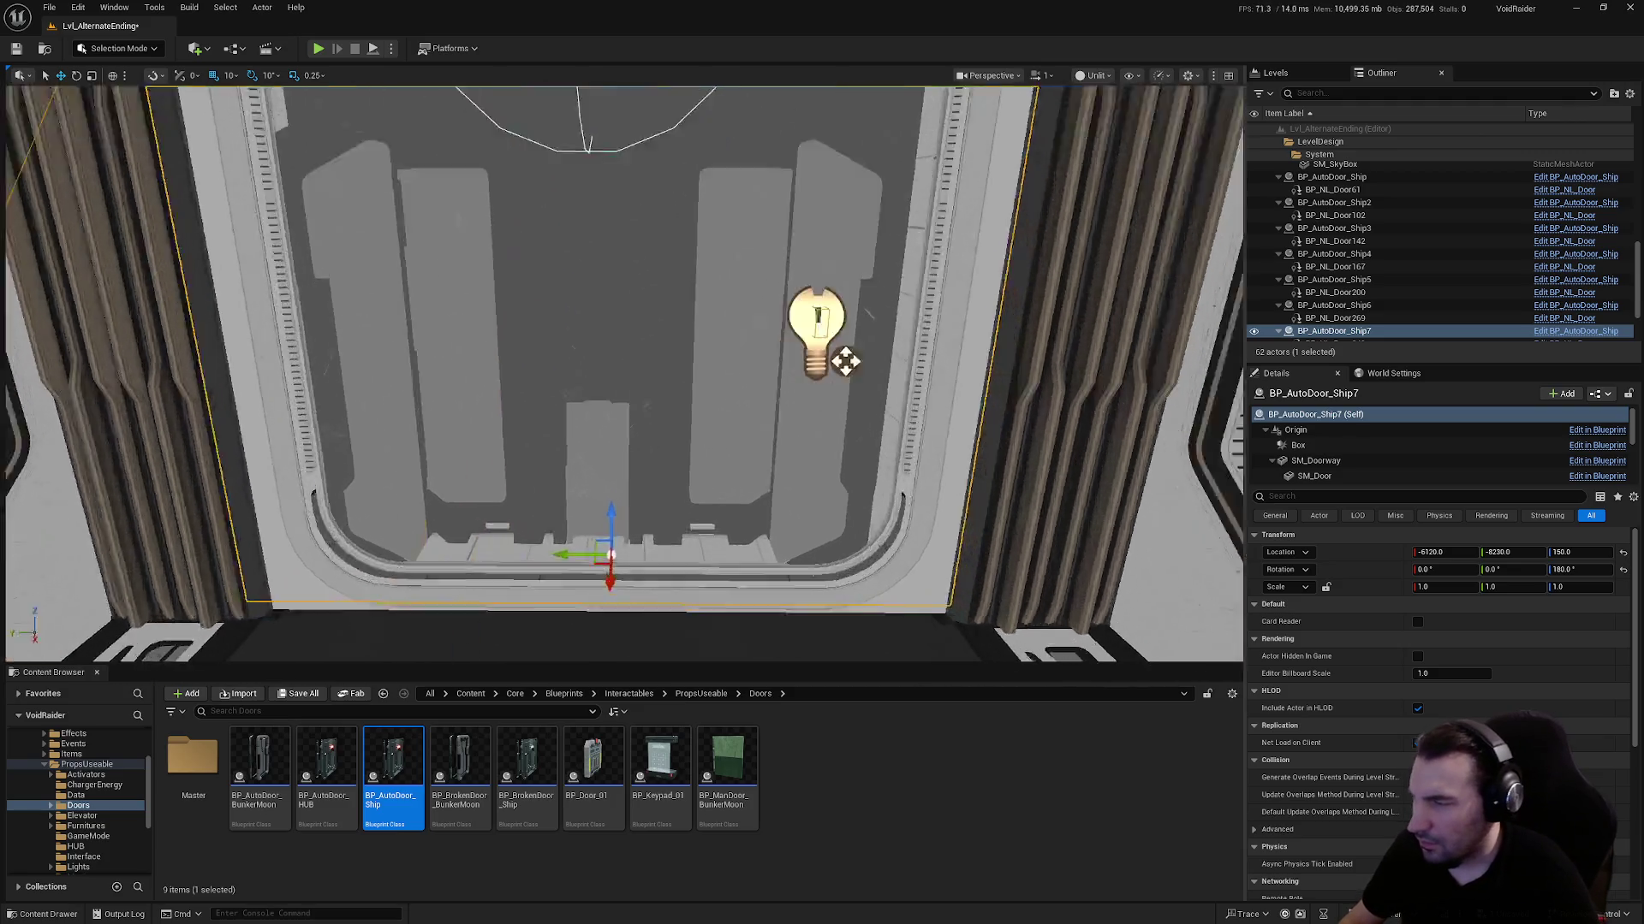
scroll(623, 373, "up", 10)
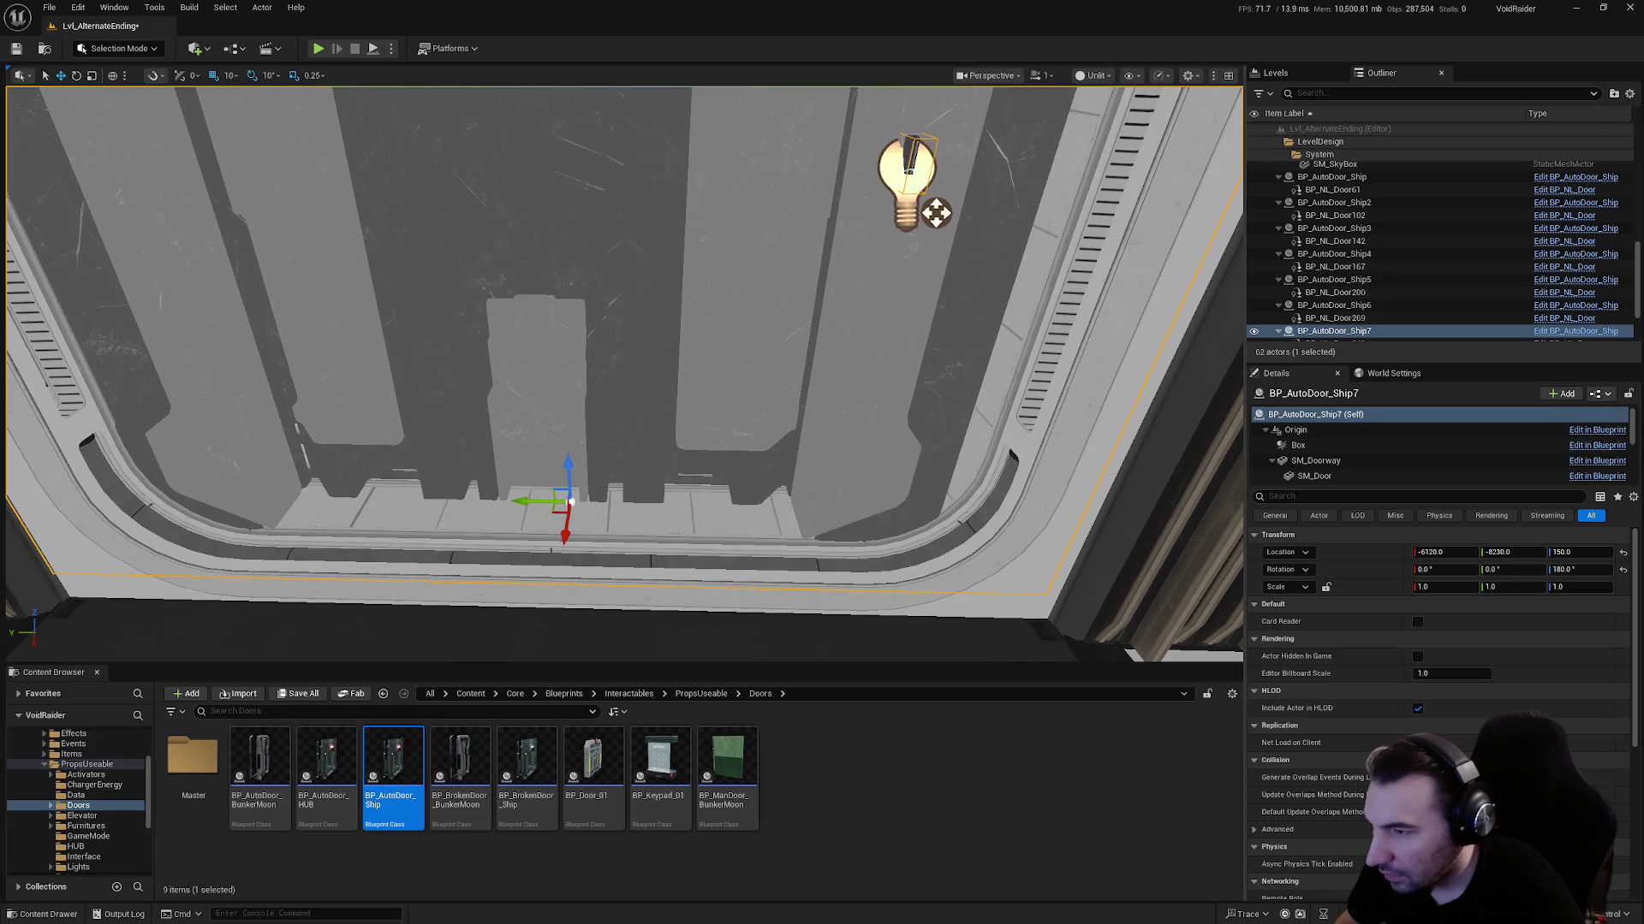
scroll(504, 364, "up", 10)
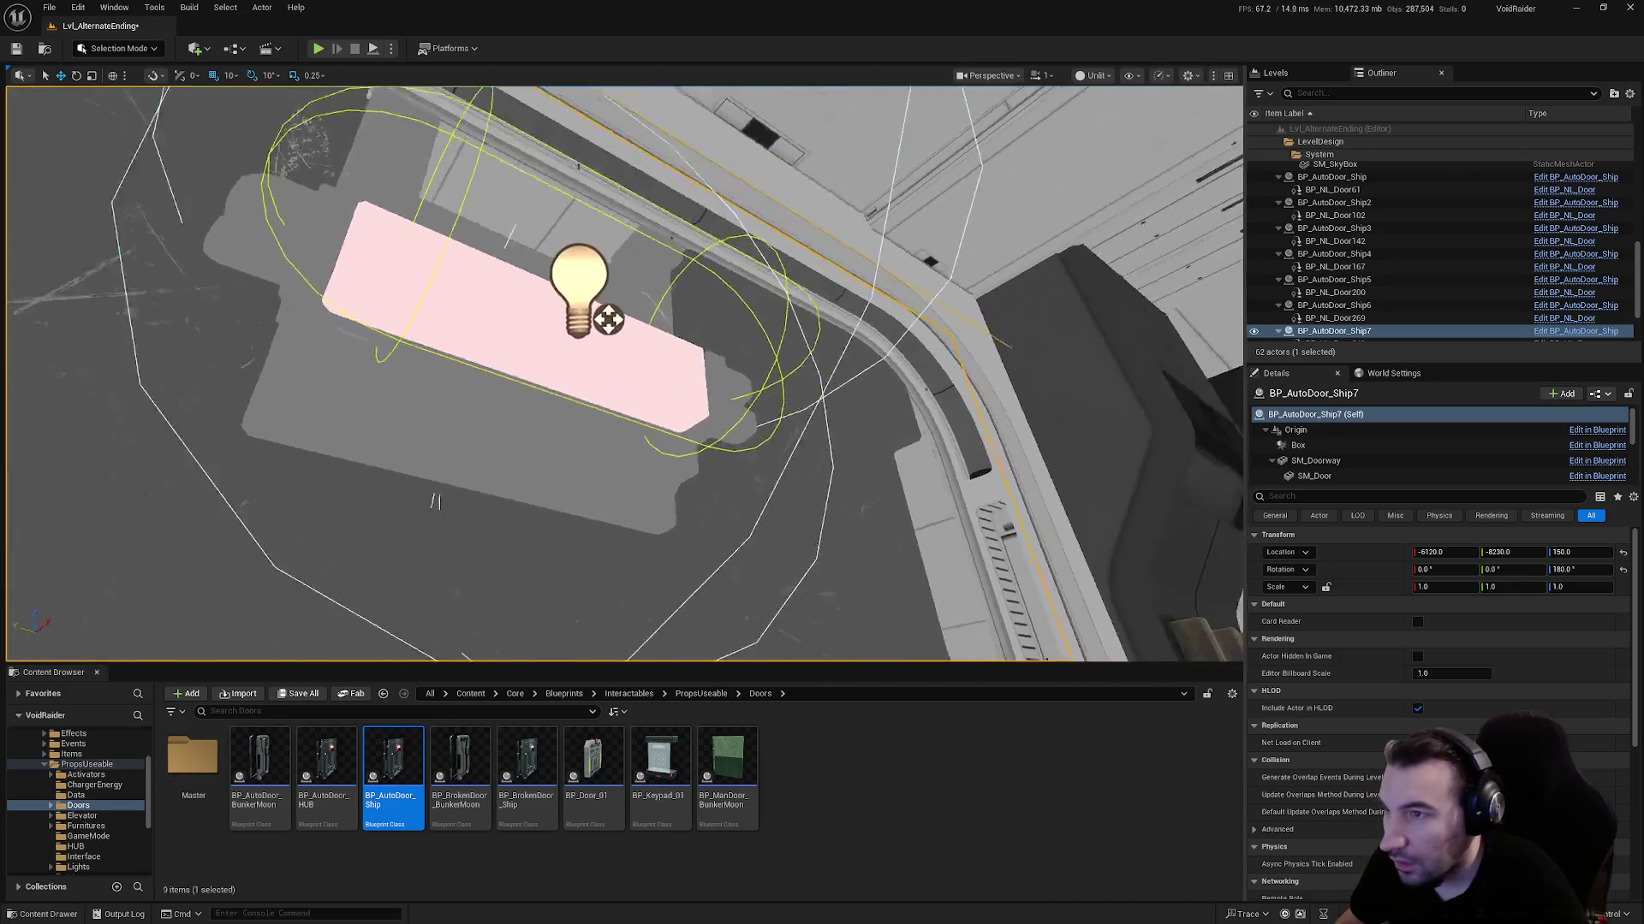
key("f")
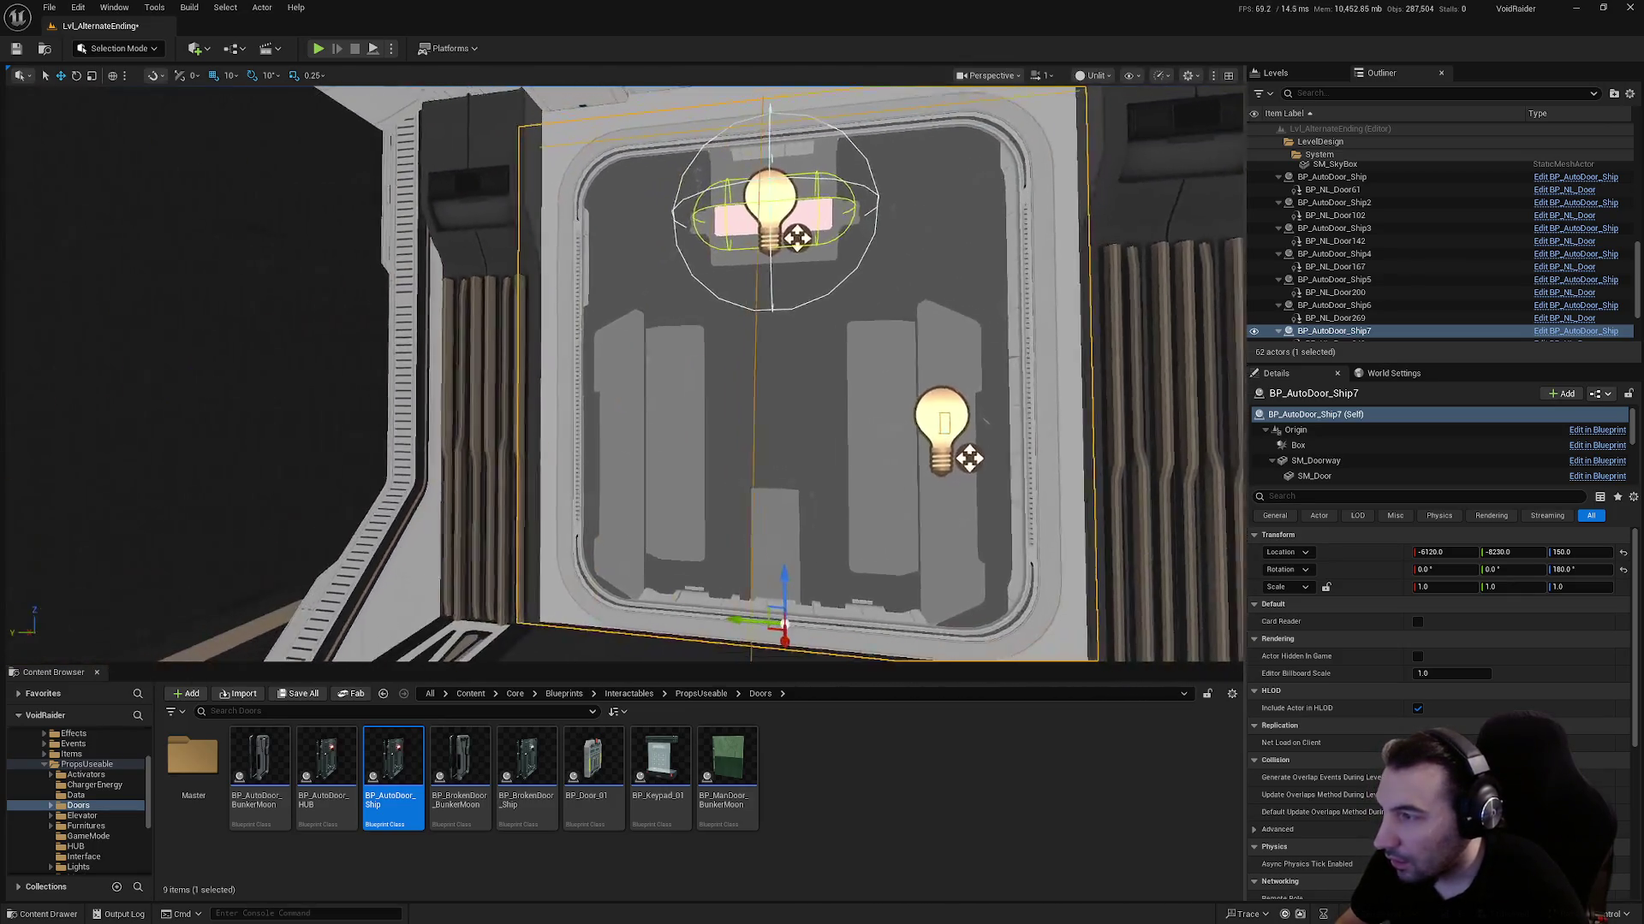
scroll(681, 439, "up", 8)
scroll(681, 440, "up", 1)
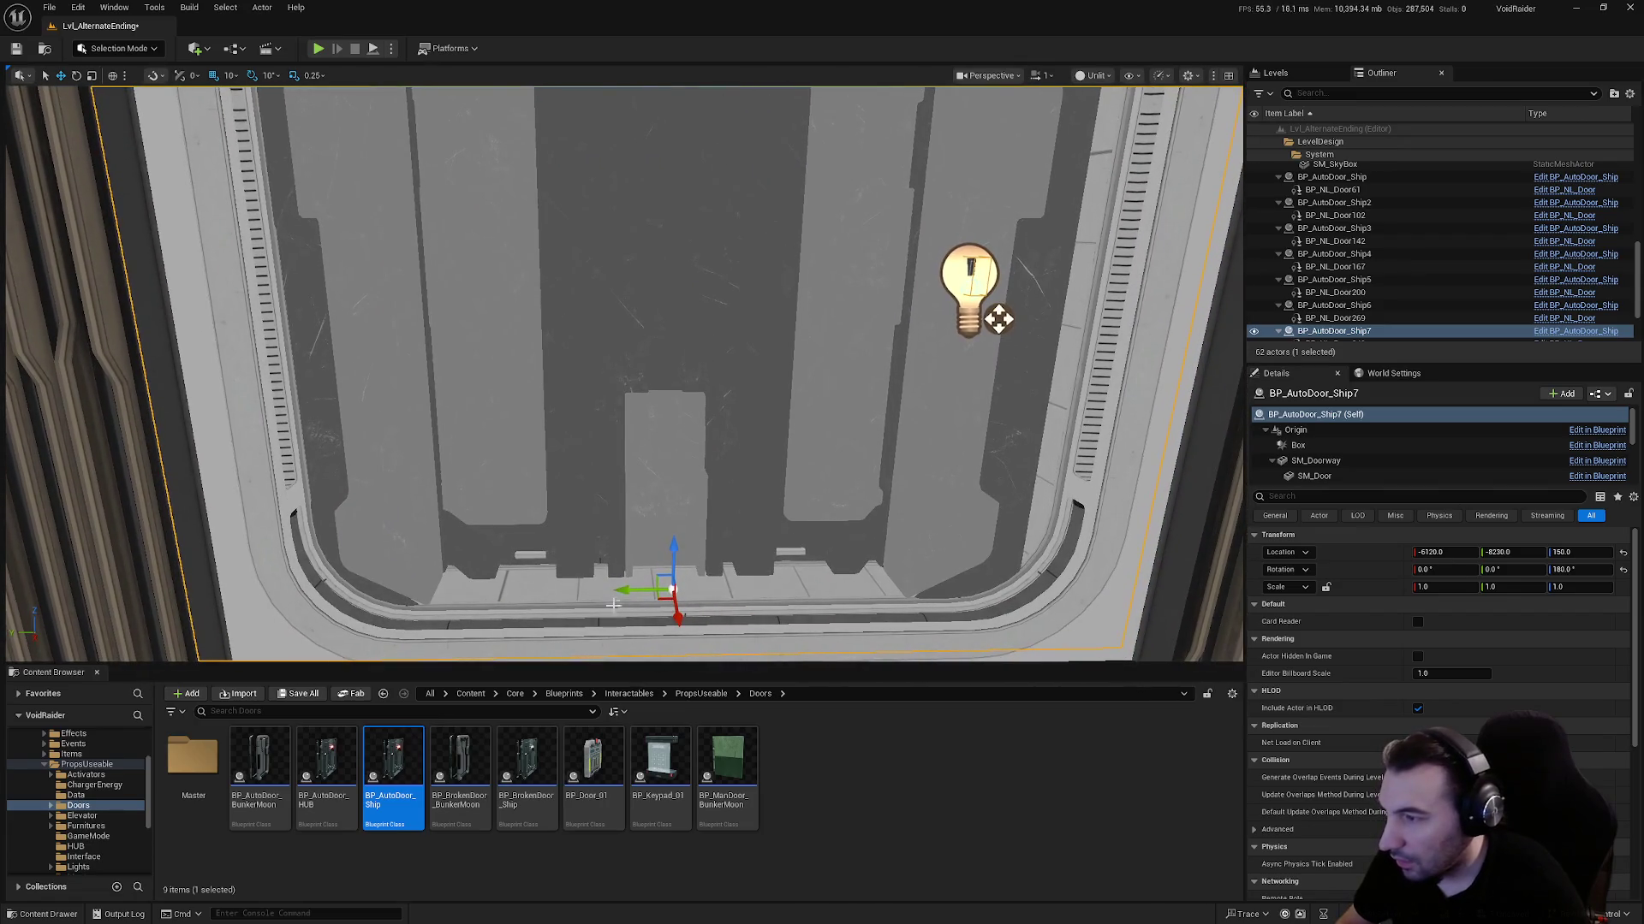
left_click_drag(630, 589, 644, 588)
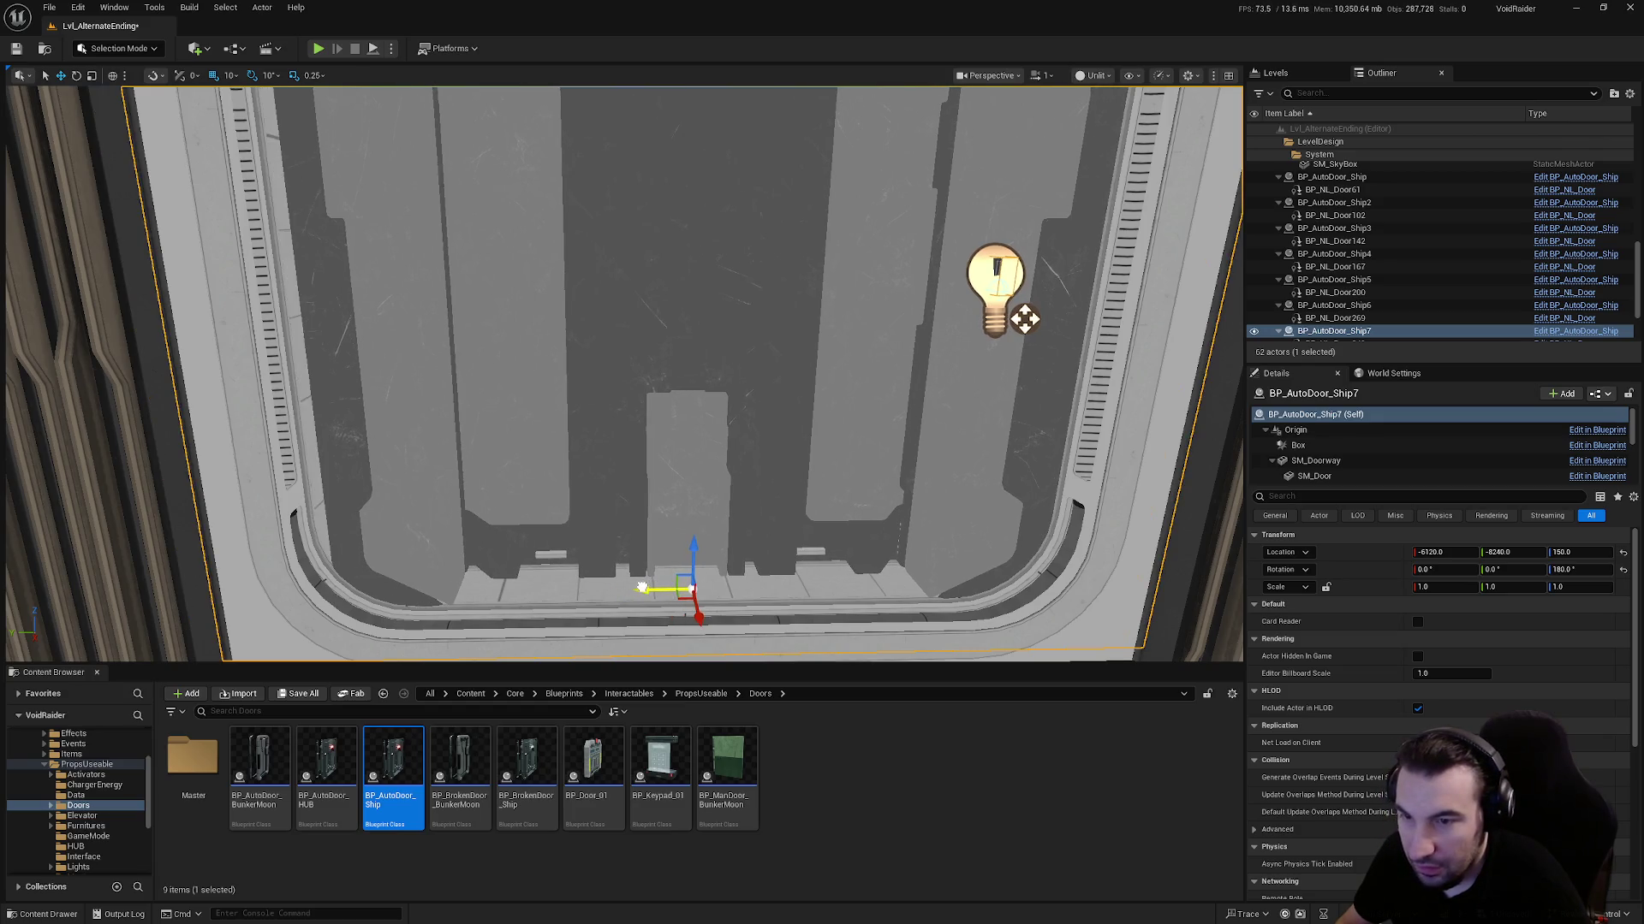
type("-8245")
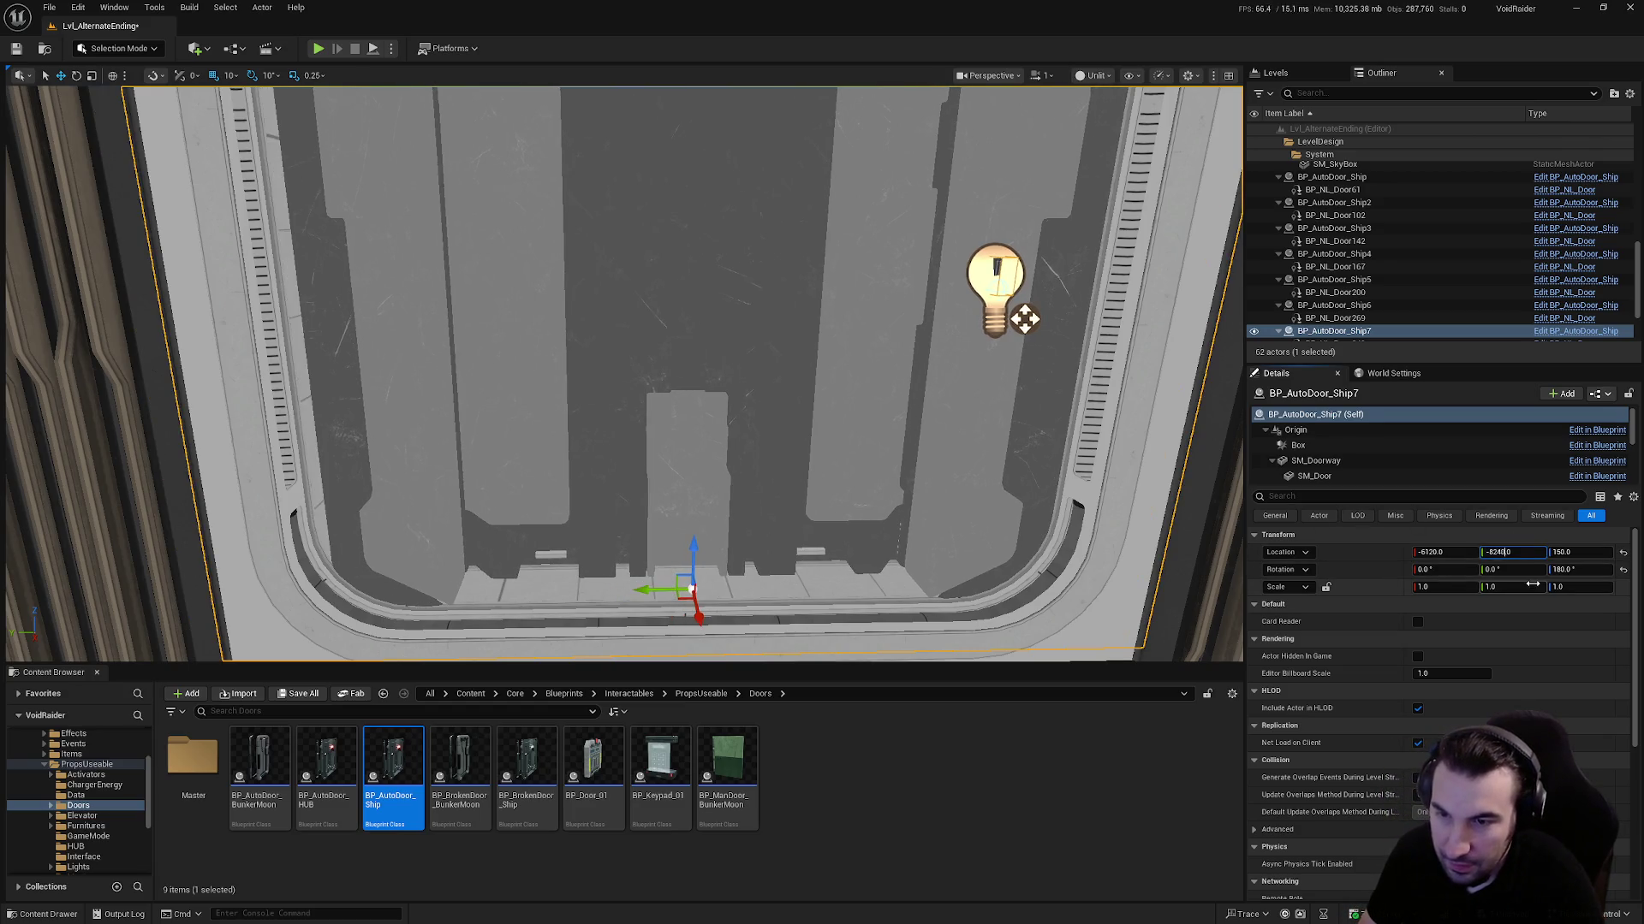
key("Return")
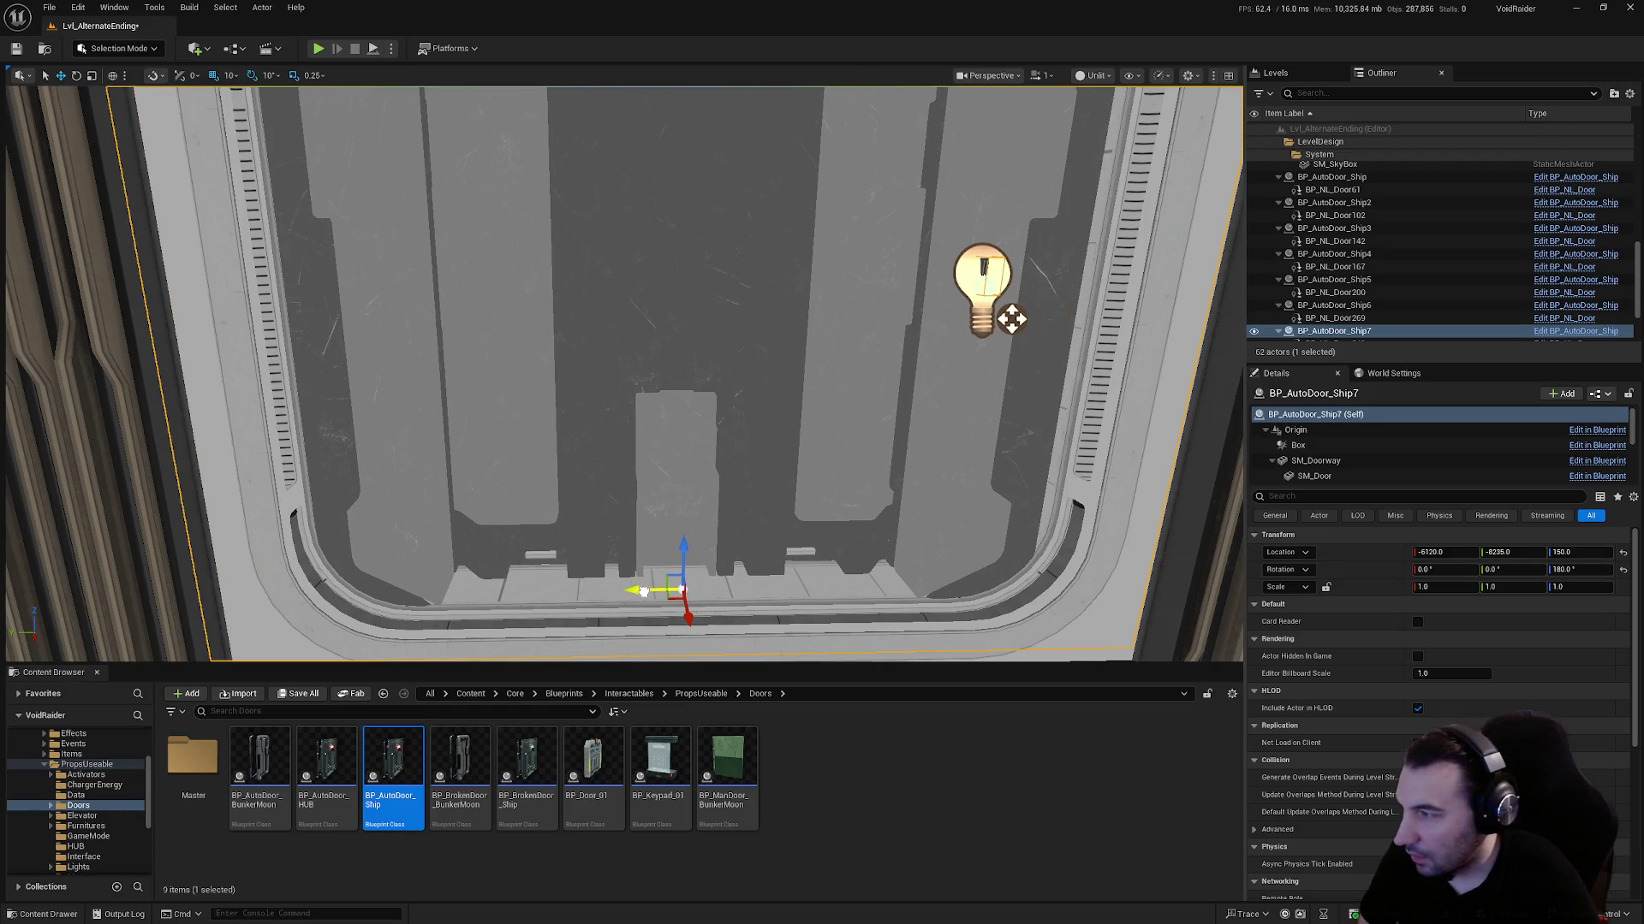
mouse_move(623, 373)
left_mouse_down()
mouse_move(737, 351)
mouse_move(749, 375)
left_mouse_up()
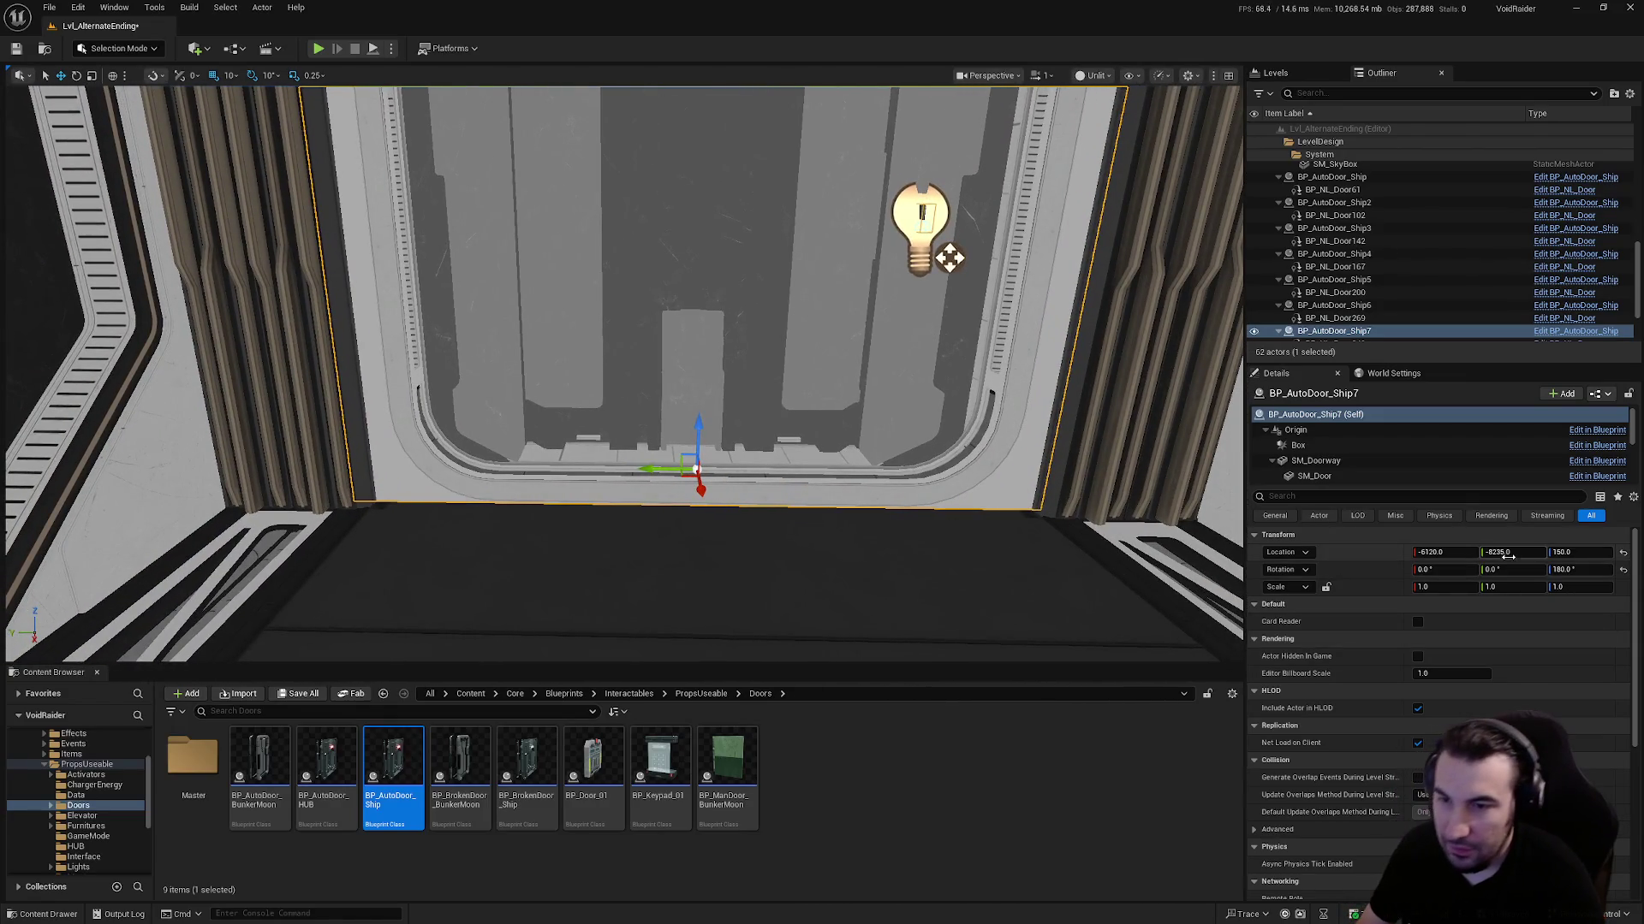
left_click_drag(856, 454, 859, 462)
left_click_drag(592, 466, 600, 466)
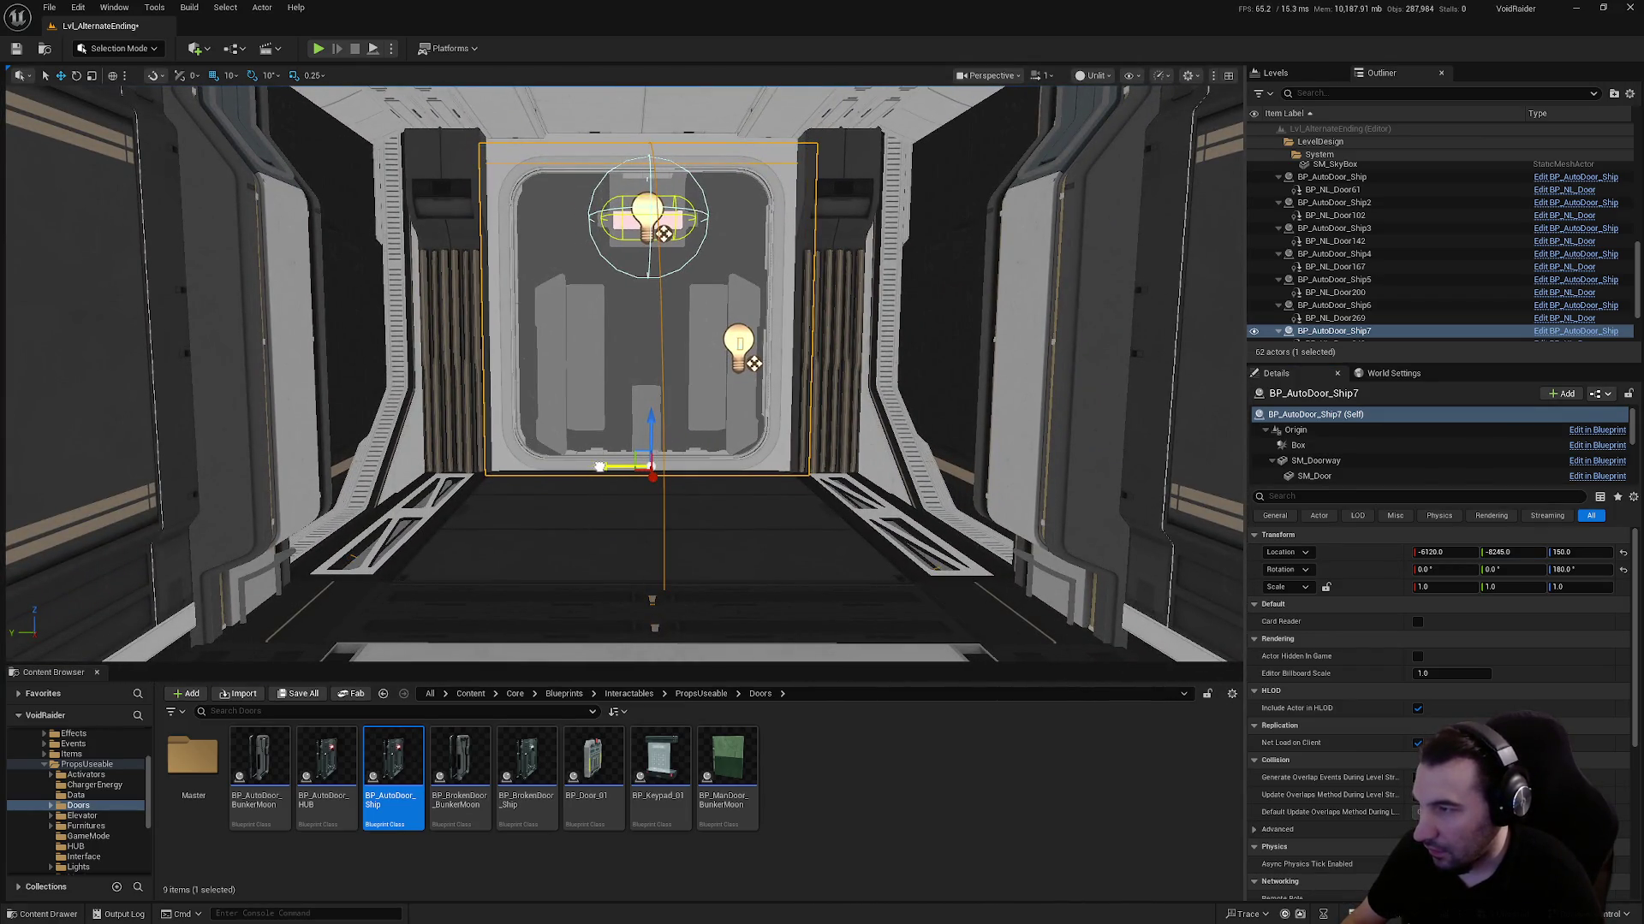
scroll(627, 464, "up", 4)
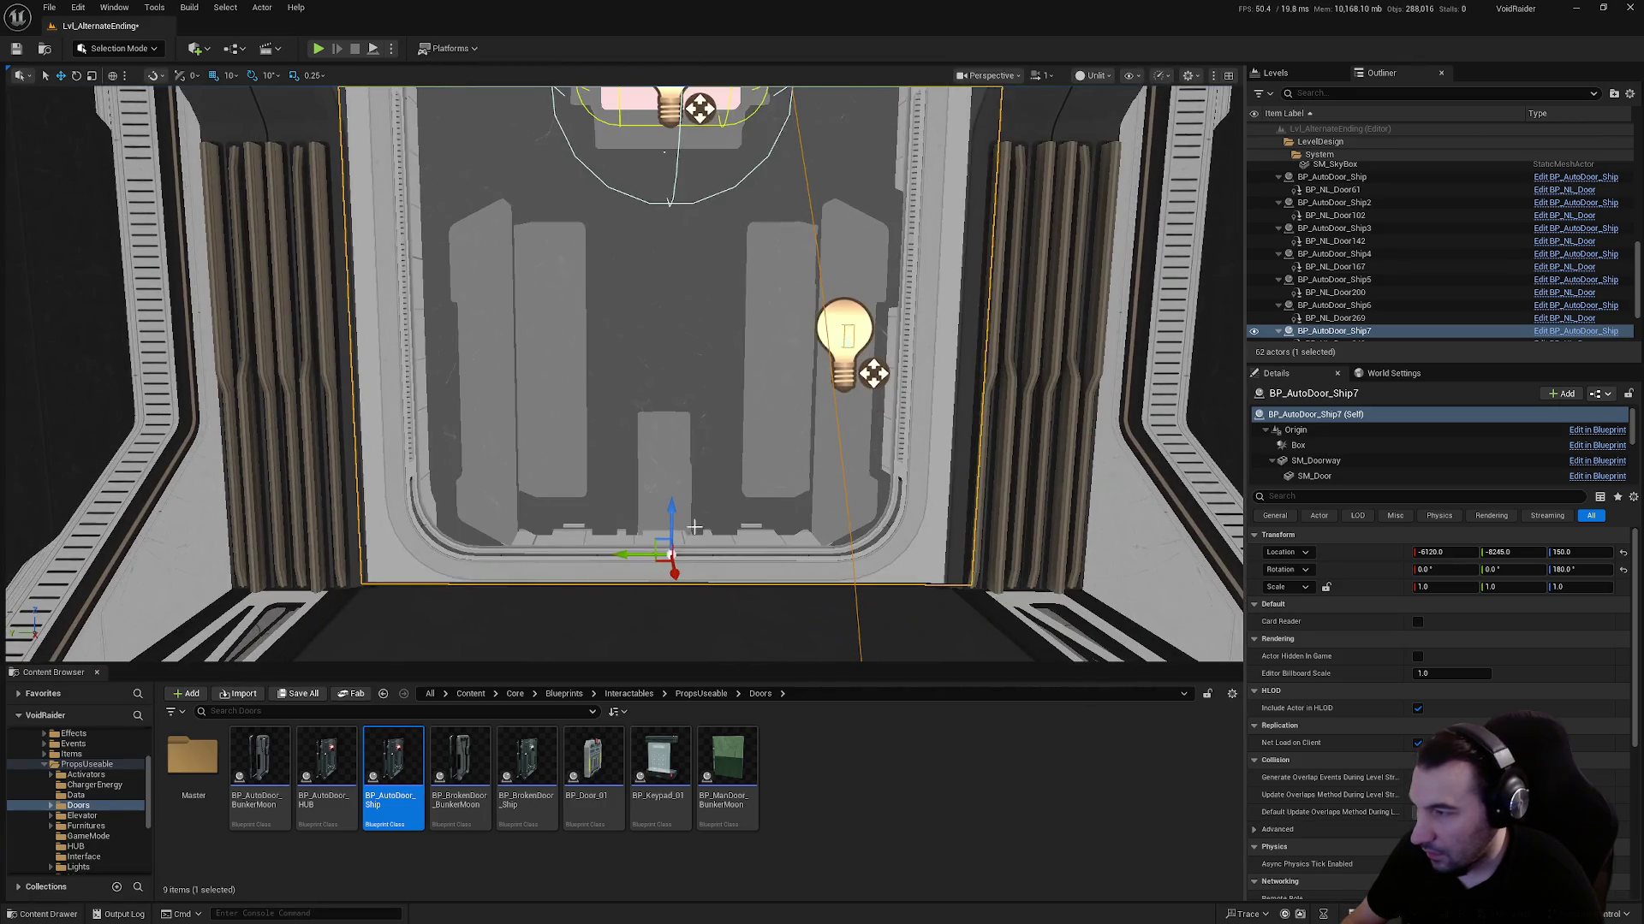
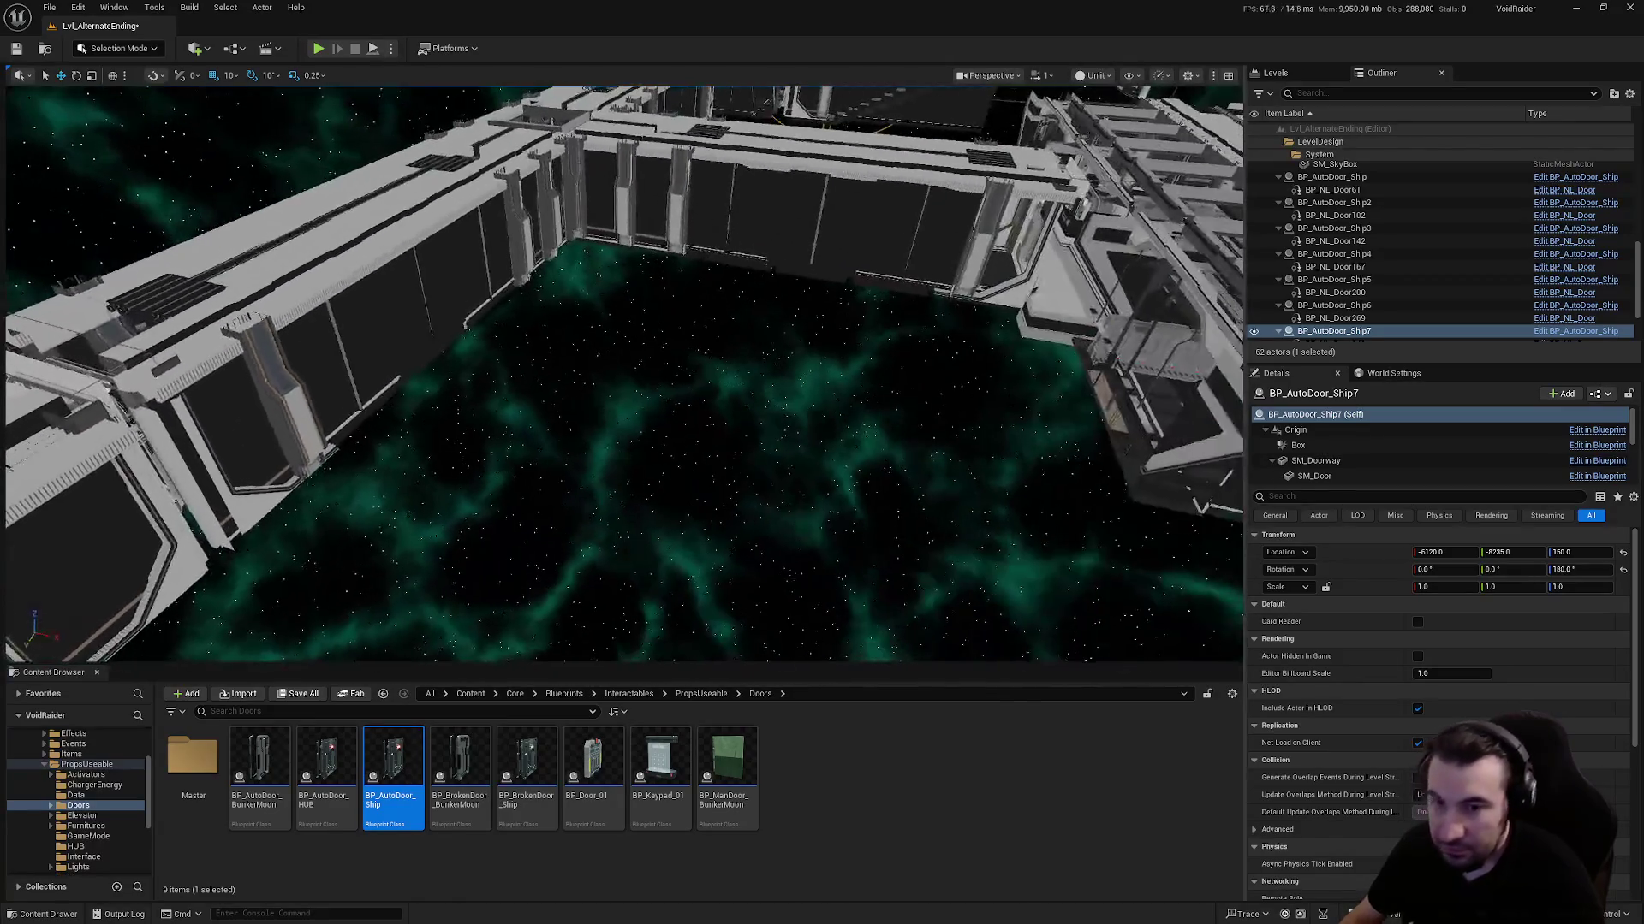
Save the Lvl_AlternateEnding level through Save All > Save Selected
left_click(310, 698)
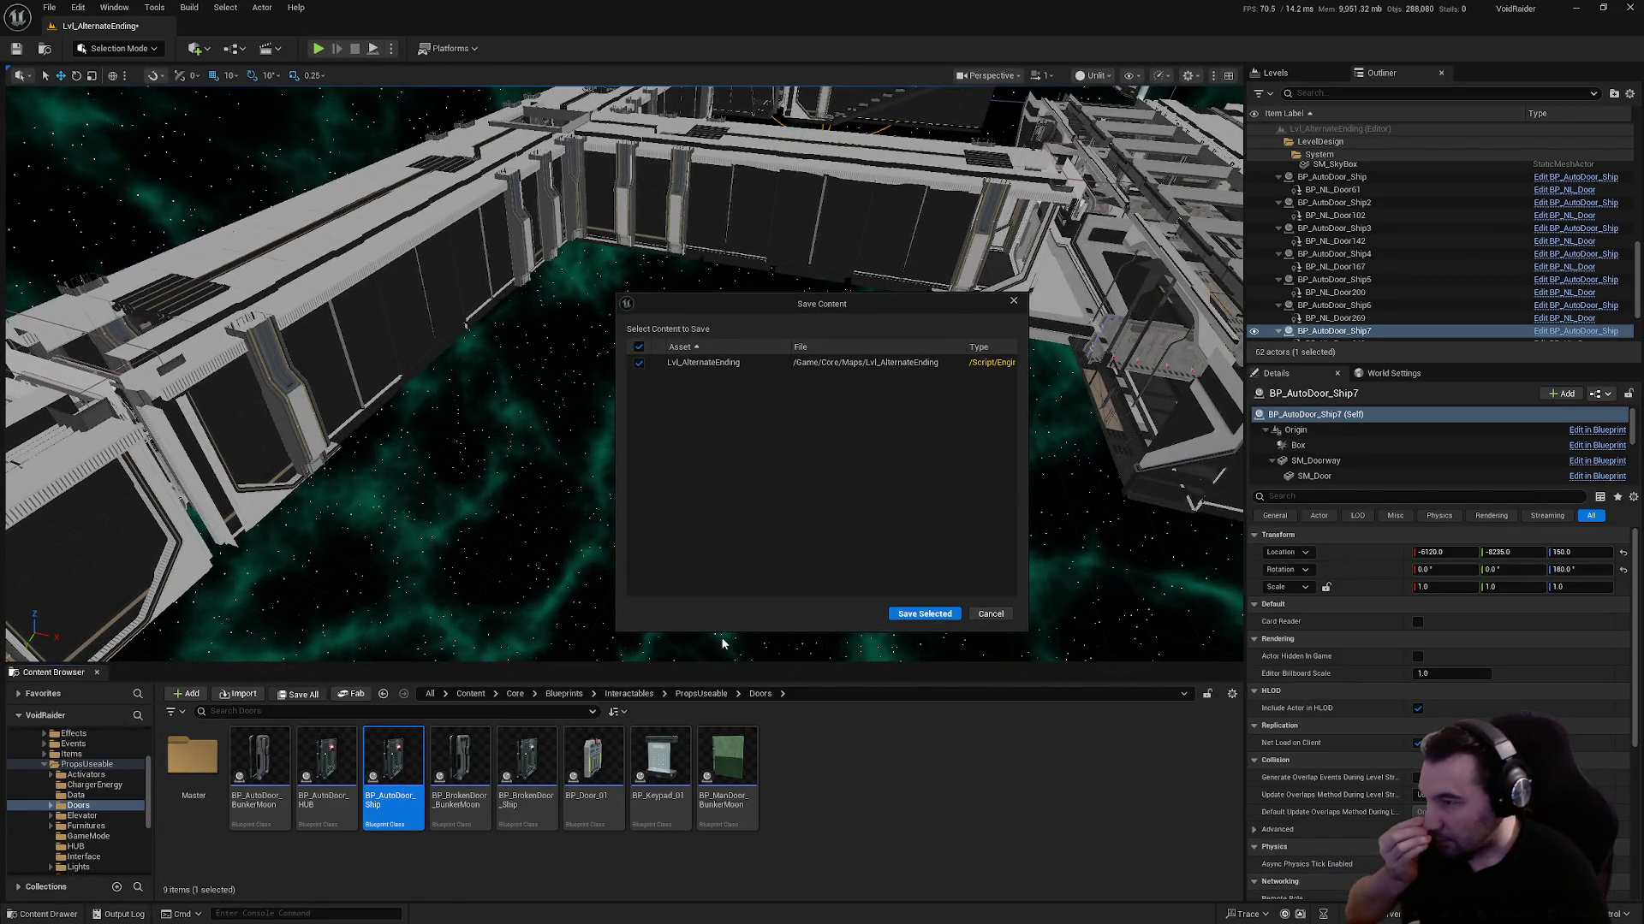
left_click(933, 616)
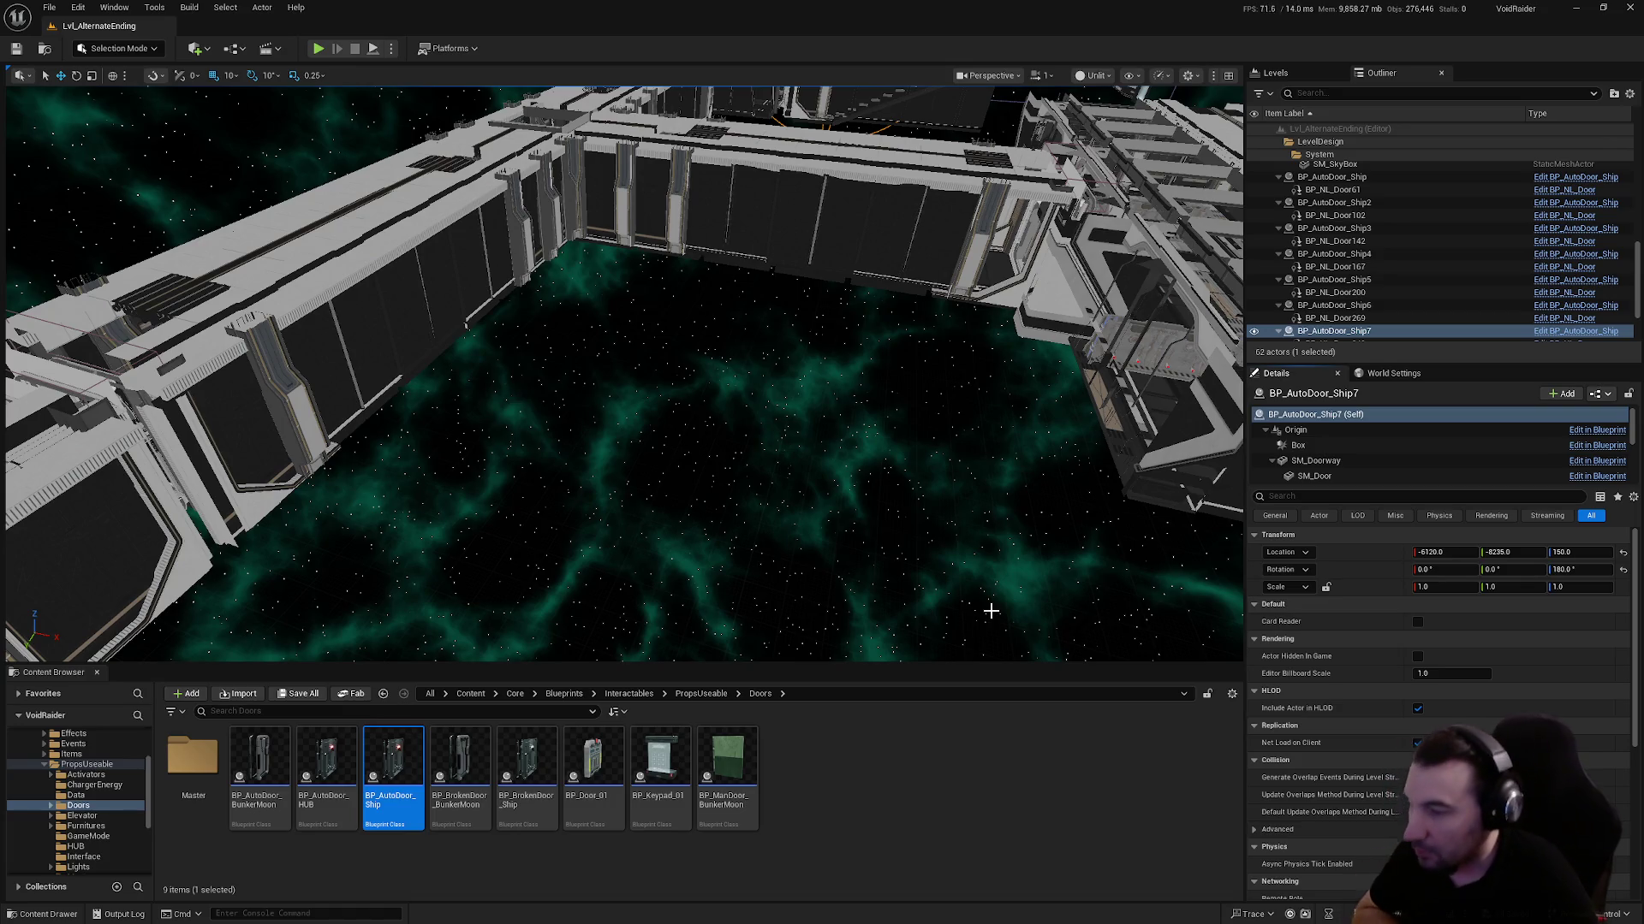
left_click_drag(982, 595, 804, 573)
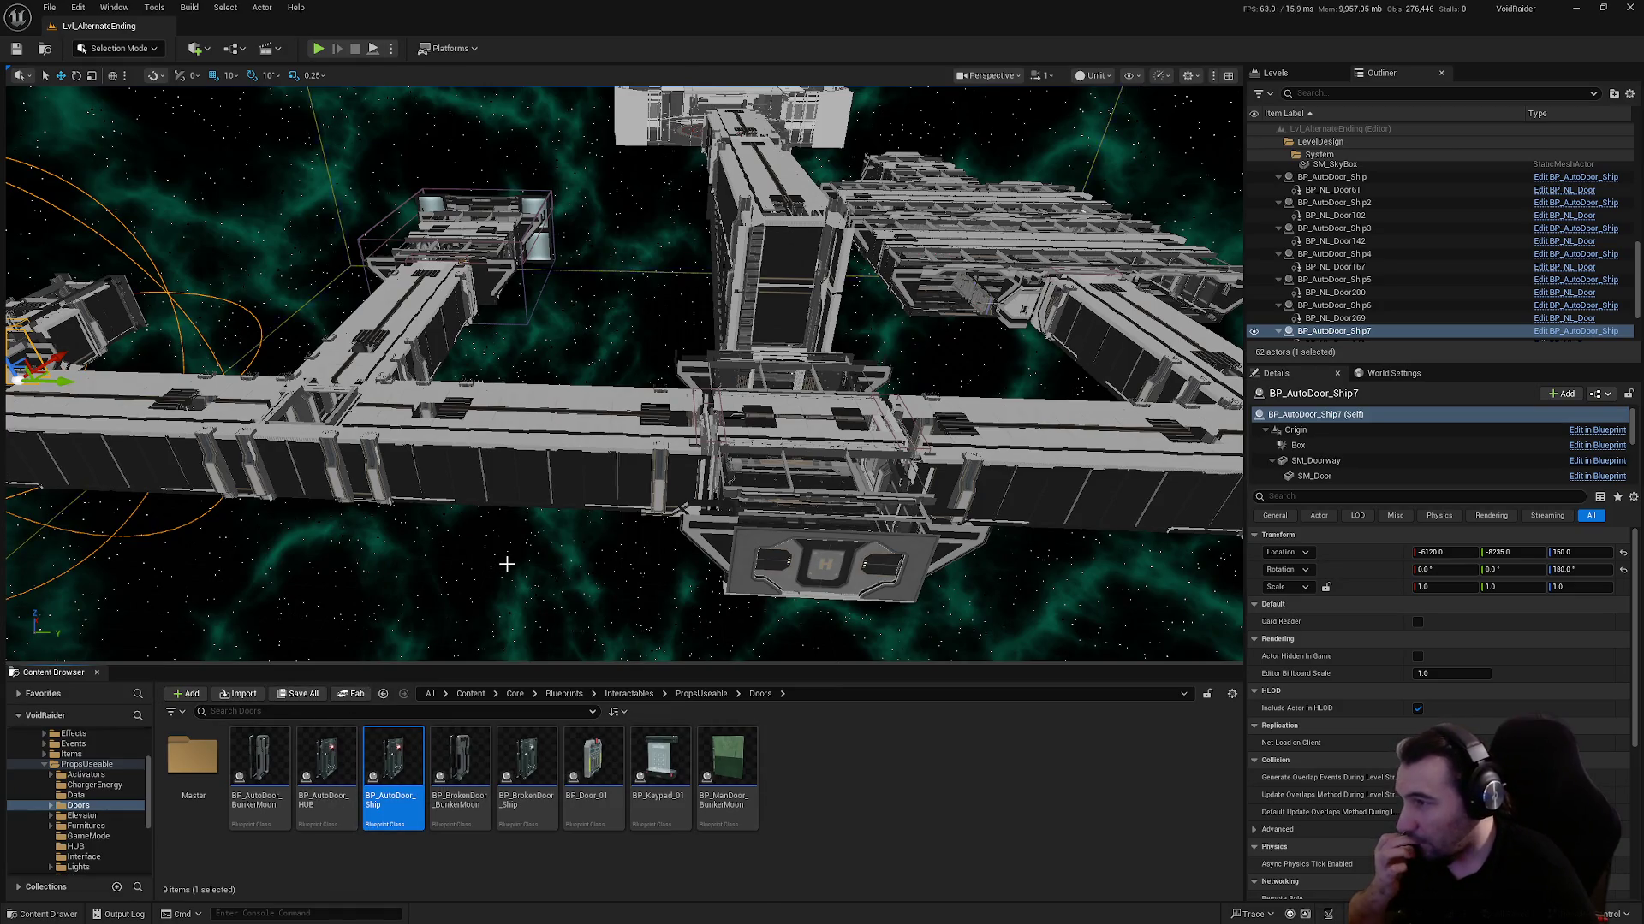
scroll(1343, 302, "down", 1)
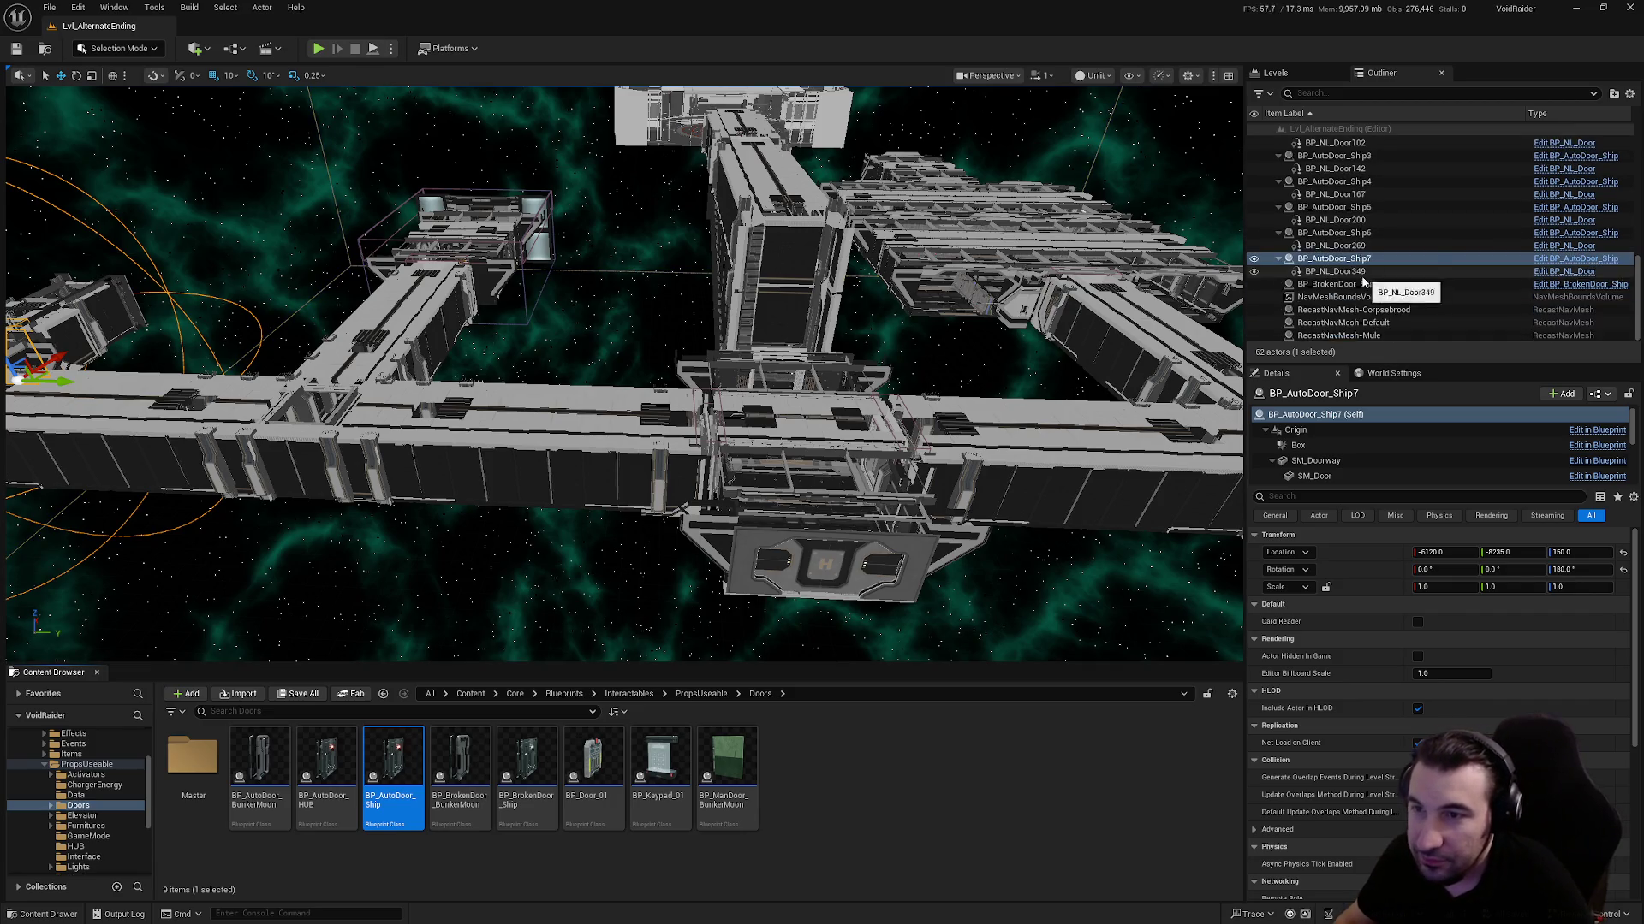
Select all seven BP_AutoDoor_Ship actors in the Outliner and drop them into the Props folder
left_click(1343, 300, "ctrl")
left_click(1344, 274, "ctrl")
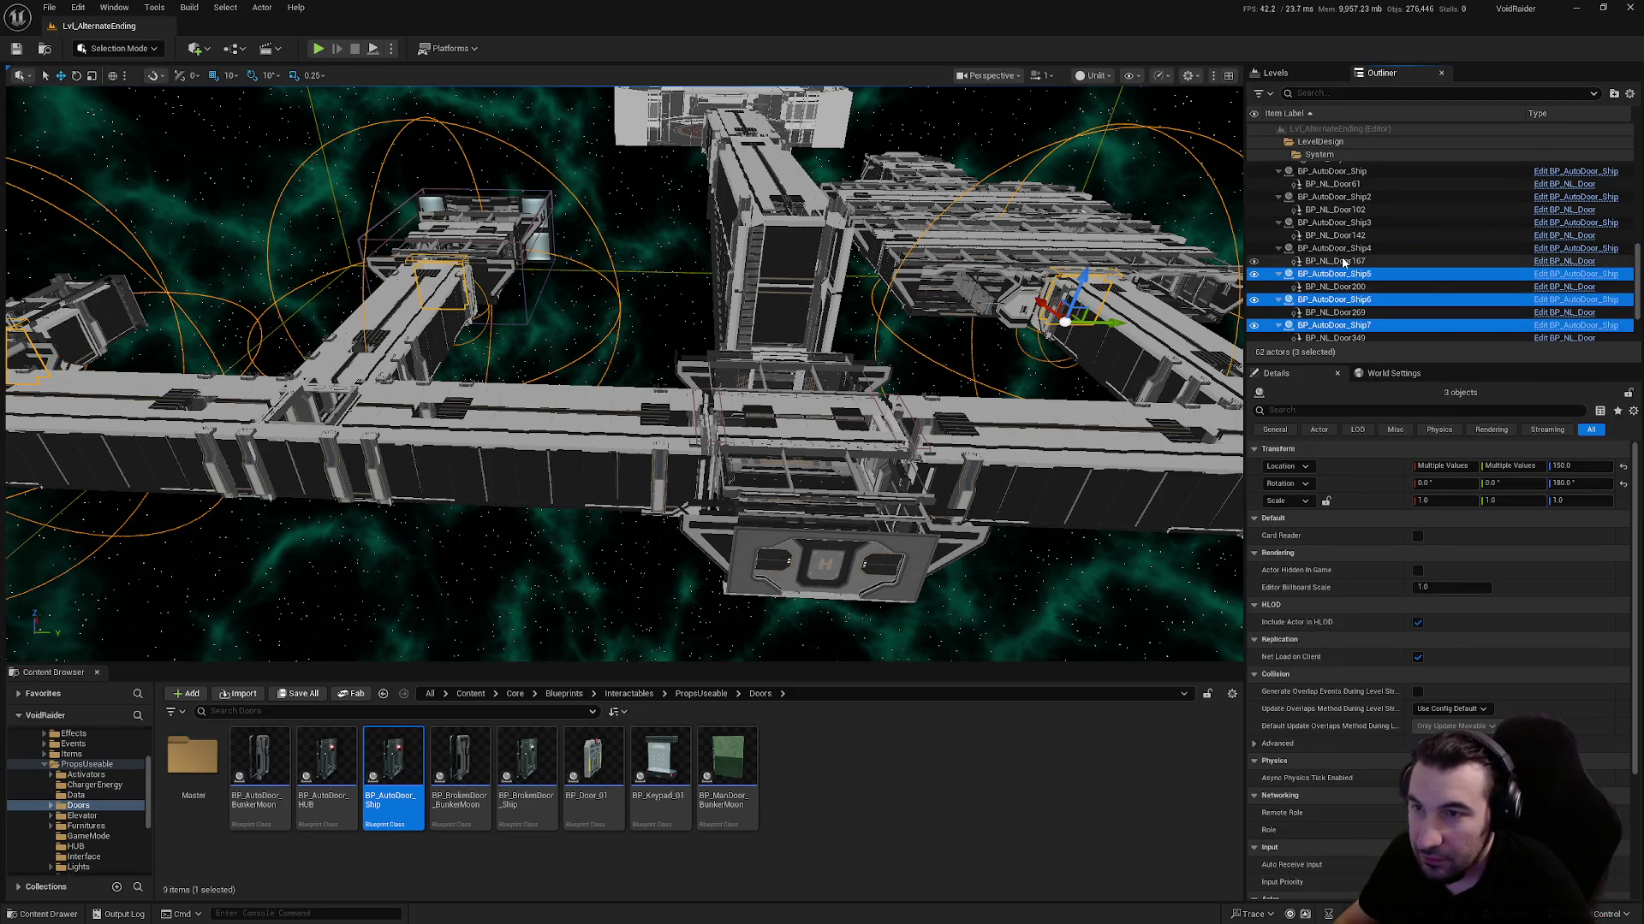
left_click(1345, 248, "ctrl")
left_click(1347, 223, "ctrl")
left_click(1346, 197, "ctrl")
left_click(1348, 171, "ctrl")
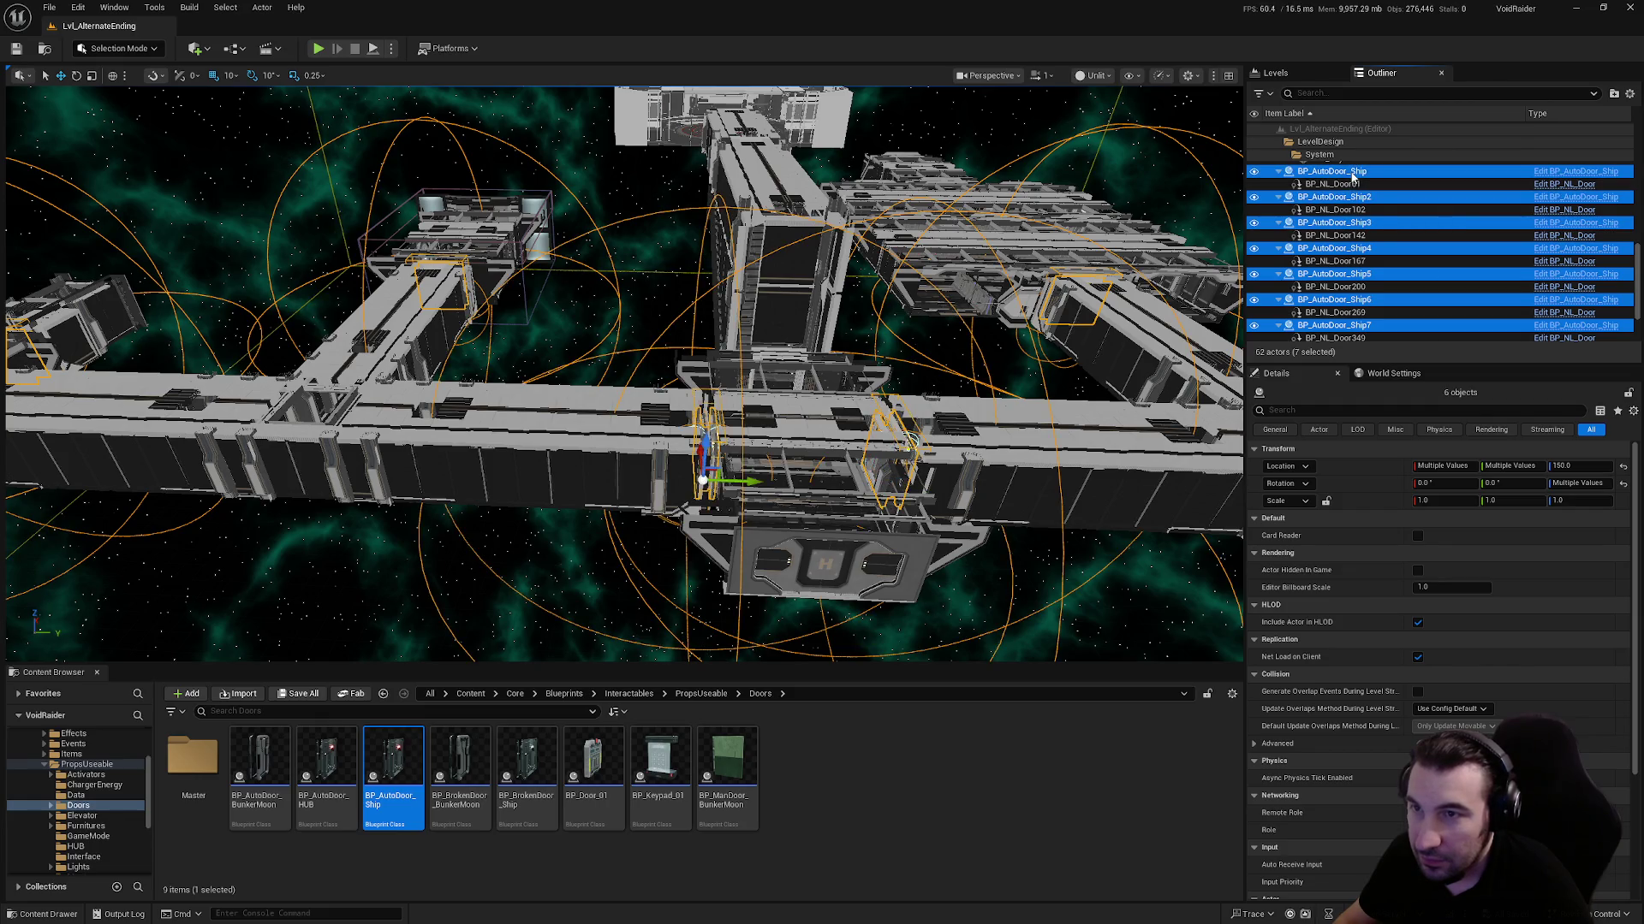
scroll(1349, 179, "up", 3)
left_click_drag(1351, 257, 1372, 278)
left_click_drag(1358, 206, 1304, 159)
Save Lvl_AlternateEnding again and frame the selected doors in the viewport
left_click(1286, 155)
left_click(1285, 181)
scroll(1385, 224, "down", 1)
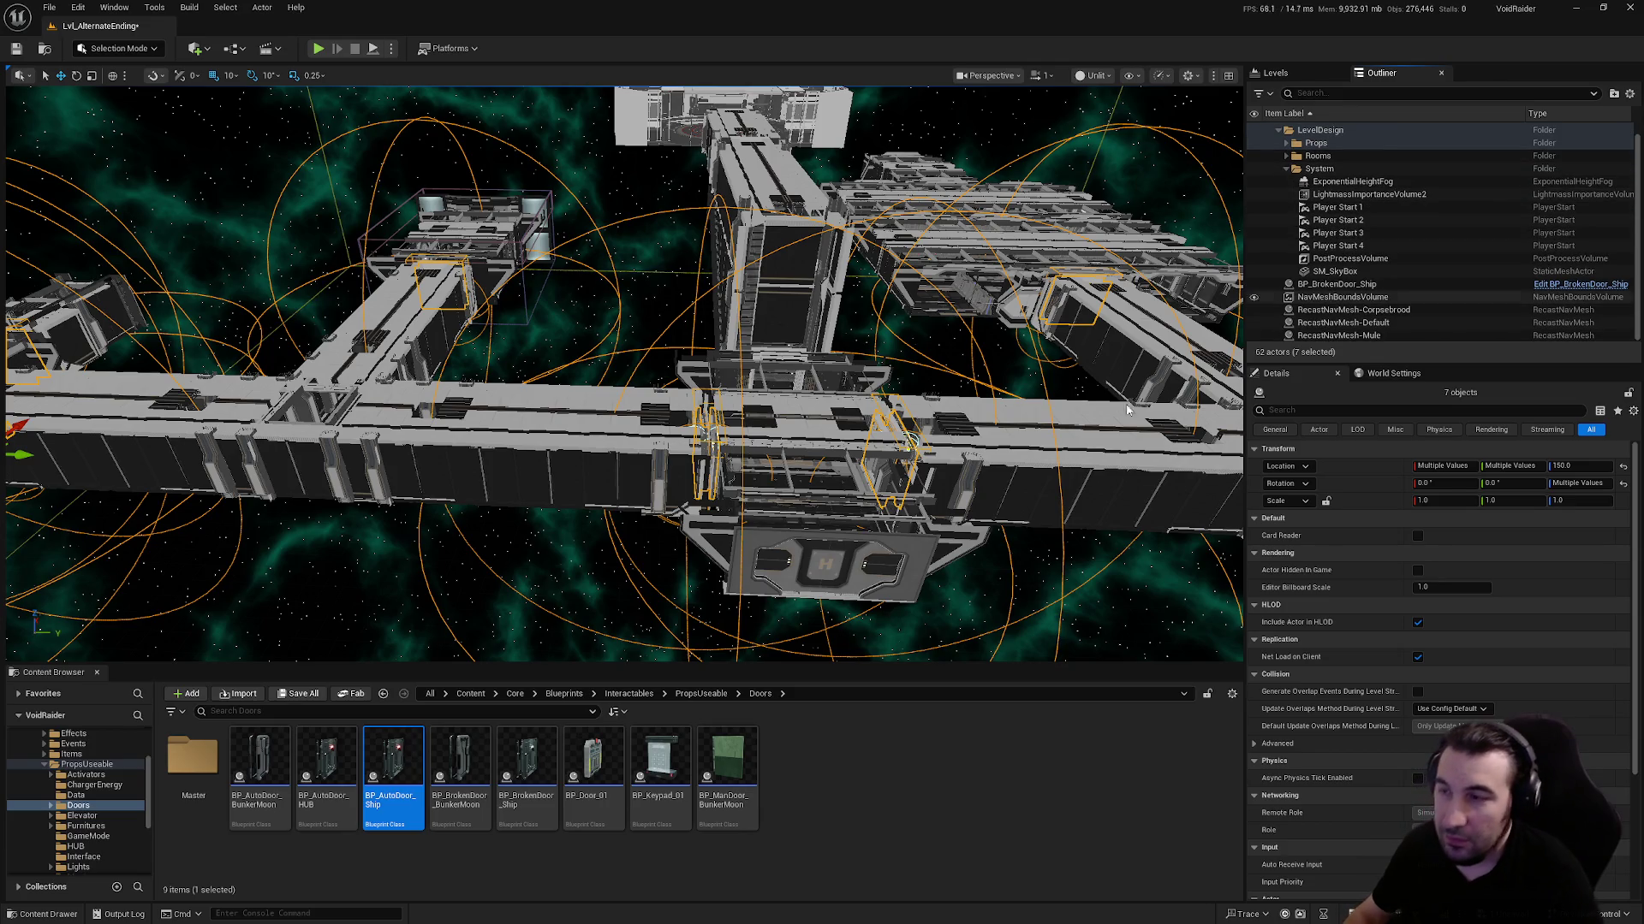
left_click(310, 695)
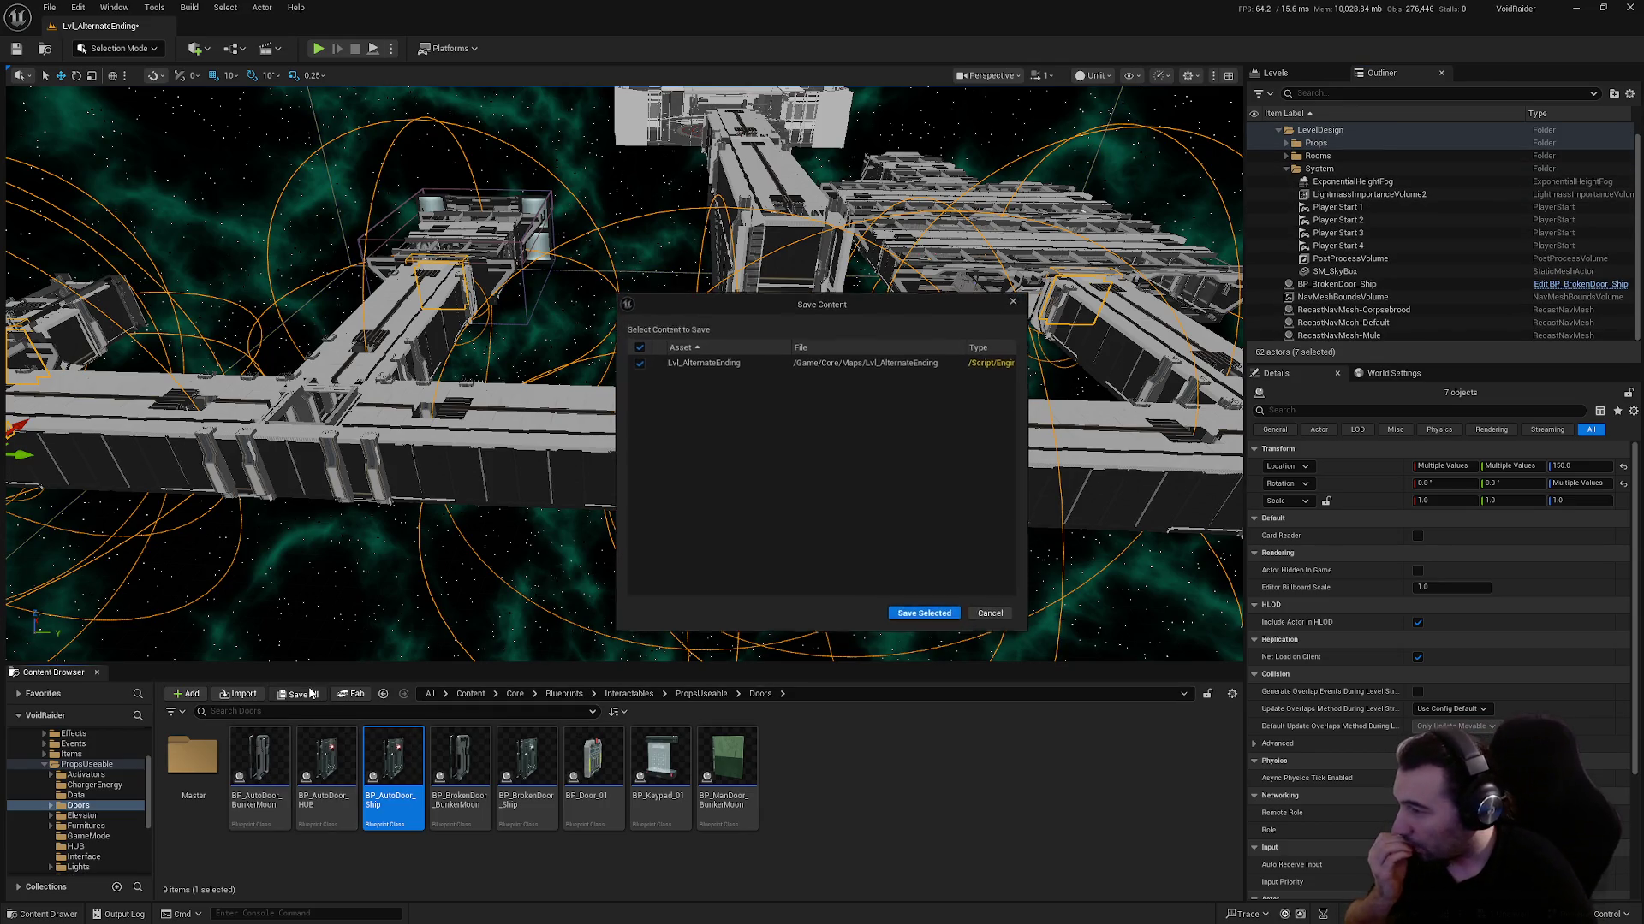
left_click(911, 613)
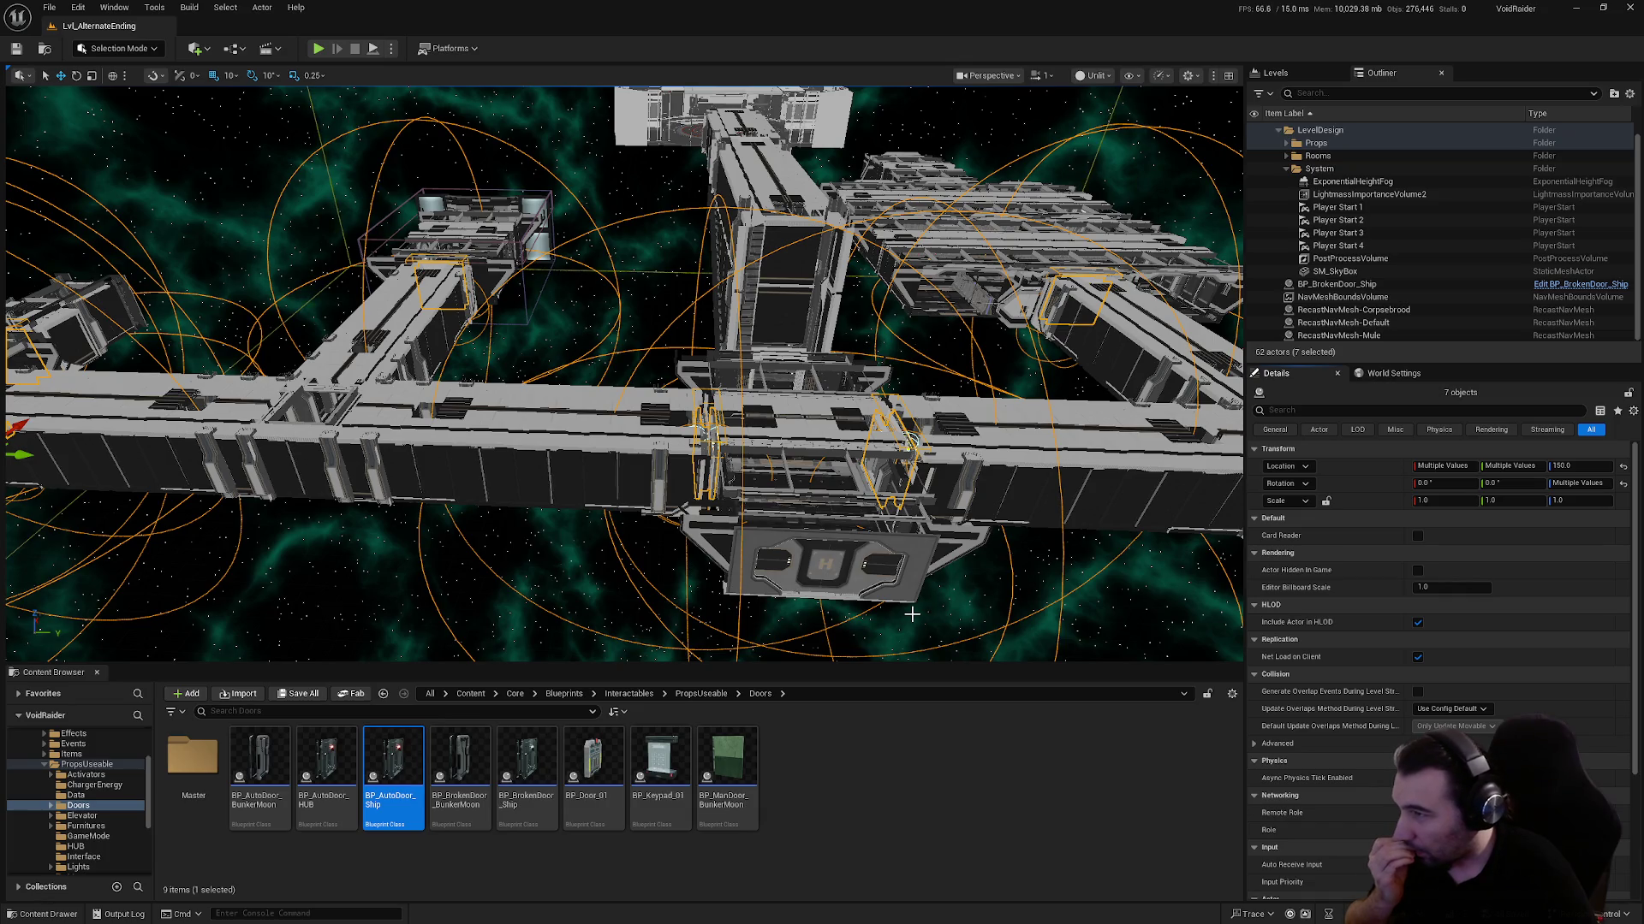
key("f")
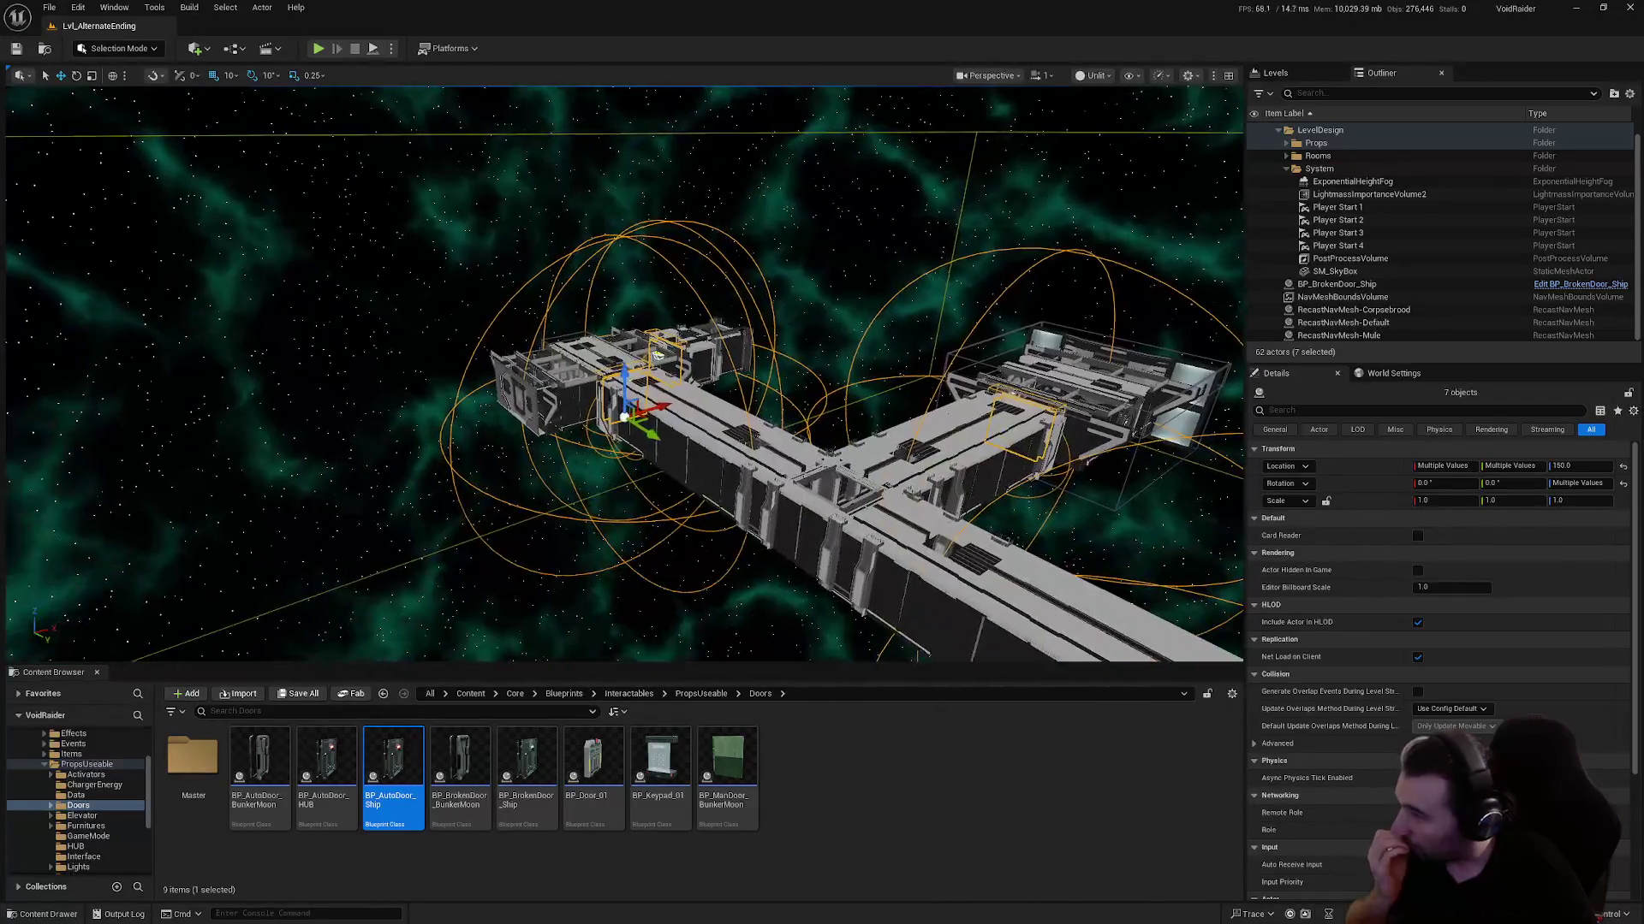
left_click_drag(636, 366, 599, 385)
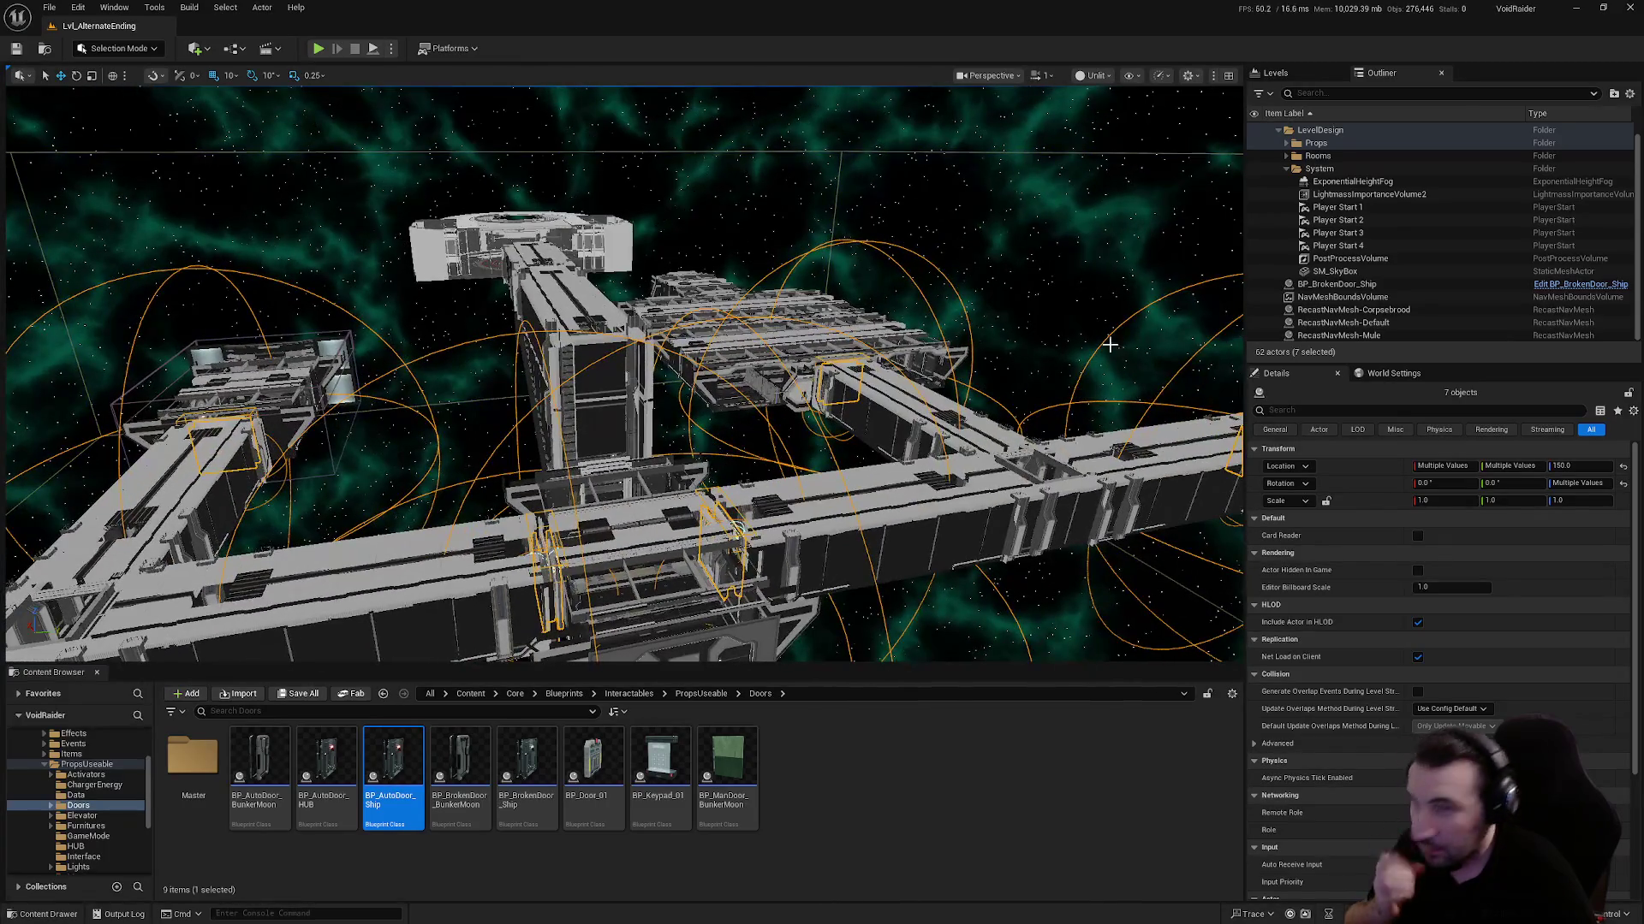
Expand Props and select BP_AutoDoor_Ship through BP_AutoDoor_Ship7
left_click(1284, 143)
left_click(1315, 143)
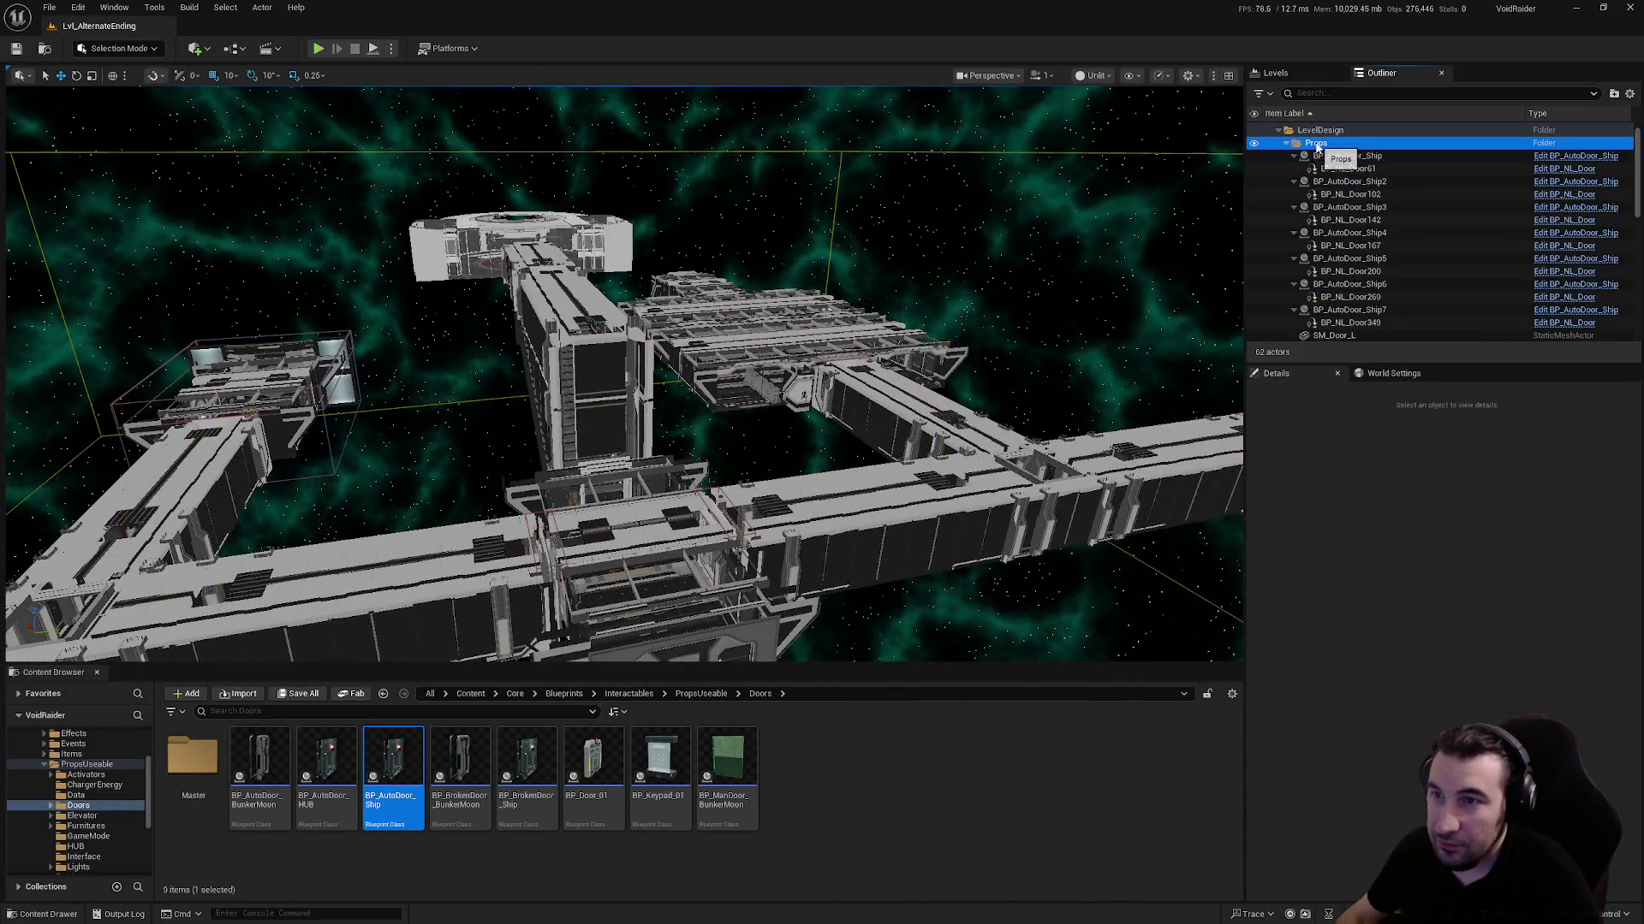
left_click(1346, 156)
left_click(1353, 181, "ctrl")
left_click(1356, 207, "ctrl")
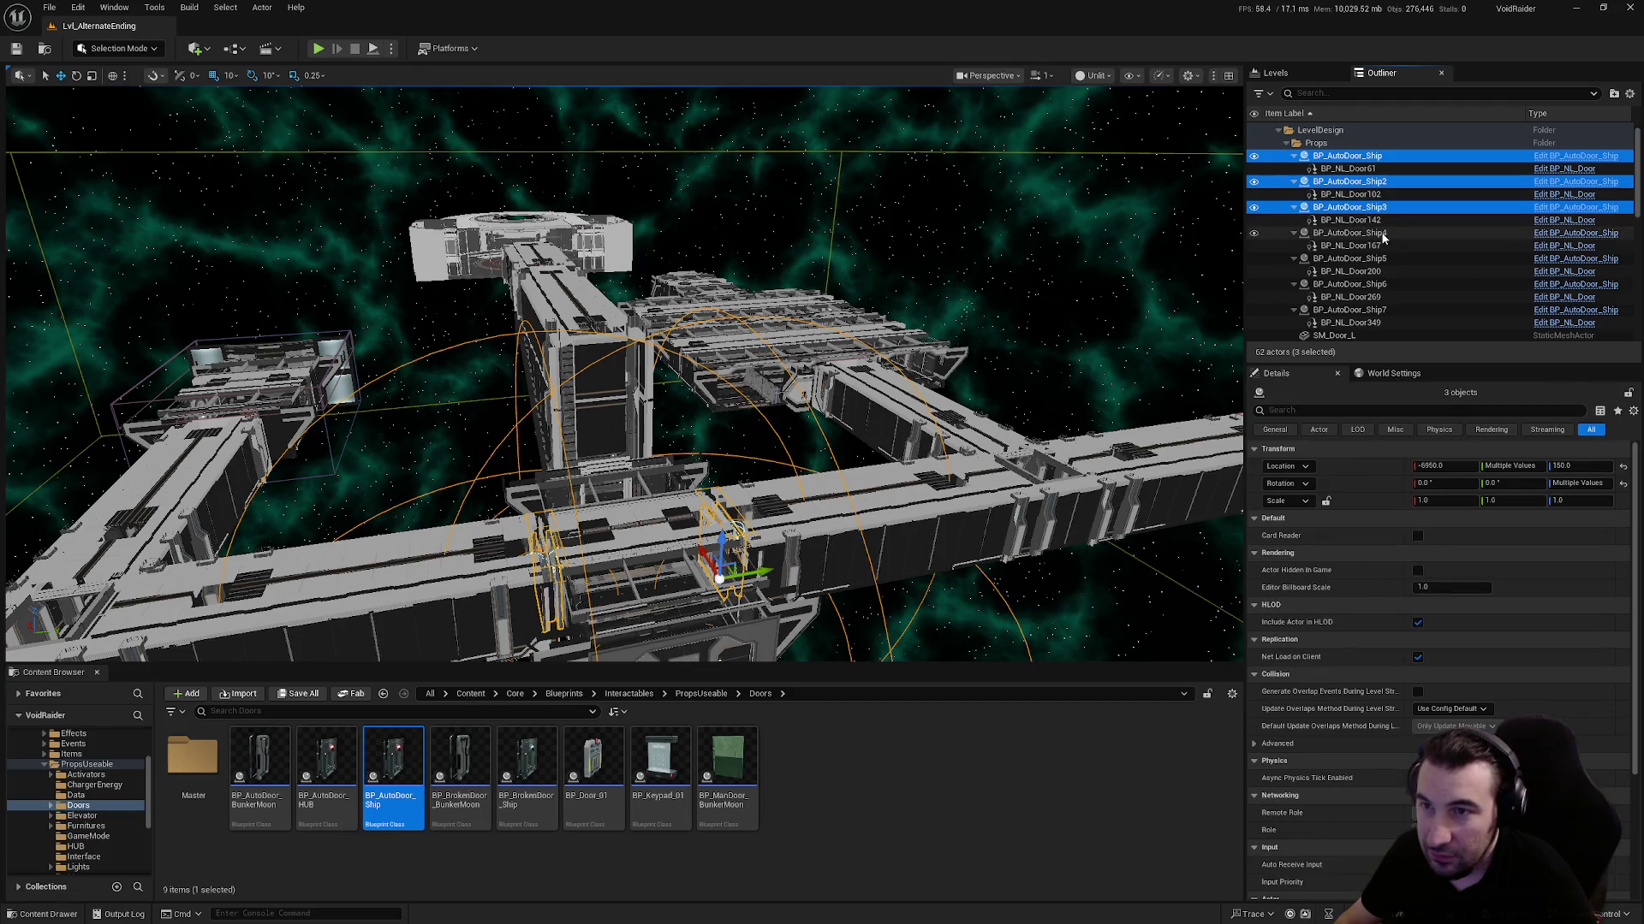
left_click(1365, 233, "ctrl")
left_click(1378, 259, "ctrl")
left_click(1397, 286, "ctrl")
left_click(1398, 310, "ctrl")
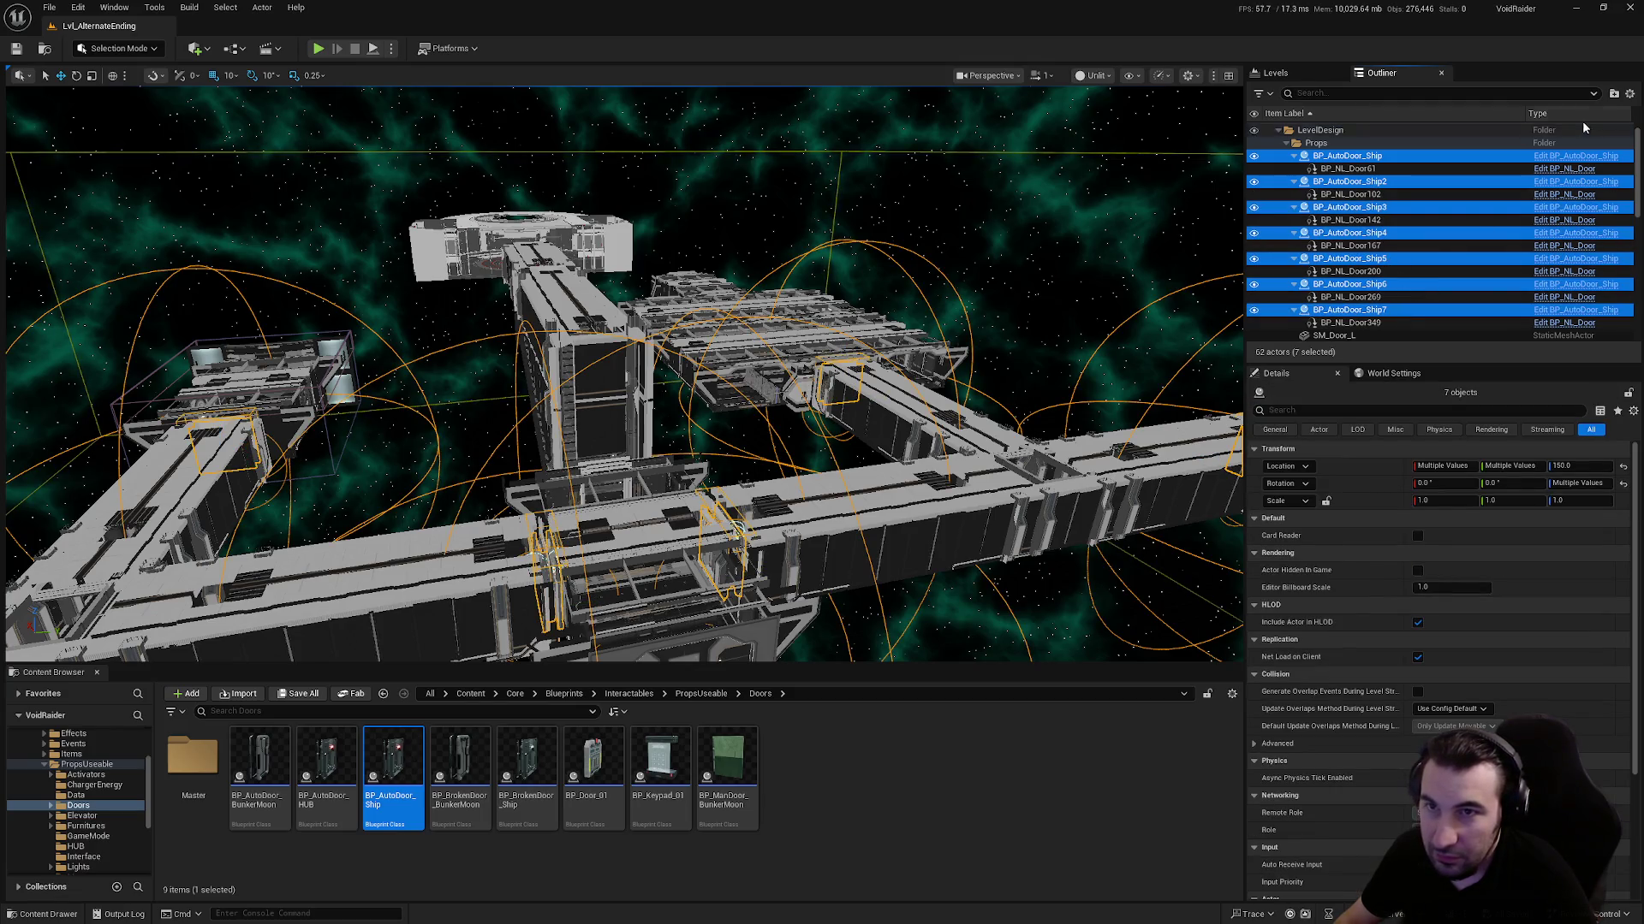
Create a folder named Doors holding the selected doors and collapse it
left_click(1612, 94)
type("D")
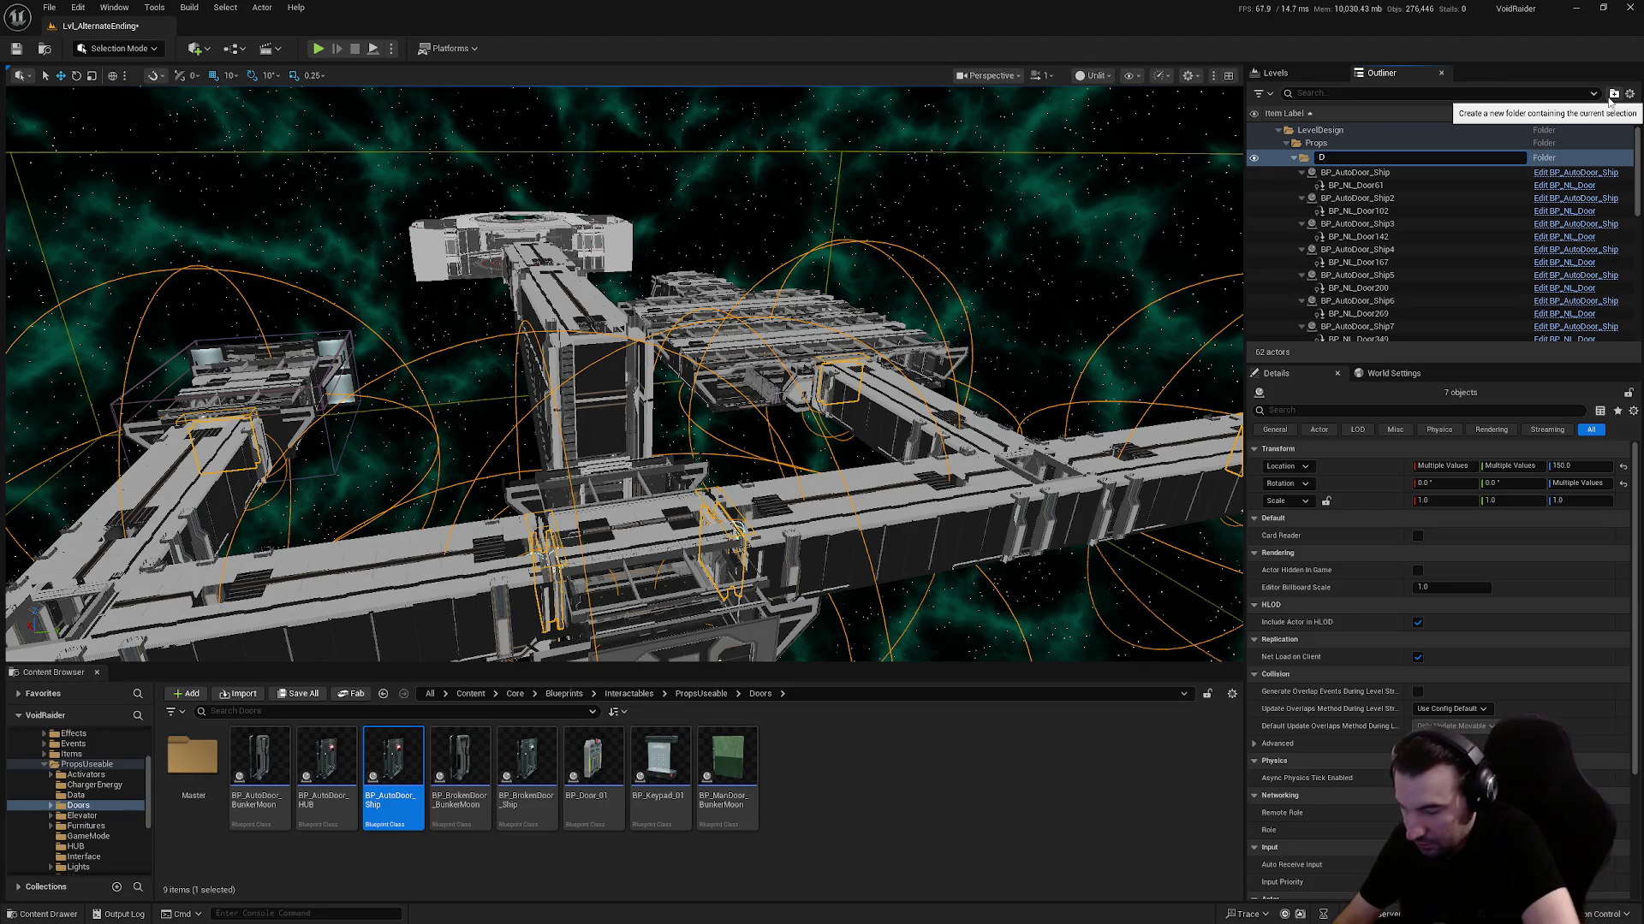
key("Return")
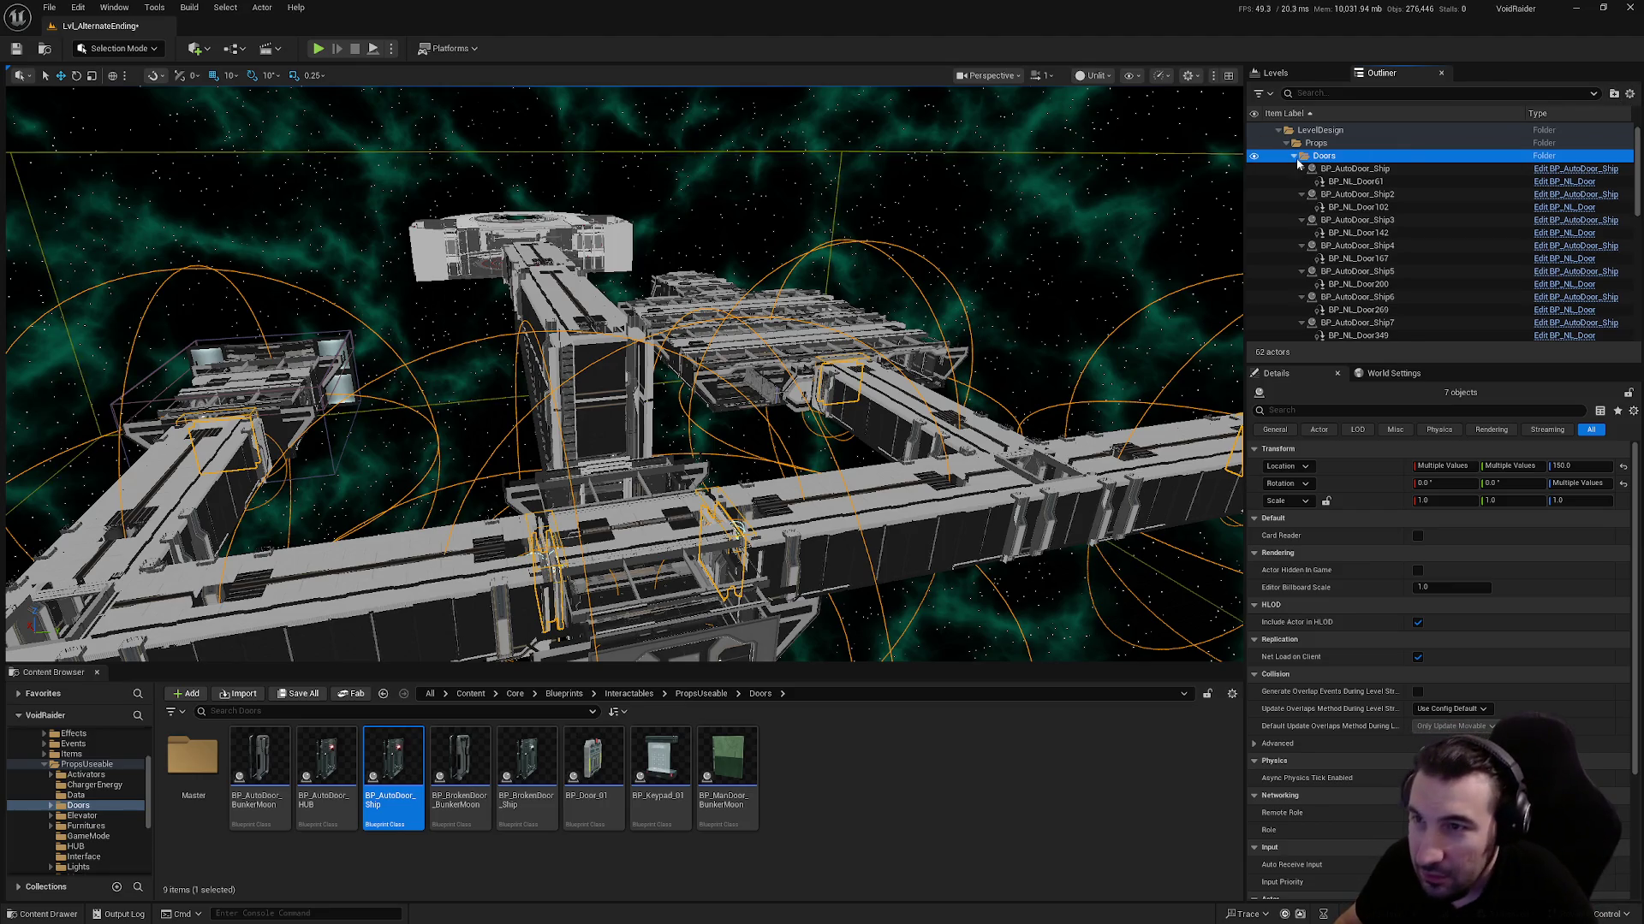
left_click(1294, 158)
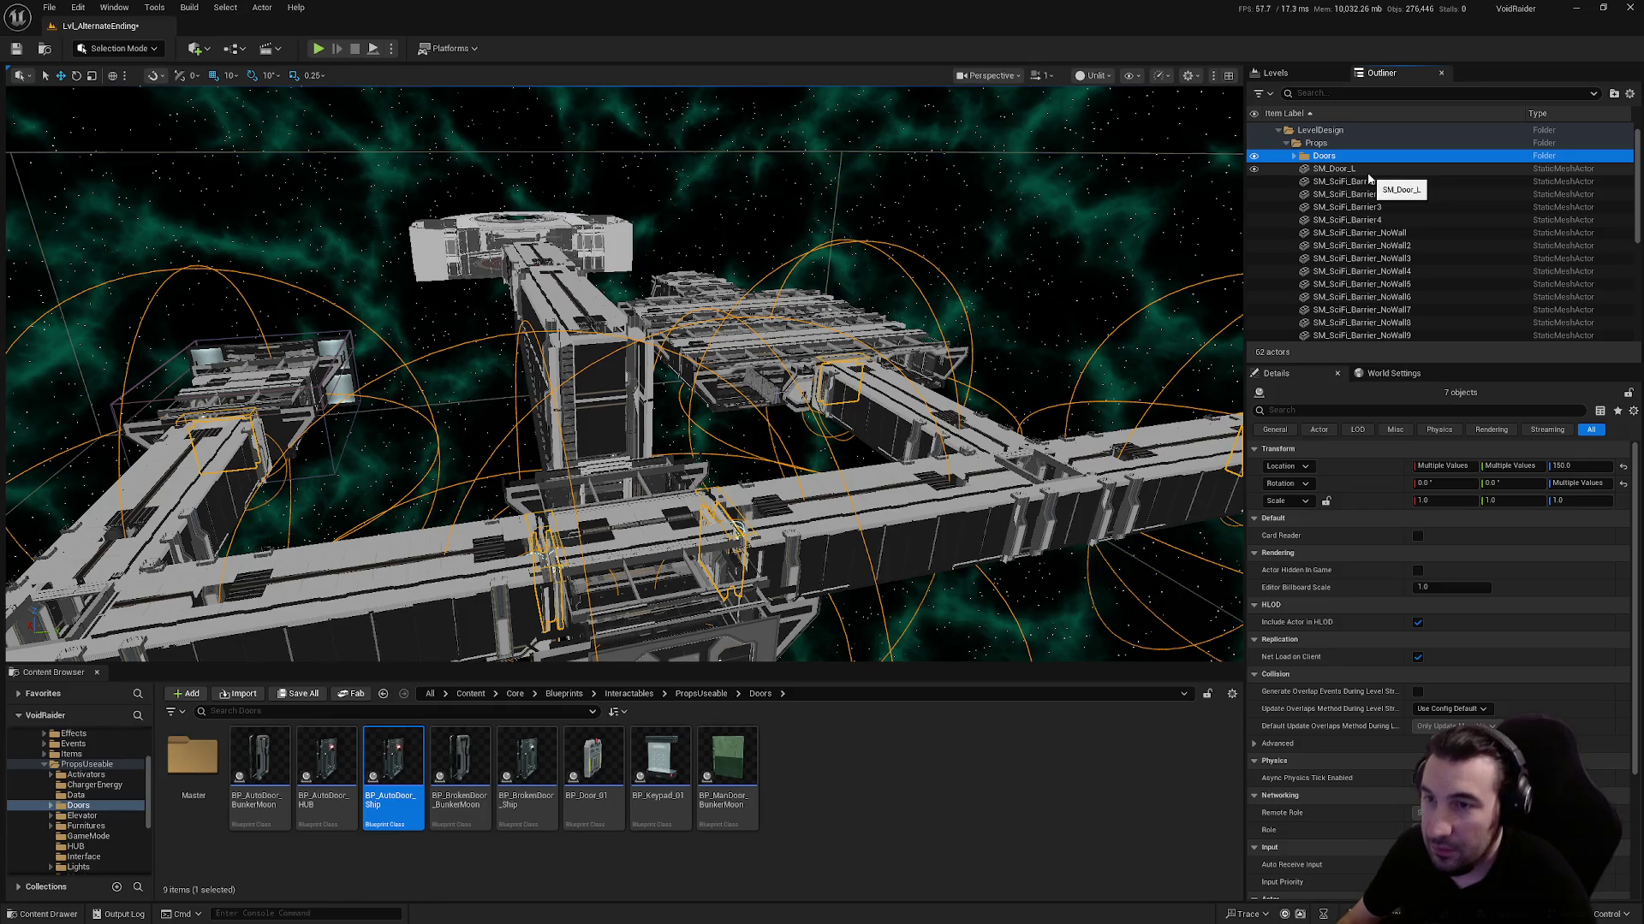
scroll(623, 374, "up", 2)
left_click_drag(623, 375, 548, 381)
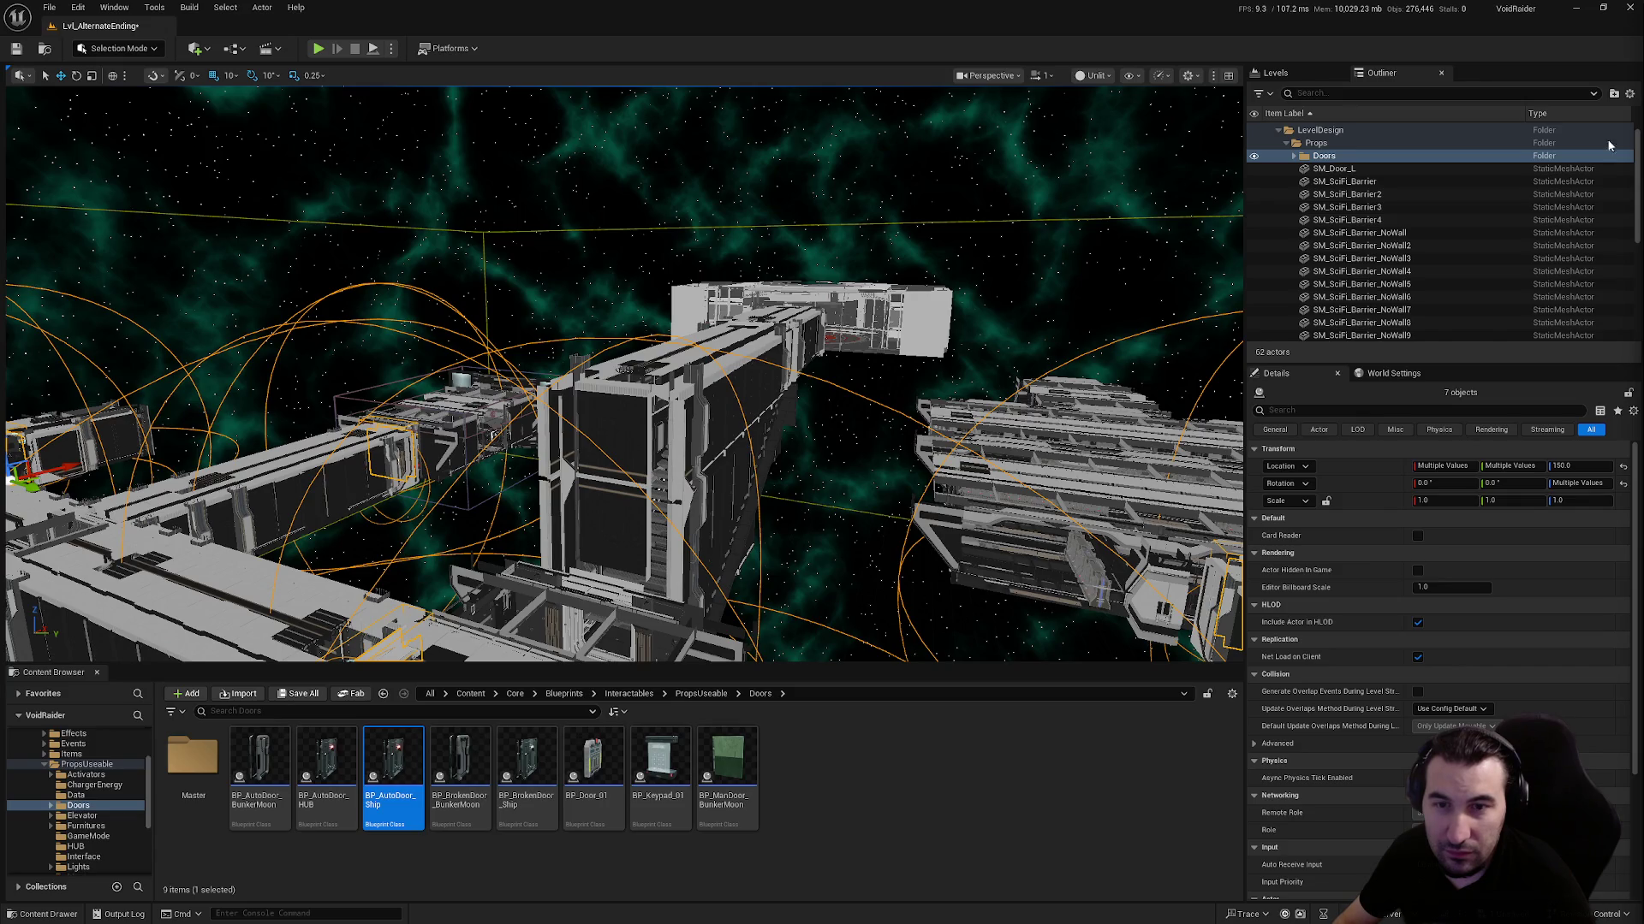
key("super")
left_click(1071, 799)
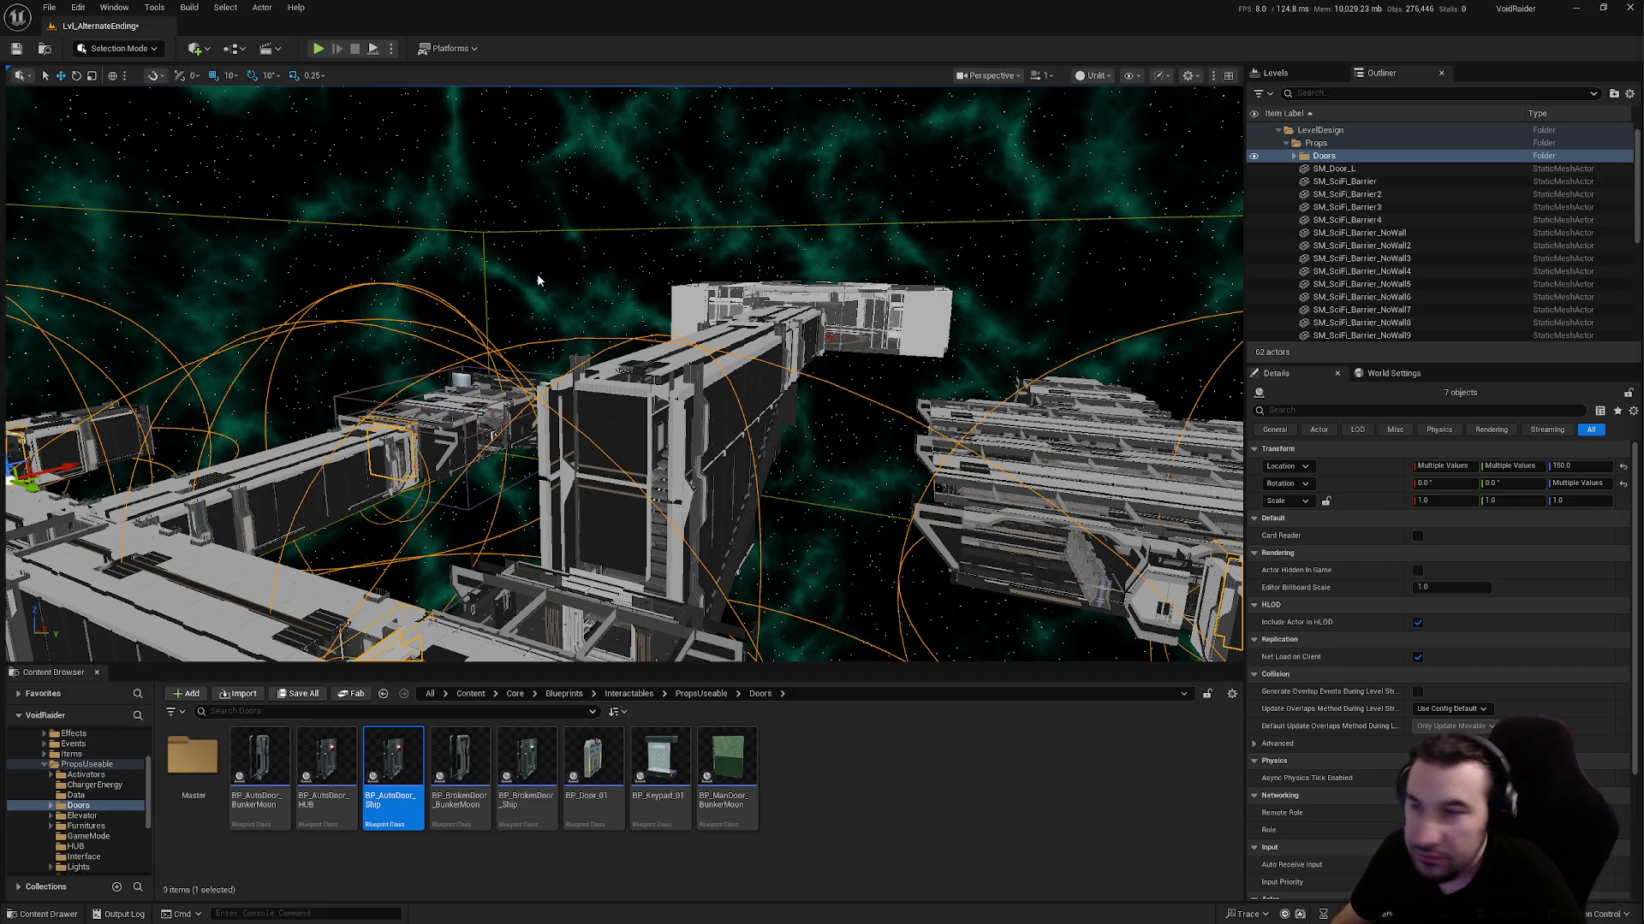
key("f")
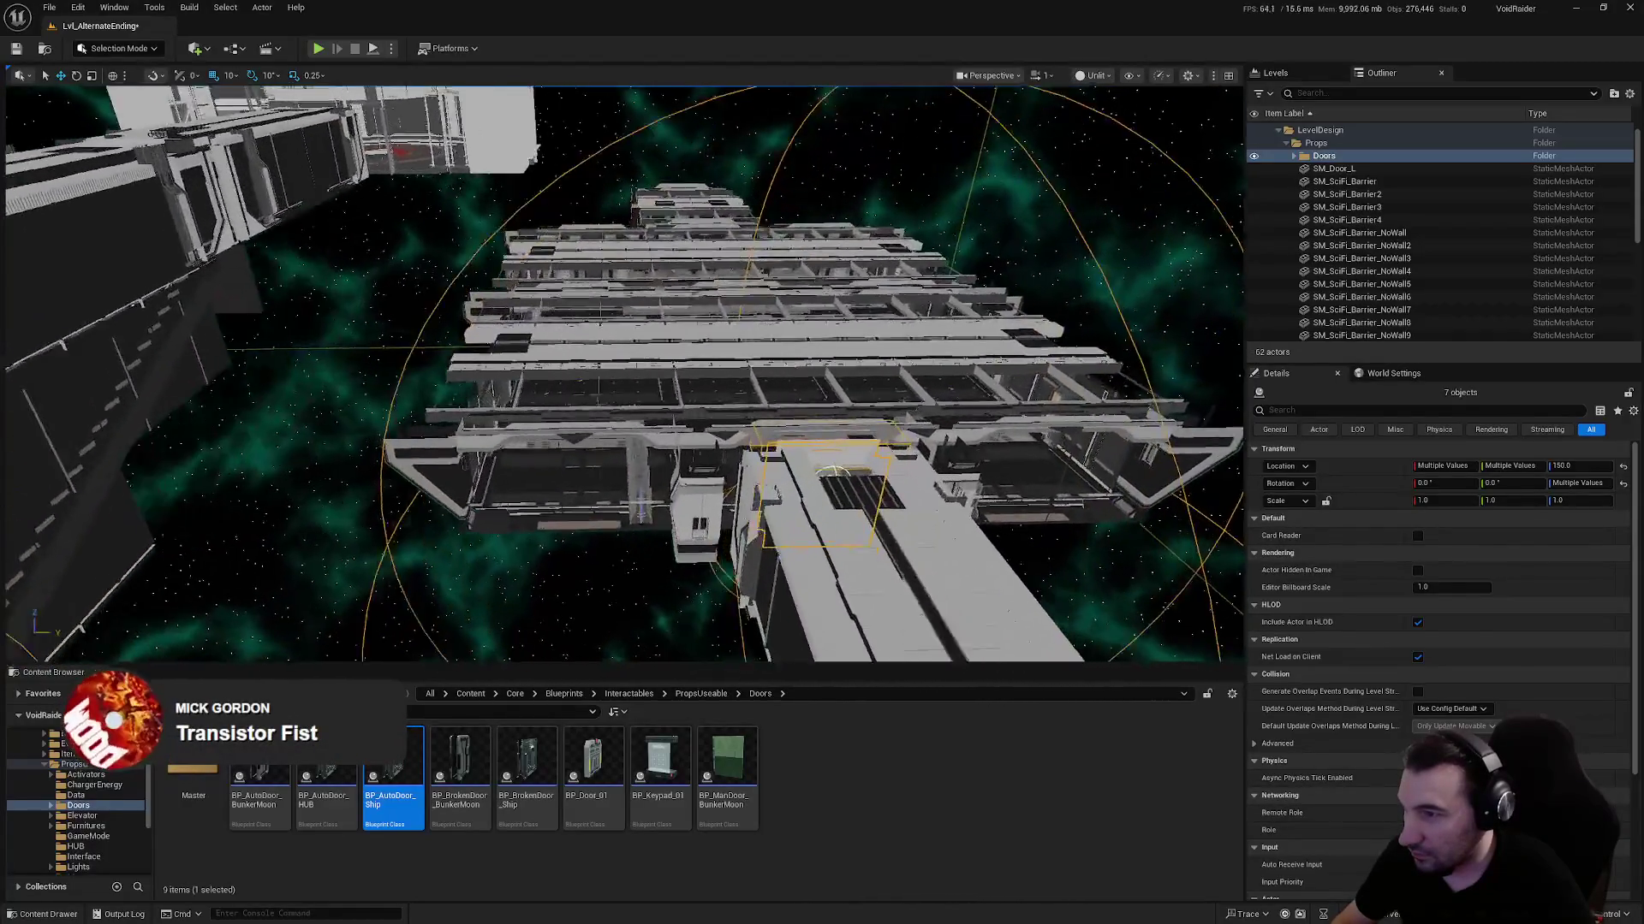
key("f")
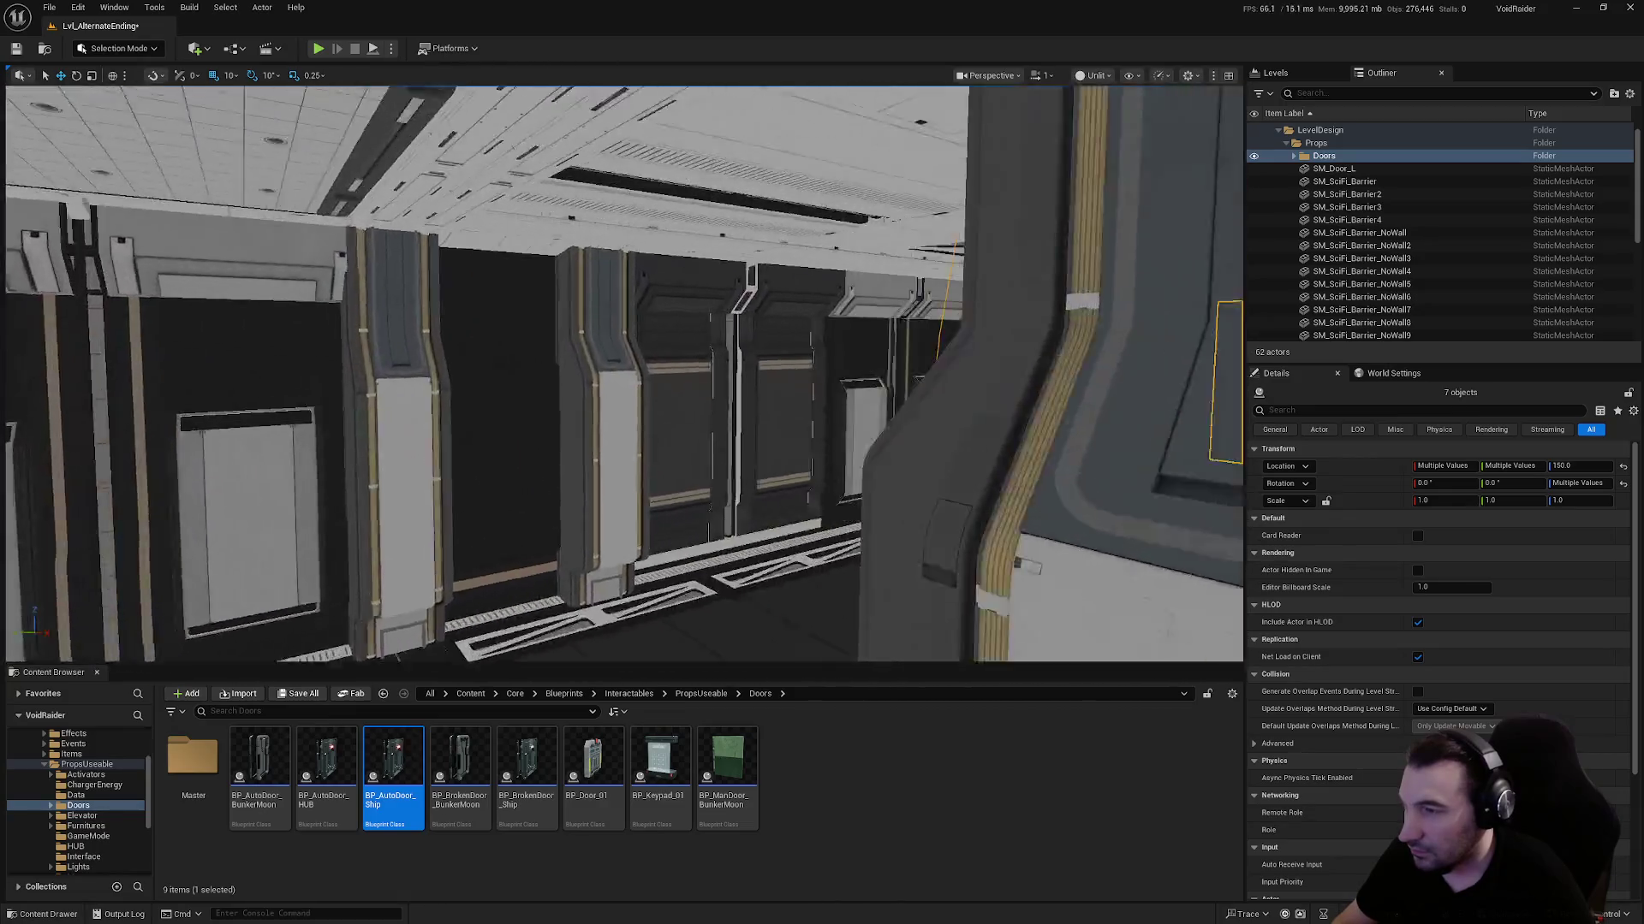
scroll(623, 374, "down", 10)
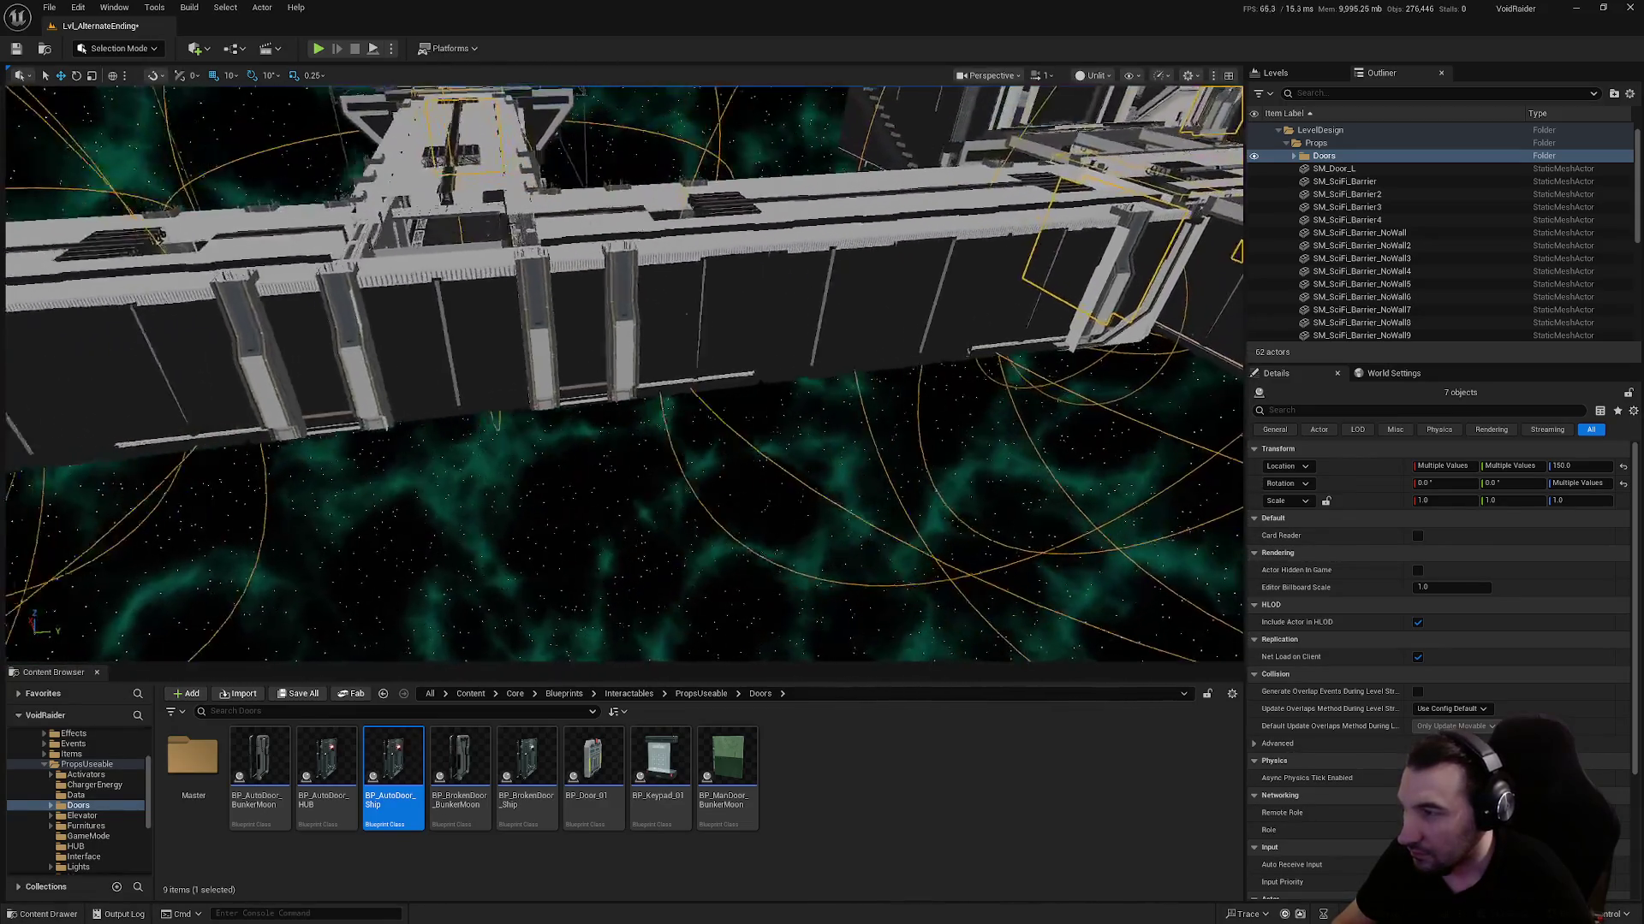
left_click_drag(623, 373, 623, 419)
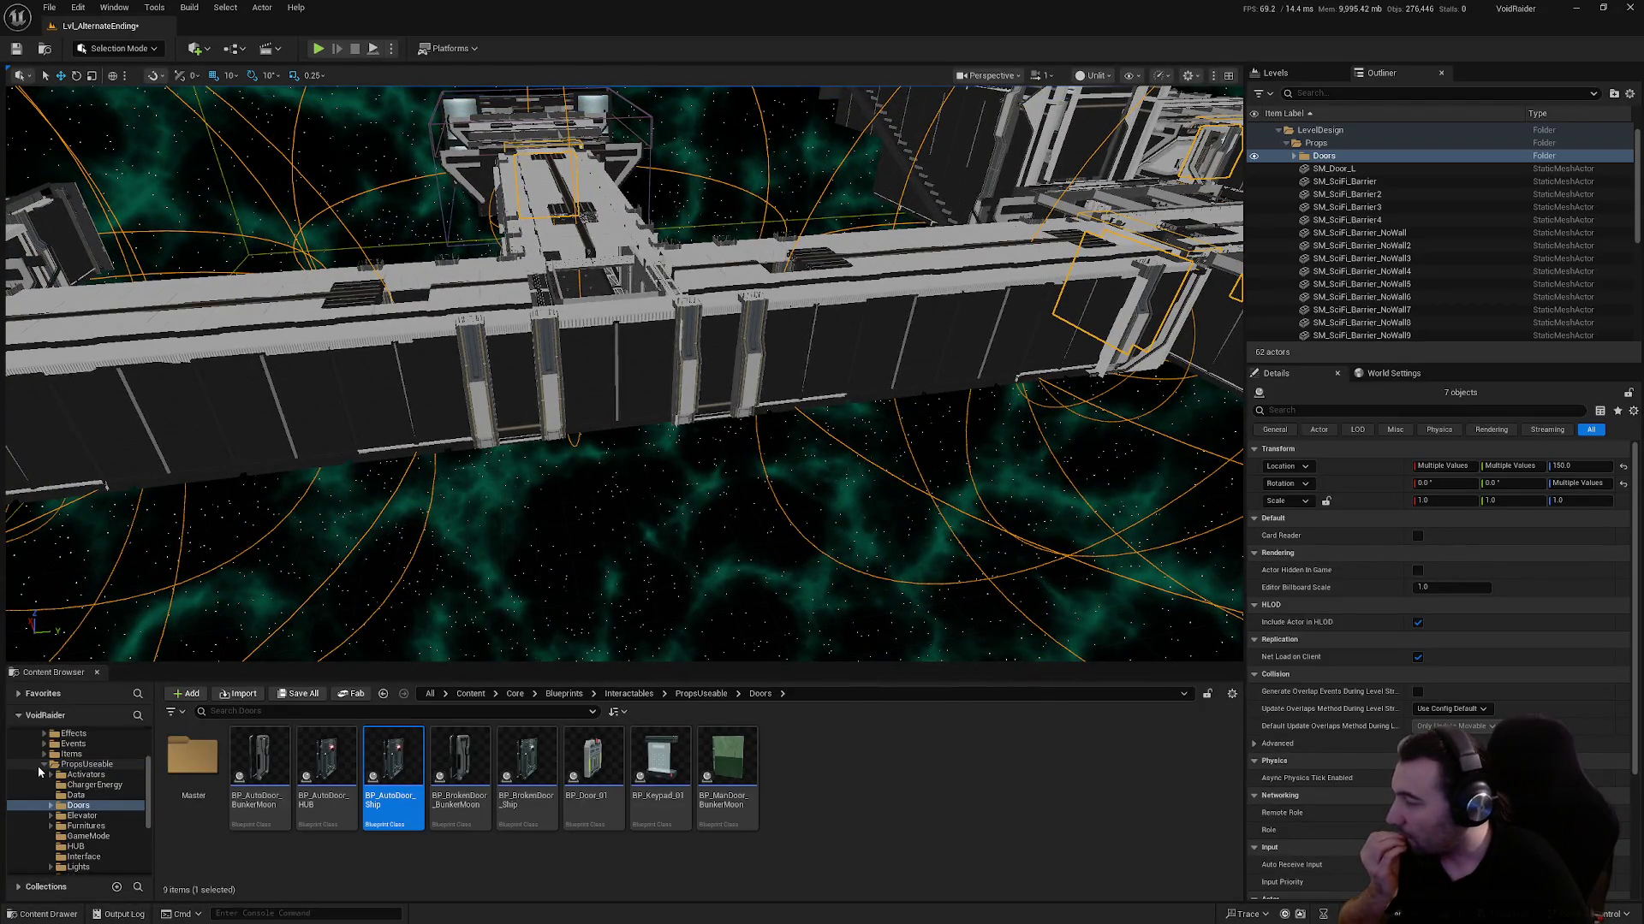
Browse Characters > NPCs > Enemmy > VoidRaiderAltEnding and open BP_VoidRaiderAE_Soldier
left_click(45, 765)
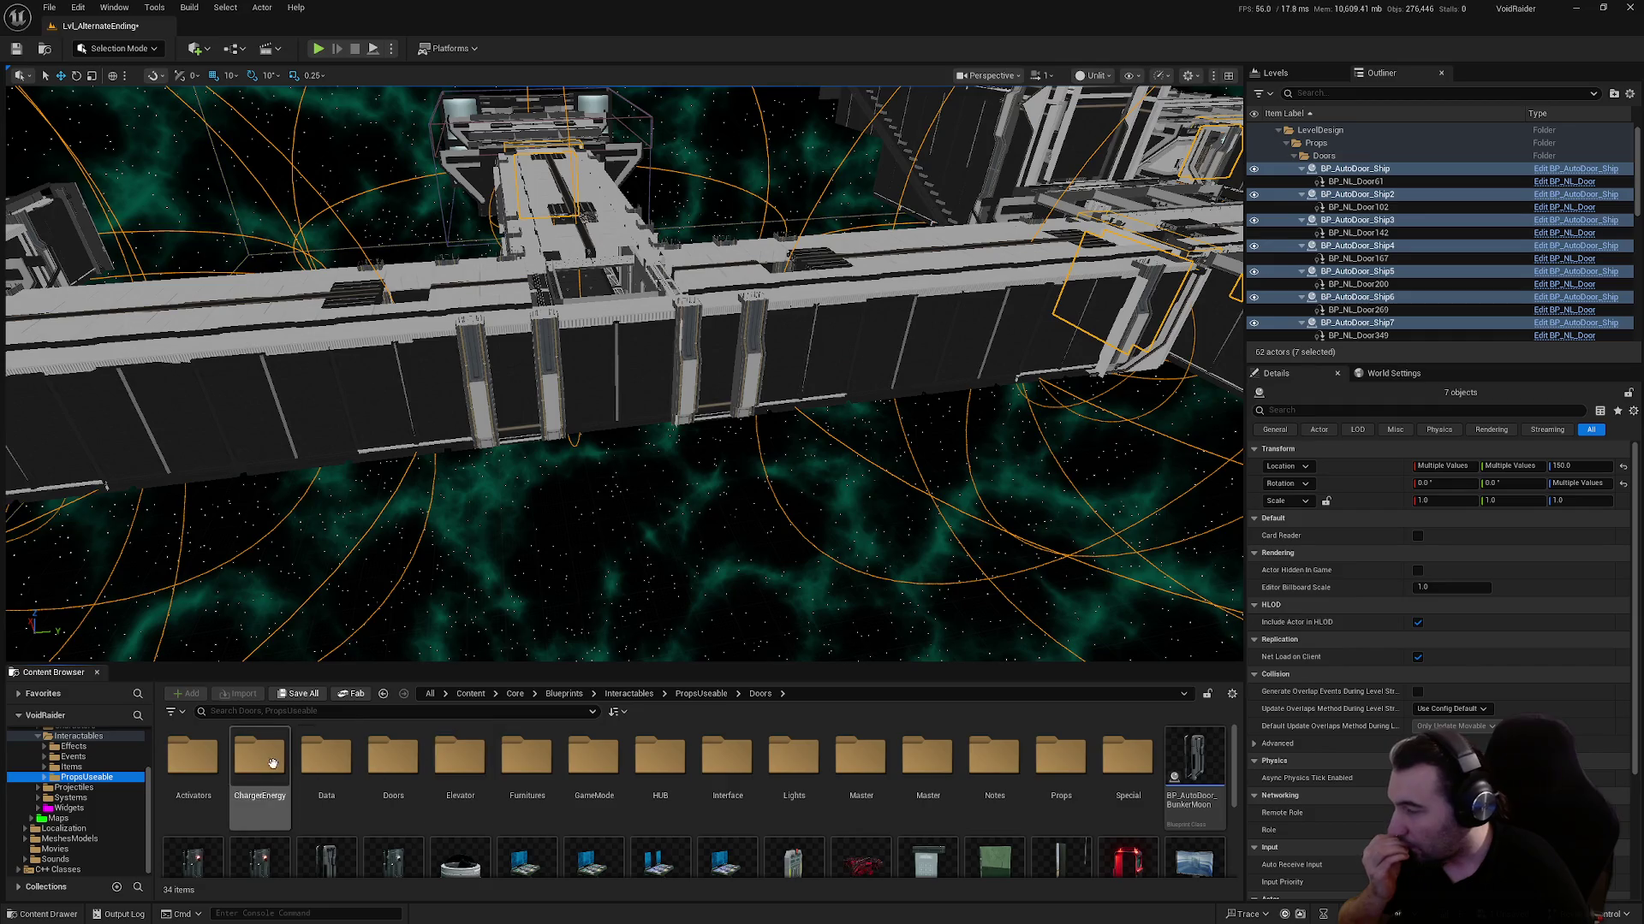
scroll(43, 792, "up", 2)
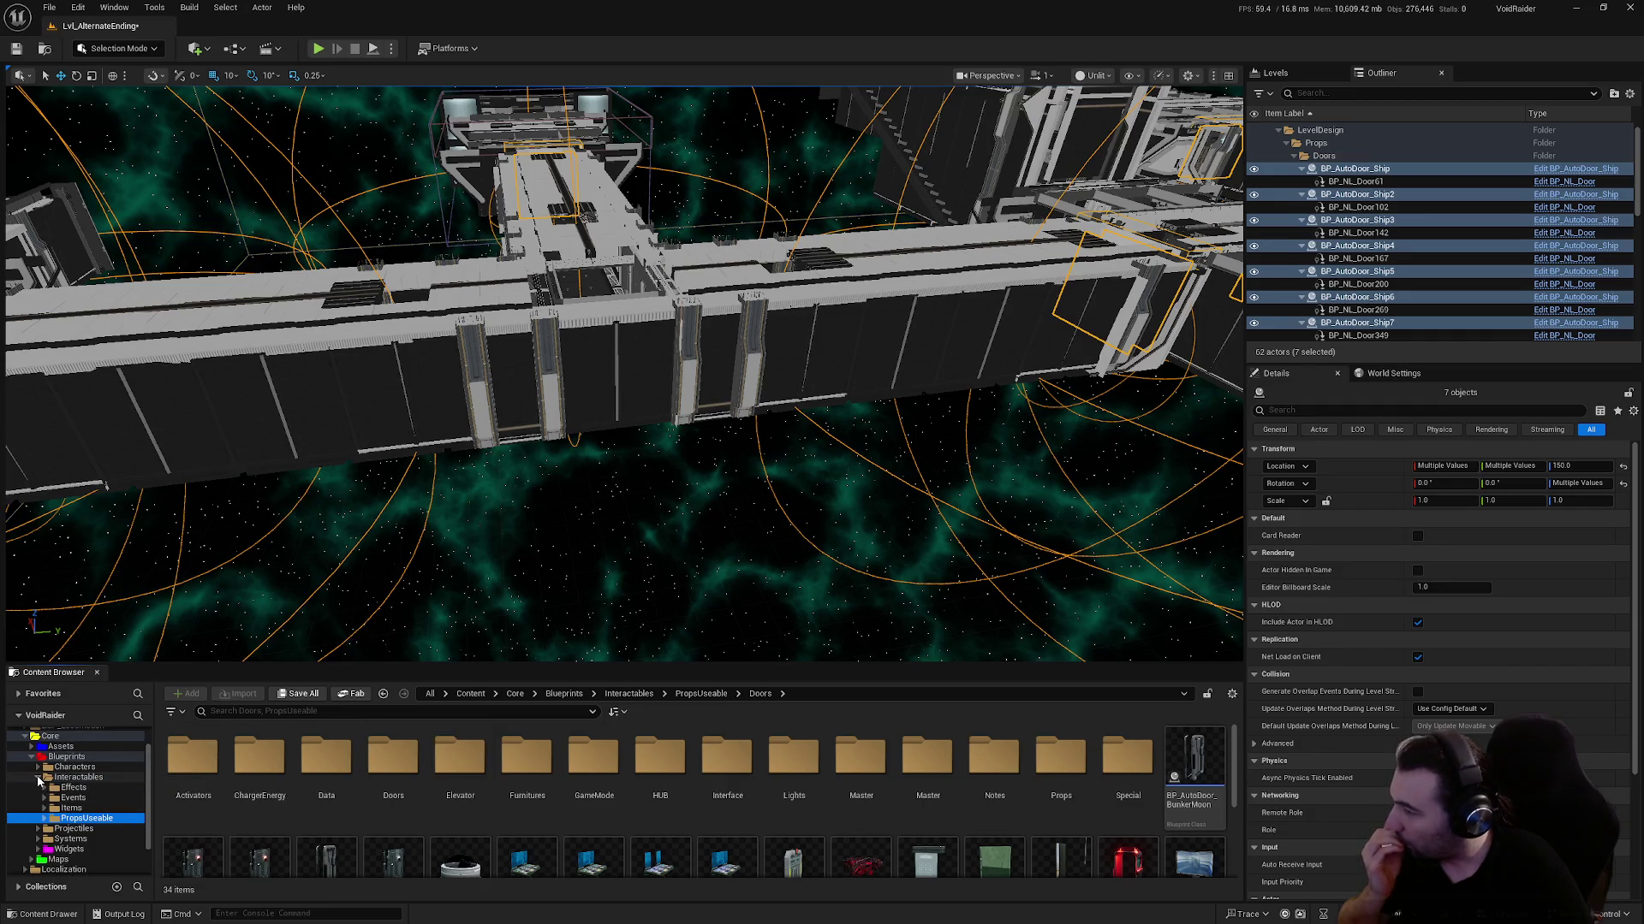
left_click(39, 778)
left_click(67, 768)
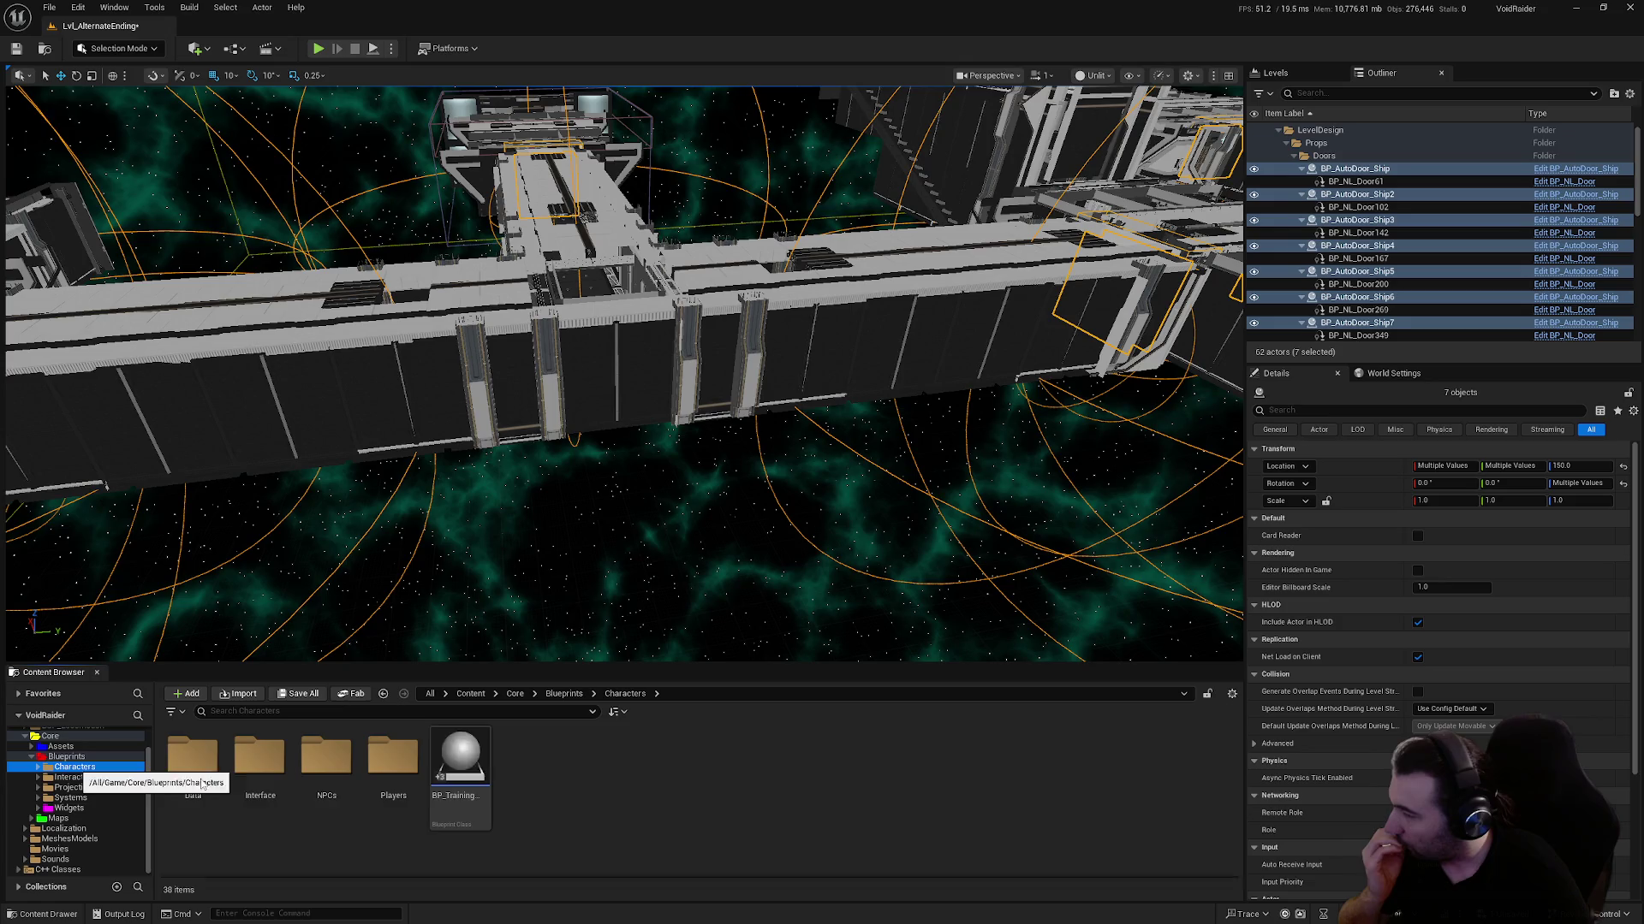
double_click(389, 766)
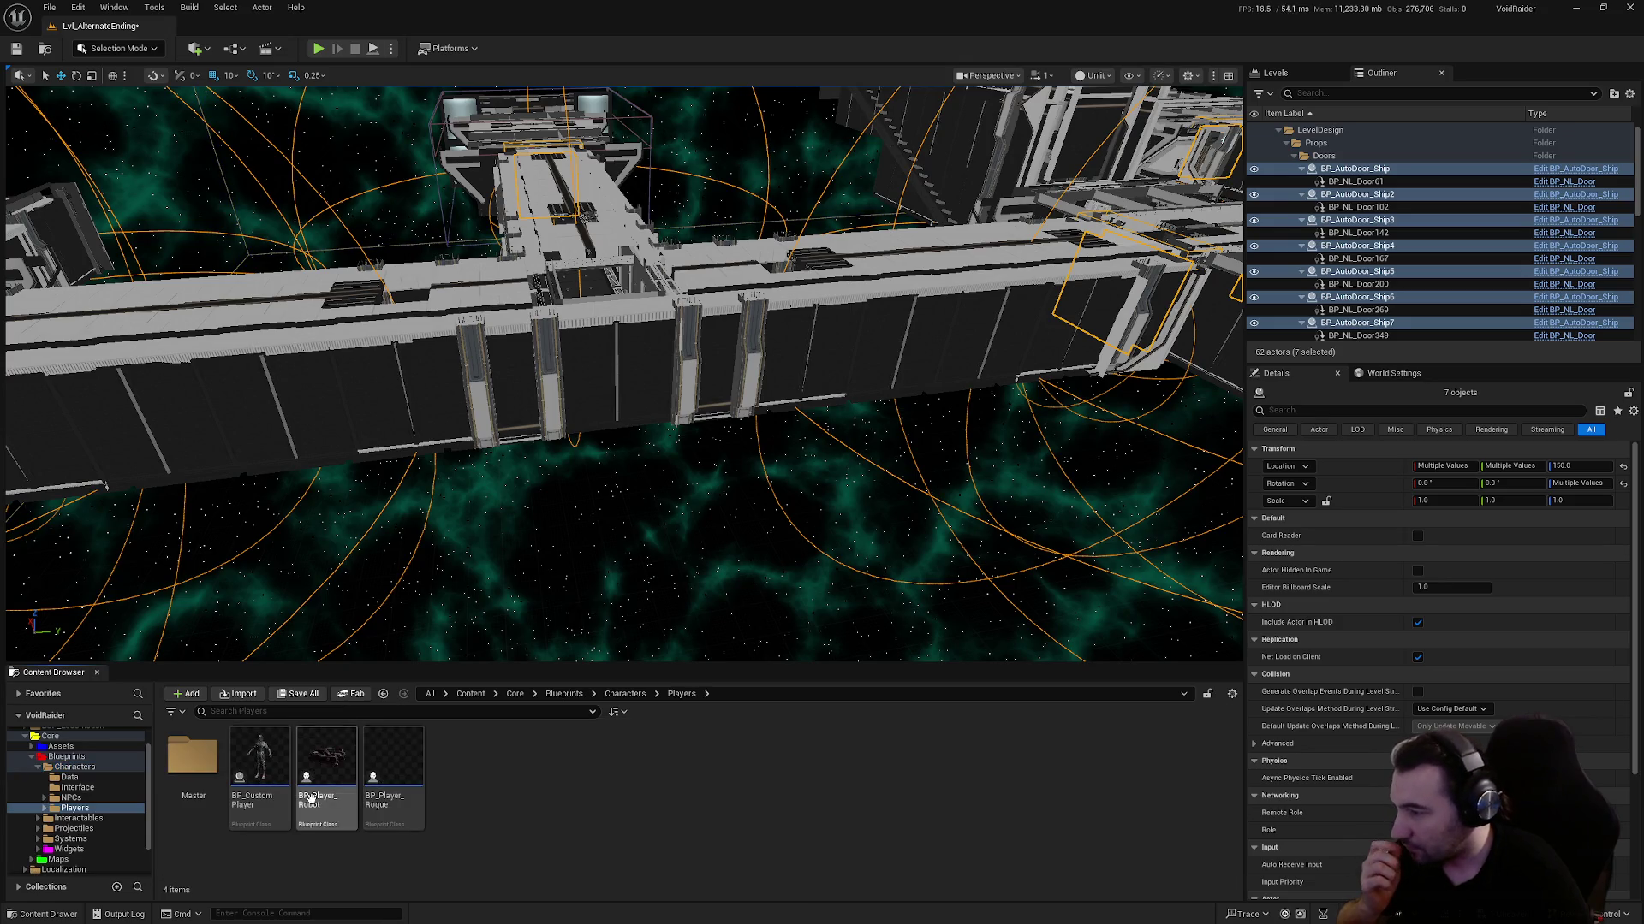
key("alt+Left")
left_click(347, 807)
double_click(347, 807)
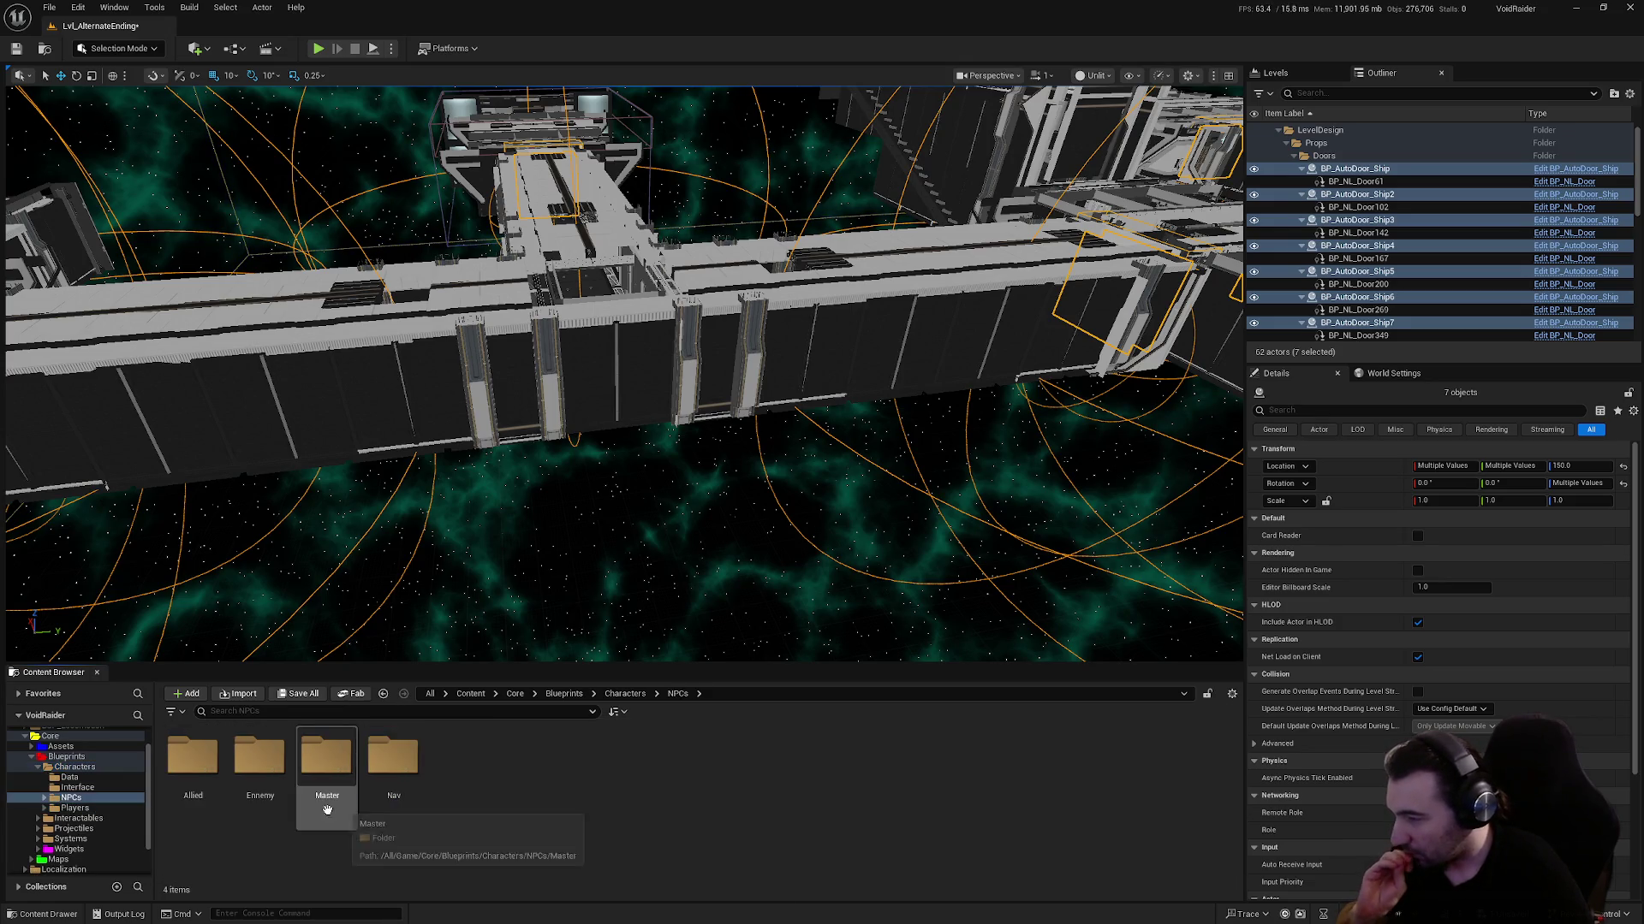
double_click(276, 796)
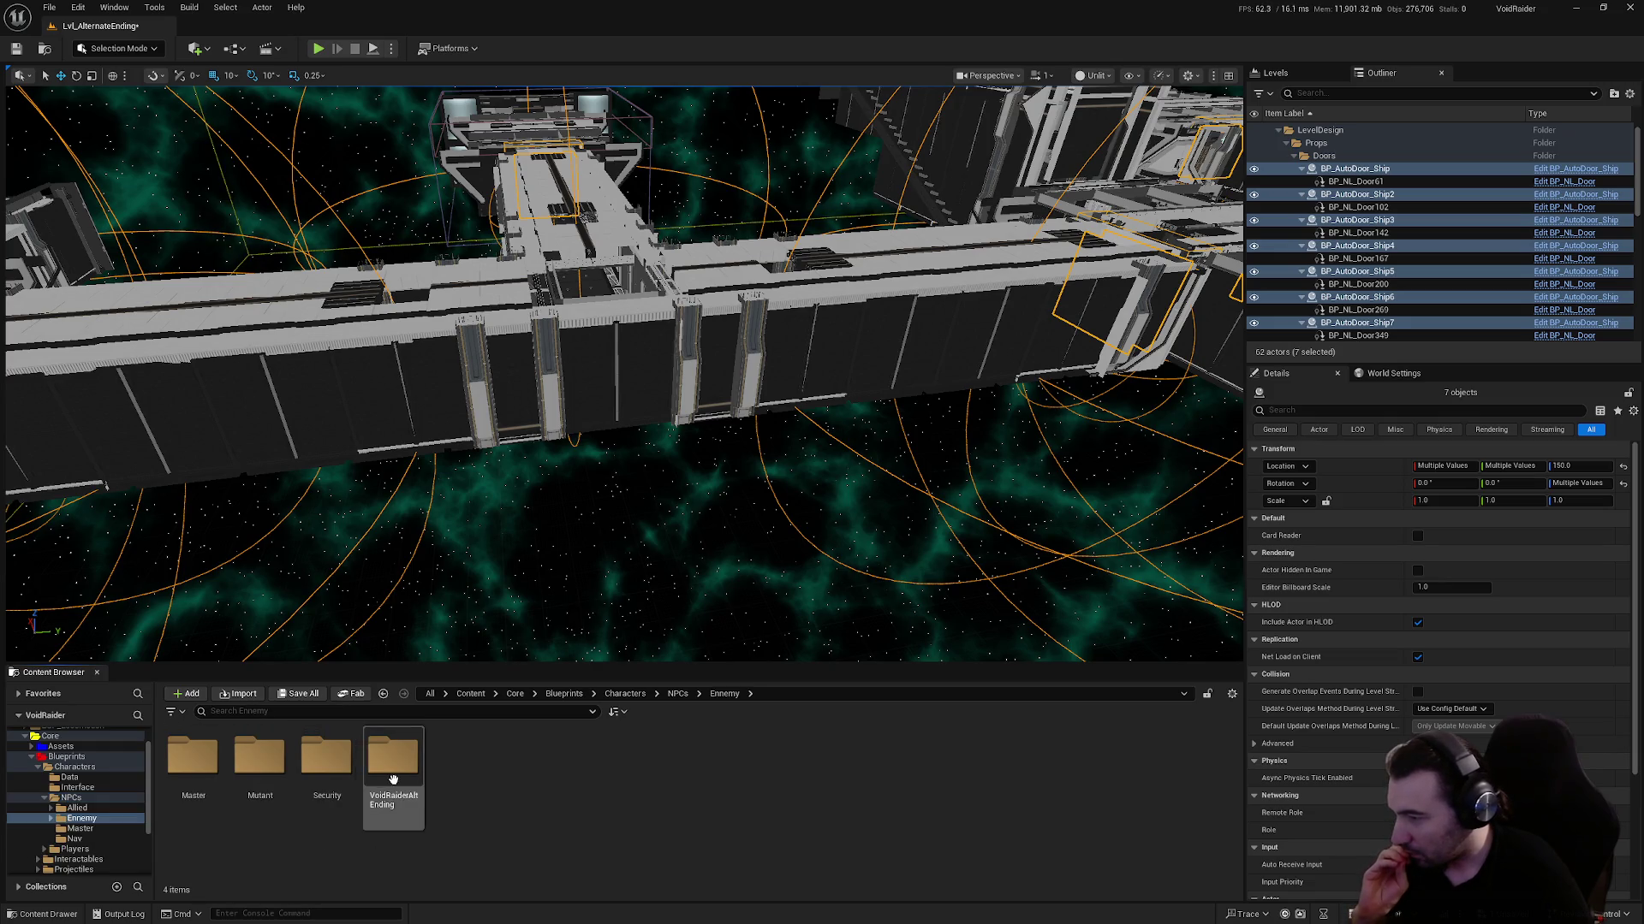
double_click(276, 796)
double_click(249, 774)
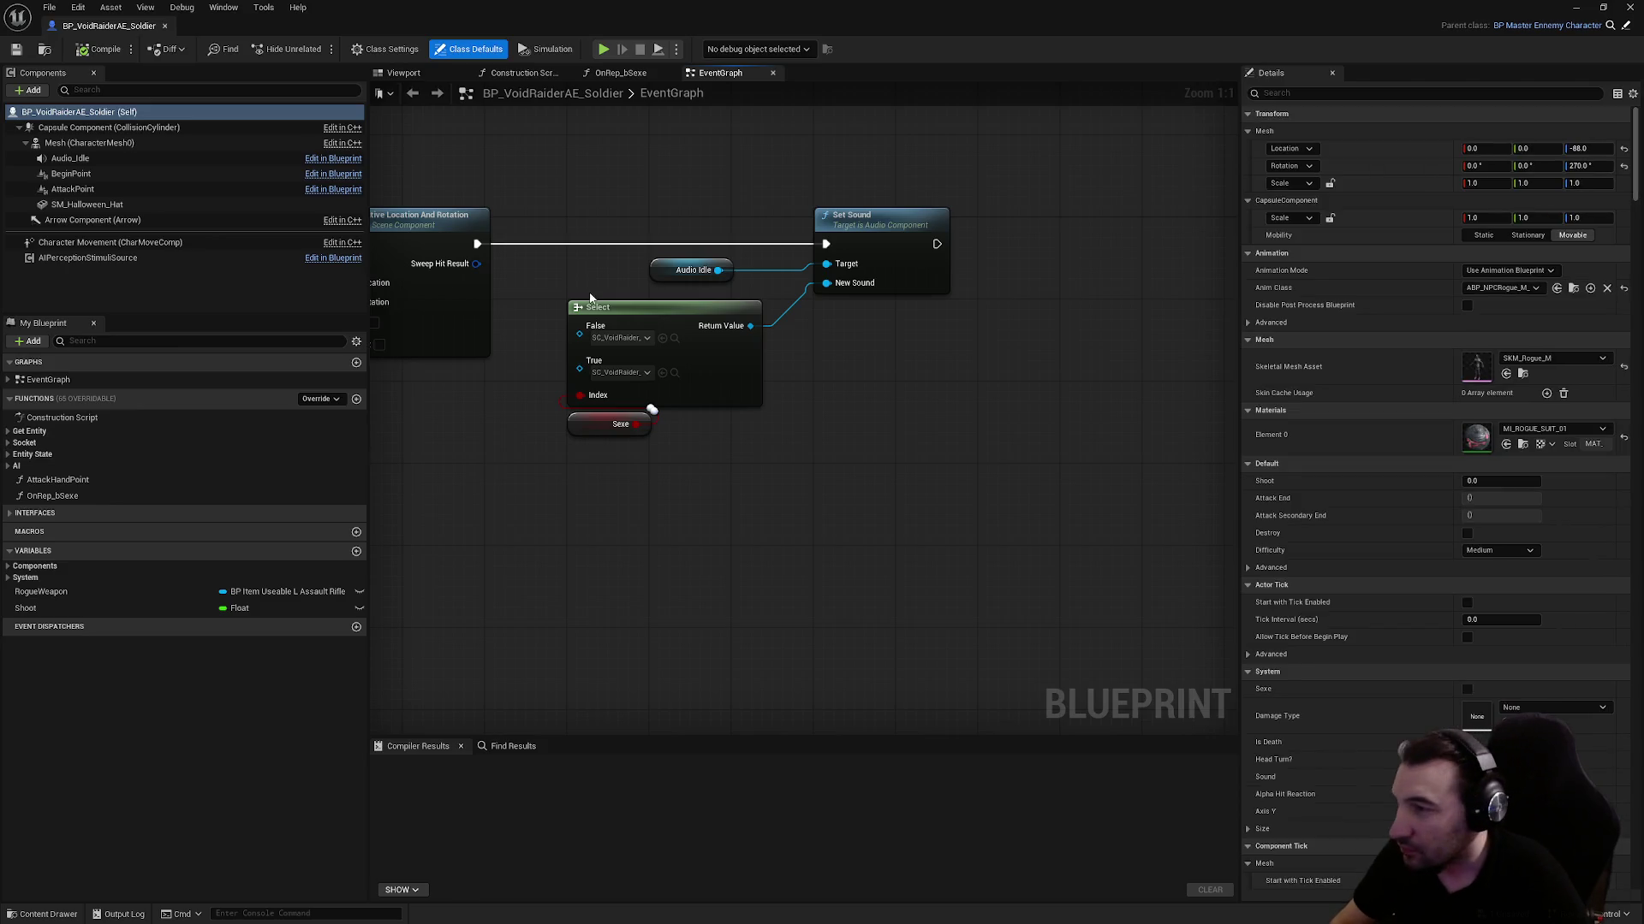
Close the soldier's OnRep_bSexe graph and float the blueprint editor over the level editor
left_click_drag(728, 274, 895, 401)
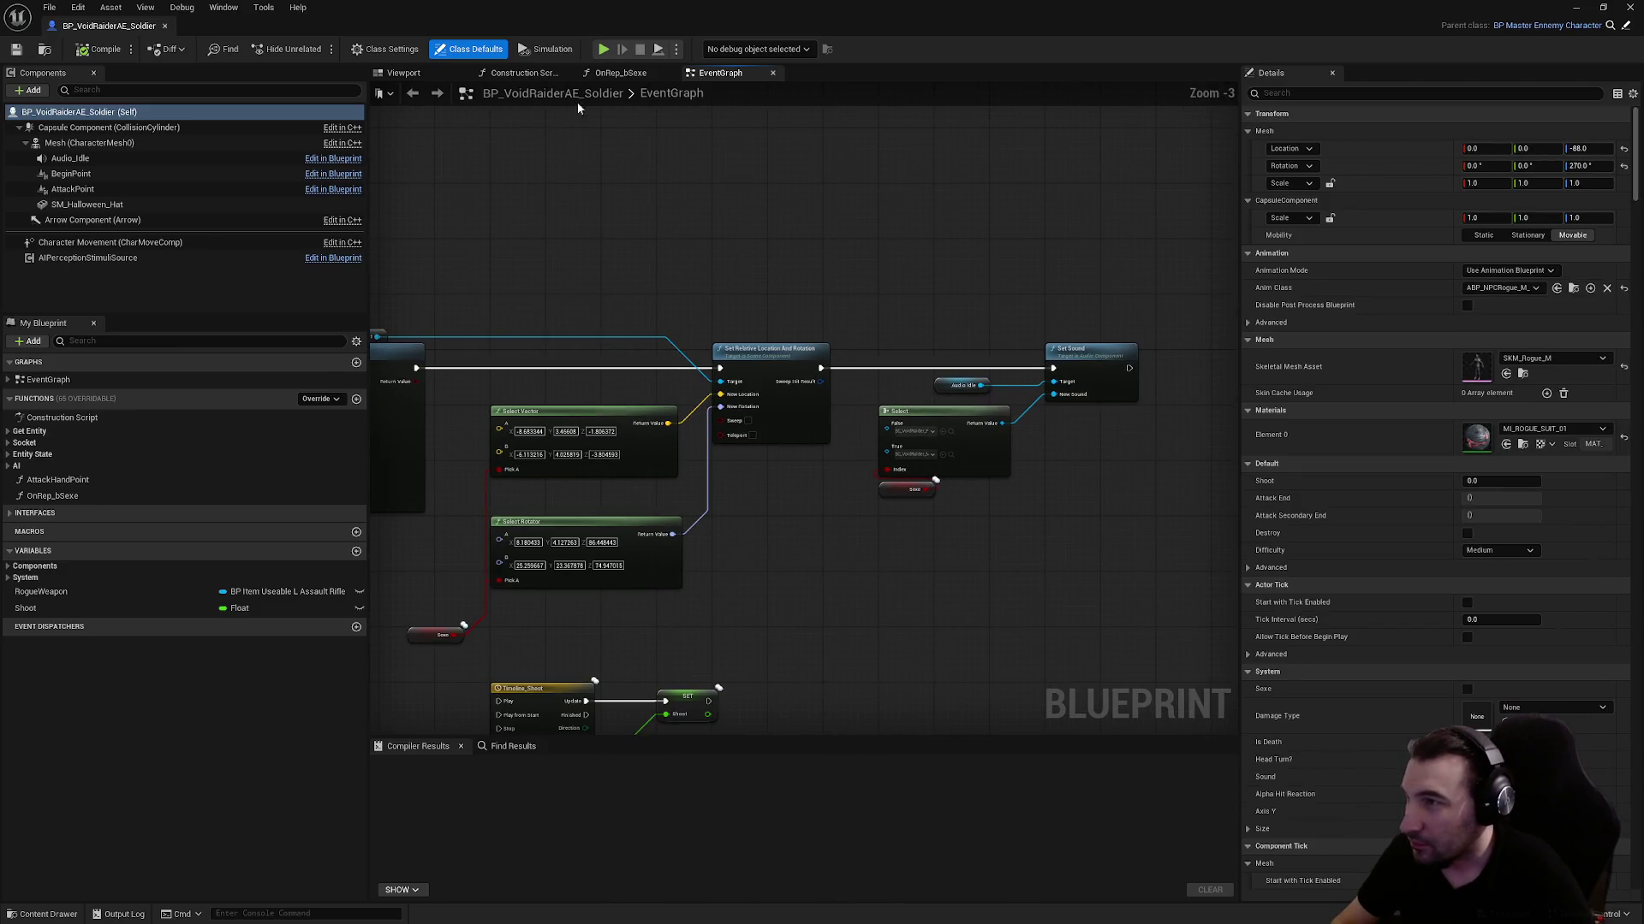
left_click(668, 72)
scroll(831, 374, "down", 2)
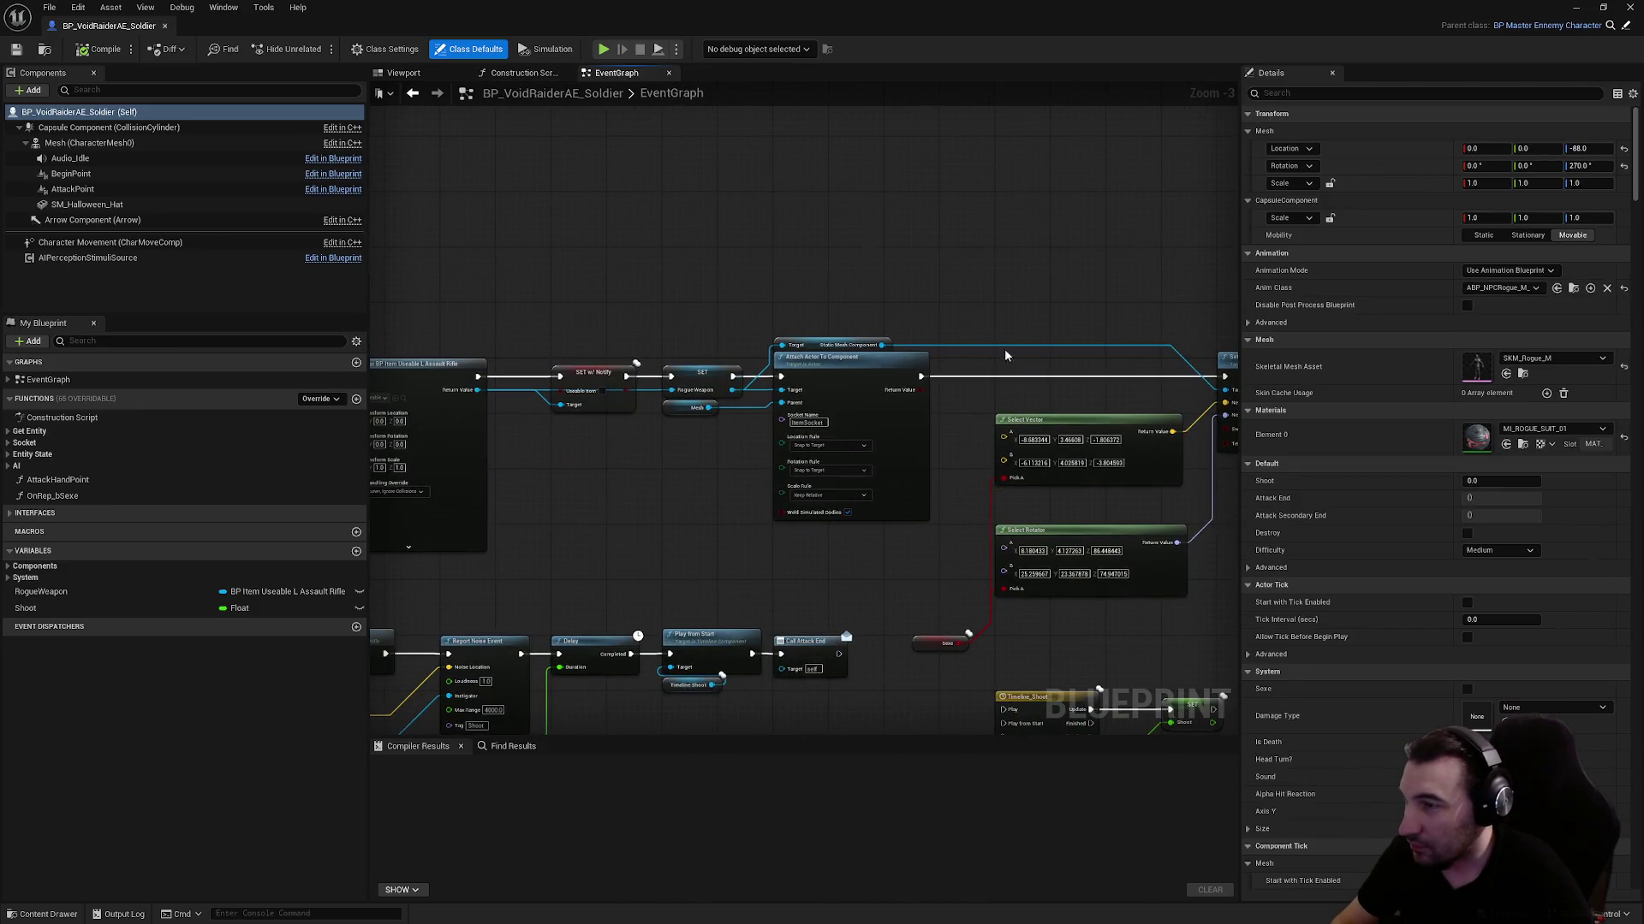
left_click_drag(522, 15, 857, 73)
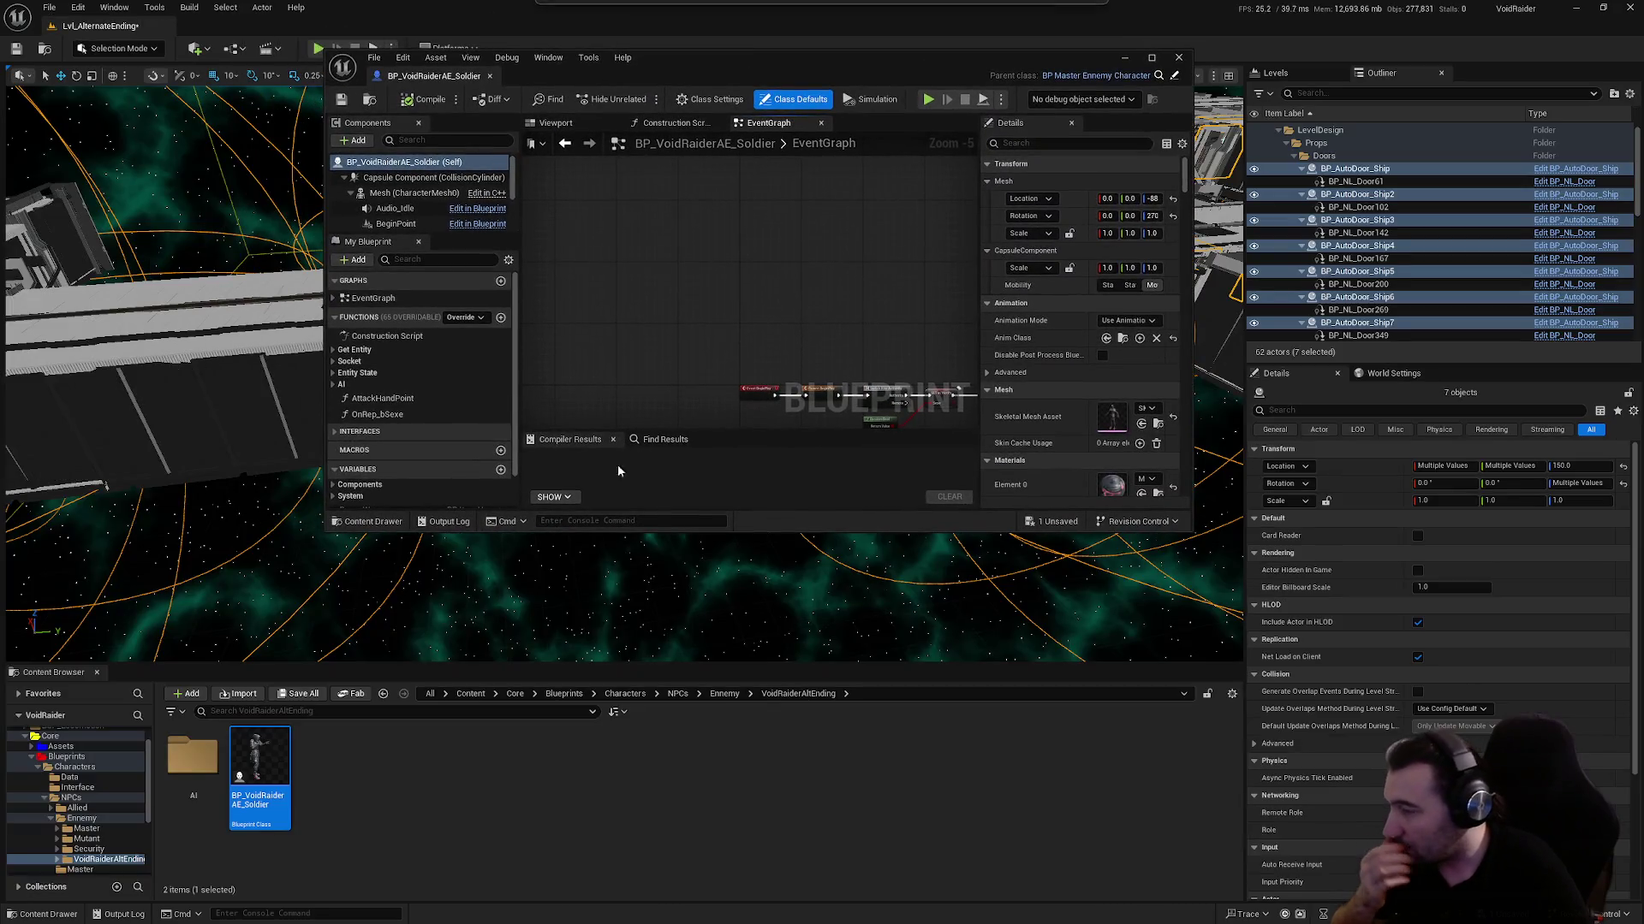
Open BP_Player_Rogue from Characters > Players and look over its BeginPlay flashlight nodes
left_click(62, 818, "ctrl")
left_click(51, 818)
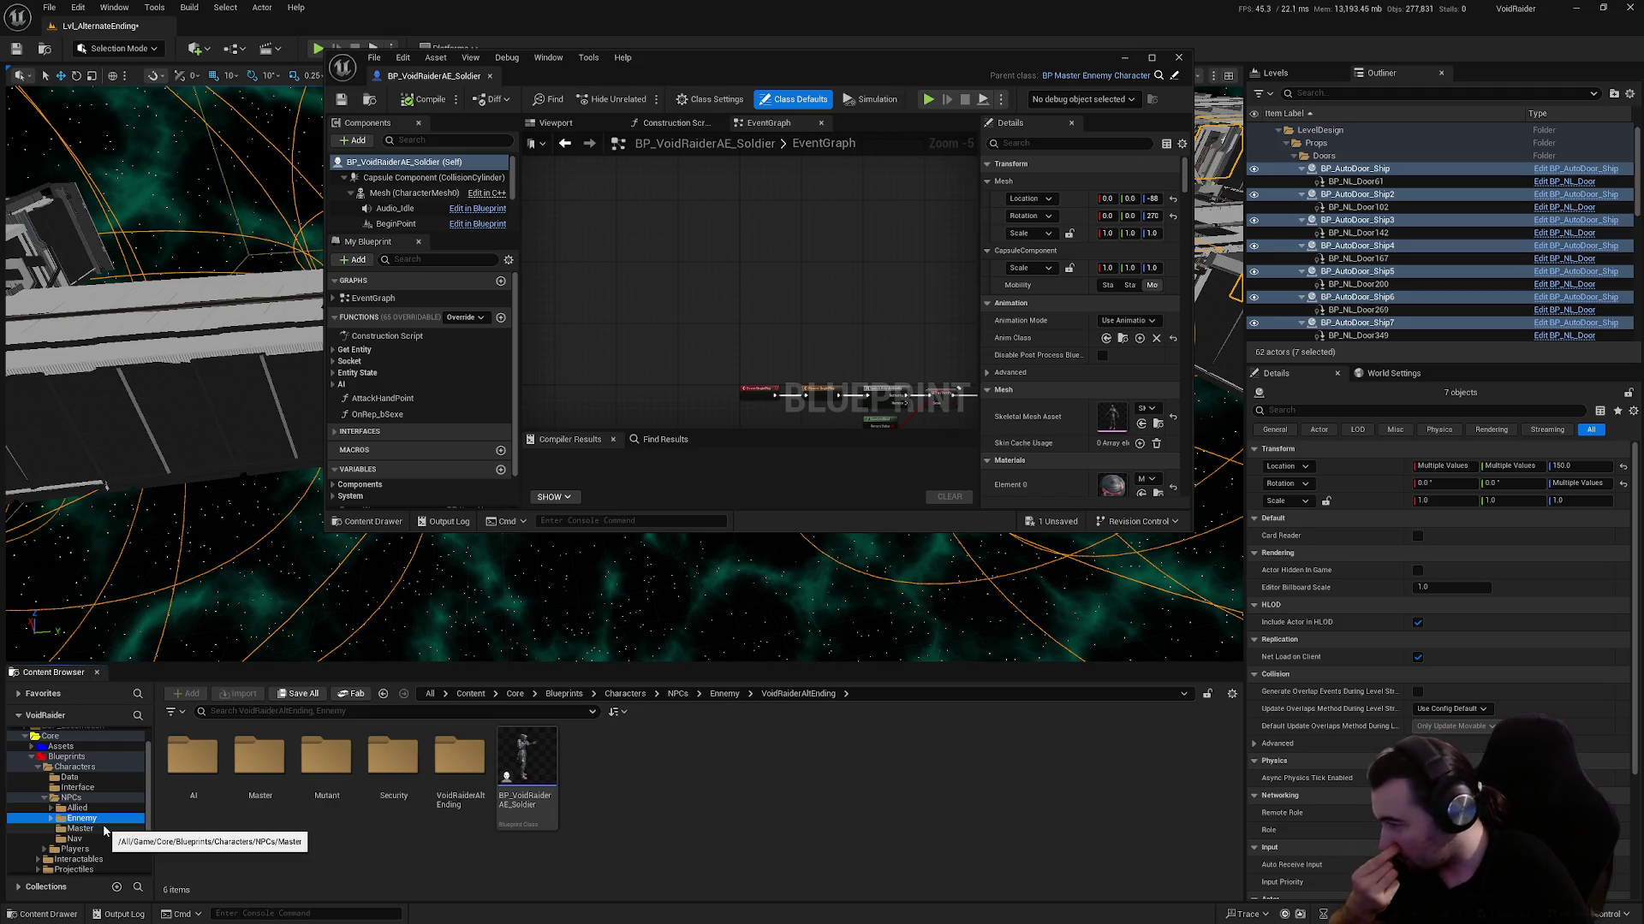
double_click(71, 798)
left_click(71, 808)
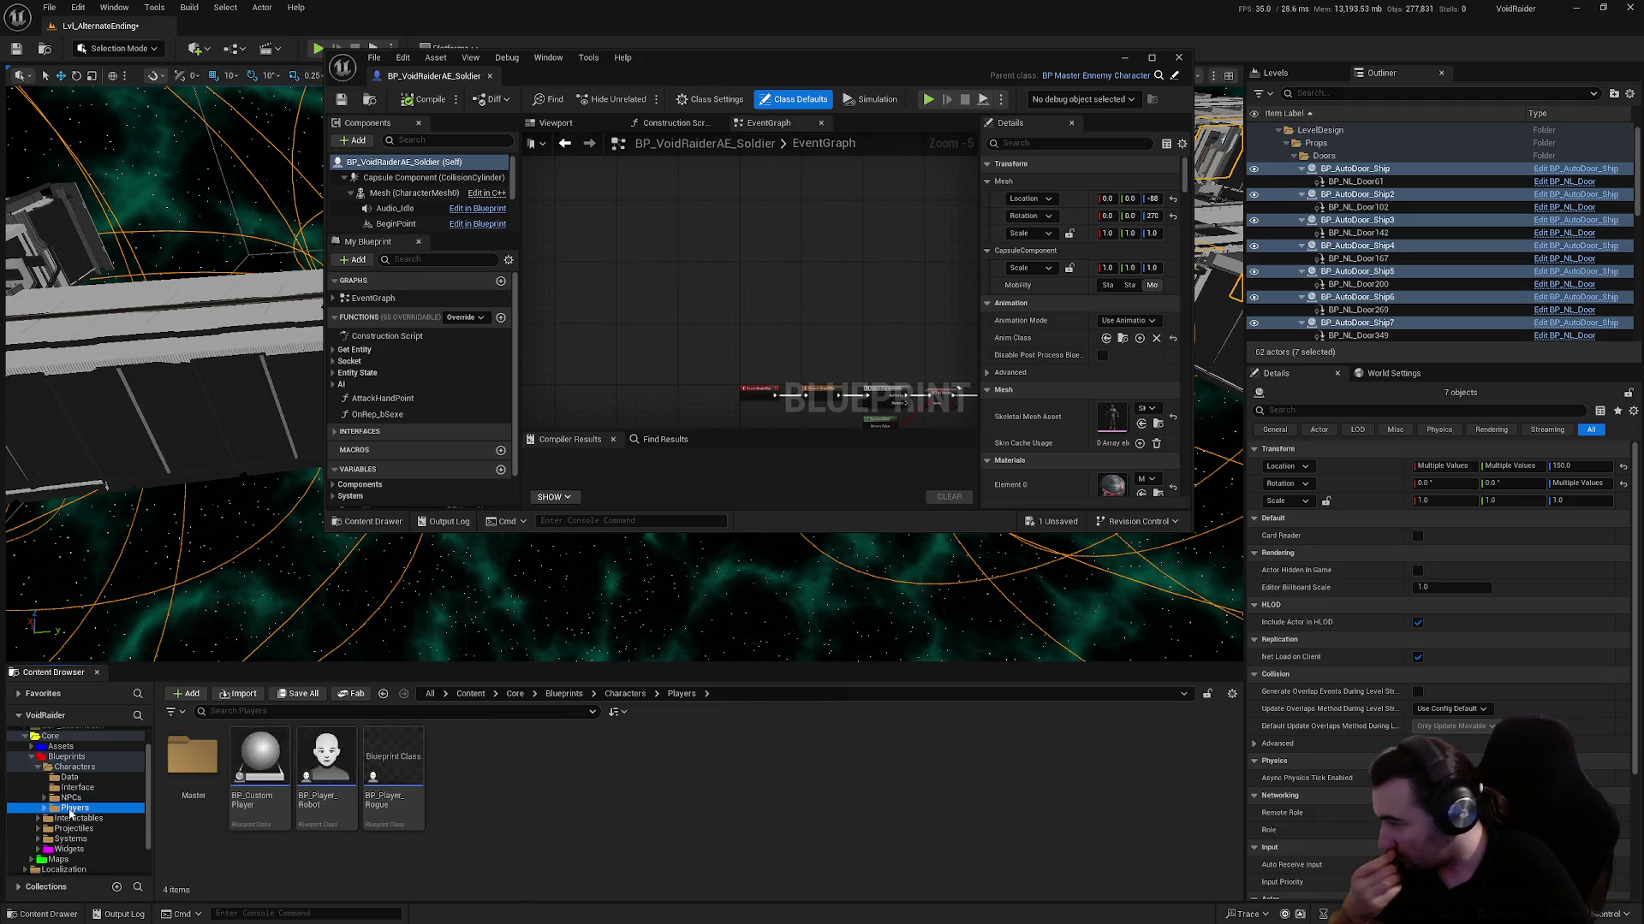
mouse_move(363, 779)
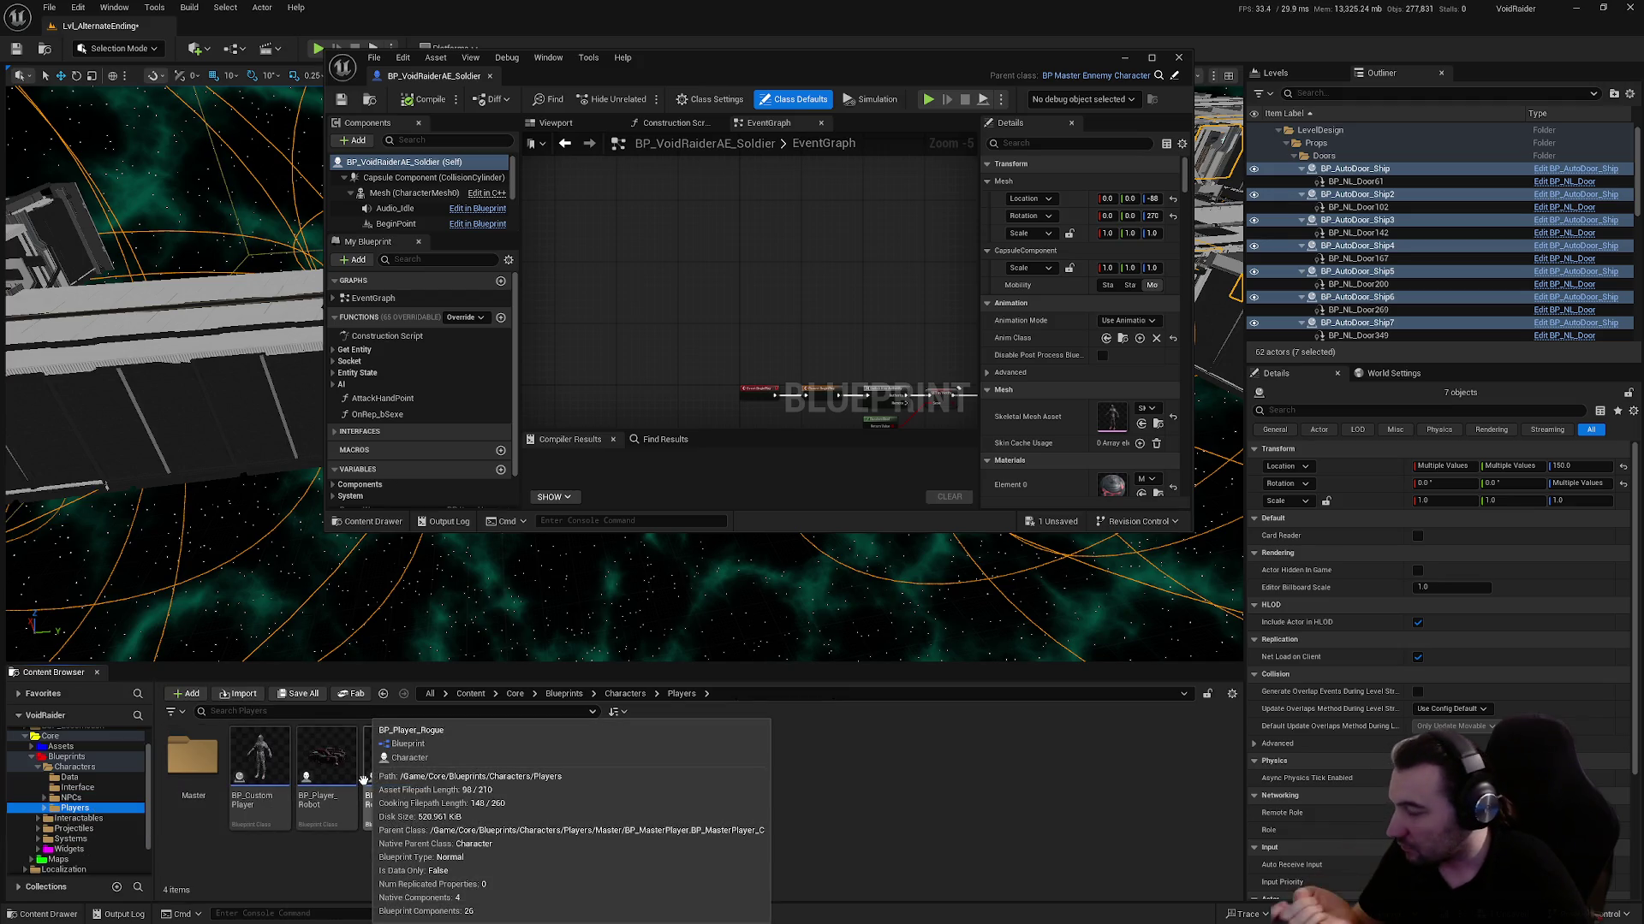
double_click(193, 755)
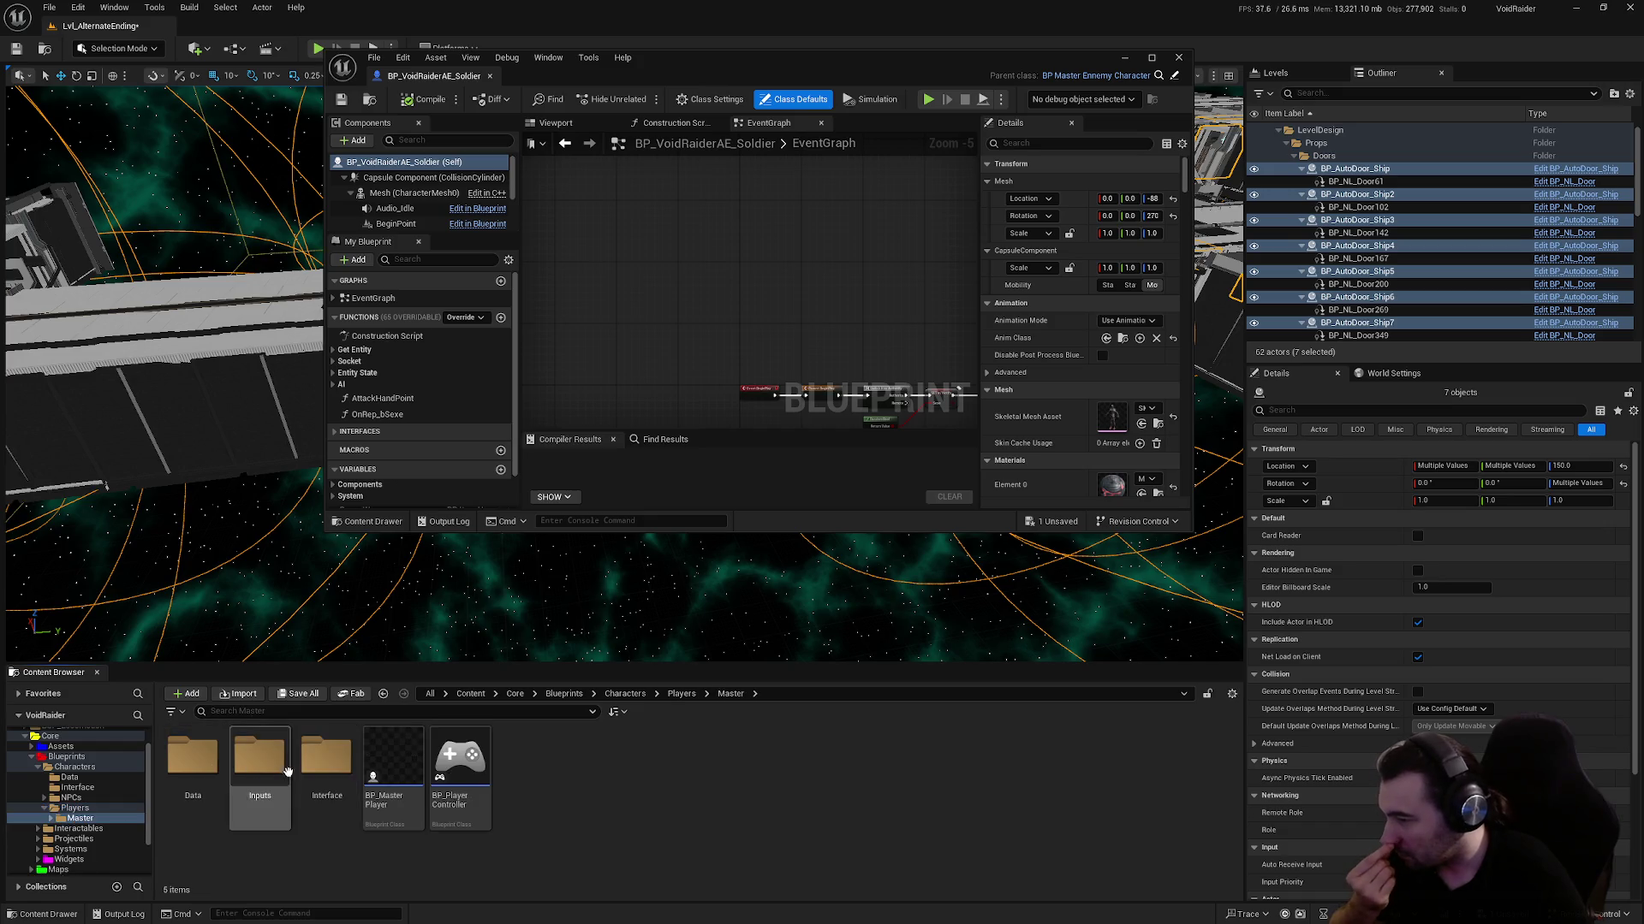
key("alt+Left")
left_click(396, 782)
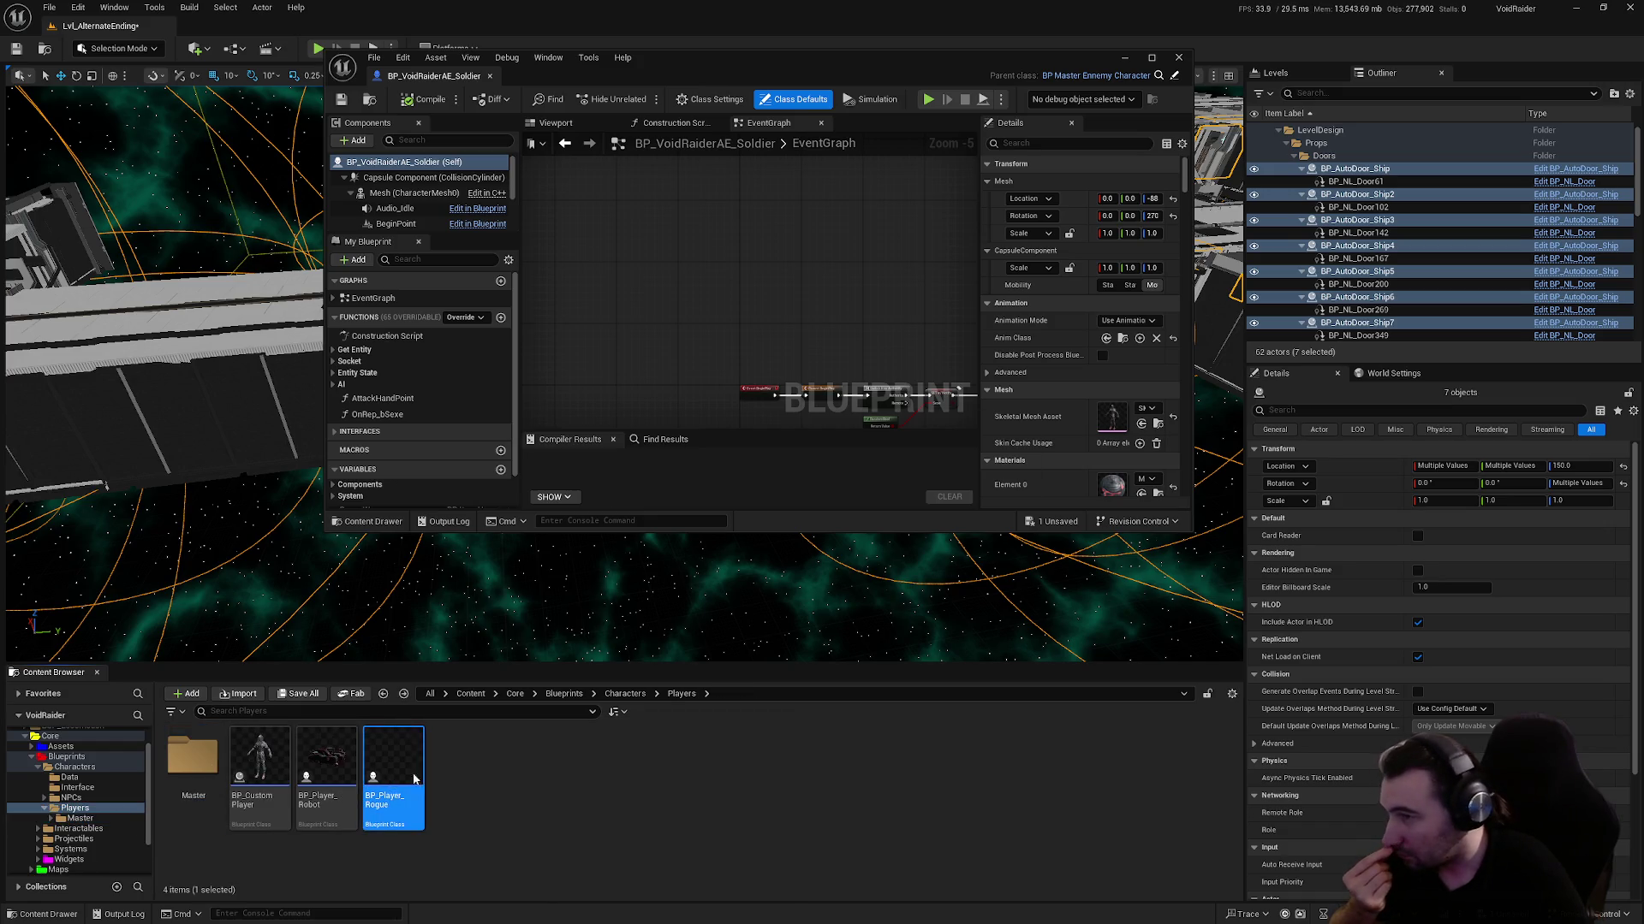
double_click(855, 62)
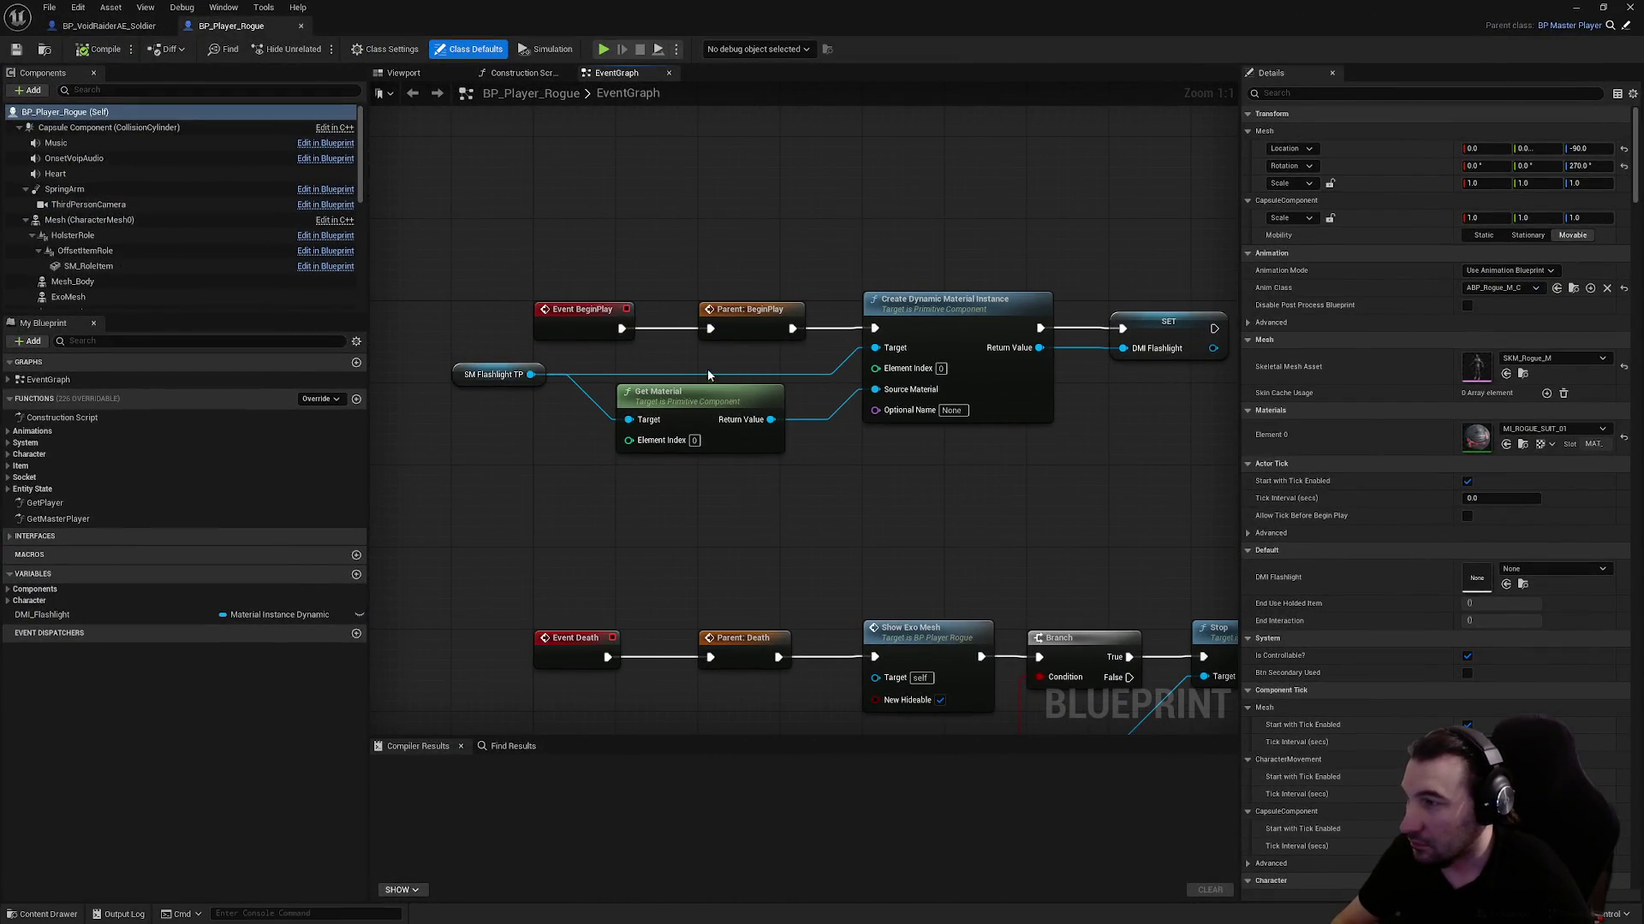
left_click_drag(451, 246, 1179, 479)
left_click(1110, 466)
Paste the rogue's SM_Flashlight_TP and Owner_FlashLight into the soldier, parented under Mesh
scroll(192, 207, "down", 5)
scroll(192, 207, "down", 2)
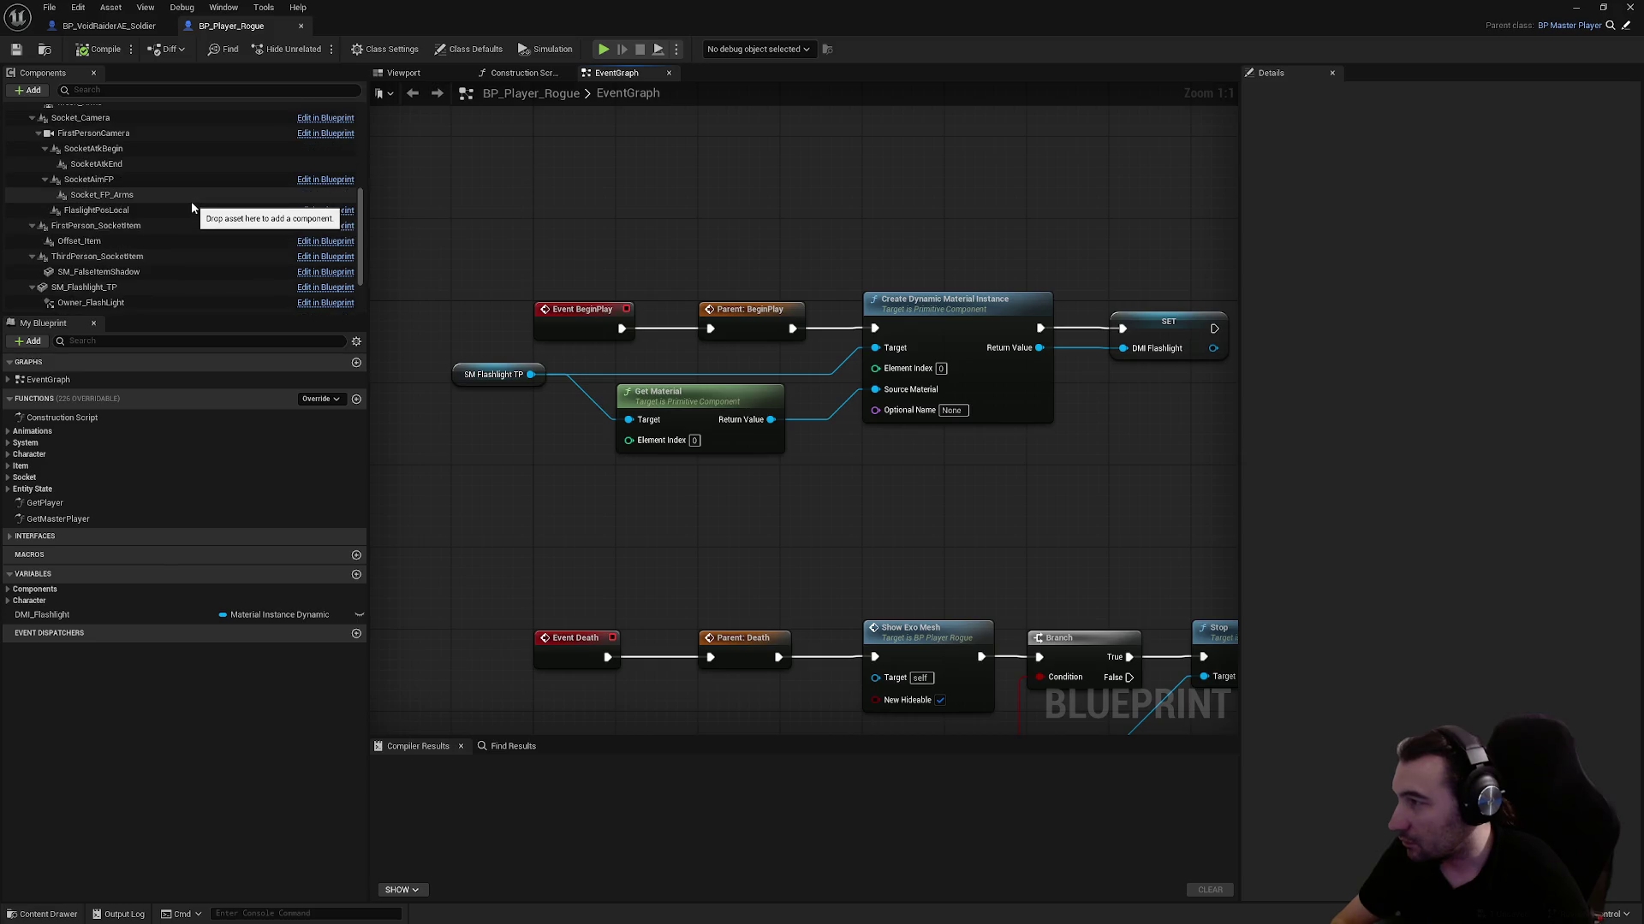
scroll(191, 207, "down", 1)
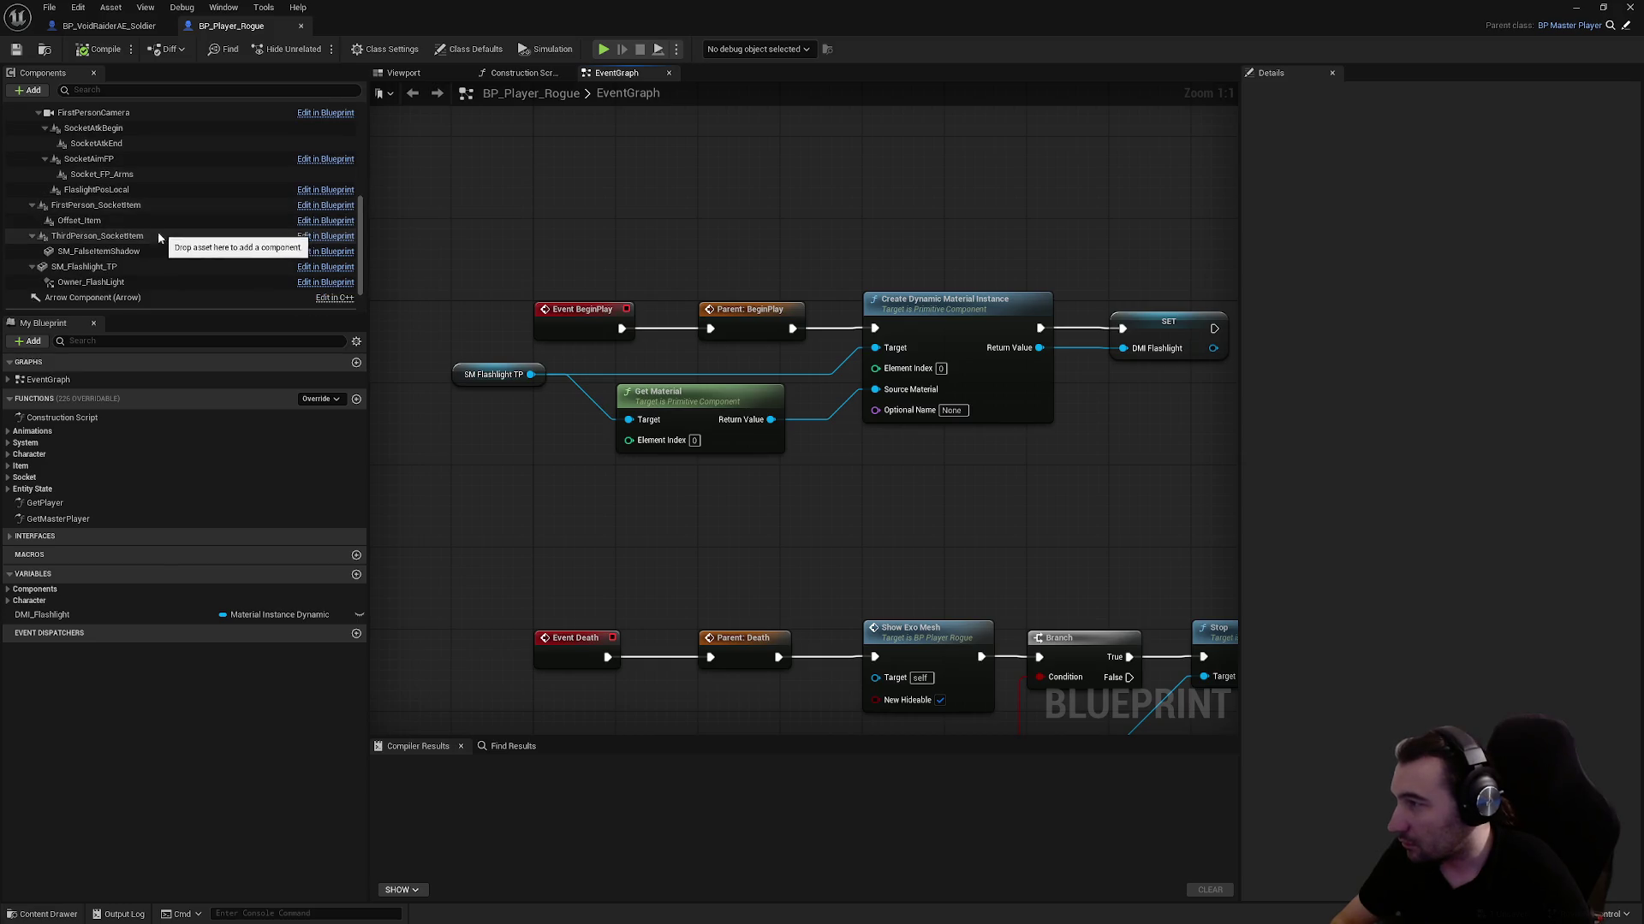
left_click(125, 266)
left_click(125, 281, "ctrl")
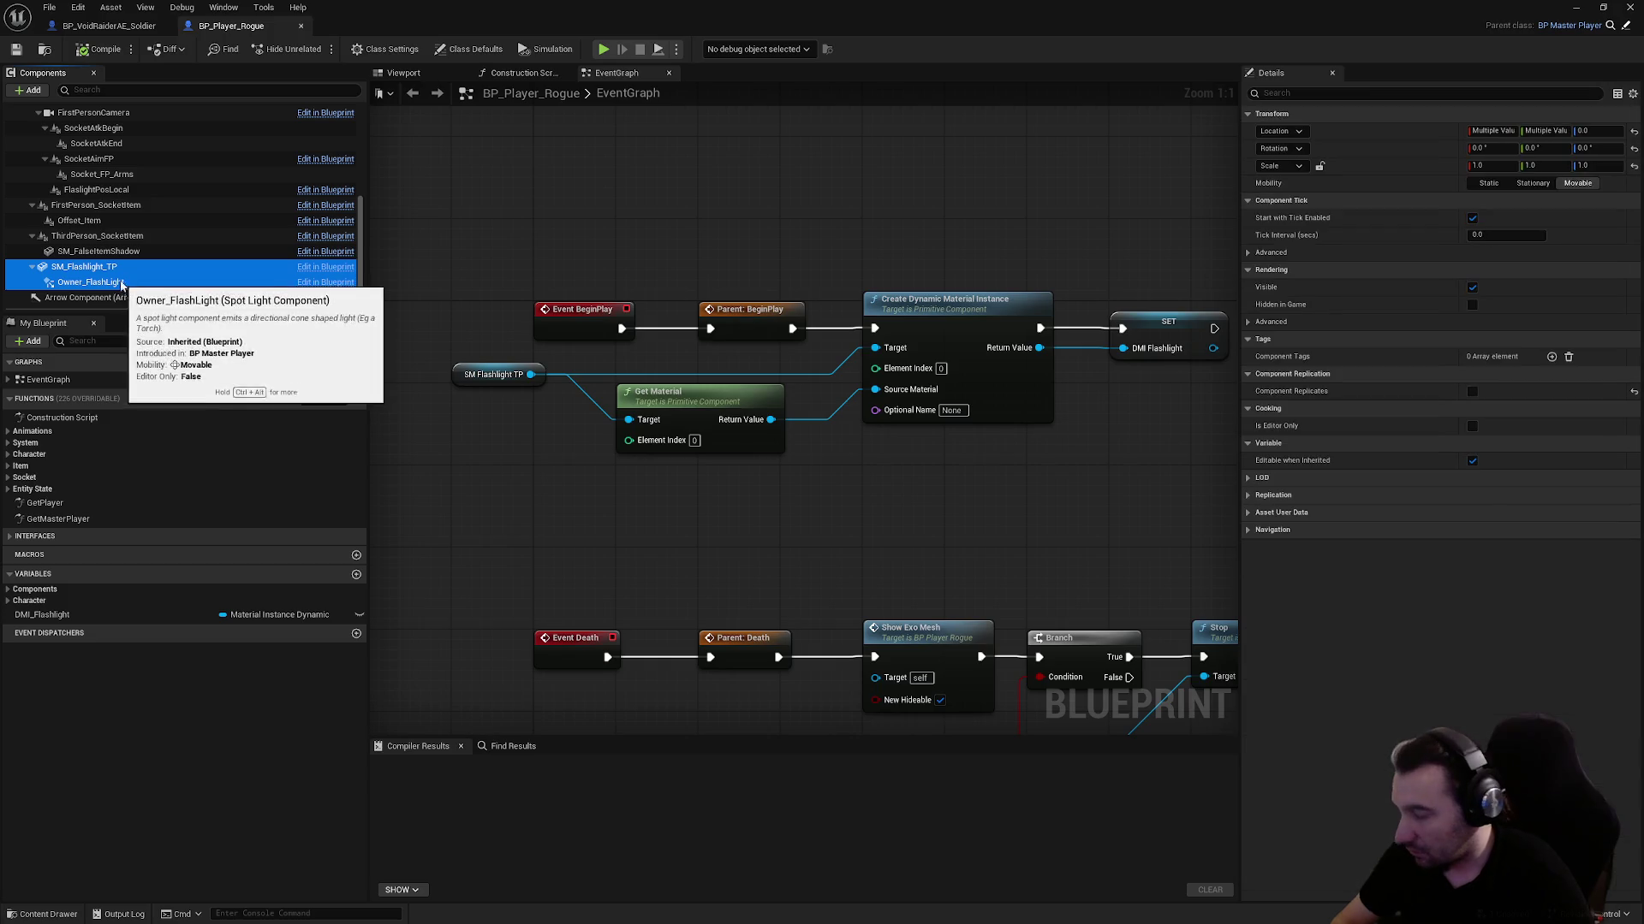
left_click(109, 26)
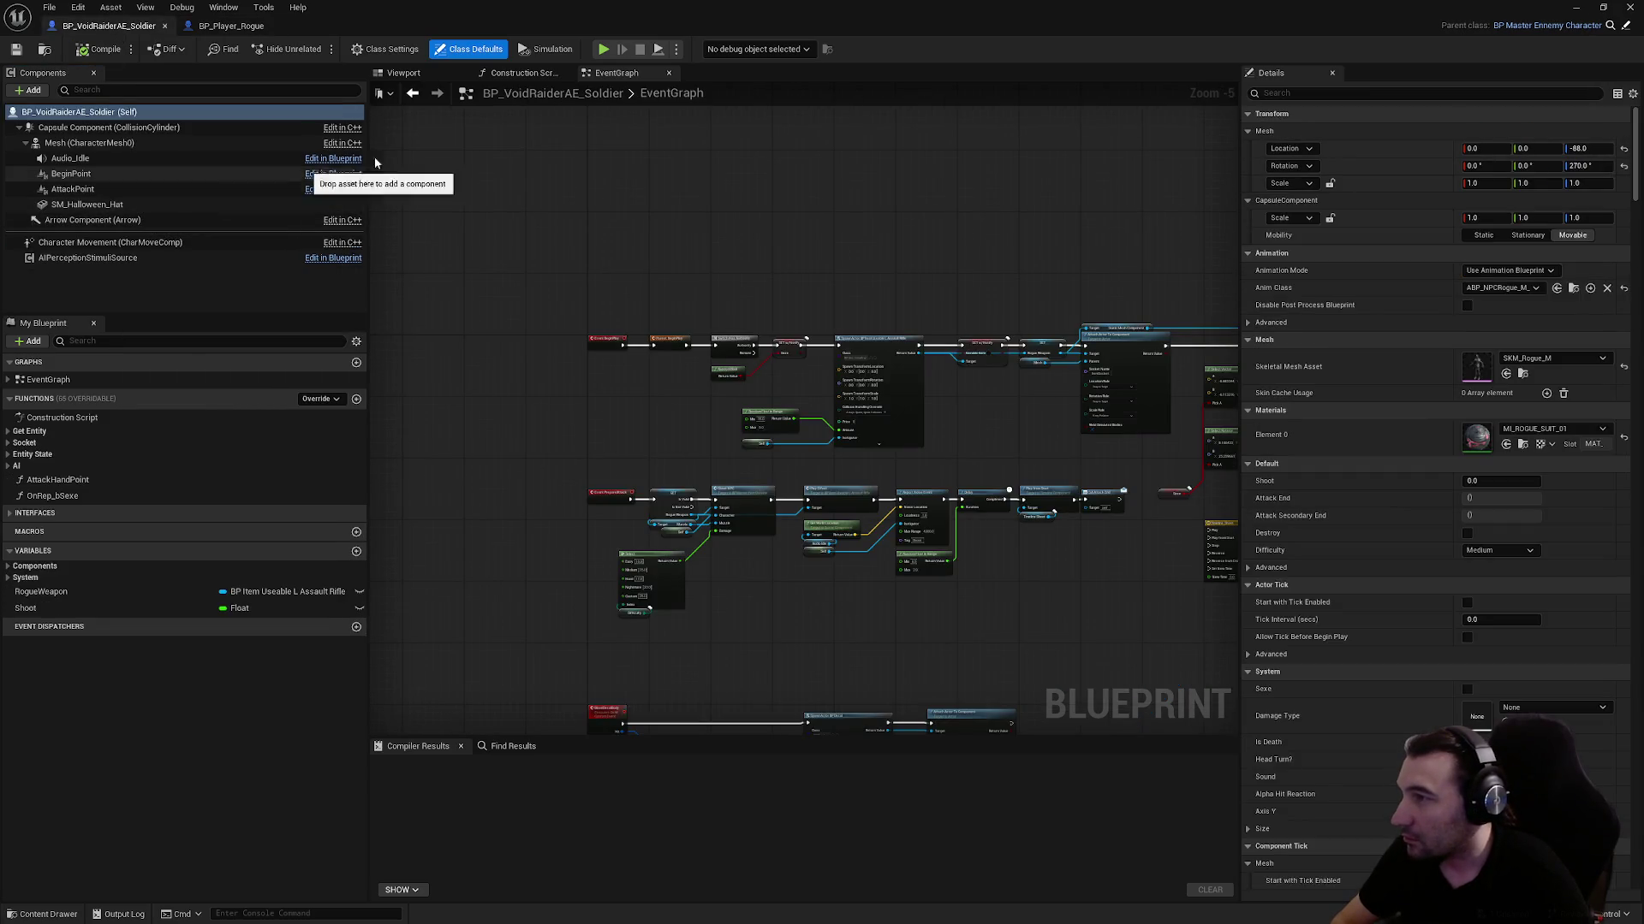
key("ctrl+v")
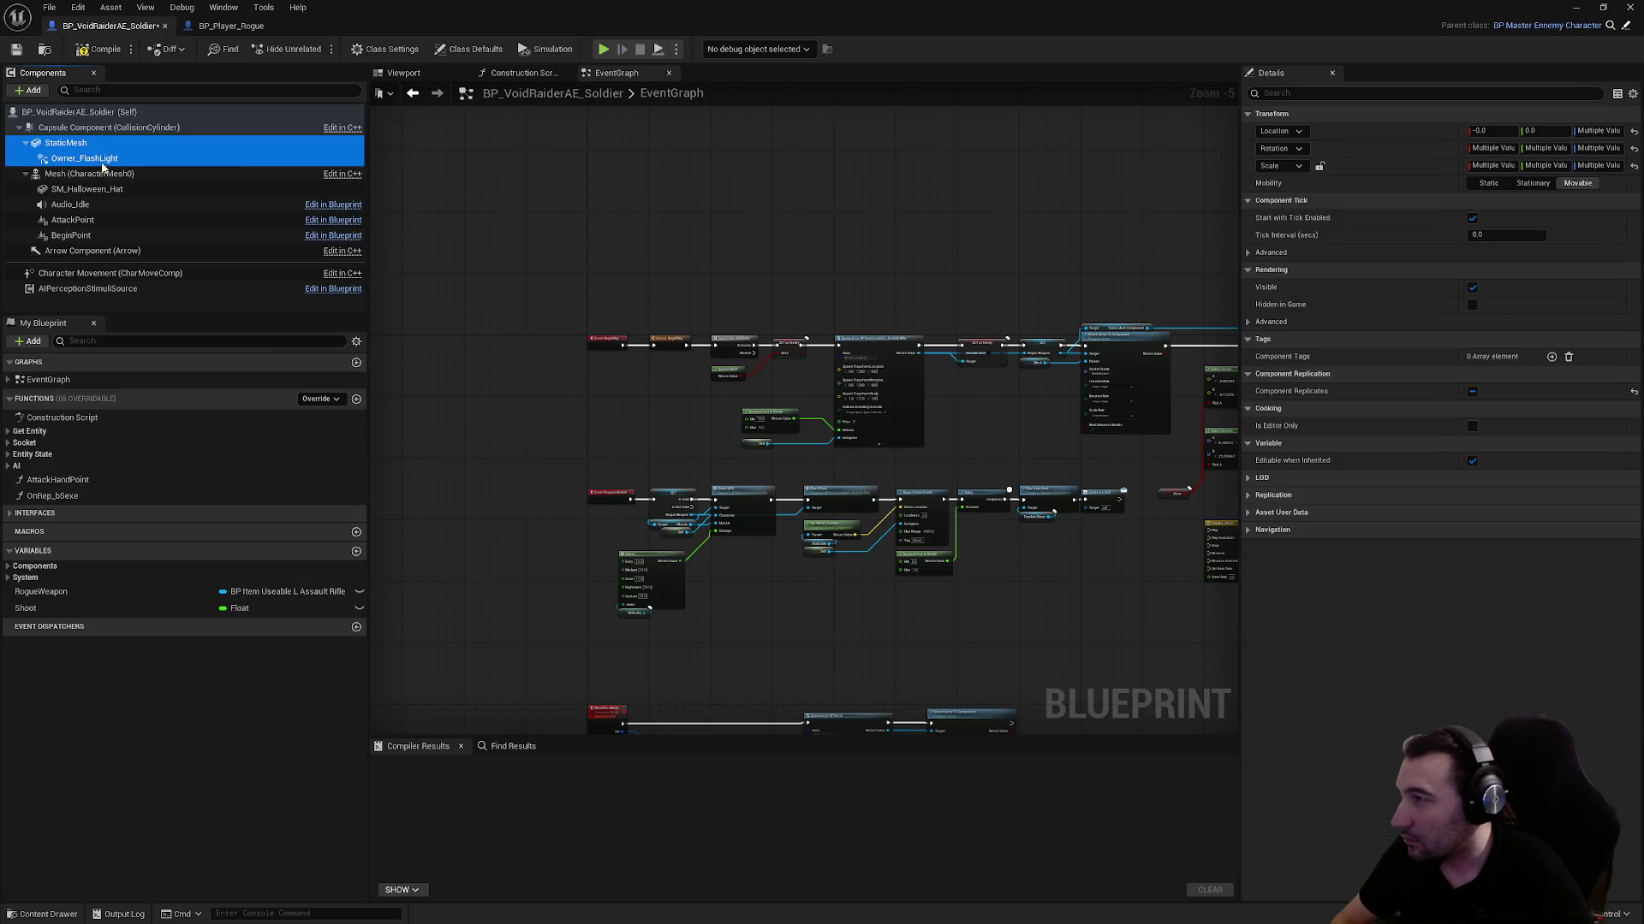
left_click_drag(85, 147, 92, 171)
mouse_move(551, 201)
left_mouse_down()
mouse_move(631, 290)
mouse_move(442, 172)
left_mouse_up()
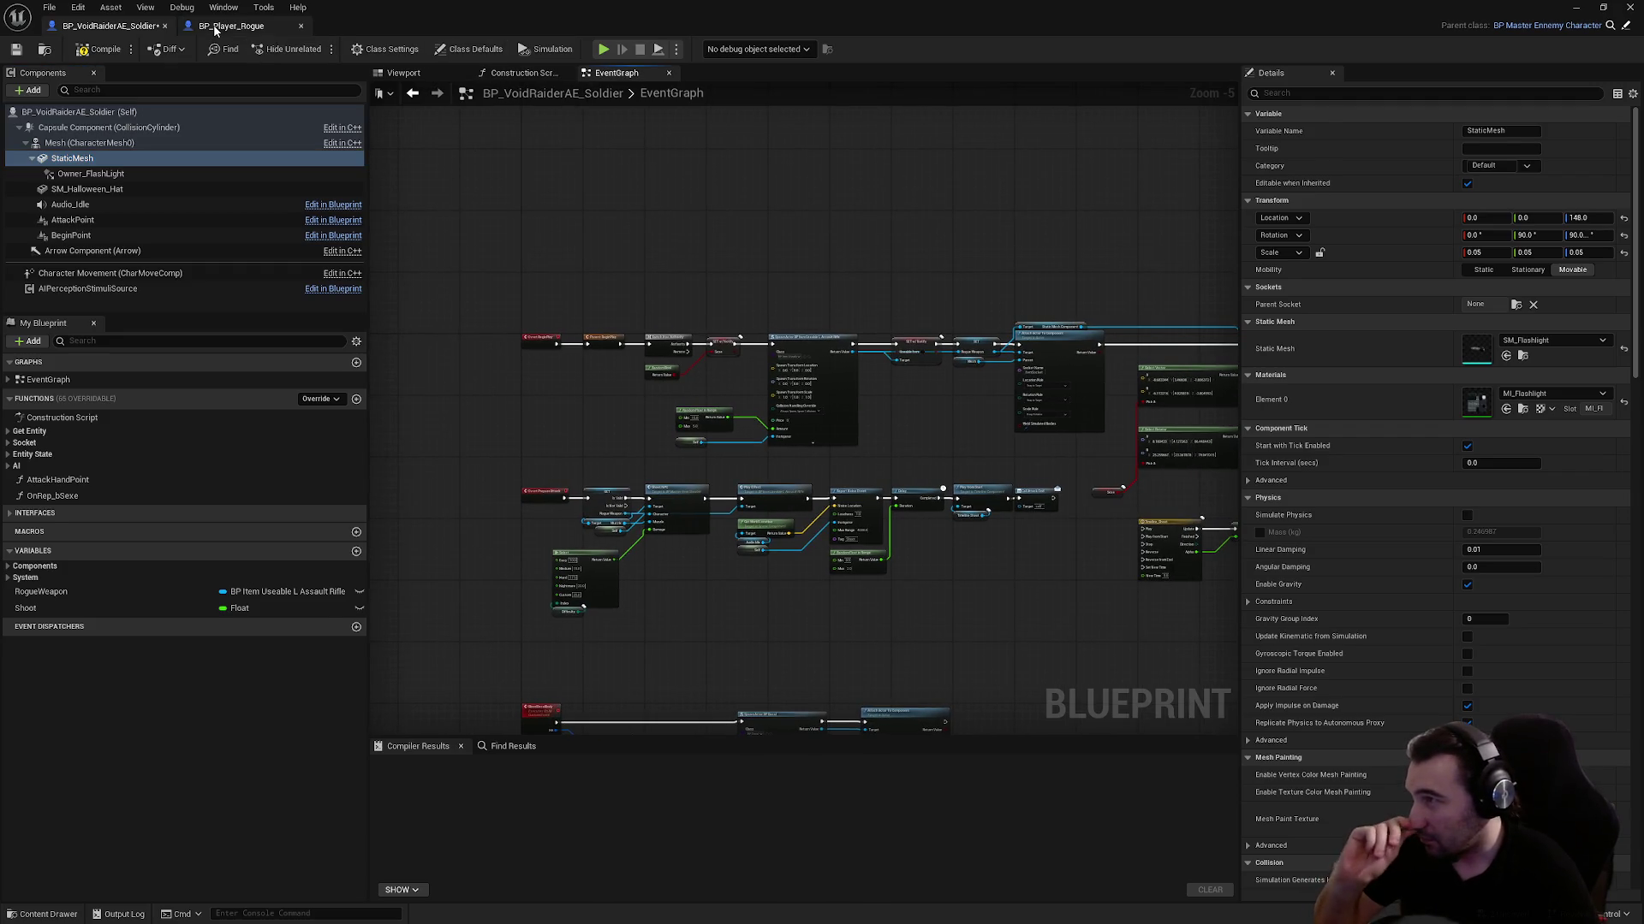
Inspect the rogue's SM_Flashlight_TP and Owner_FlashLight properties and its construction script
left_click(215, 27)
left_click(96, 205)
left_click(84, 266)
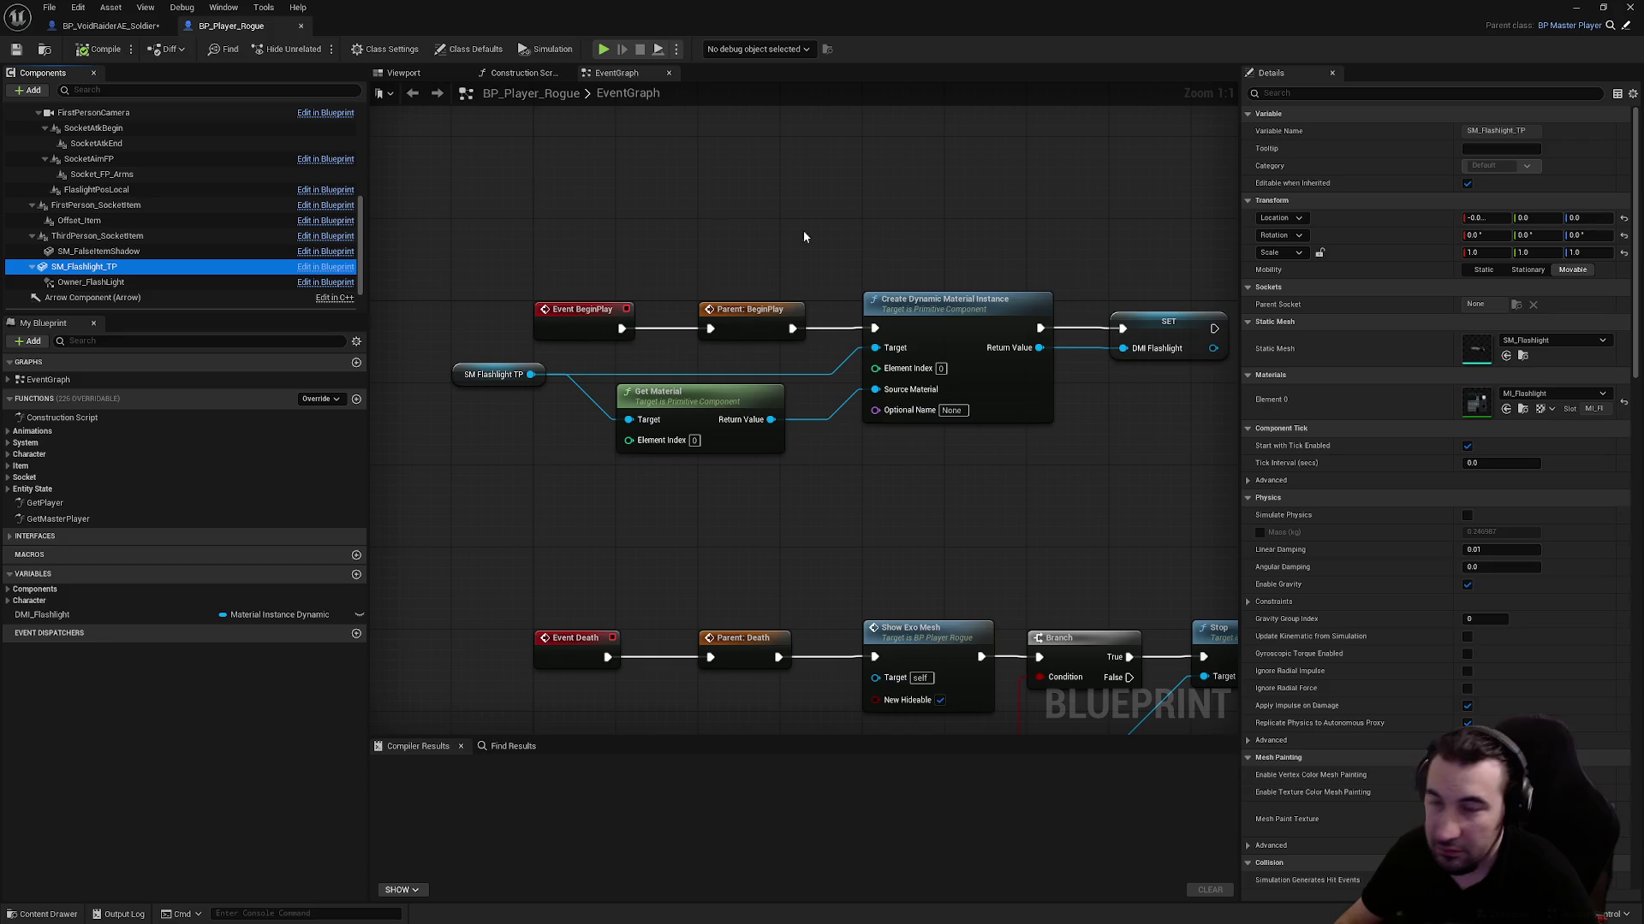
left_click(494, 75)
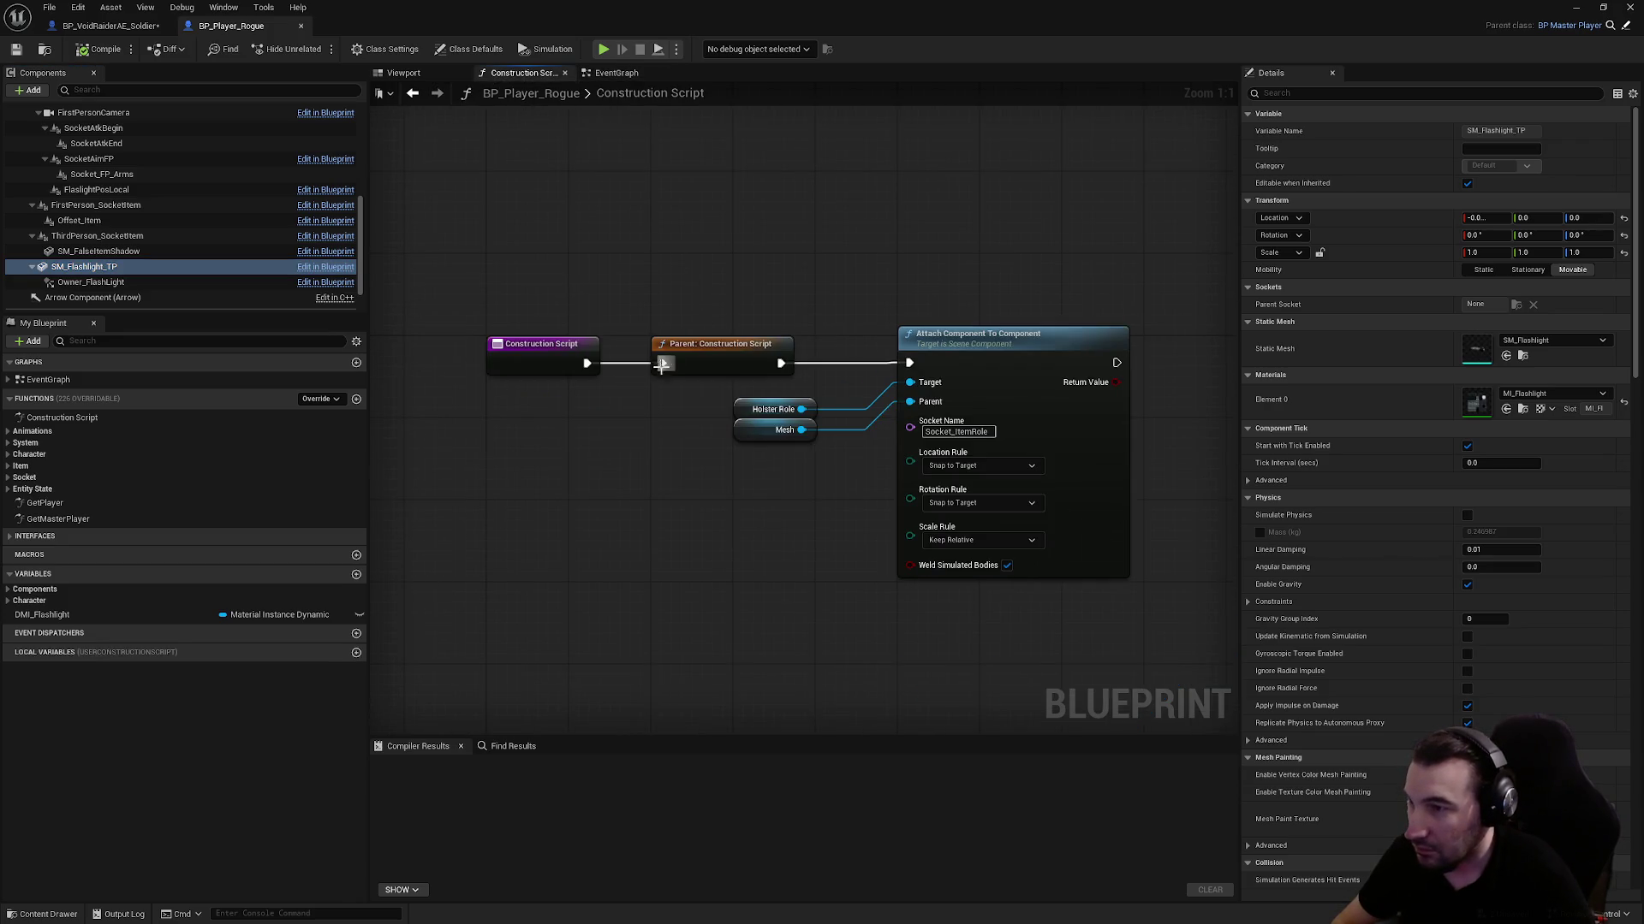
left_click(616, 75)
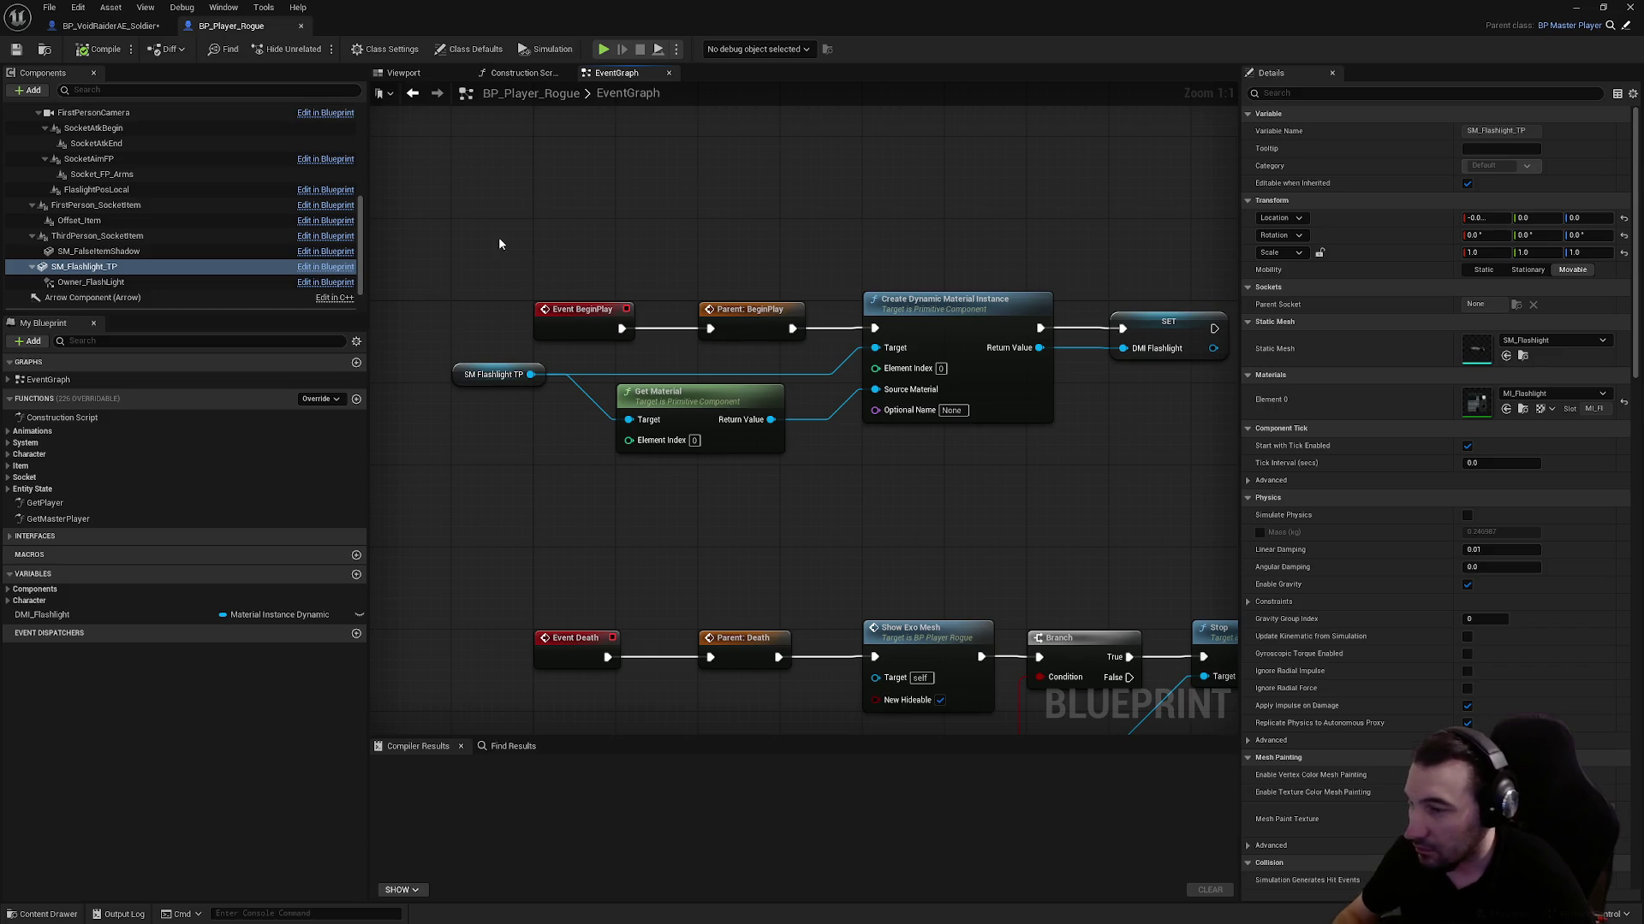
left_click(84, 266)
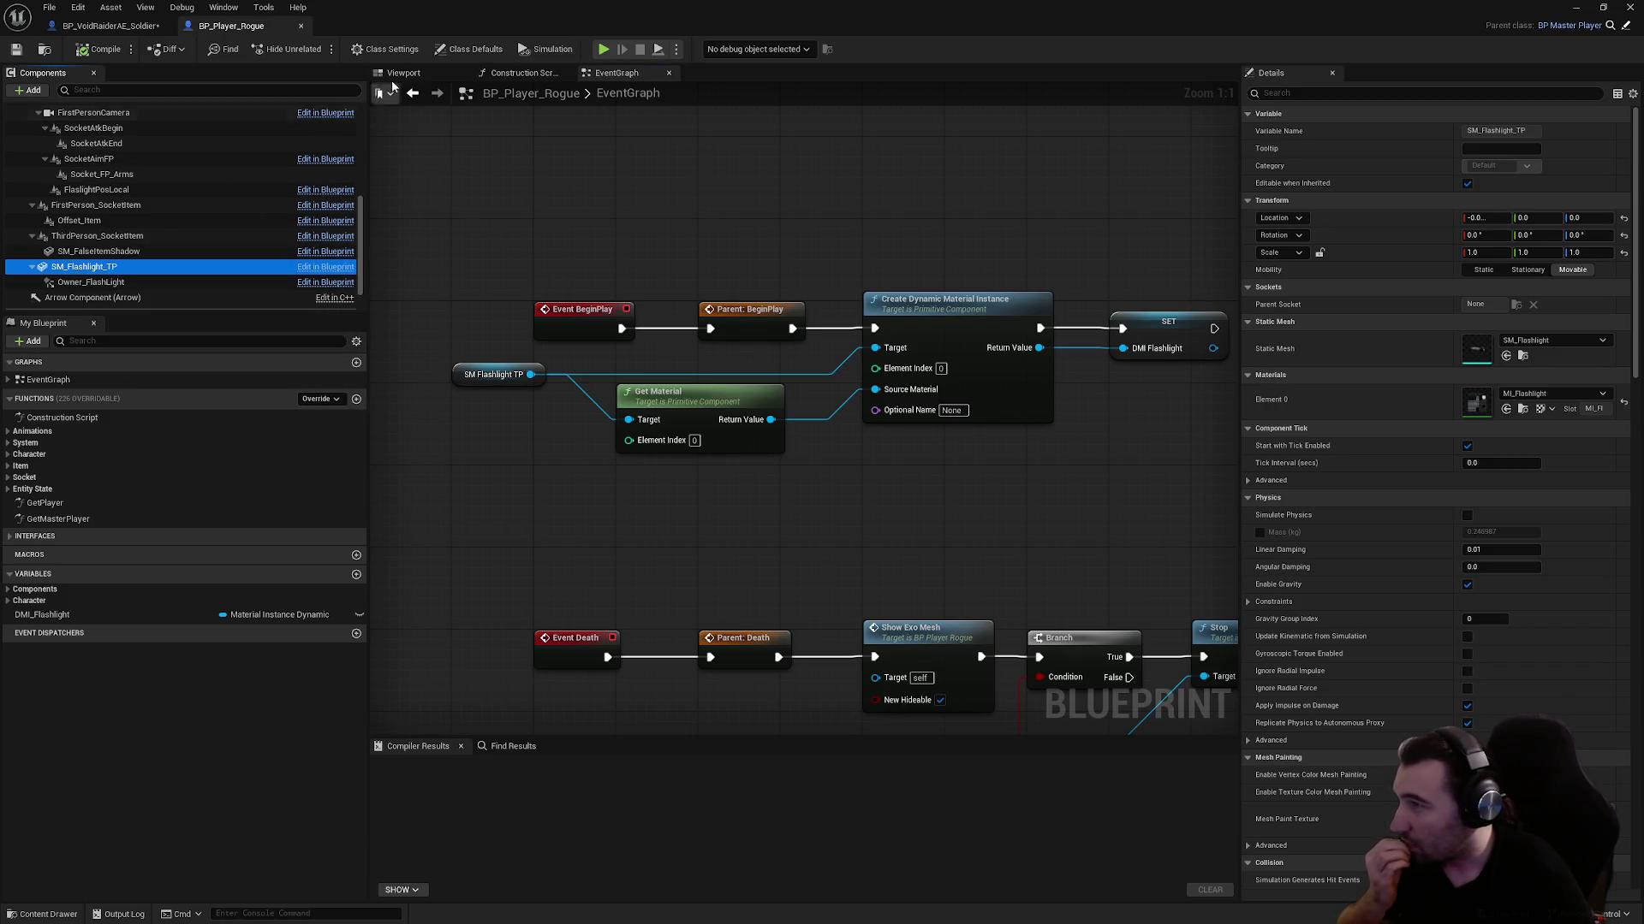
left_click(90, 282)
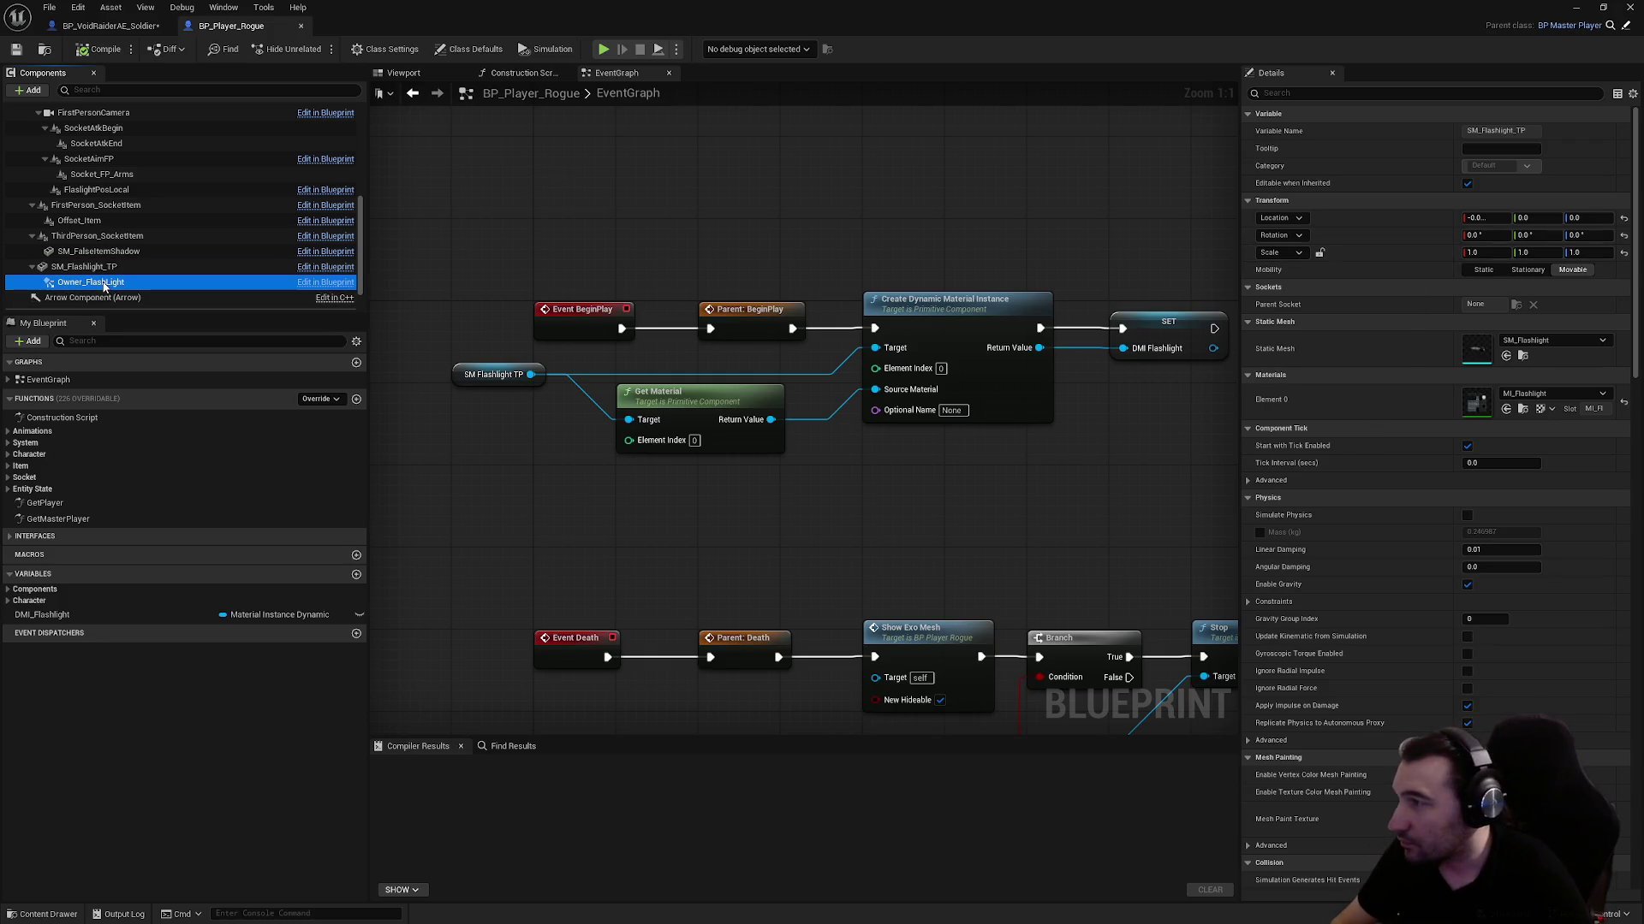
left_click(105, 267)
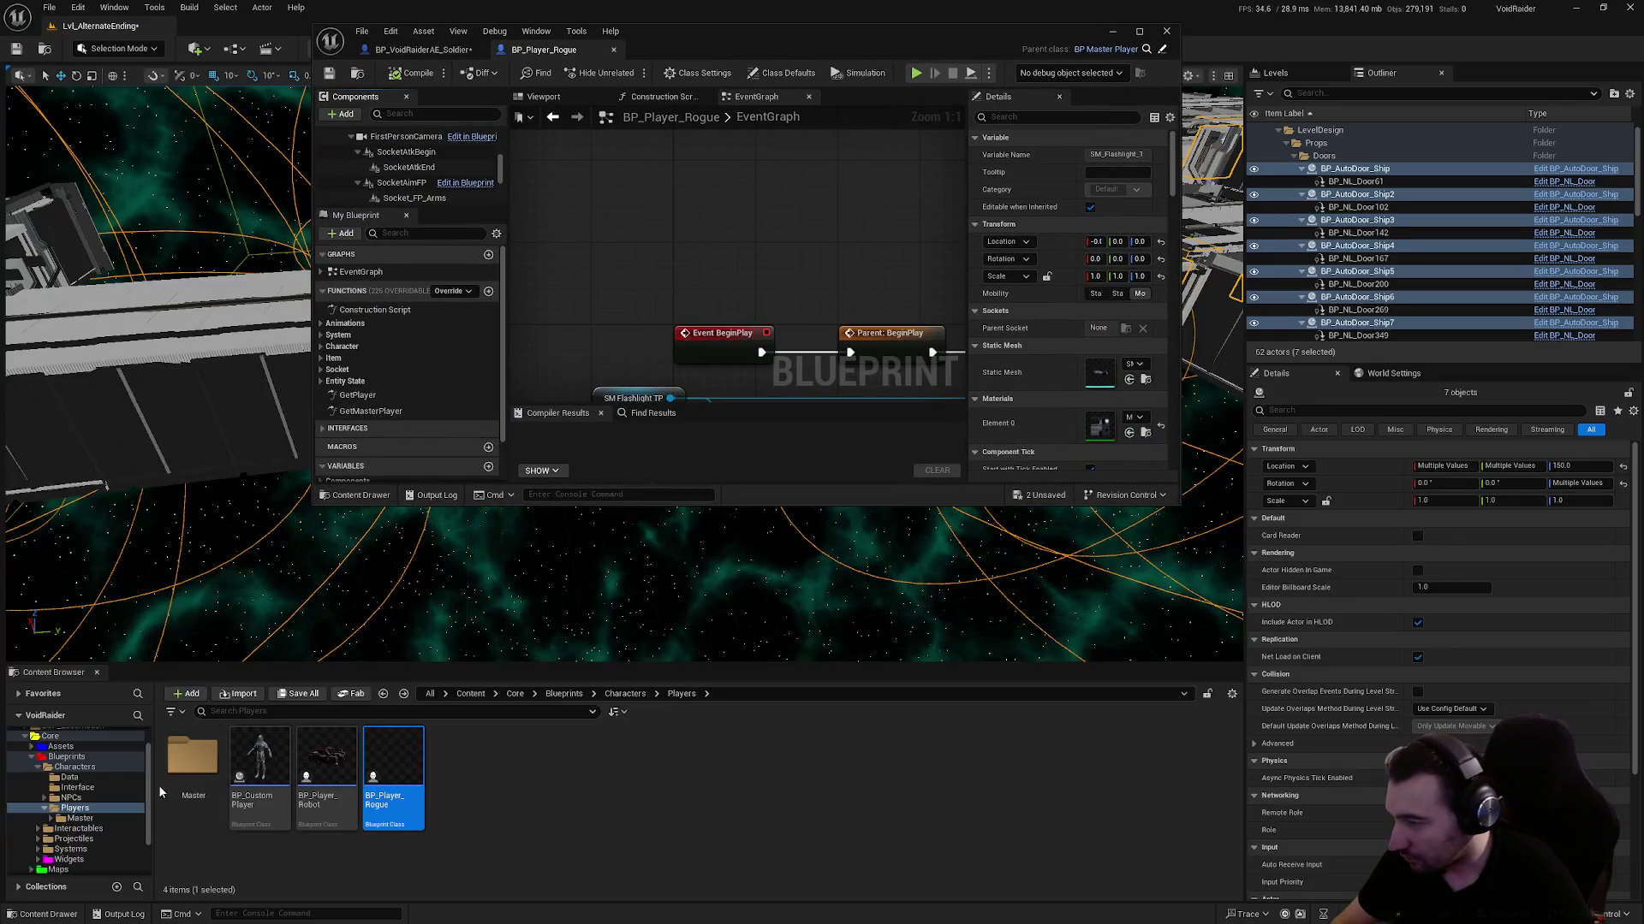
Open BP_MasterPlayer from the Master folder and browse its DetectUseable and interaction message nodes
double_click(193, 755)
left_click(385, 759)
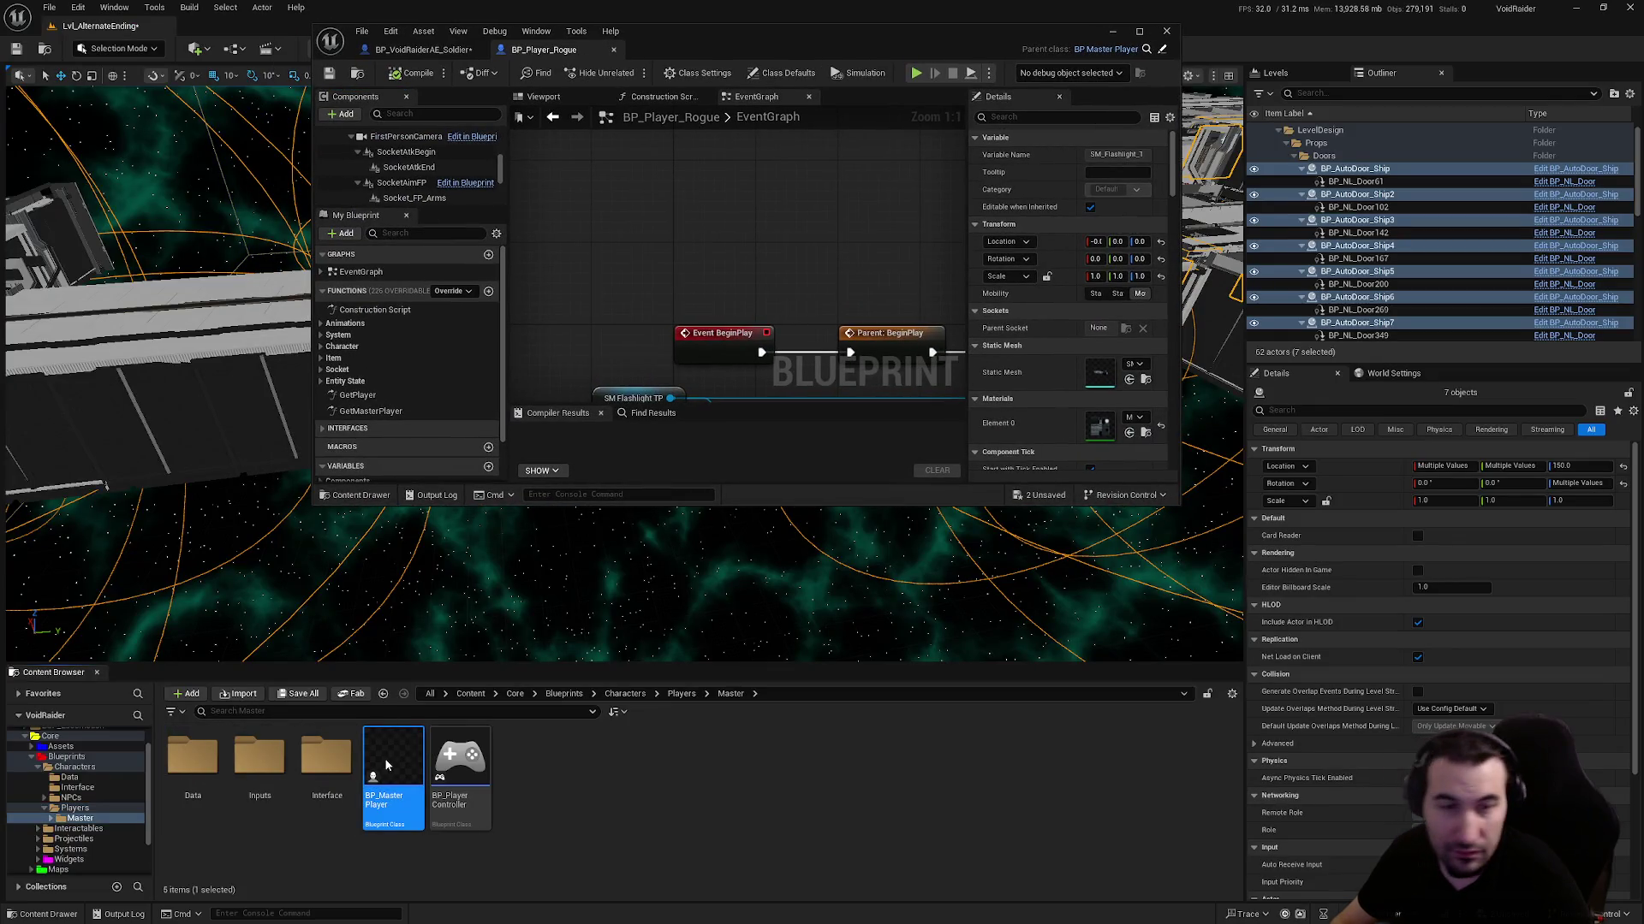
double_click(384, 758)
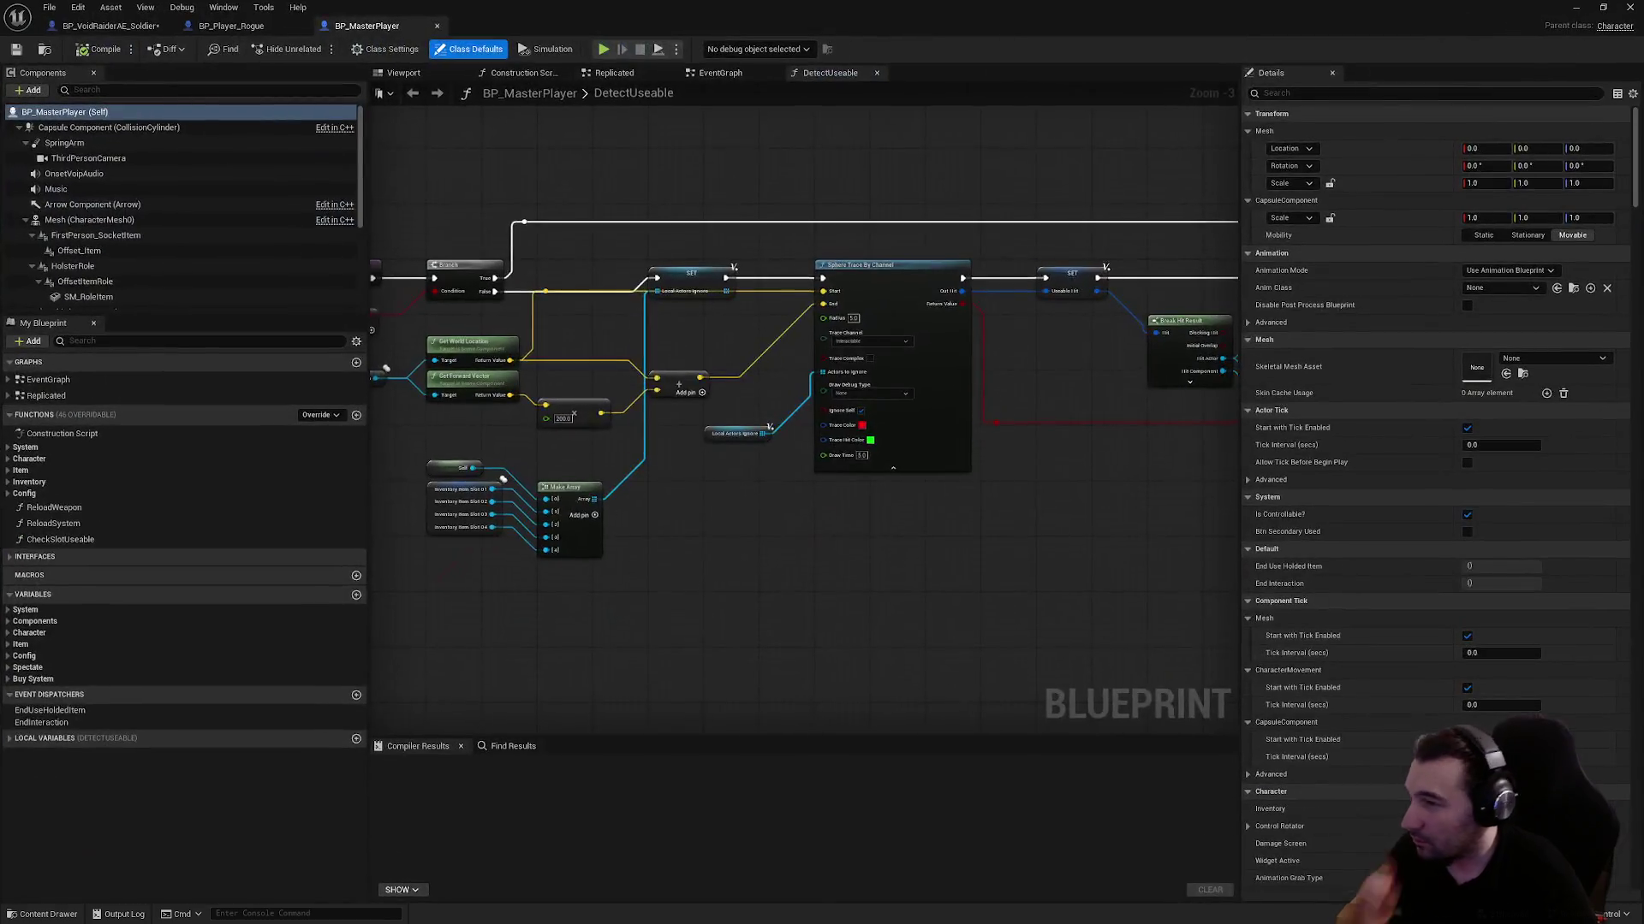
mouse_move(837, 414)
left_mouse_down()
mouse_move(650, 445)
mouse_move(515, 497)
mouse_move(539, 479)
mouse_move(456, 394)
mouse_move(463, 364)
left_mouse_up()
scroll(497, 436, "down", 1)
scroll(624, 428, "up", 3)
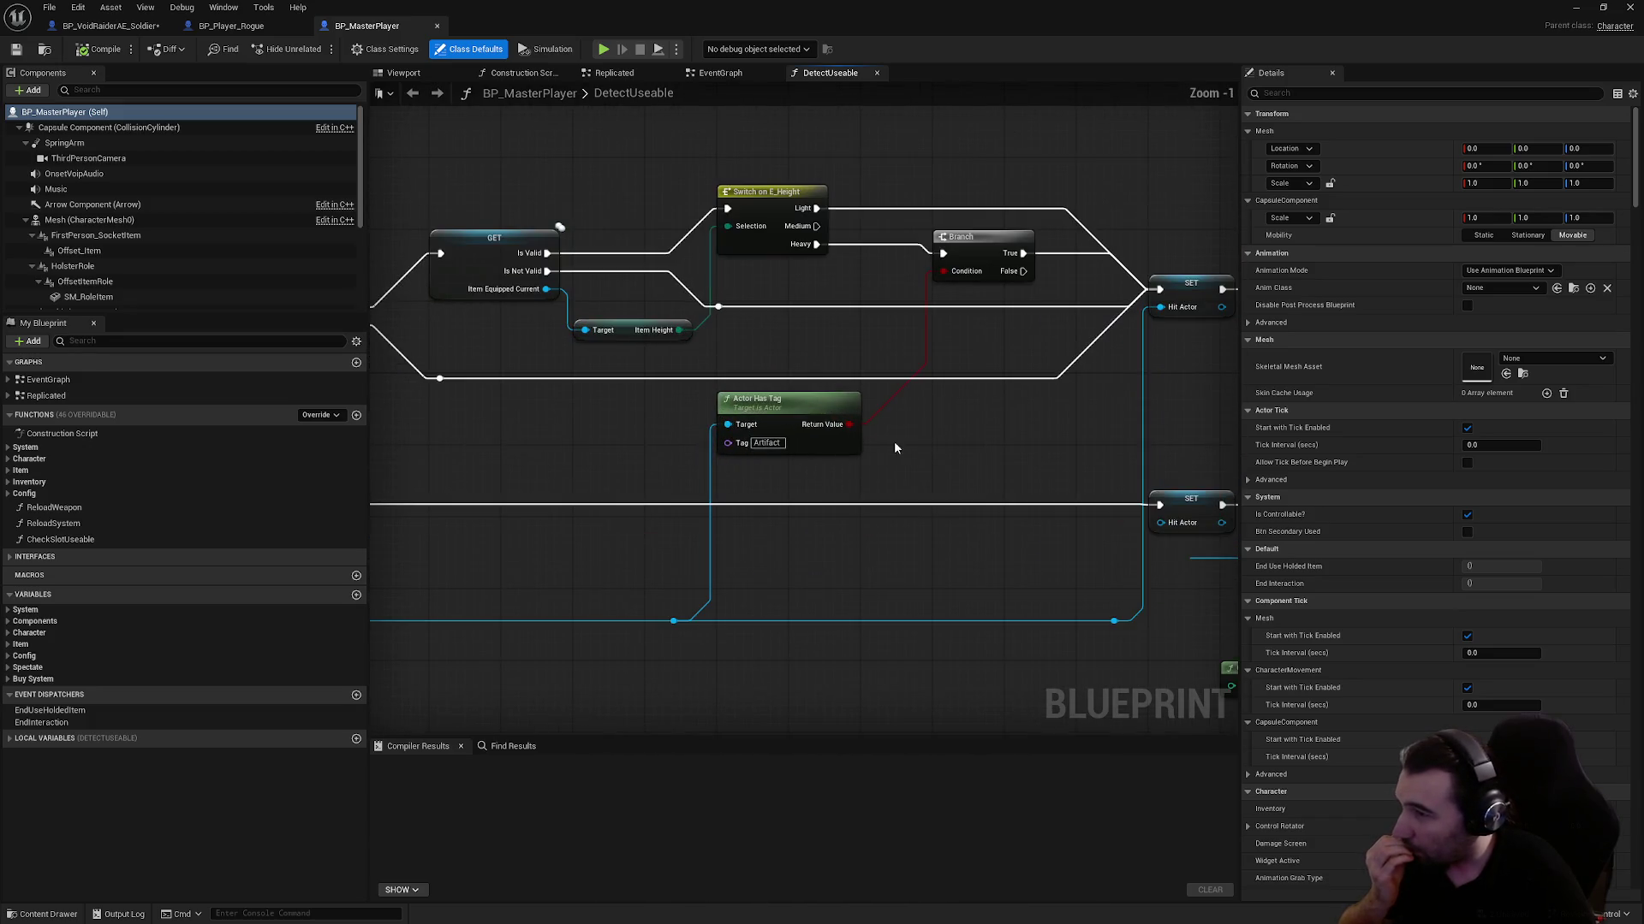
left_click_drag(769, 441, 371, 387)
left_click_drag(533, 394, 758, 394)
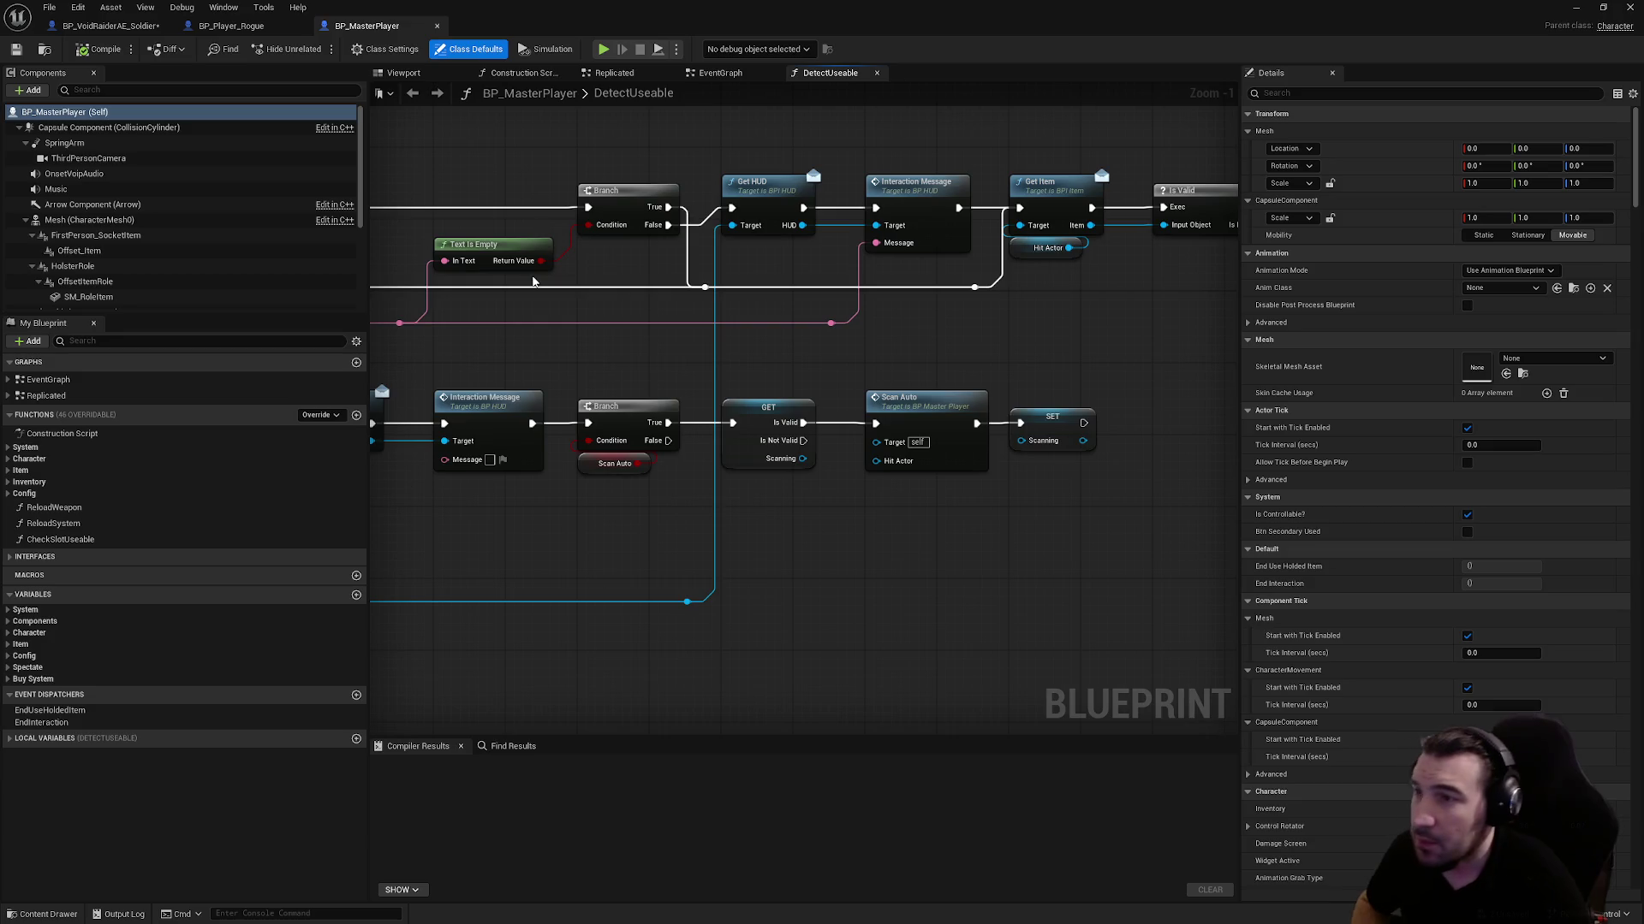
scroll(224, 204, "down", 5)
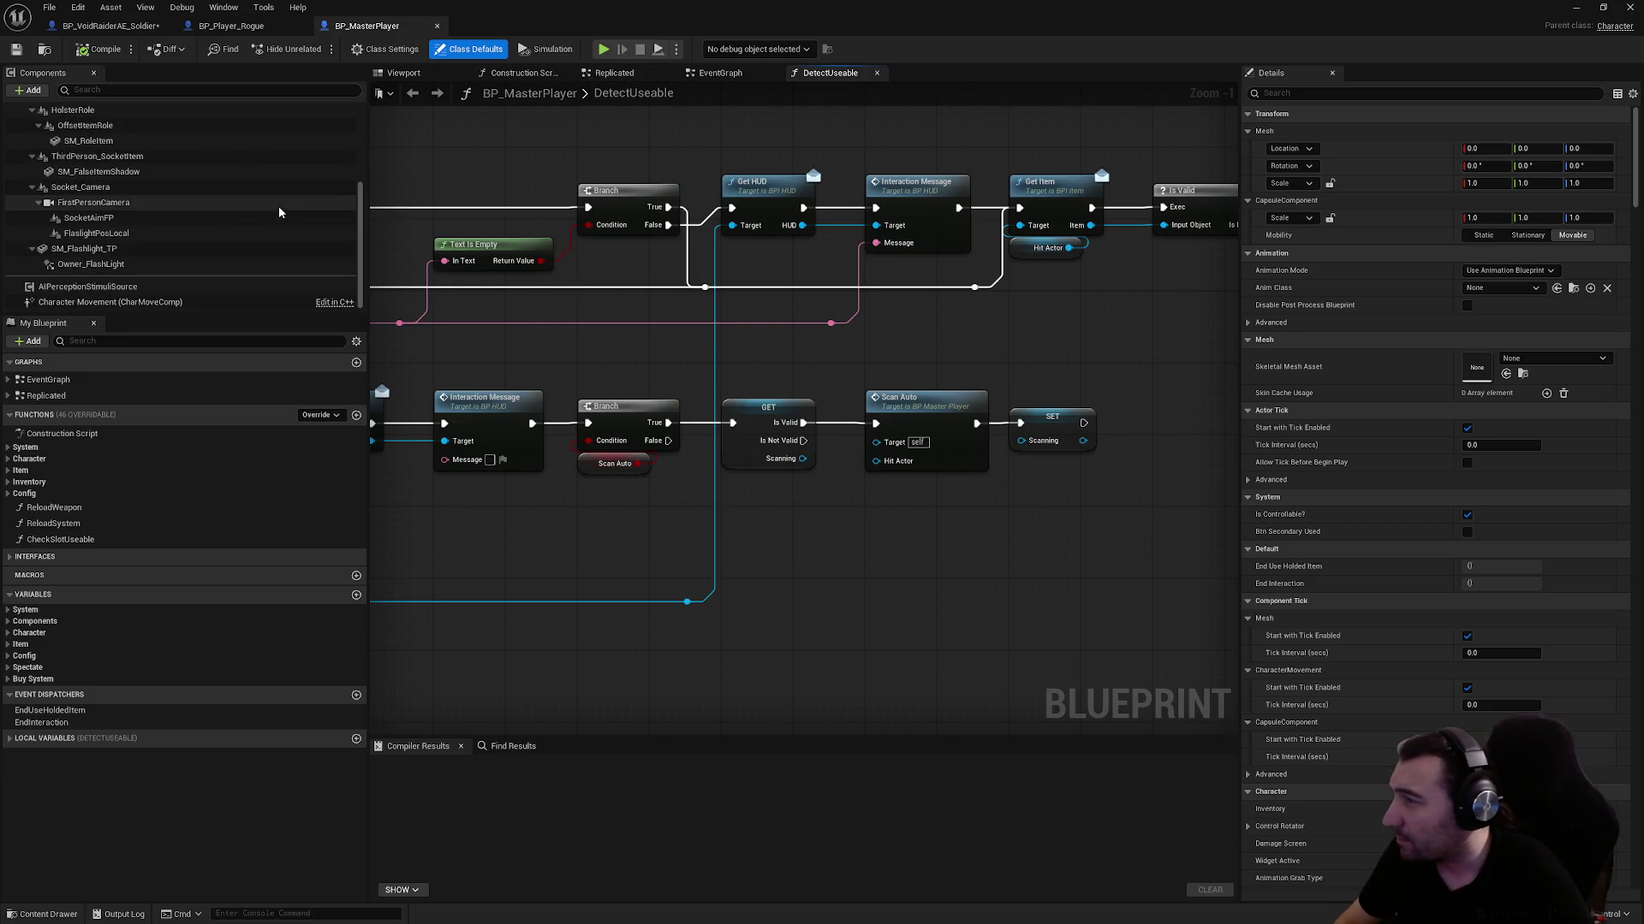
Preview BP_MasterPlayer's SM_Flashlight_TP component in the Viewport
left_click(304, 250)
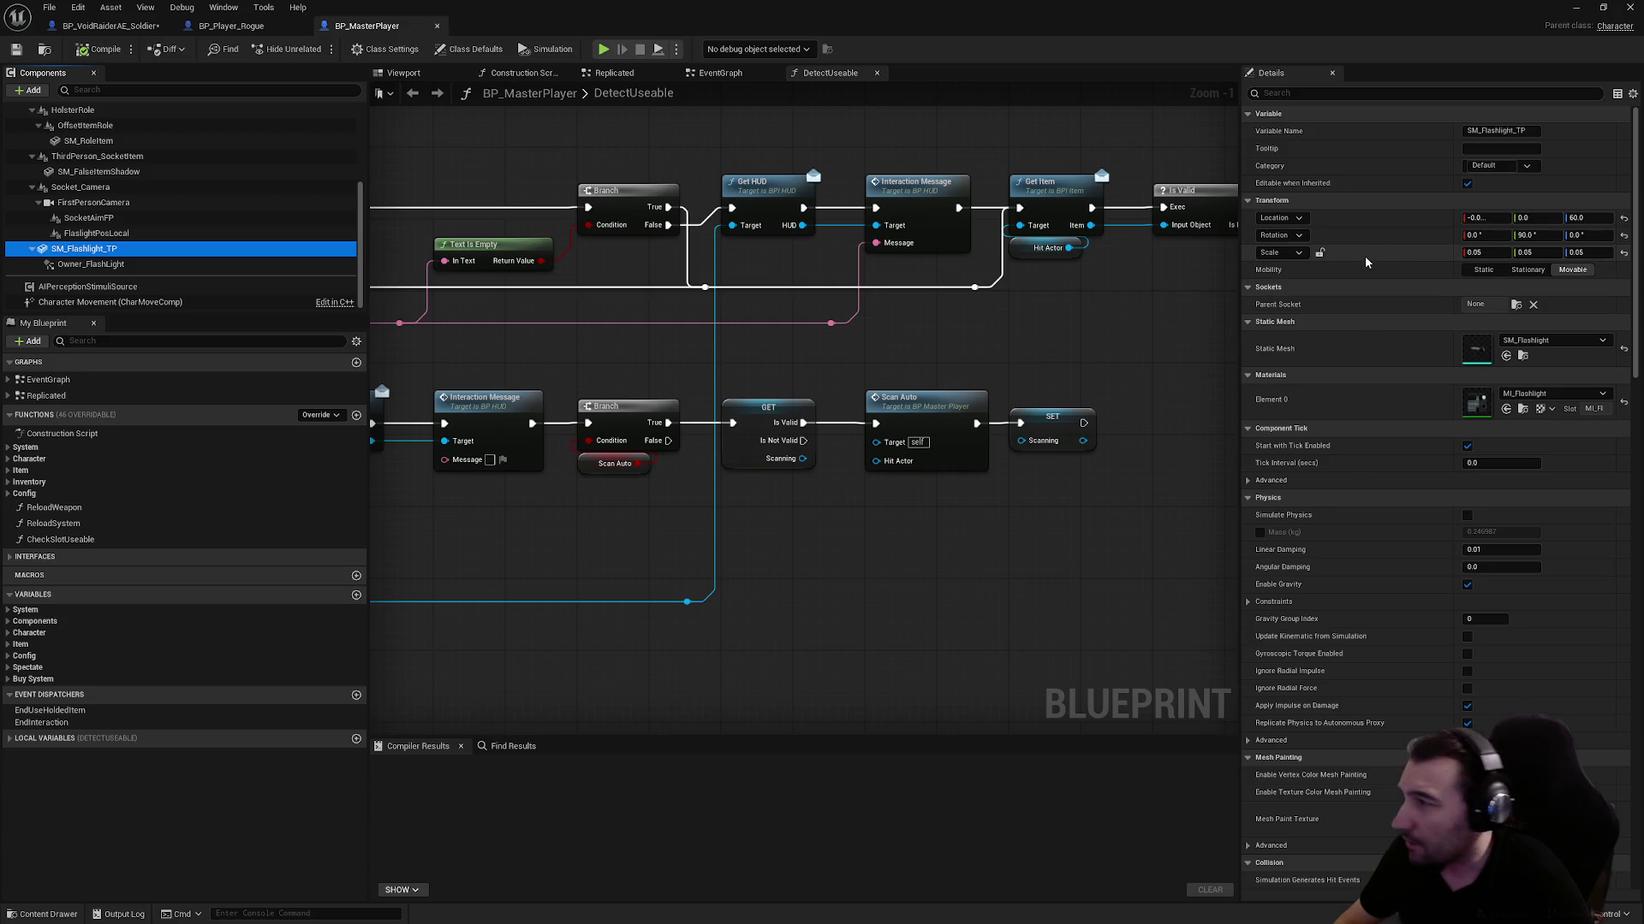
left_click(407, 74)
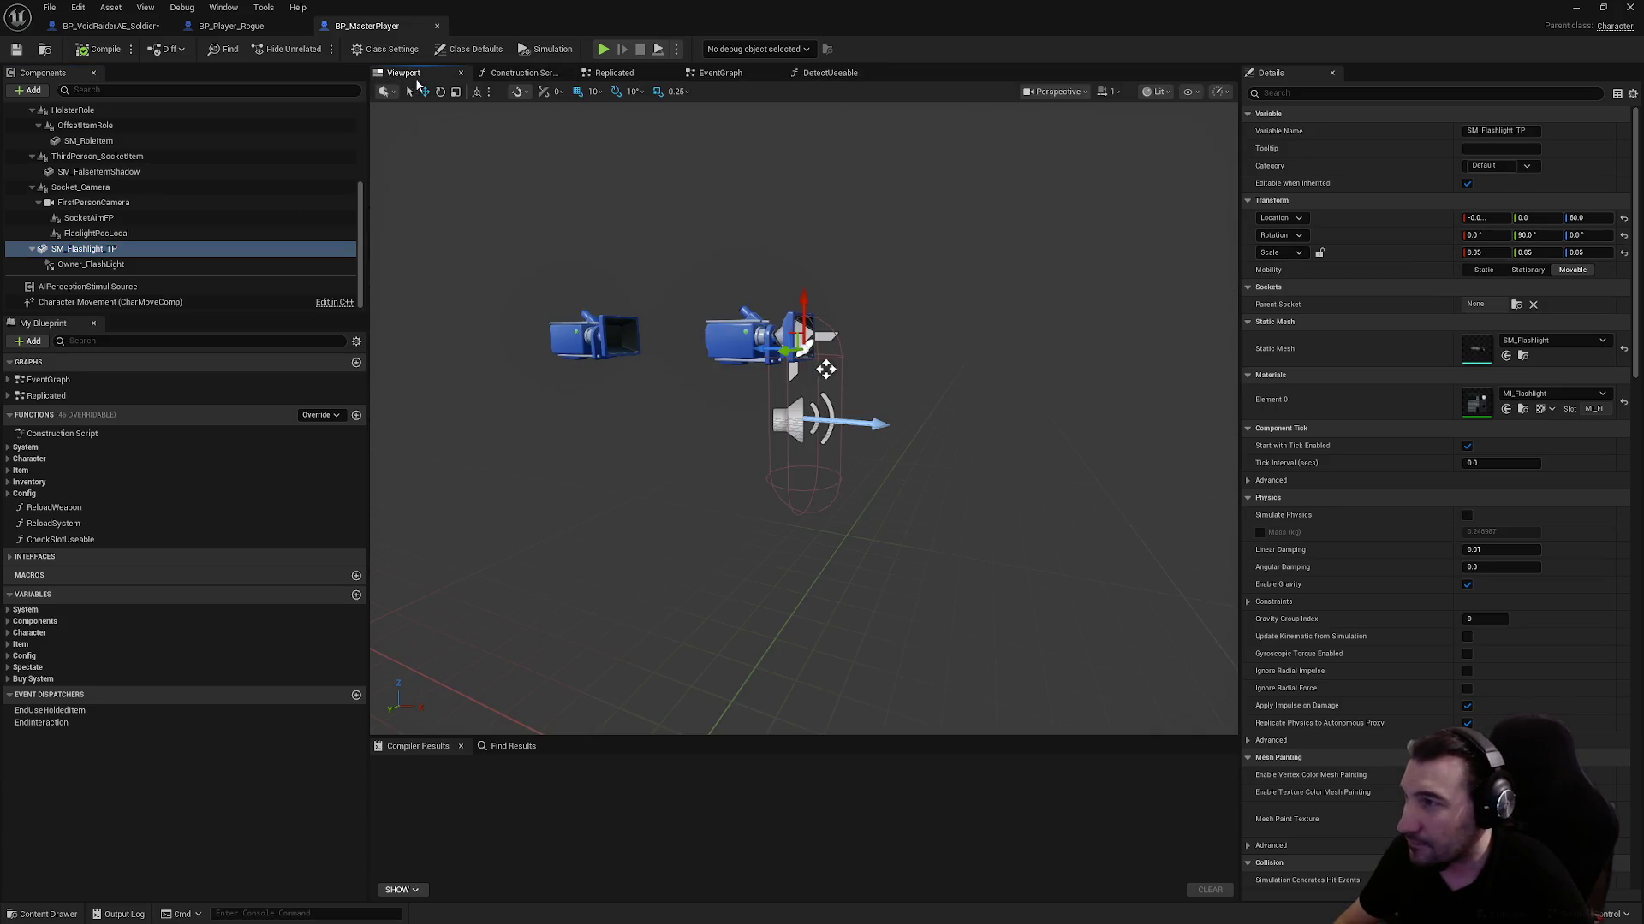
scroll(825, 385, "up", 5)
scroll(868, 323, "up", 5)
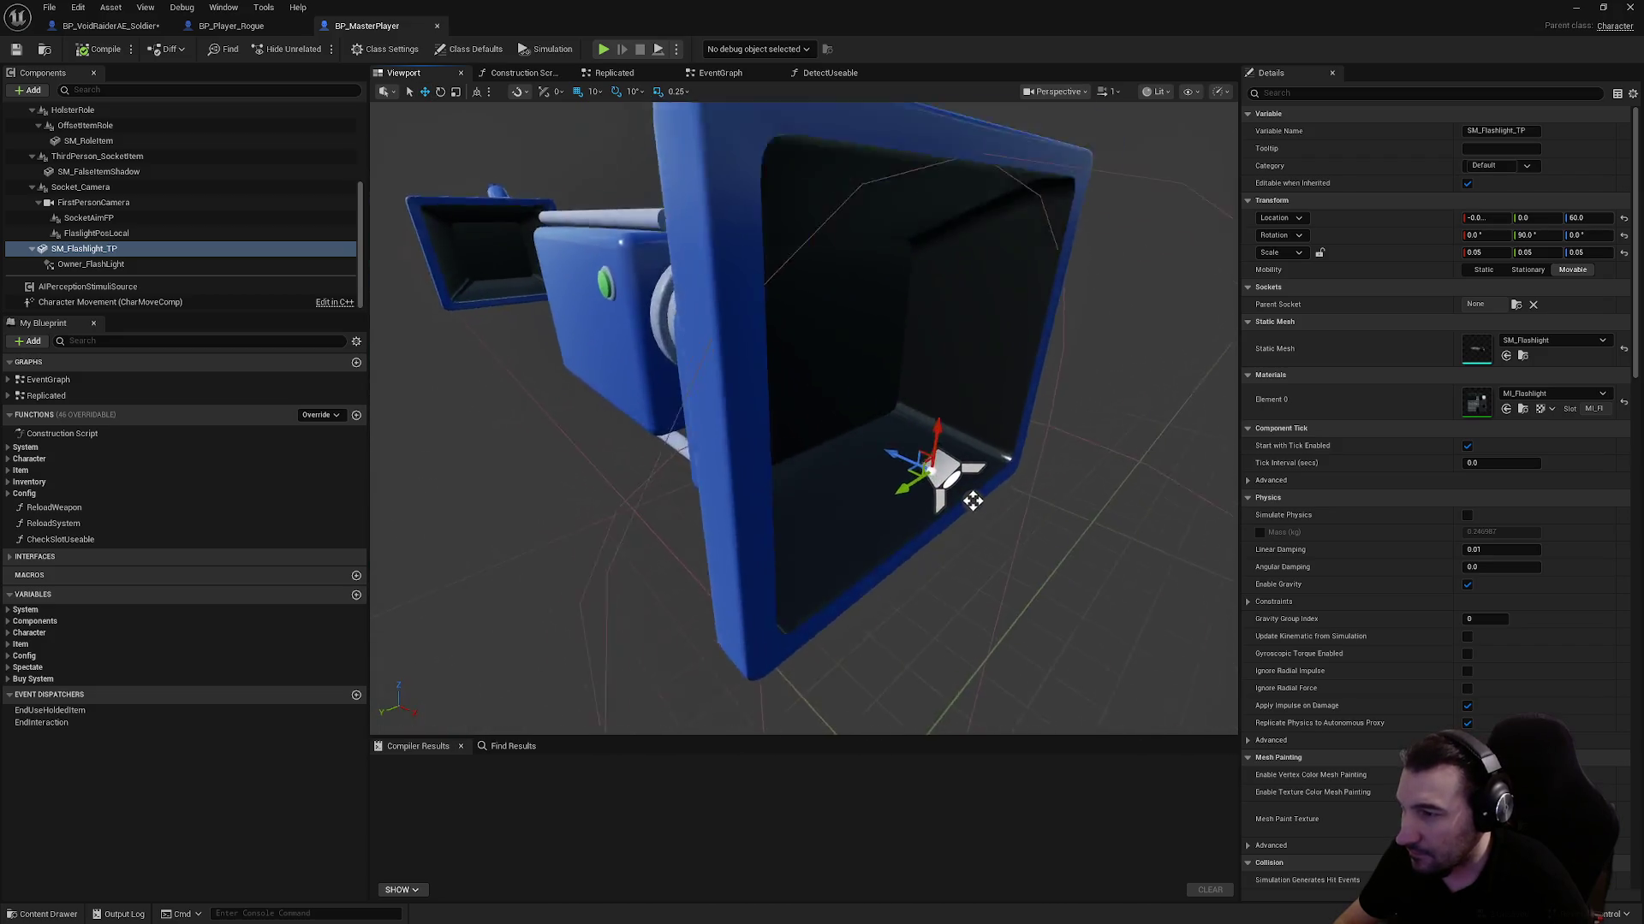
scroll(868, 323, "down", 8)
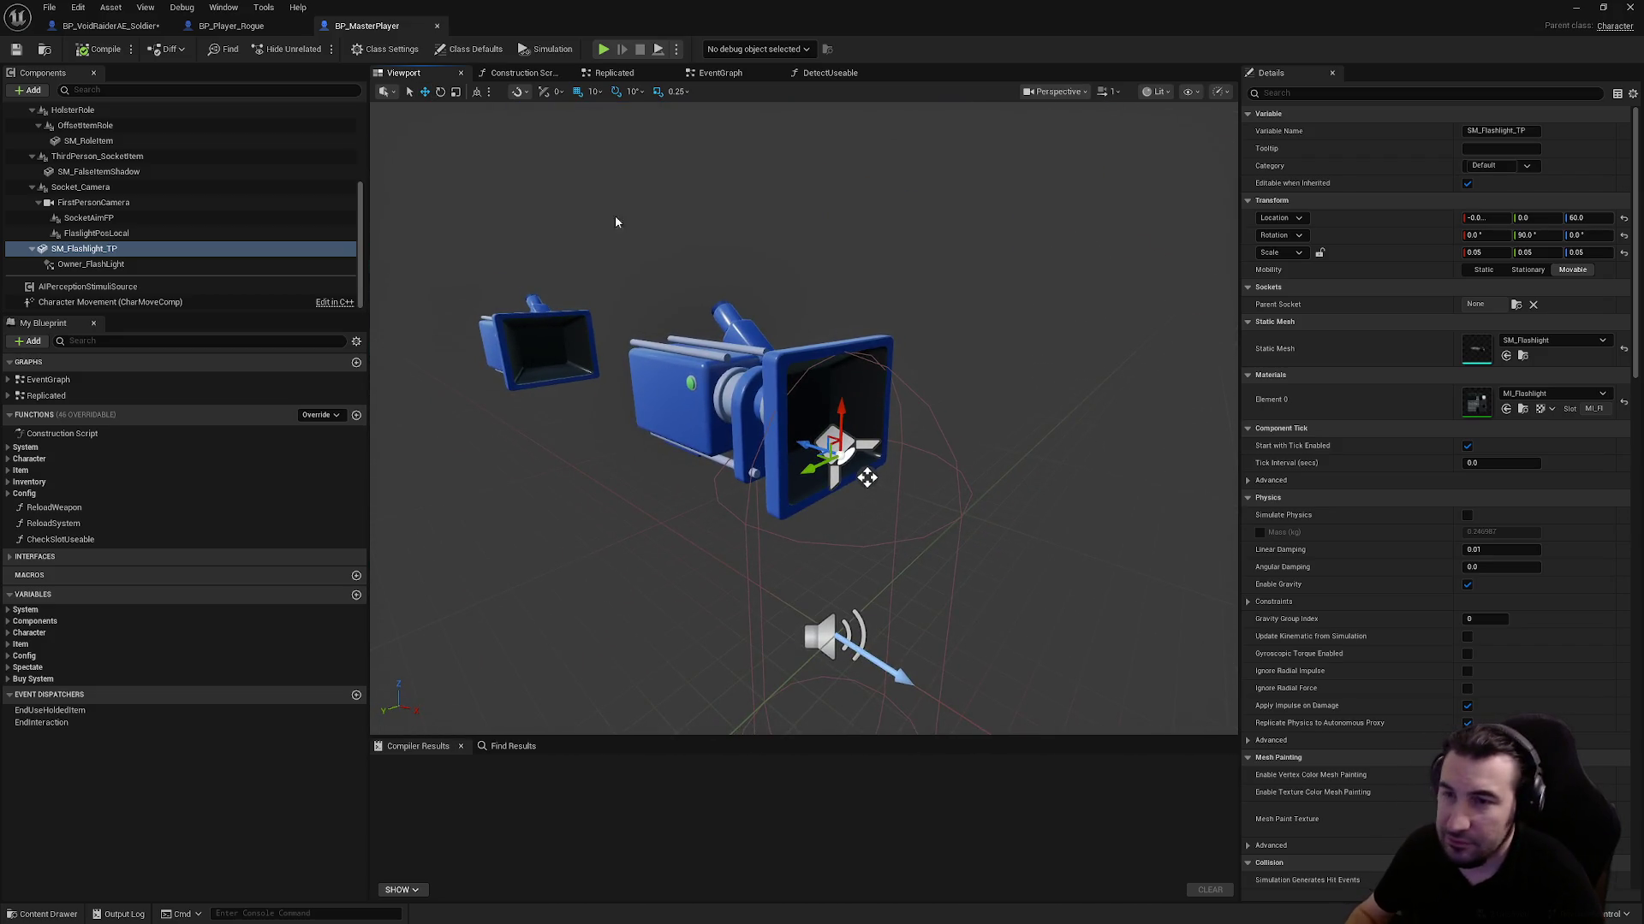
Review BP_Player_Rogue's arm-attach nodes and flashlight components, then return to the soldier blueprint
left_click(229, 25)
mouse_move(770, 478)
left_mouse_down()
mouse_move(761, 278)
mouse_move(645, 282)
mouse_move(733, 222)
left_mouse_up()
mouse_move(733, 548)
left_mouse_down()
mouse_move(727, 222)
mouse_move(723, 239)
left_mouse_up()
left_click_drag(711, 360, 703, 168)
mouse_move(599, 364)
left_mouse_down()
mouse_move(715, 235)
mouse_move(702, 51)
left_mouse_up()
scroll(675, 282, "down", 3)
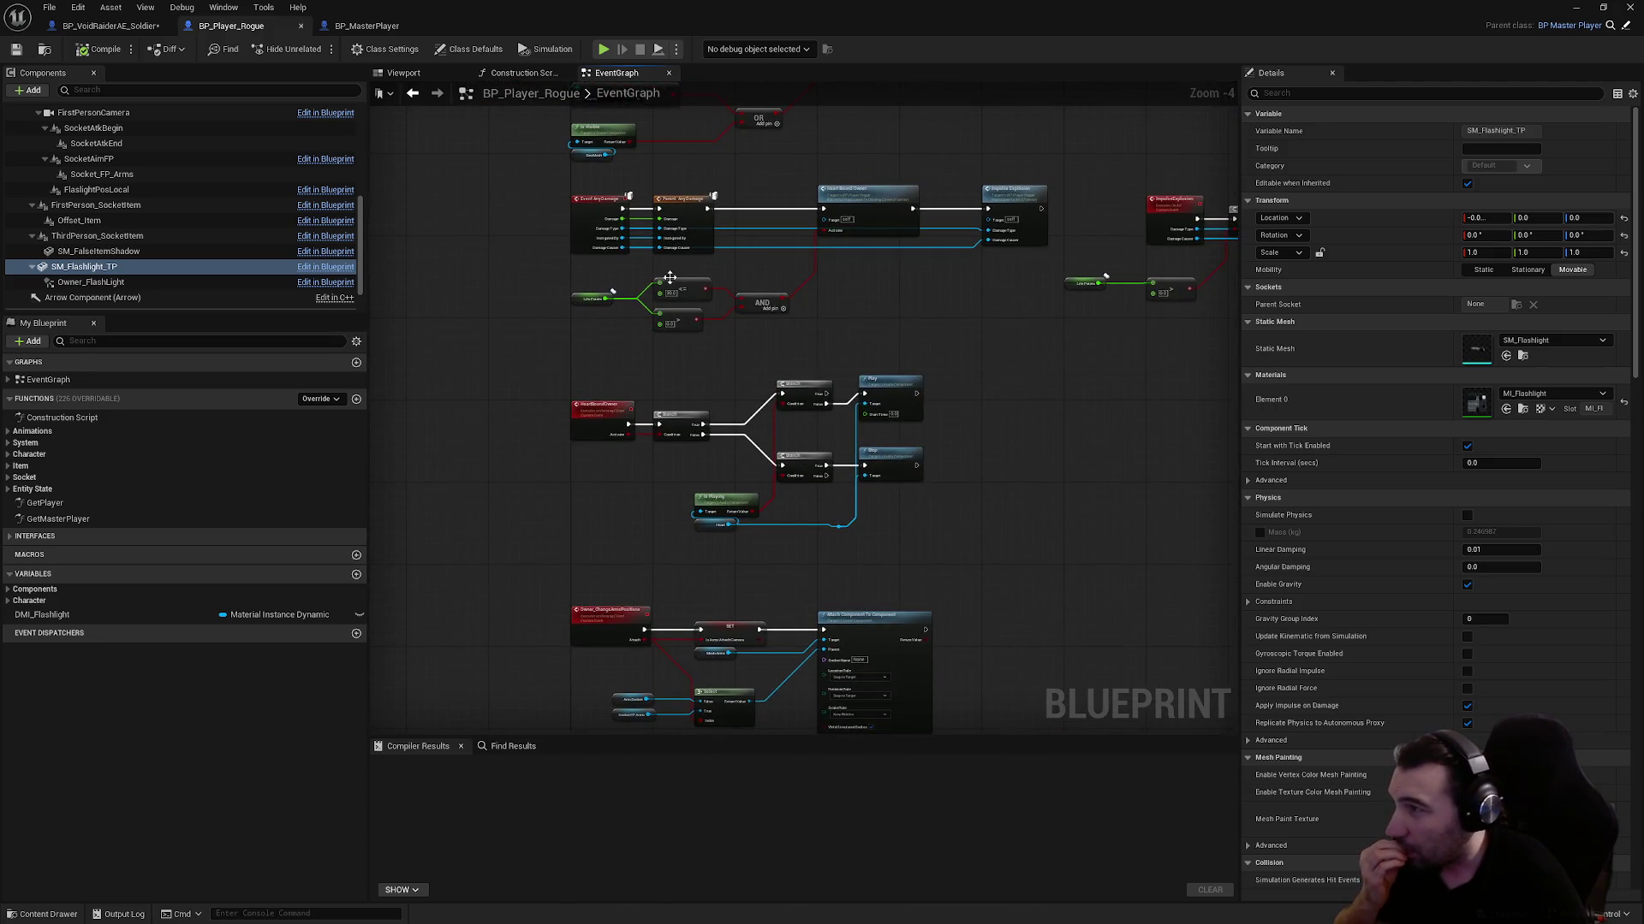
left_click(107, 282)
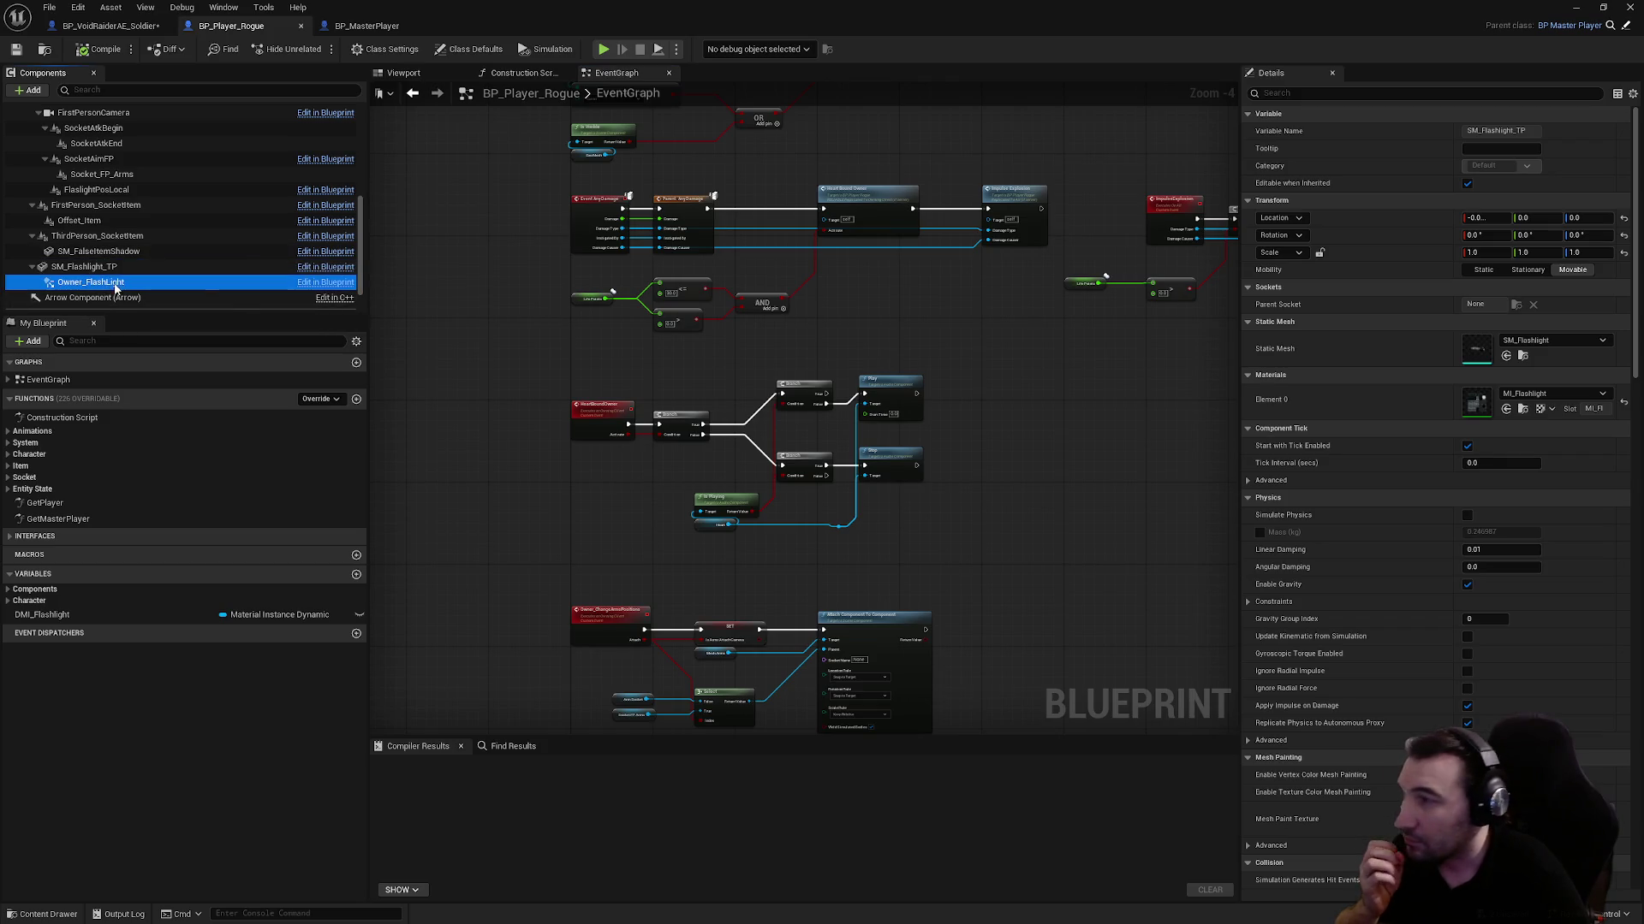
left_click(121, 268)
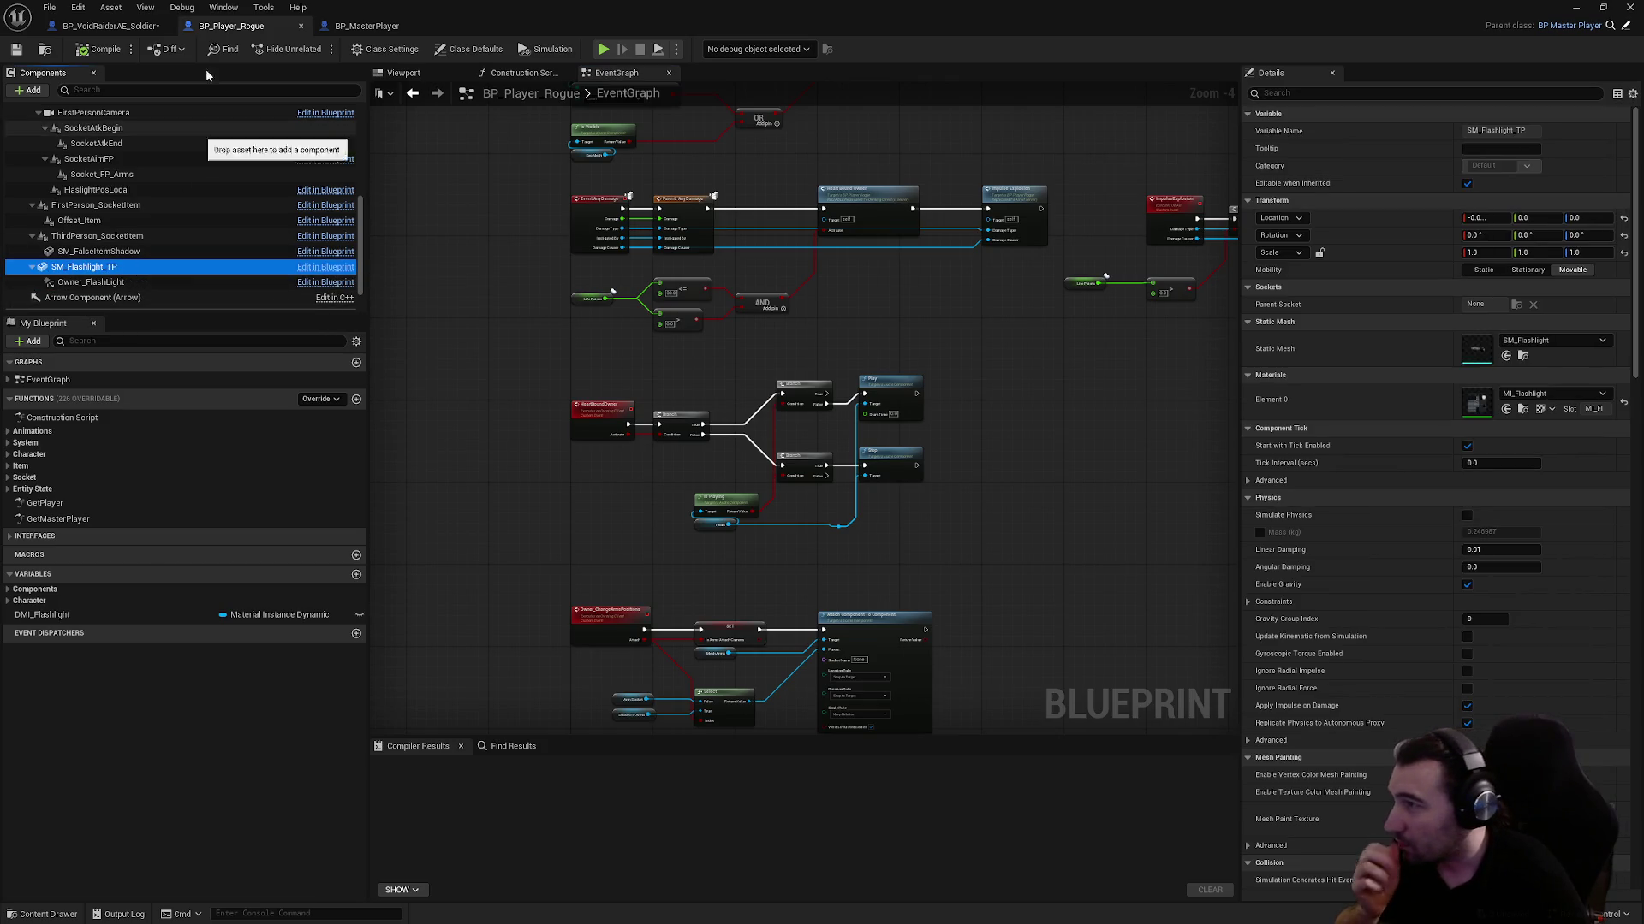
left_click_drag(812, 259, 501, 379)
left_click_drag(719, 209, 653, 268)
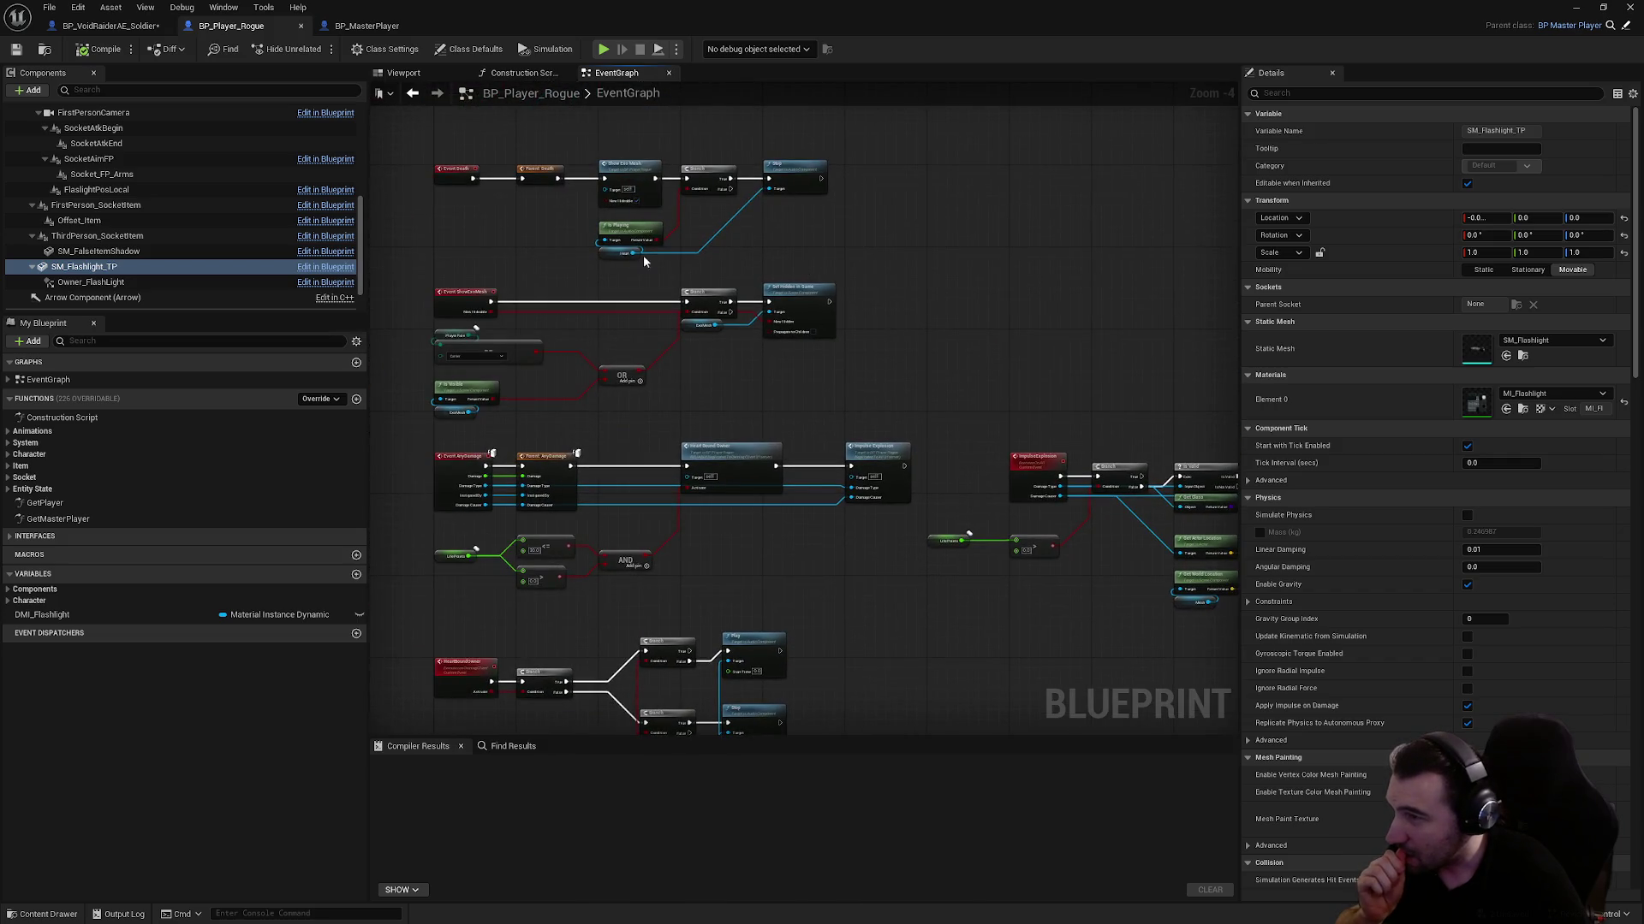
left_click(84, 25)
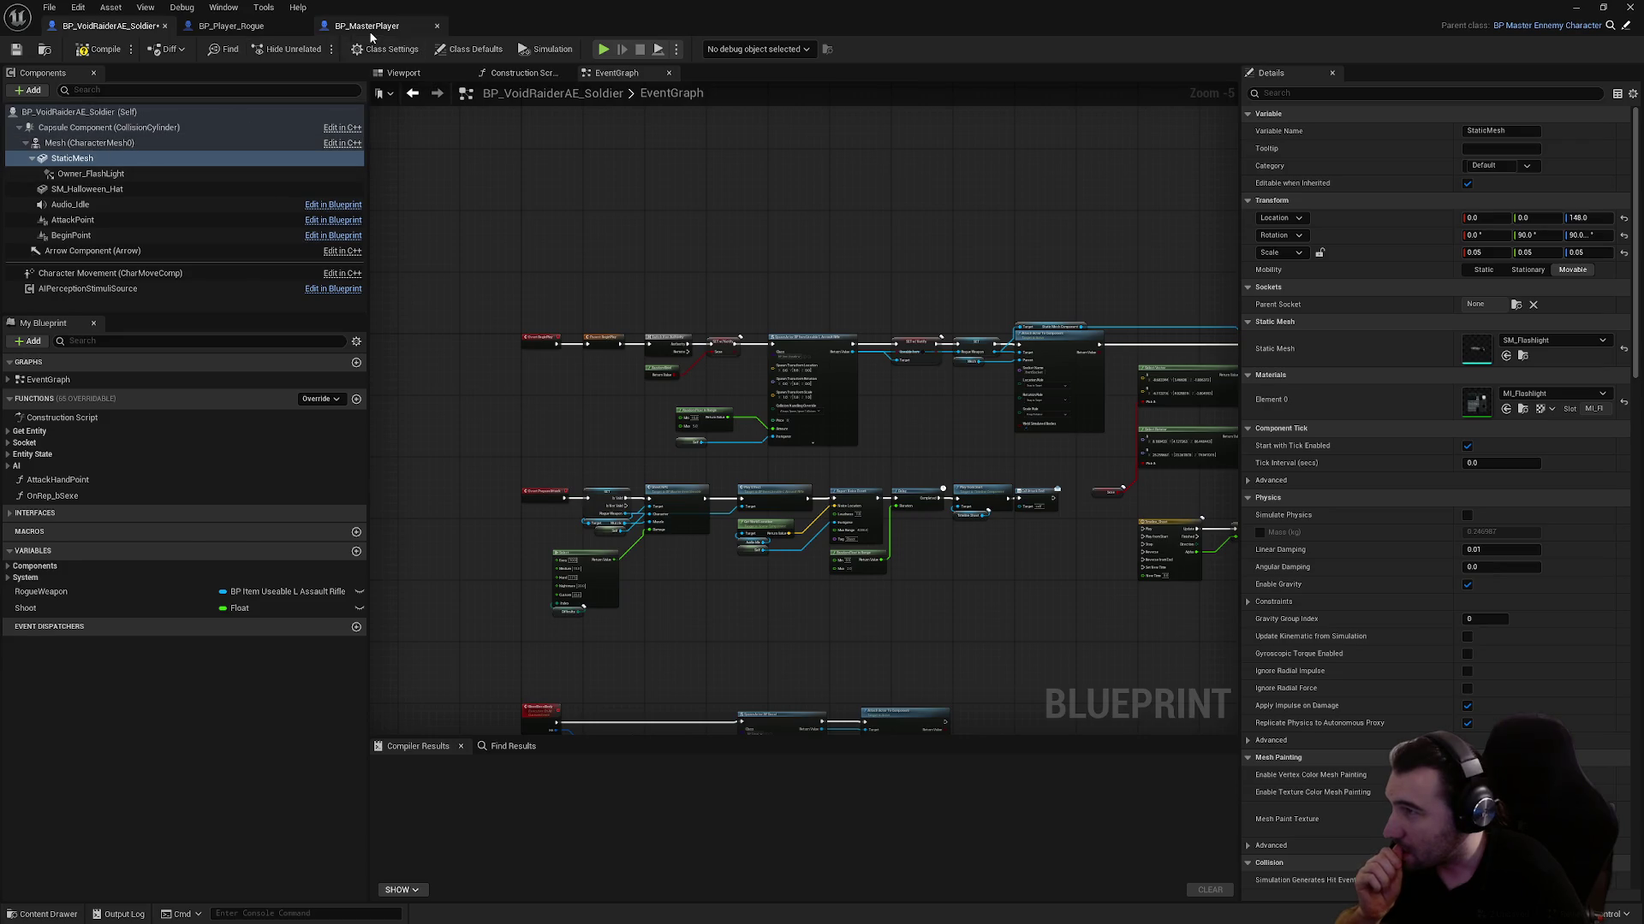
In BP_MasterPlayer, select SM_Flashlight_TP and browse the graphs to the Control - Reload Item block
left_click(367, 25)
left_click(88, 217)
left_click(96, 250)
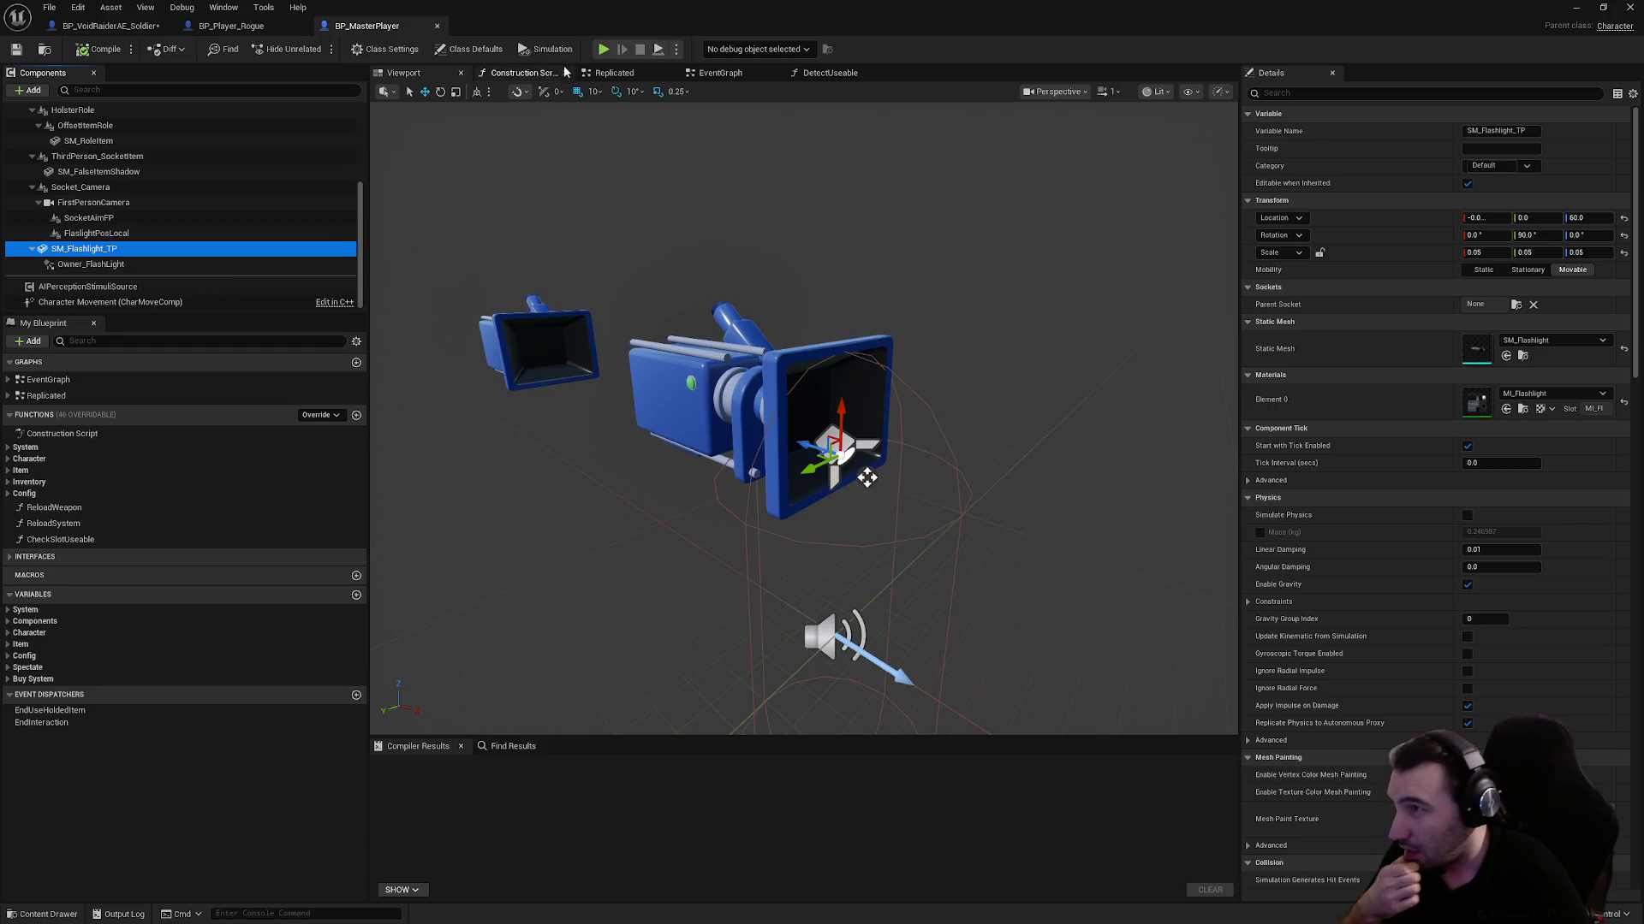
left_click(530, 75)
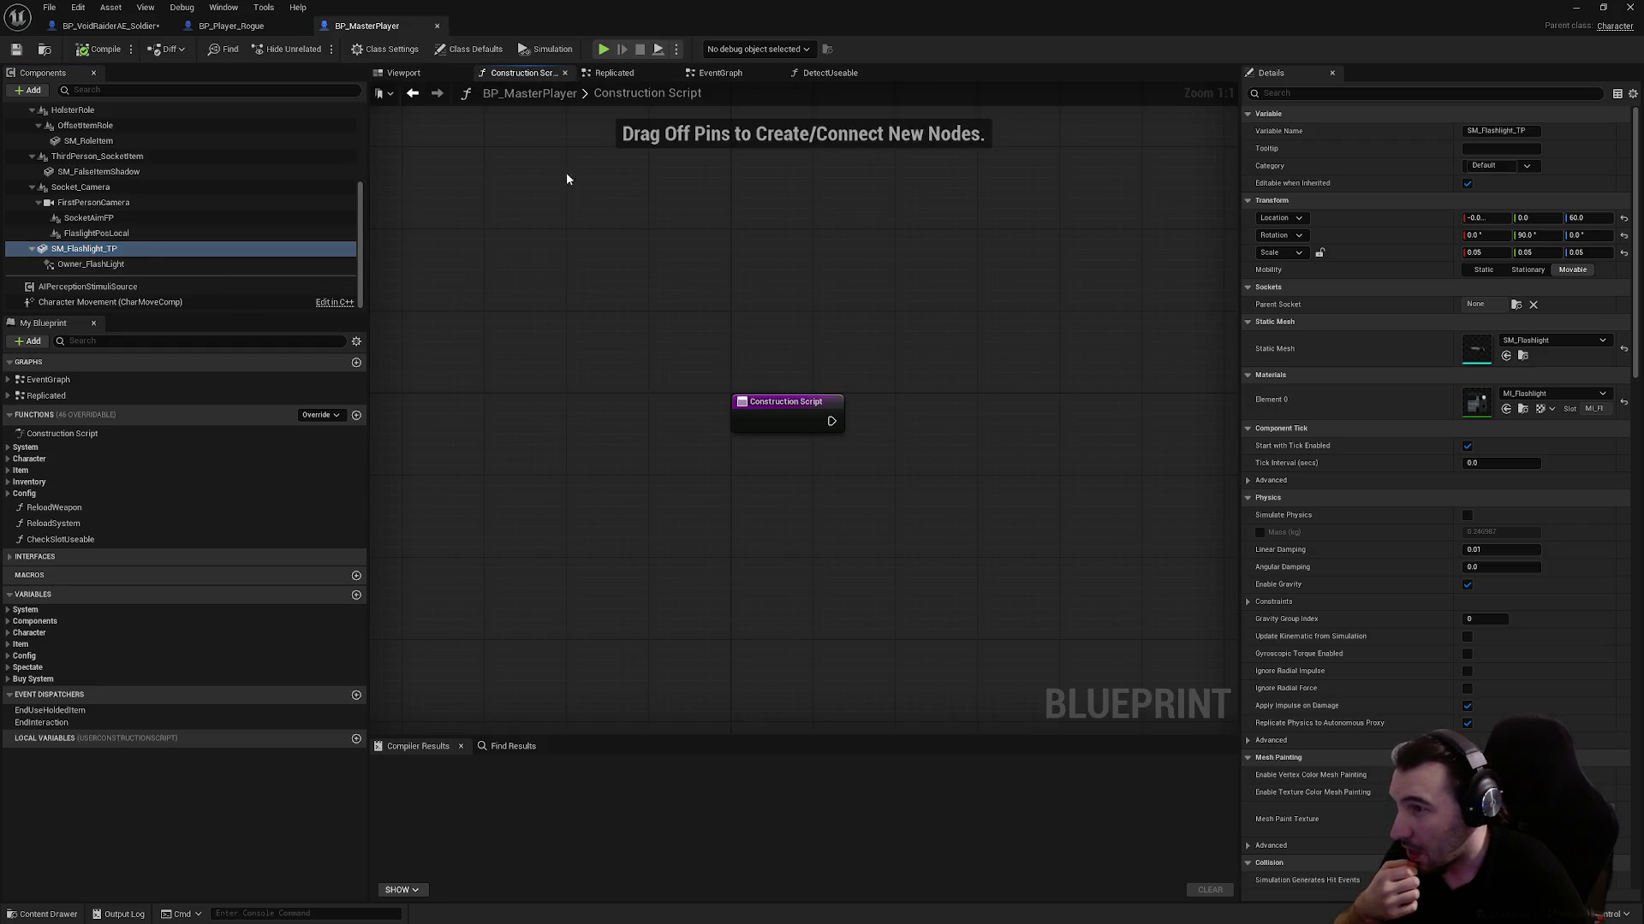
left_click(720, 73)
scroll(667, 308, "down", 5)
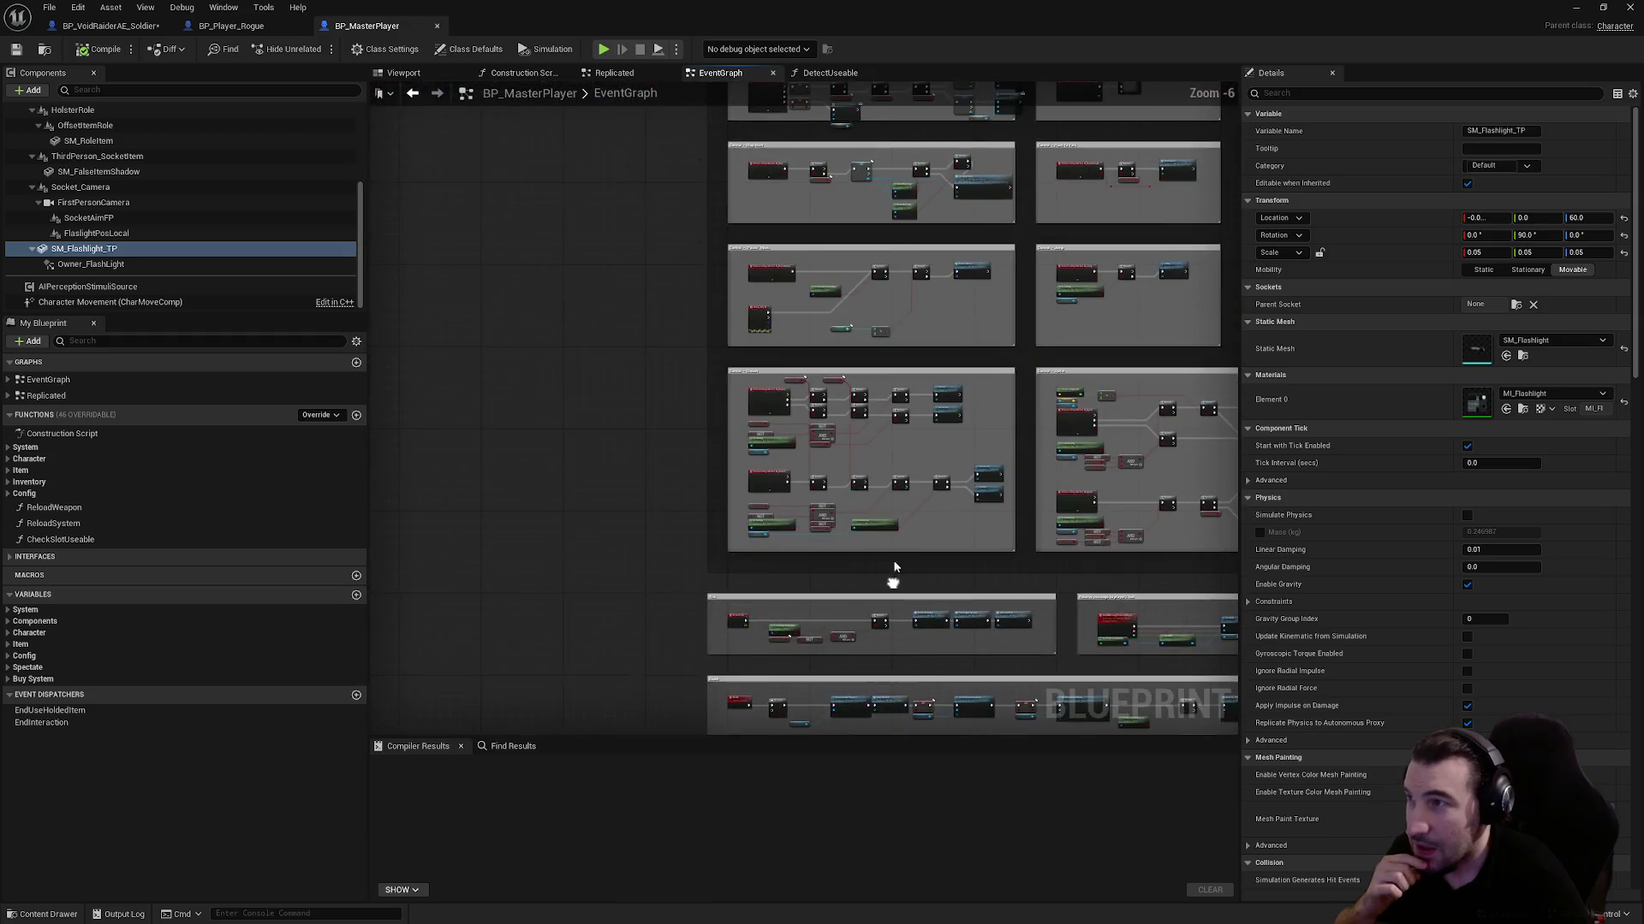
left_click_drag(874, 199, 764, 509)
scroll(764, 509, "up", 3)
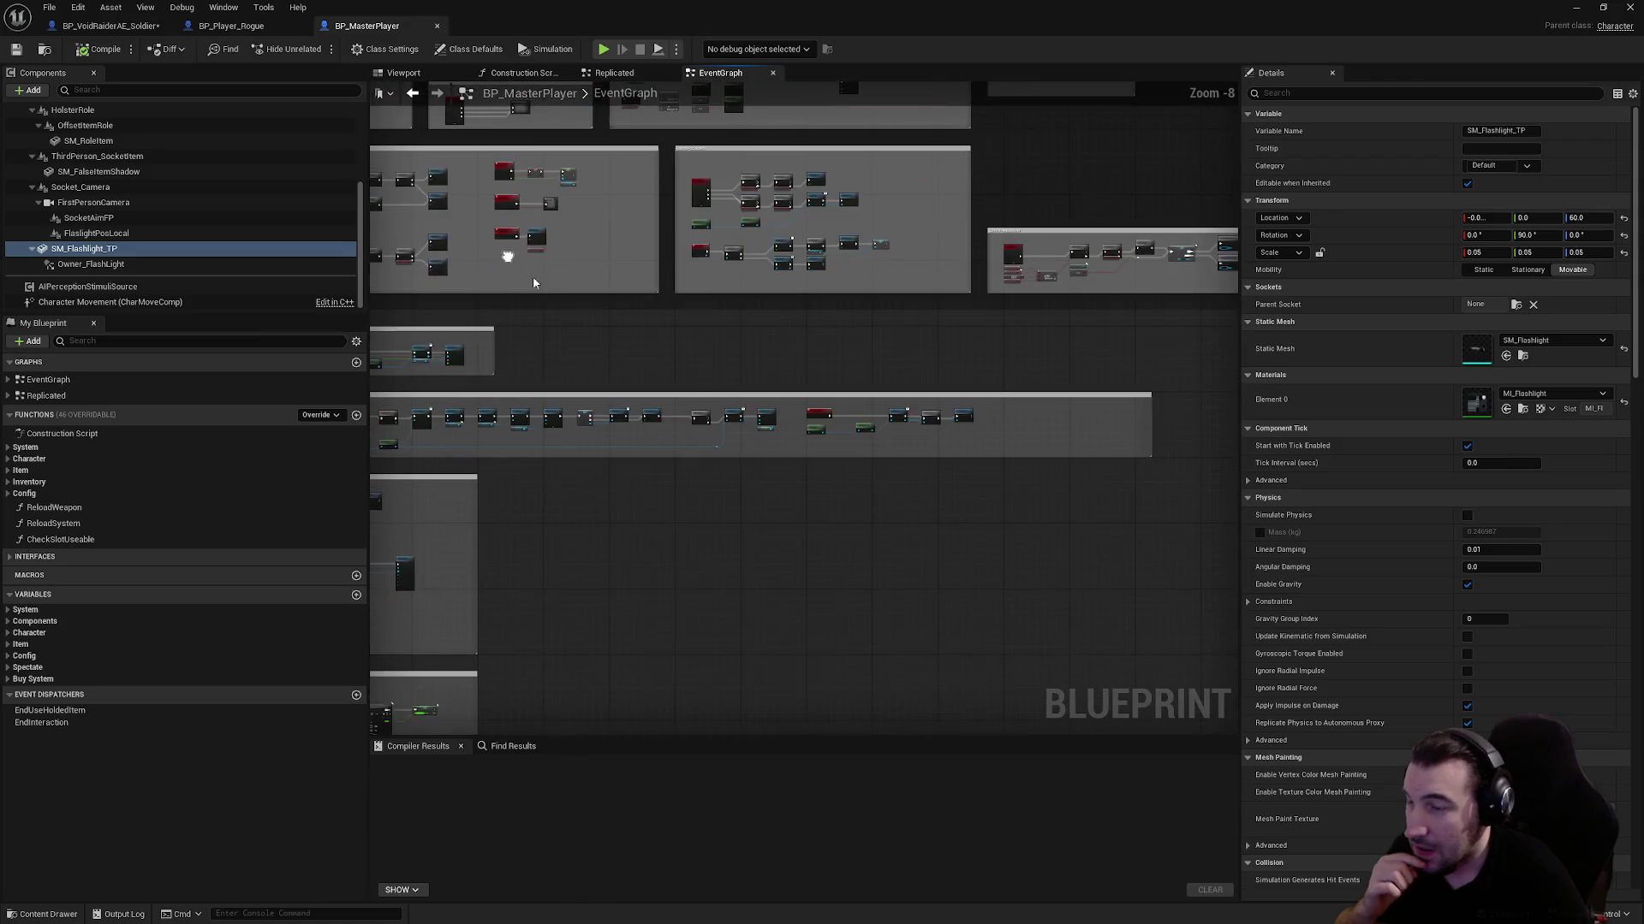
left_click_drag(796, 433, 386, 473)
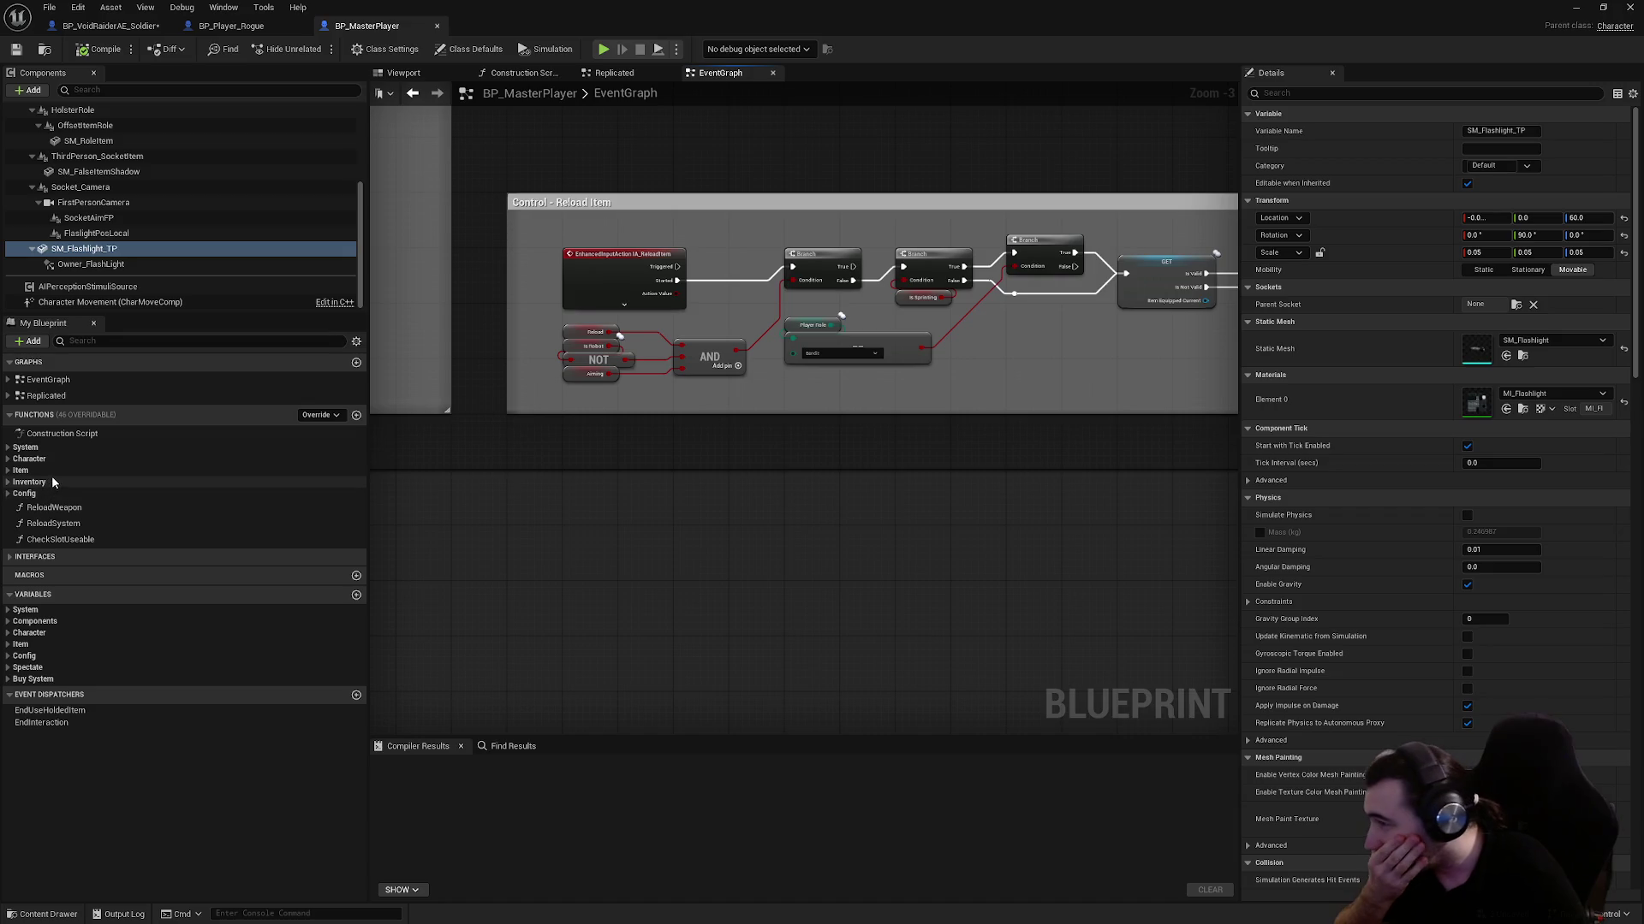
Search SM_Flashlight_TP references by name and By Class Member, finding none
left_click(3, 448)
left_click(5, 451)
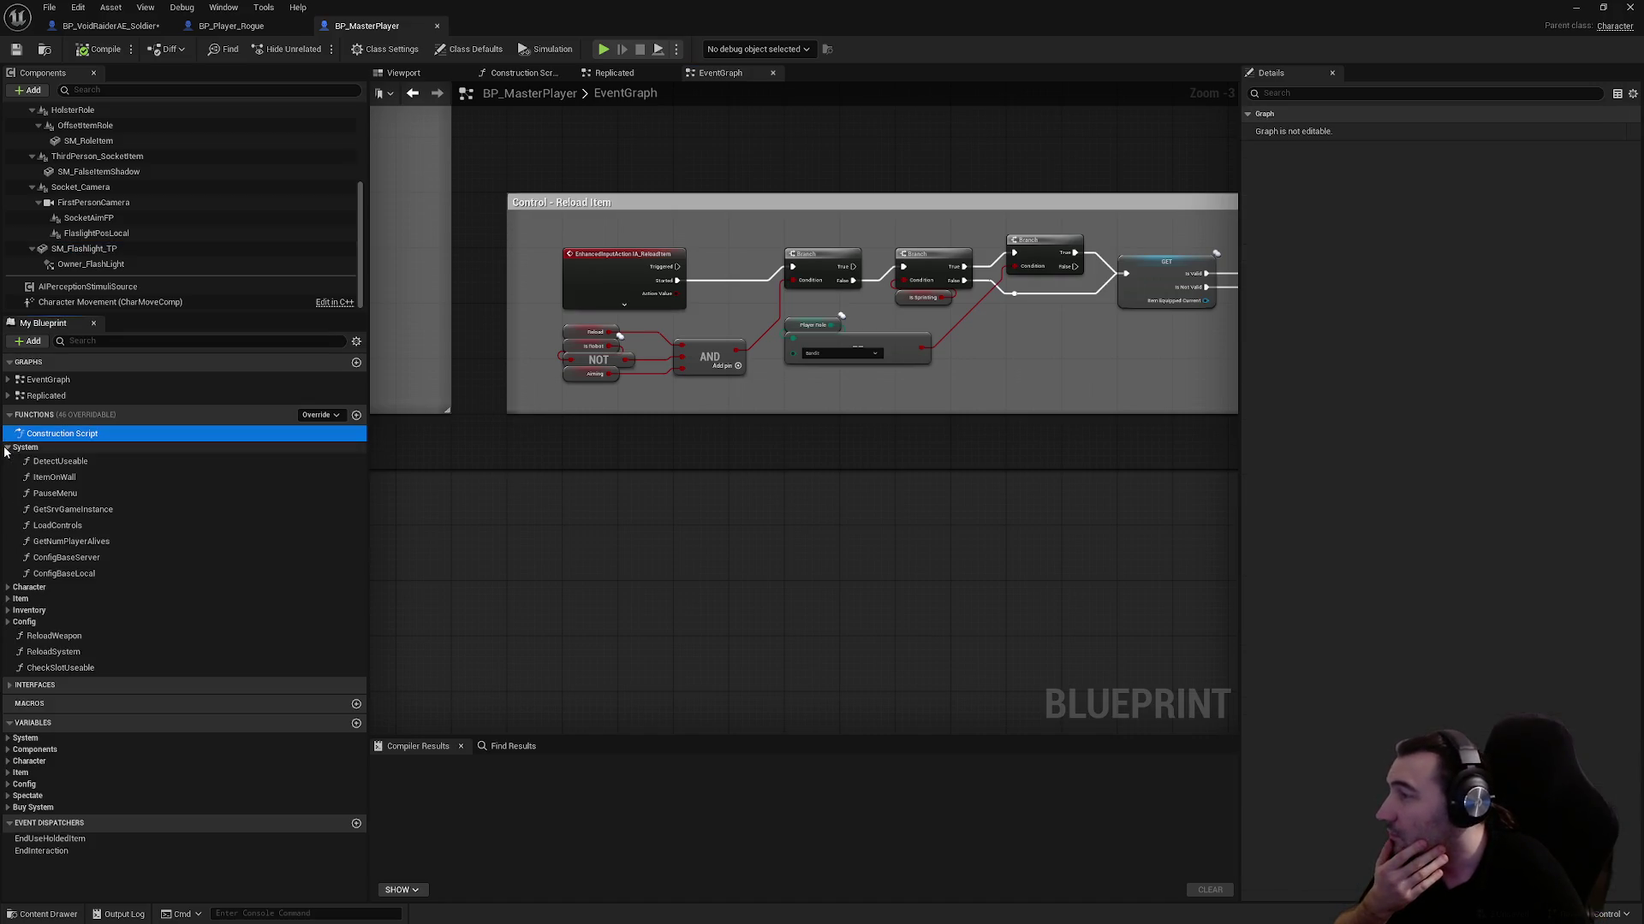
left_click(6, 448)
left_click(81, 249)
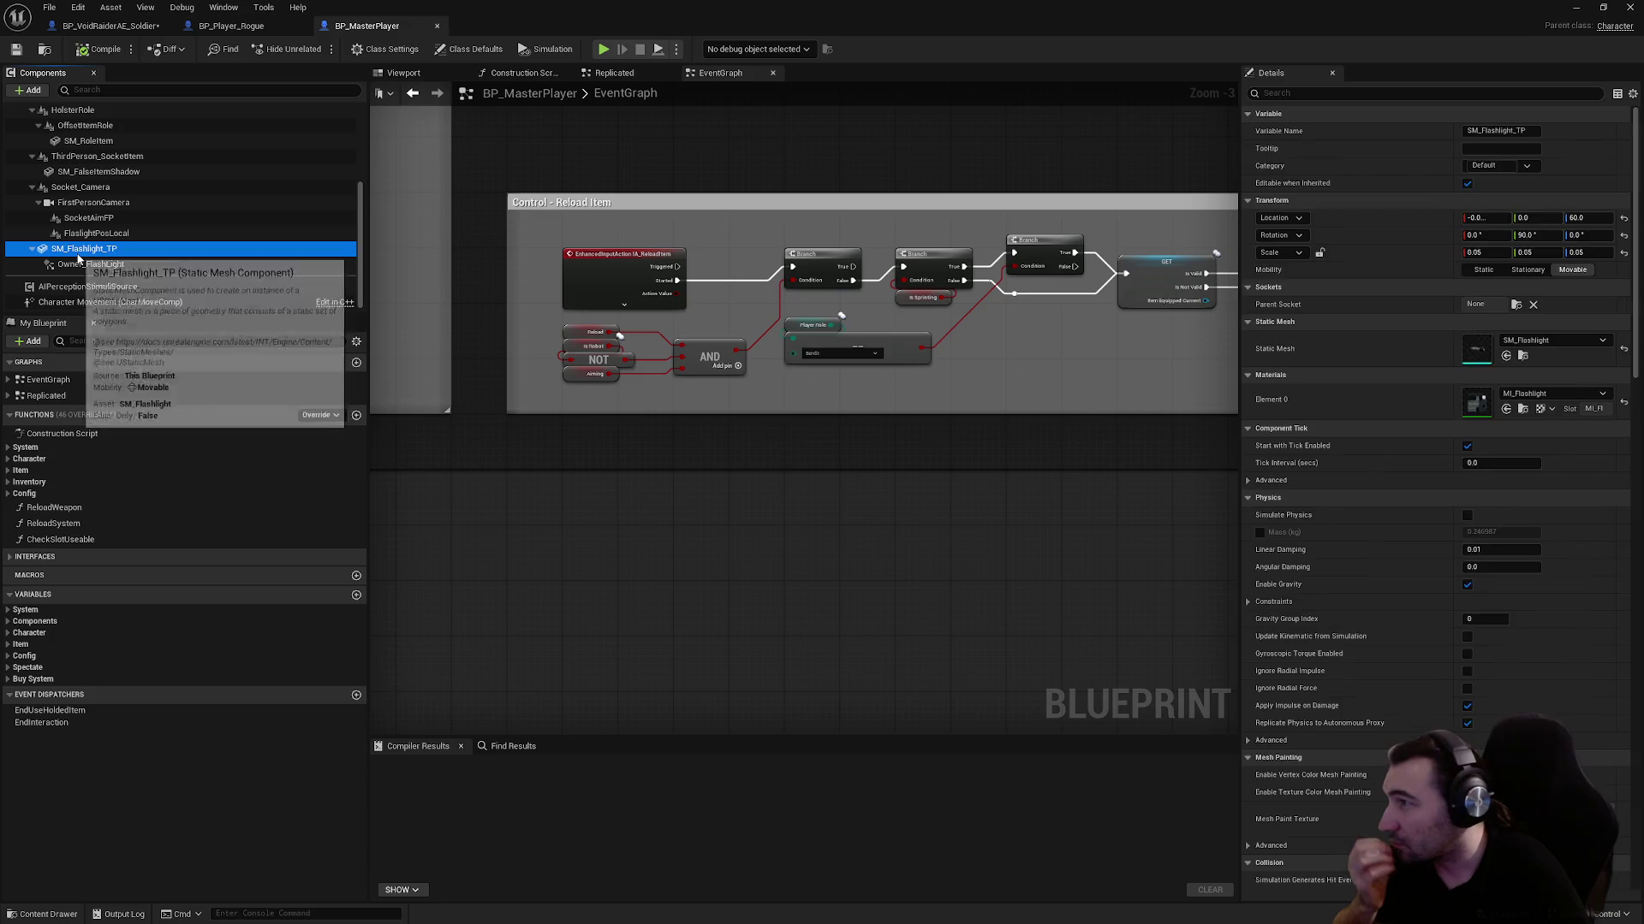
right_click(79, 251)
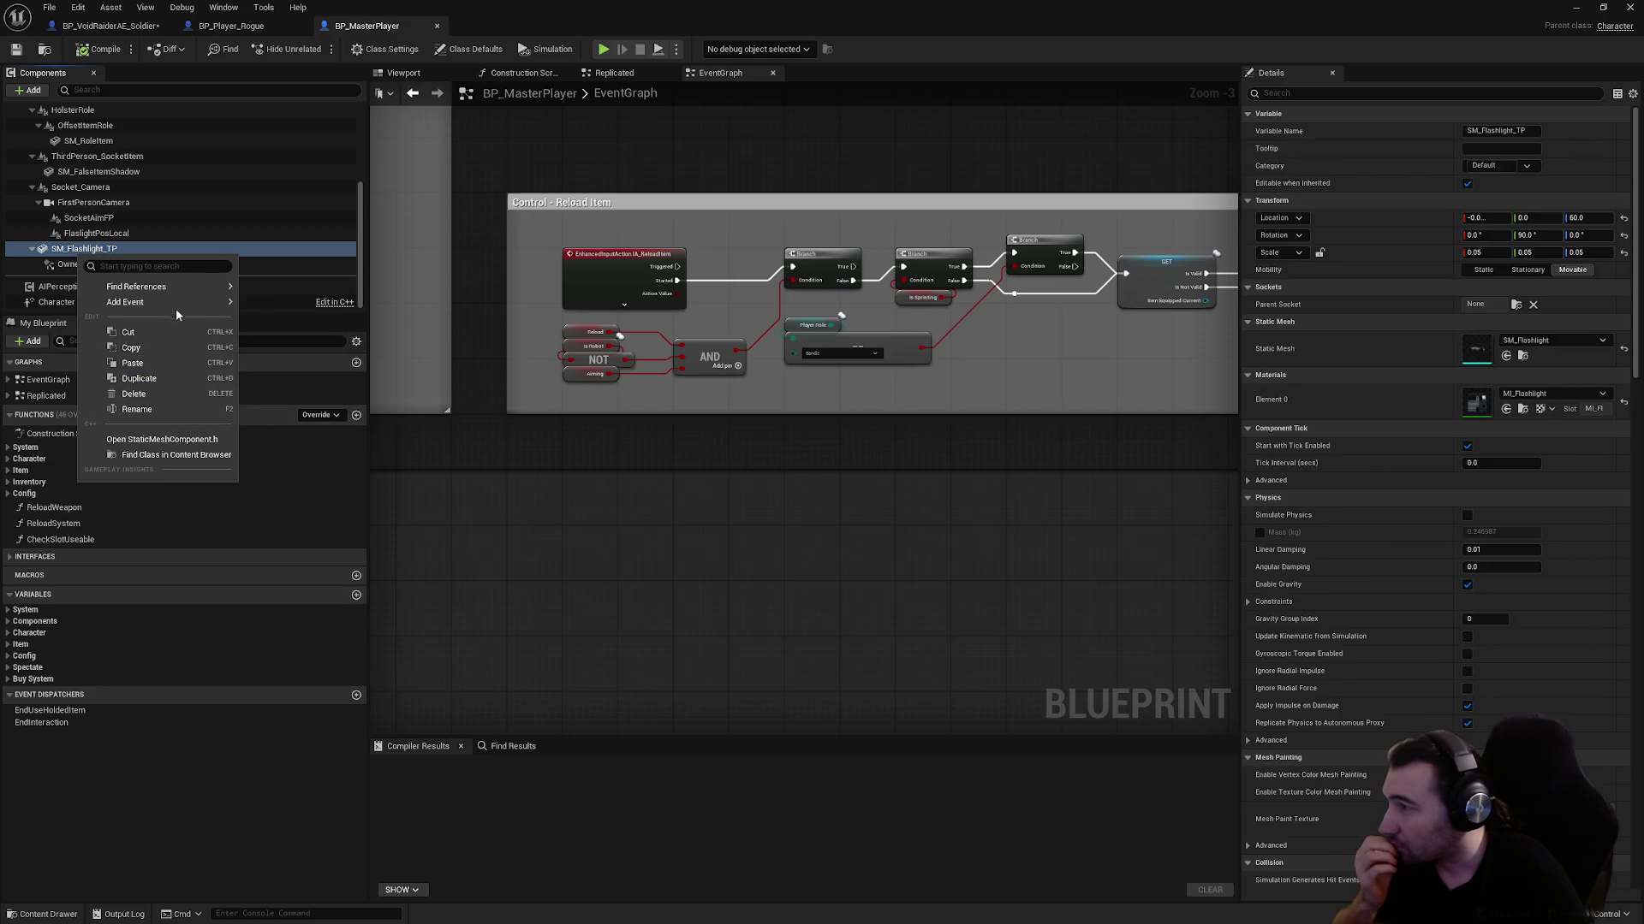
mouse_move(180, 288)
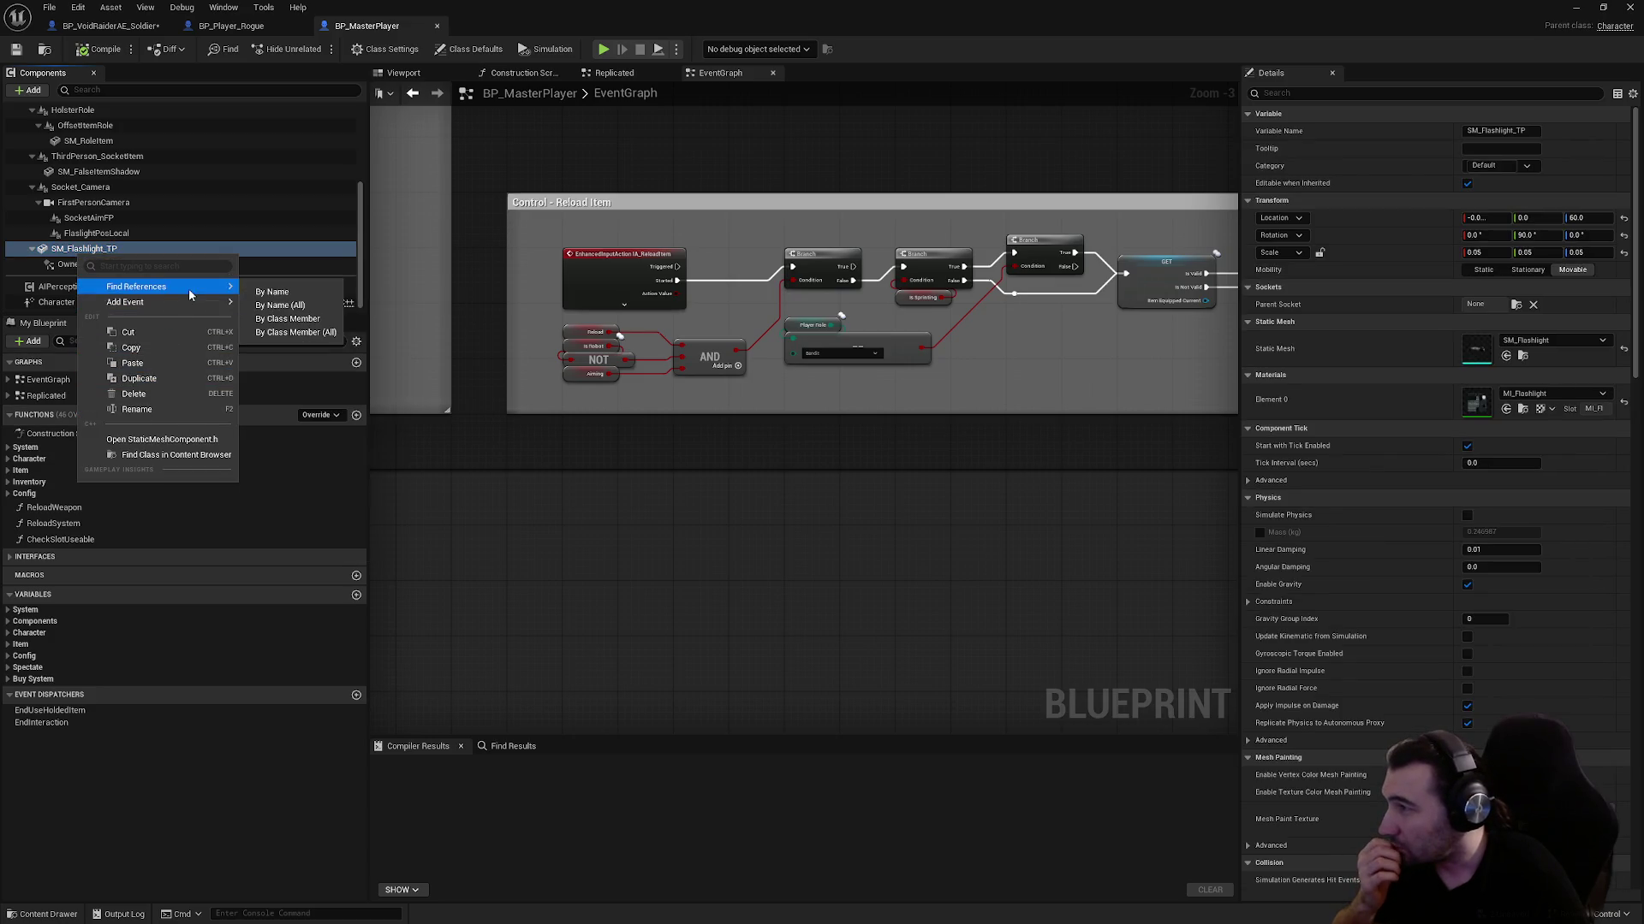
left_click(273, 292)
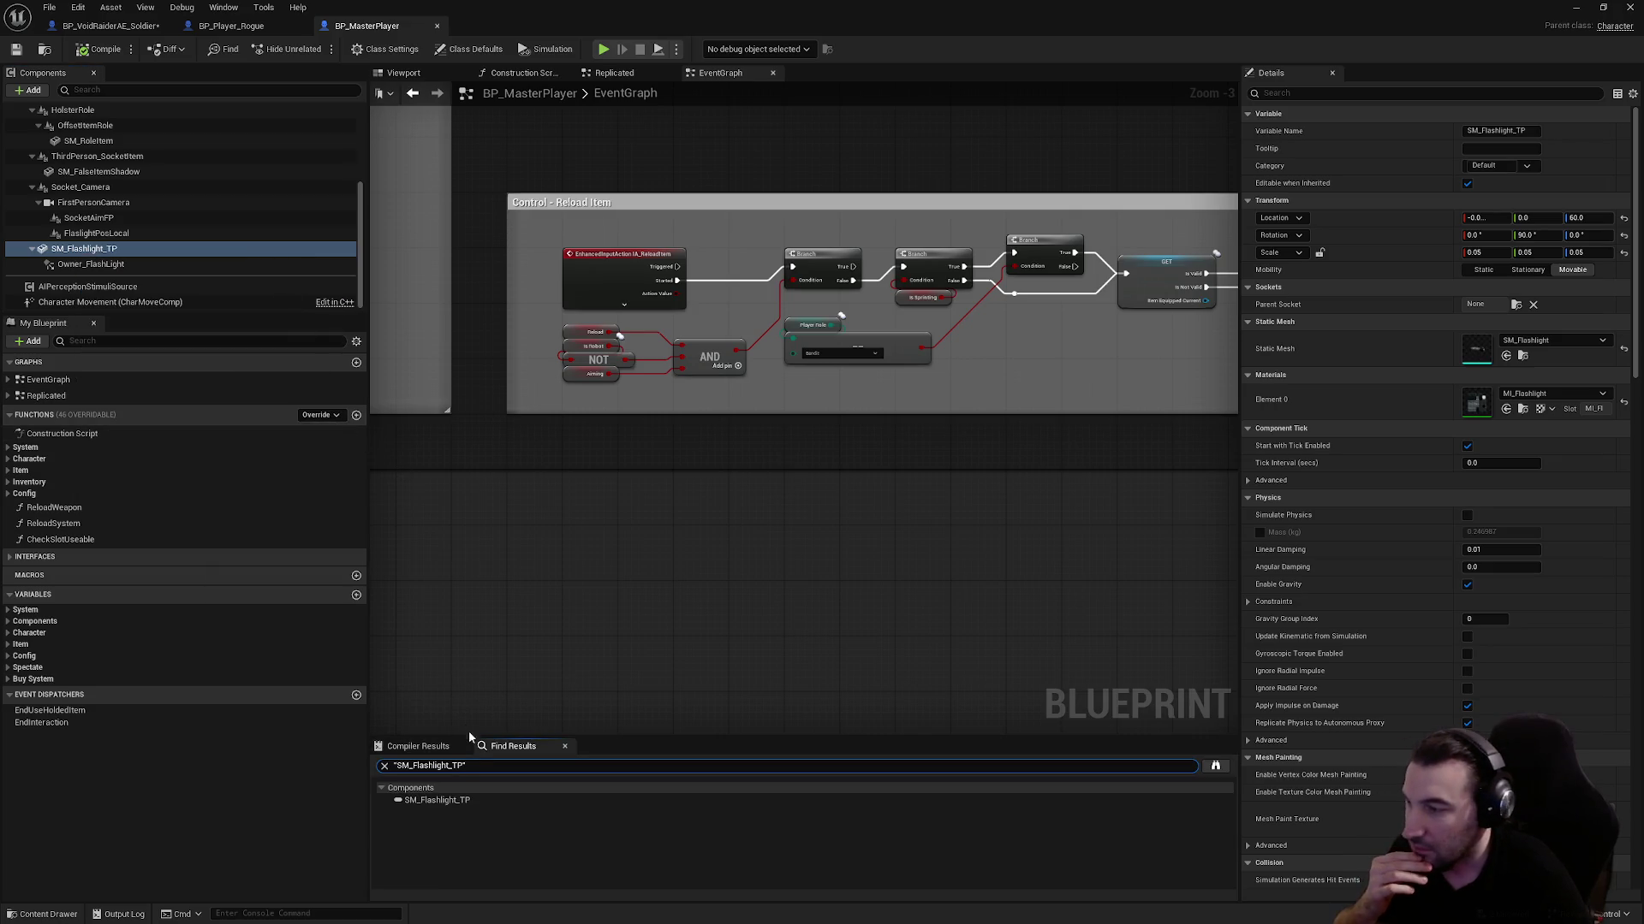
right_click(117, 249)
mouse_move(244, 279)
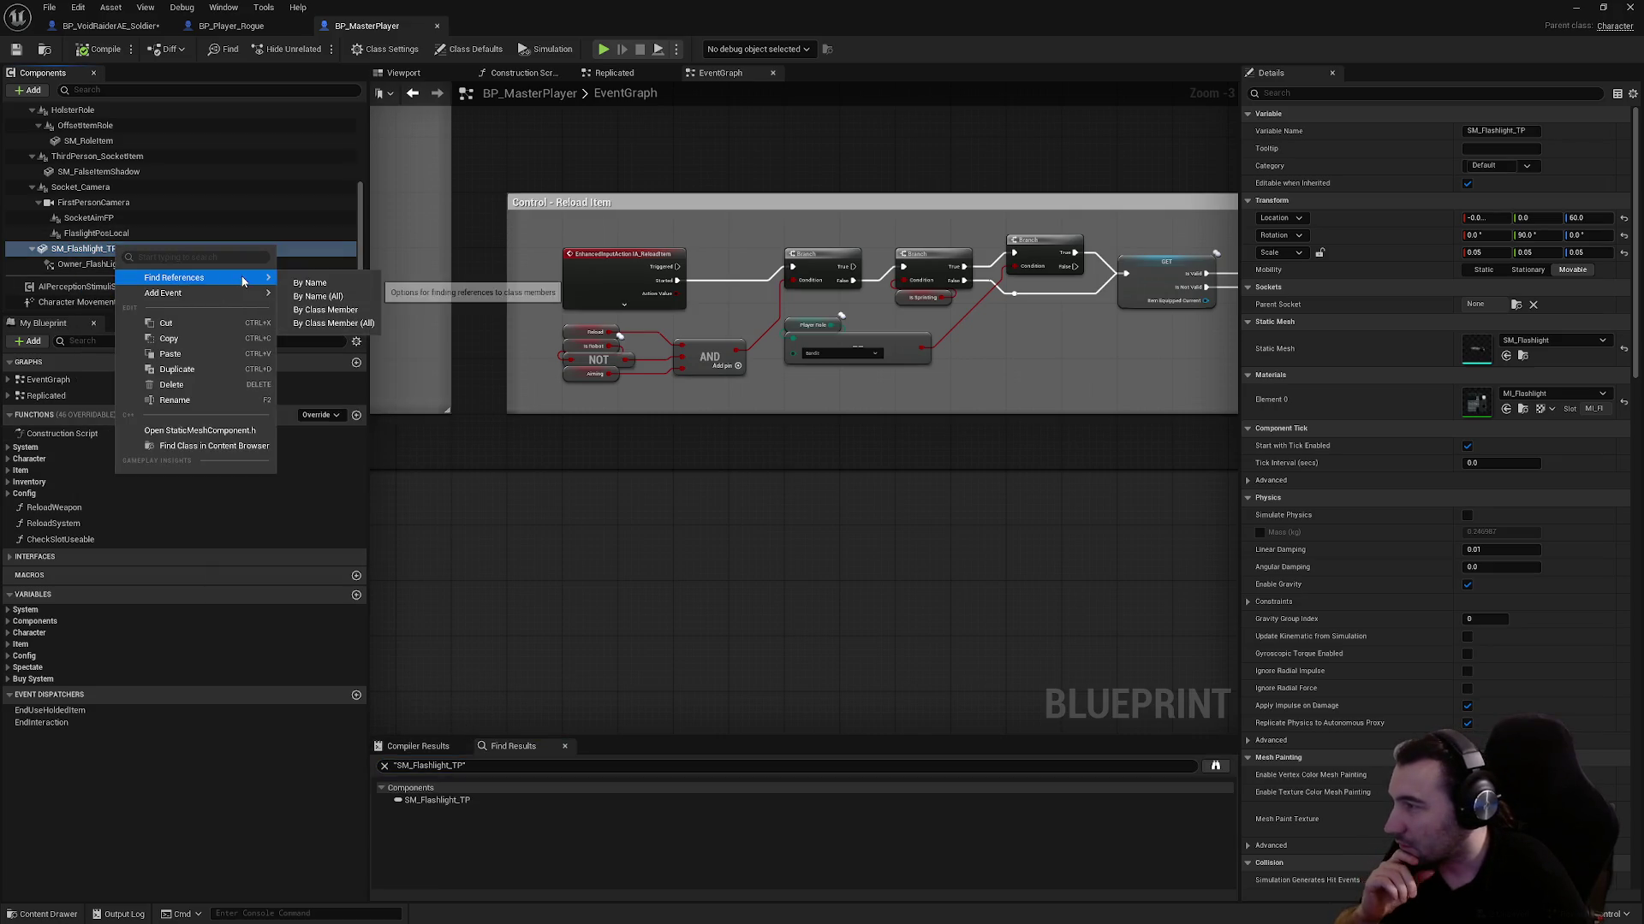
left_click(361, 356)
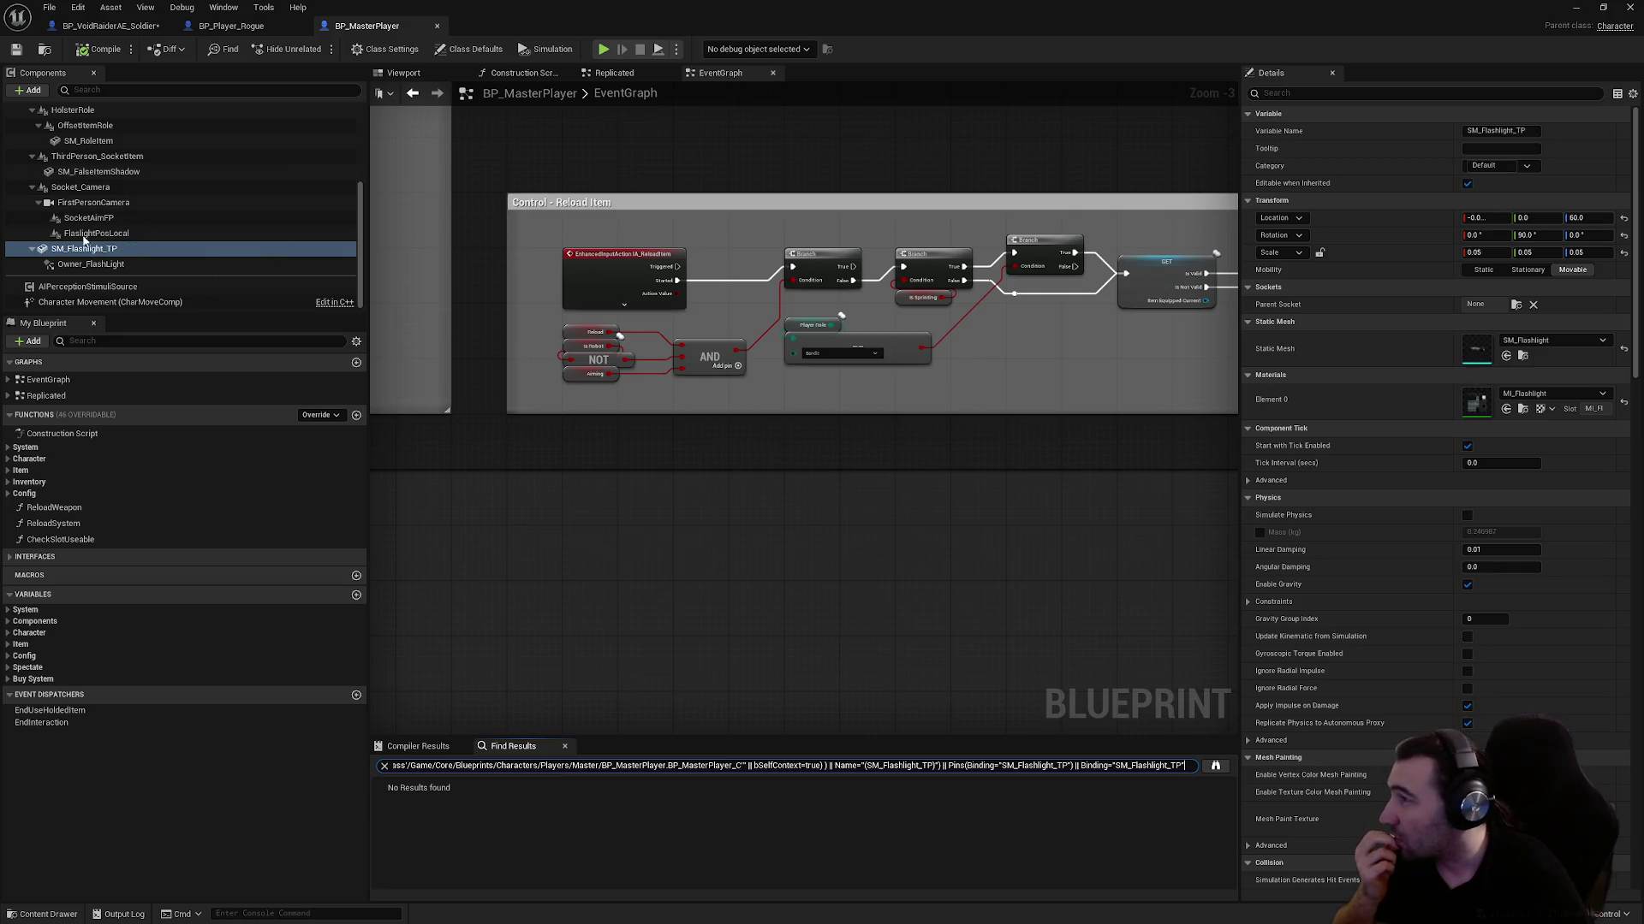
Collapse the Socket_Camera, SM_Flashlight_TP, socket and HolsterRole component branches
left_click(53, 190)
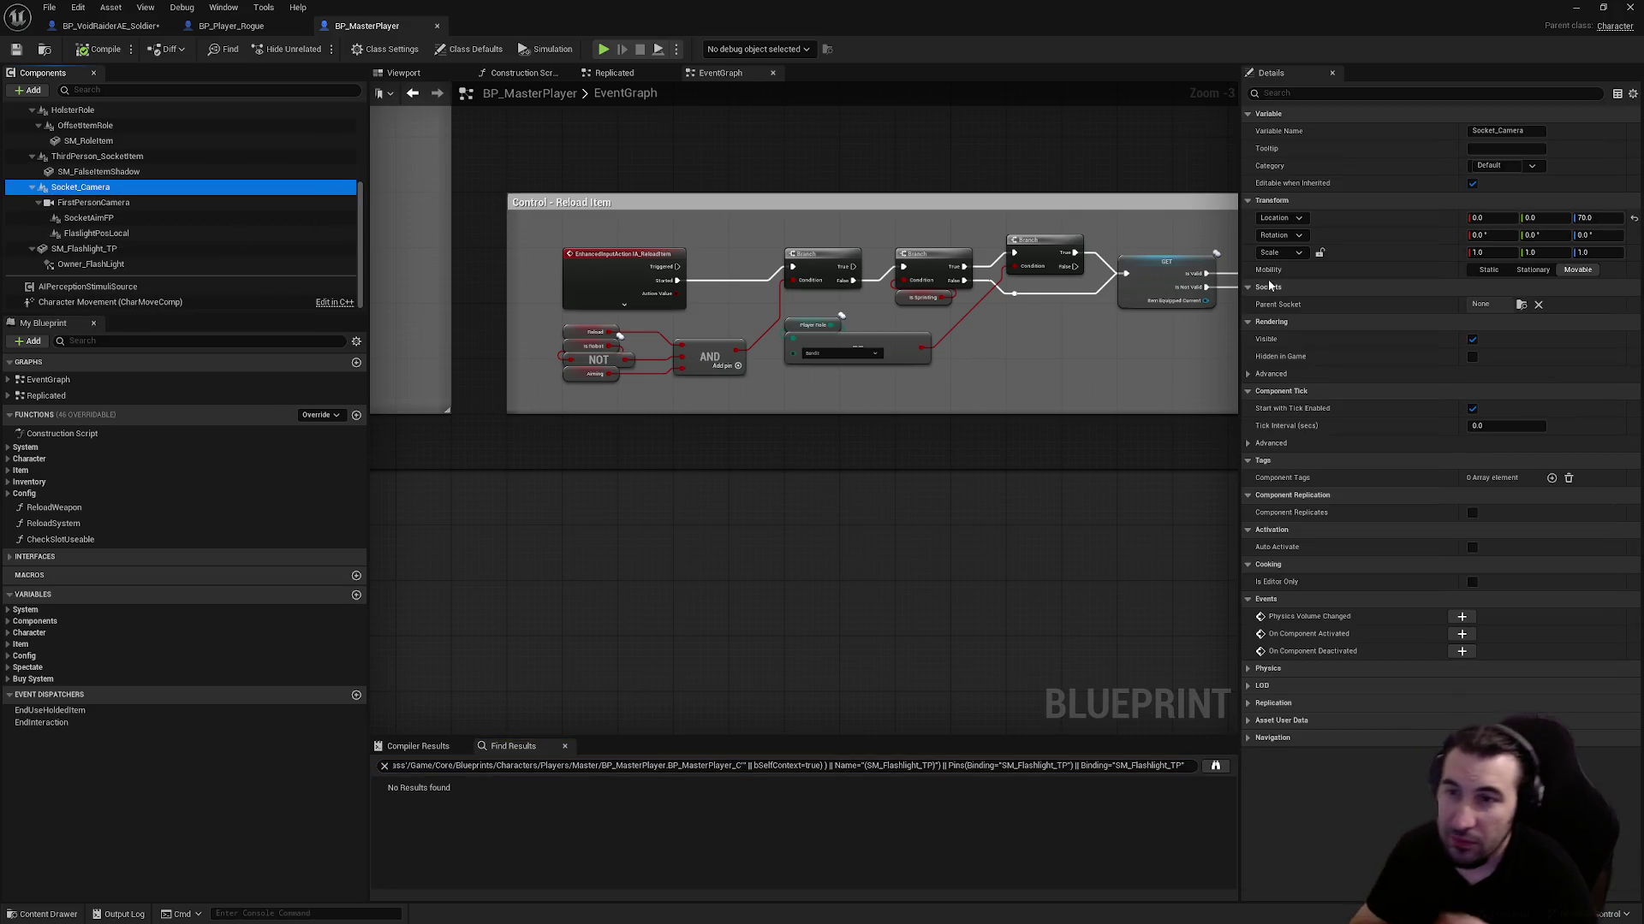
key("Left")
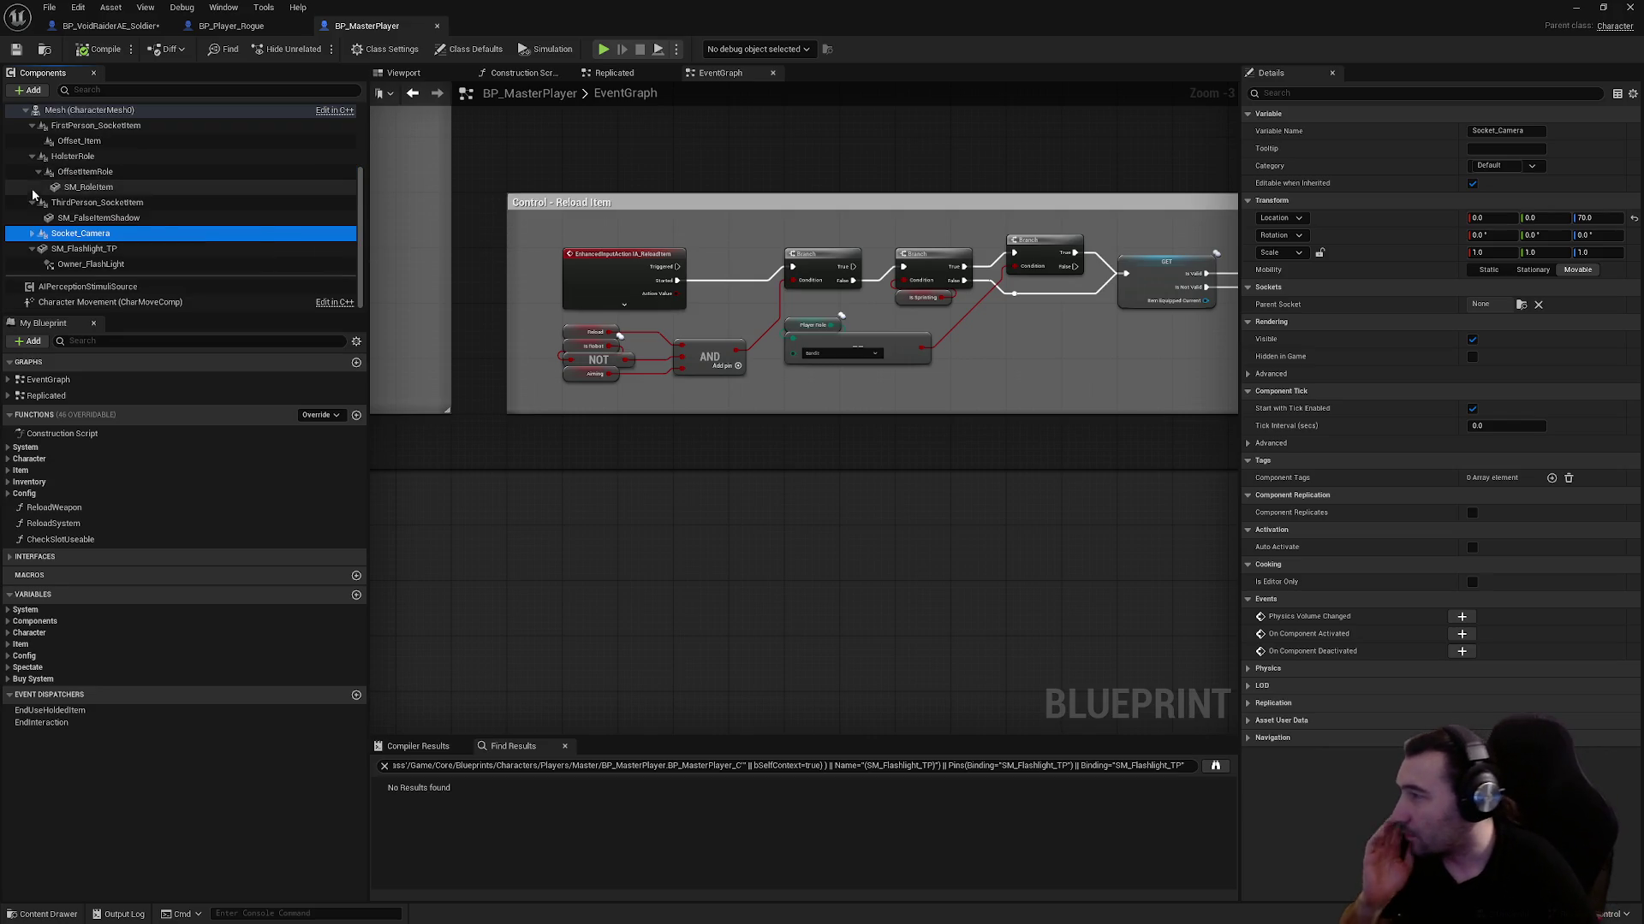
left_click(31, 248)
left_click(32, 218)
left_click(31, 186)
left_click(32, 186)
left_click(91, 266)
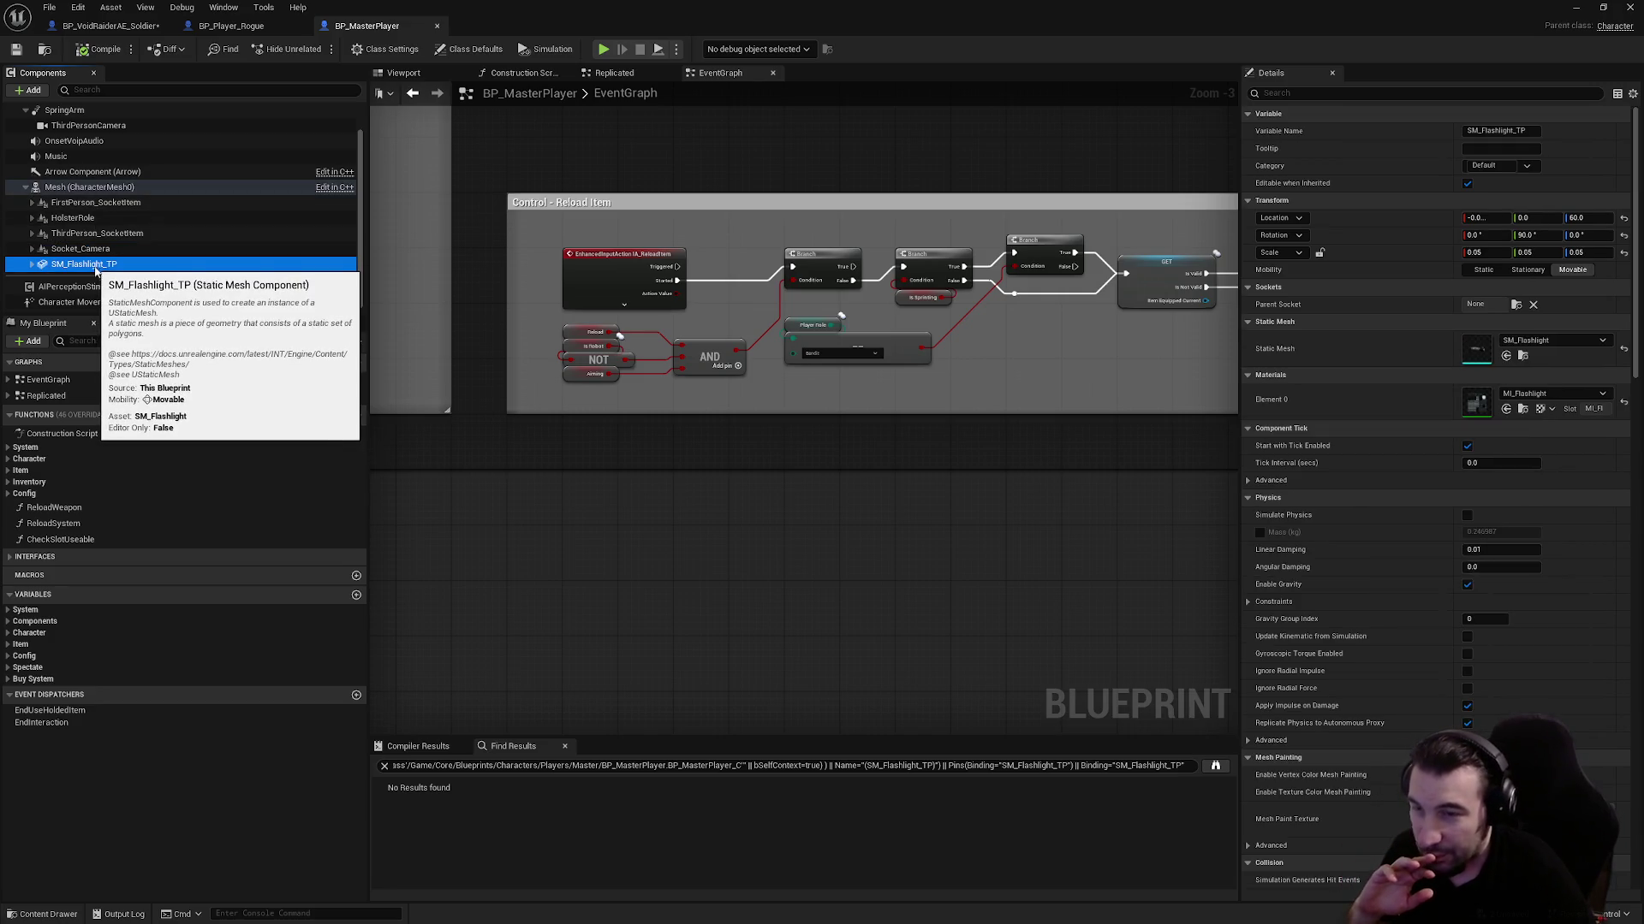
Preview the components in the Viewport, select the character Mesh, and return to the EventGraph
left_click(421, 75)
scroll(867, 477, "up", 5)
scroll(868, 478, "down", 5)
scroll(868, 478, "up", 5)
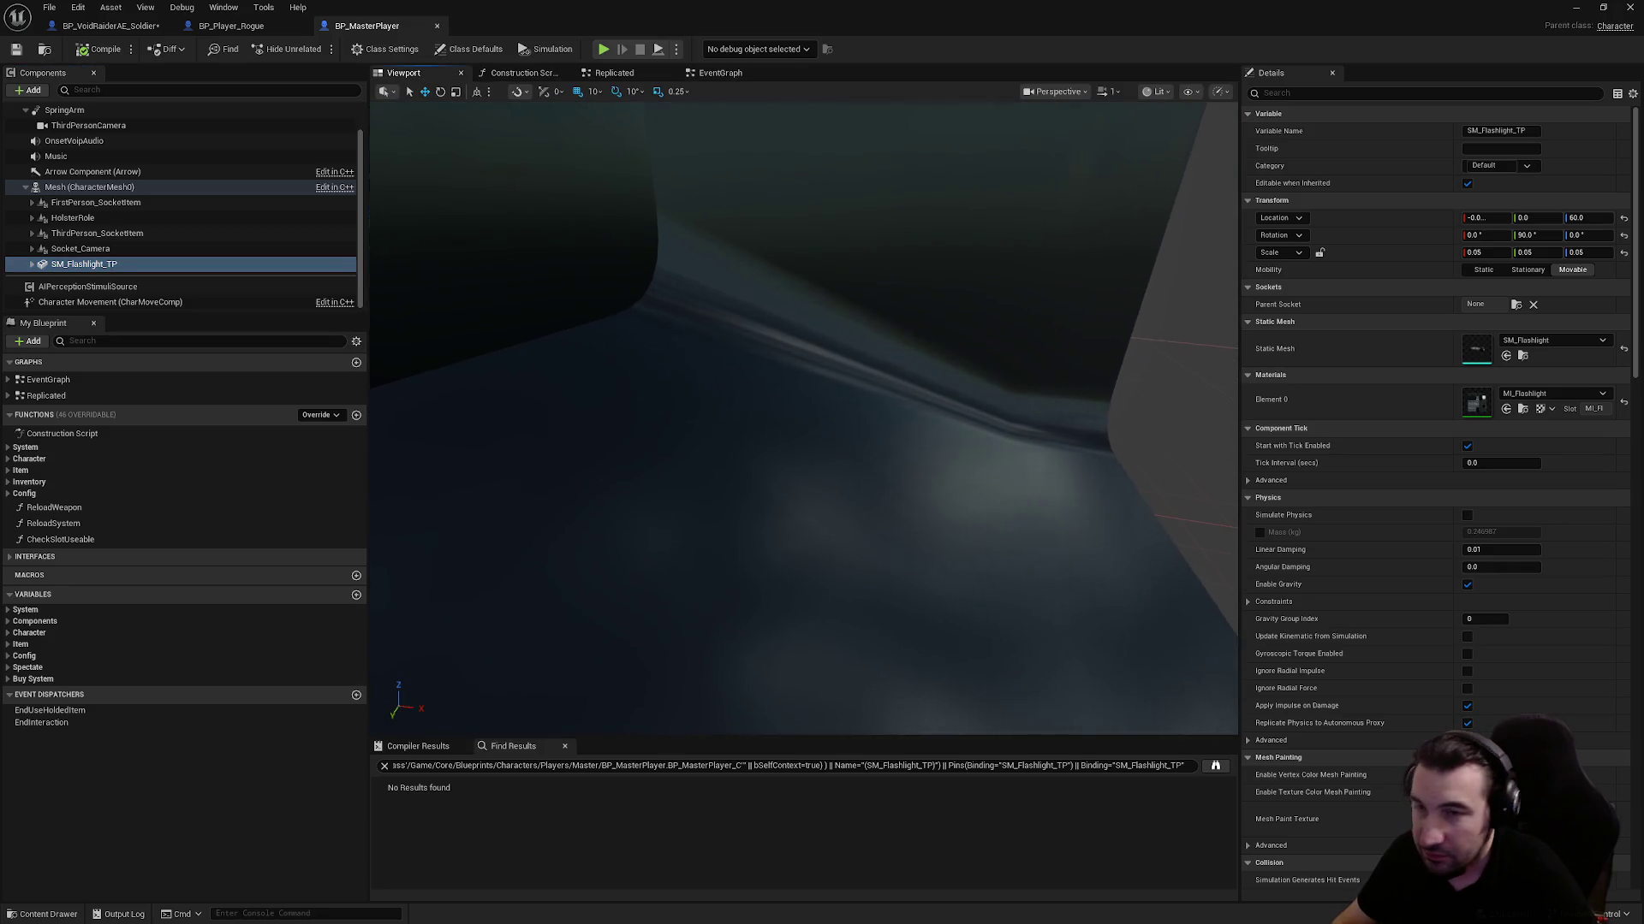
scroll(859, 442, "down", 5)
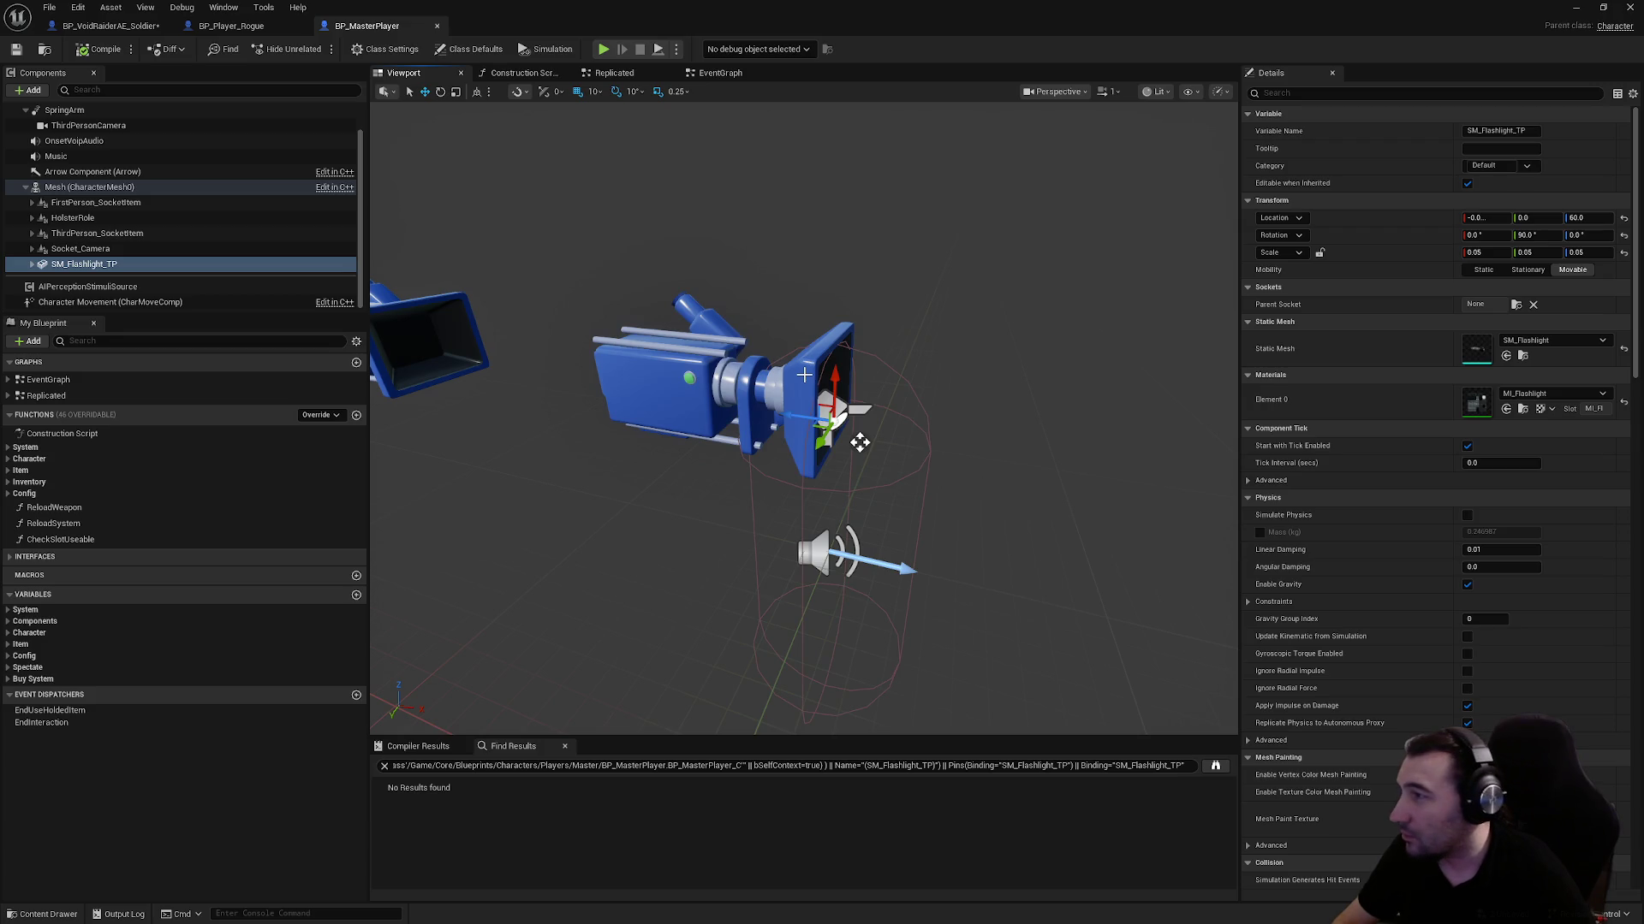
left_click(120, 187)
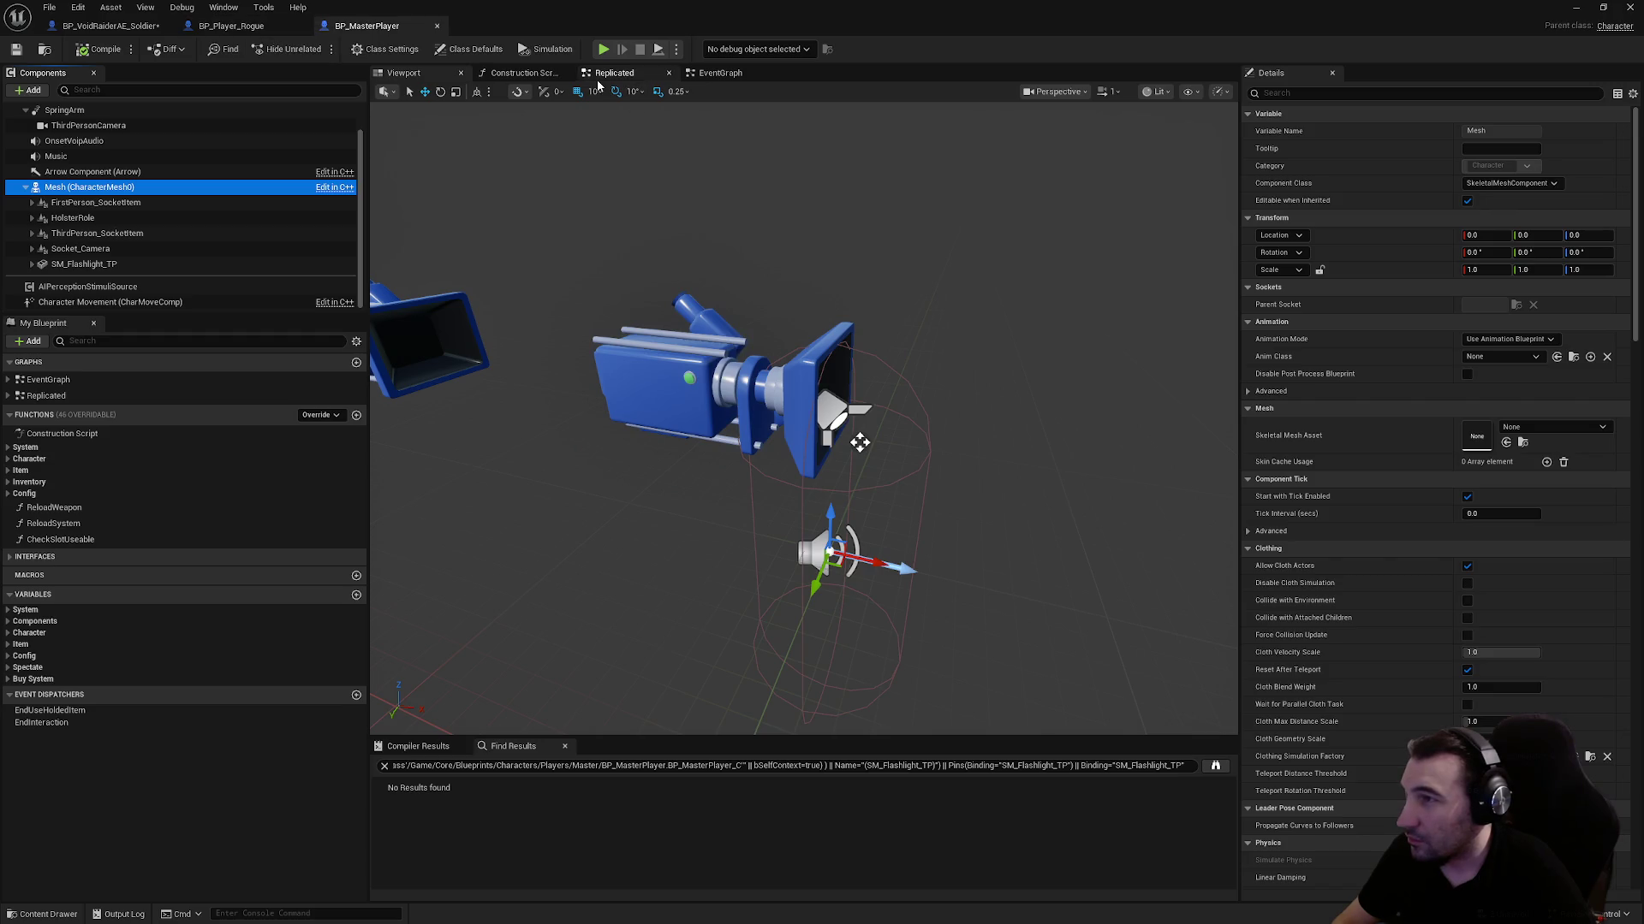
left_click(616, 74)
left_click(728, 74)
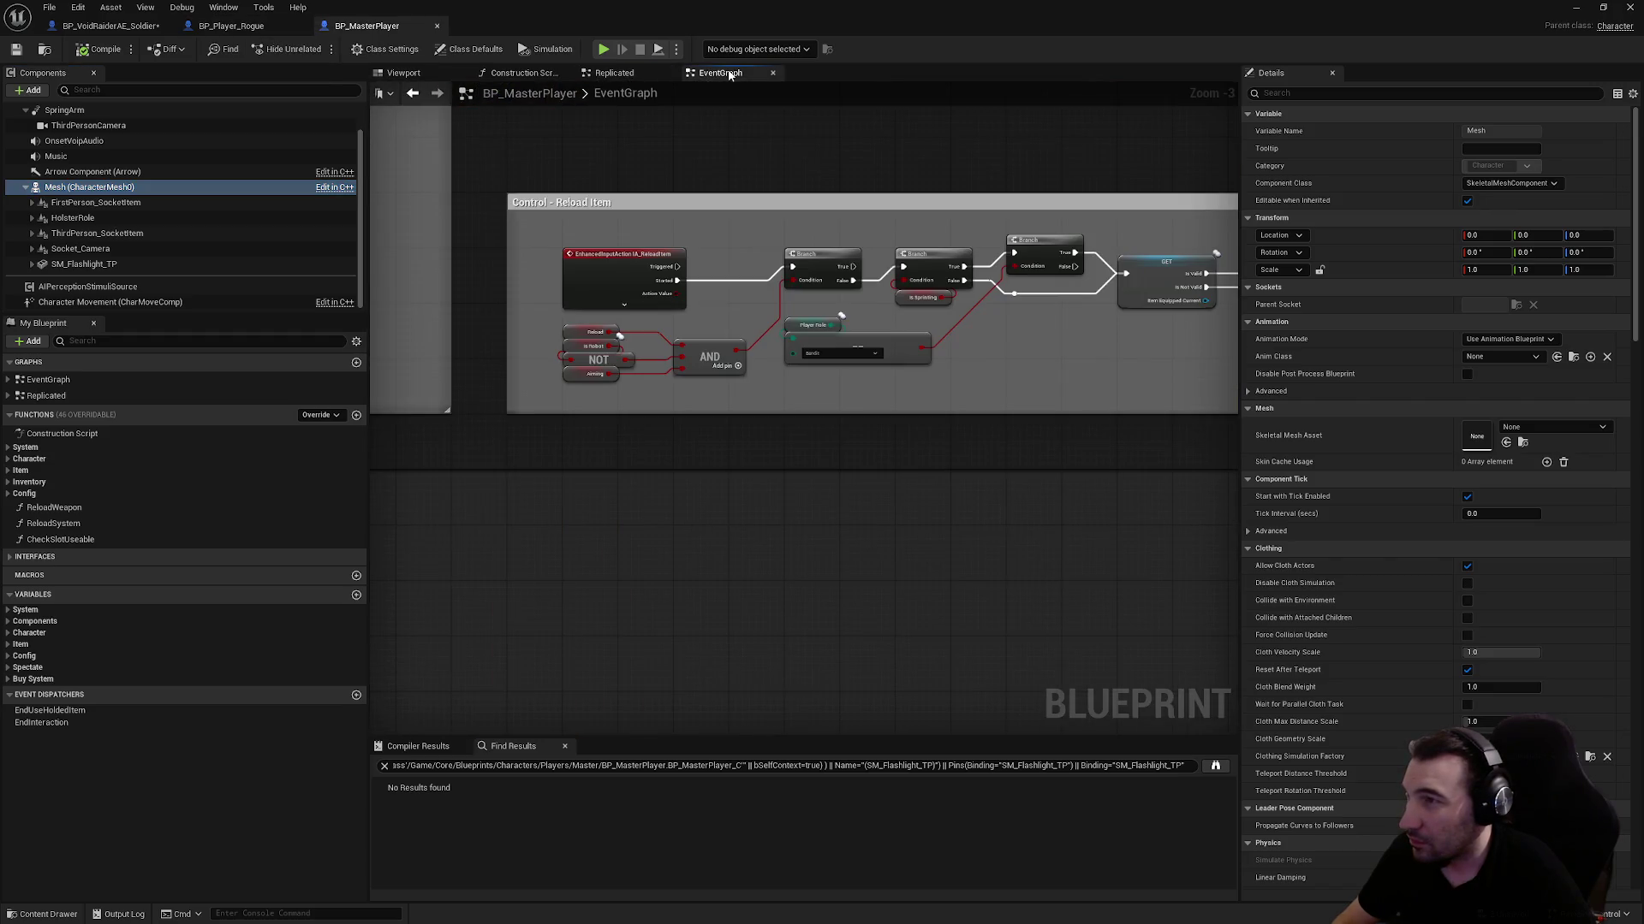
Inspect BP_Player_Rogue's flashlight components, collapsing the socket branches in the component tree
left_click(267, 29)
left_click(147, 251)
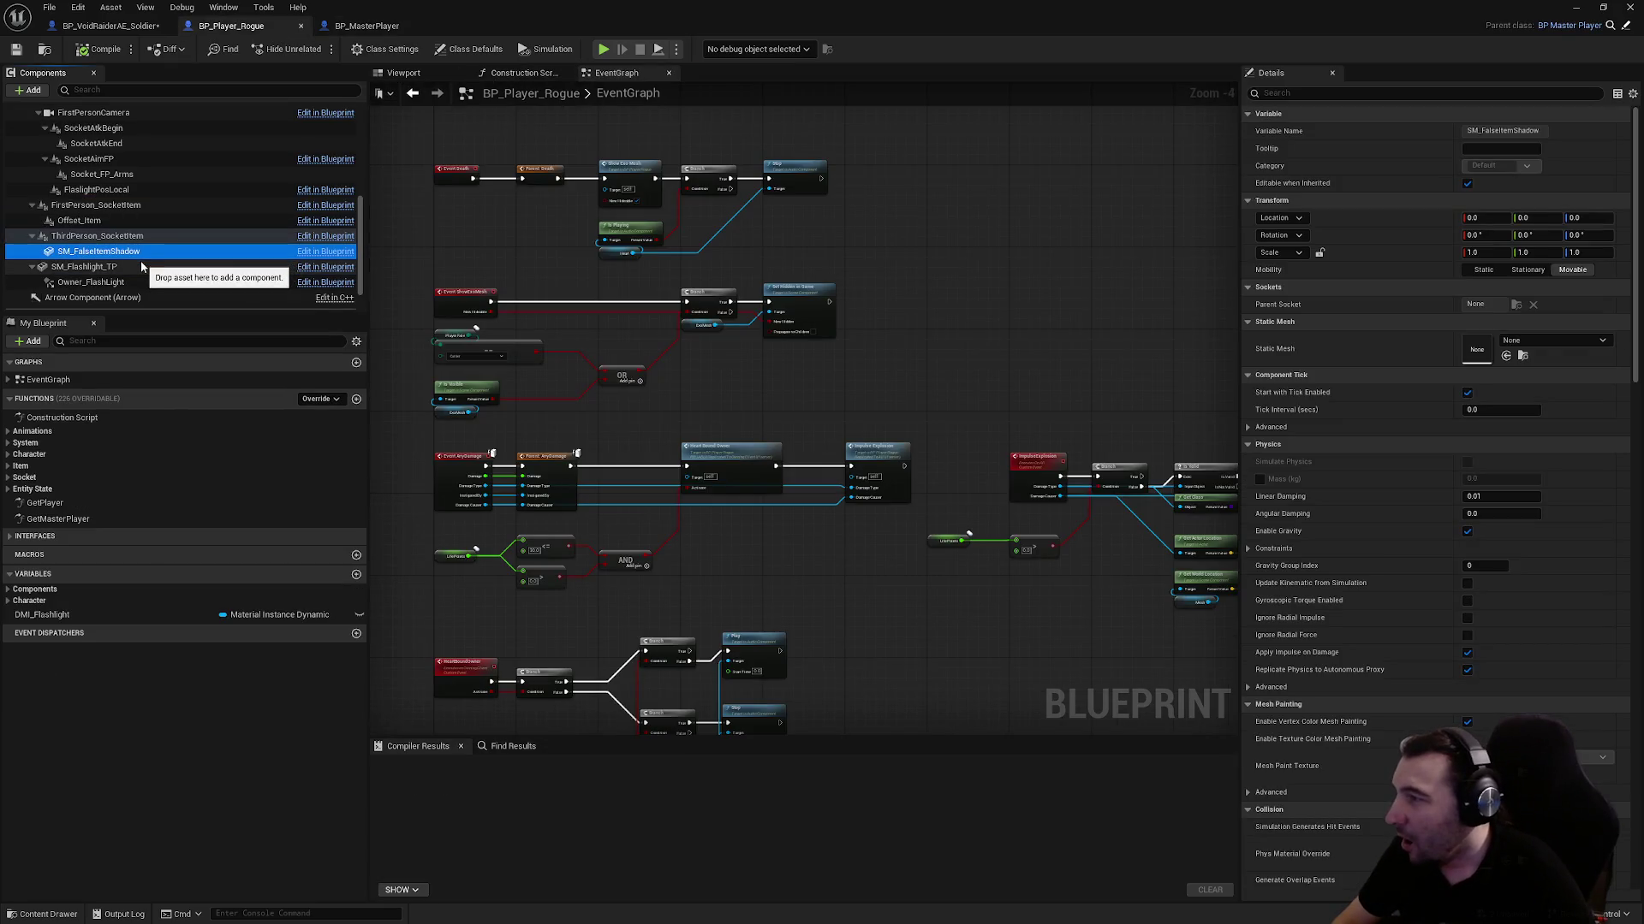
left_click(141, 267)
scroll(188, 205, "up", 2)
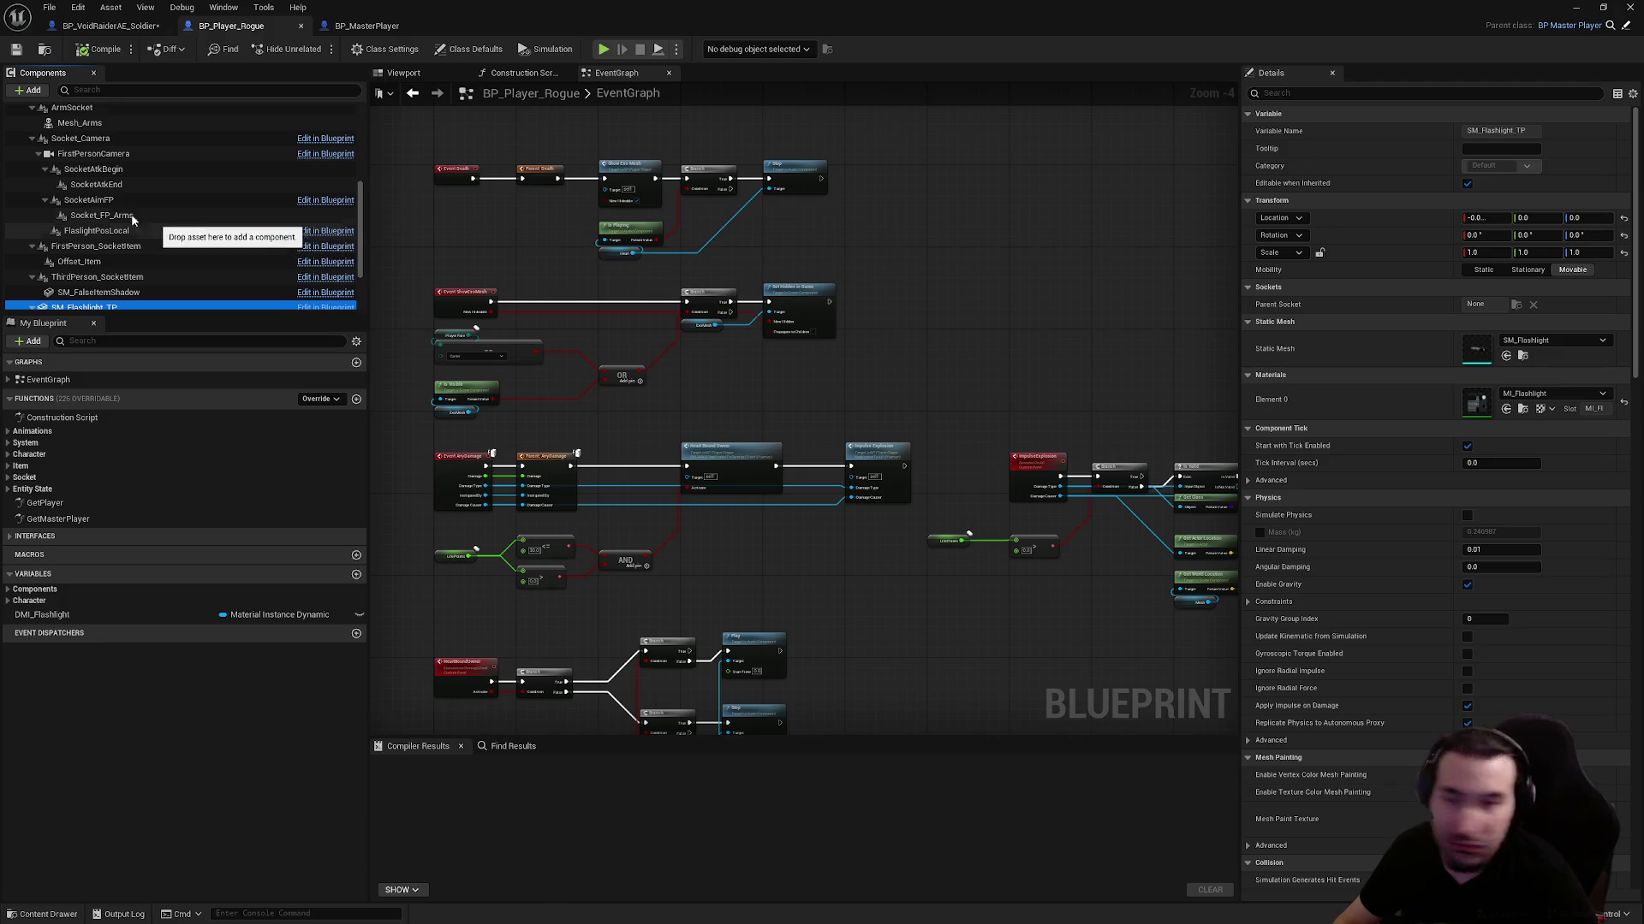
left_click(32, 139)
left_click(32, 125)
scroll(86, 194, "up", 3)
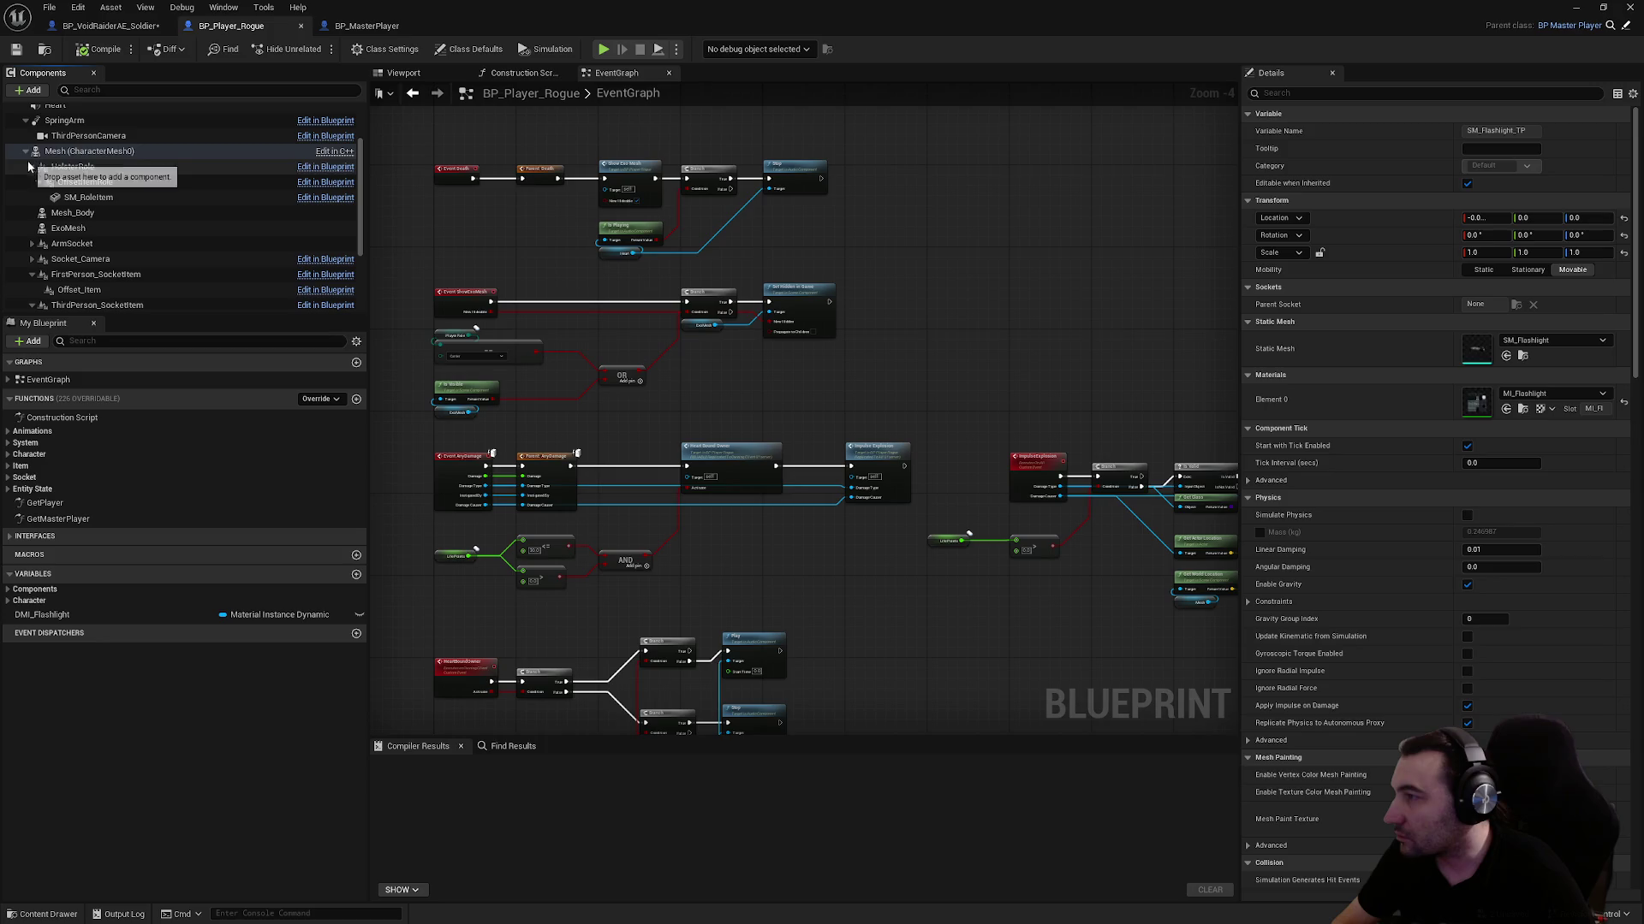
left_click(52, 166)
left_click(32, 166)
left_click(31, 243)
left_click(31, 258)
left_click(31, 274)
scroll(597, 187, "up", 1)
scroll(596, 188, "up", 3)
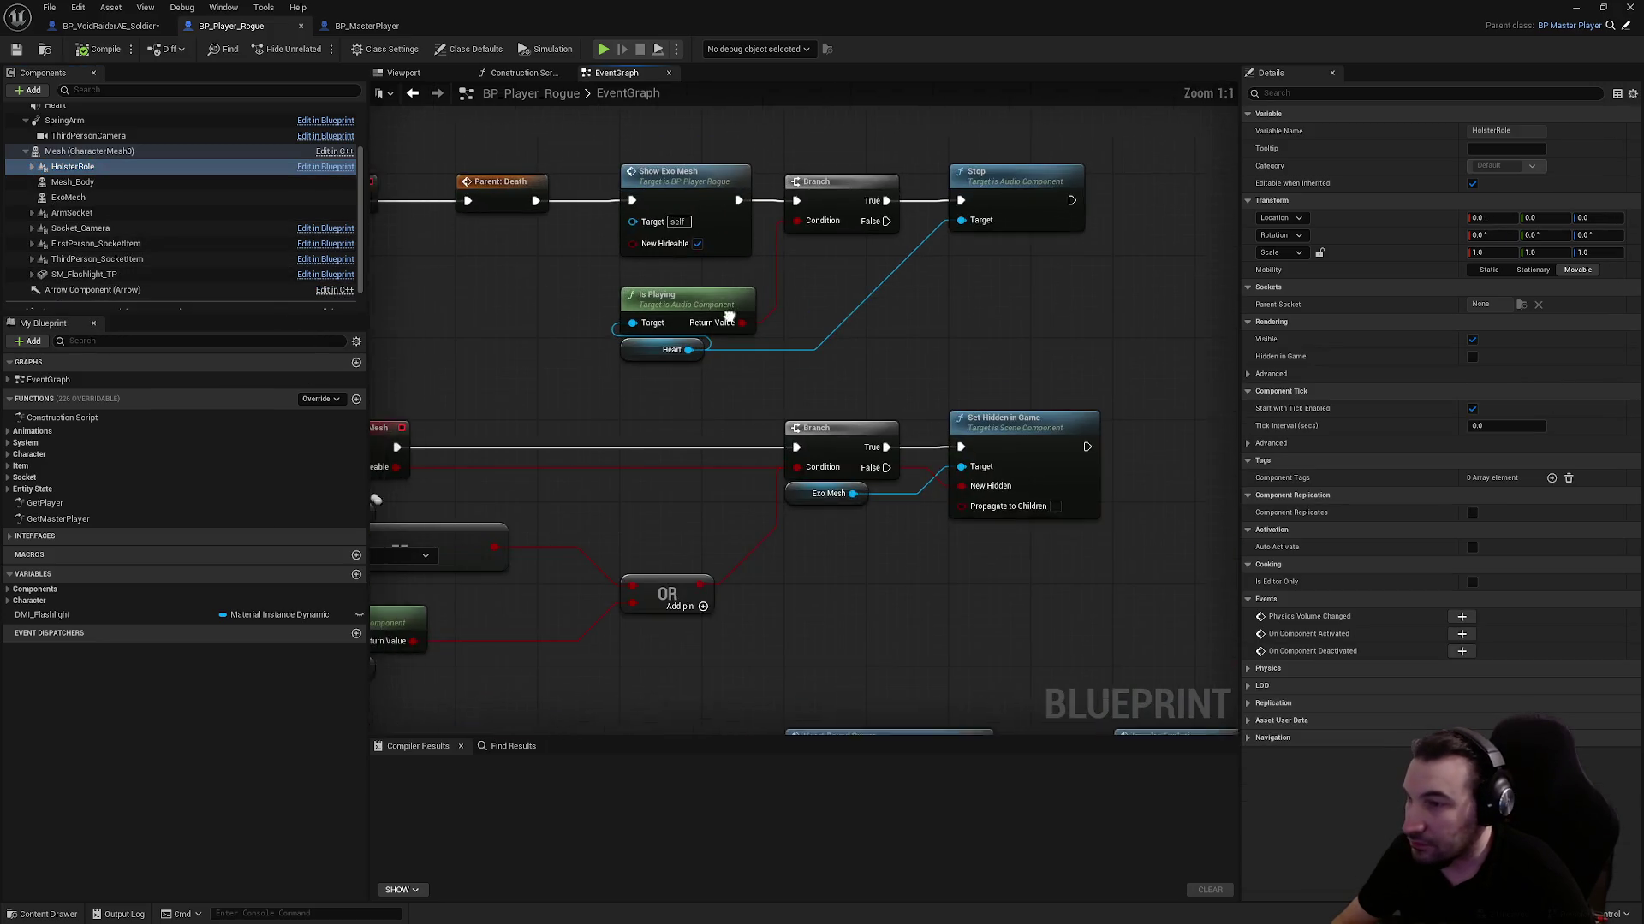
Review the player's ConfigBaseLocal graph attaching the flashlight to FlashlightSocket, then return to the soldier
left_click(524, 73)
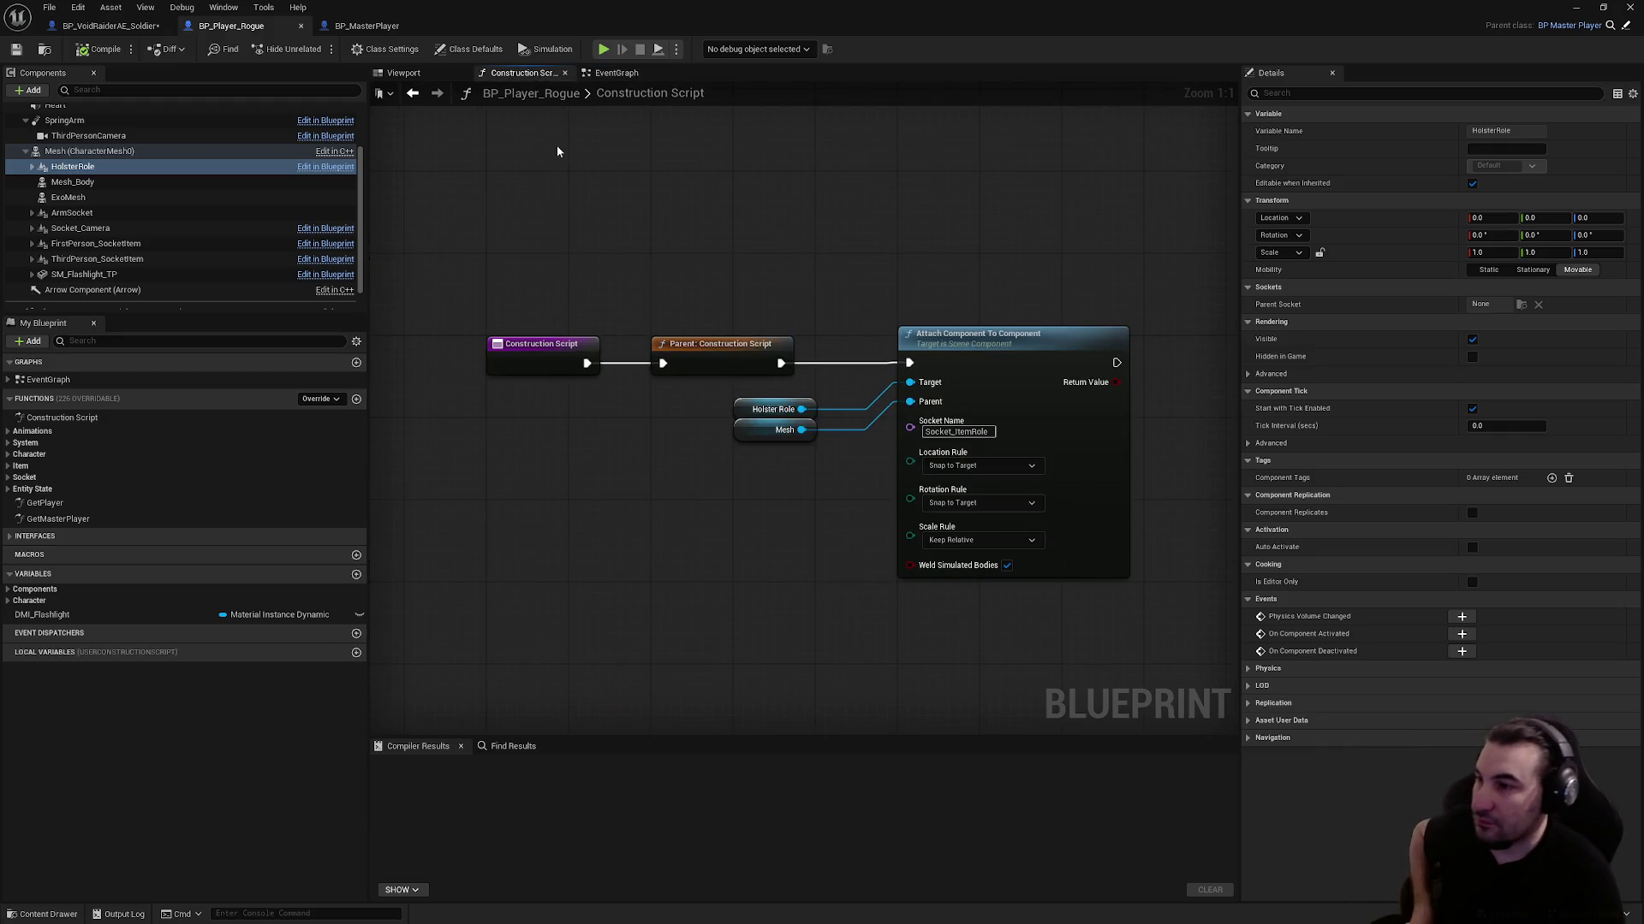
left_click(622, 75)
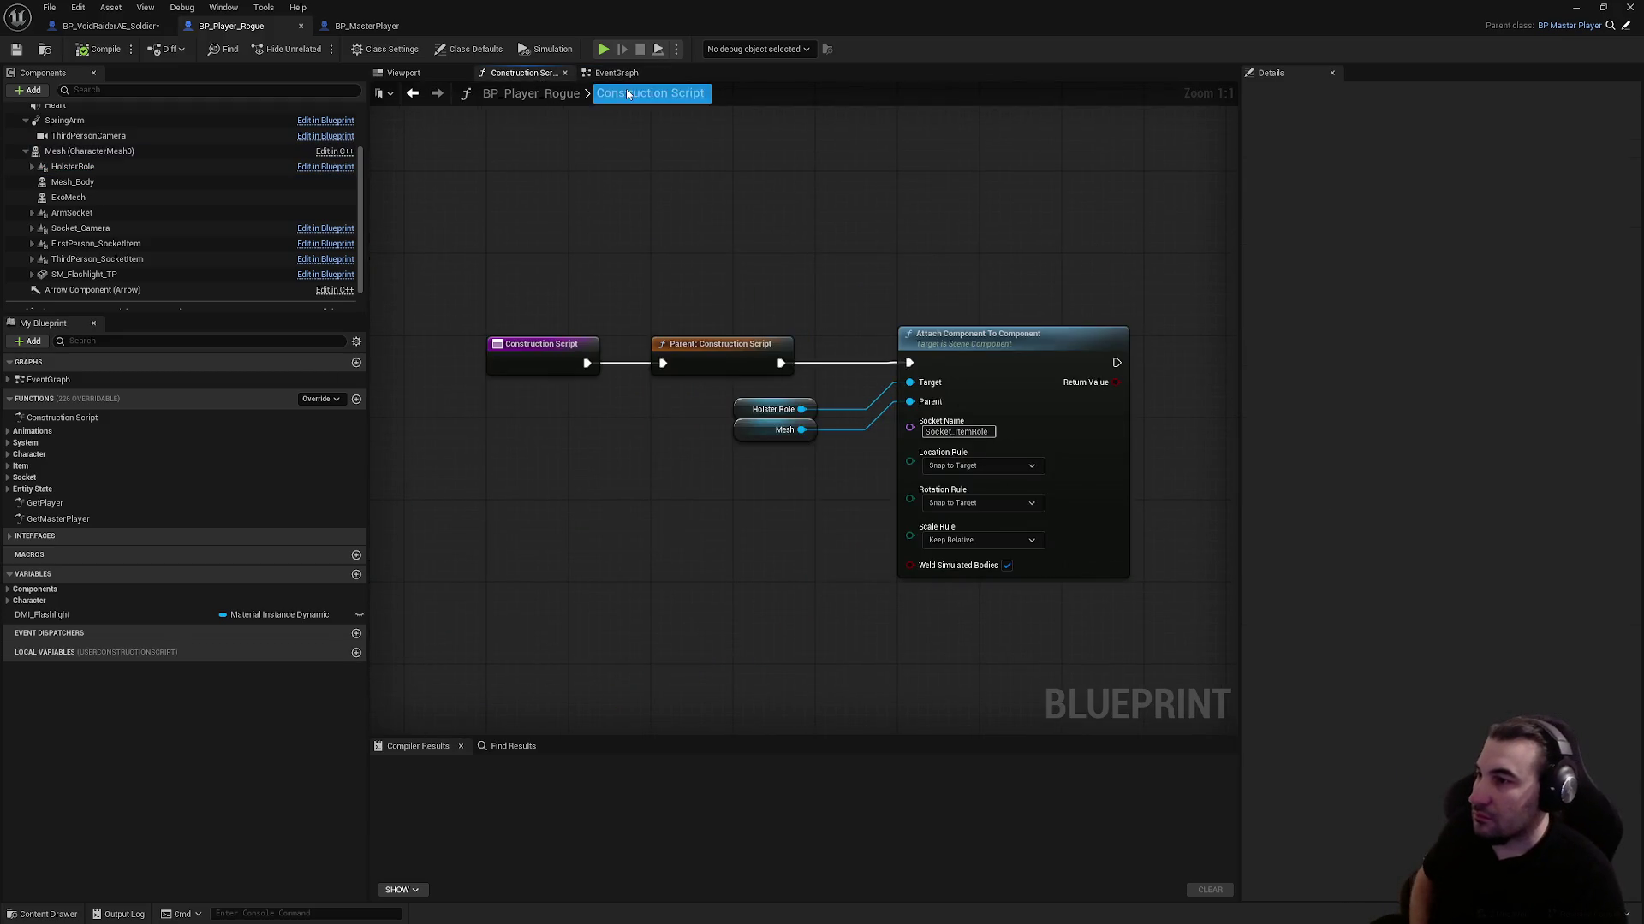
scroll(689, 408, "down", 3)
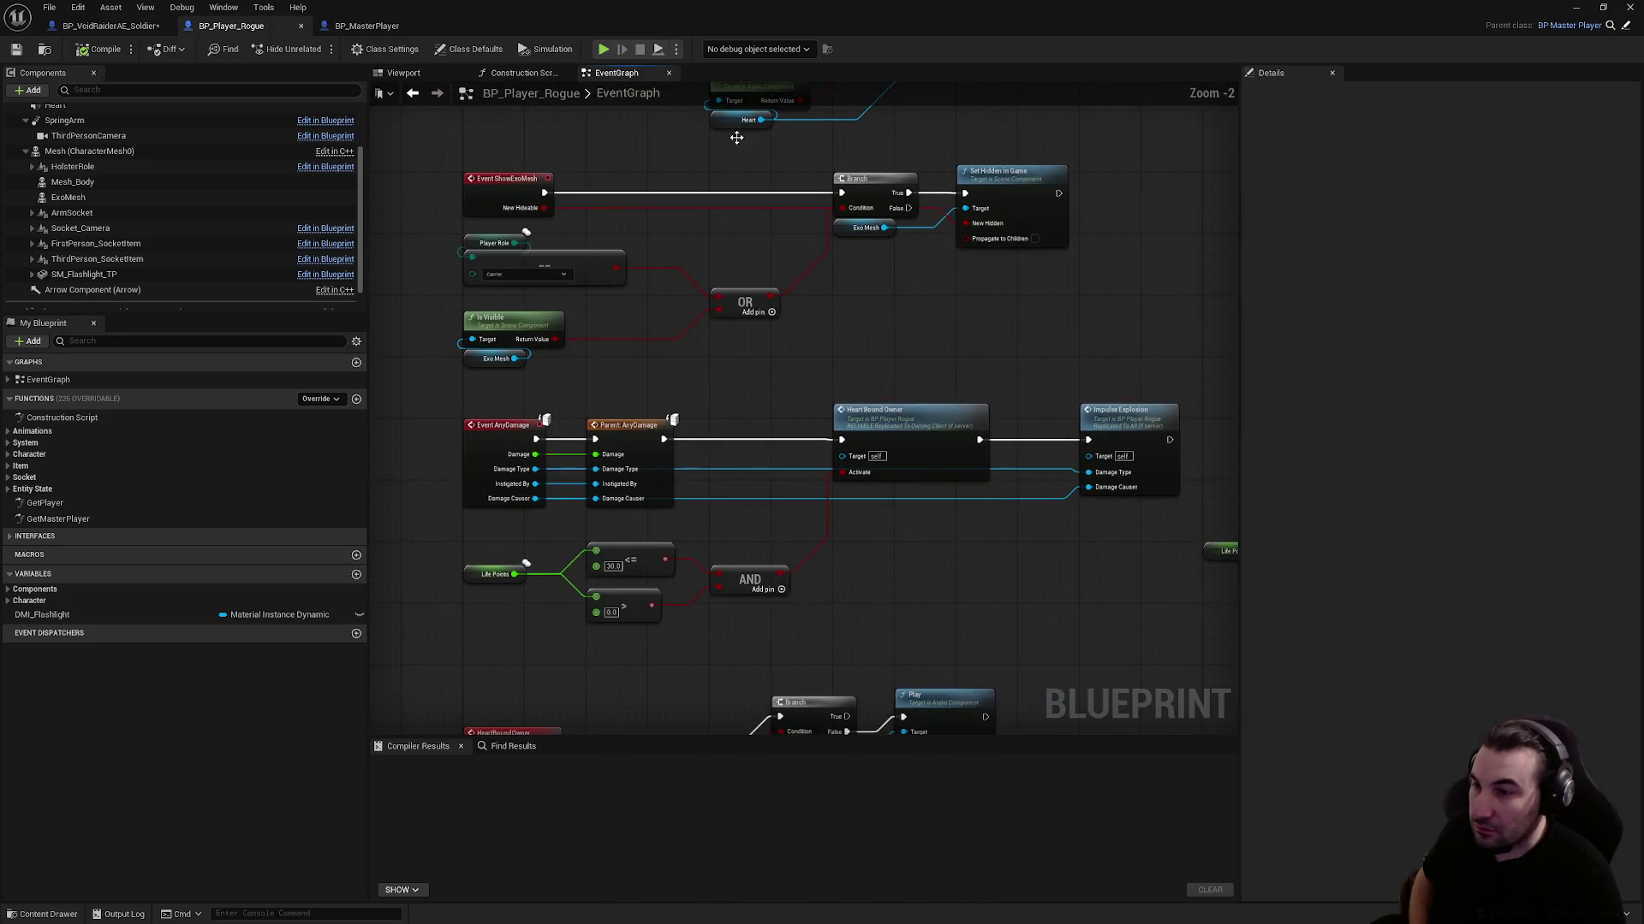
scroll(867, 482, "down", 5)
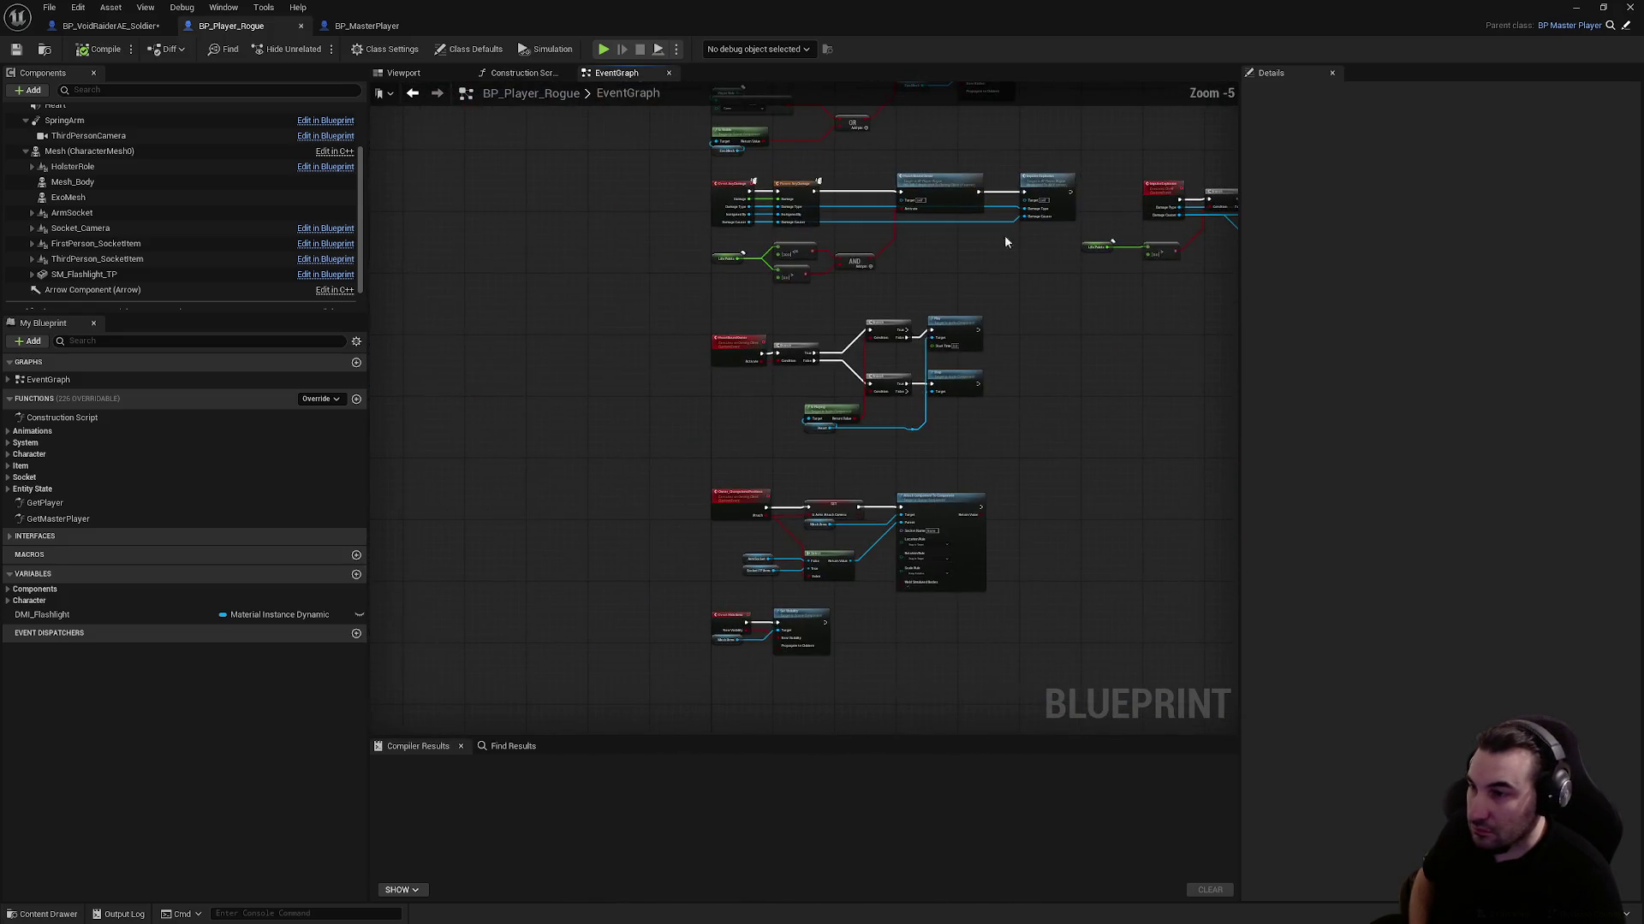
scroll(919, 415, "up", 2)
scroll(918, 416, "up", 1)
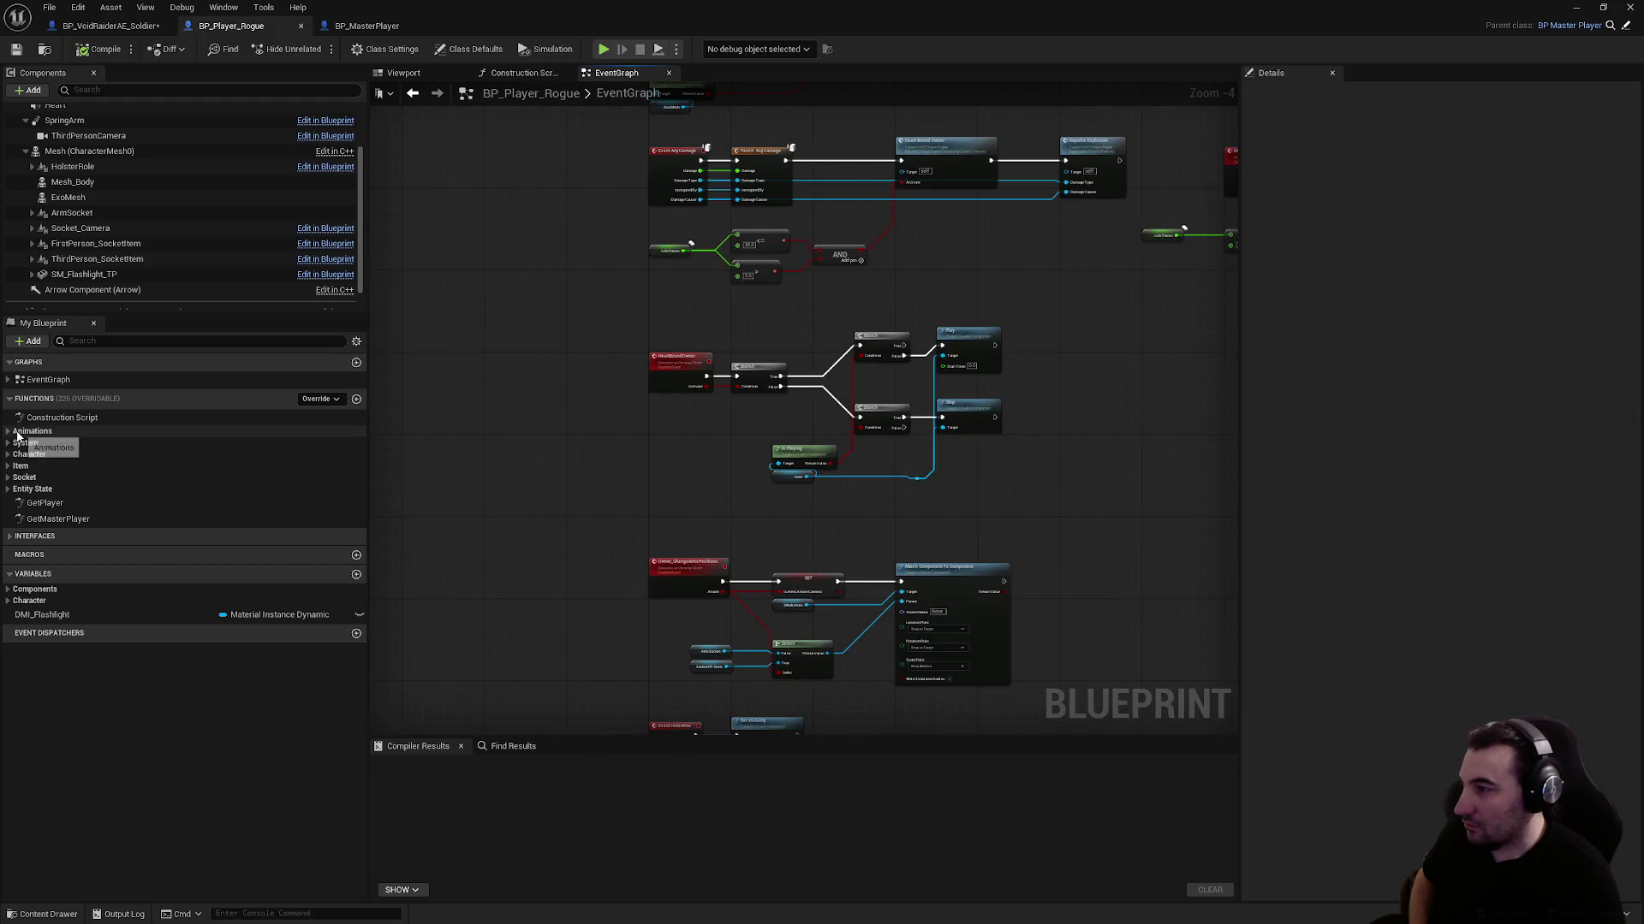
left_click(8, 444)
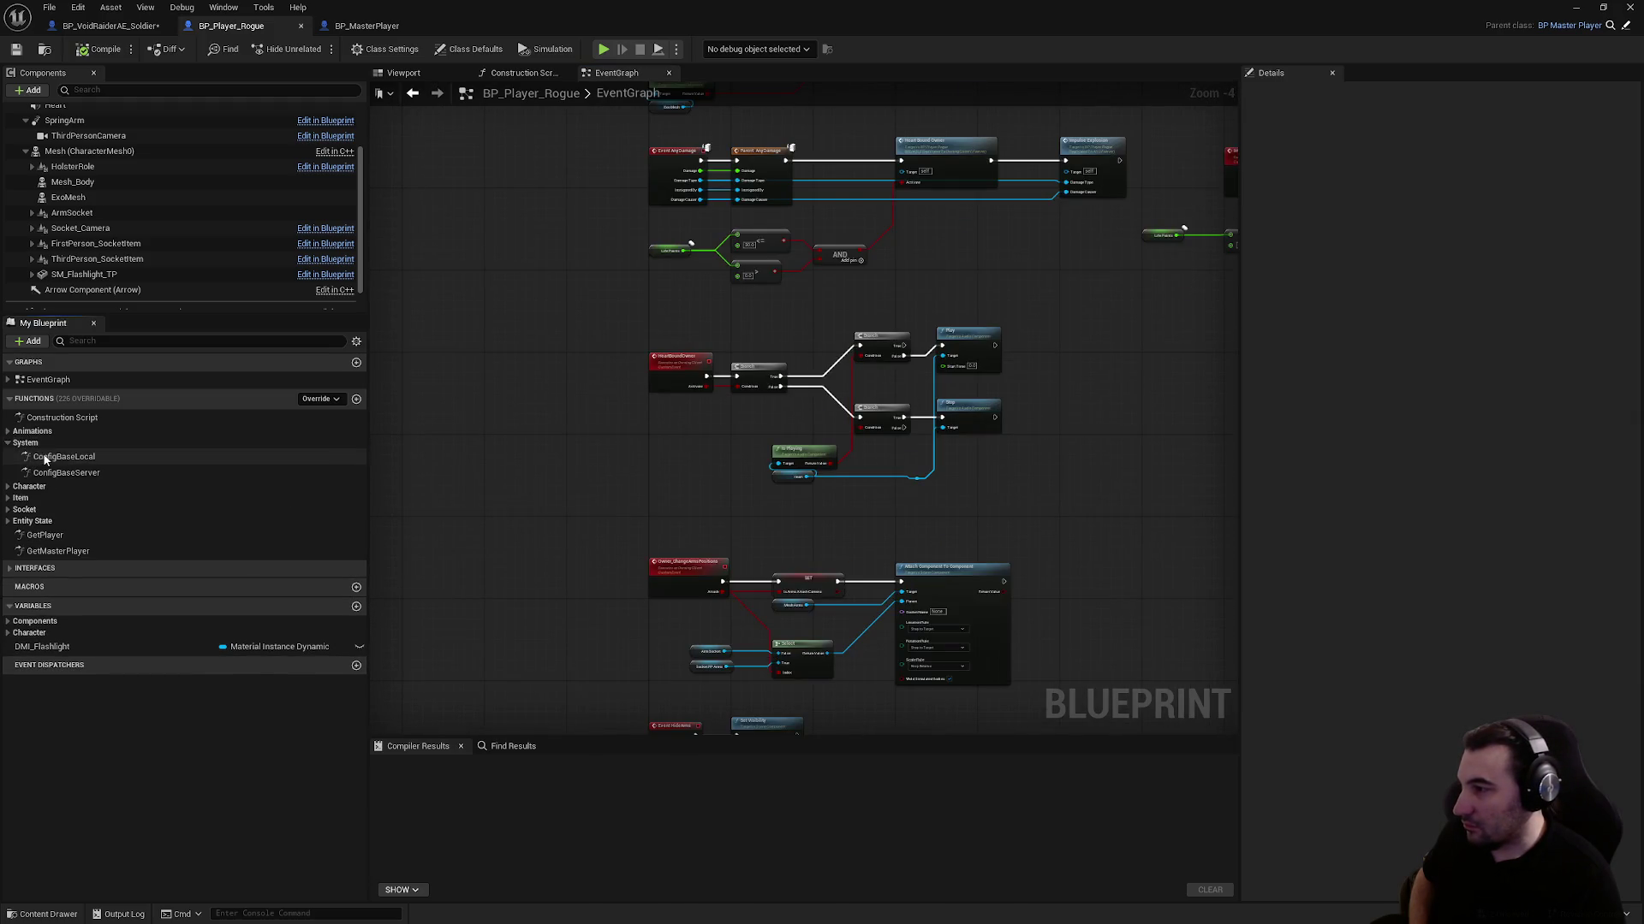
double_click(64, 457)
scroll(768, 385, "up", 4)
mouse_move(768, 385)
left_mouse_down()
mouse_move(822, 325)
mouse_move(909, 298)
mouse_move(686, 263)
left_mouse_up()
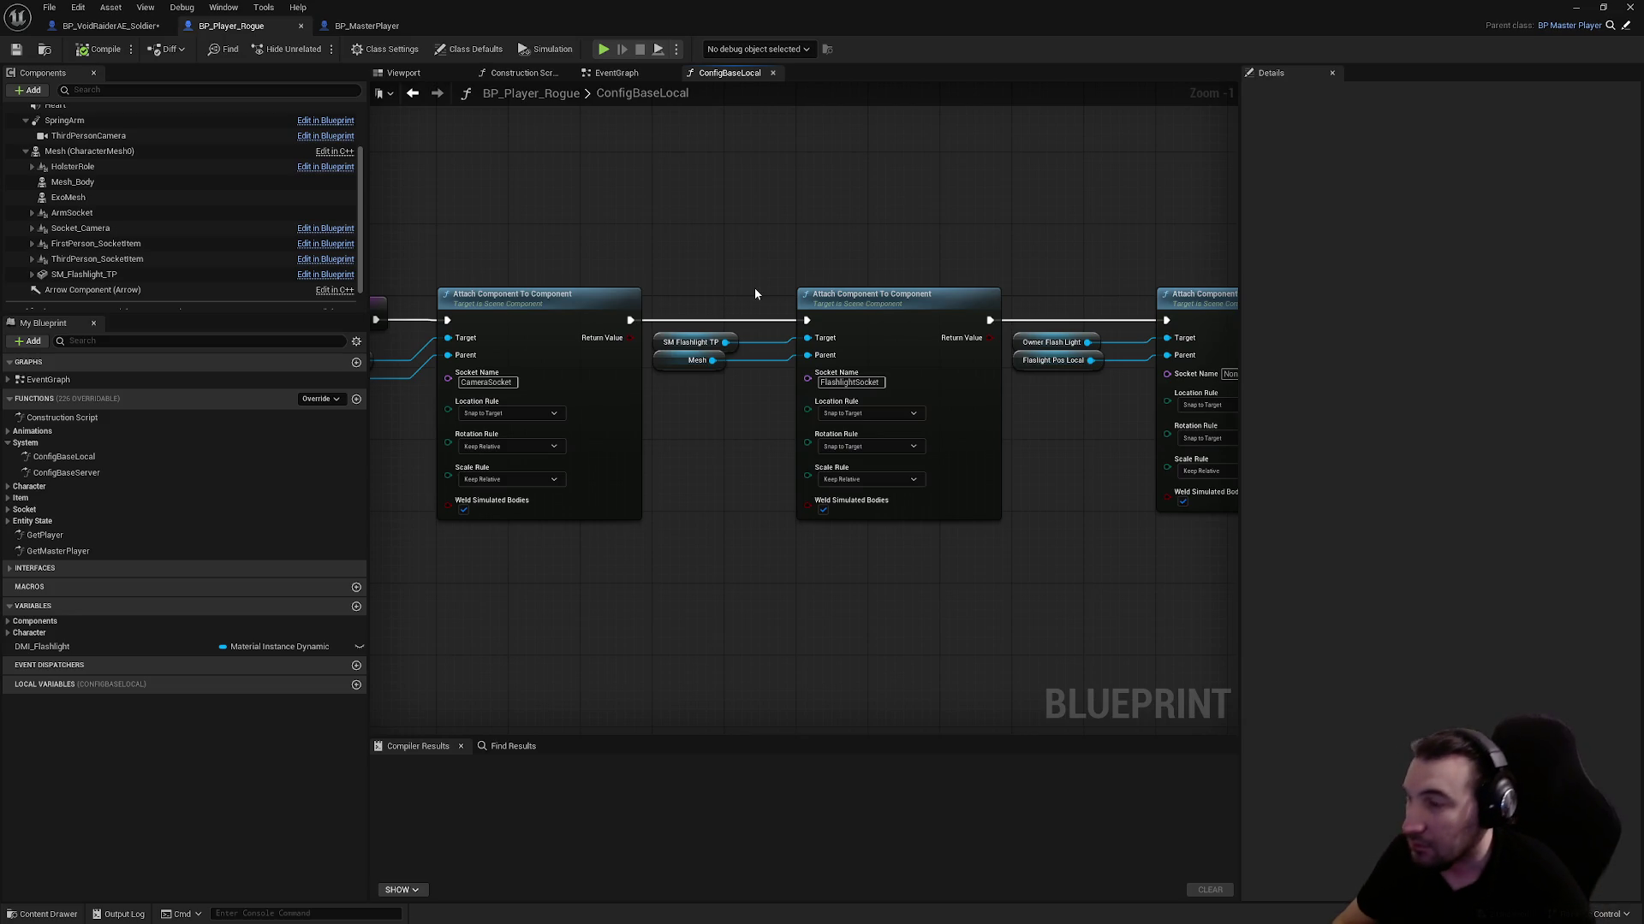
left_click(107, 25)
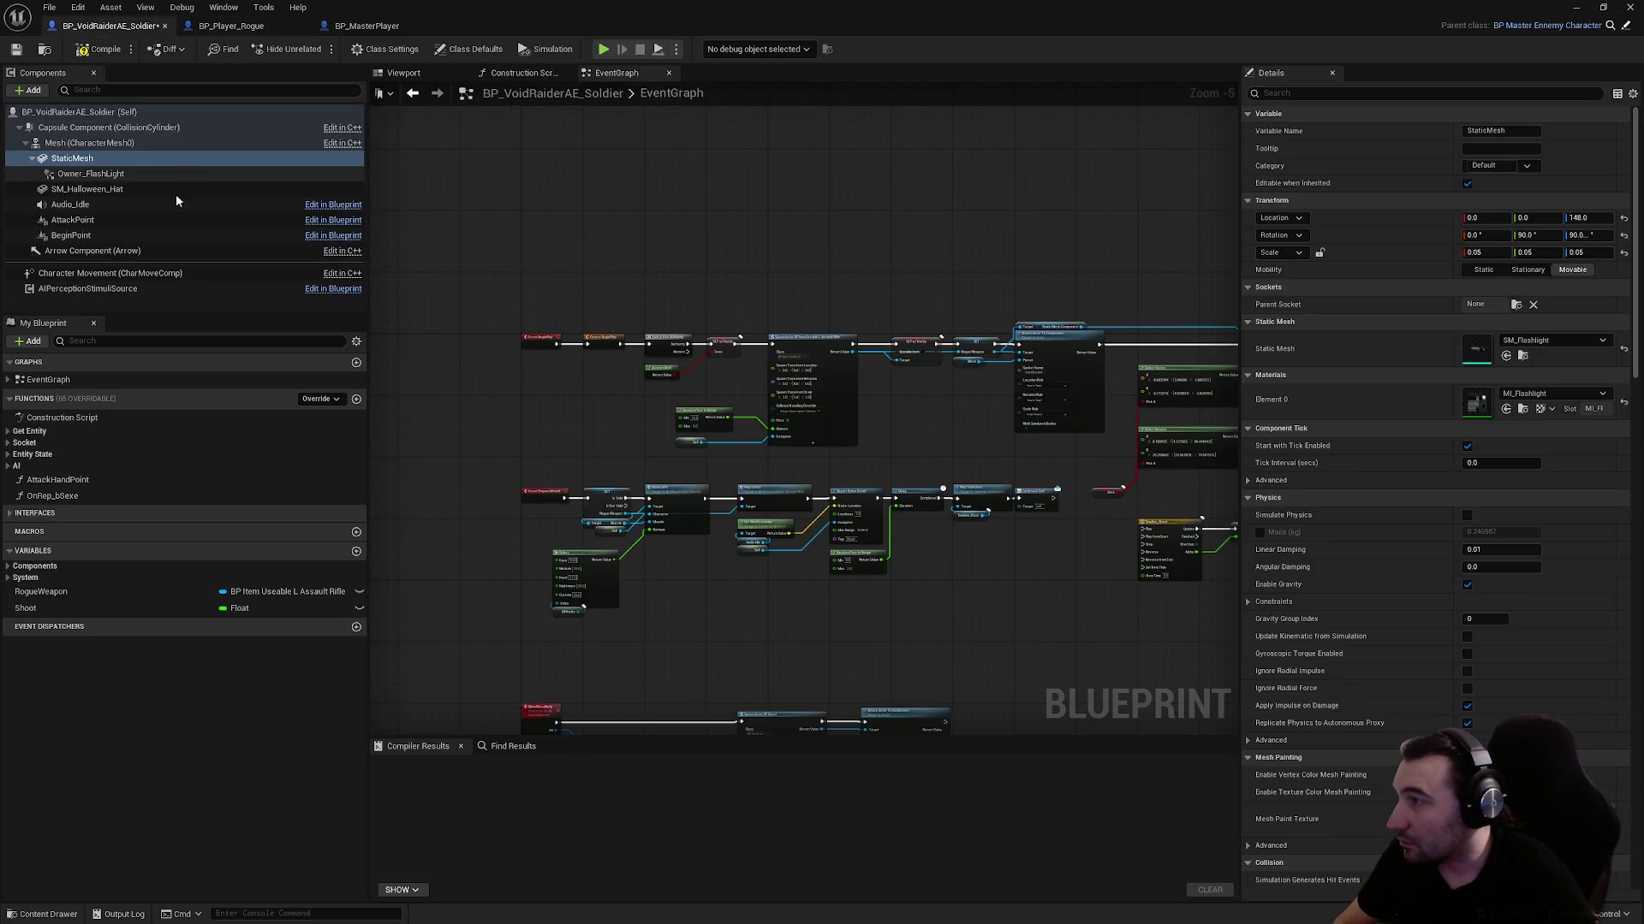
Rename the soldier's StaticMesh to SM_Flashlight and attach it to FlashlightSocket at scale 1.0
left_click(98, 159)
type("SM_Flashlight")
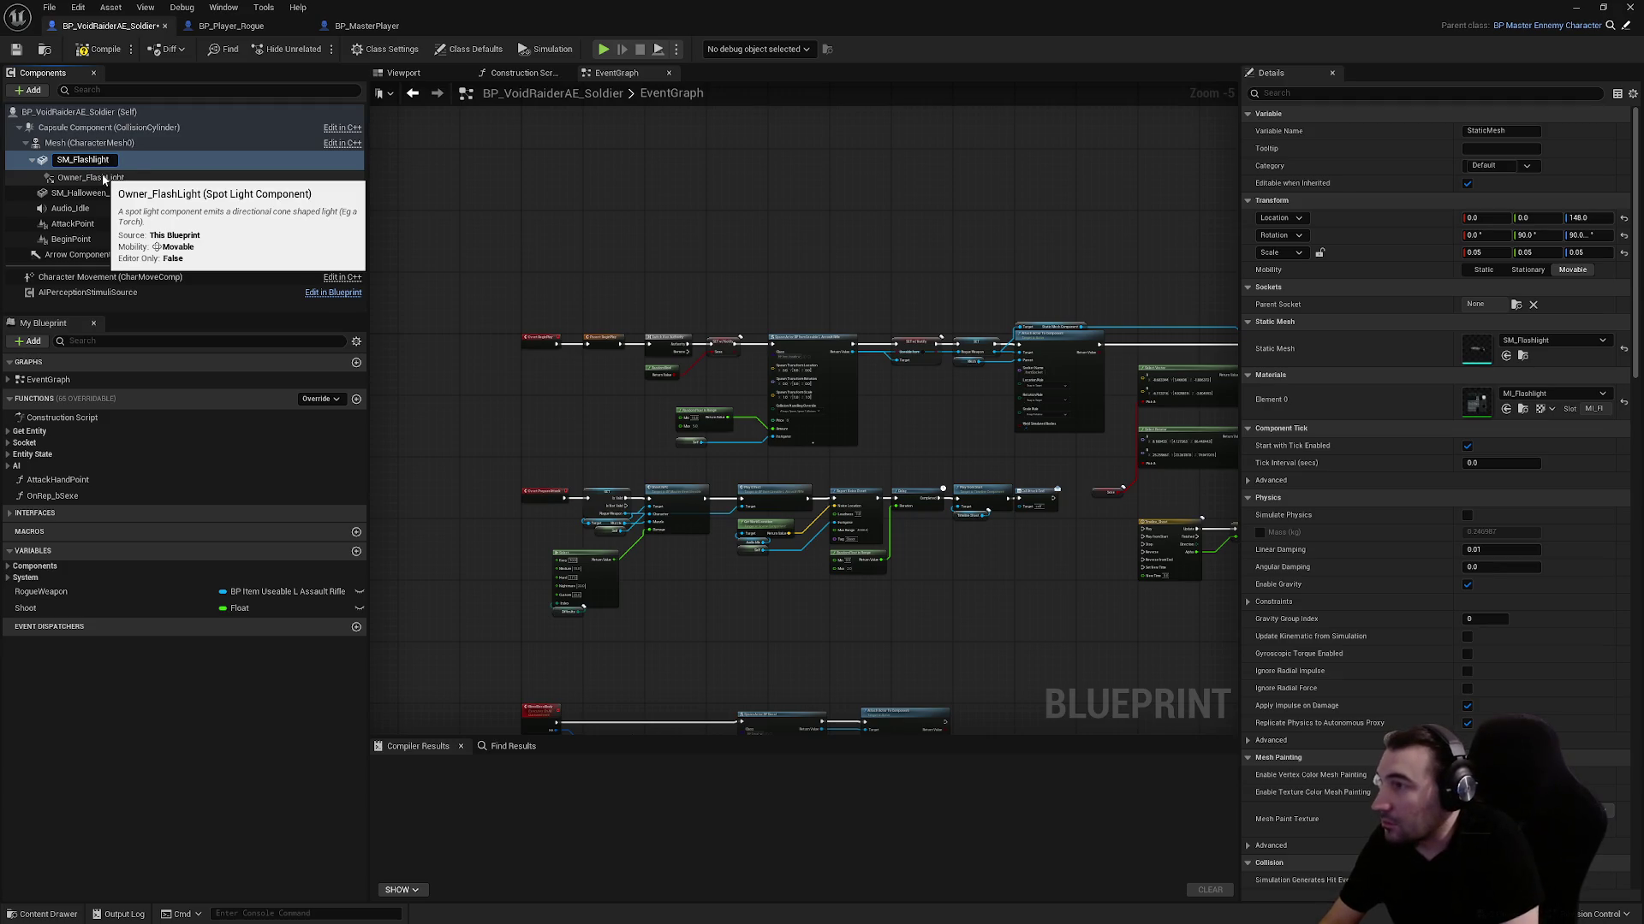
key("Return")
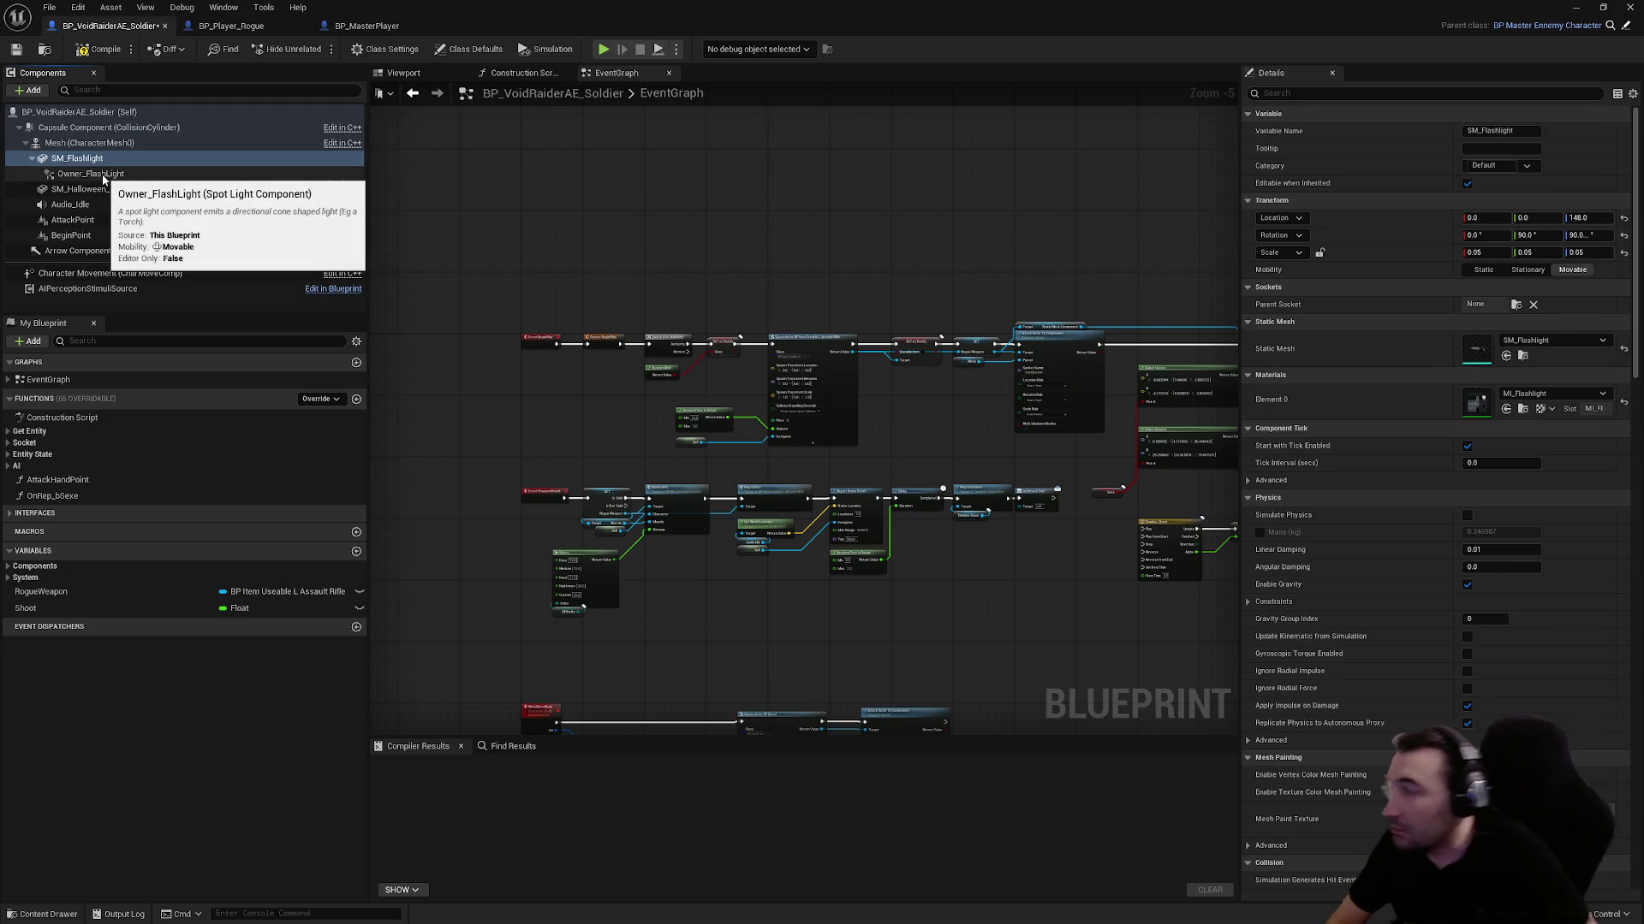
left_click(1516, 304)
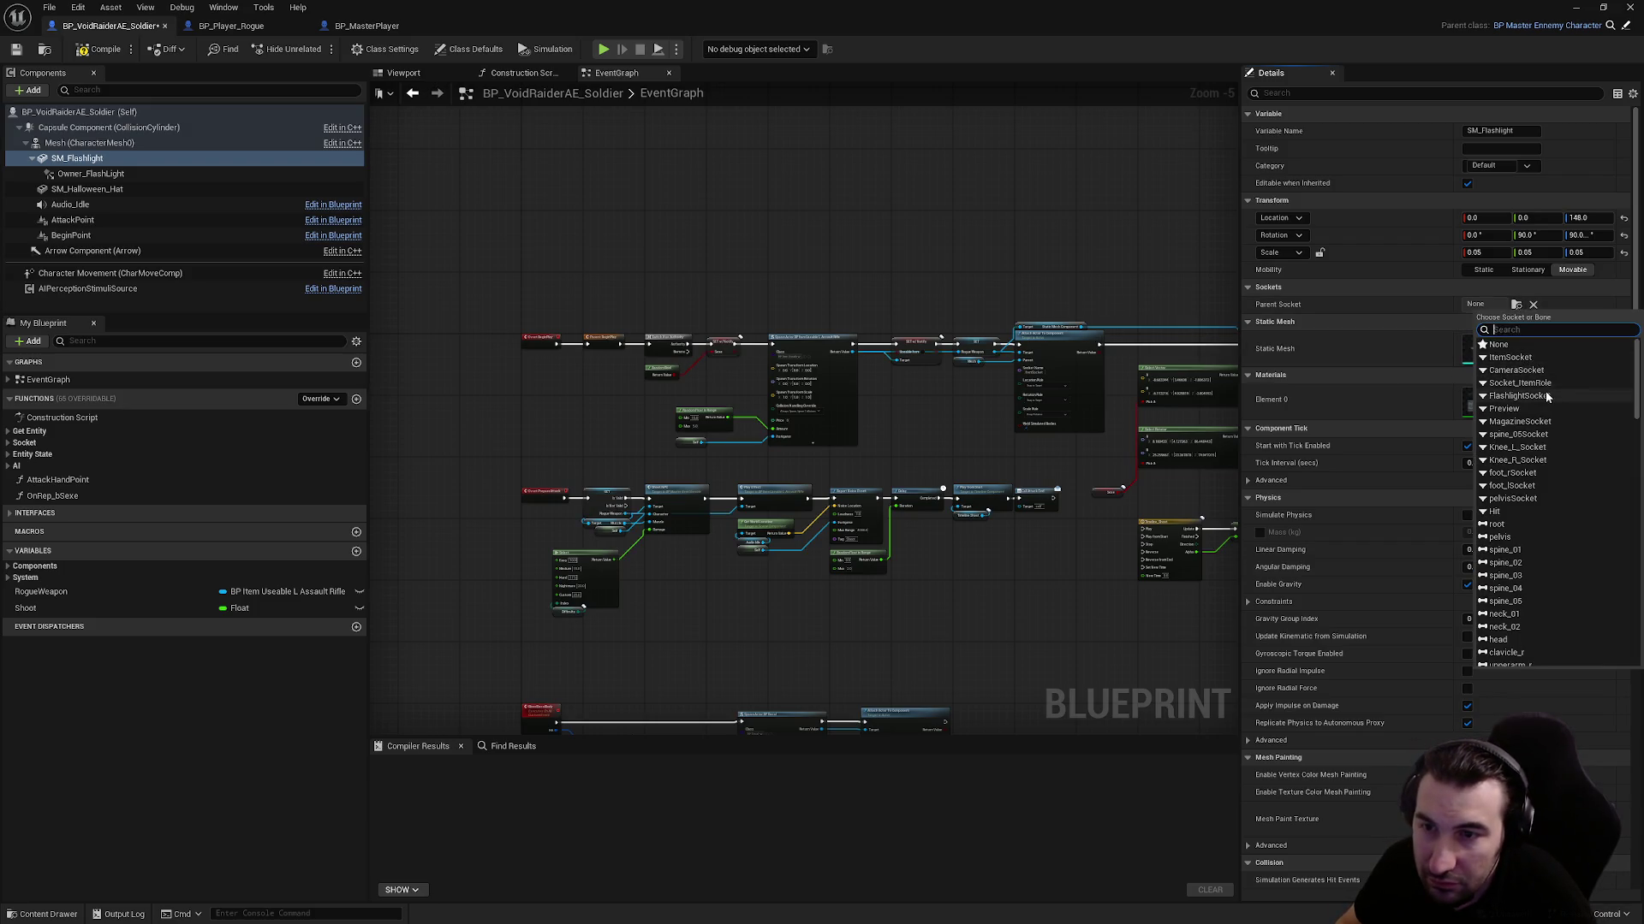
left_click(1519, 396)
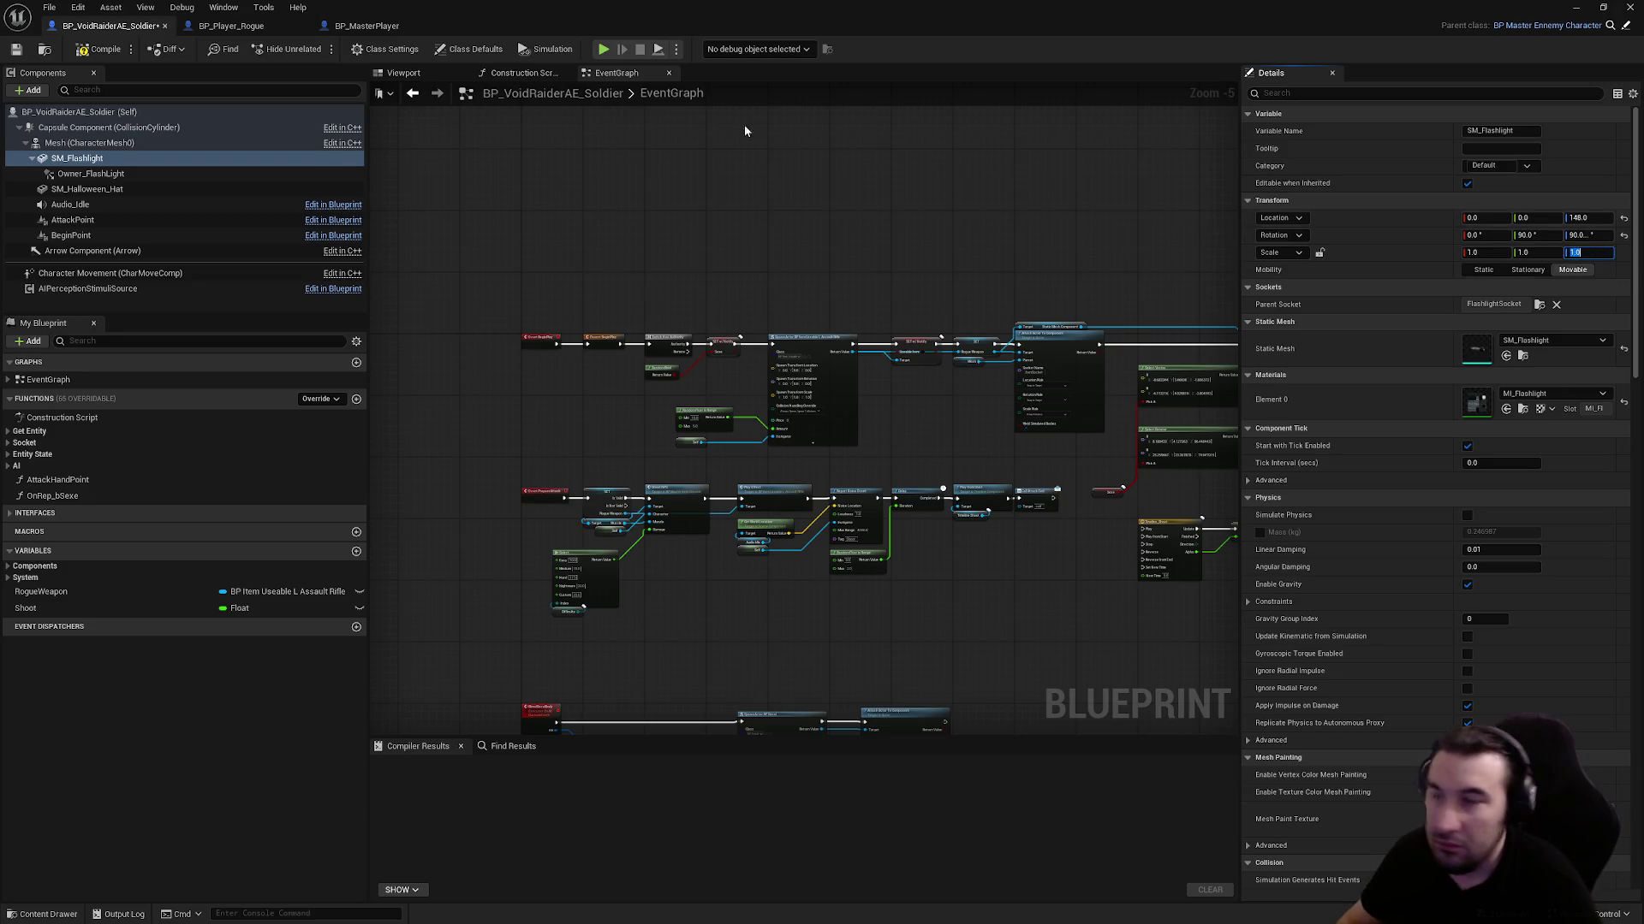
left_click(403, 73)
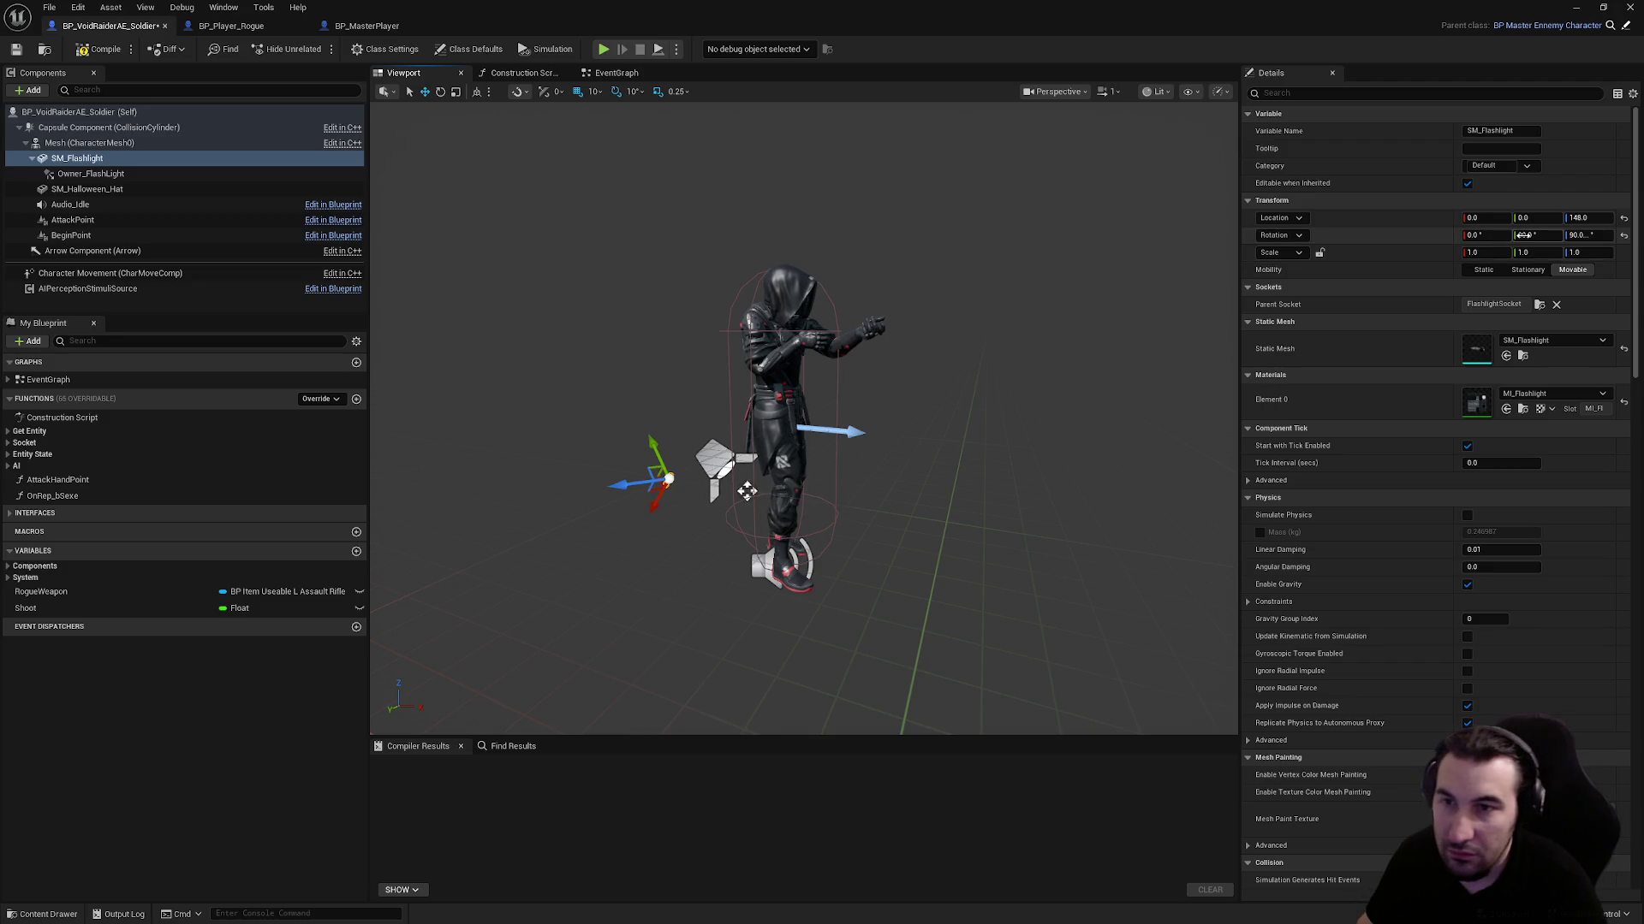
Reset SM_Flashlight's location and rotation offsets to zero and focus the view on it
left_click(1624, 235)
left_click(1624, 218)
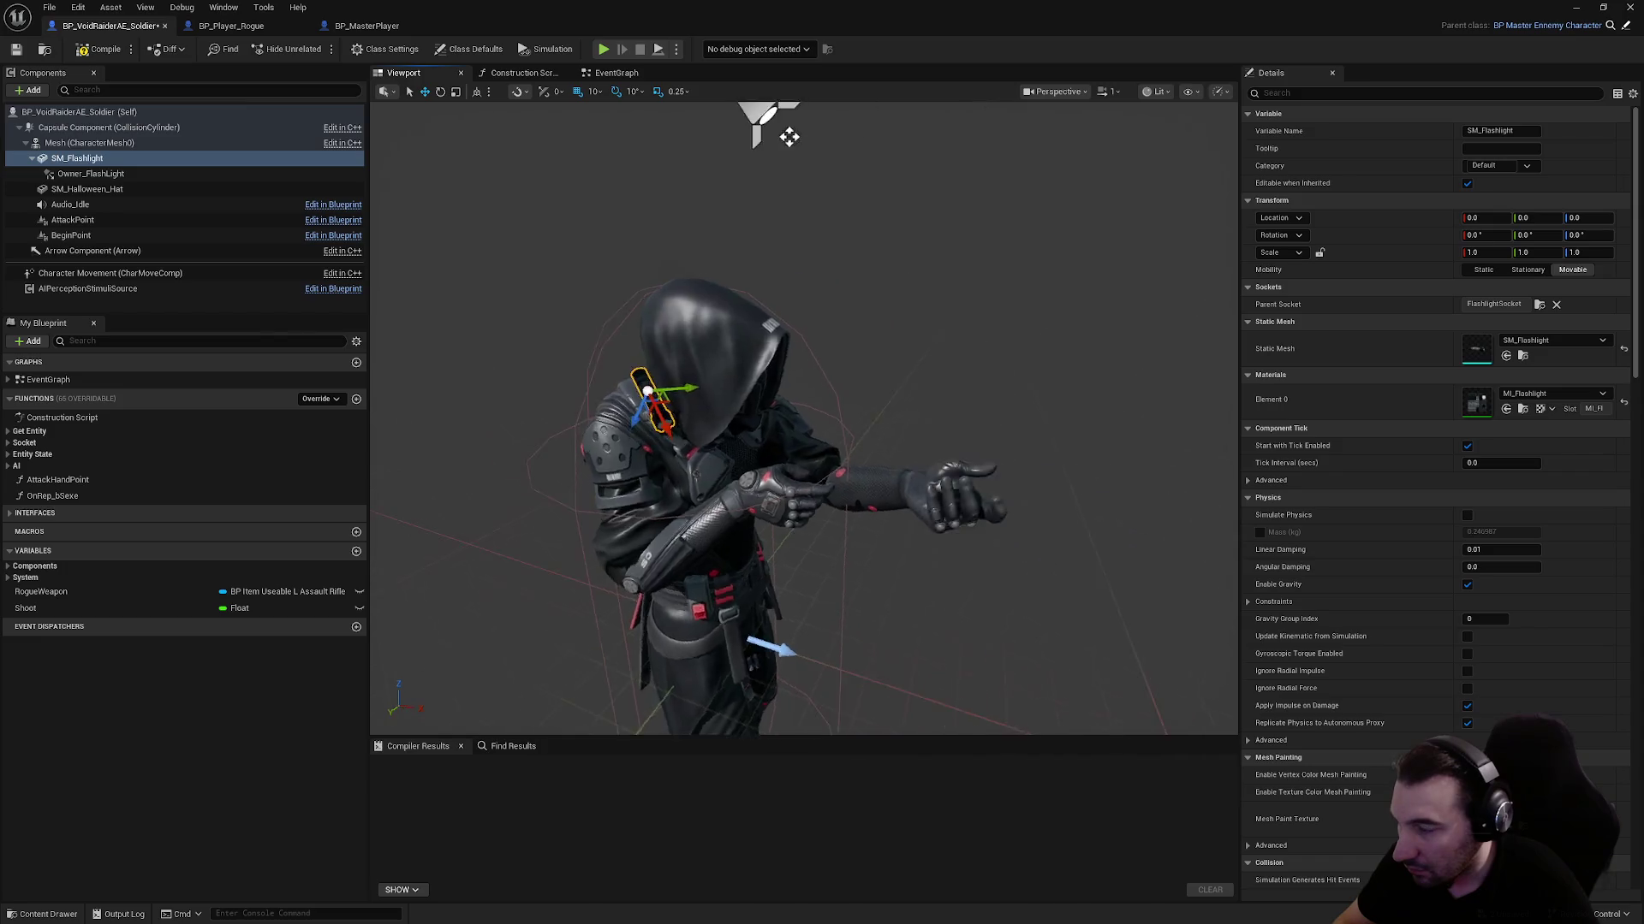
left_click_drag(781, 129, 1008, 165)
key("f")
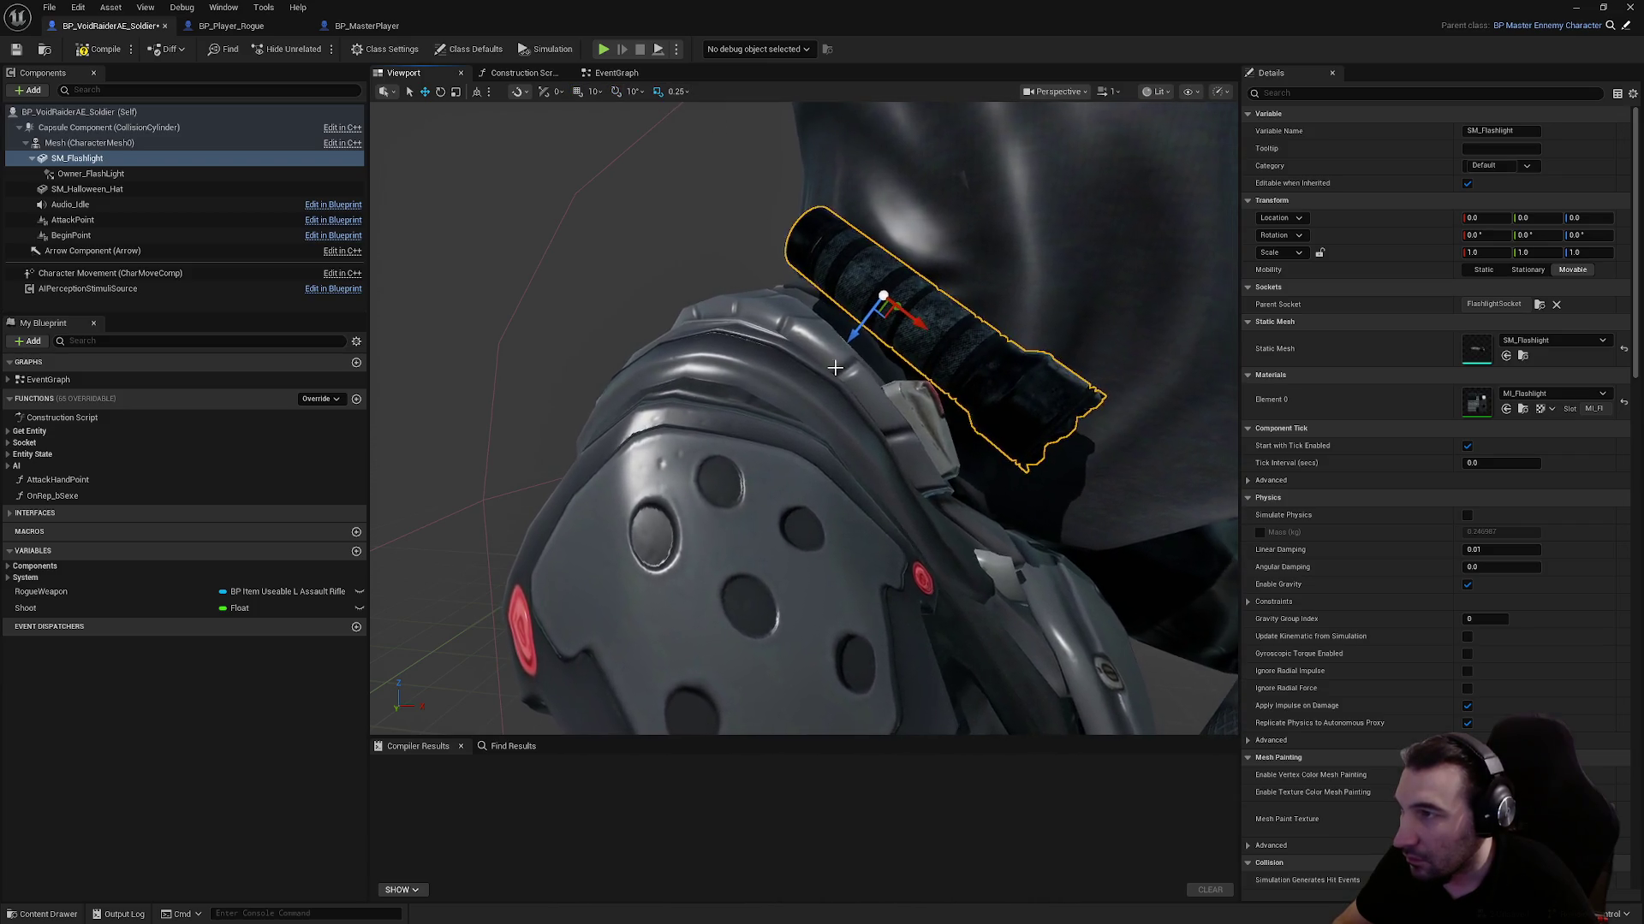
Lower the flashlight slightly onto the soldier's shoulder, to a Z of about 1.42
left_click(867, 331)
left_click(867, 331)
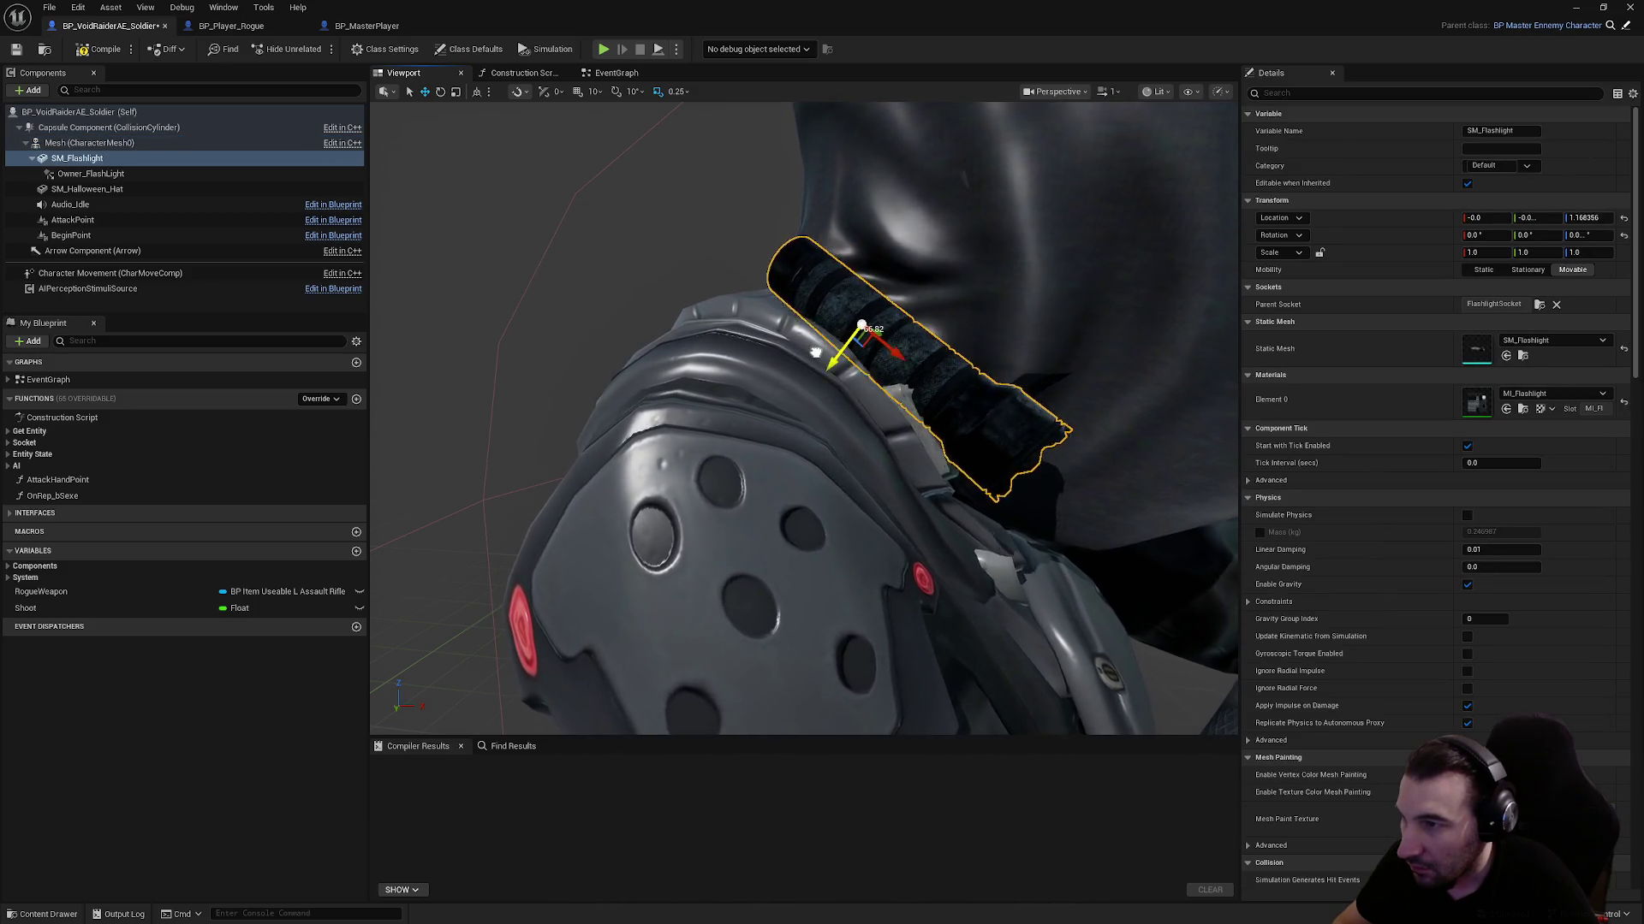
left_click_drag(770, 364, 779, 381)
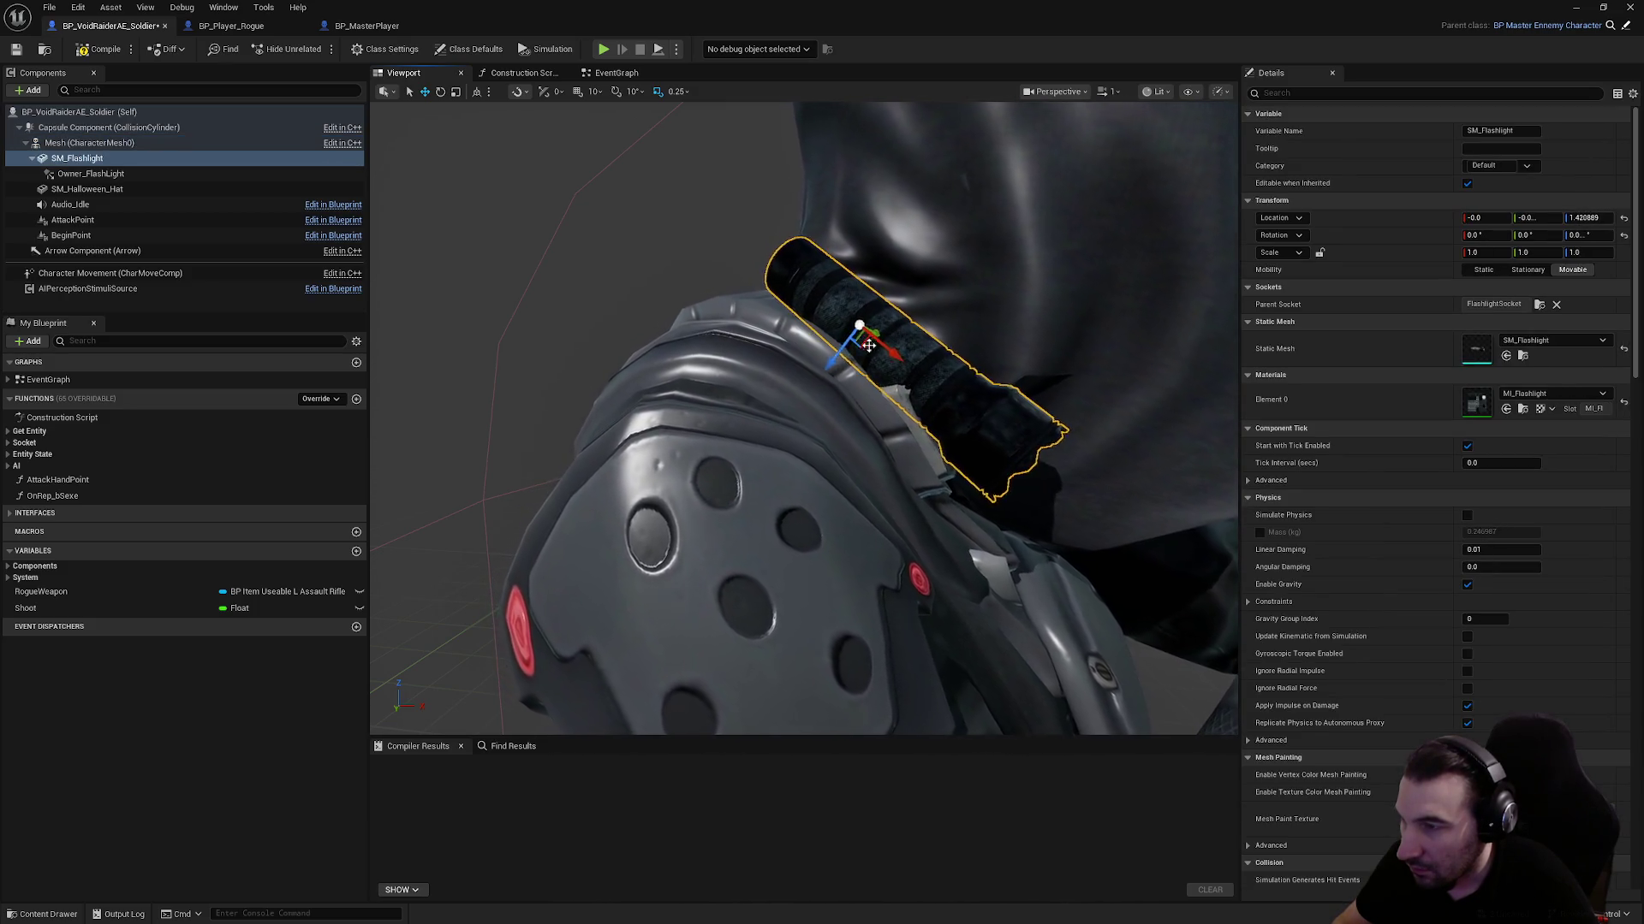
scroll(906, 274, "down", 5)
mouse_move(952, 195)
left_mouse_down()
mouse_move(807, 251)
mouse_move(1057, 271)
left_mouse_up()
scroll(1057, 271, "up", 4)
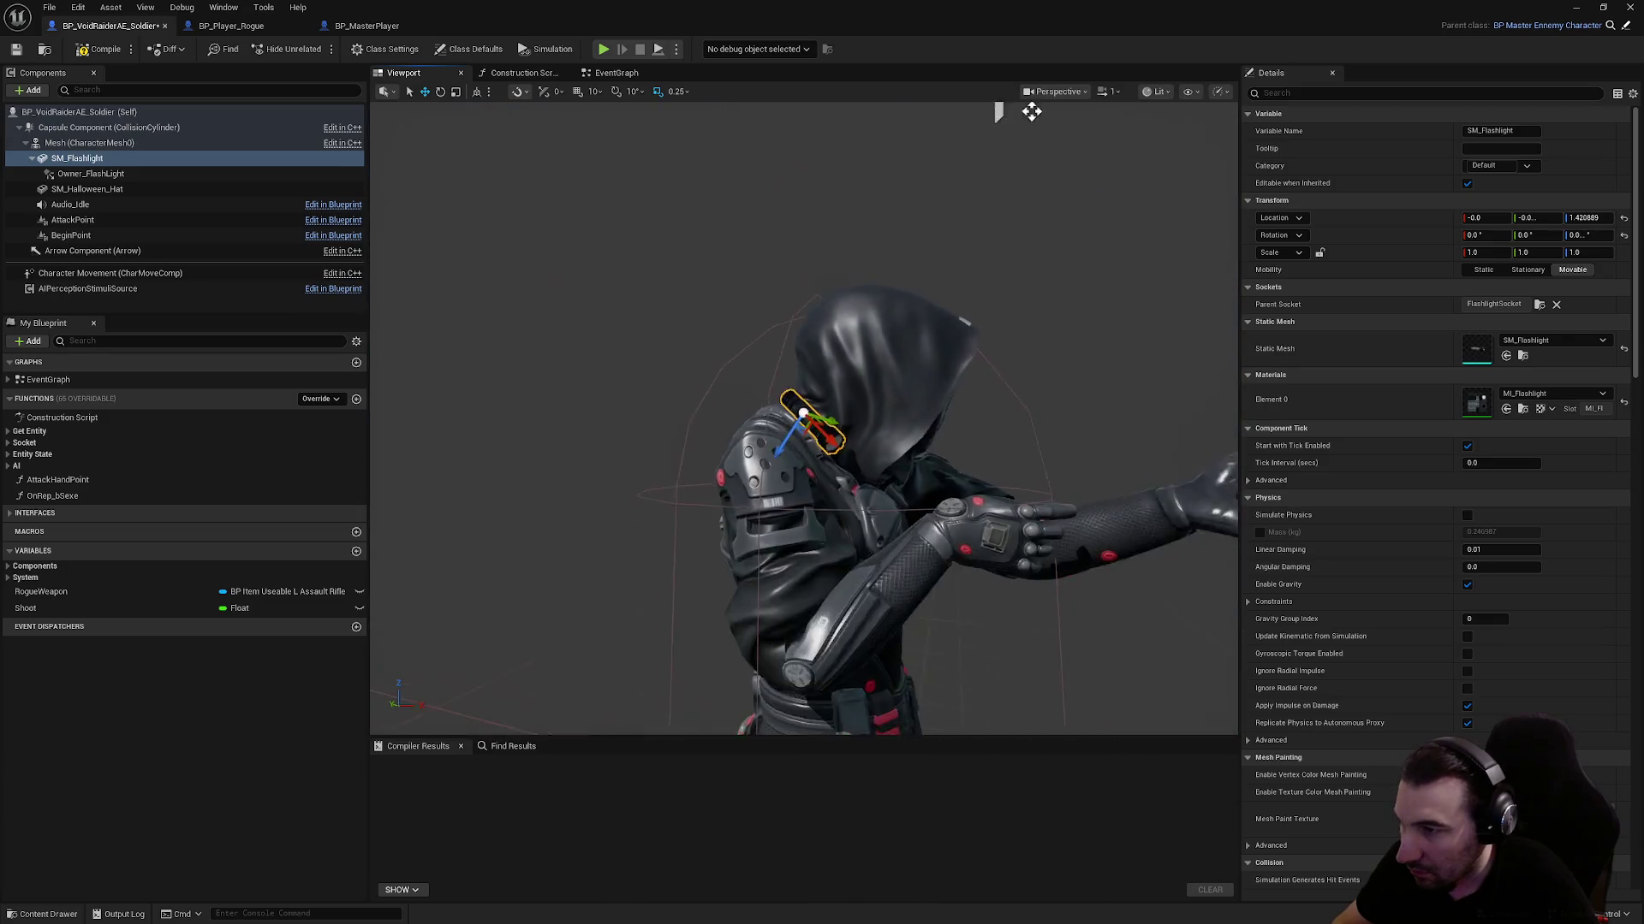
scroll(1032, 112, "down", 6)
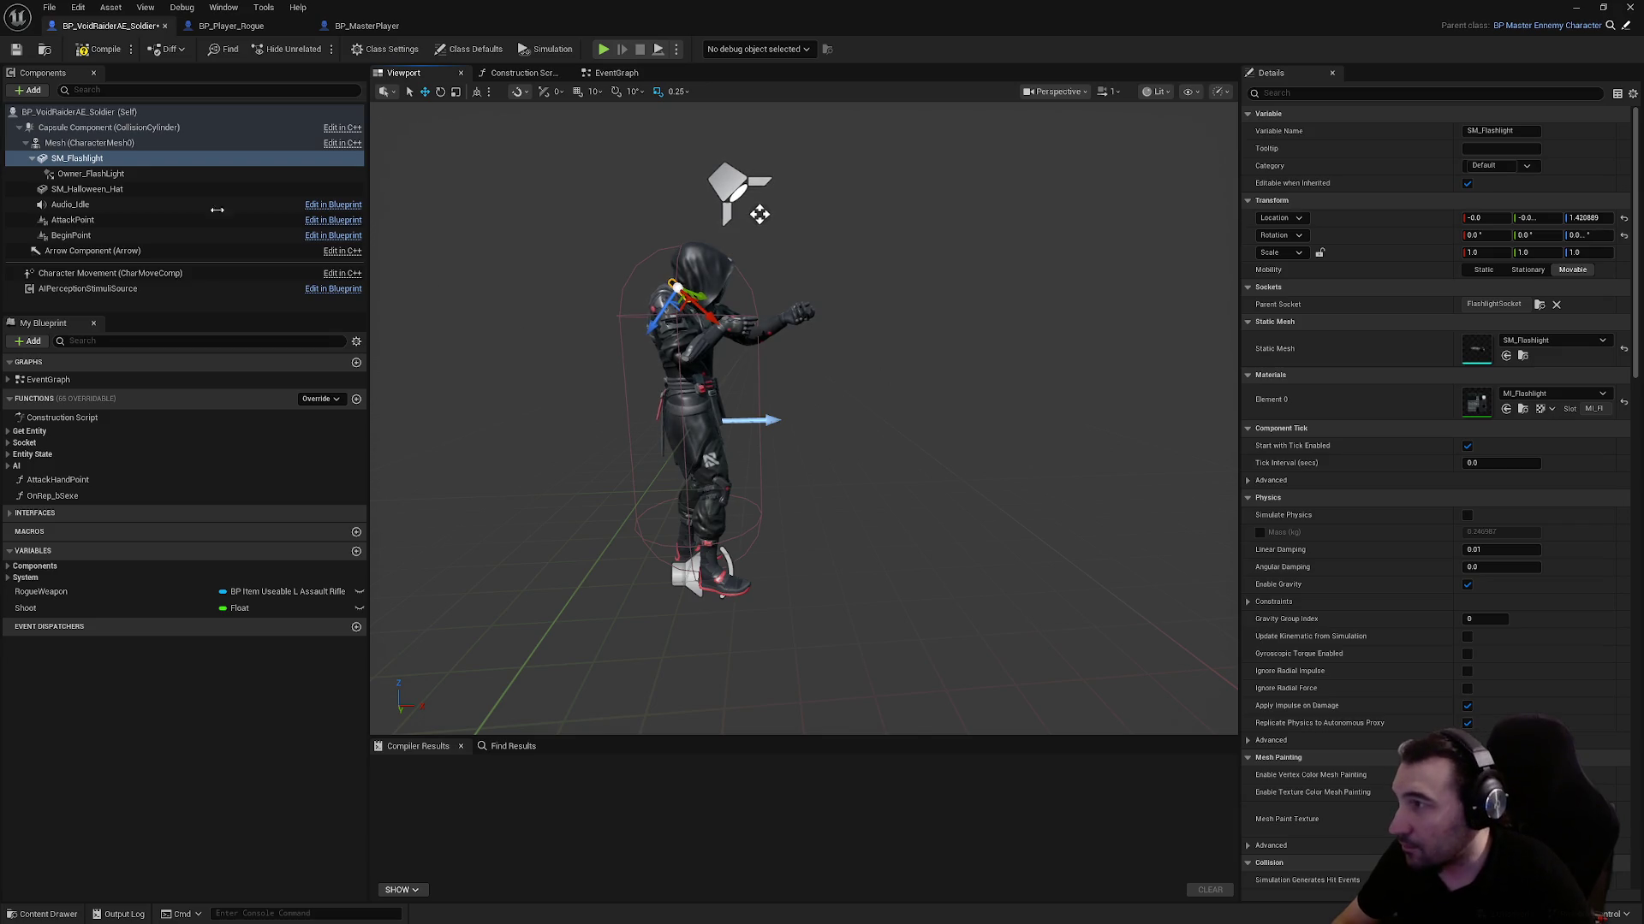
left_click(114, 174)
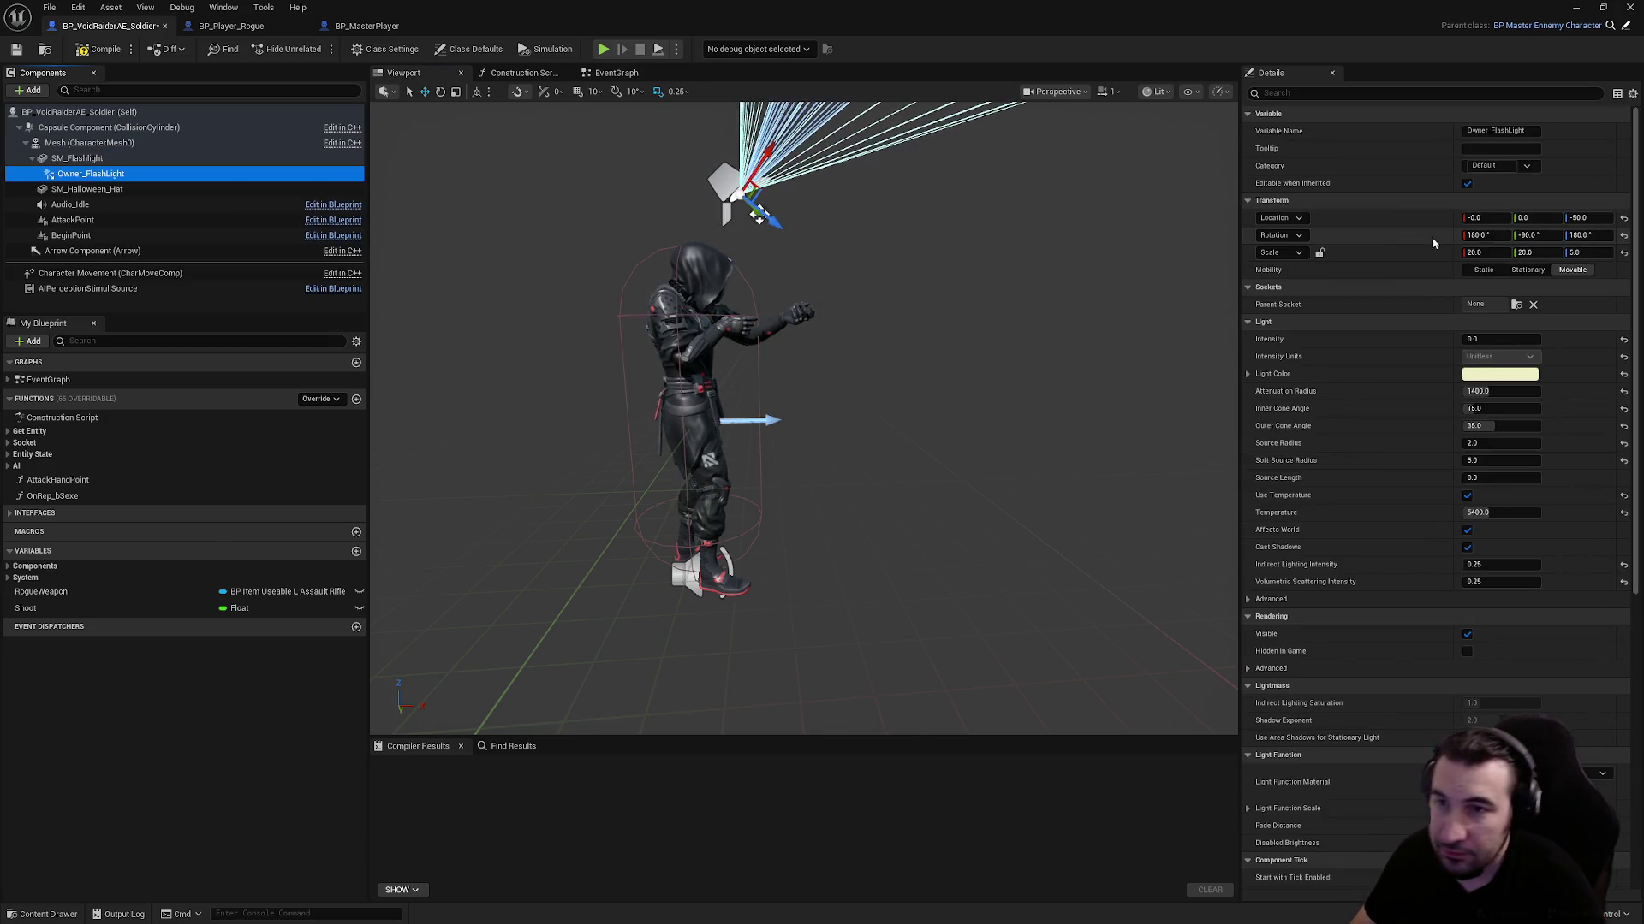
Give Owner_FlashLight scale 1, rotation 0 and Z location 0, then save the soldier blueprint
left_click(1474, 252)
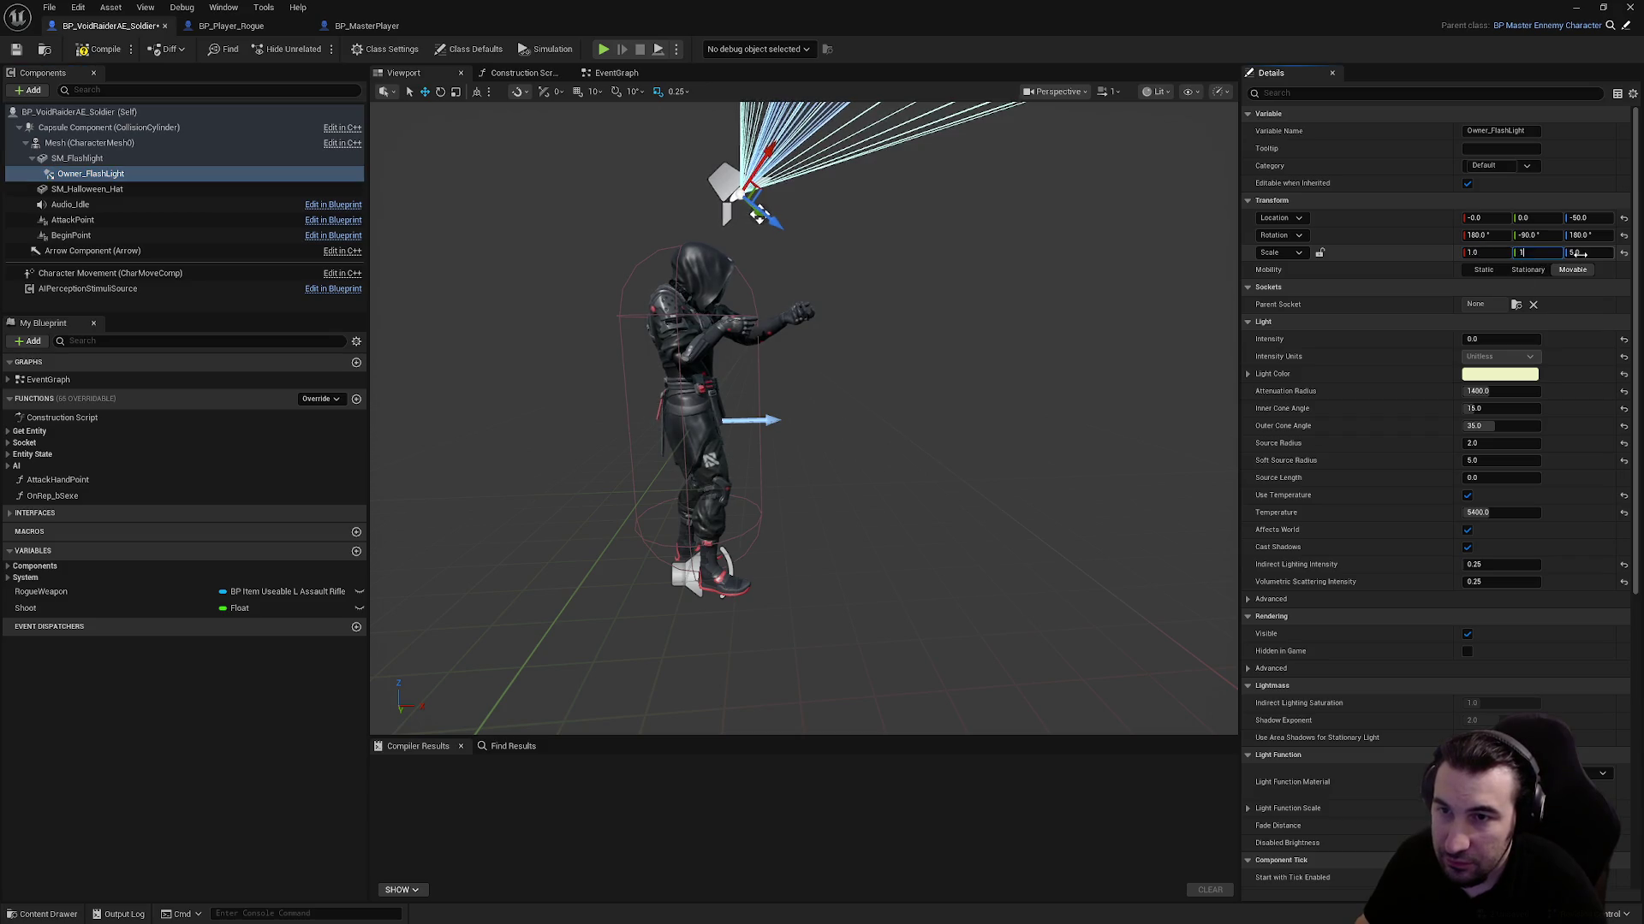
type("1")
key("Return")
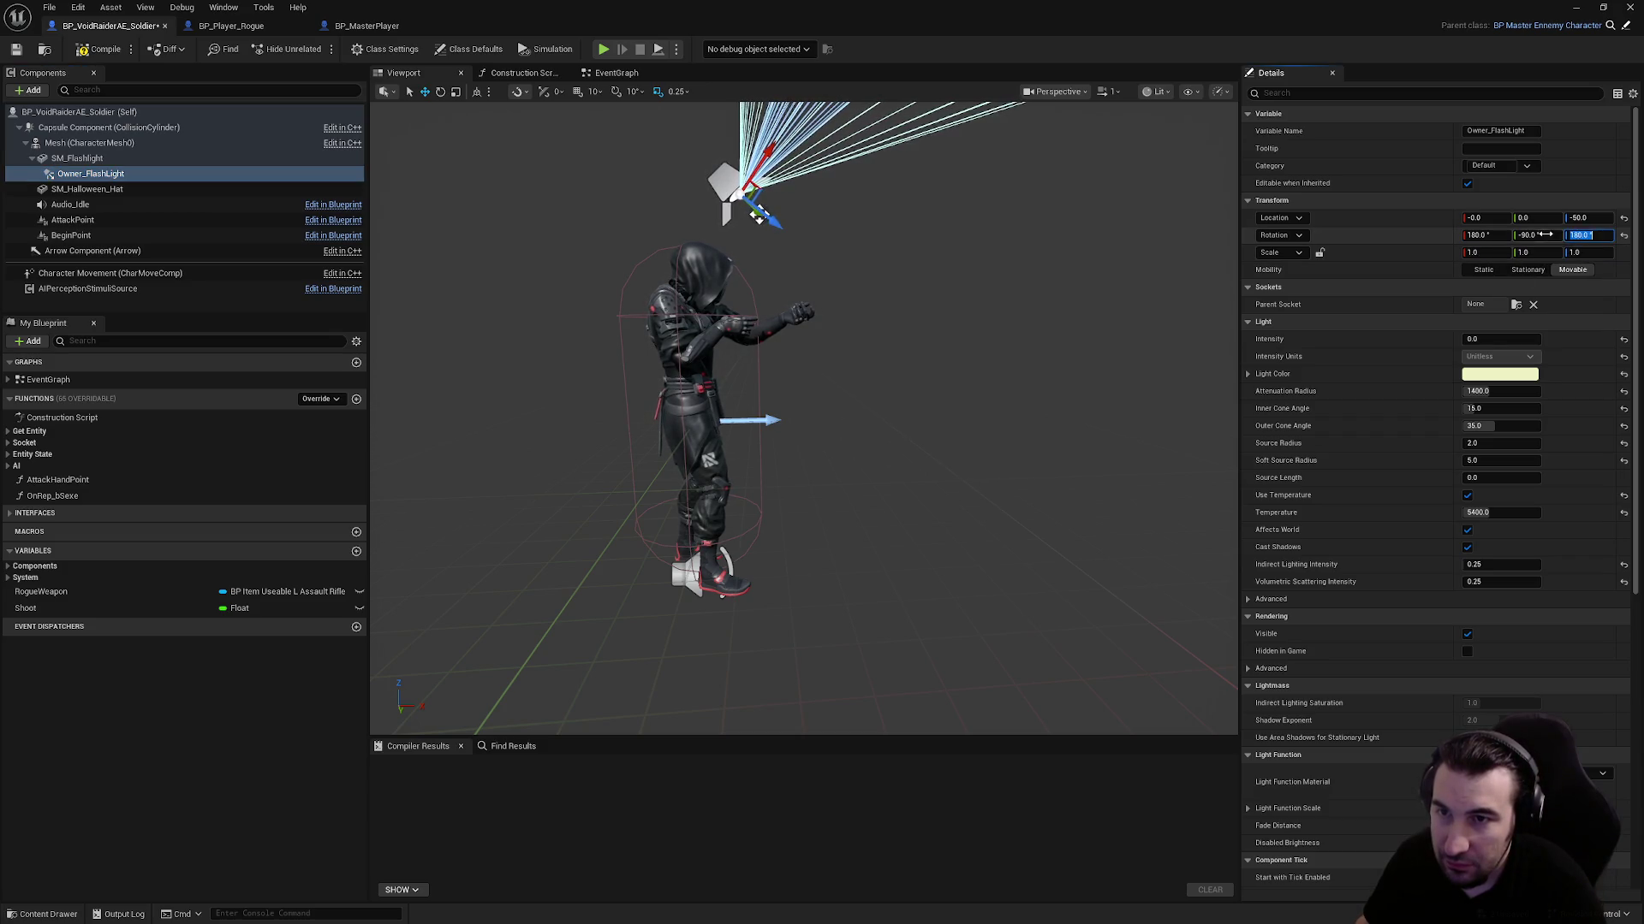
key("shift+Tab")
type("0")
type("0")
key("Return")
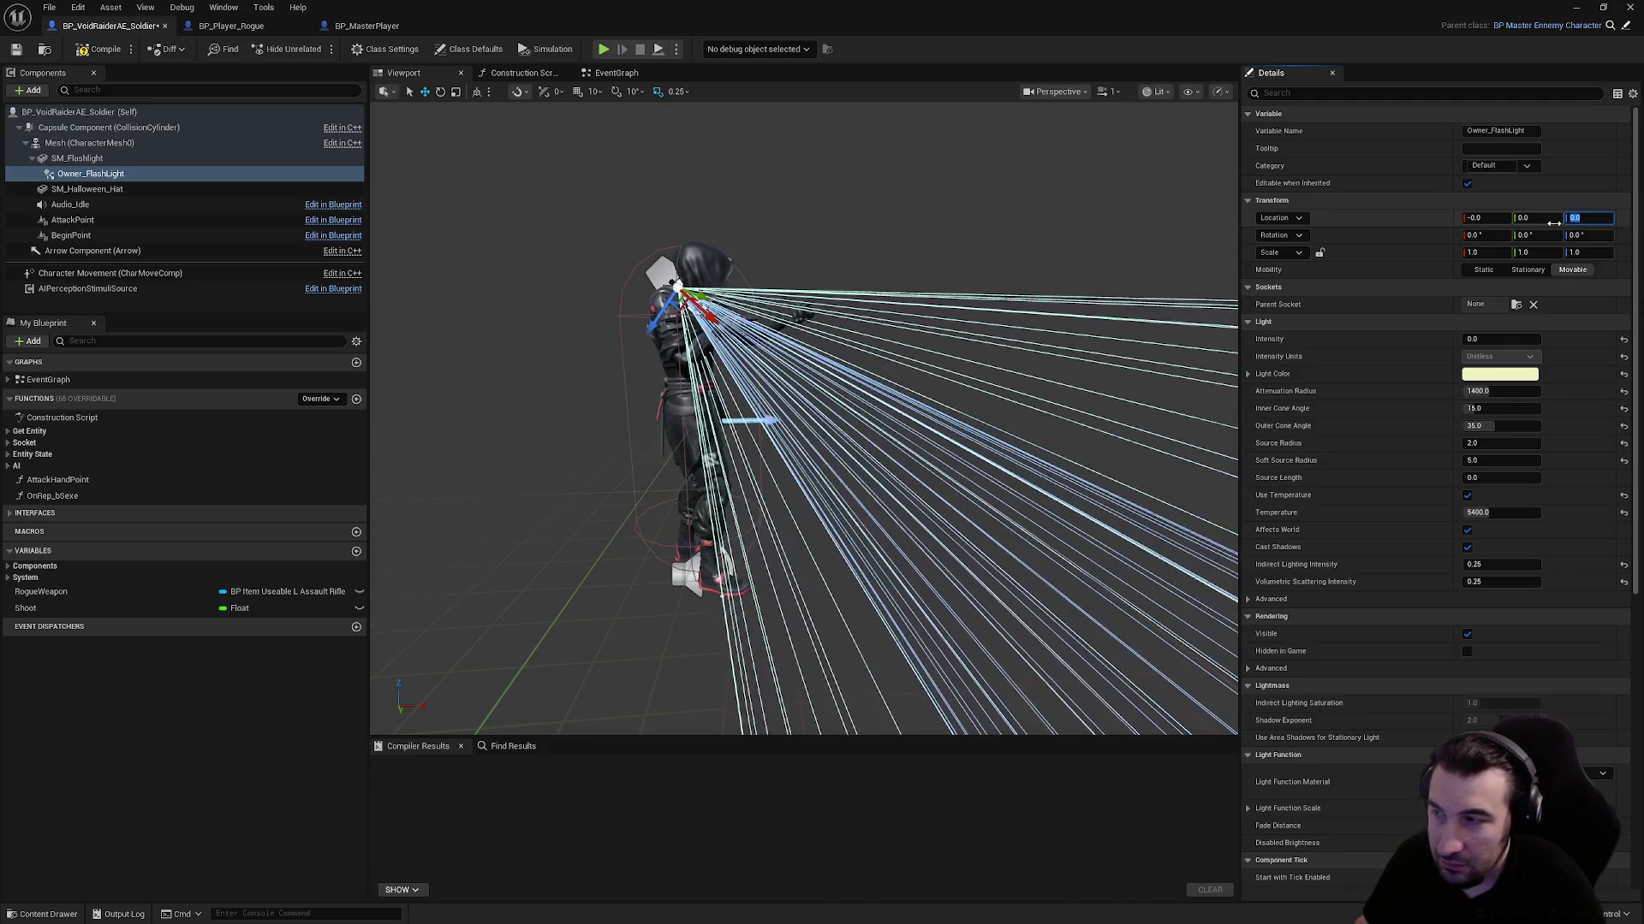
mouse_move(854, 267)
left_mouse_down()
mouse_move(993, 293)
mouse_move(1046, 340)
left_mouse_up()
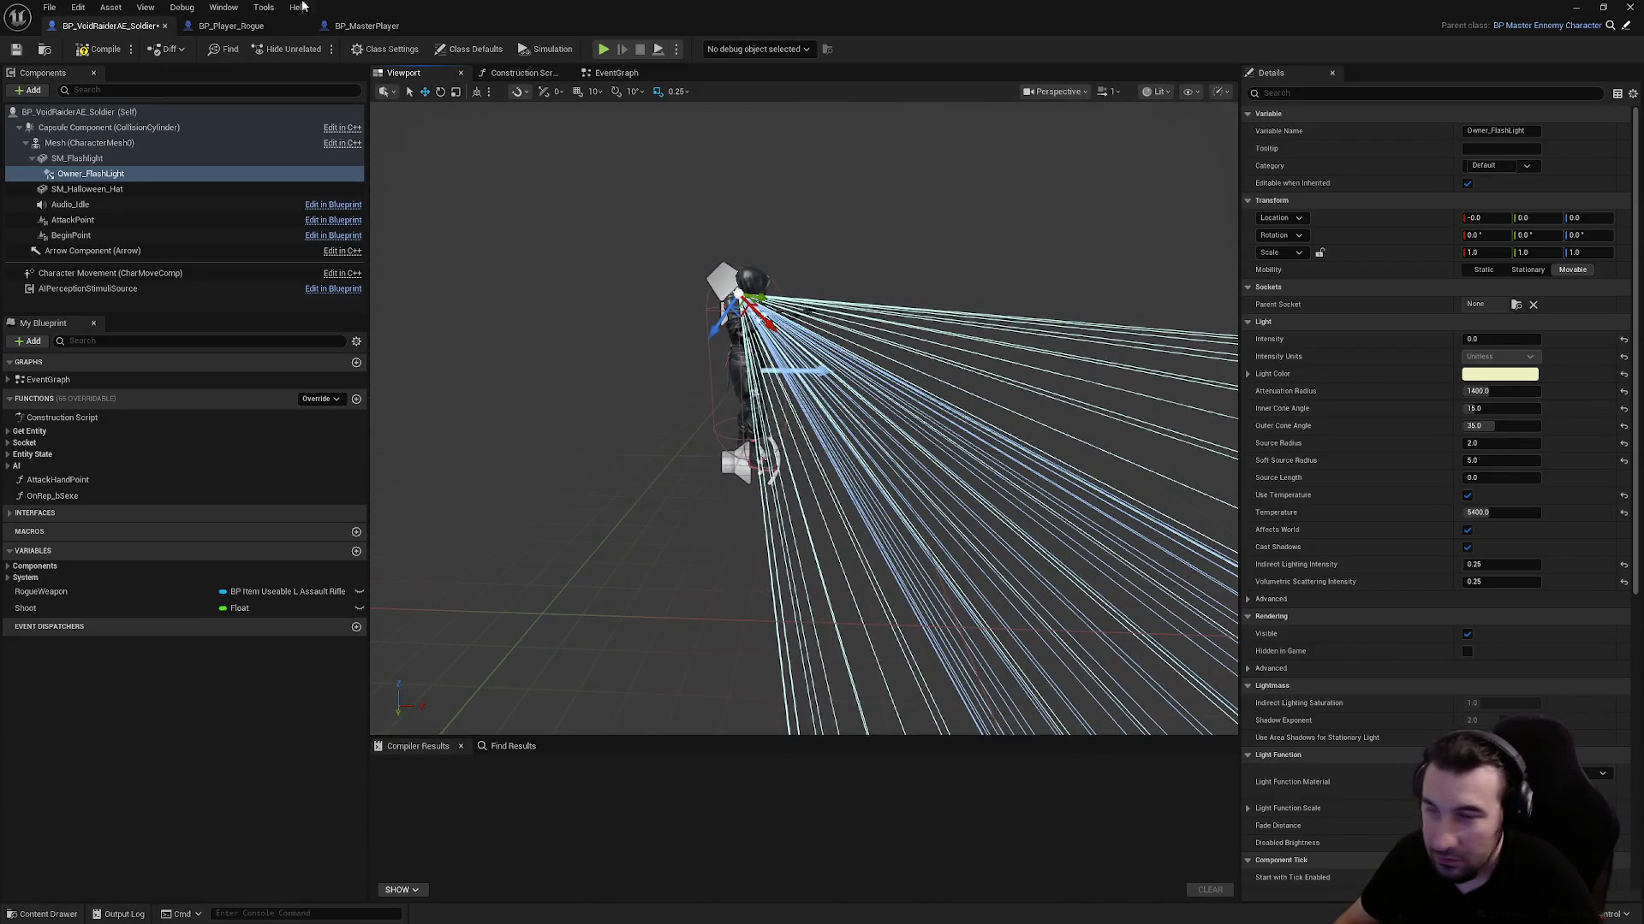
left_click(18, 51)
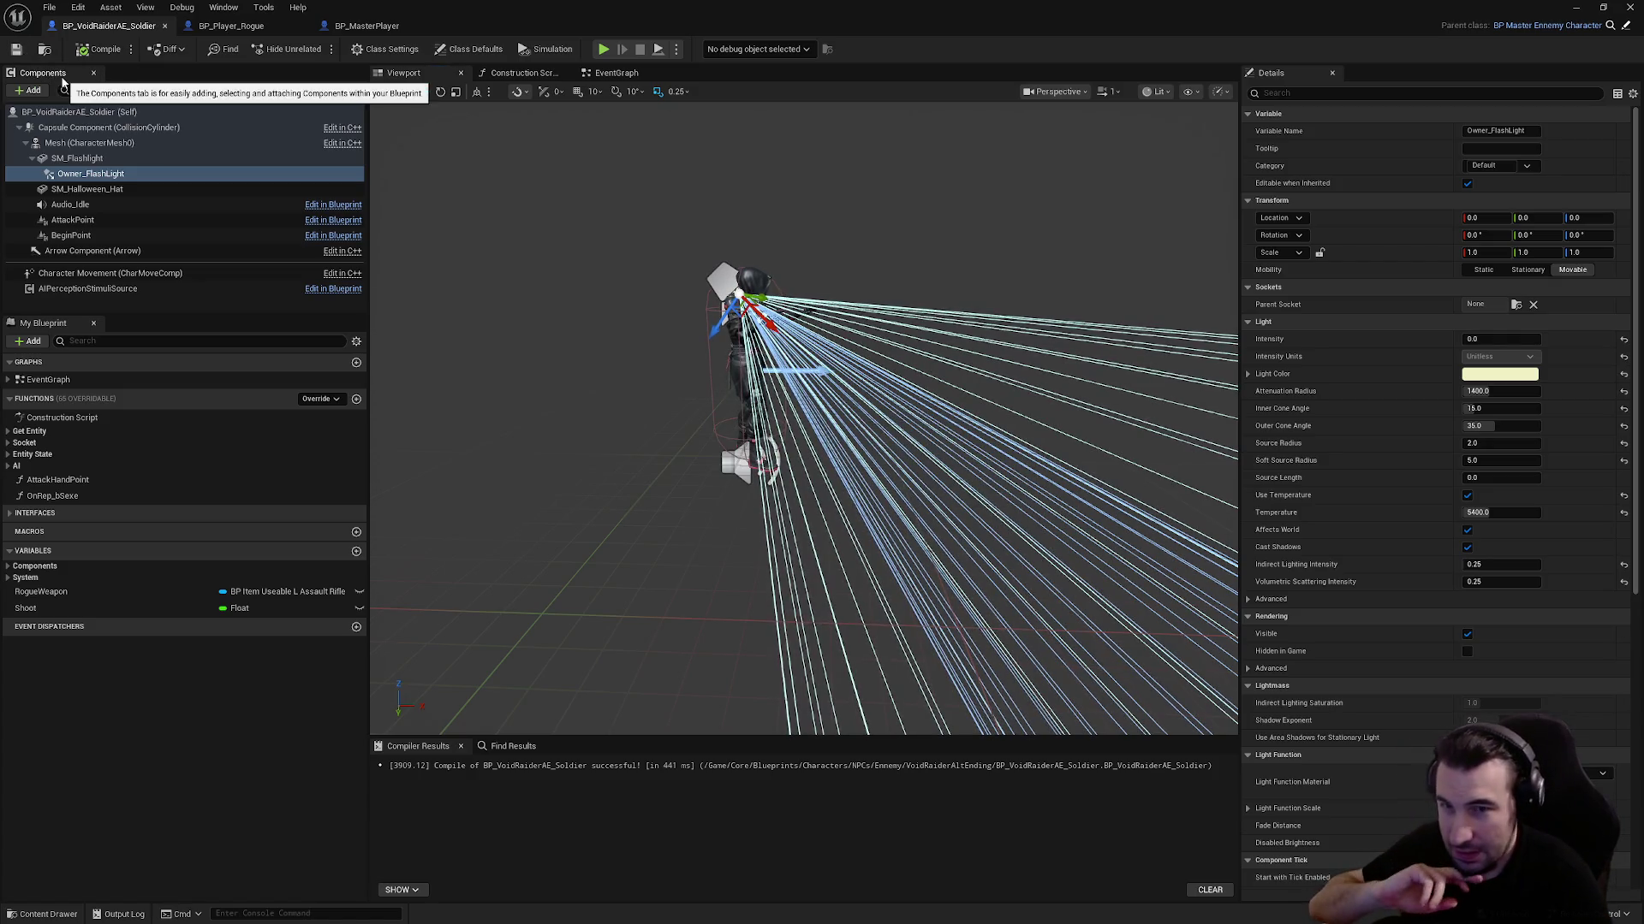
left_click(604, 81)
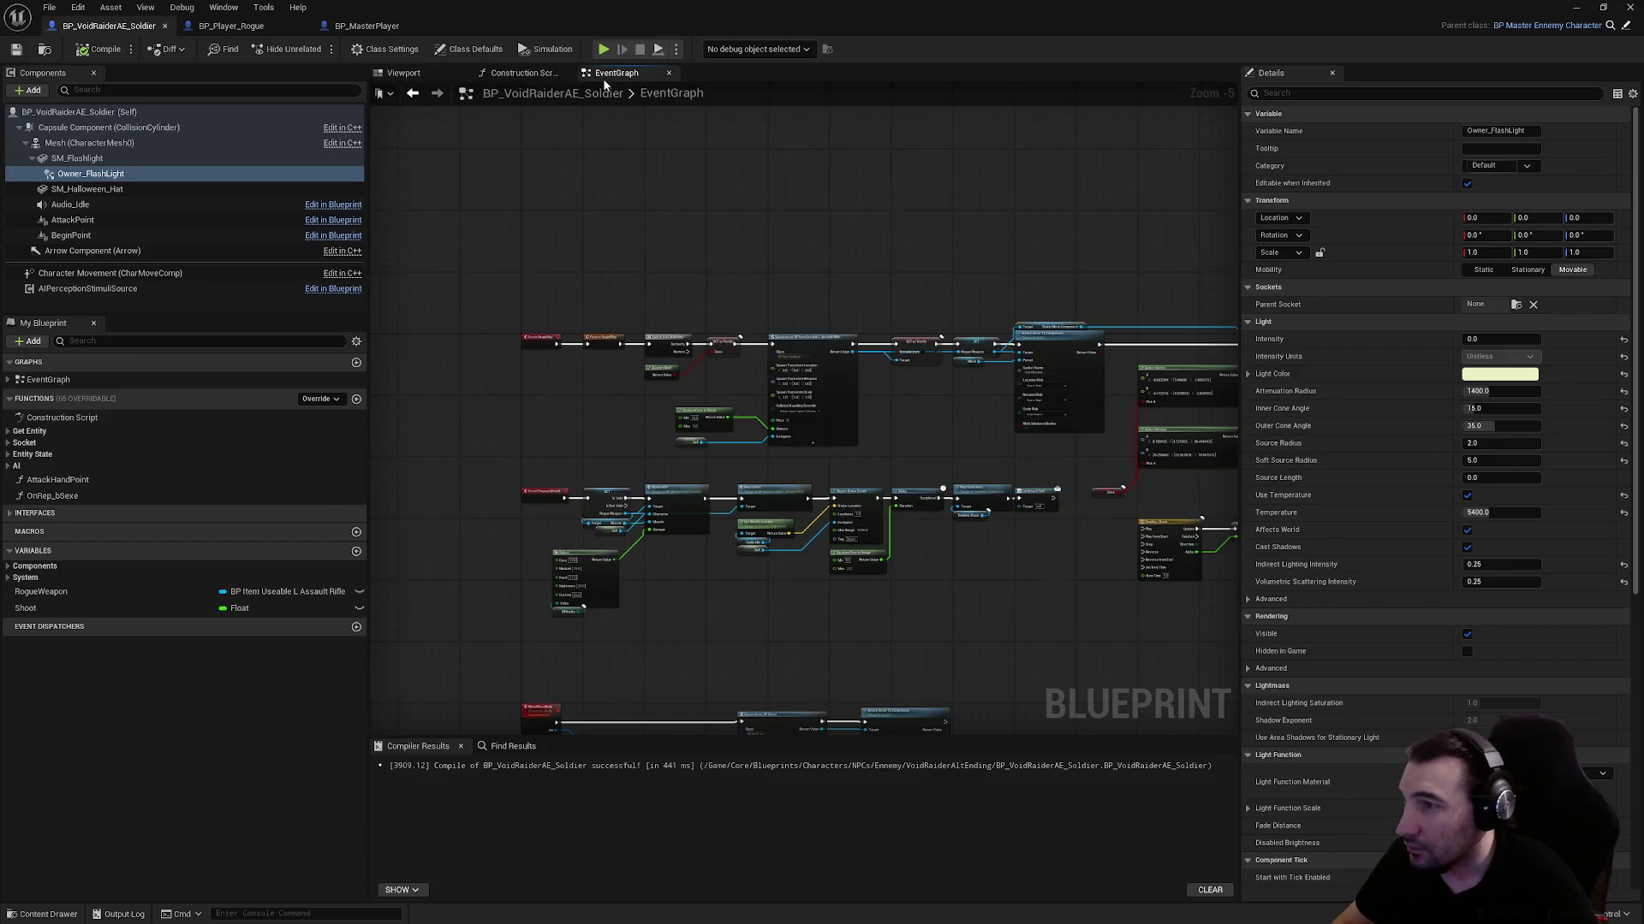
Close BP_Player_Rogue's ConfigBaseLocal graph and the player blueprint, back to the soldier's graph
scroll(766, 253, "up", 3)
mouse_move(770, 335)
left_mouse_down()
mouse_move(660, 268)
mouse_move(433, 214)
mouse_move(502, 437)
mouse_move(1027, 479)
mouse_move(590, 480)
left_mouse_up()
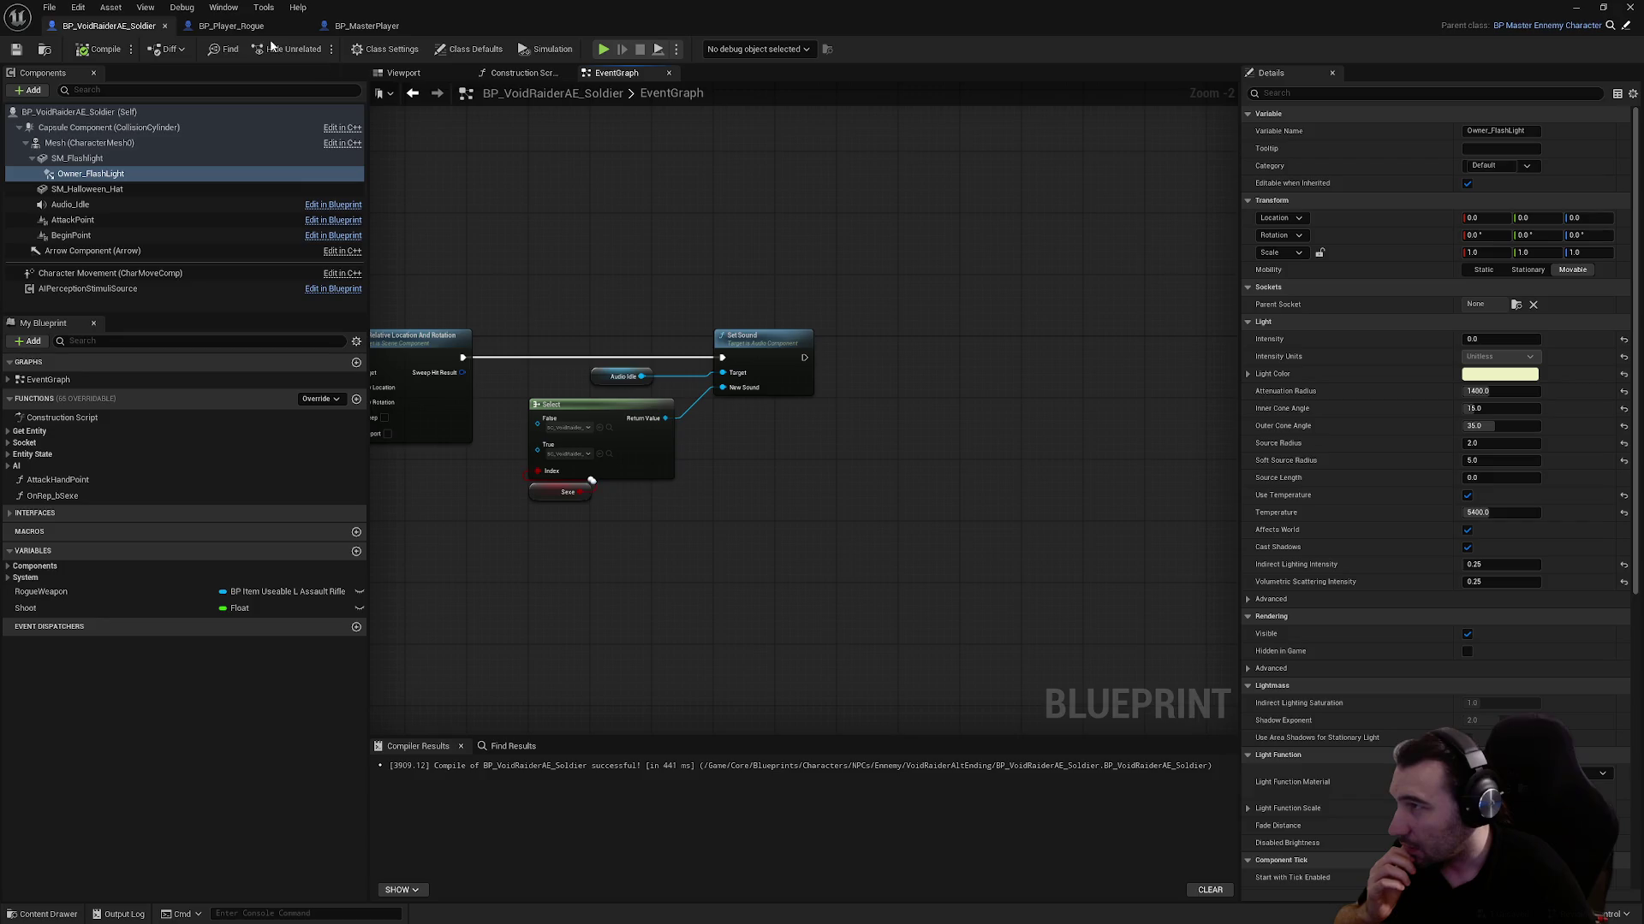
left_click(231, 26)
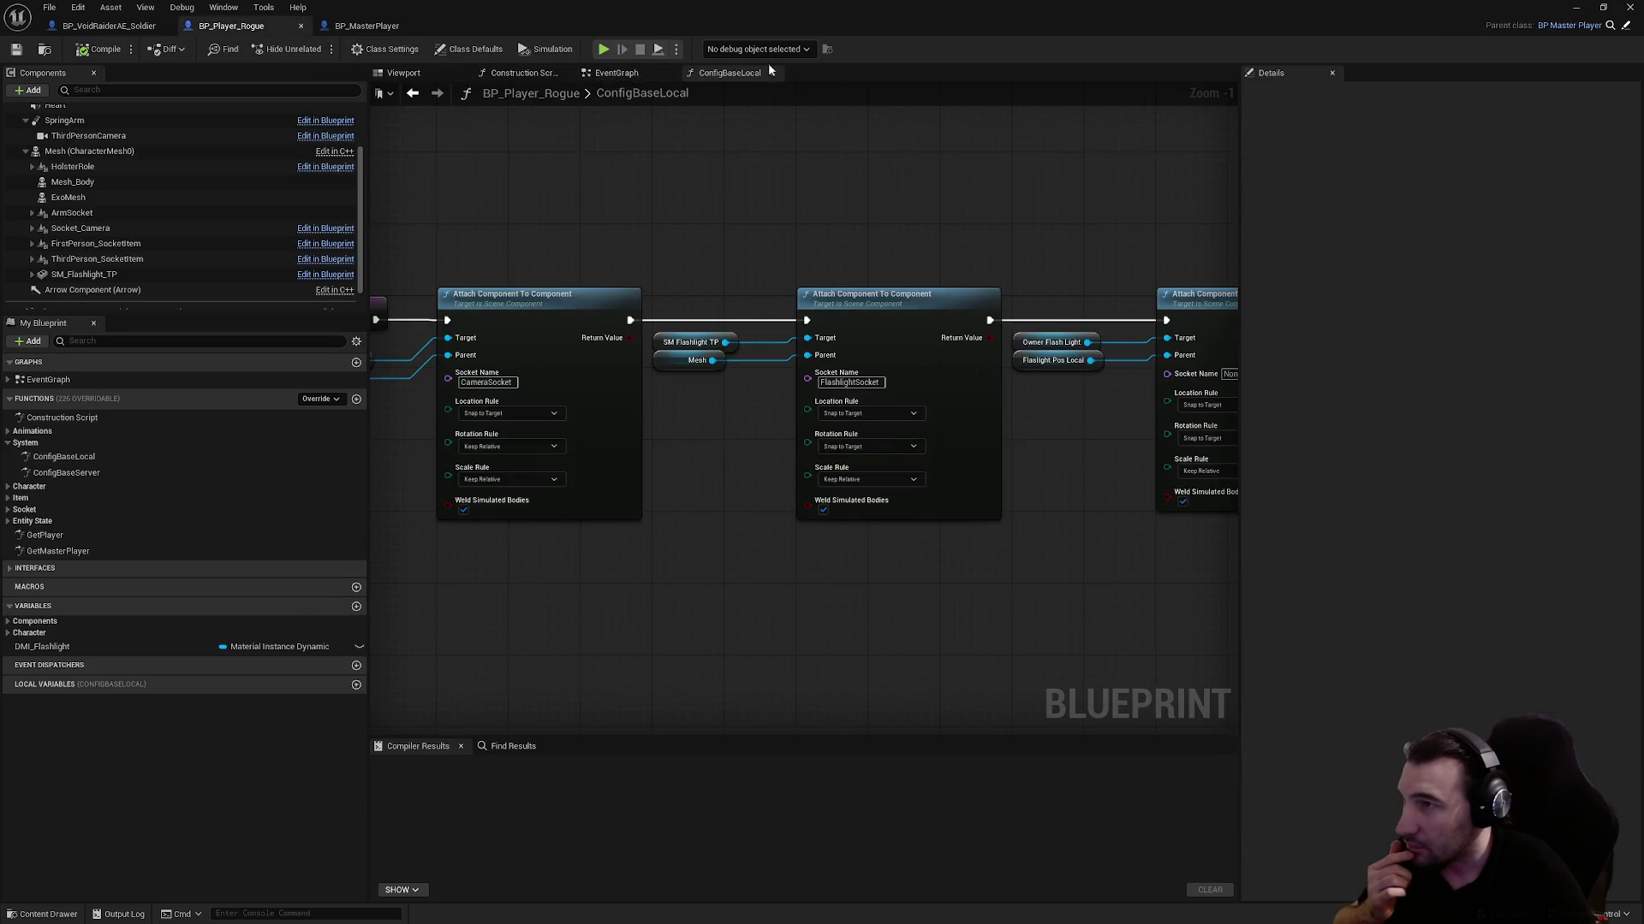
left_click(770, 72)
left_click(301, 26)
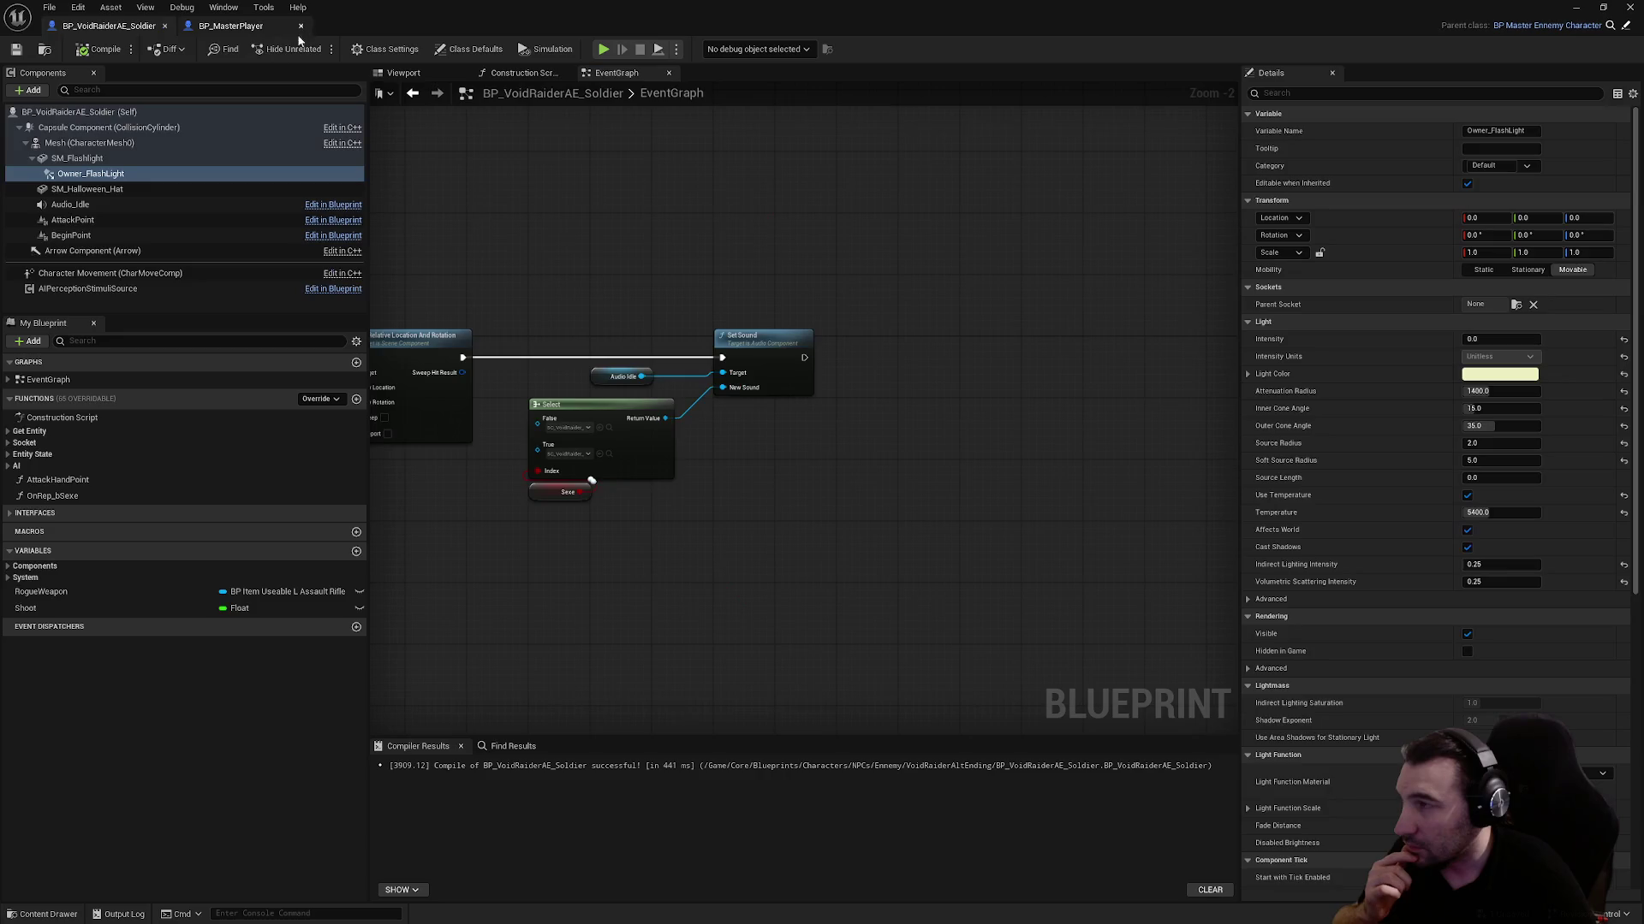
left_click_drag(728, 222, 745, 248)
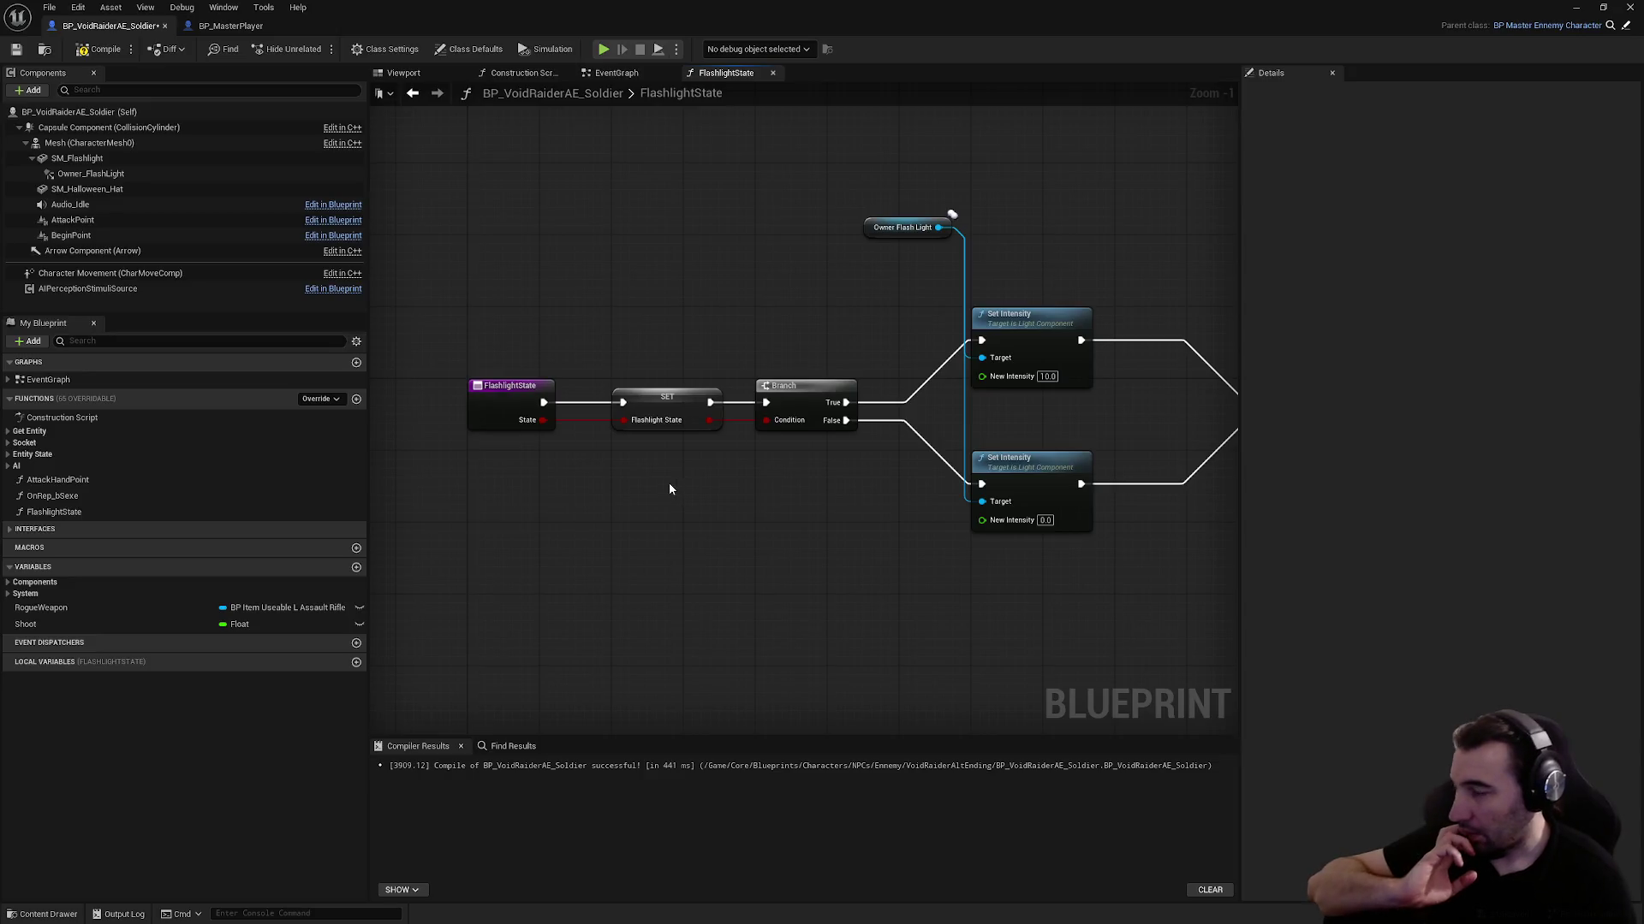
Remove the SET node and bFlashlightState variable, reconnecting State directly to the Branch condition
right_click(677, 399)
left_click(726, 444)
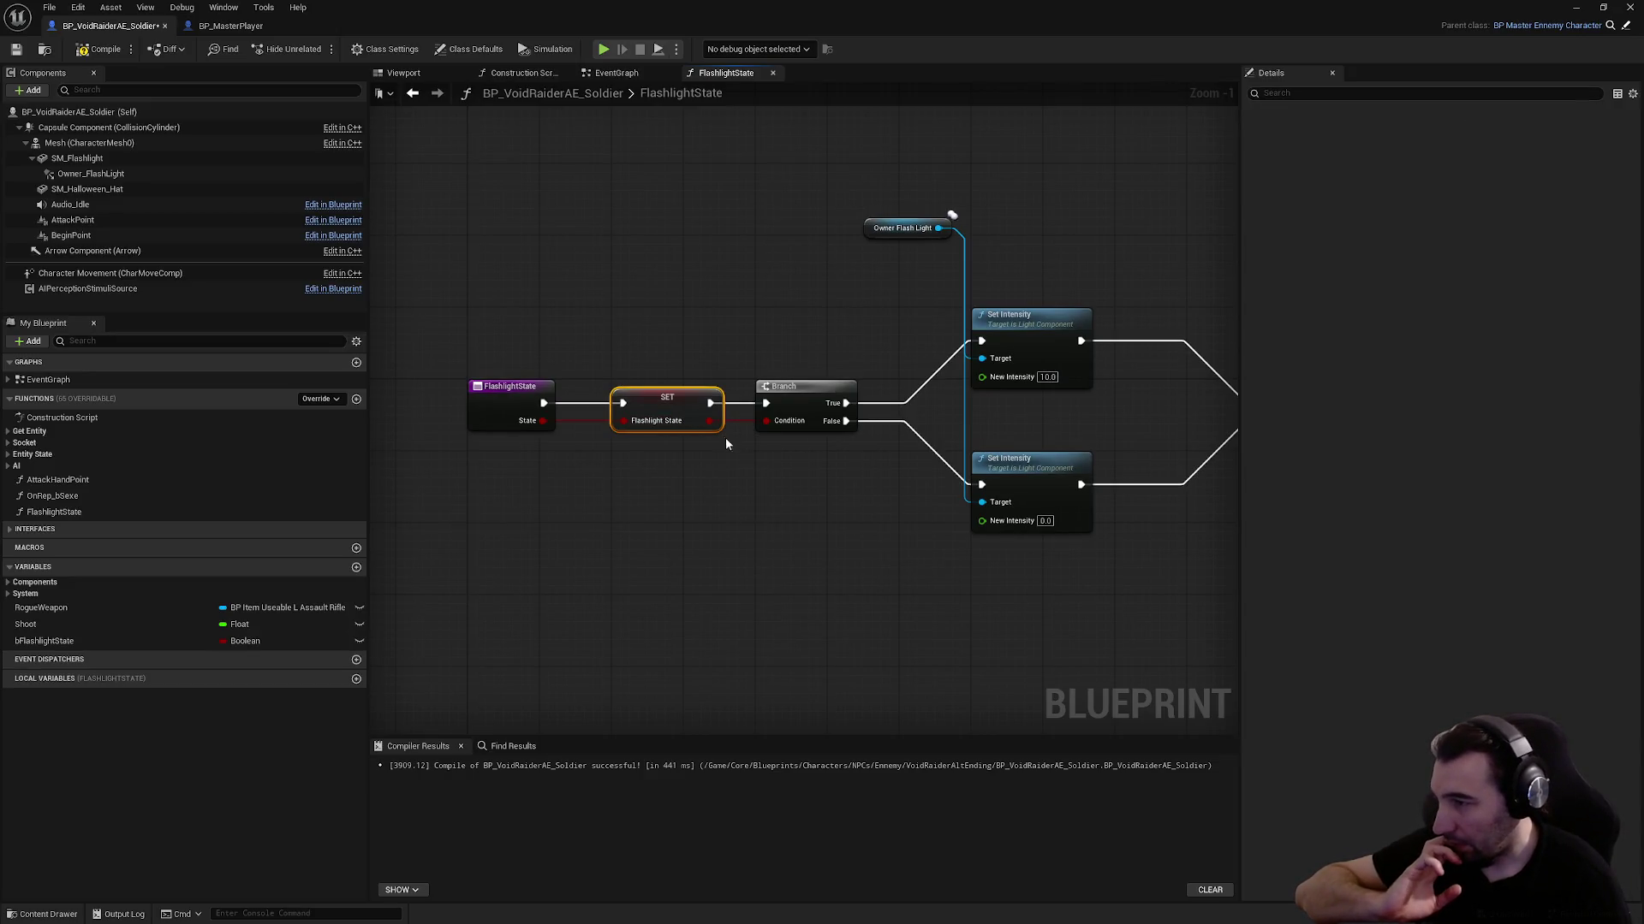
left_click(98, 50)
left_click(15, 51)
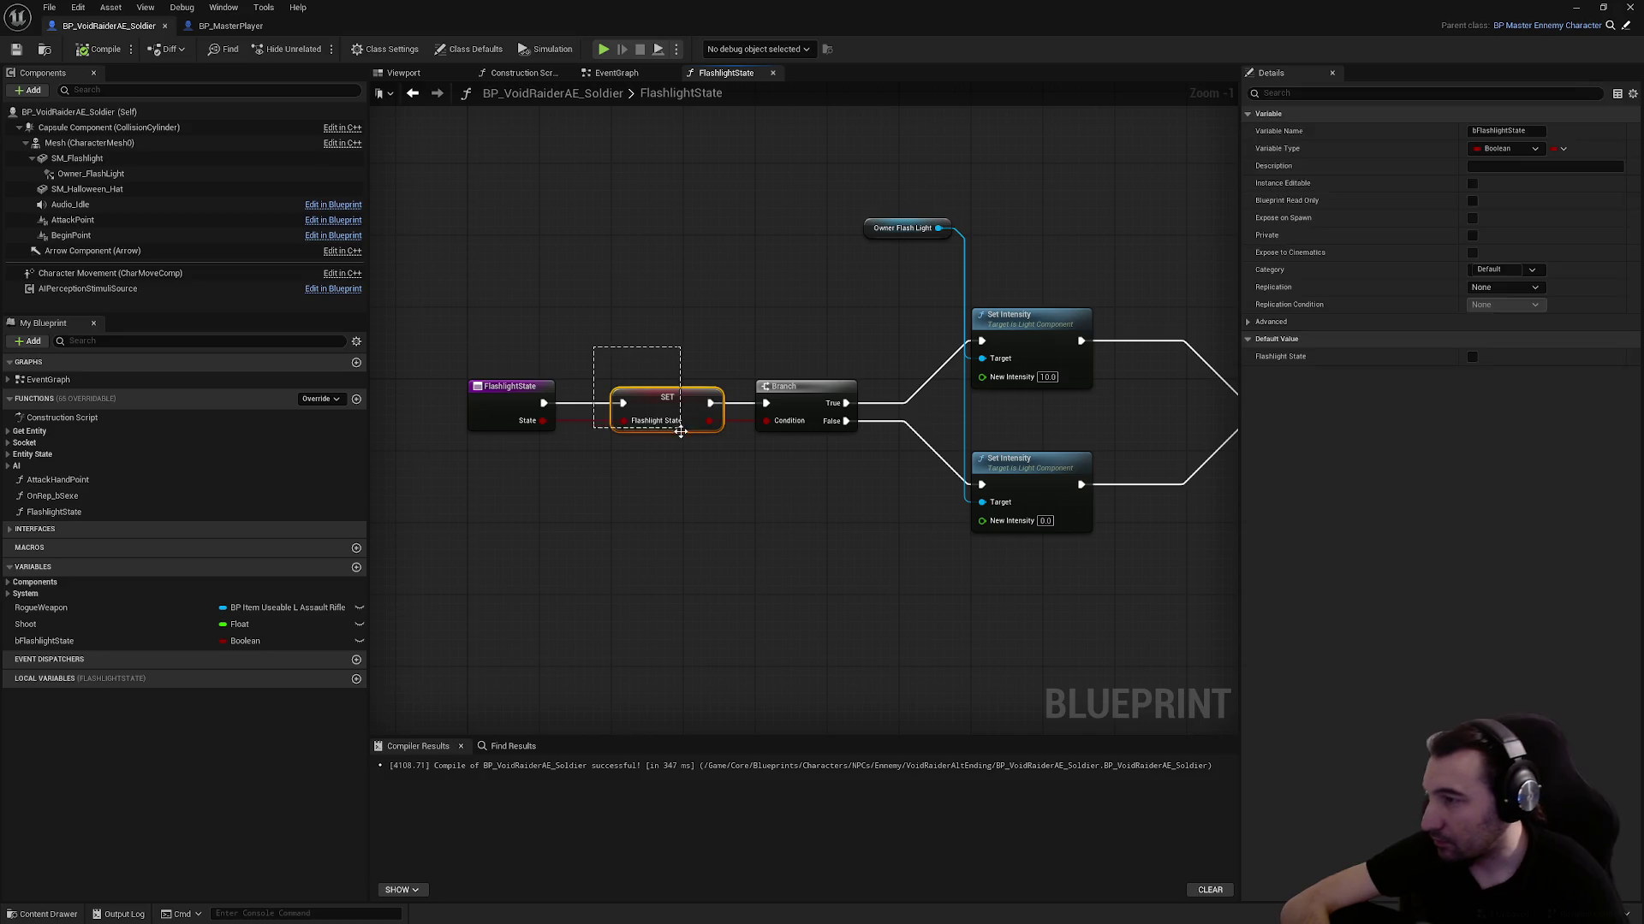
key("Delete")
left_click(43, 640)
key("Delete")
mouse_move(545, 421)
left_mouse_down()
mouse_move(738, 430)
mouse_move(767, 421)
mouse_move(668, 406)
mouse_move(766, 404)
left_mouse_up()
Delete both Set Intensity nodes from the FlashlightState function
left_click_drag(911, 399, 1229, 558)
scroll(1039, 501, "up", 1)
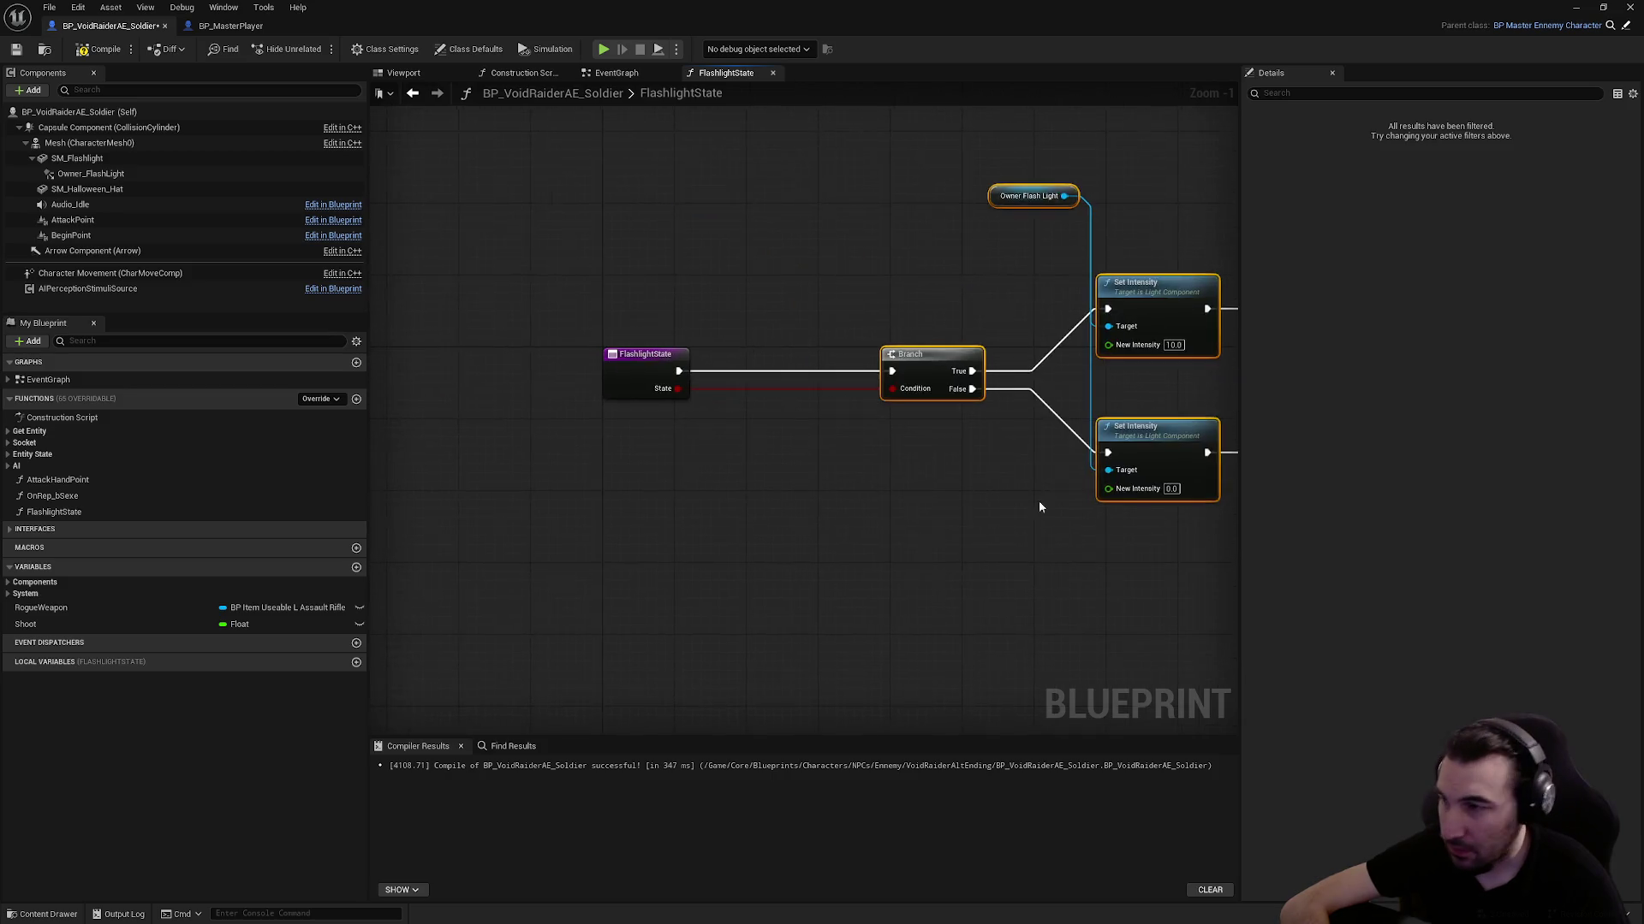
left_click(831, 467)
left_click_drag(832, 239, 835, 599)
key("Delete")
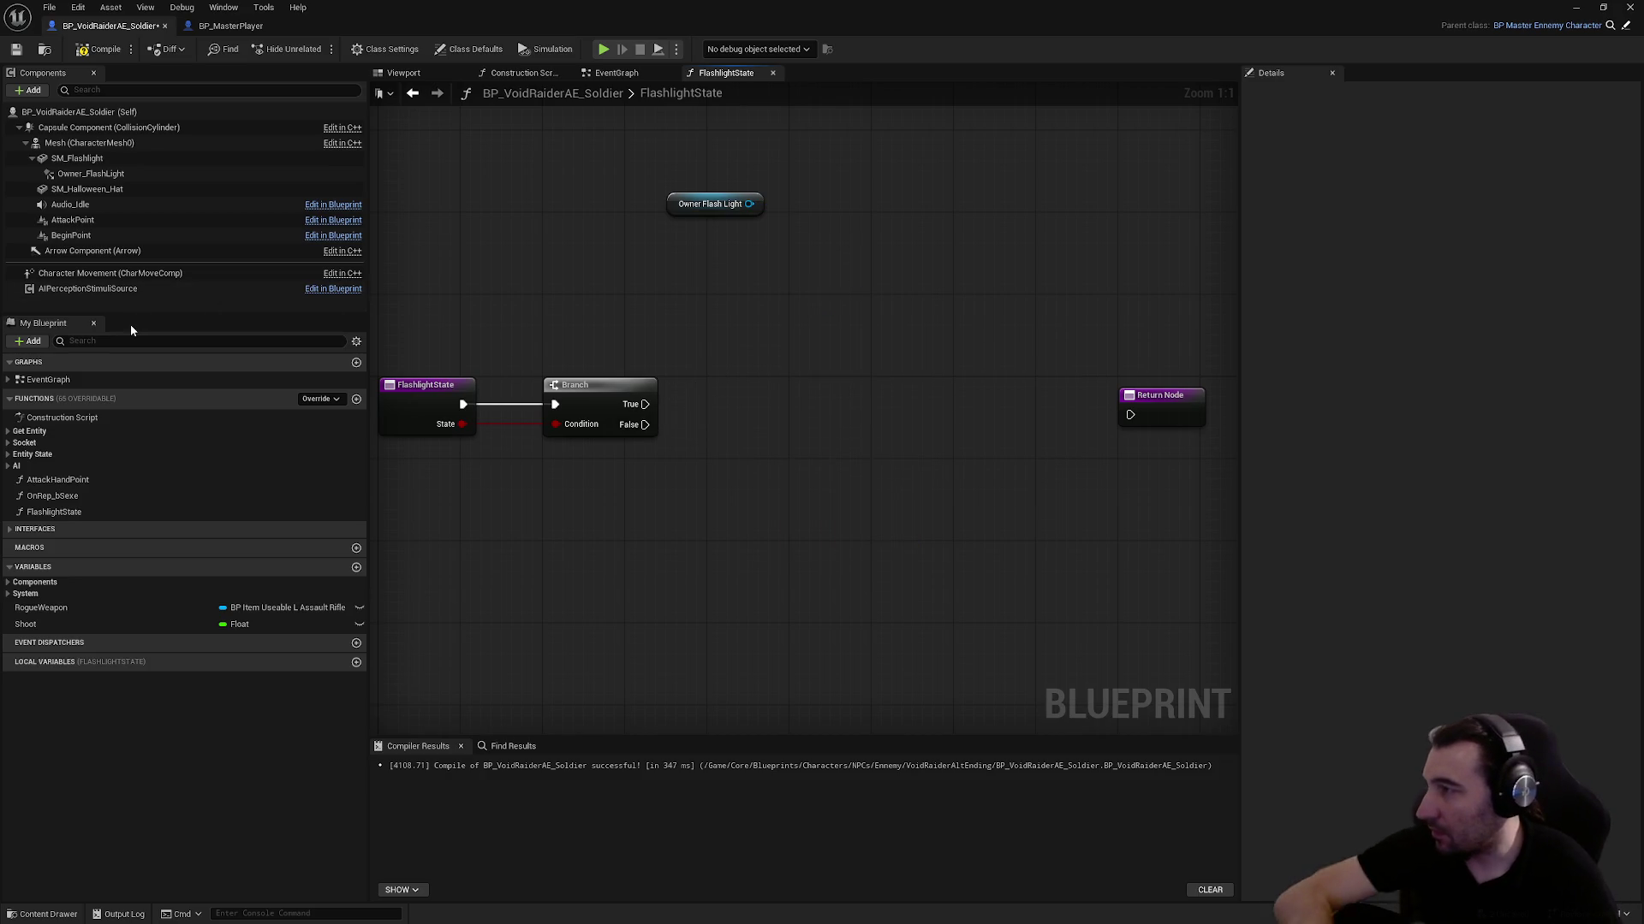
Set the Owner_FlashLight component's default Intensity to 10
left_click(138, 159)
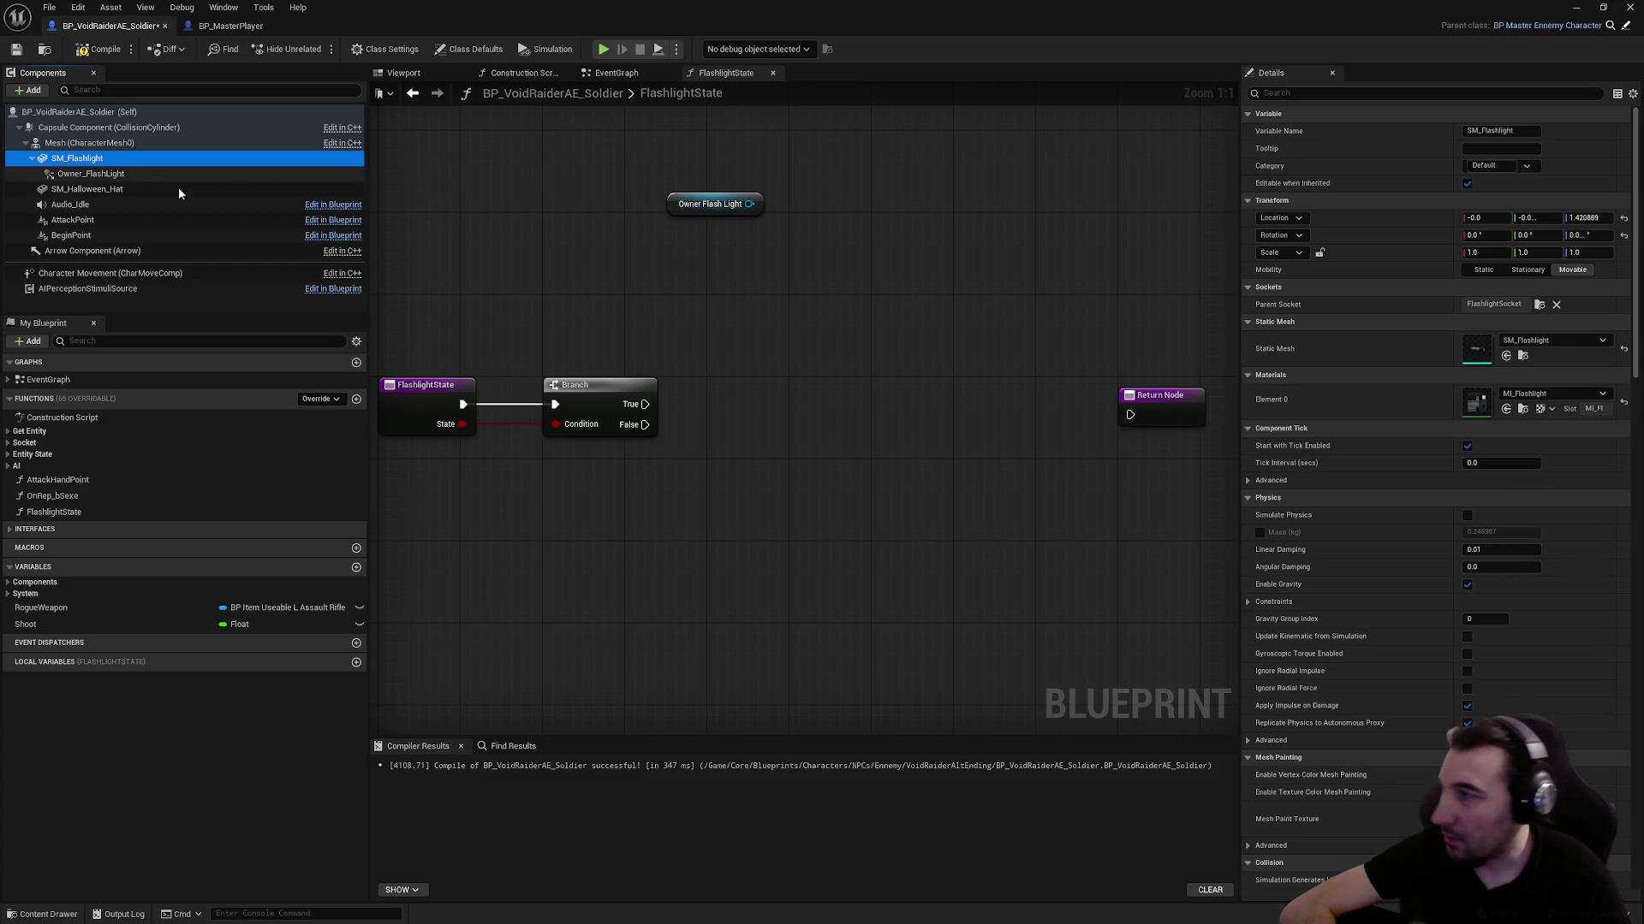
left_click(162, 174)
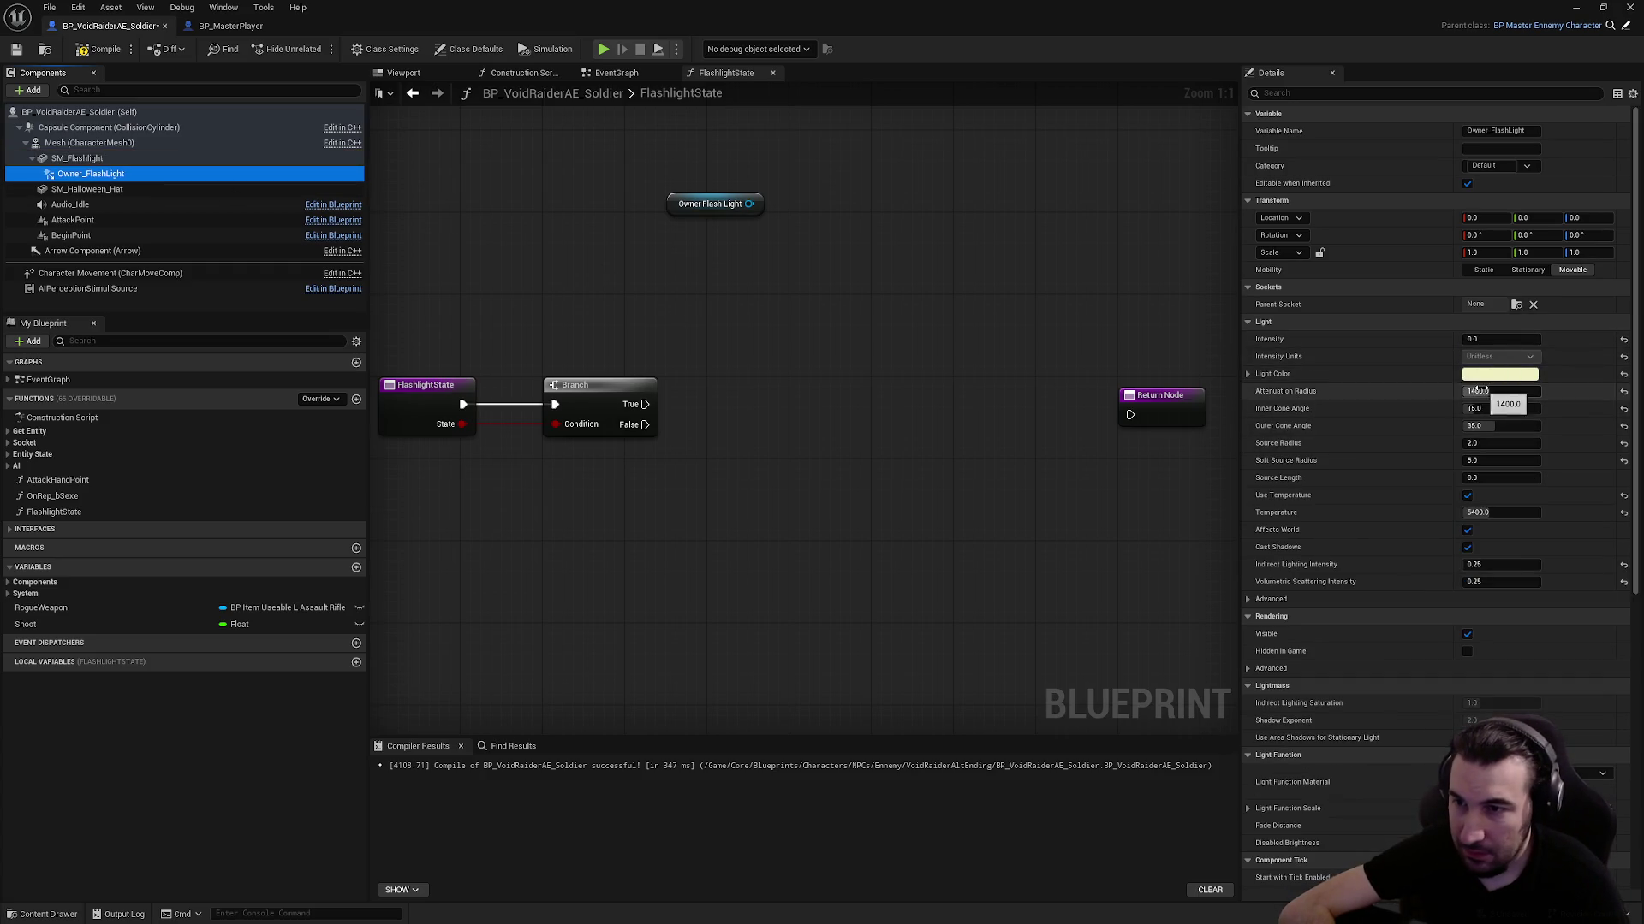
left_click(1498, 339)
type("10")
key("Return")
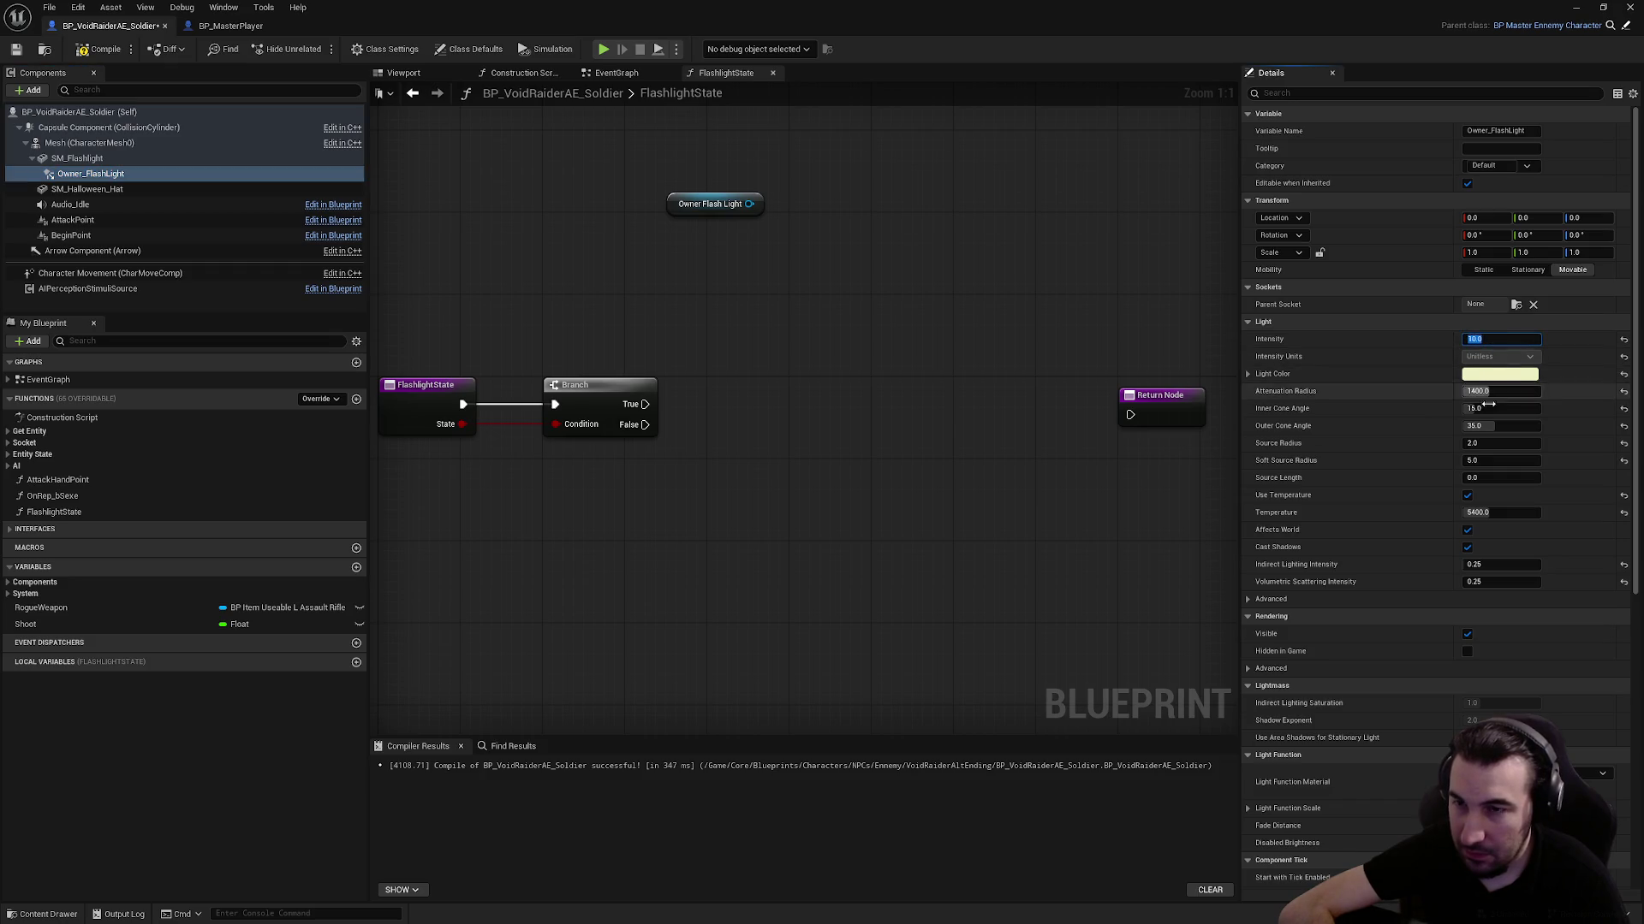
left_click(567, 435)
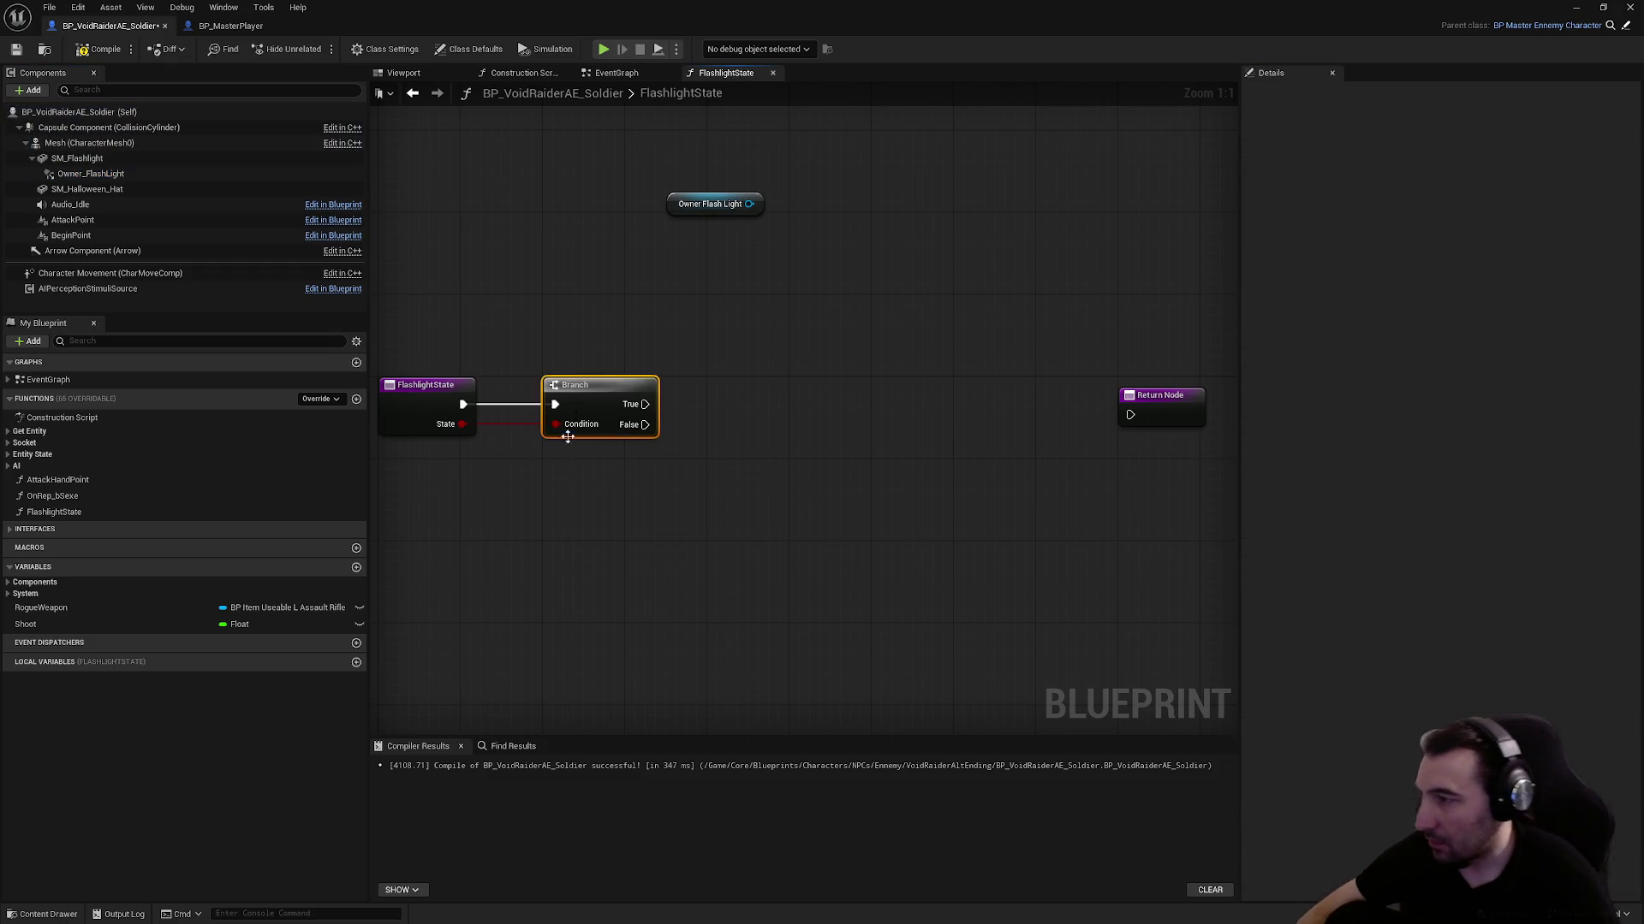
Replace the Branch with a Set Visibility node on Owner Flash Light, driven by State, feeding Return Node
key("Delete")
right_click(728, 440)
mouse_move(859, 204)
left_mouse_down()
mouse_move(569, 495)
mouse_move(565, 470)
mouse_move(784, 469)
left_mouse_up()
type("visibi")
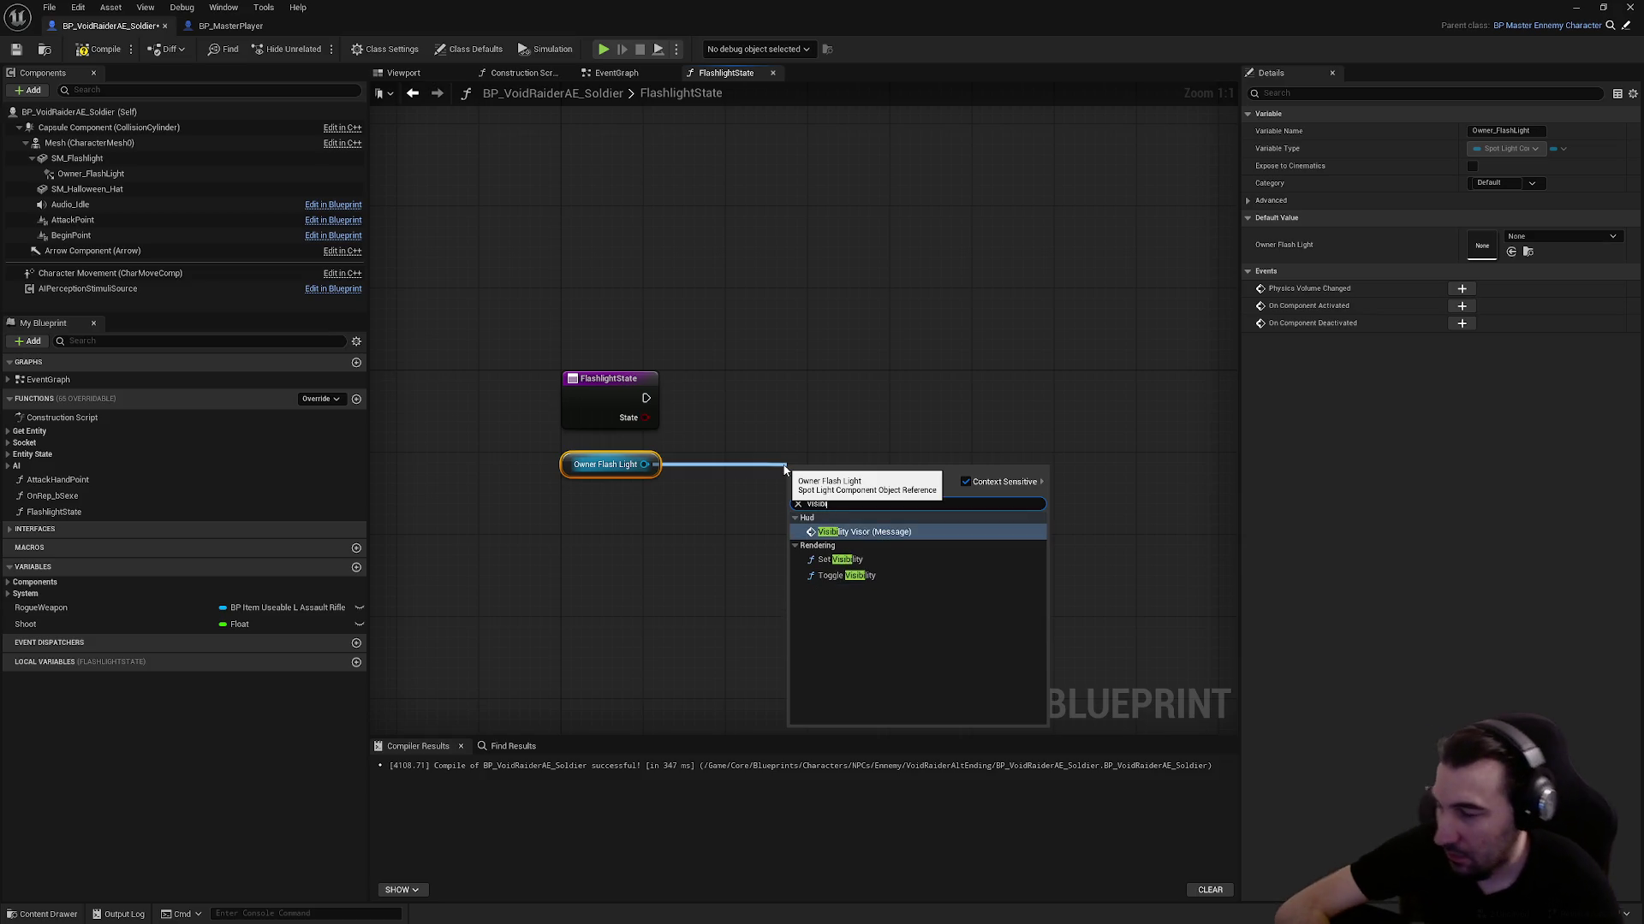
left_click(840, 559)
mouse_move(824, 473)
left_mouse_down()
mouse_move(776, 412)
mouse_move(768, 368)
mouse_move(639, 402)
mouse_move(739, 437)
mouse_move(485, 437)
left_mouse_up()
mouse_move(609, 398)
left_mouse_down()
mouse_move(1058, 409)
mouse_move(800, 381)
left_mouse_up()
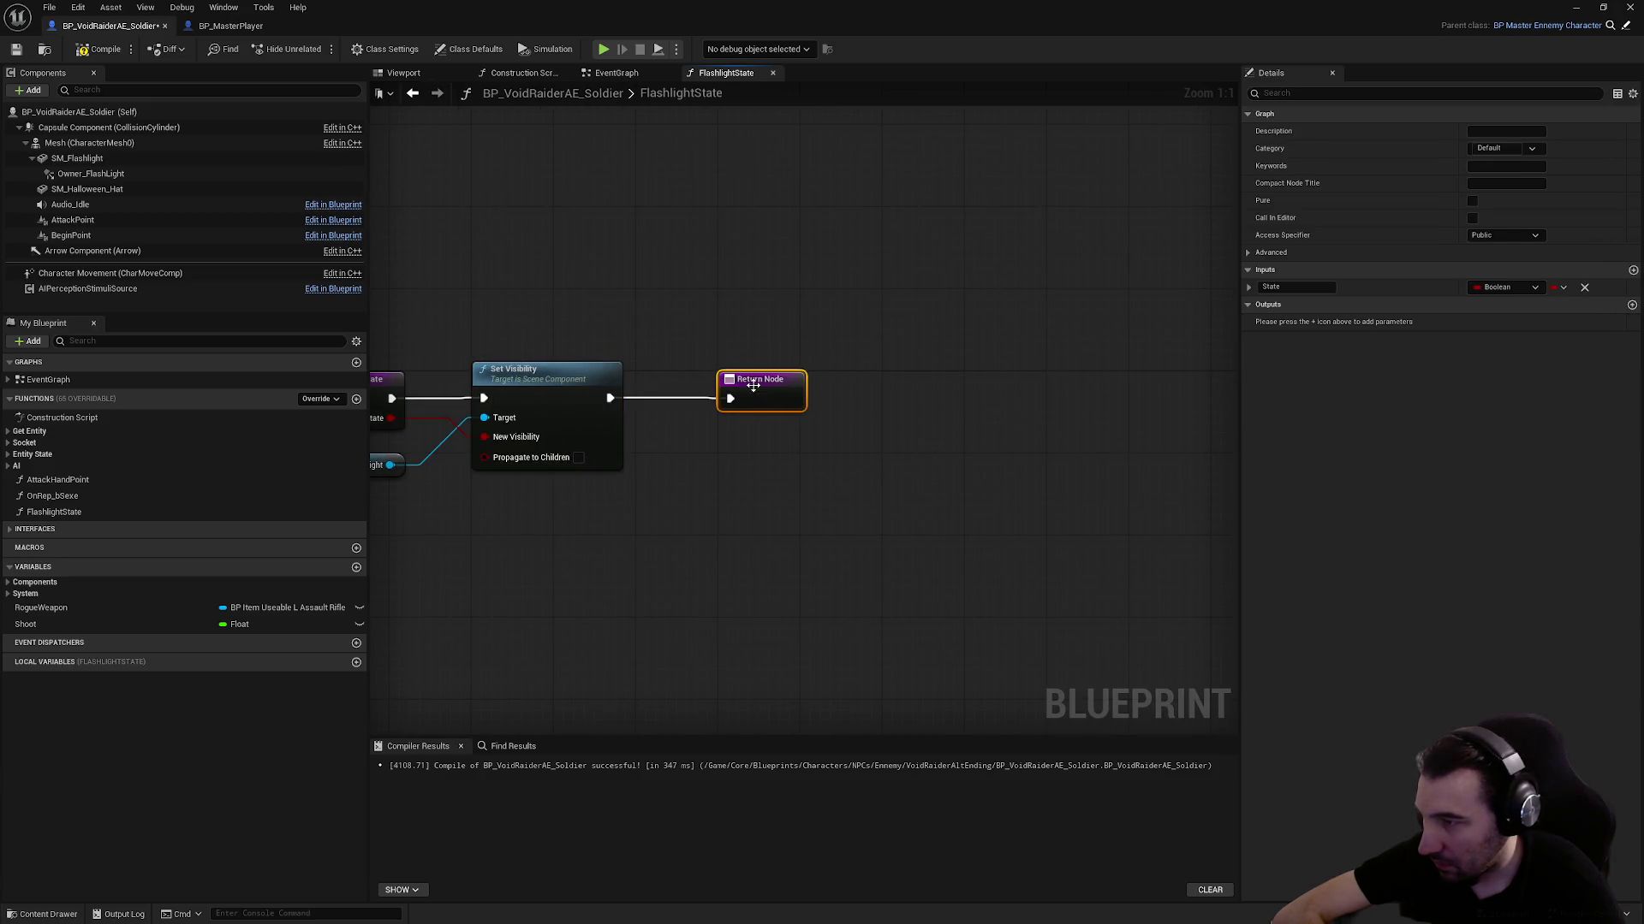
left_click_drag(947, 568, 633, 444)
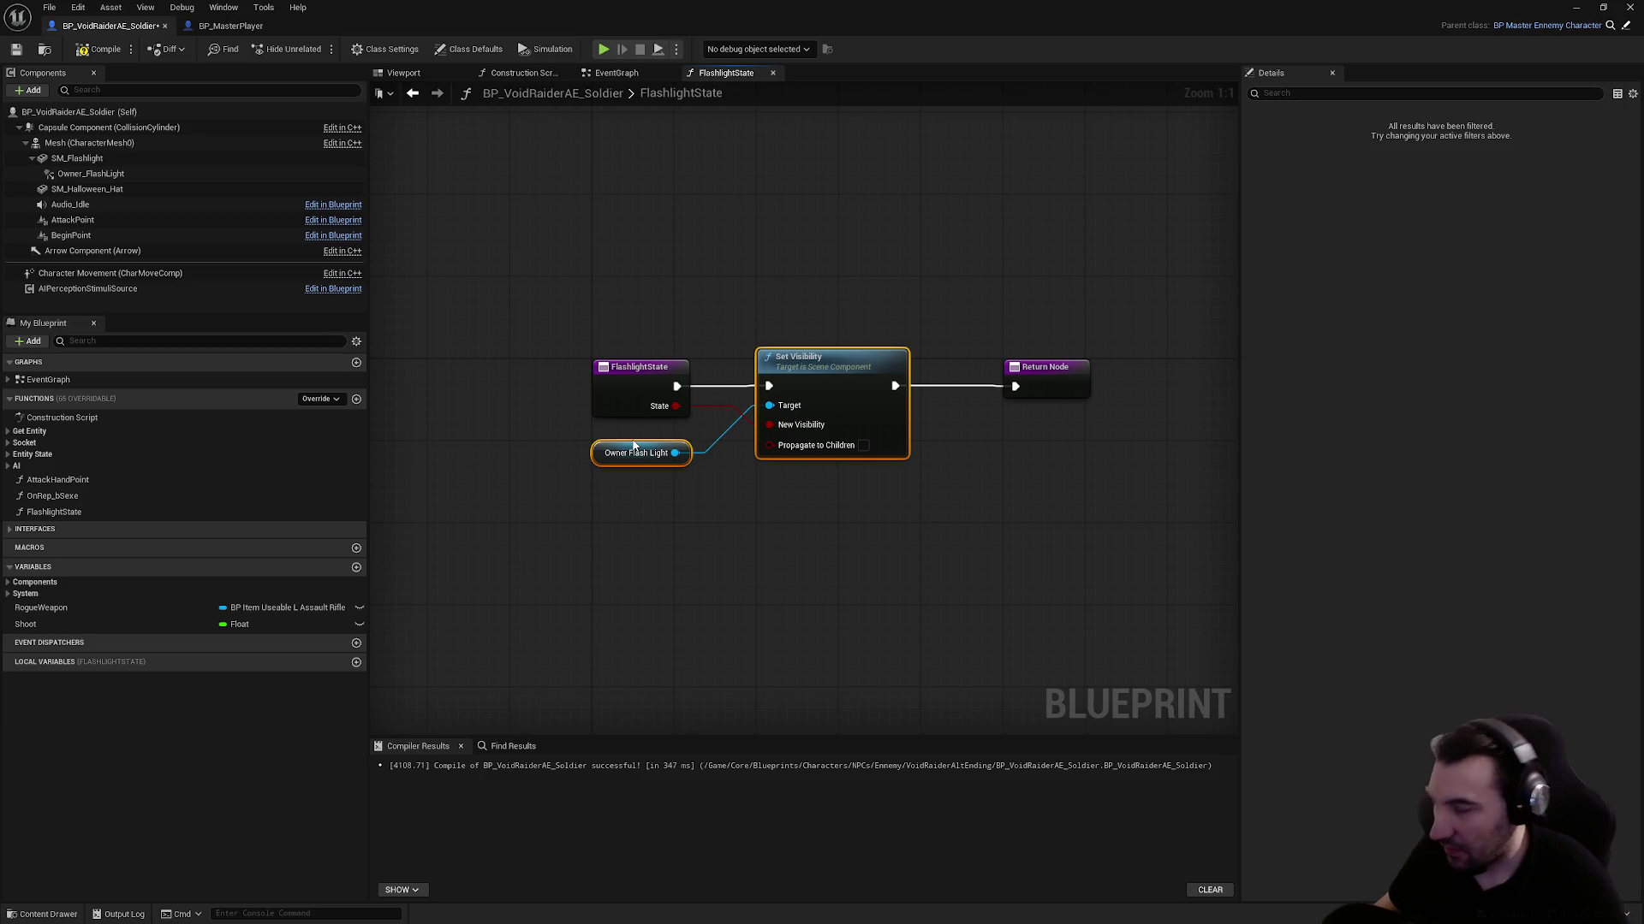
left_click(816, 305)
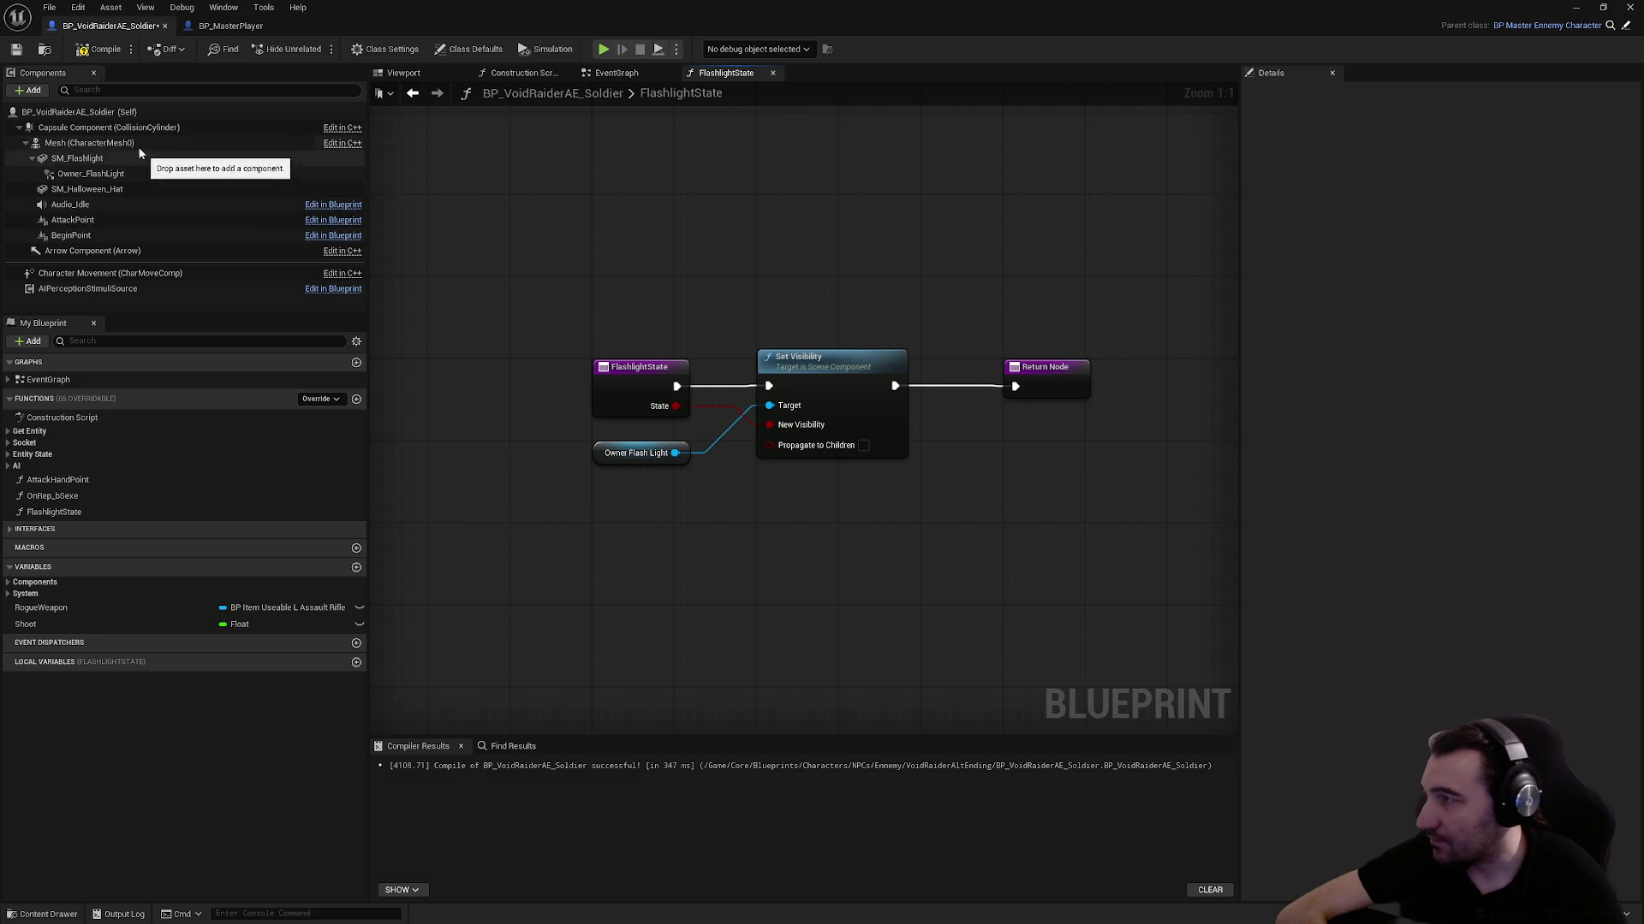
left_click(103, 173)
scroll(1493, 555, "down", 2)
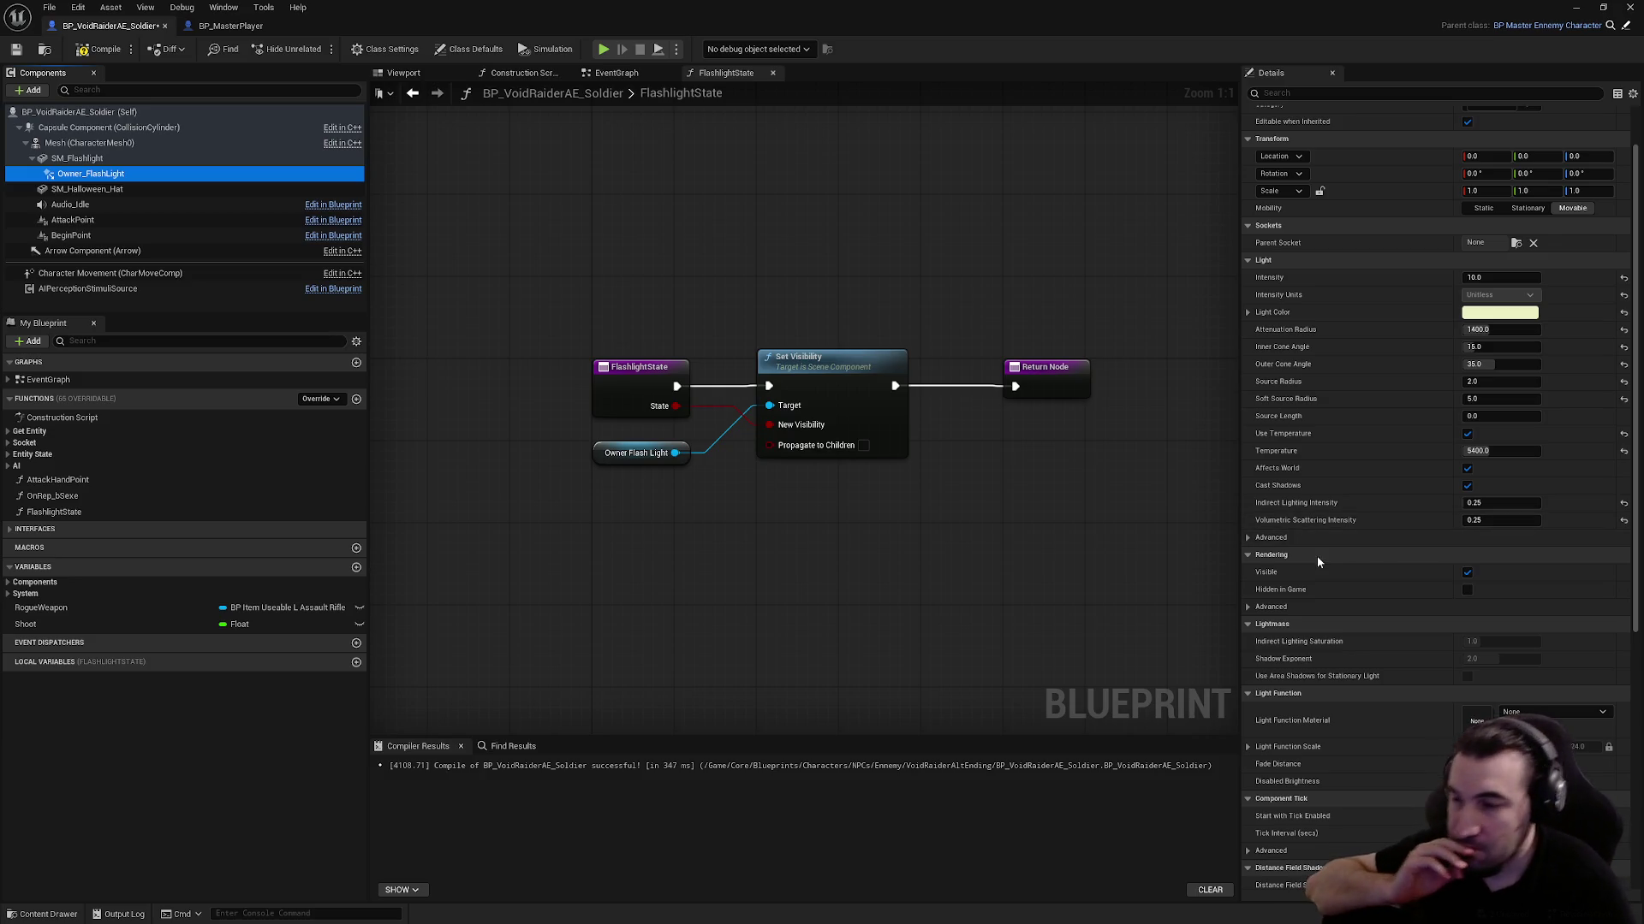
Look over BP_MasterPlayer's Flashlight graph and FlashlightState function for reference
left_click(230, 26)
left_click(717, 73)
scroll(762, 271, "down", 4)
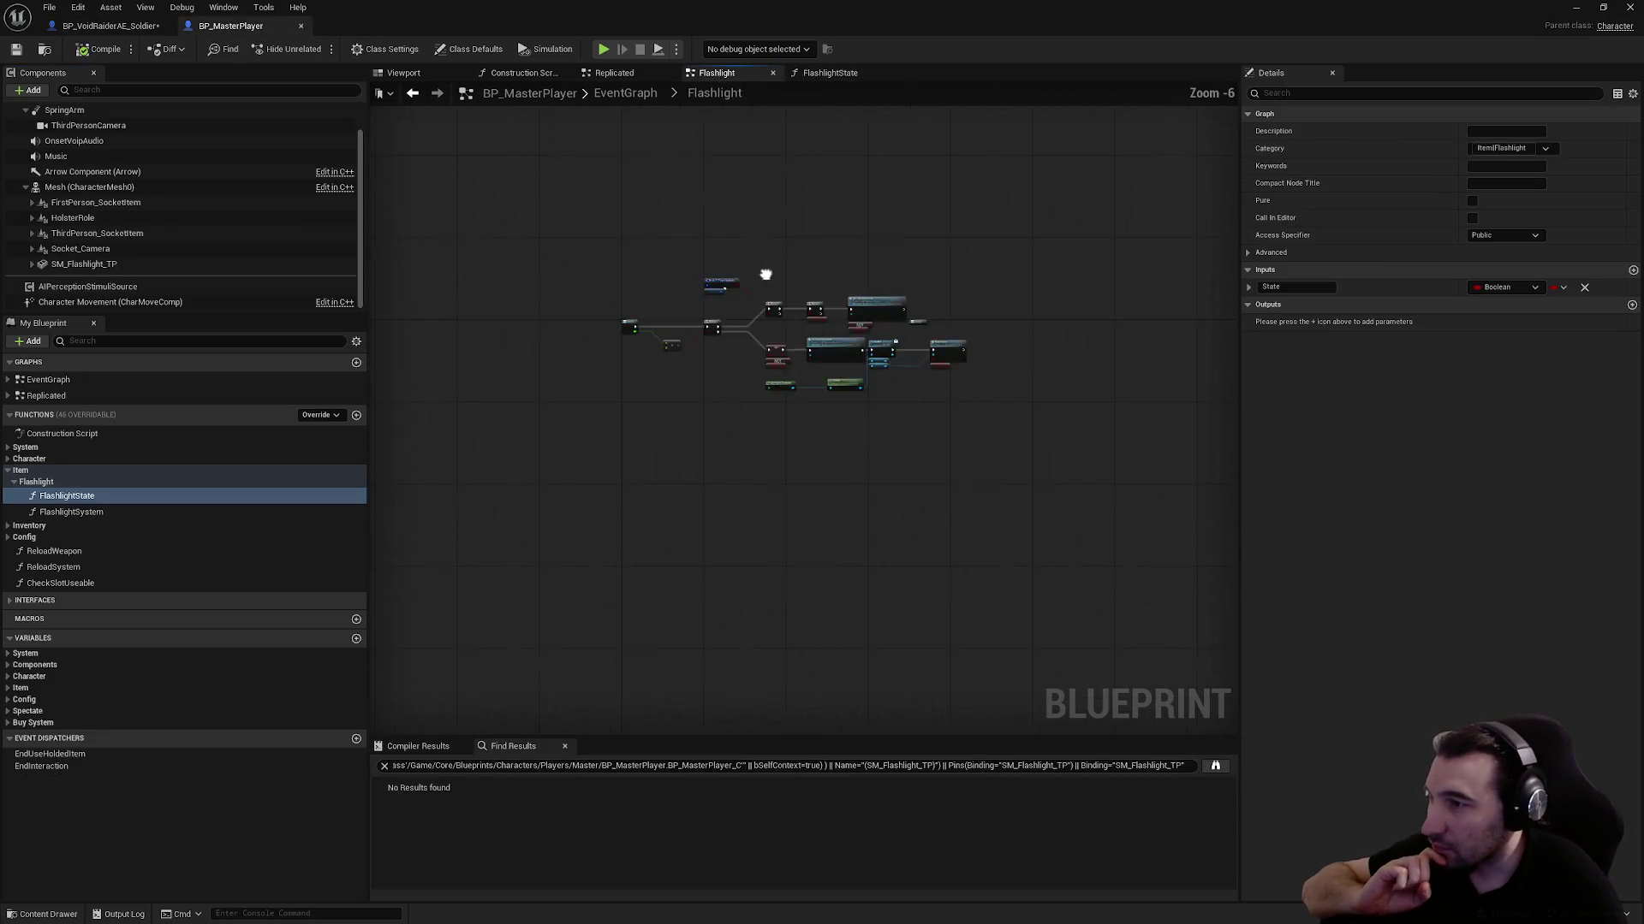
left_click(826, 73)
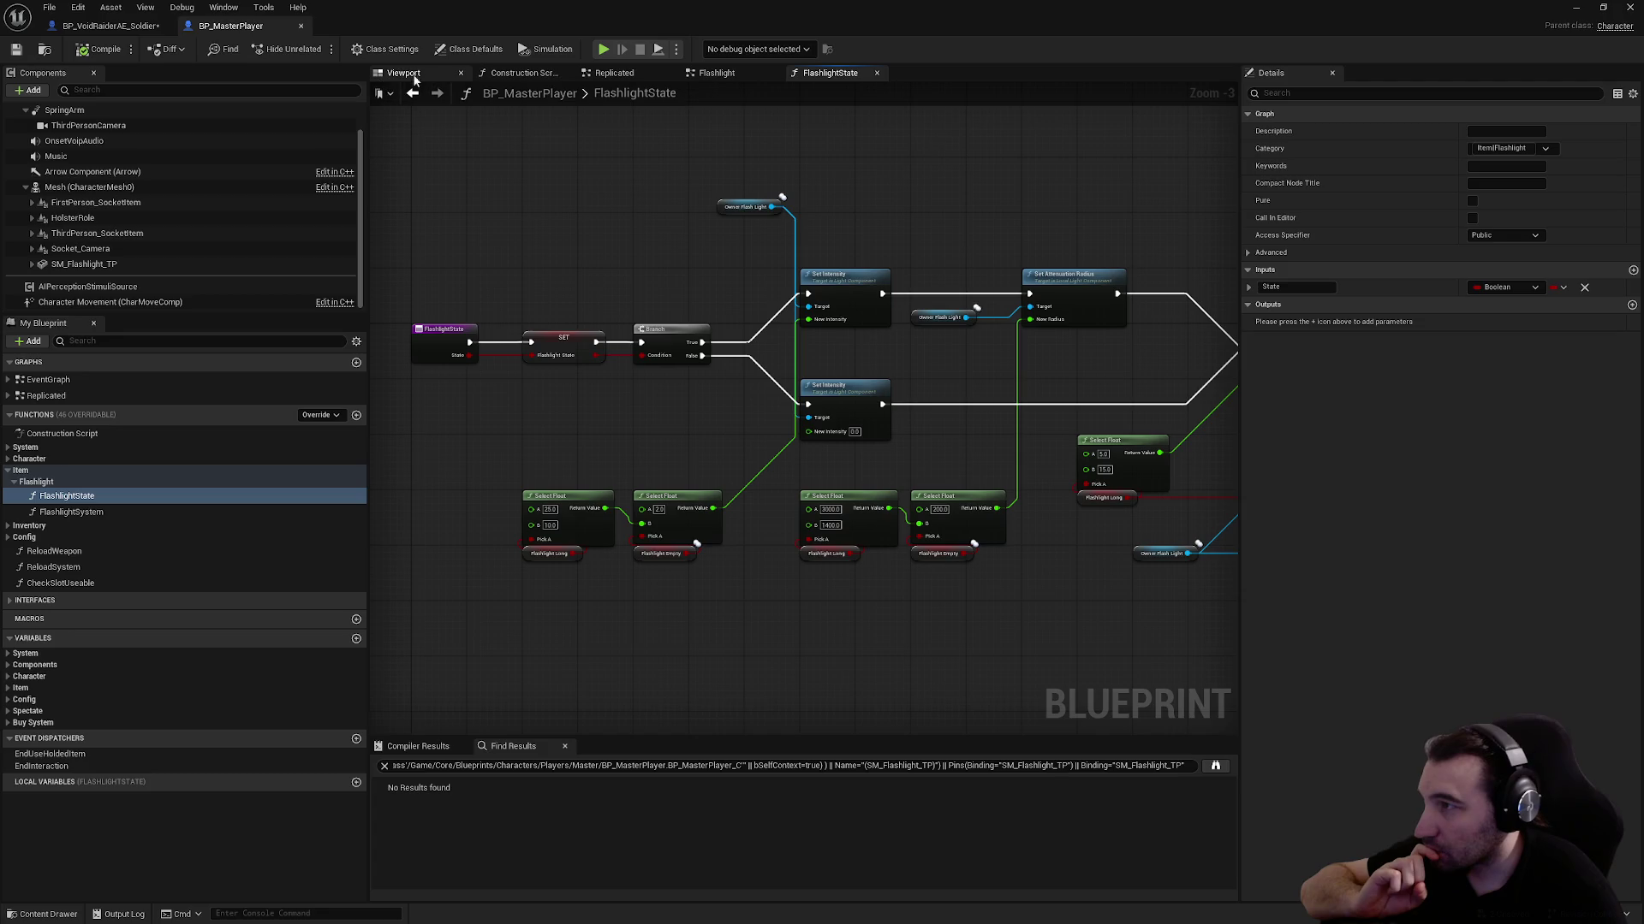
Open BP_Player_Rogue from the Content Browser and examine its dynamic material instance and Get Material nodes
double_click(450, 6)
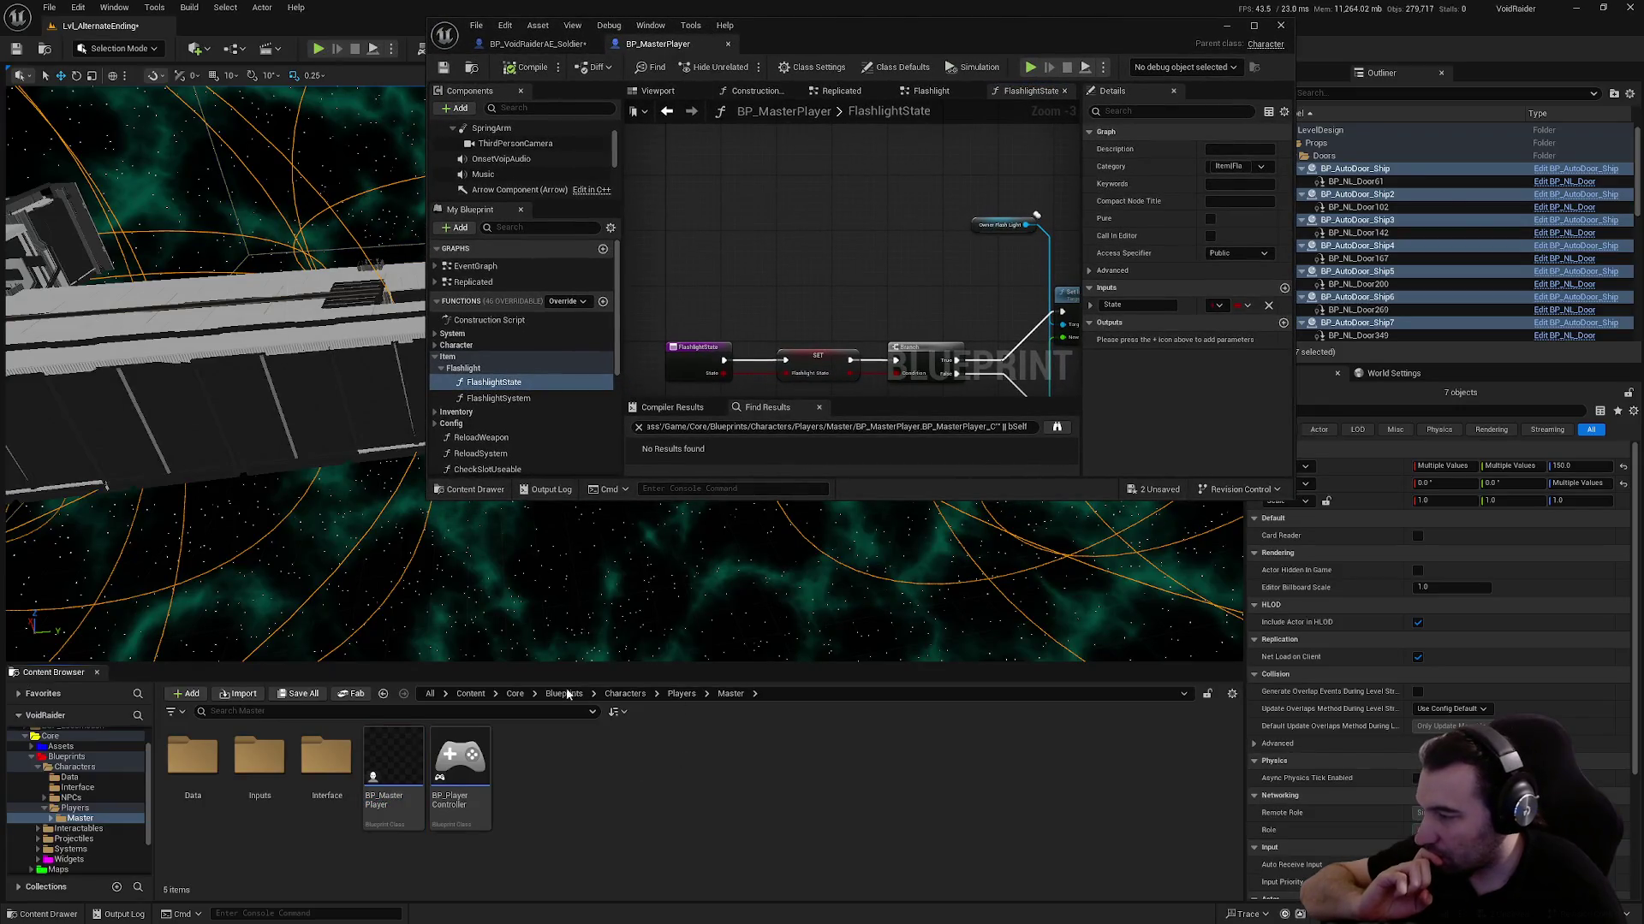
double_click(392, 766)
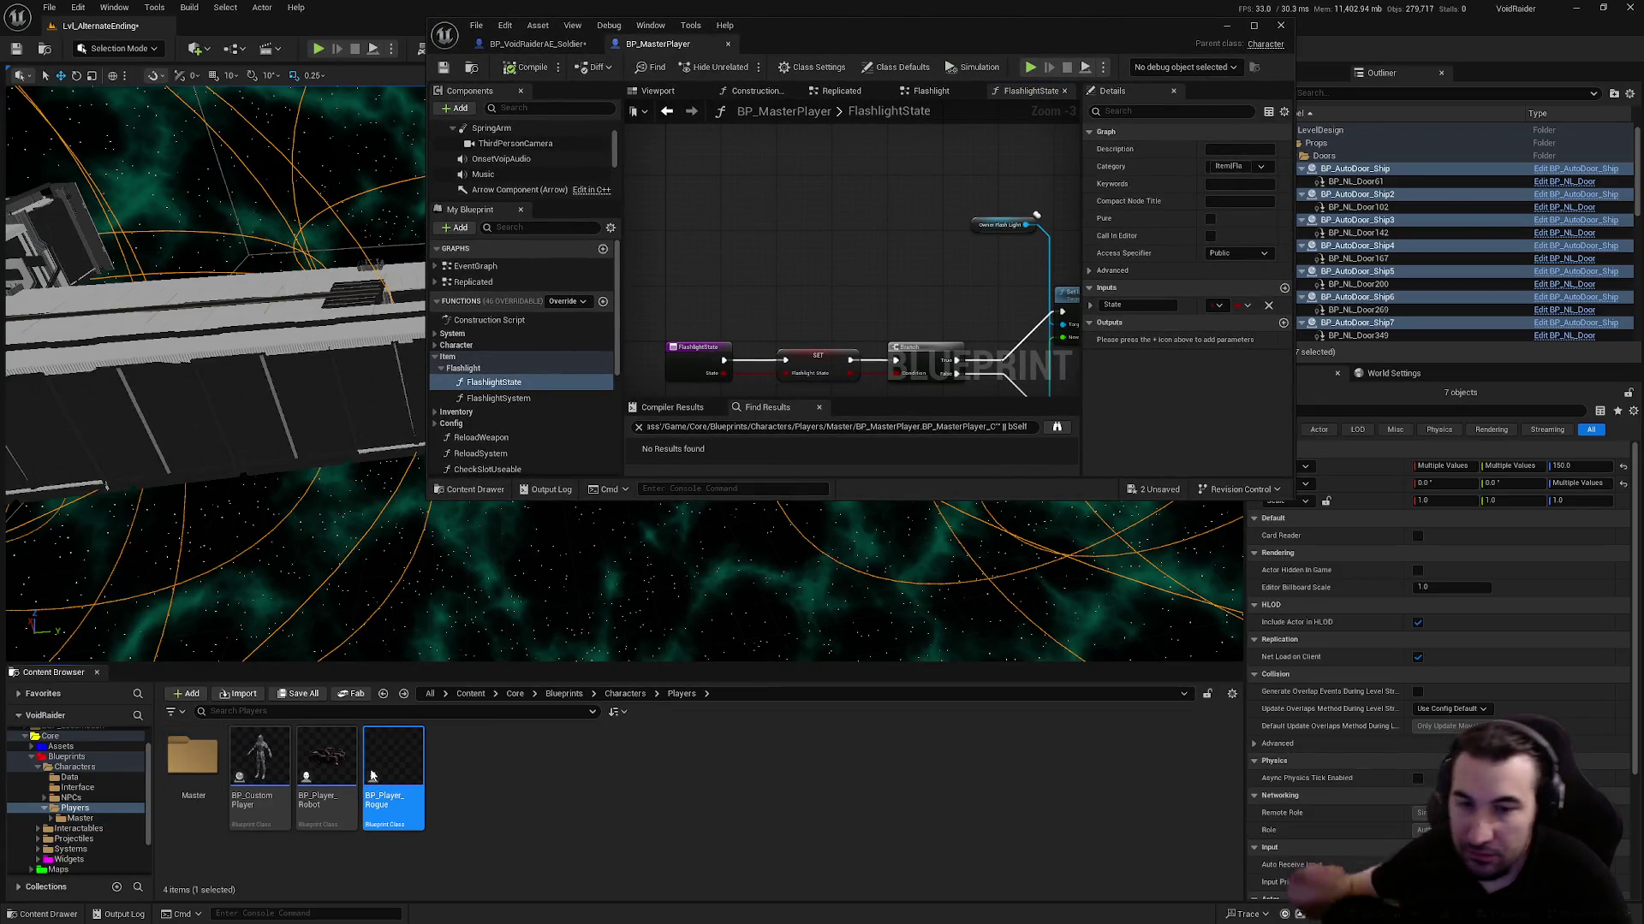
double_click(892, 47)
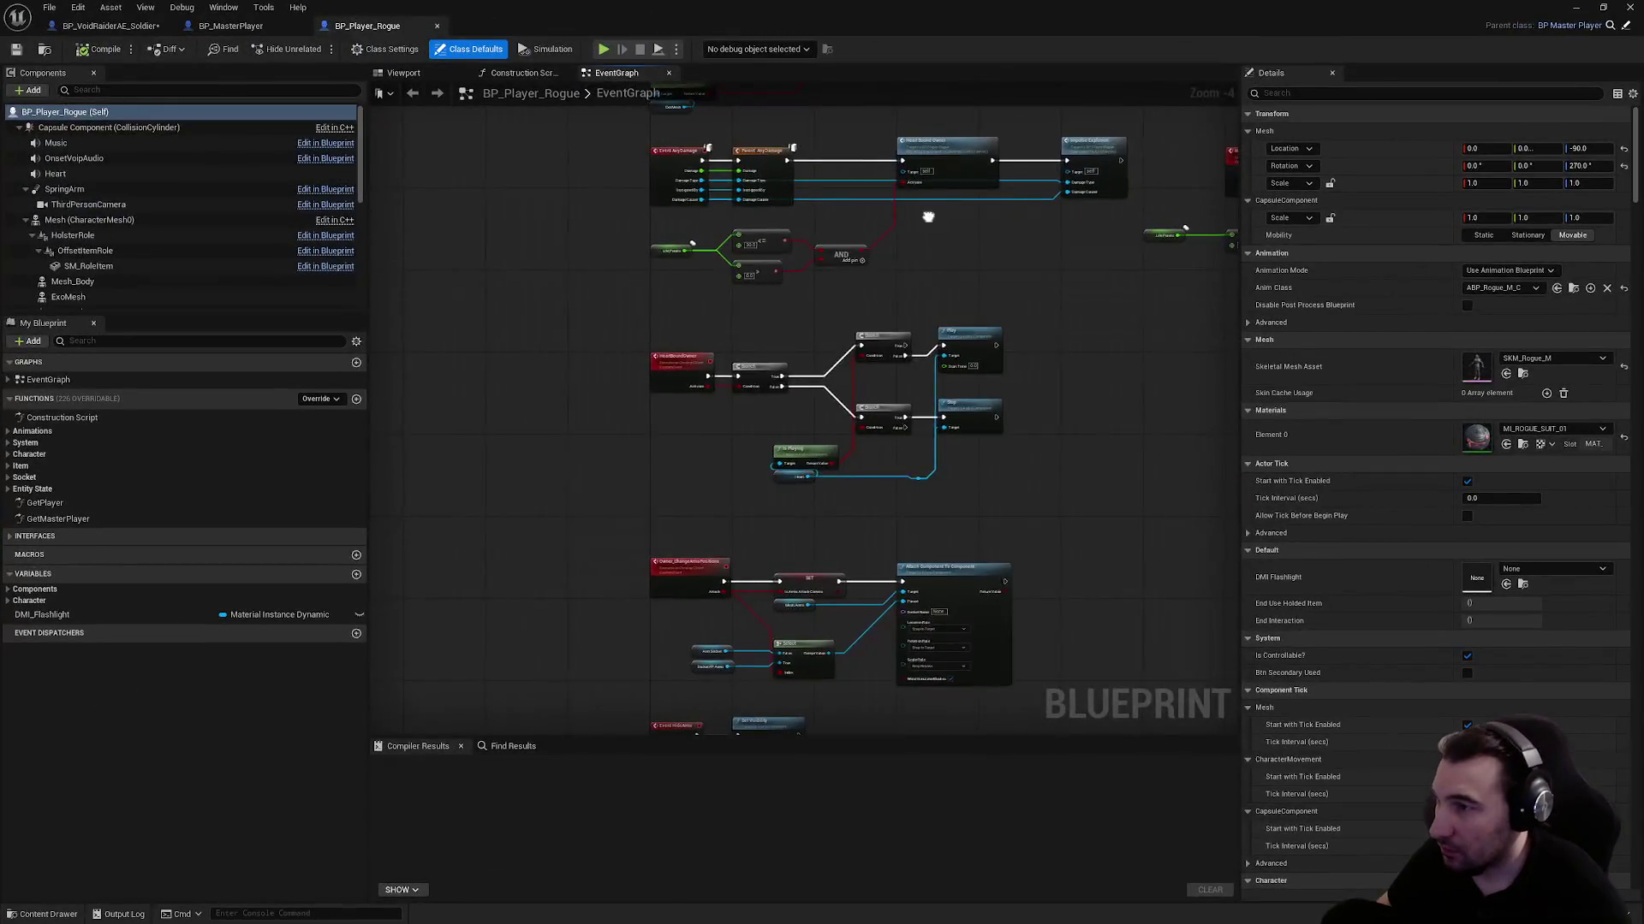
scroll(814, 470, "down", 3)
scroll(794, 262, "up", 5)
scroll(794, 262, "up", 2)
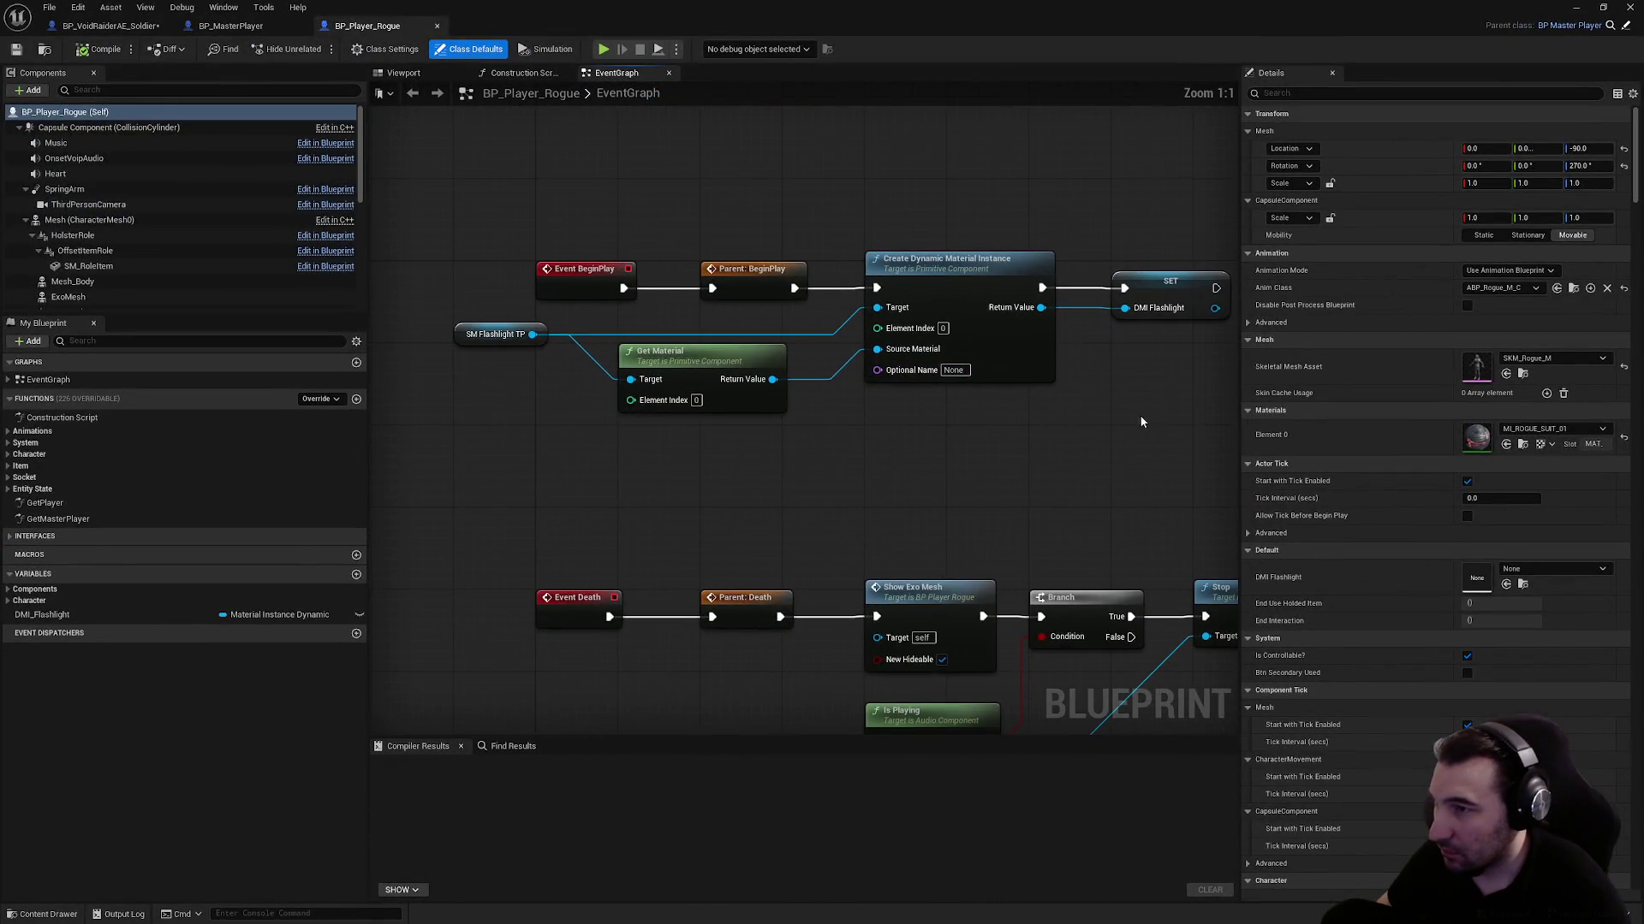
left_click_drag(1051, 325, 1040, 321)
left_click_drag(767, 479, 480, 354)
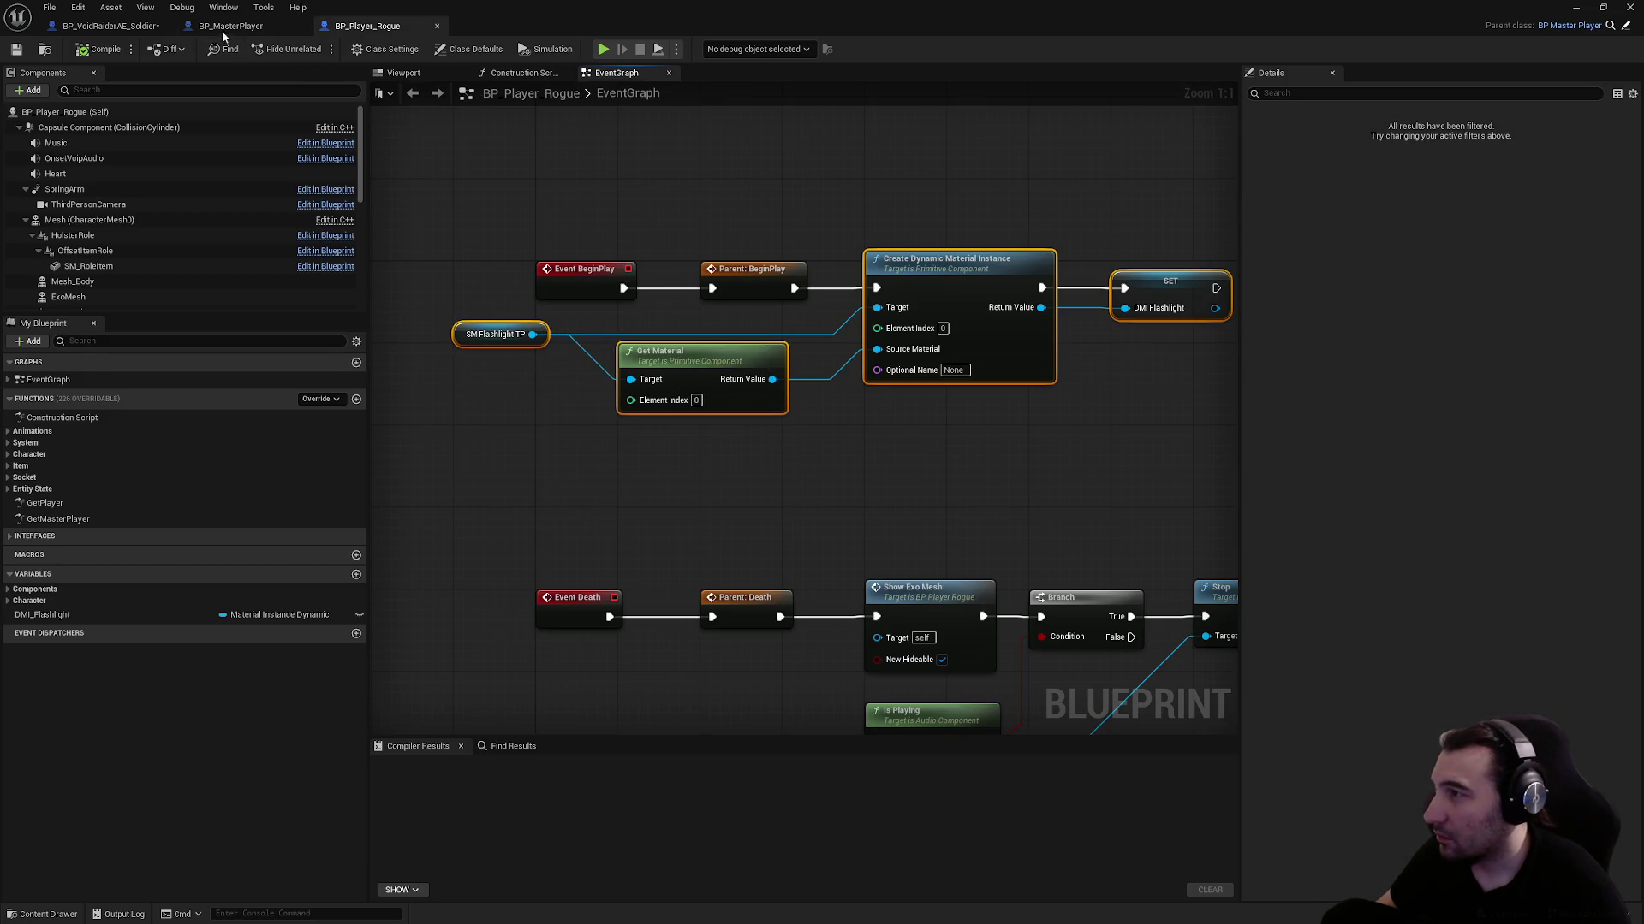
left_click(103, 26)
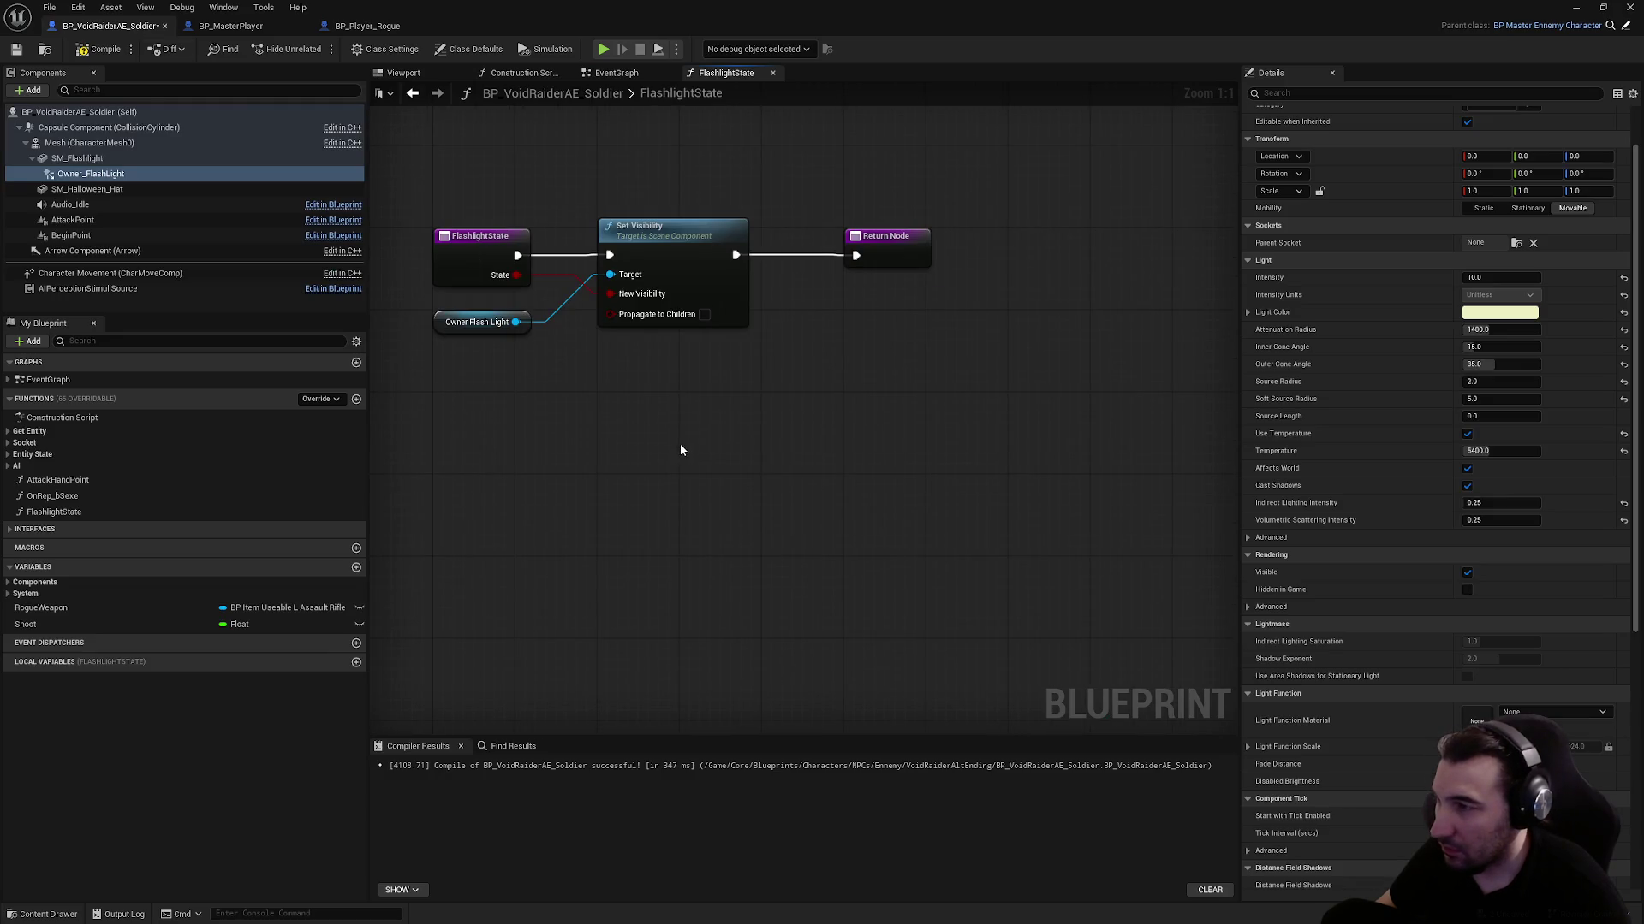
Switch the getter to SM_Flashlight and chain Set Sound into Create Dynamic Material Instance
left_click(620, 77)
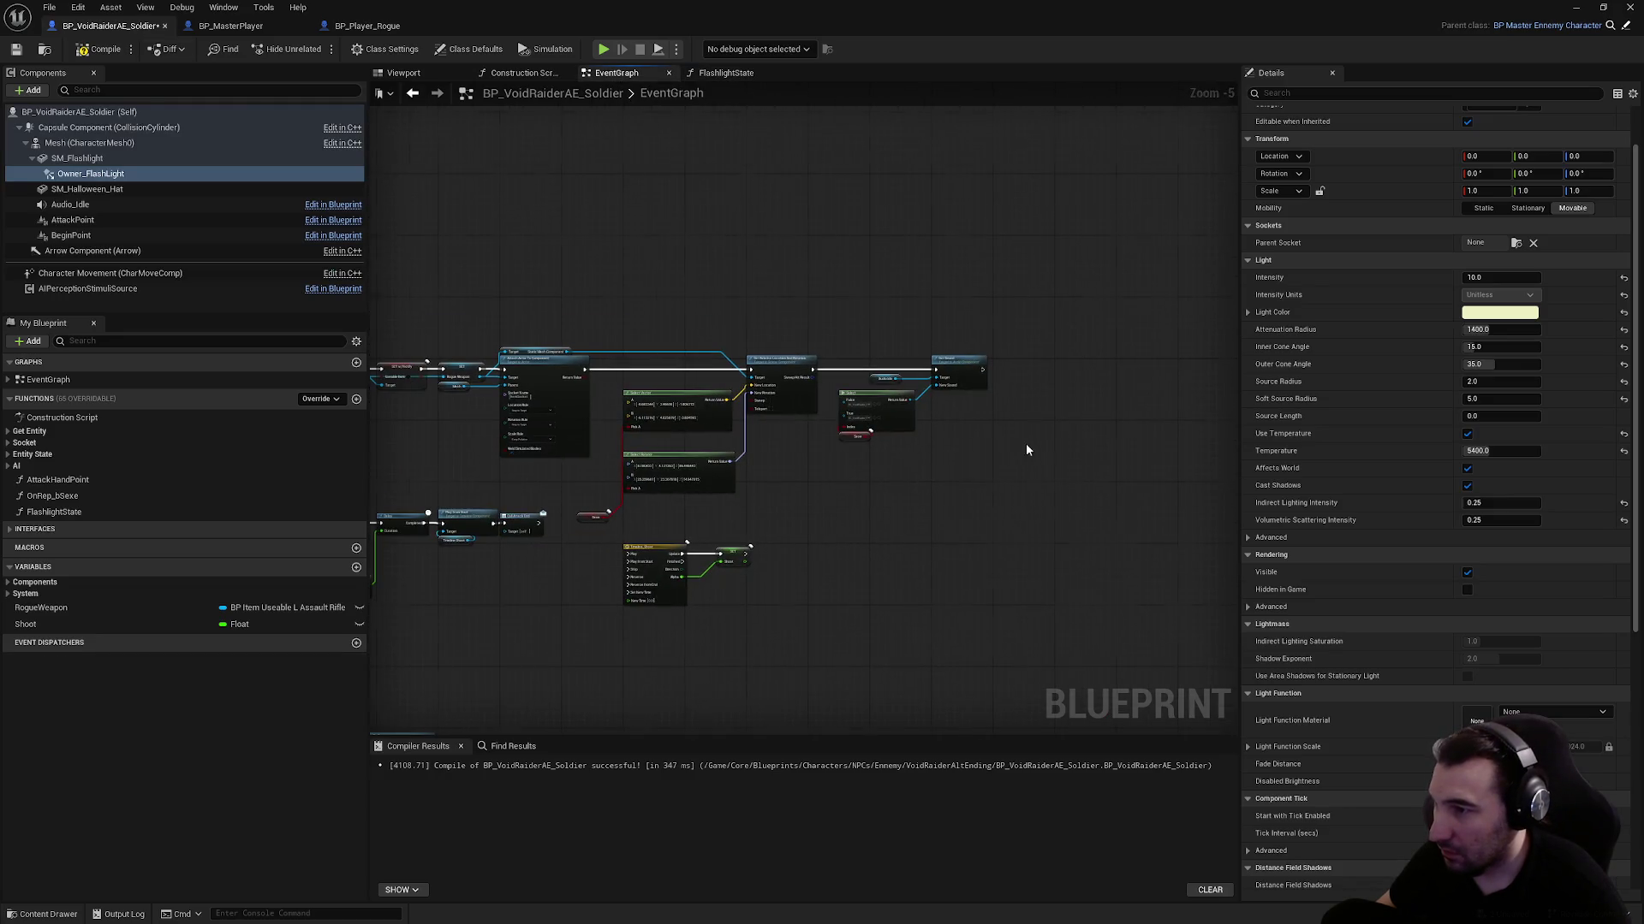
scroll(1027, 450, "up", 6)
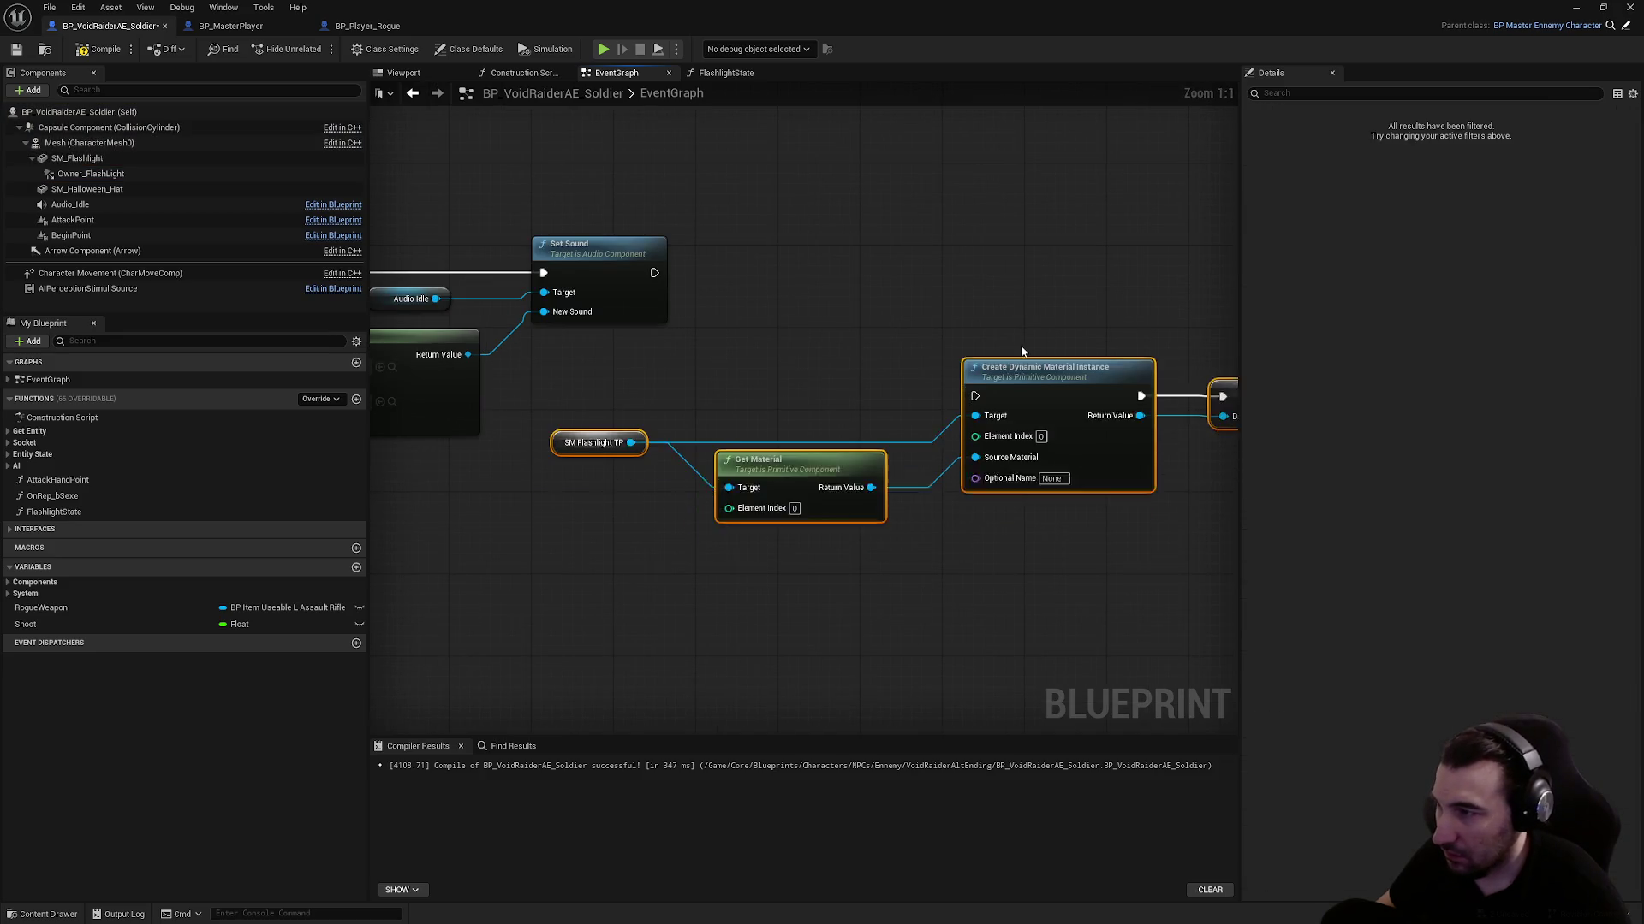
left_click(77, 159)
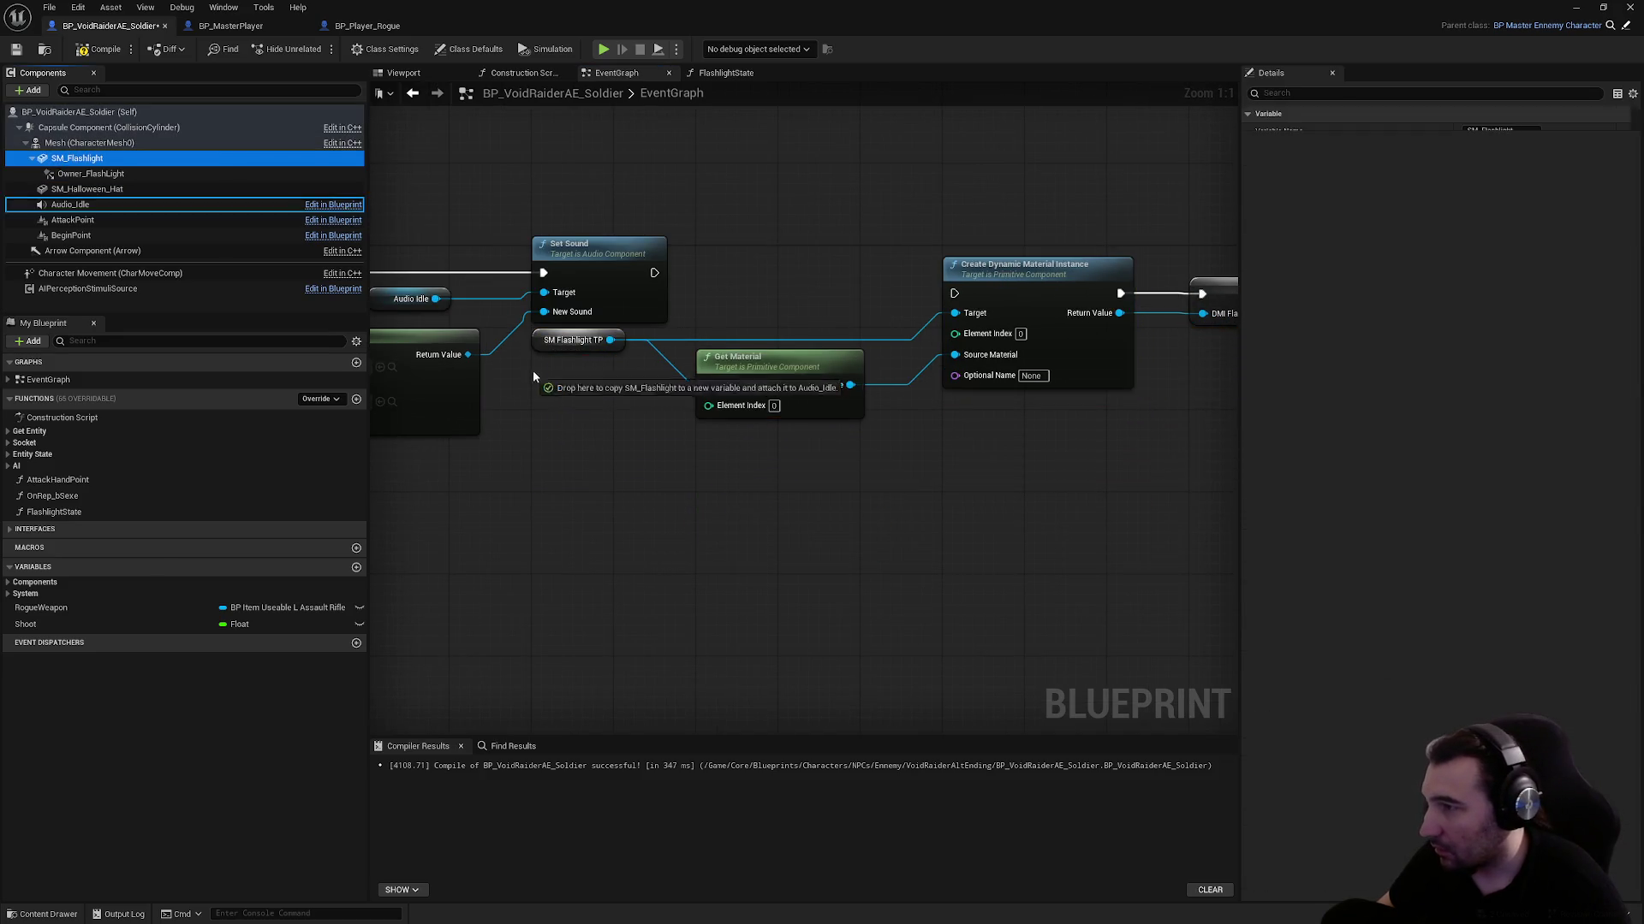
left_click_drag(541, 347, 547, 343)
left_click_drag(654, 272, 954, 293)
mouse_move(1147, 458)
left_mouse_down()
mouse_move(822, 343)
mouse_move(835, 315)
left_mouse_up()
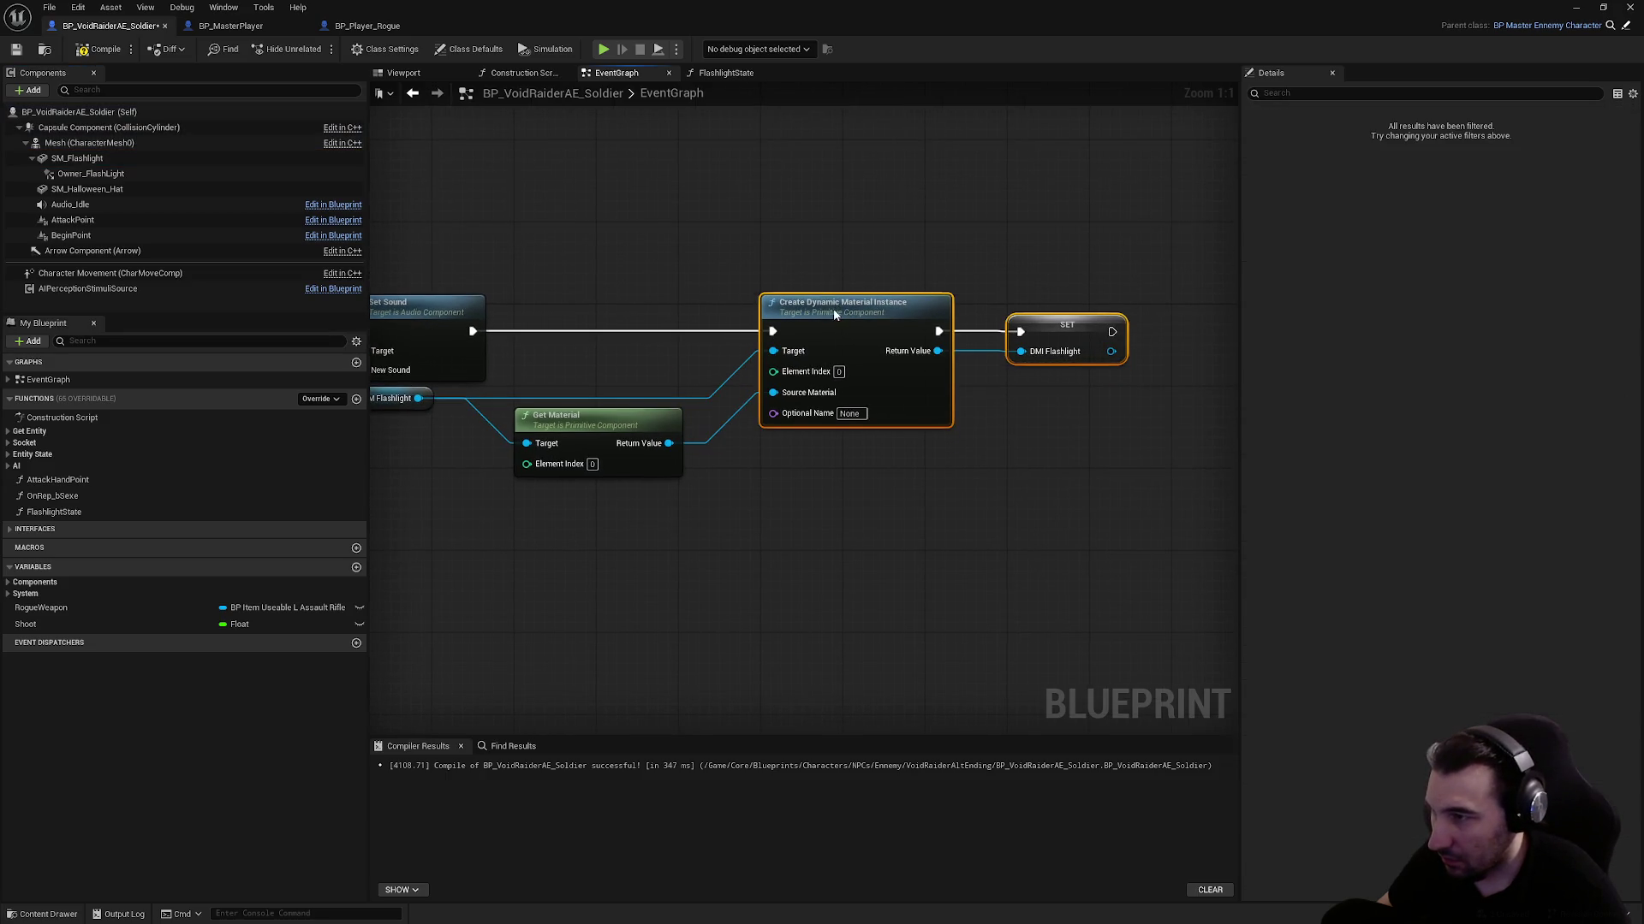
left_click(707, 360)
Promote the material instance SET to a new DMI_Flashlight variable and compile the blueprint
left_click(1127, 356)
left_click(465, 452)
left_click_drag(401, 402, 401, 404)
left_click(1019, 411)
left_click(1077, 345)
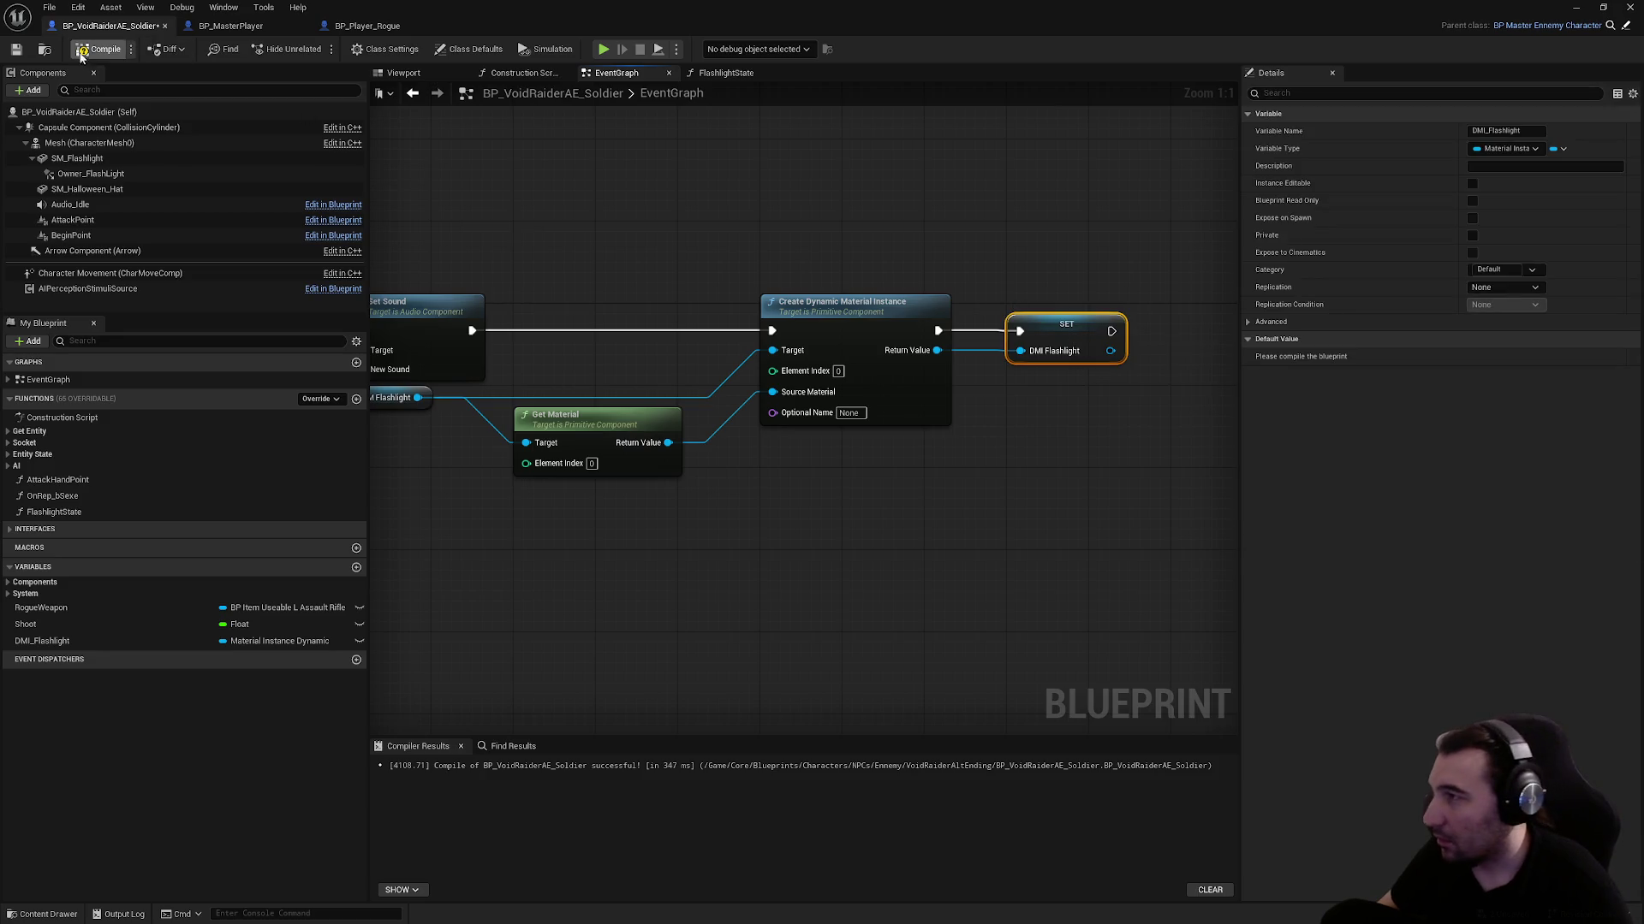
left_click(77, 55)
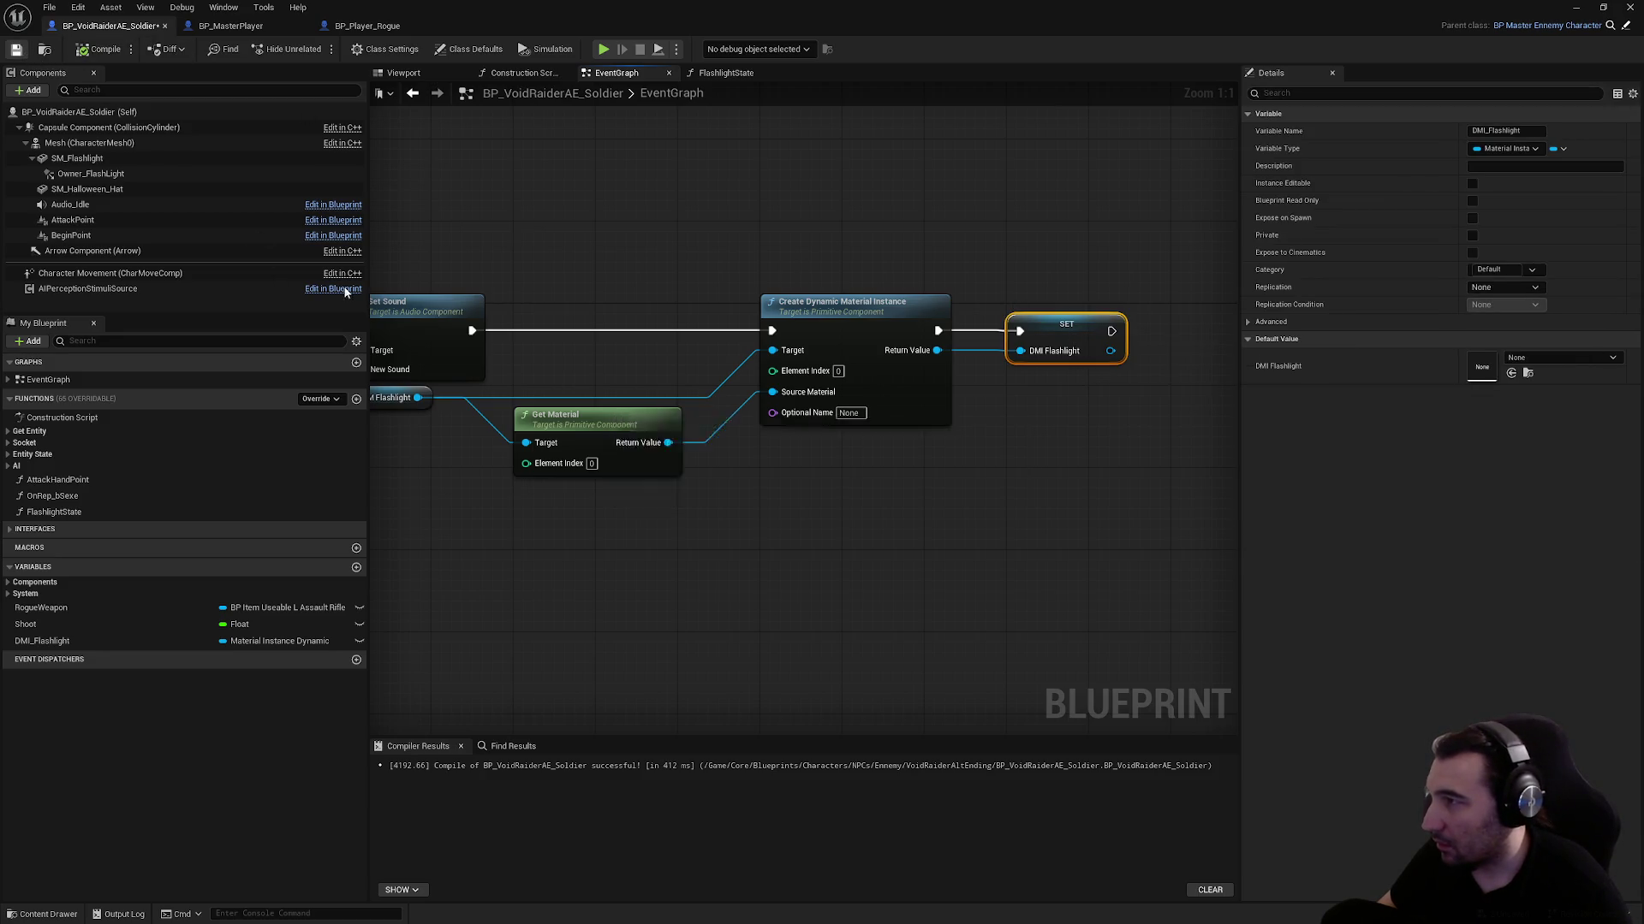
scroll(930, 493, "down", 3)
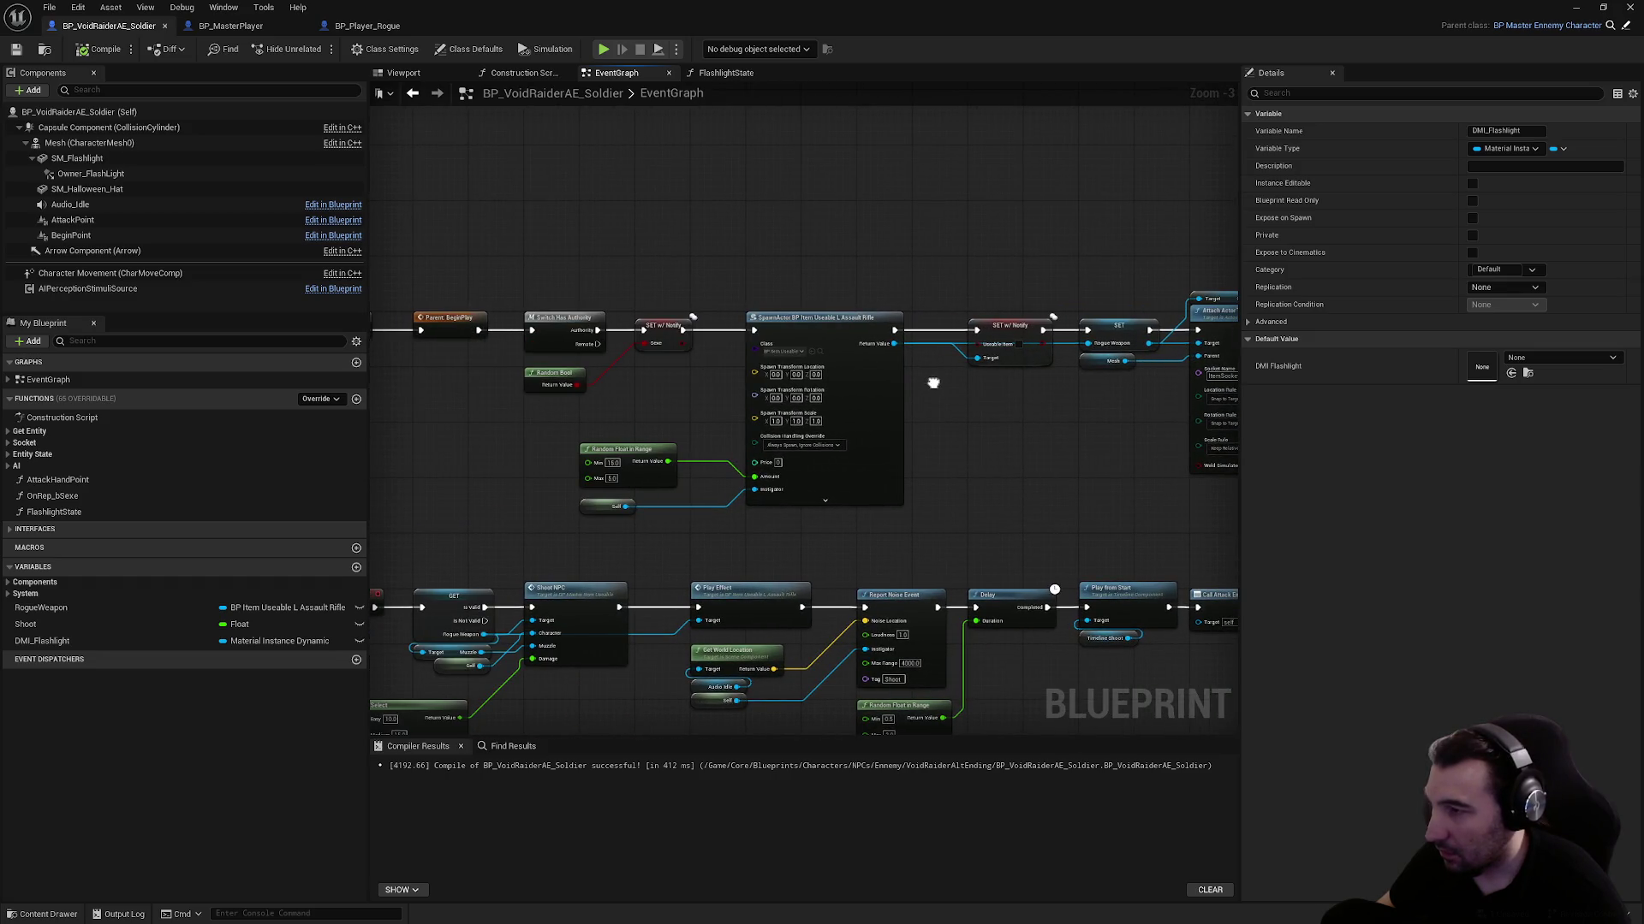
Select the flashlight dynamic material nodes, undoing an accidental deletion of them
mouse_move(826, 368)
left_mouse_down()
mouse_move(409, 370)
mouse_move(433, 403)
left_mouse_up()
mouse_move(865, 441)
left_mouse_down()
mouse_move(1068, 445)
mouse_move(874, 424)
mouse_move(607, 527)
mouse_move(608, 402)
left_mouse_up()
key("Delete")
scroll(620, 418, "down", 2)
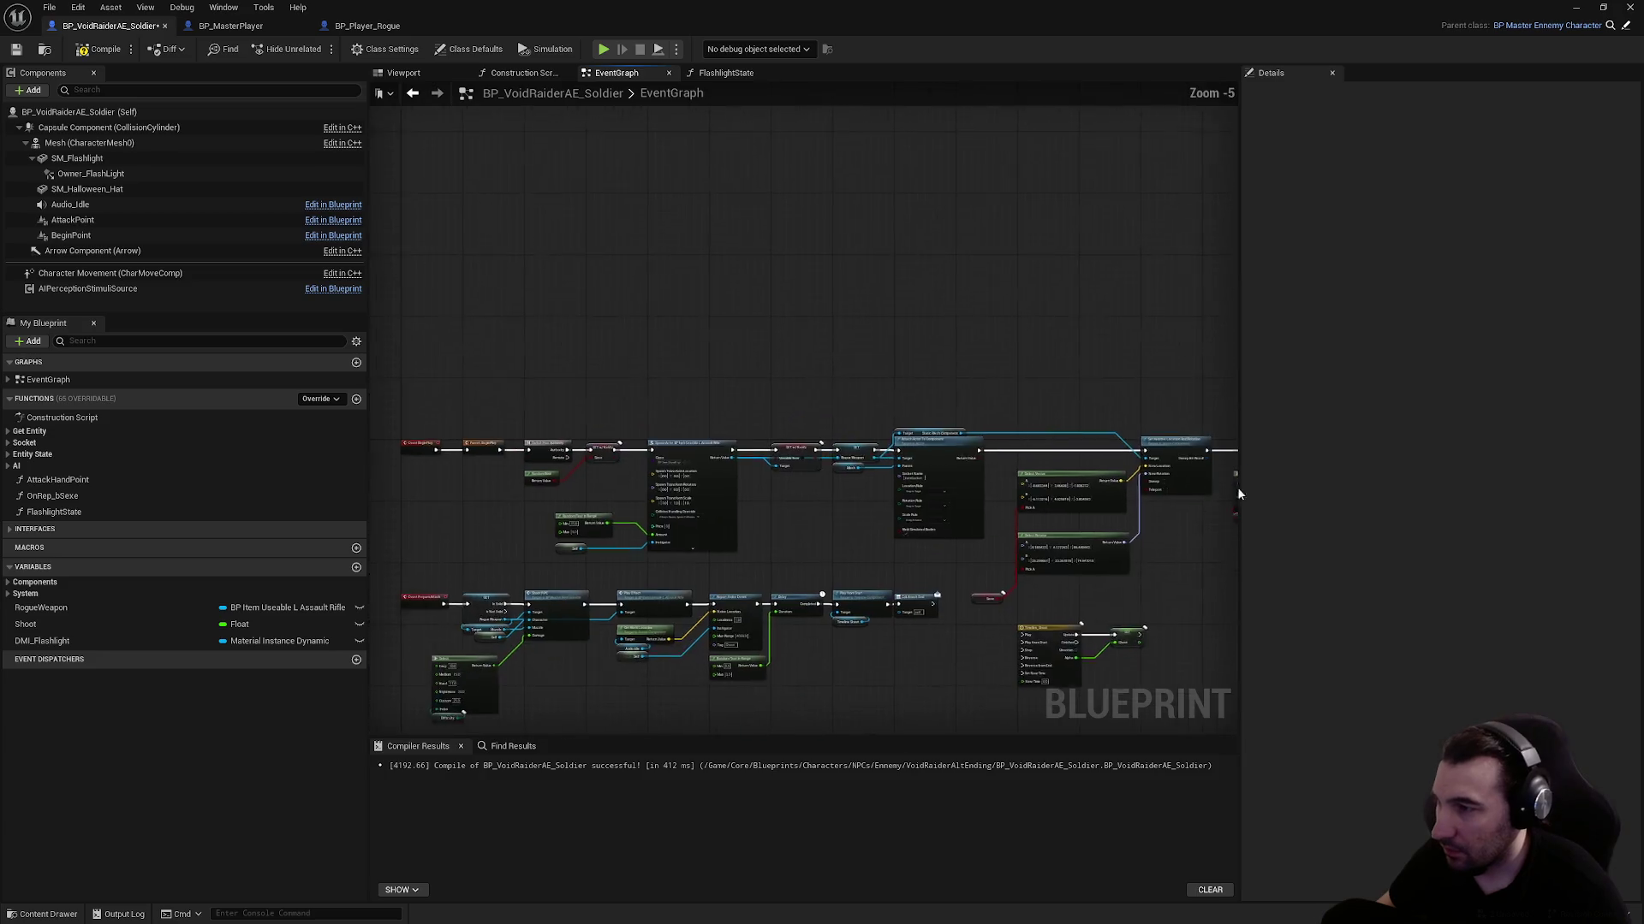
key("ctrl+z")
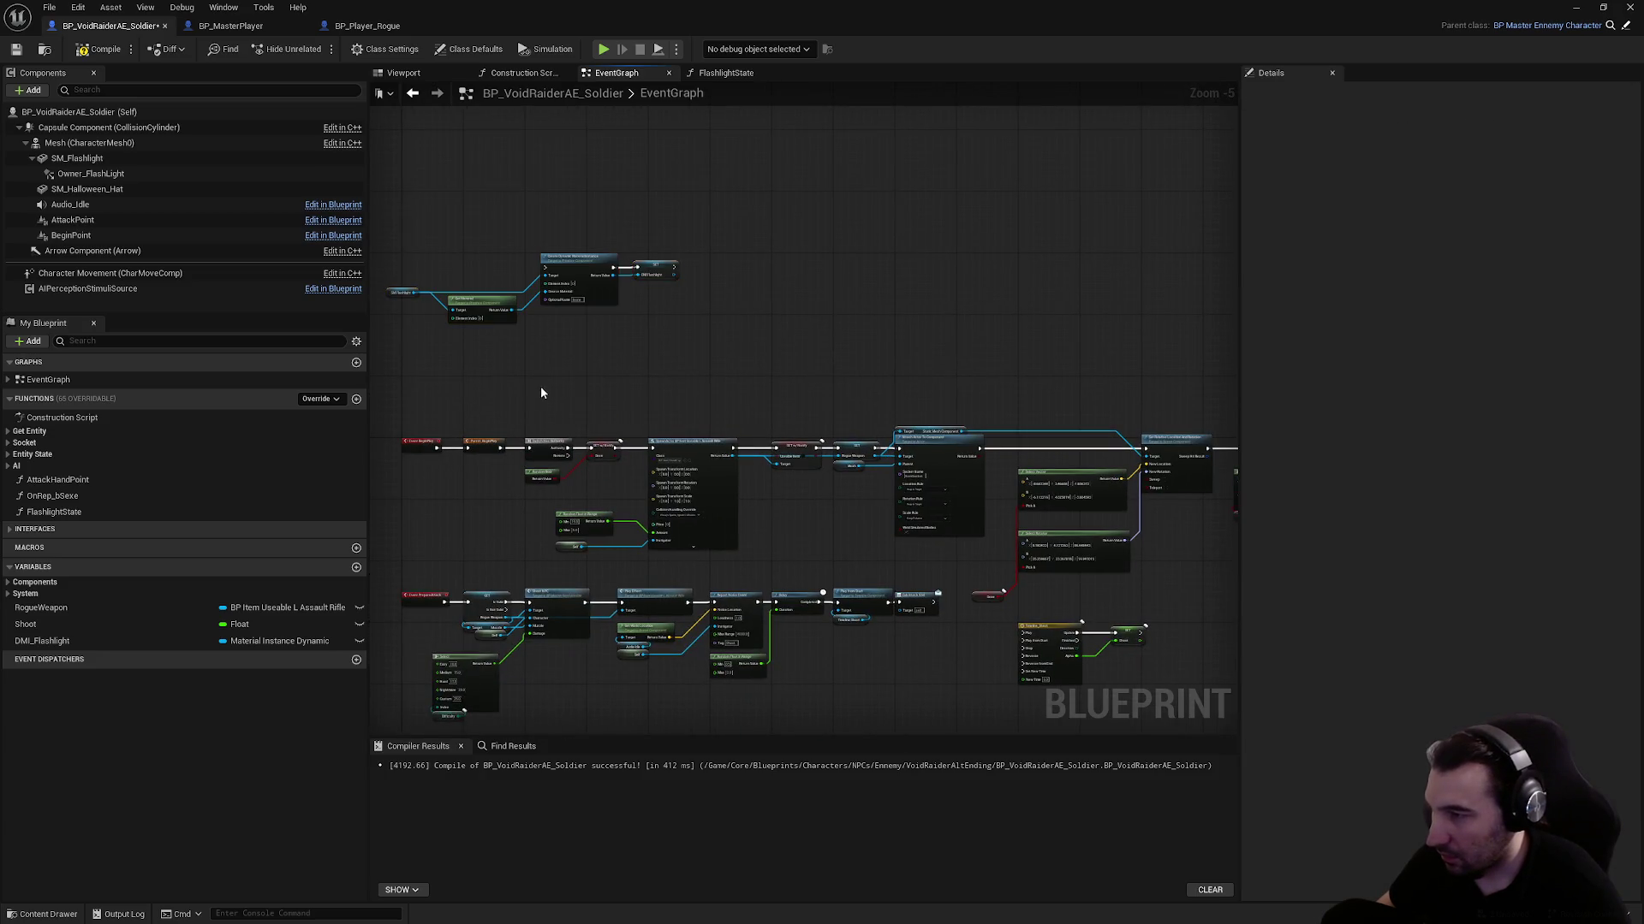
scroll(541, 423, "down", 1)
left_click_drag(541, 401, 1169, 505)
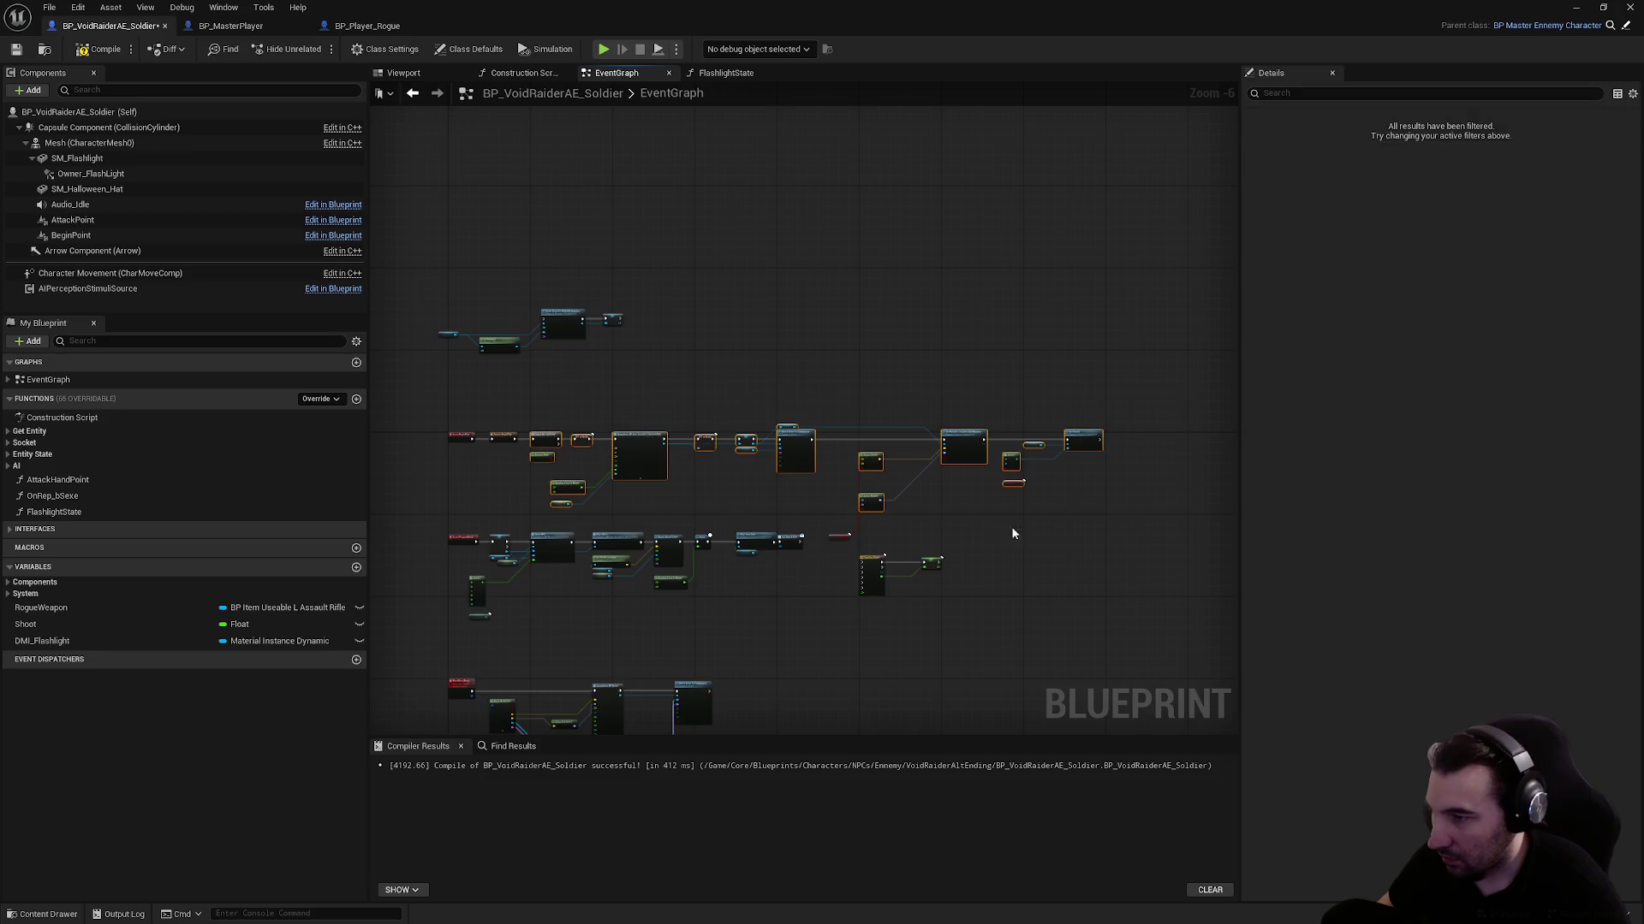
scroll(830, 599, "up", 2)
left_click_drag(779, 525, 779, 526)
scroll(1025, 489, "up", 2)
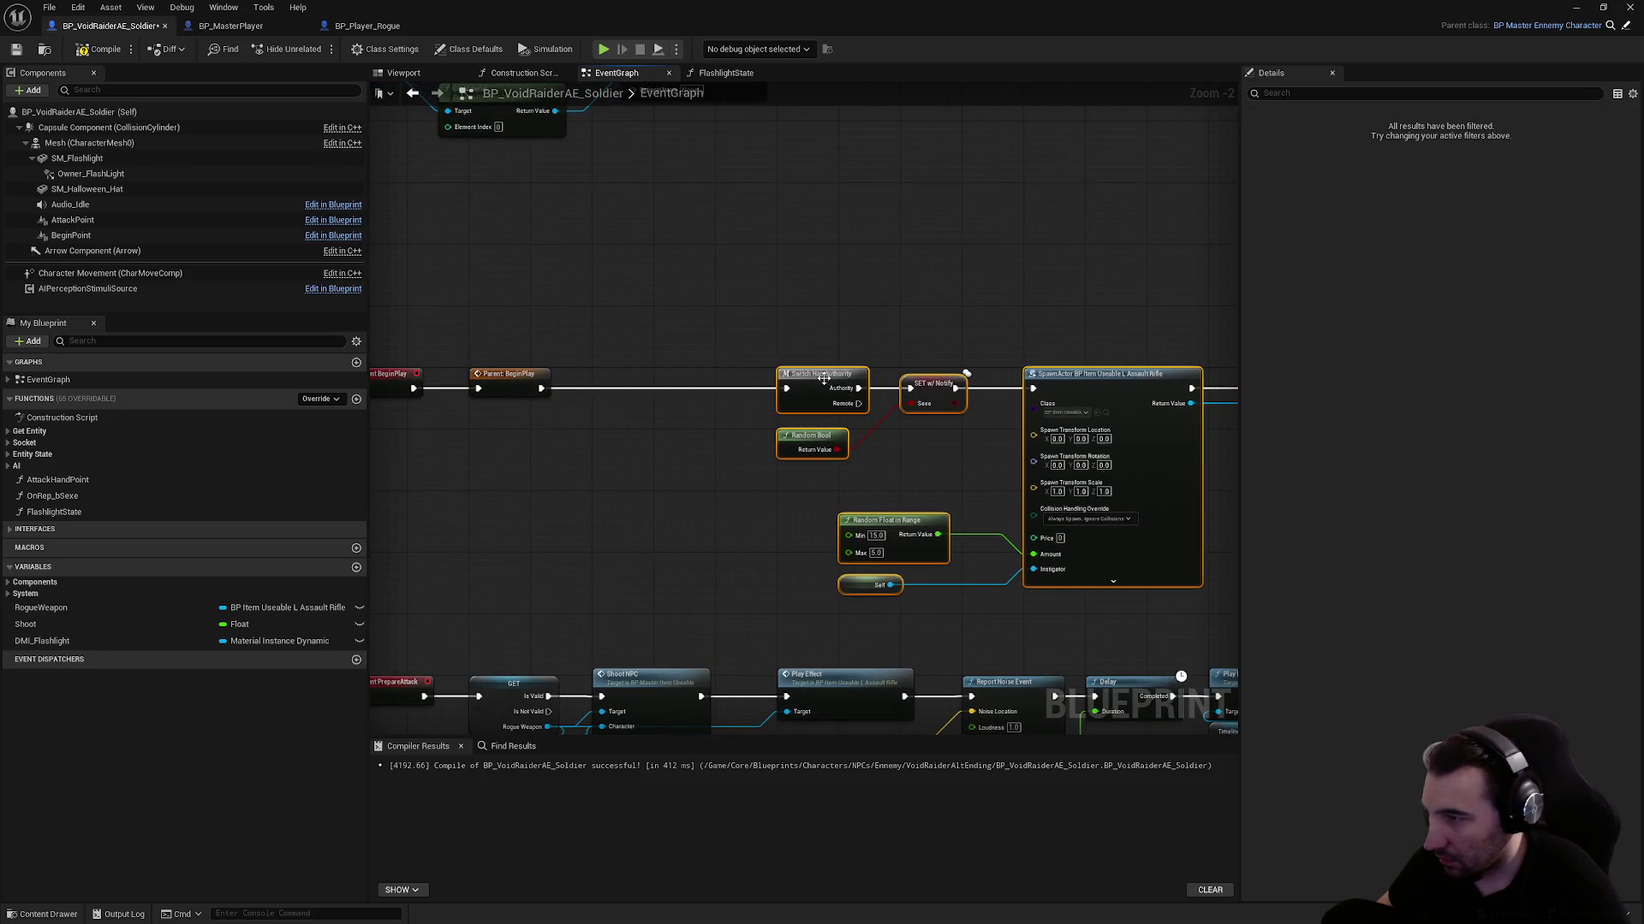
Add a Custom Event named CDMI and move the material setup nodes under it
right_click(879, 477)
type("scalar")
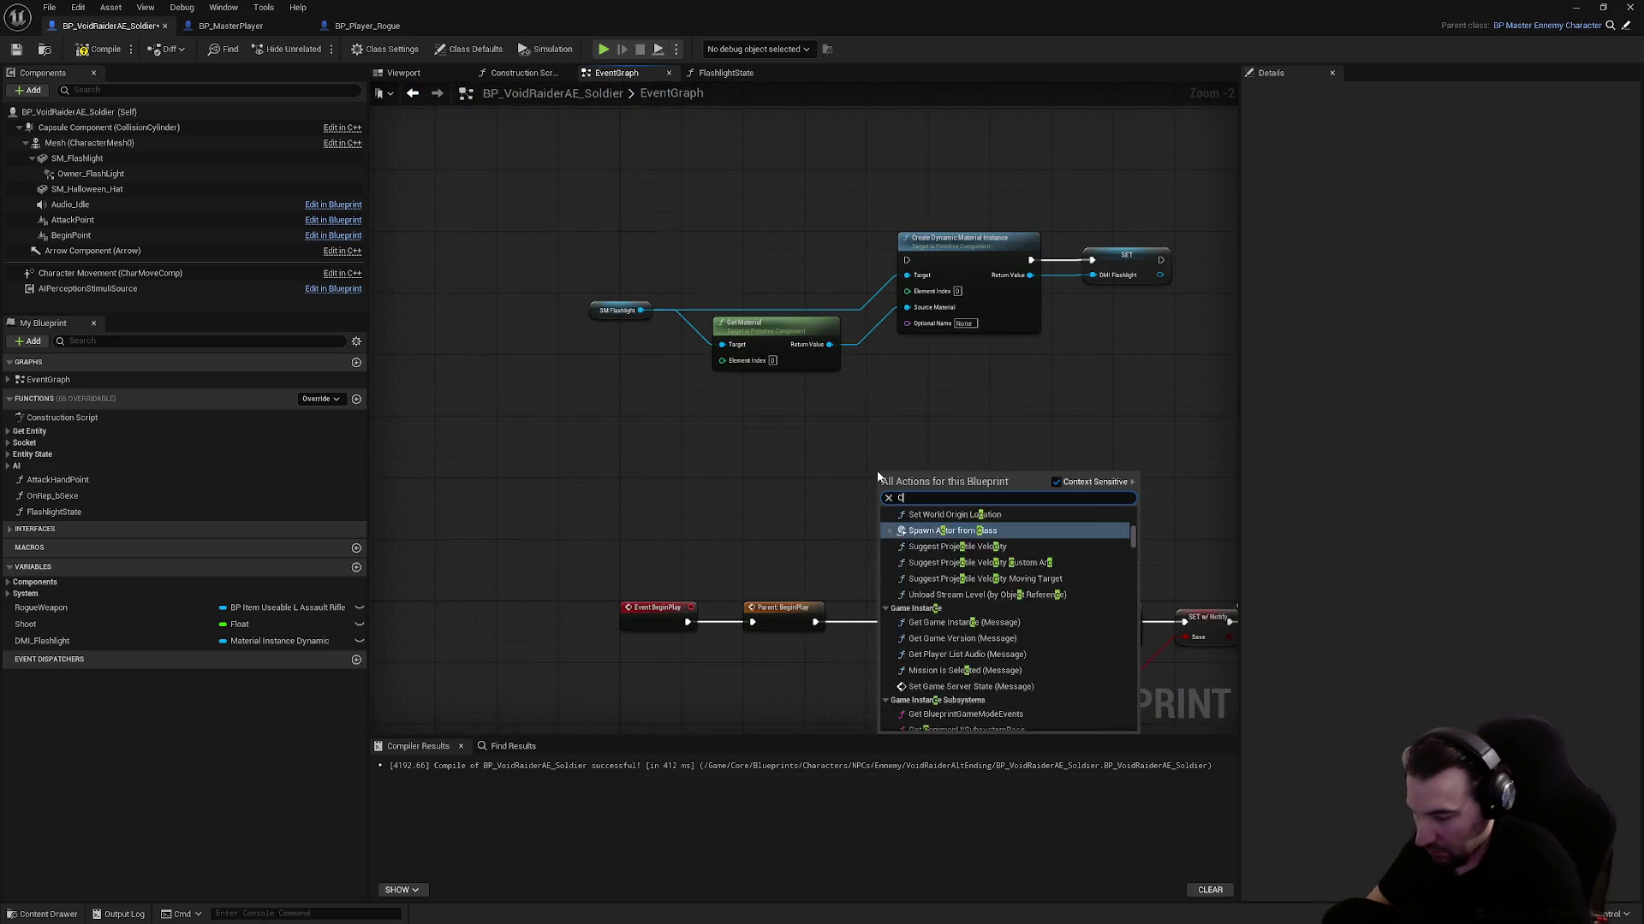
key("Escape")
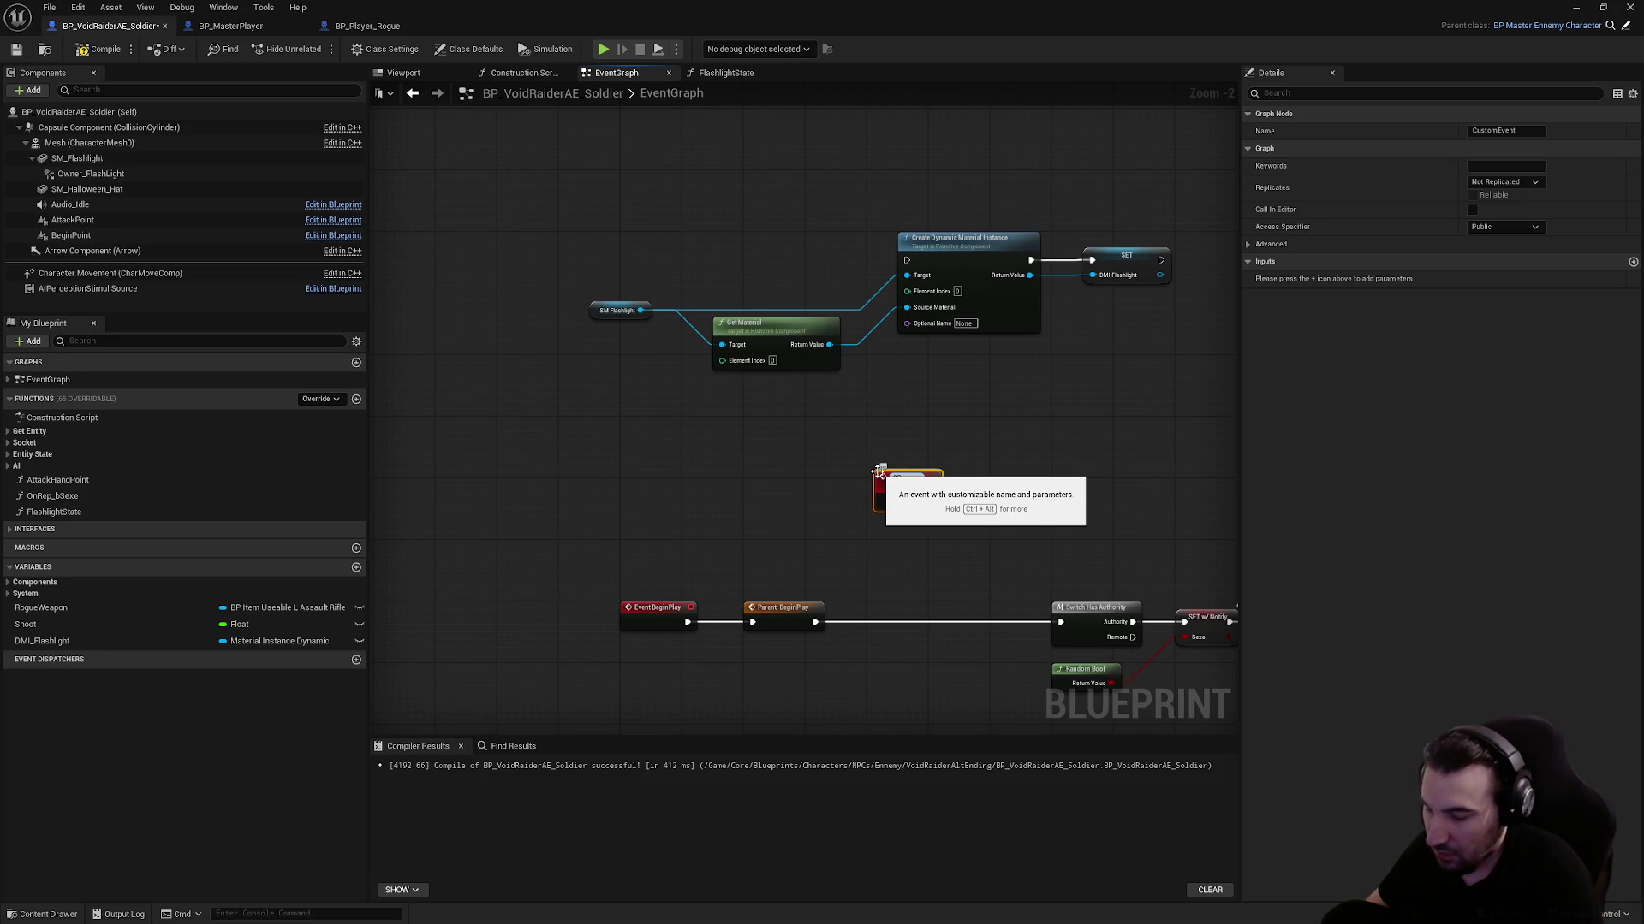
type("CDMI")
key("Return")
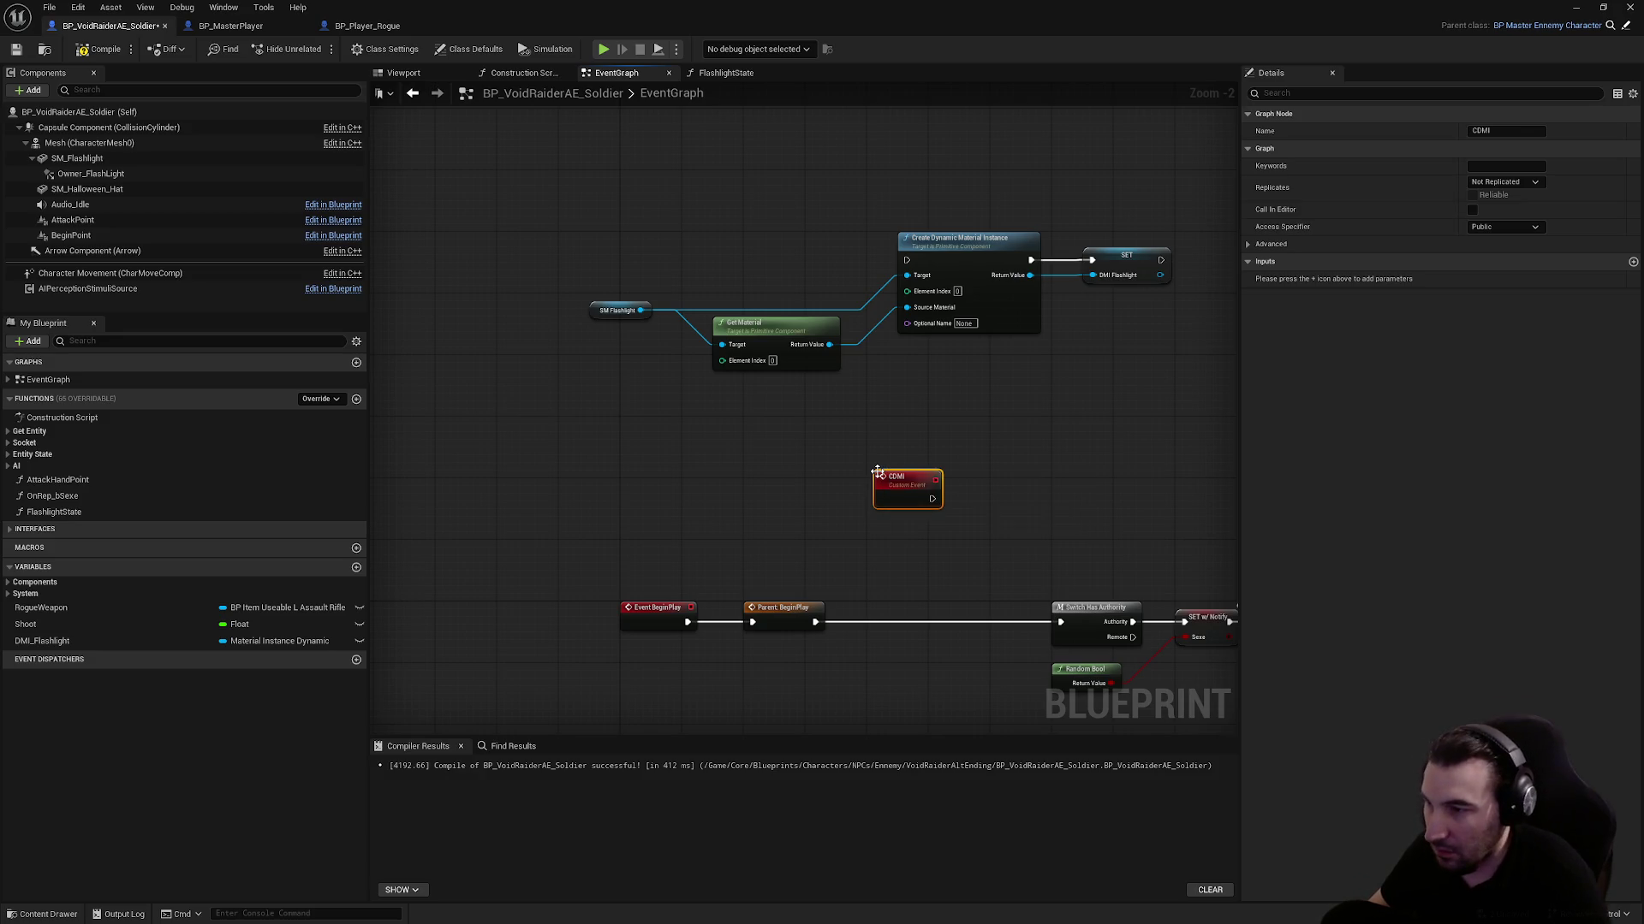
left_click_drag(884, 495, 637, 441)
left_click_drag(573, 220, 1128, 377)
mouse_move(956, 244)
left_mouse_down()
mouse_move(954, 460)
mouse_move(986, 429)
mouse_move(676, 449)
left_mouse_up()
Call CDMI between Parent: BeginPlay and Switch Has Authority
right_click(875, 276)
type("cdmi")
key("Return")
left_click_drag(895, 280, 874, 622)
left_click_drag(977, 622, 1060, 623)
Move the CDMI event group into empty graph space and compile
left_click_drag(598, 338, 1185, 557)
scroll(1185, 557, "down", 2)
mouse_move(553, 271)
left_mouse_down()
mouse_move(978, 336)
mouse_move(904, 316)
mouse_move(874, 288)
mouse_move(1446, 324)
left_mouse_up()
scroll(567, 269, "down", 2)
scroll(904, 316, "up", 3)
scroll(900, 211, "down", 2)
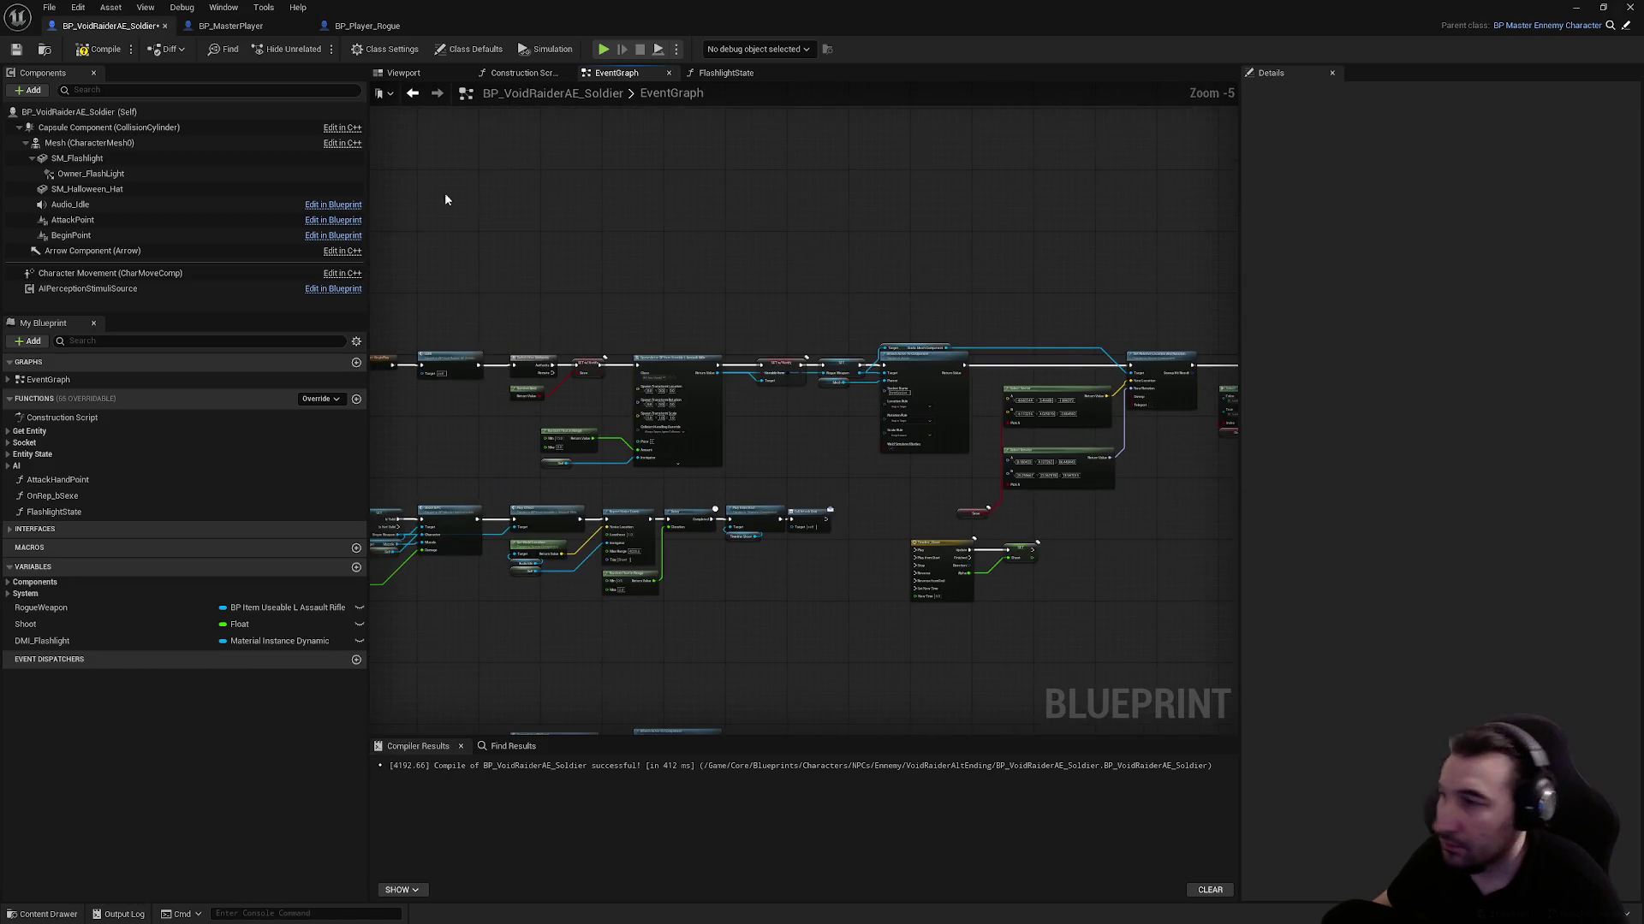
left_click(16, 49)
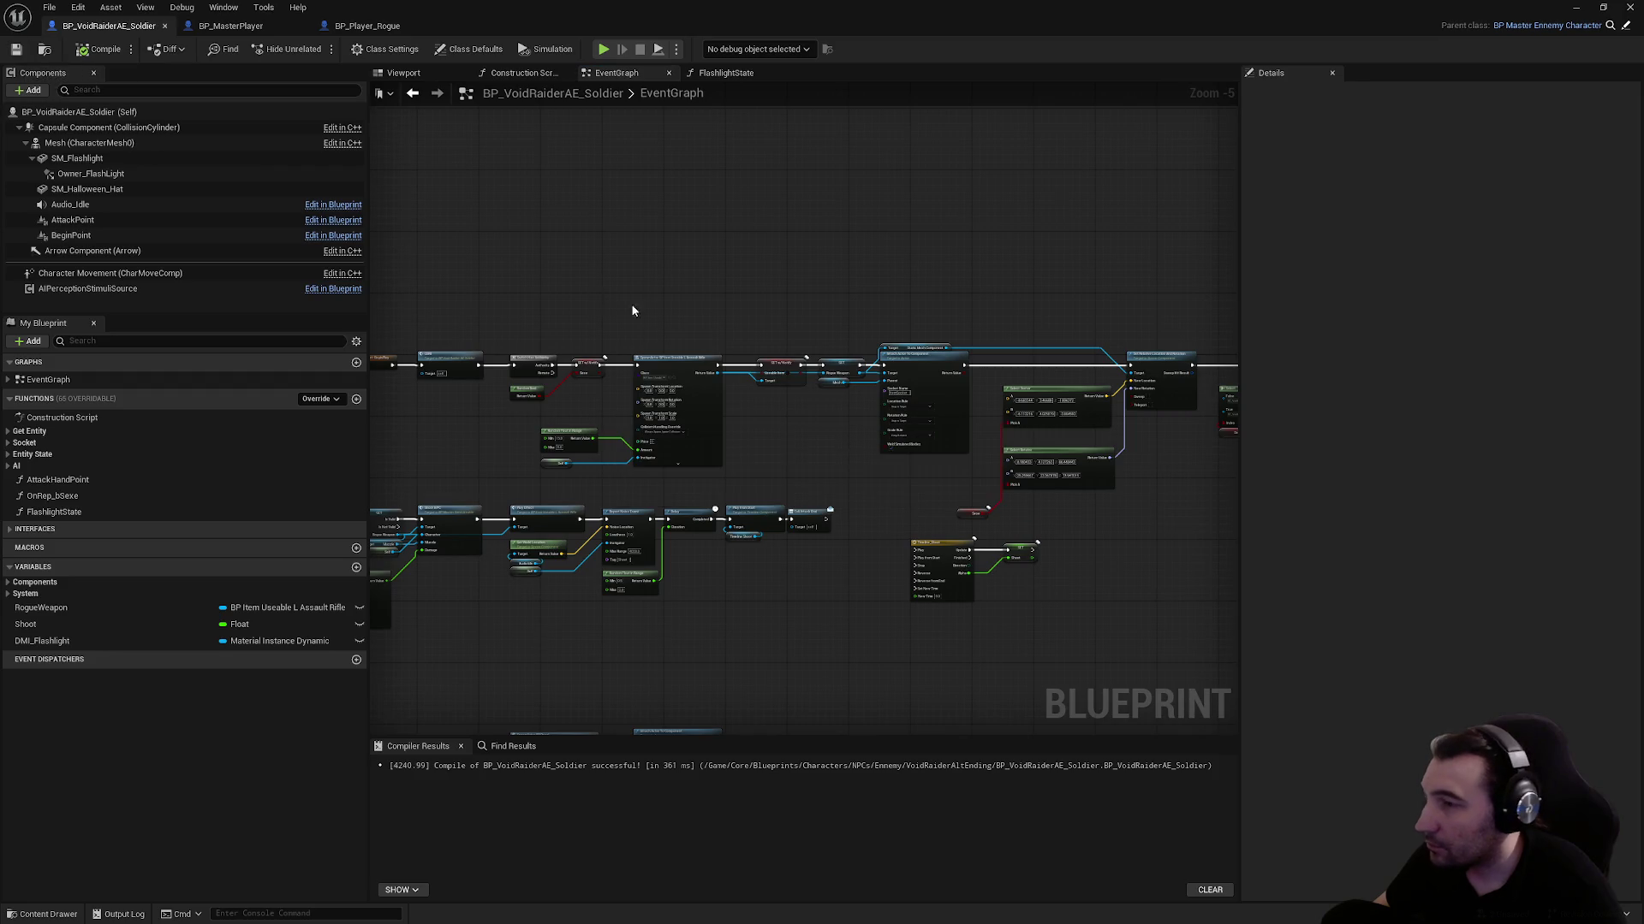
Shift the right-hand node group further right to tidy the graph
left_click_drag(637, 342, 72, 262)
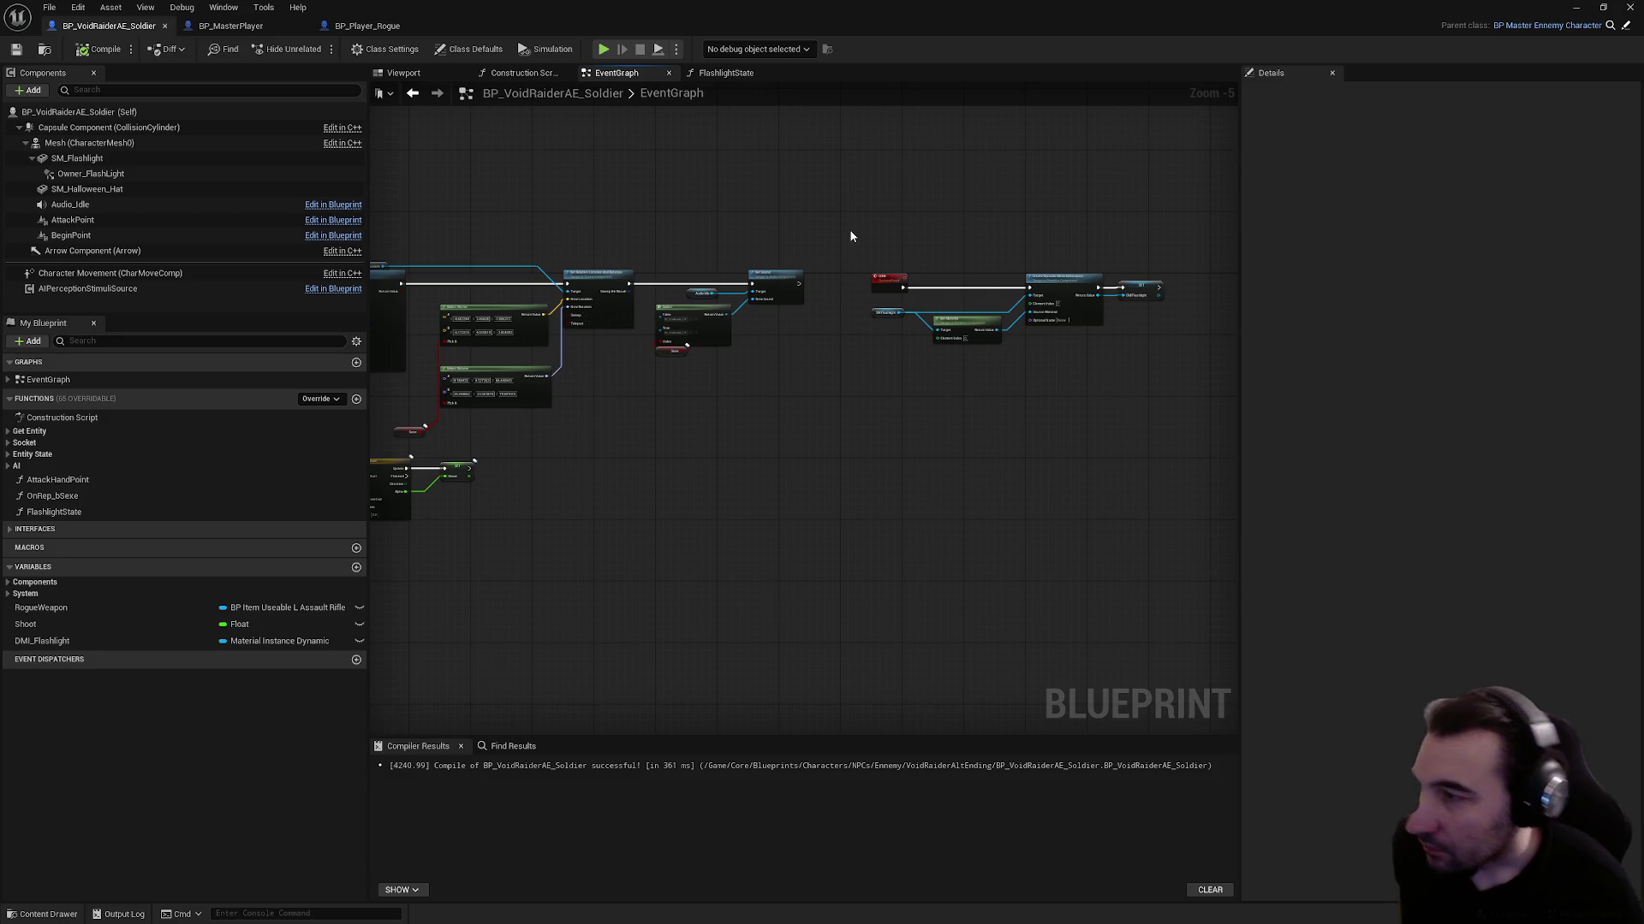
left_click_drag(842, 248, 1172, 377)
left_click_drag(890, 280, 1038, 278)
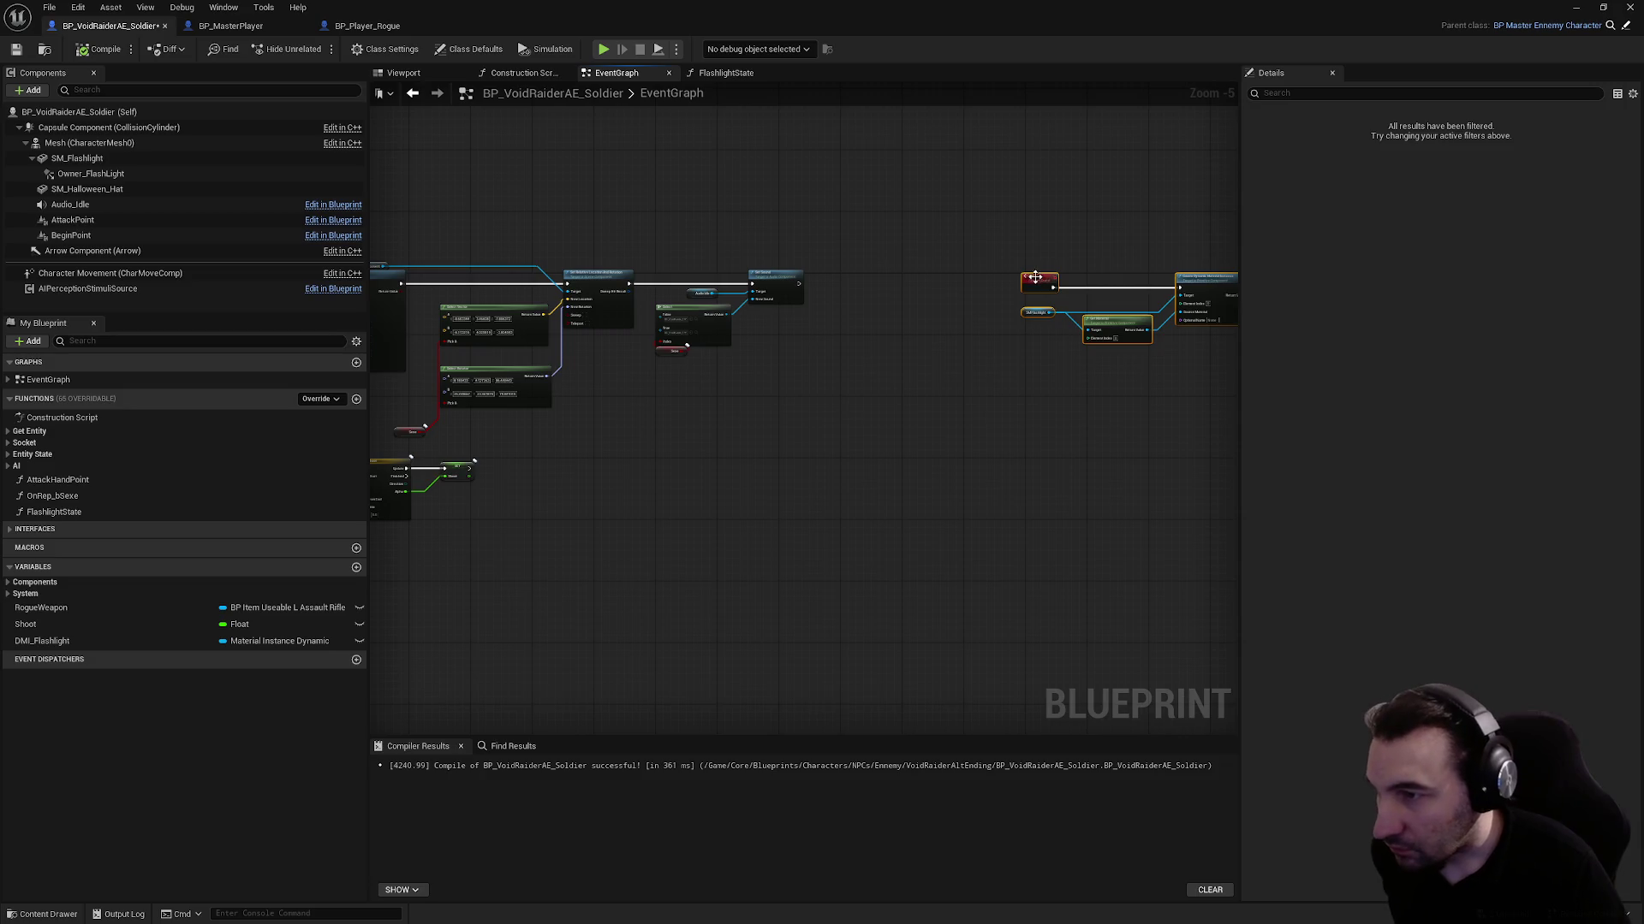
left_click(843, 309)
scroll(843, 310, "up", 1)
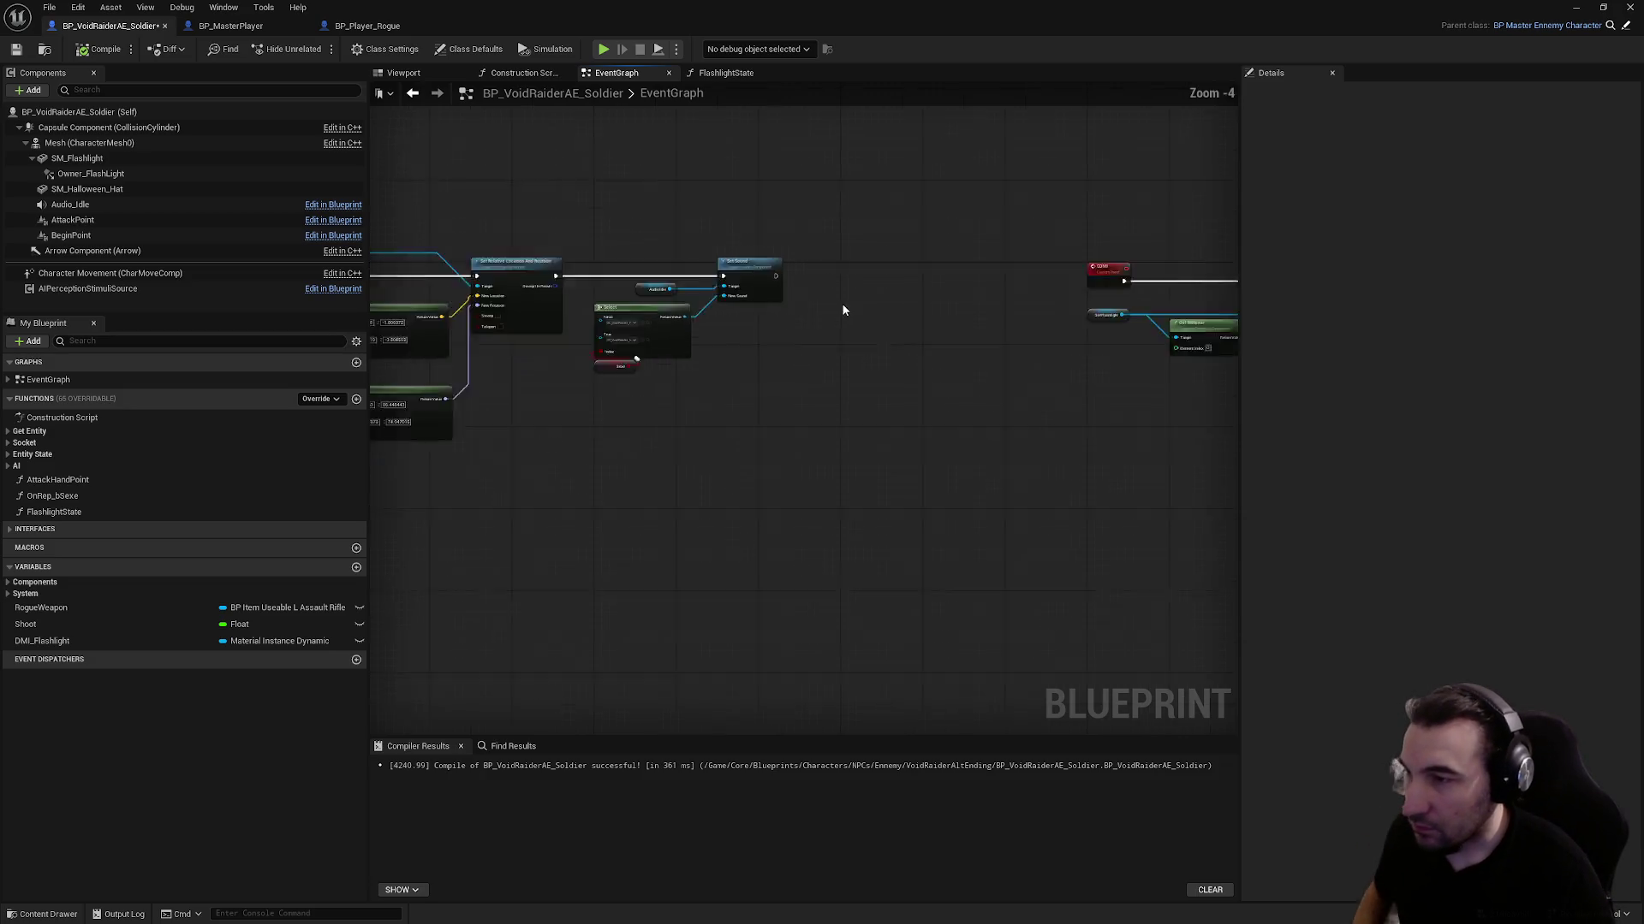
Add Get Game State and the BPI Get Game State message, chained after Set Sound
scroll(843, 310, "up", 4)
right_click(930, 420)
type("get gamesta")
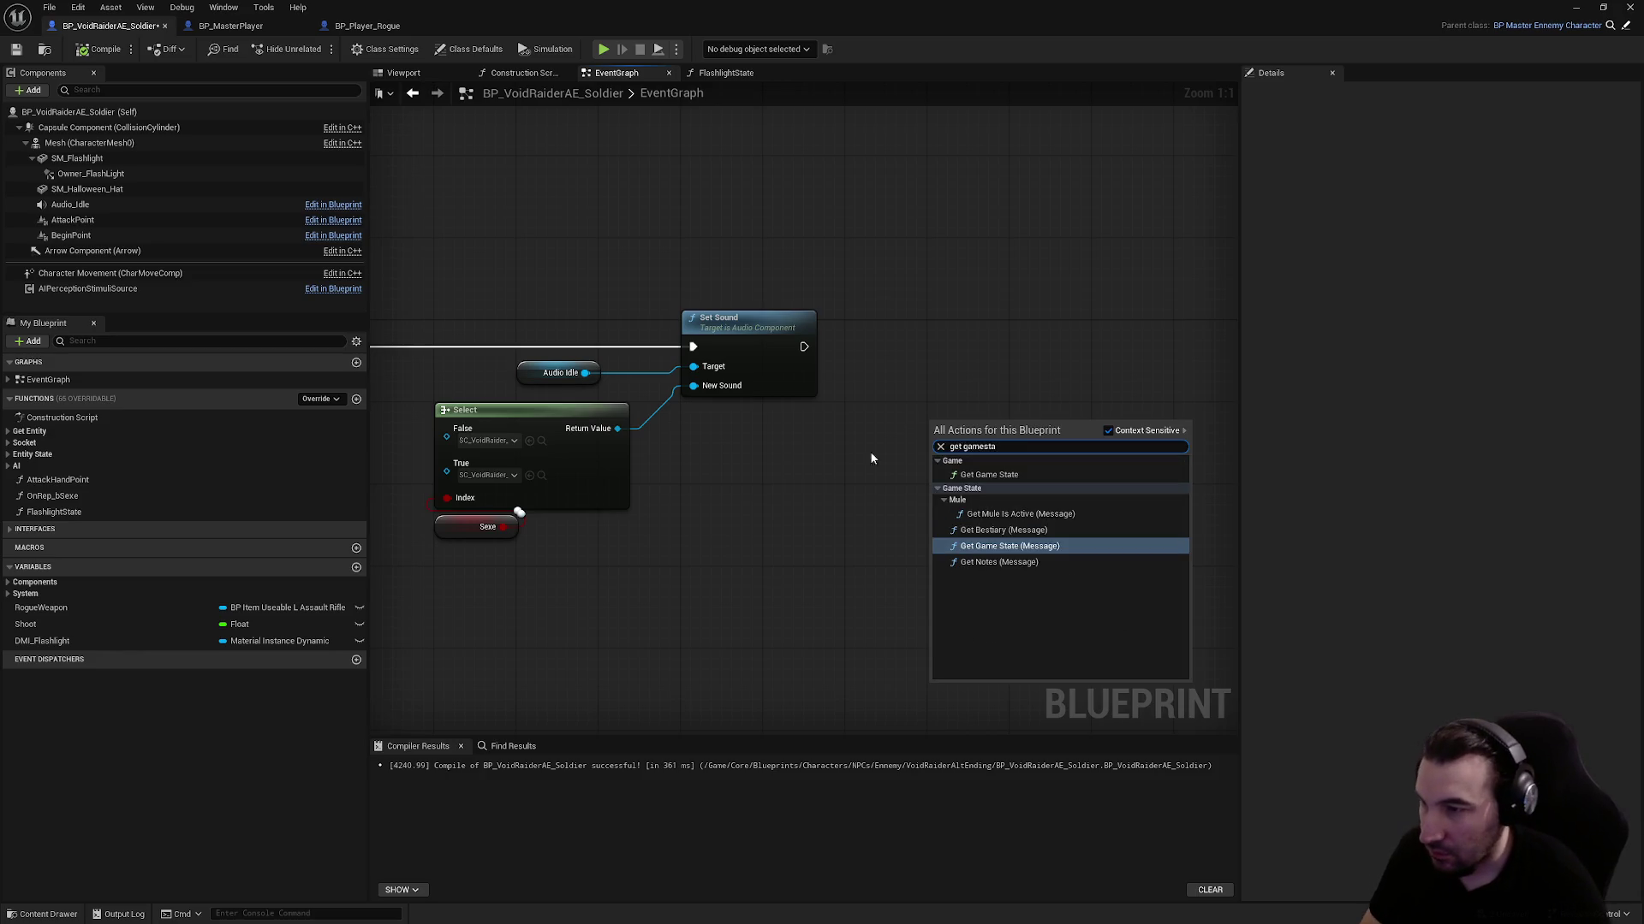
left_click(993, 474)
mouse_move(1002, 411)
left_mouse_down()
mouse_move(804, 448)
mouse_move(877, 431)
mouse_move(898, 359)
mouse_move(991, 390)
left_mouse_up()
type("get games")
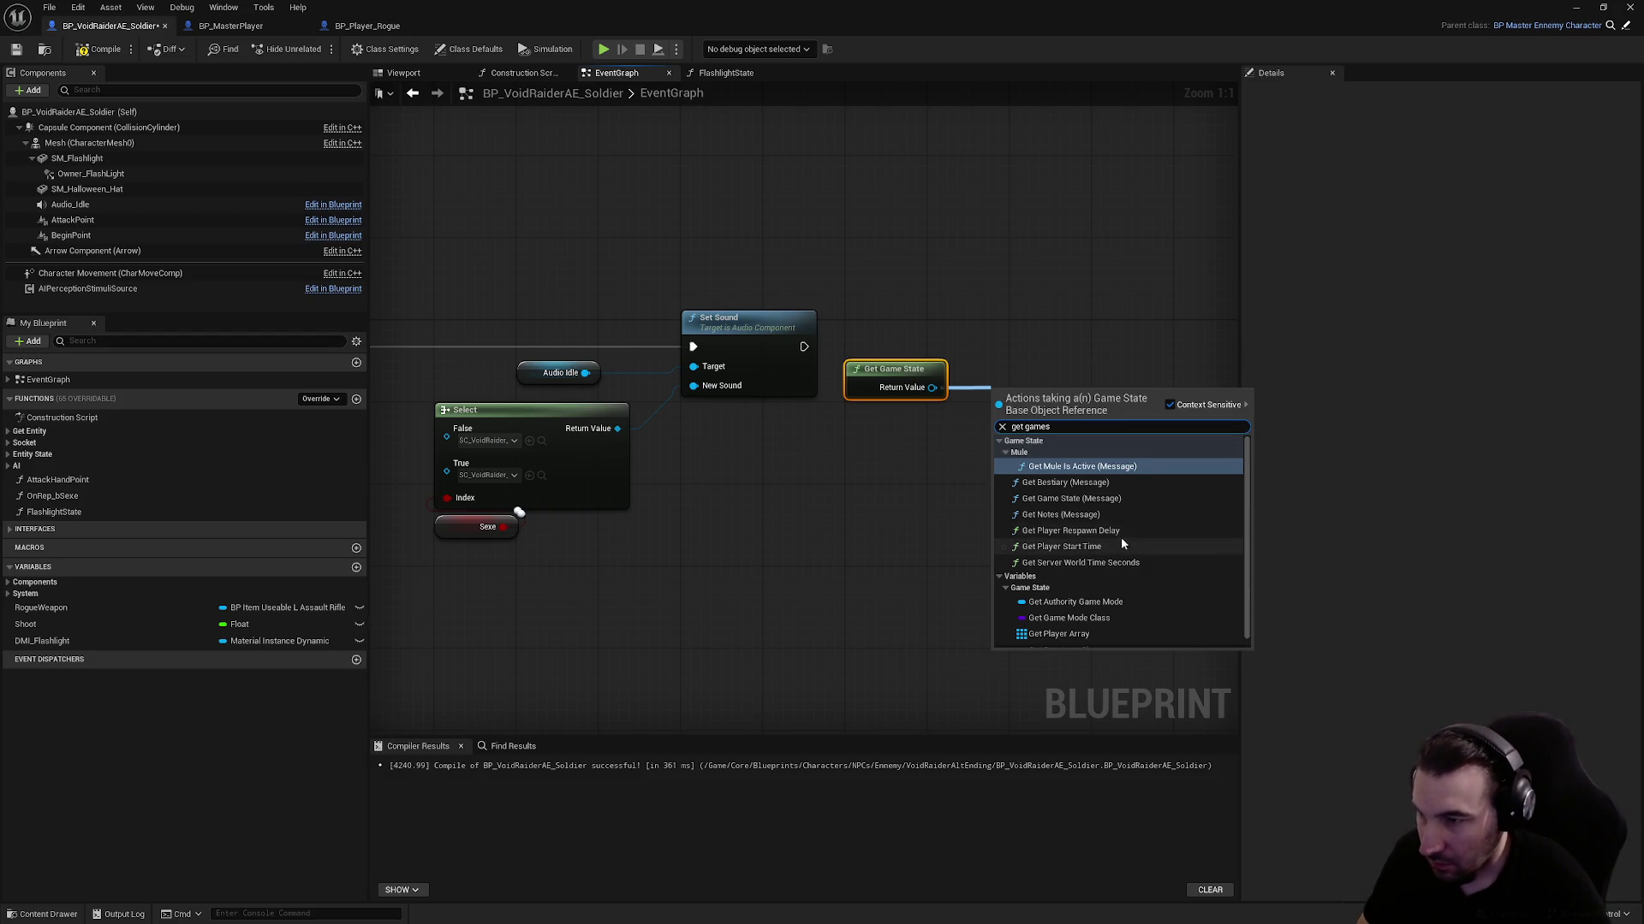
left_click(1071, 498)
mouse_move(1012, 402)
left_mouse_down()
mouse_move(1032, 346)
mouse_move(804, 347)
left_mouse_up()
mouse_move(1122, 366)
left_mouse_down()
mouse_move(801, 395)
mouse_move(891, 463)
left_mouse_up()
Add Bind Event to On Power Changer with a new Custom Event wired to it
type("bind")
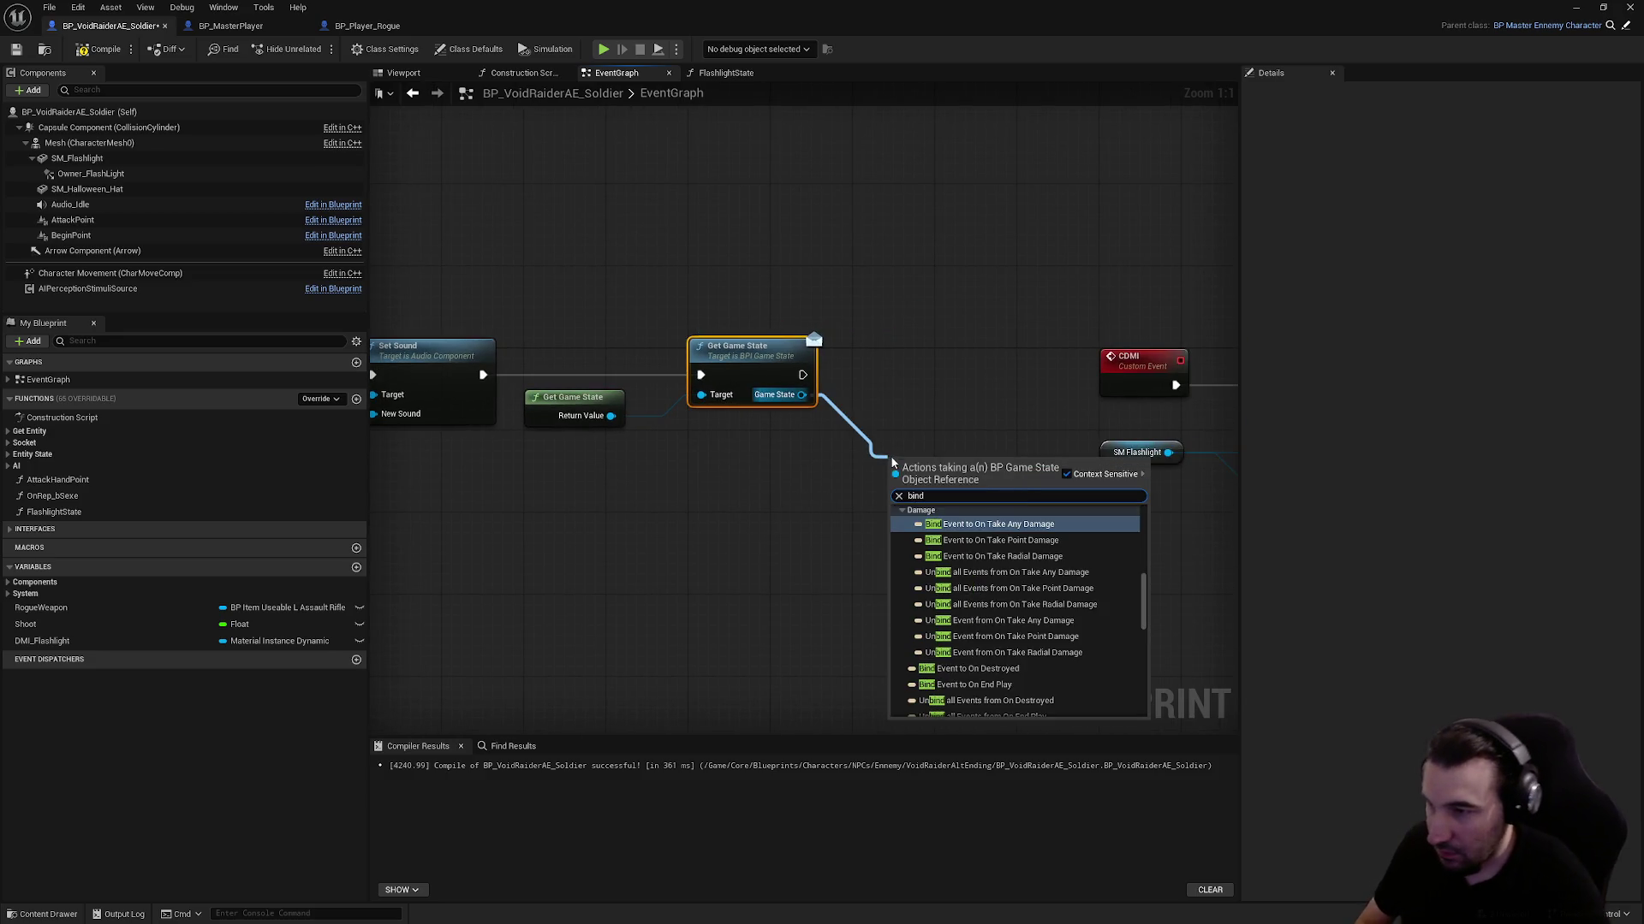
scroll(1078, 622, "up", 4)
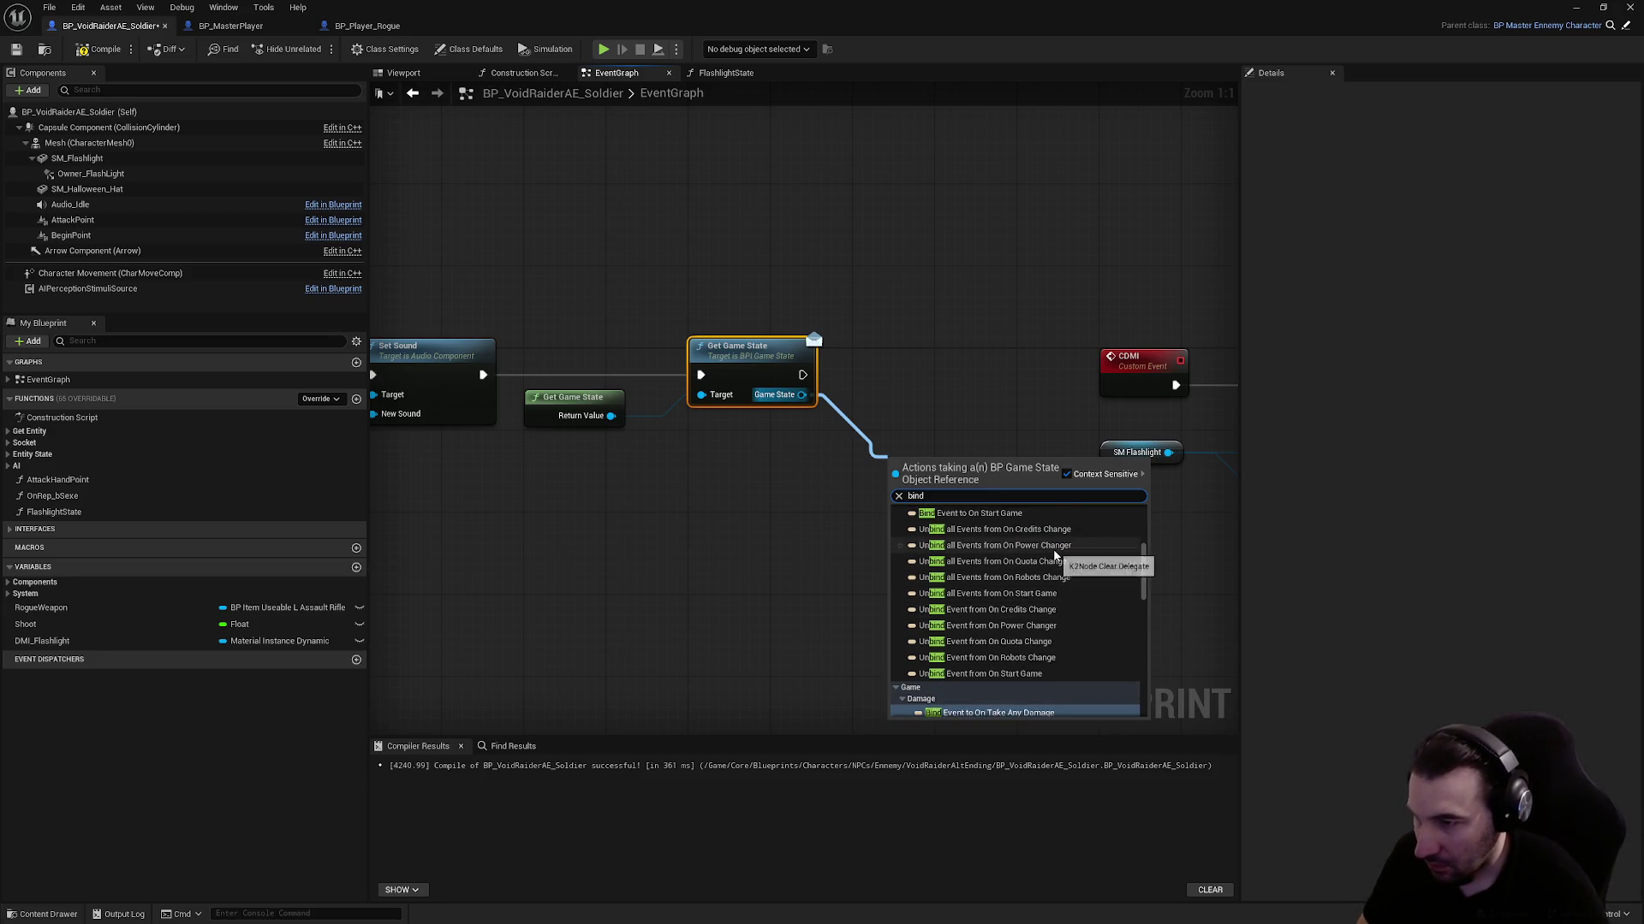
scroll(1055, 569, "up", 2)
left_click(1035, 568)
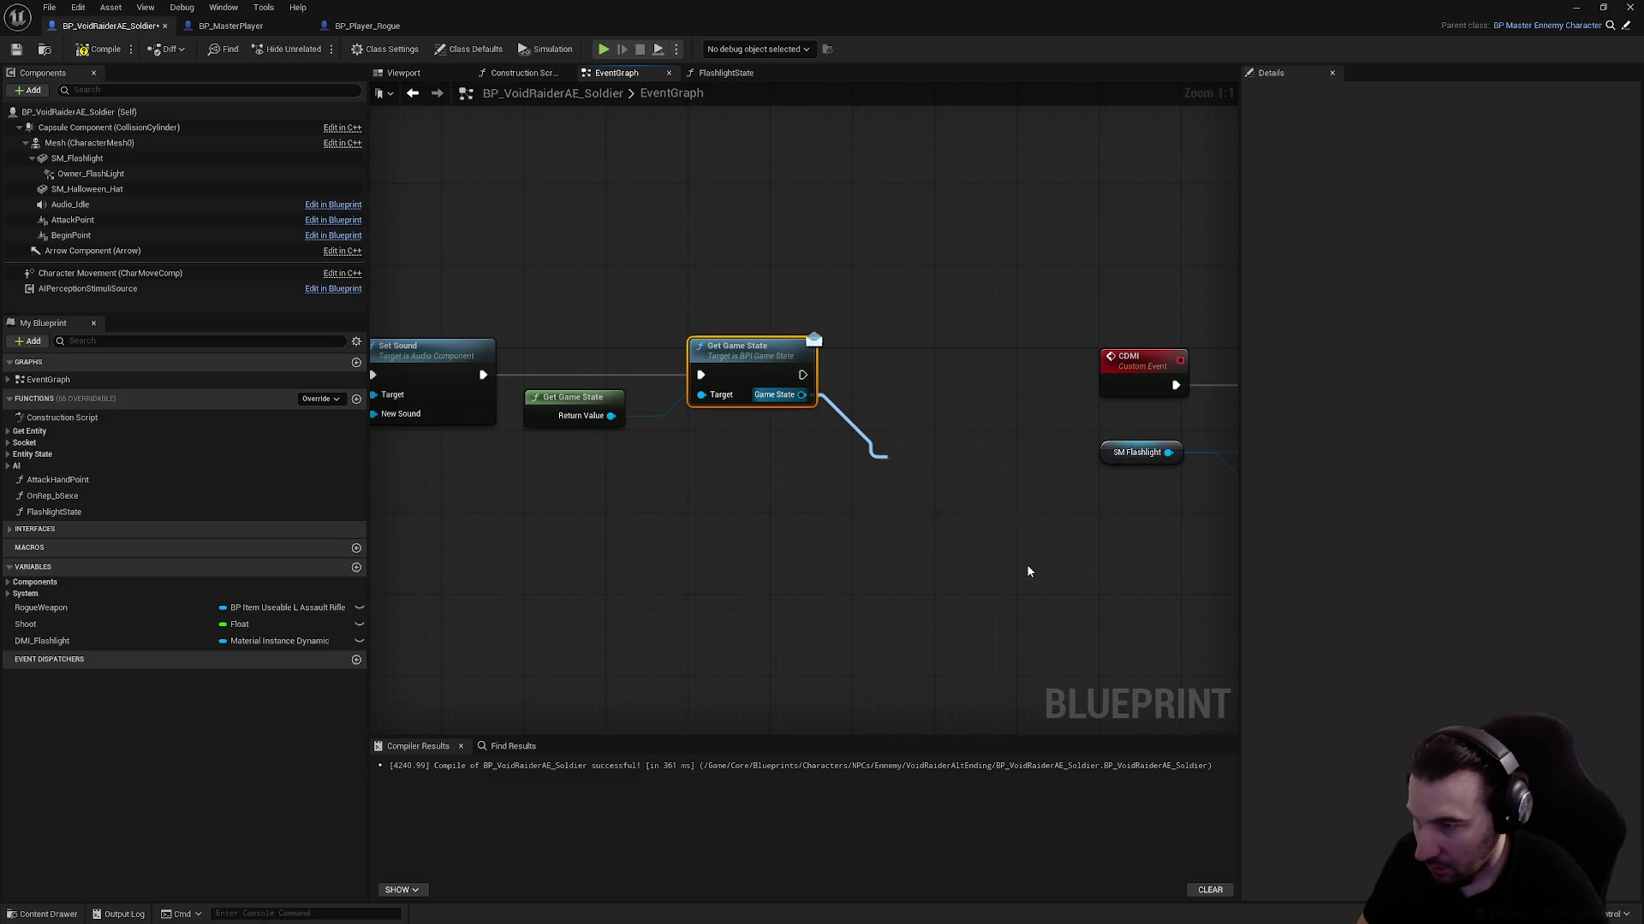
mouse_move(955, 493)
left_mouse_down()
mouse_move(937, 373)
mouse_move(766, 479)
left_mouse_up()
left_click(771, 551)
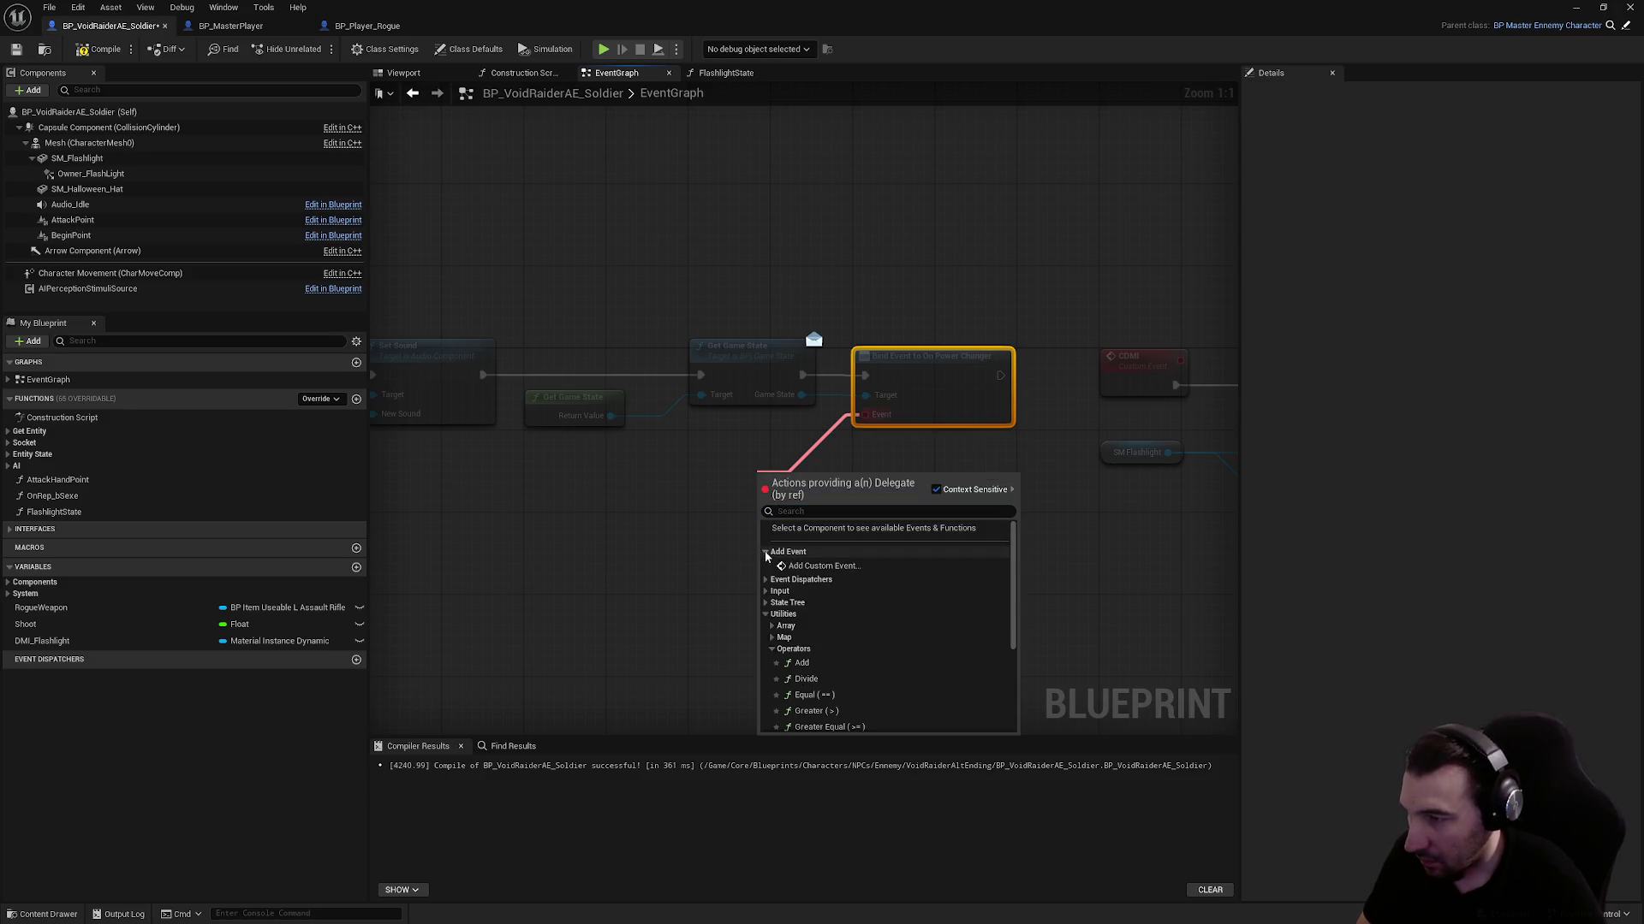
left_click(794, 564)
left_click(736, 574)
left_click_drag(801, 495, 739, 455)
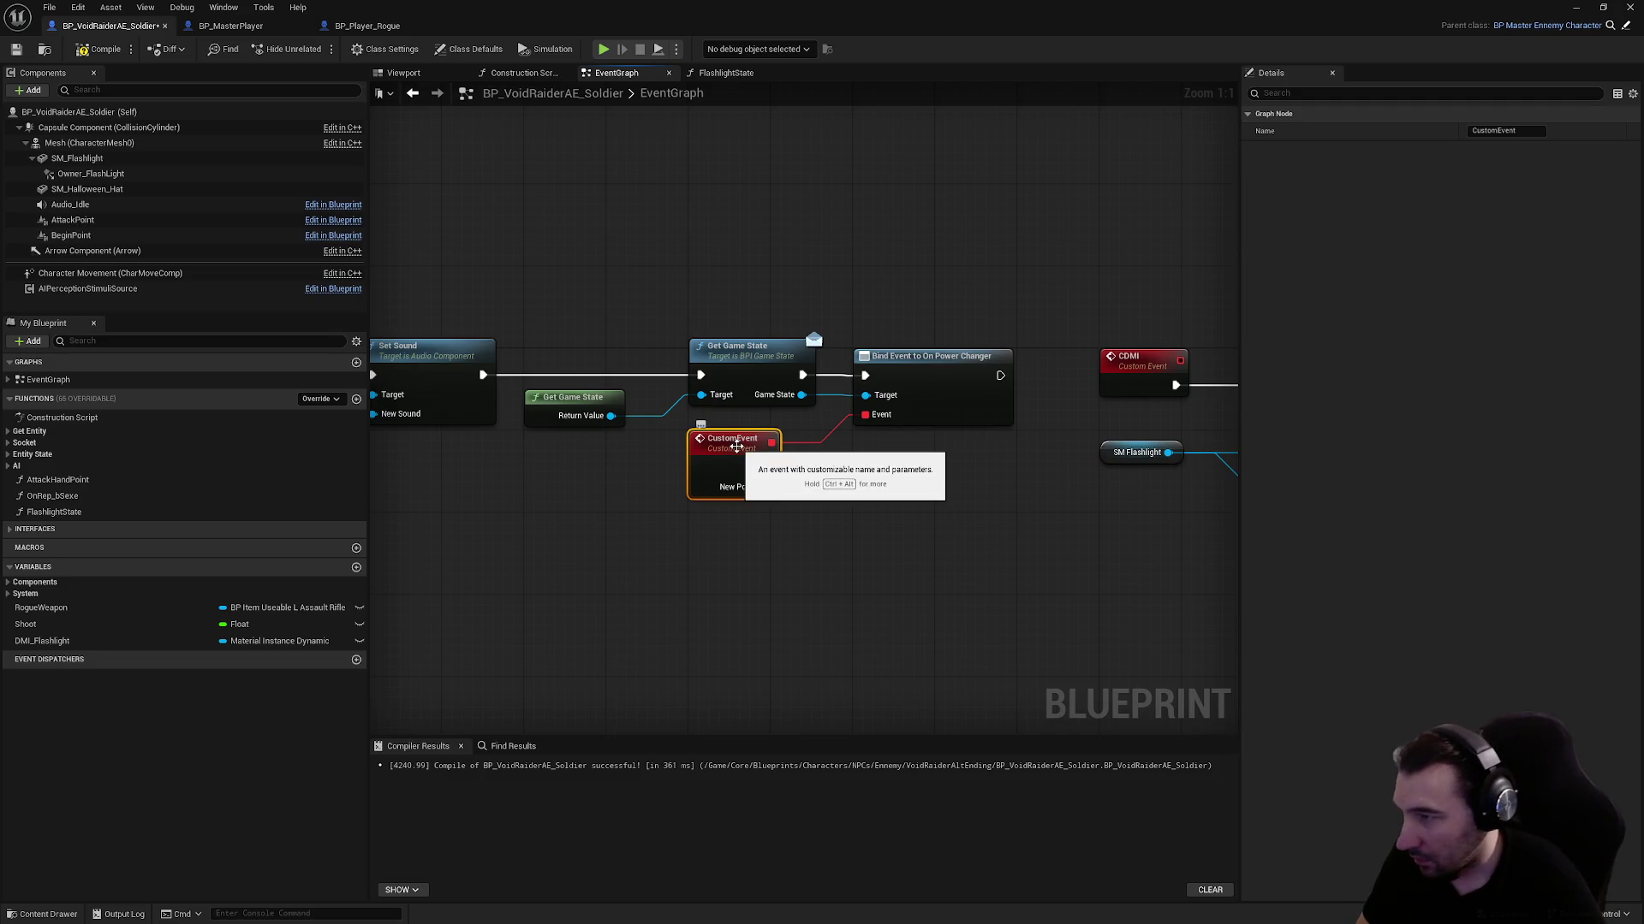
Rename the bound custom event to OnPowerChange
left_click(1505, 130)
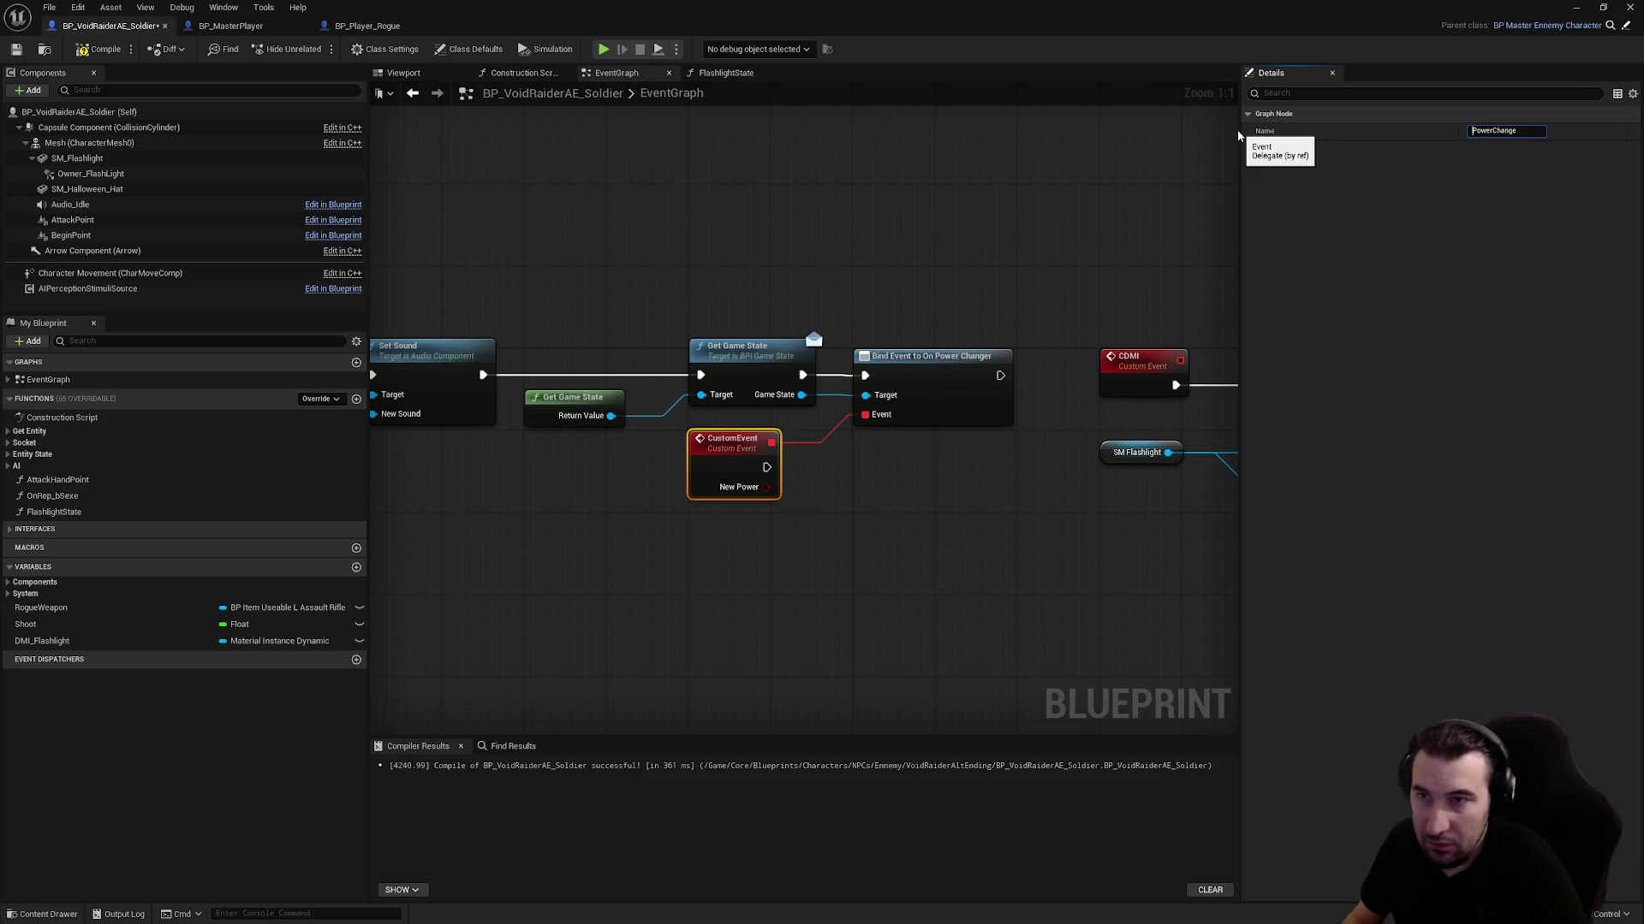
type("n")
key("Return")
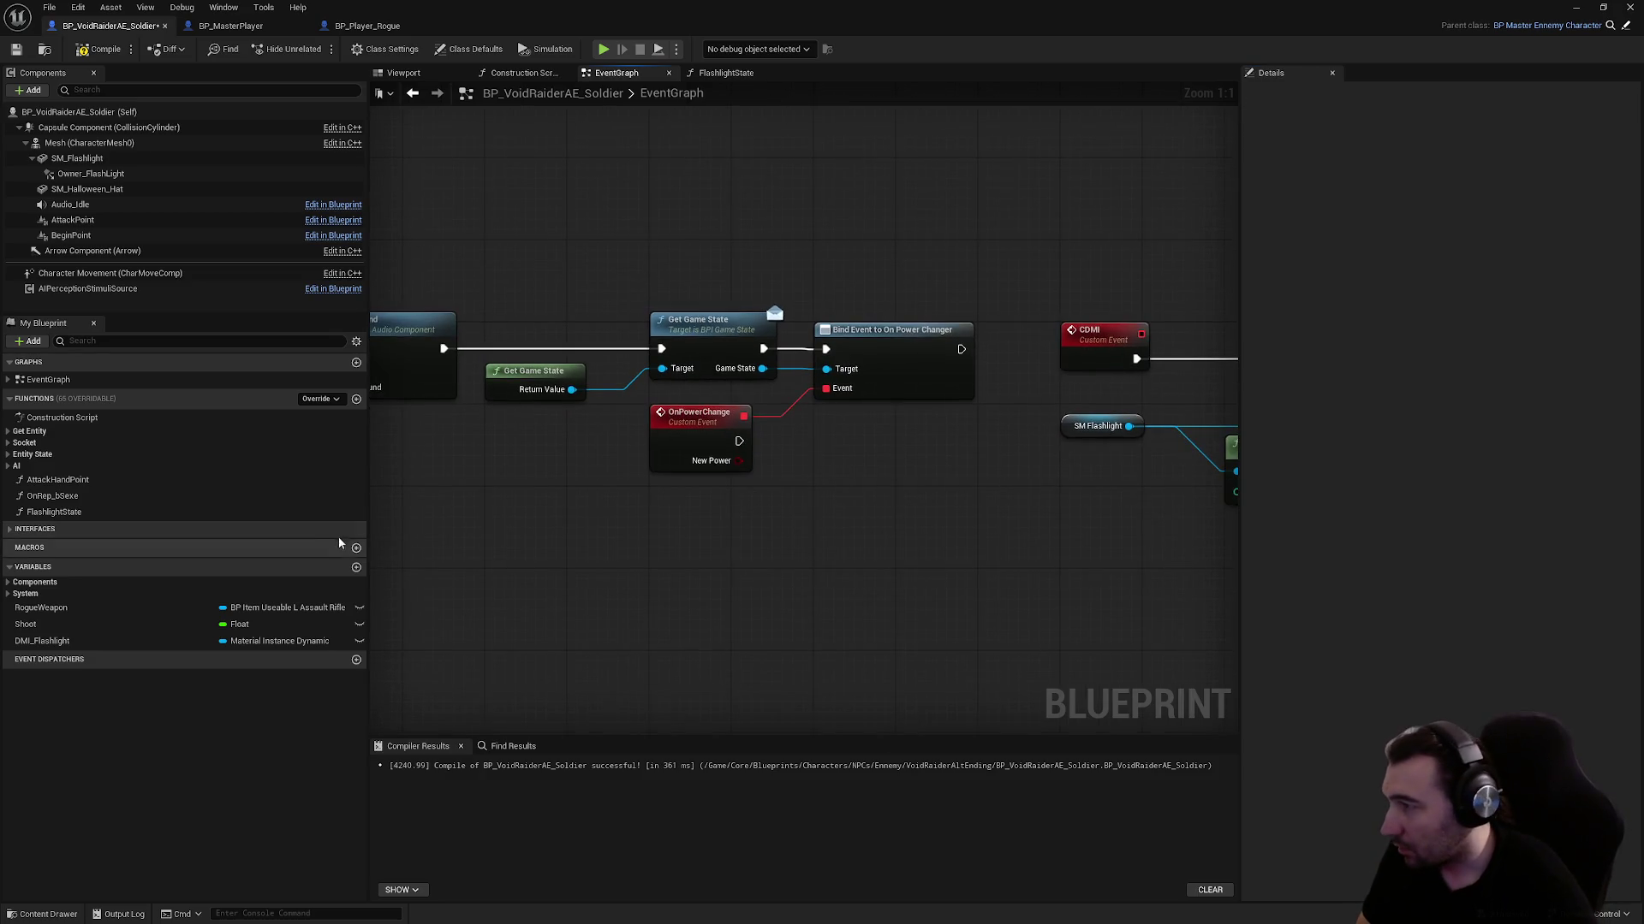
Have OnPowerChange call Flashlight State with New Power as State, then compile
mouse_move(53, 512)
left_mouse_down()
mouse_move(776, 506)
mouse_move(872, 436)
mouse_move(739, 441)
mouse_move(826, 483)
left_mouse_up()
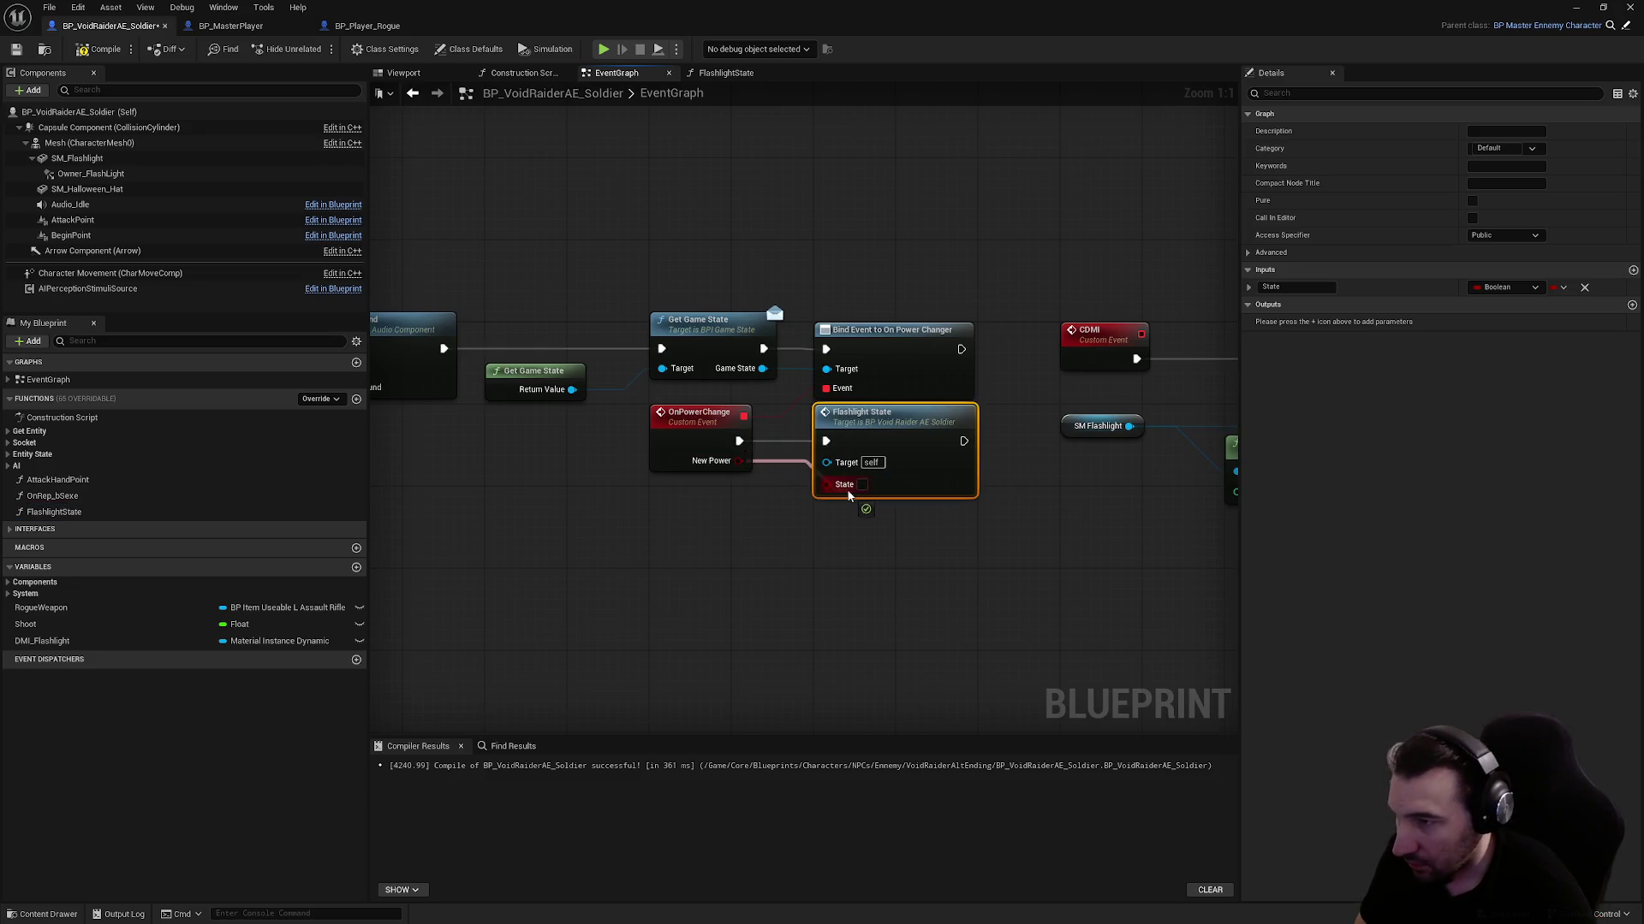
left_click(680, 419)
mouse_move(674, 531)
left_mouse_down()
mouse_move(795, 515)
mouse_move(753, 577)
mouse_move(713, 598)
left_mouse_up()
left_click(659, 416)
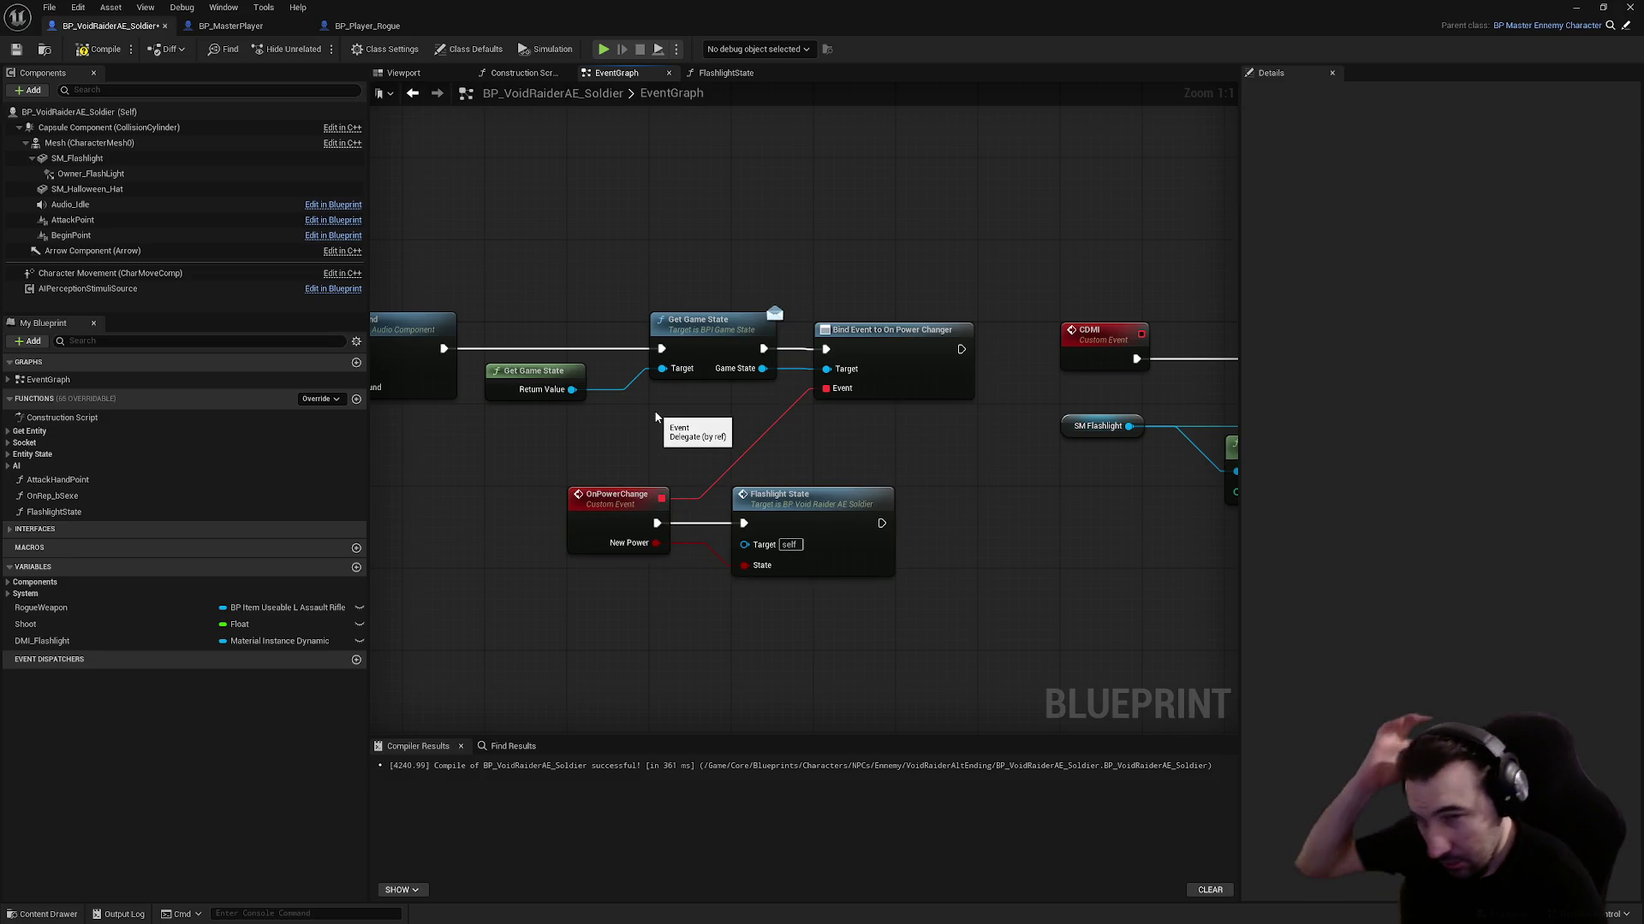
left_click(86, 57)
mouse_move(651, 249)
left_mouse_down()
mouse_move(602, 220)
mouse_move(738, 246)
mouse_move(708, 221)
left_mouse_up()
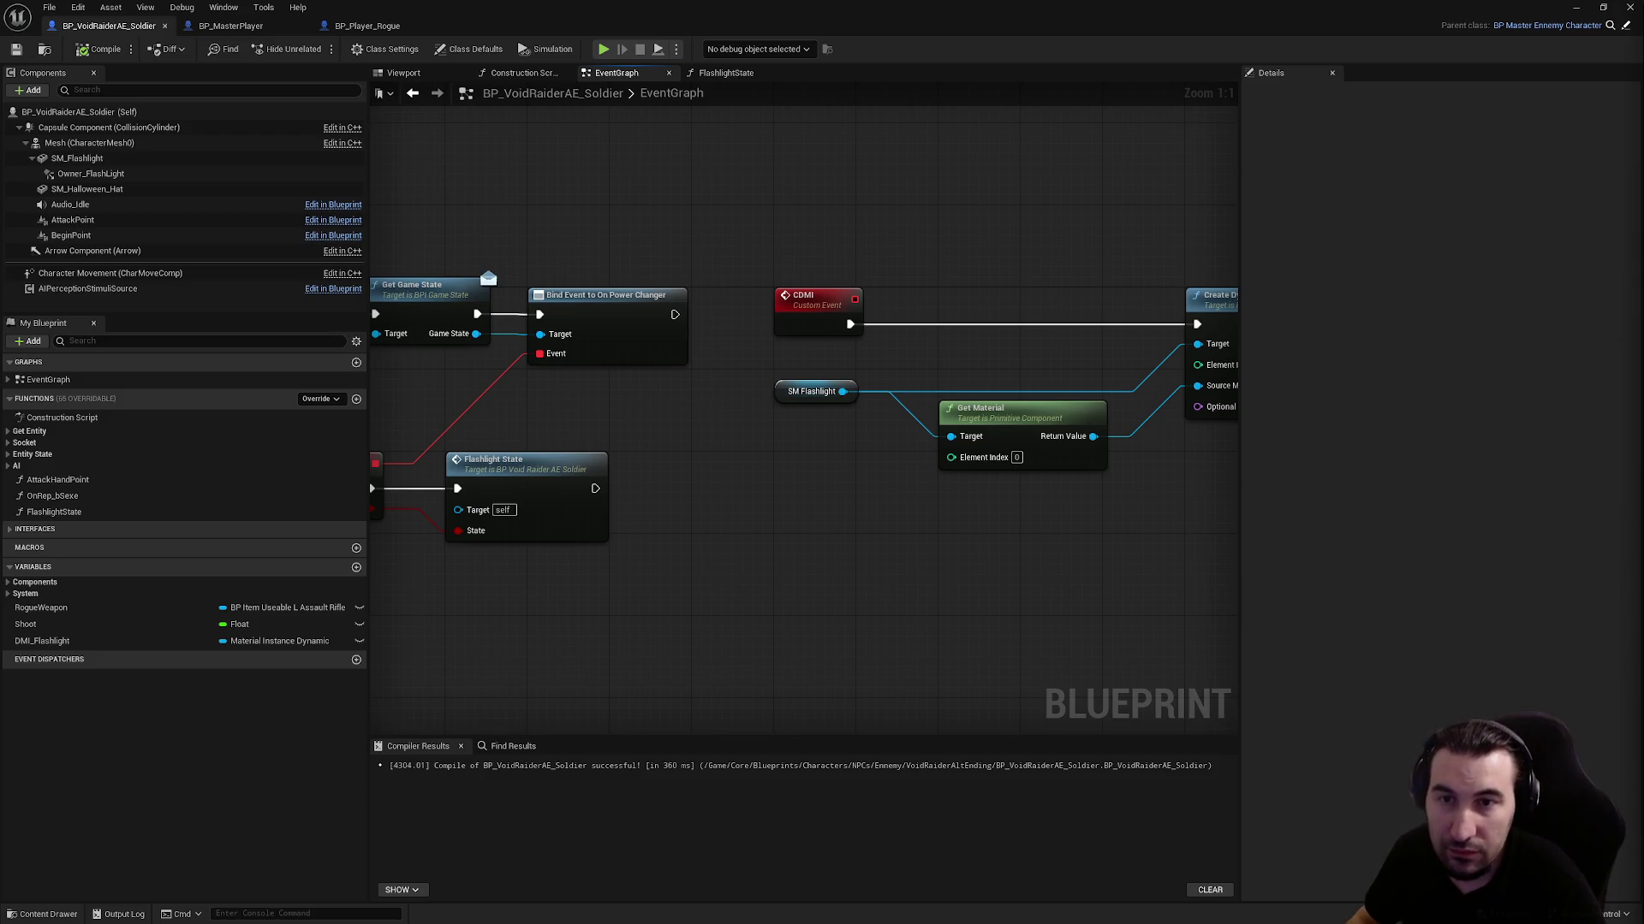
key("super")
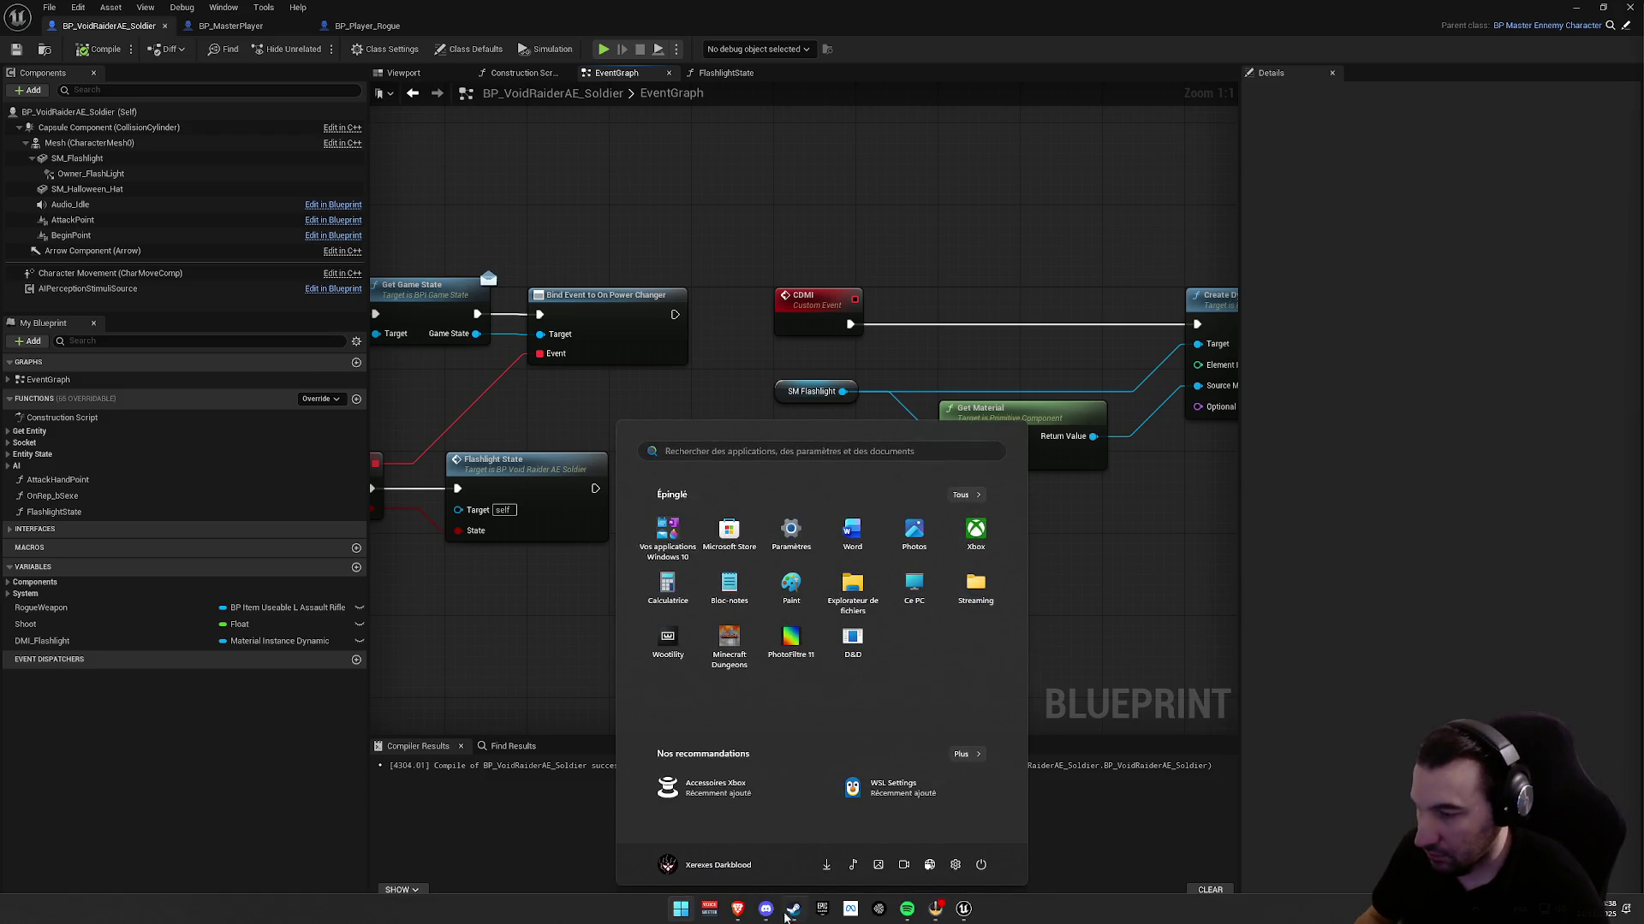
key("super")
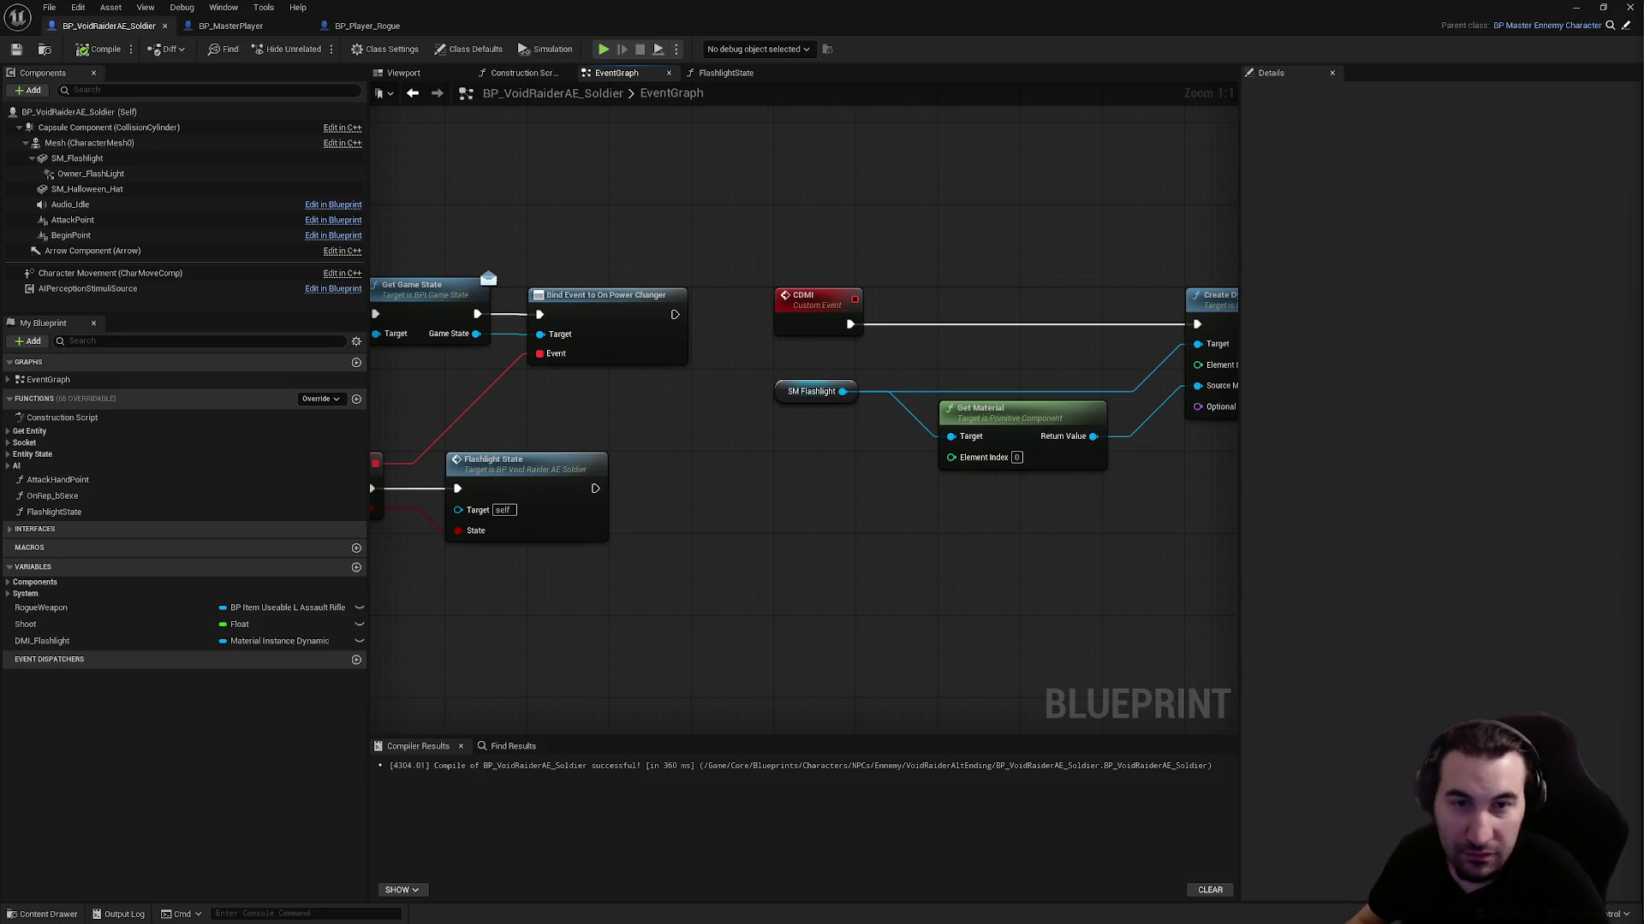
Pan across the soldier's EventGraph, reviewing Set Sound, OnPowerChange, CDMI and Attach nodes
mouse_move(833, 364)
left_mouse_down()
mouse_move(875, 424)
mouse_move(750, 394)
left_mouse_up()
left_click_drag(476, 360, 718, 367)
scroll(717, 366, "down", 5)
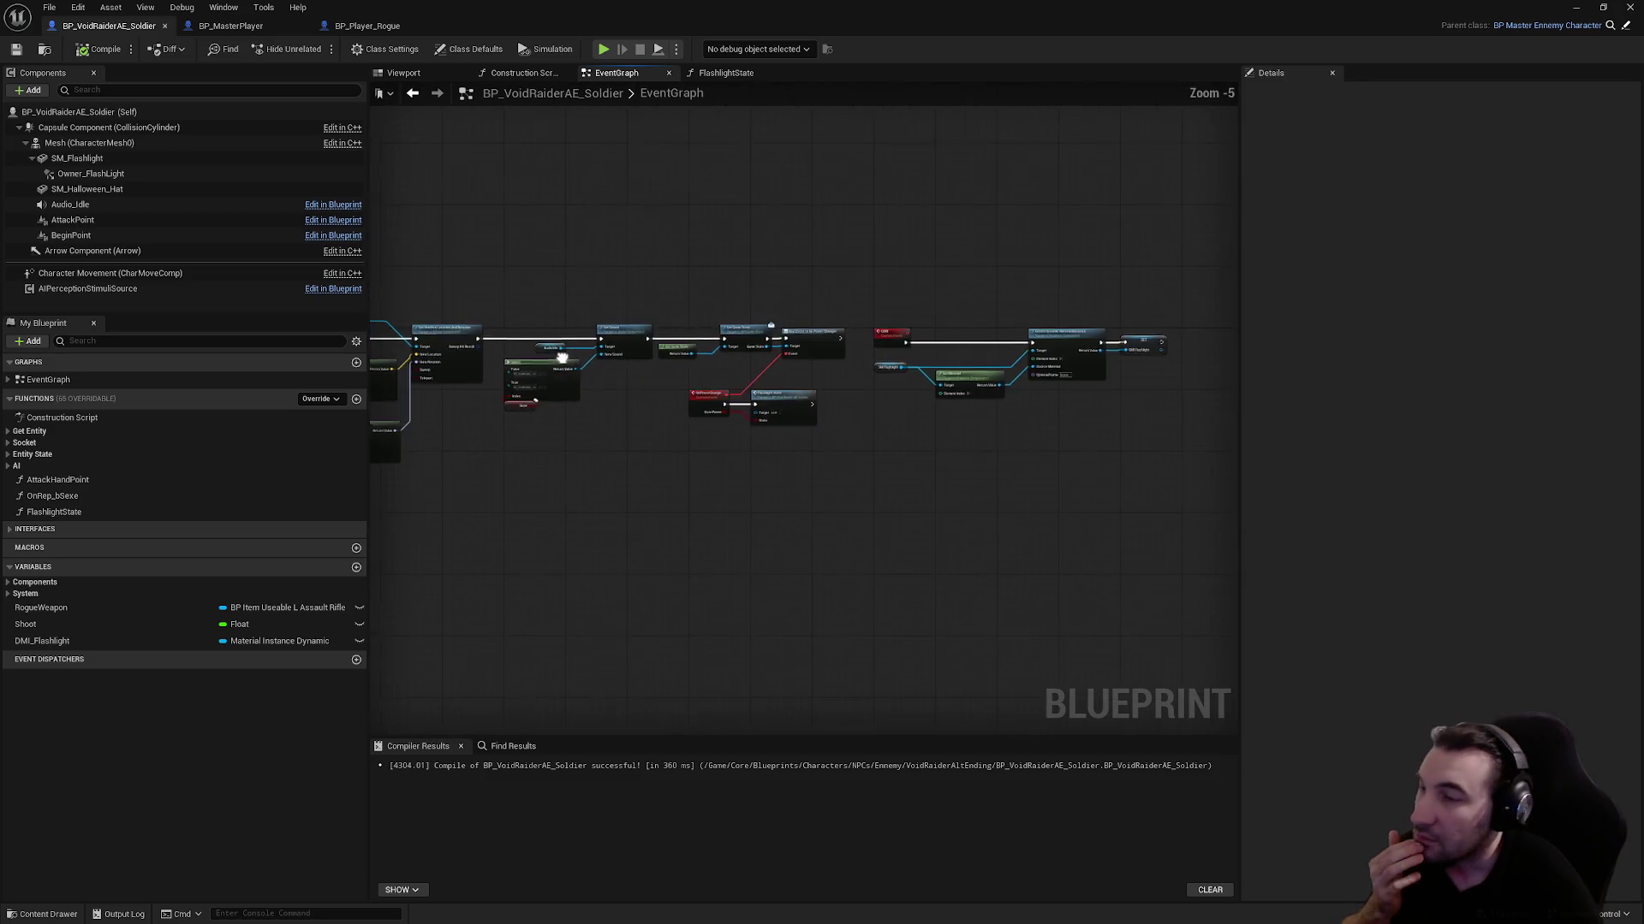
scroll(769, 342, "up", 3)
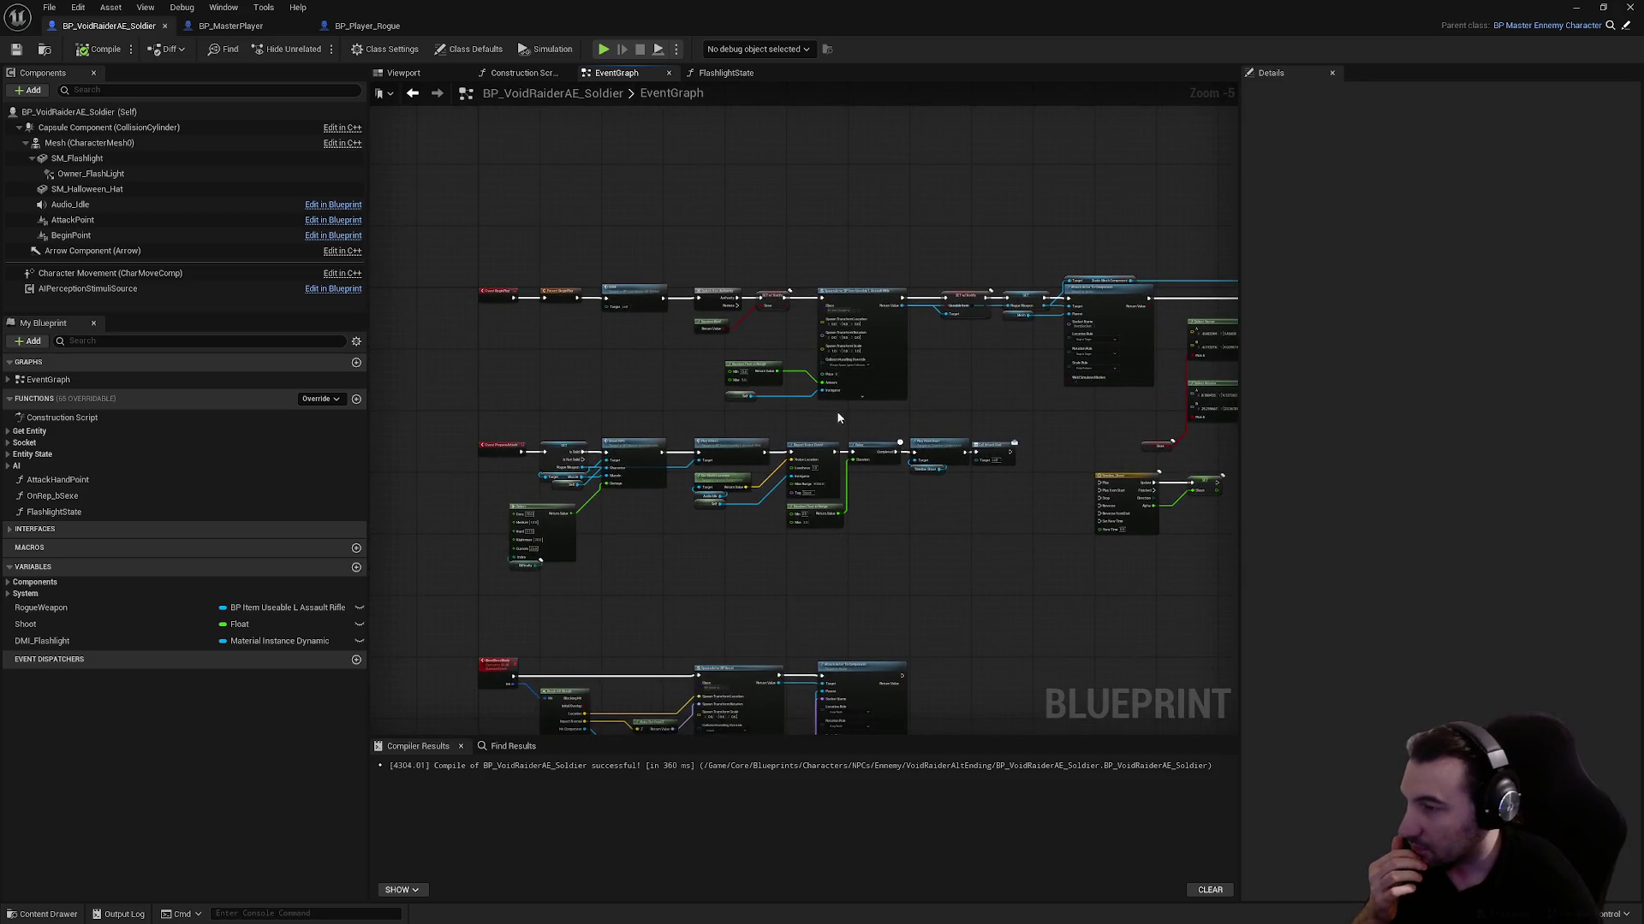
scroll(909, 487, "down", 1)
mouse_move(909, 487)
left_mouse_down()
mouse_move(890, 300)
mouse_move(851, 357)
mouse_move(851, 449)
mouse_move(866, 96)
mouse_move(822, 287)
left_mouse_up()
scroll(863, 120, "down", 1)
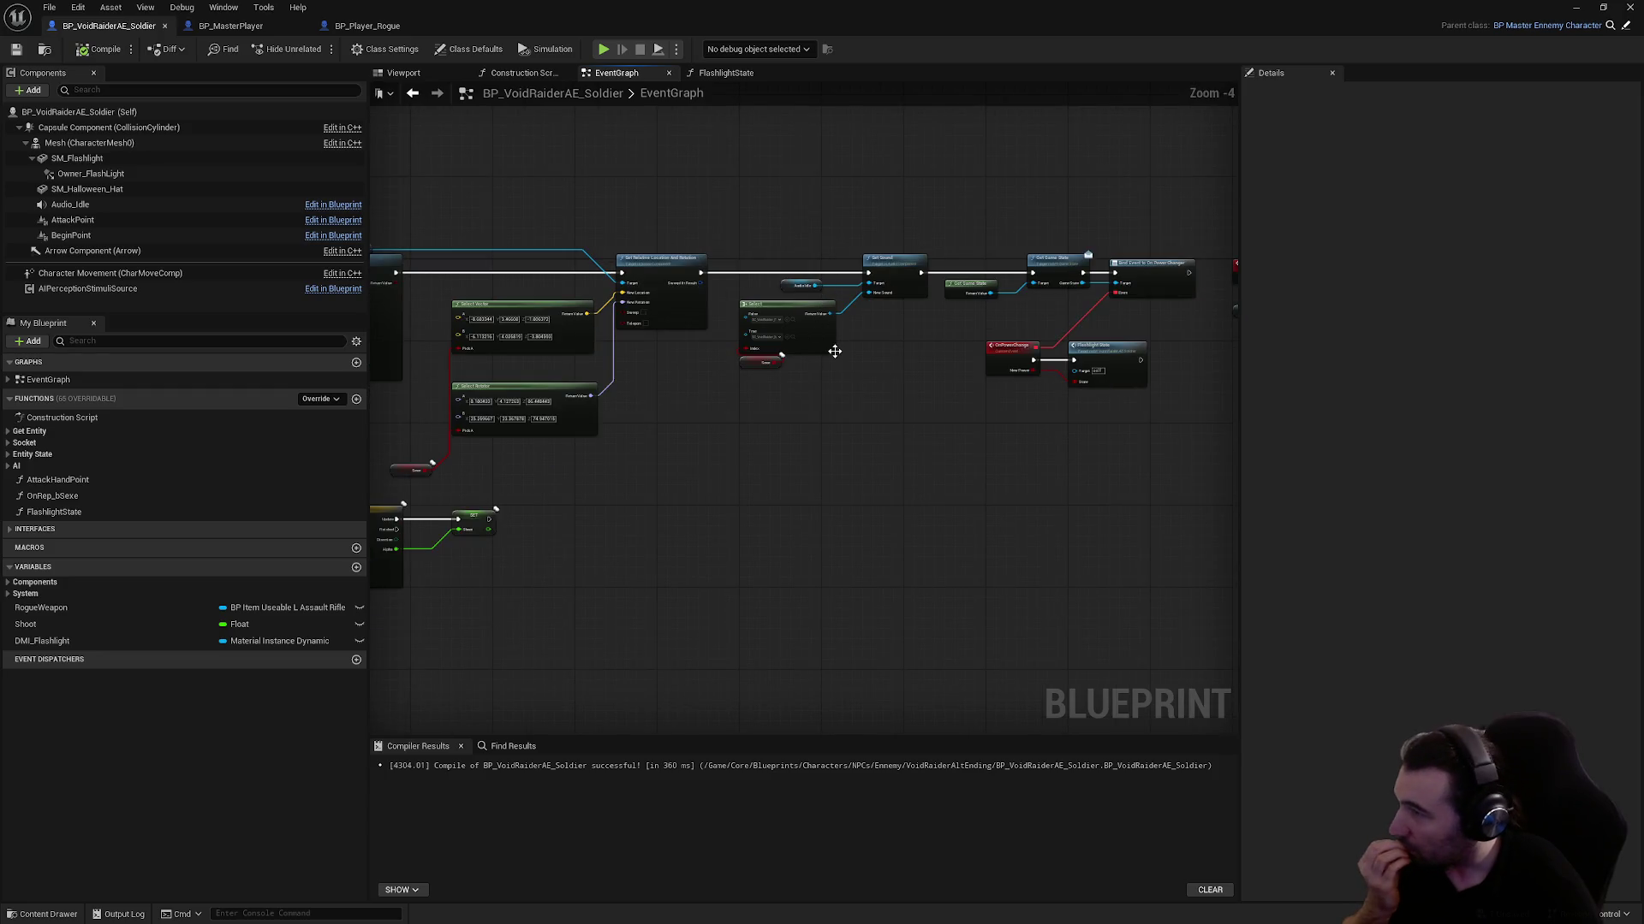
scroll(839, 356, "up", 1)
left_click_drag(733, 452, 695, 472)
scroll(1008, 429, "up", 1)
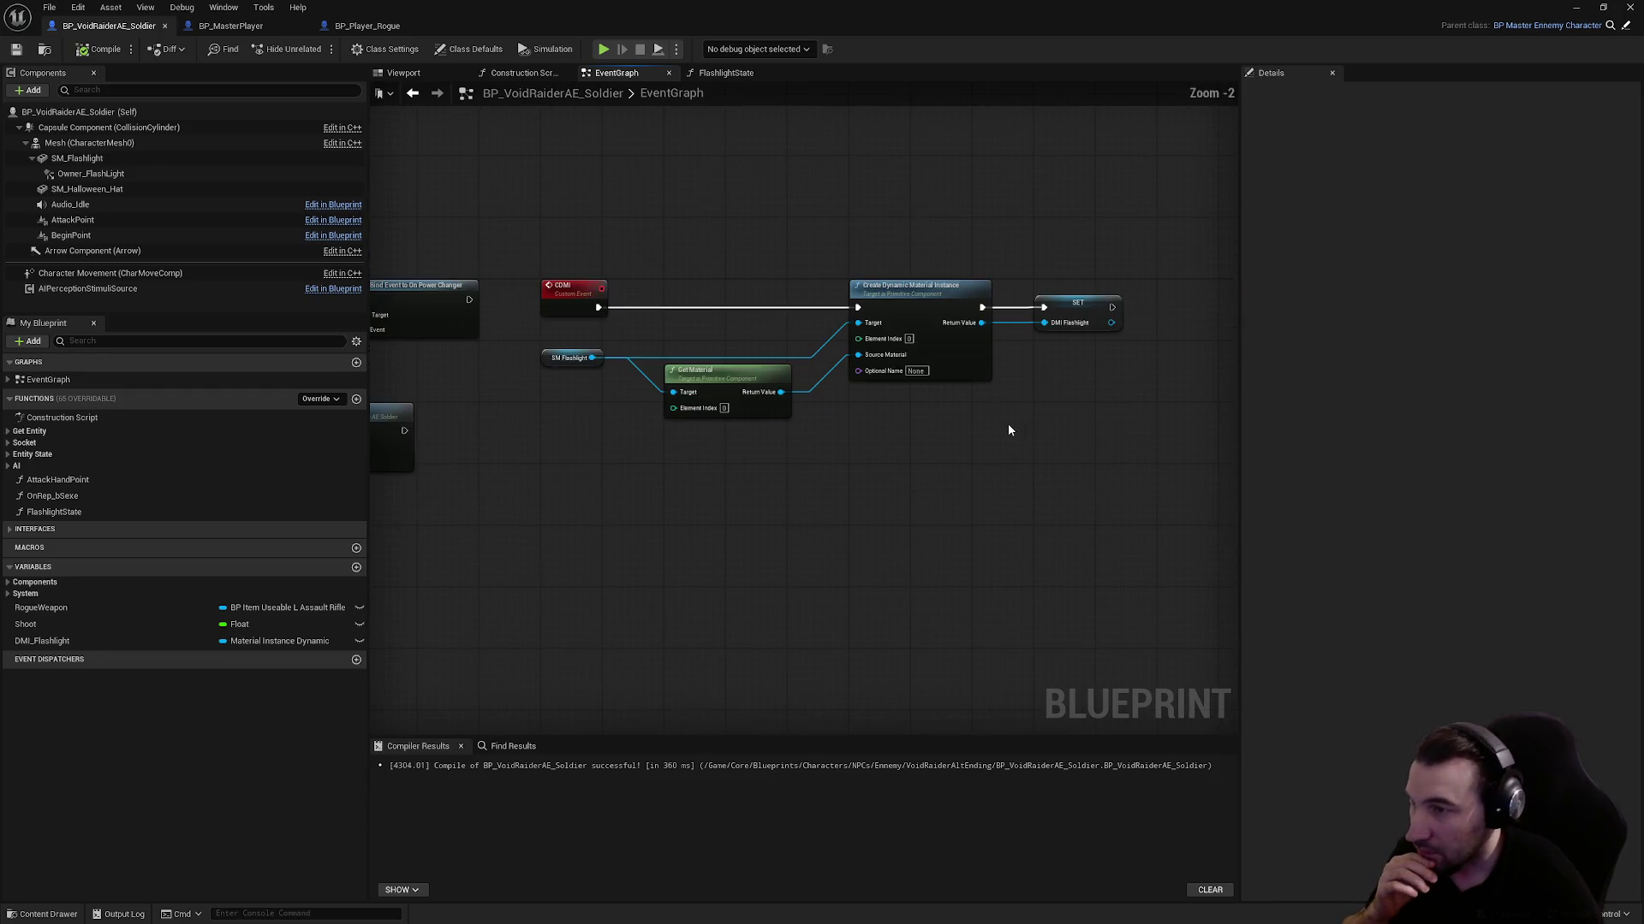
scroll(701, 433, "down", 2)
scroll(837, 501, "up", 2)
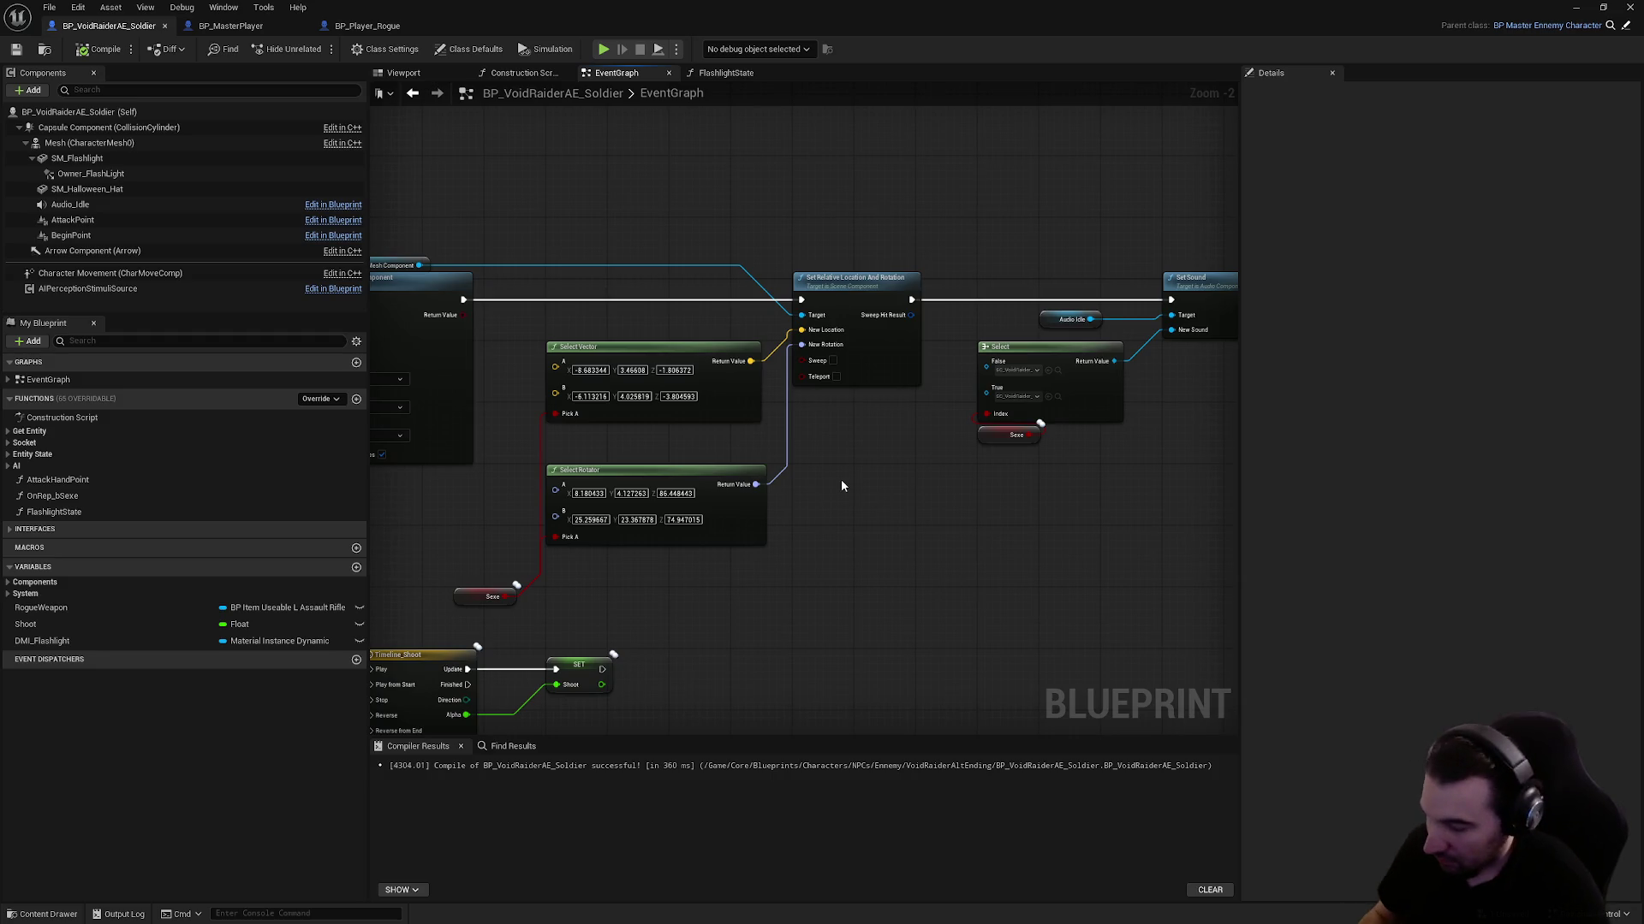
key("super")
left_click_drag(839, 470, 1045, 359)
mouse_move(787, 353)
left_mouse_down()
mouse_move(922, 332)
mouse_move(518, 306)
left_mouse_up()
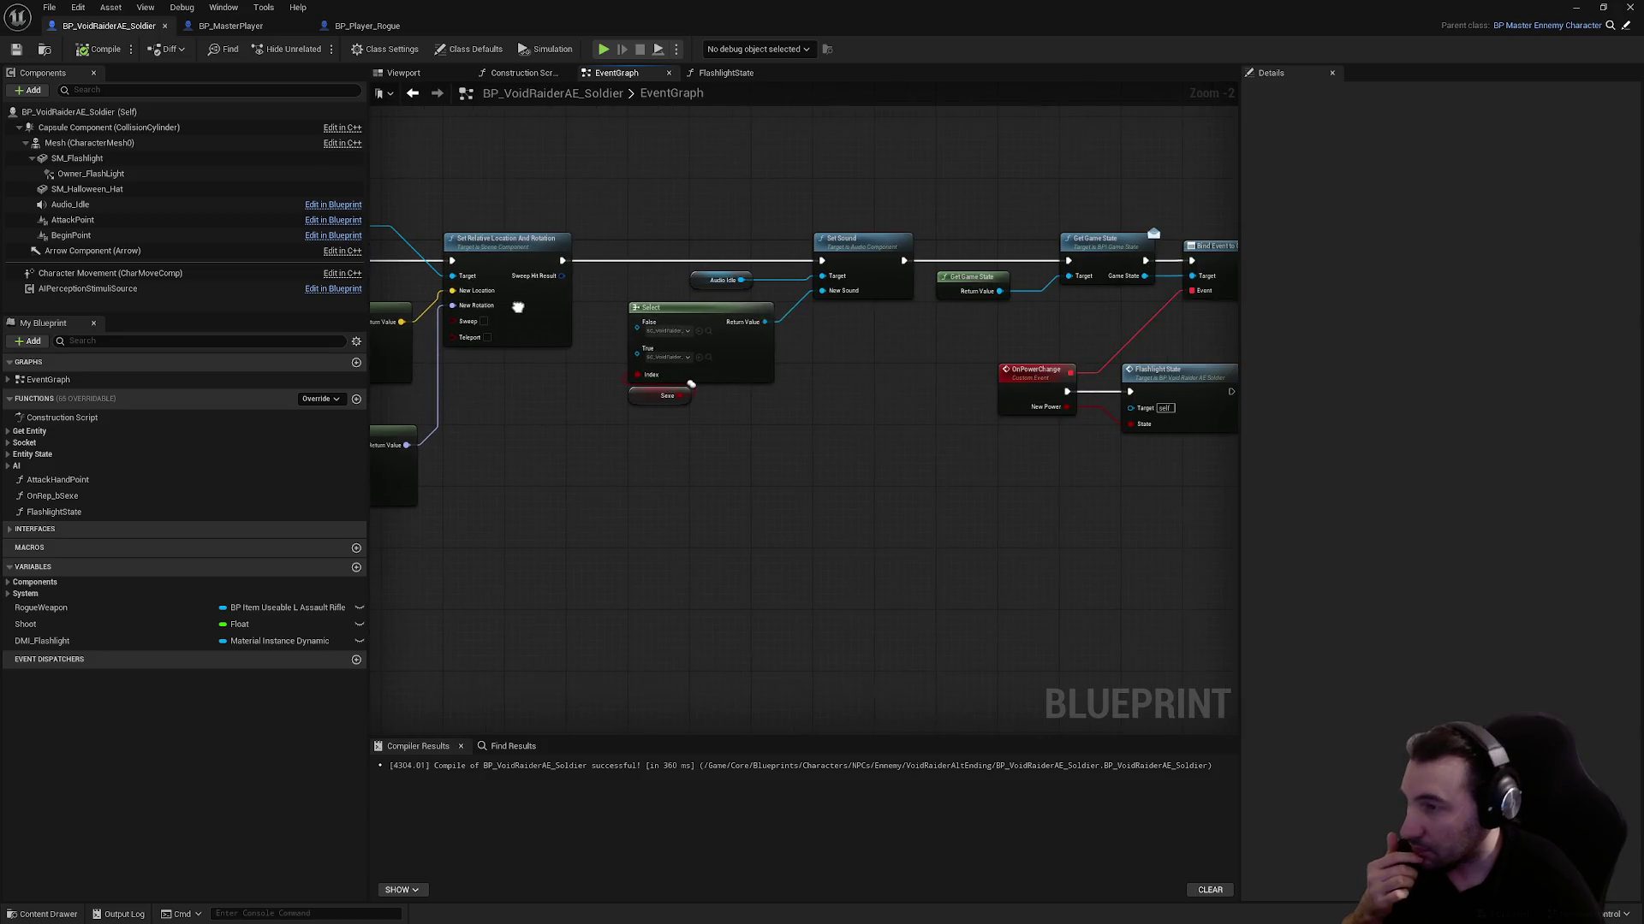
mouse_move(854, 363)
left_mouse_down()
mouse_move(186, 365)
mouse_move(642, 362)
left_mouse_up()
Switch to BP_MasterPlayer to view its FlashlightState function
left_click_drag(214, 359, 664, 360)
scroll(436, 320, "down", 2)
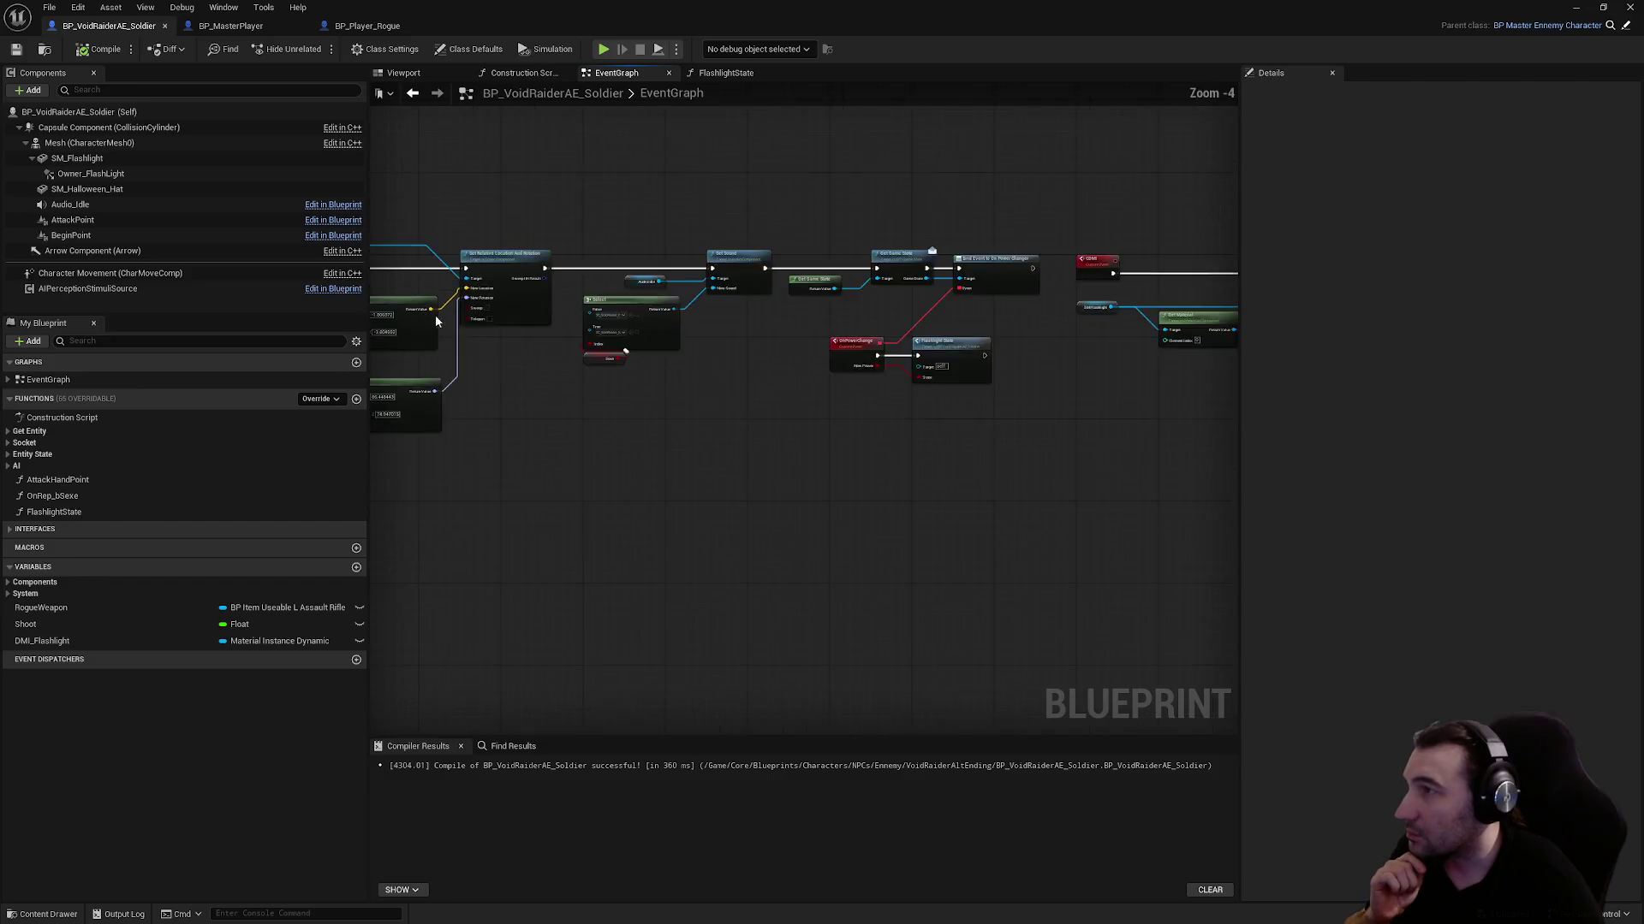
scroll(436, 320, "up", 3)
left_click(252, 27)
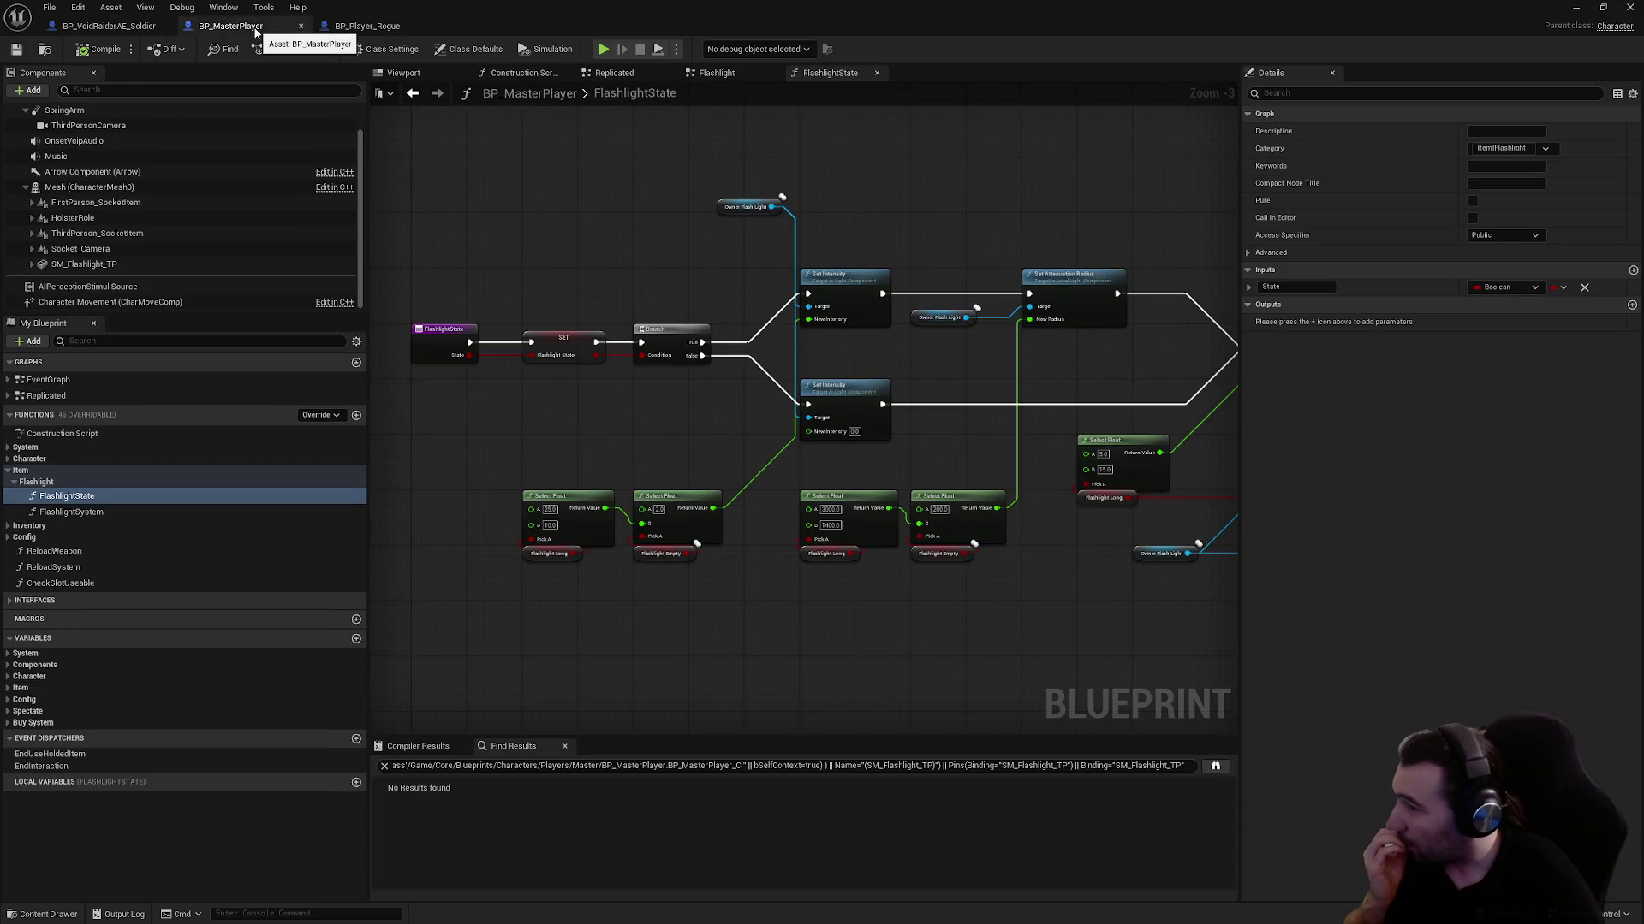
Open BP_Player_Rogue's FlashlightState function from the Item > Flashlight category
mouse_move(457, 160)
left_mouse_down()
mouse_move(377, 227)
mouse_move(659, 244)
left_mouse_up()
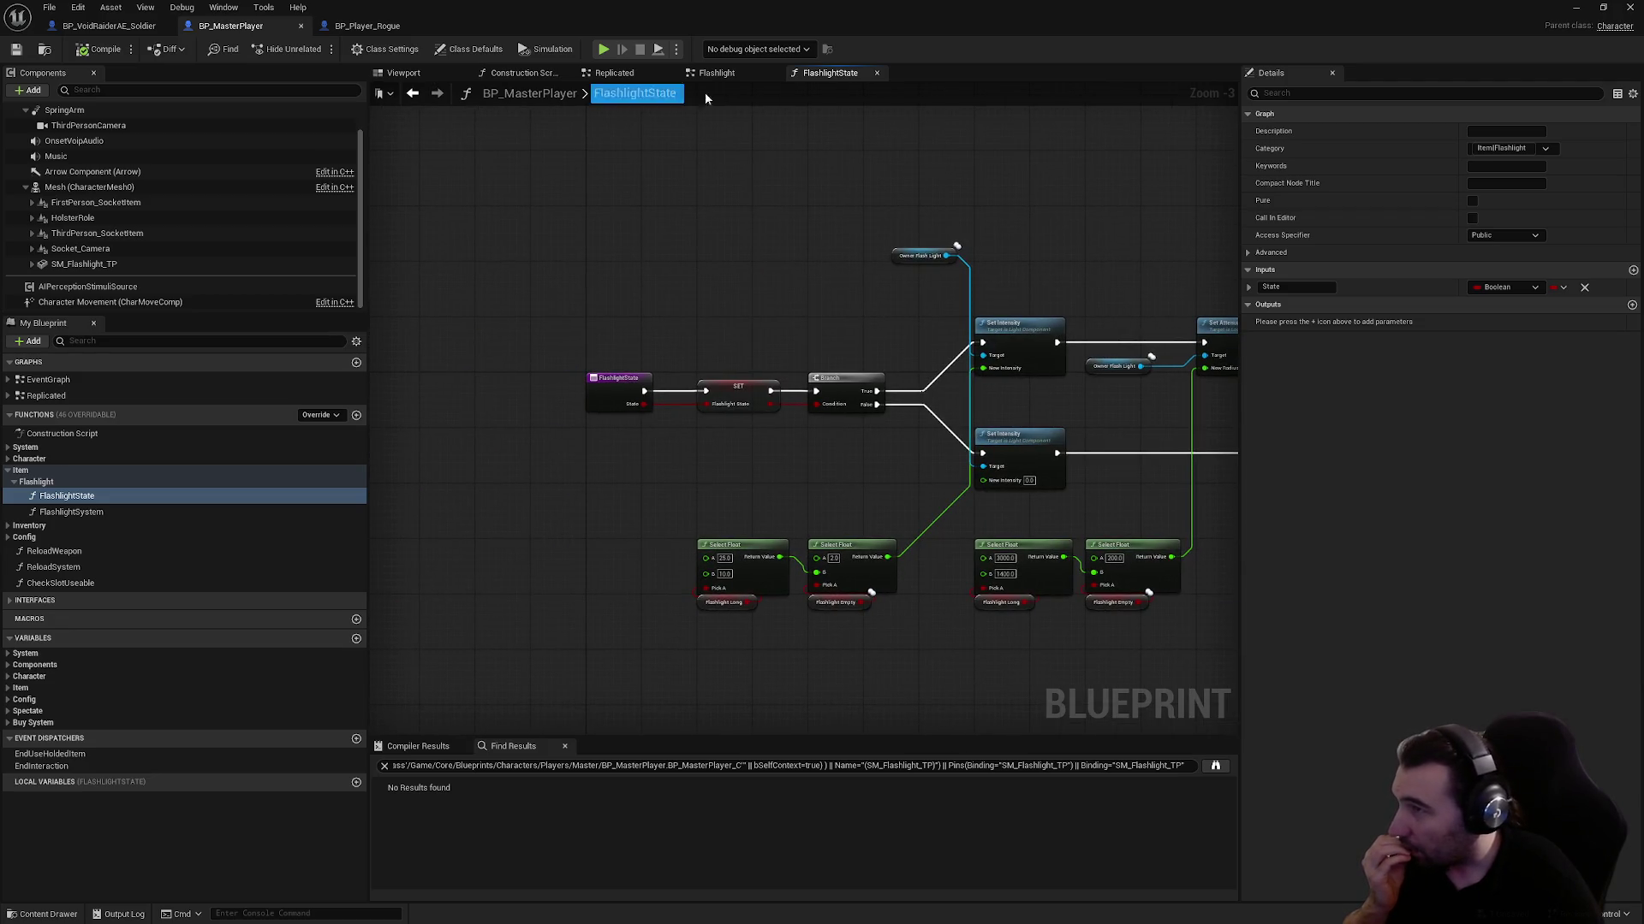
left_click(736, 74)
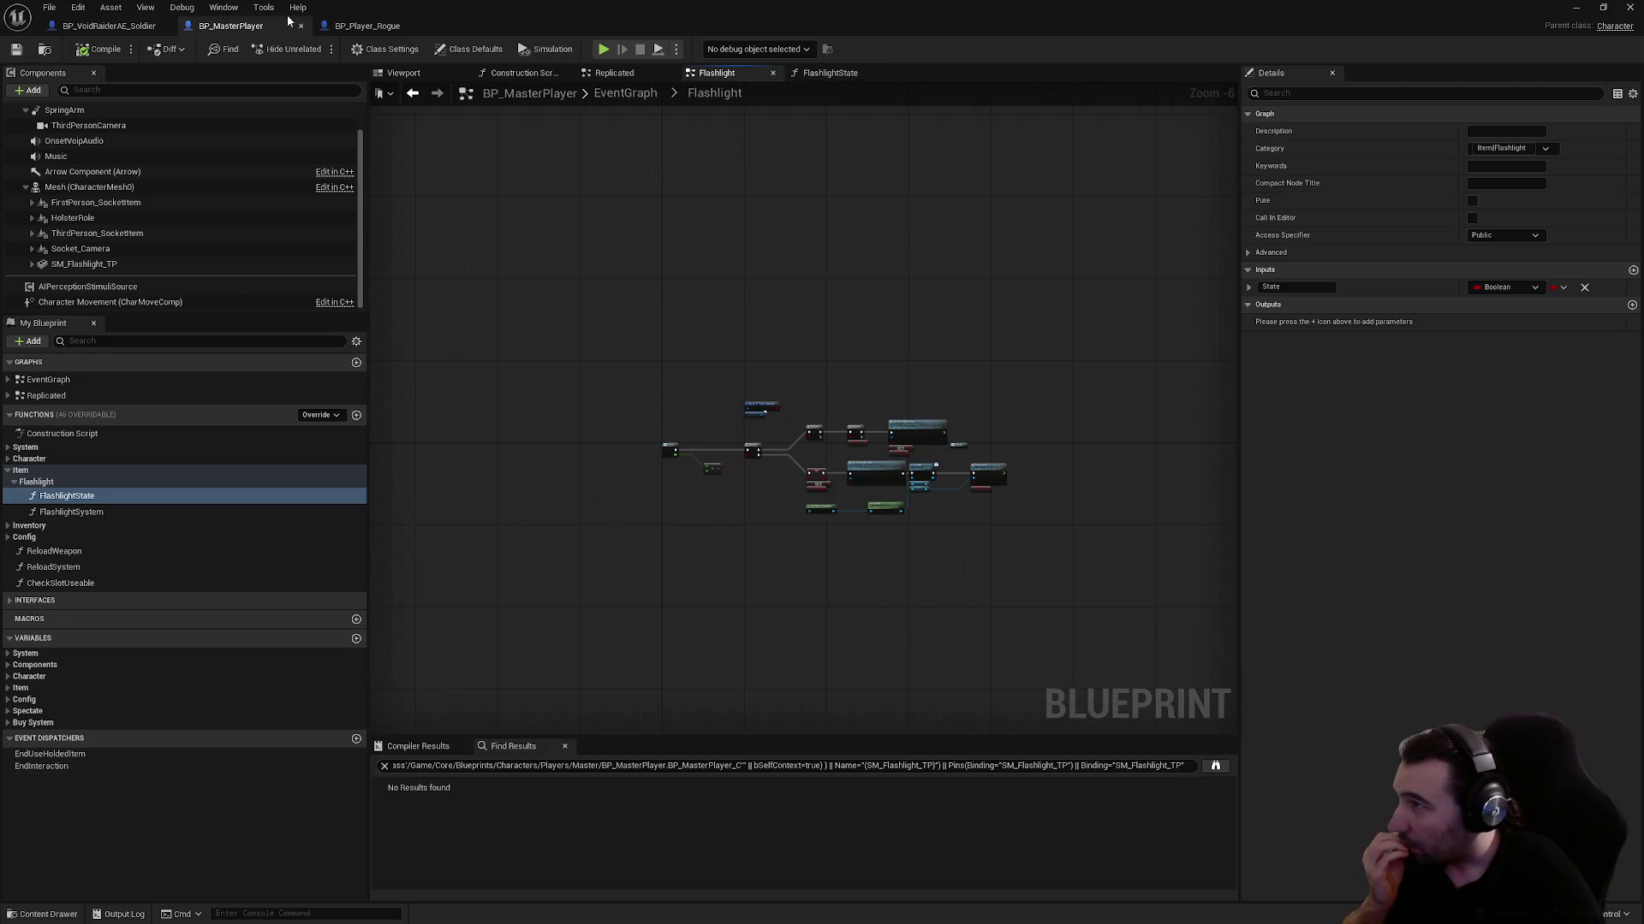
left_click(367, 25)
scroll(576, 191, "down", 3)
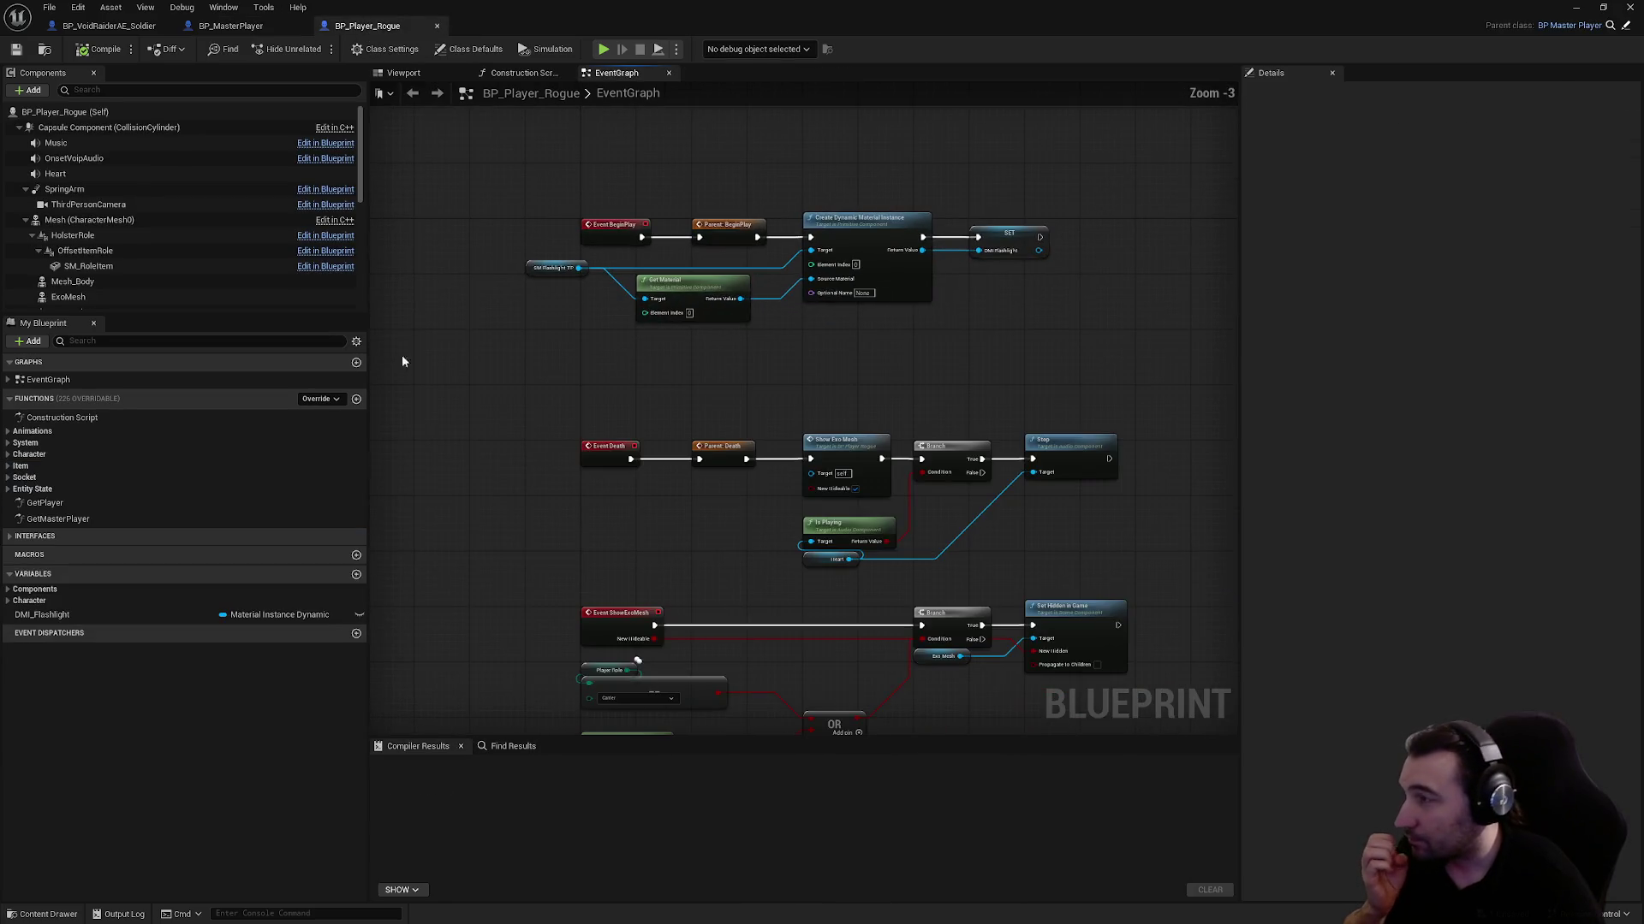
left_click(8, 455)
left_click(8, 454)
left_click(8, 466)
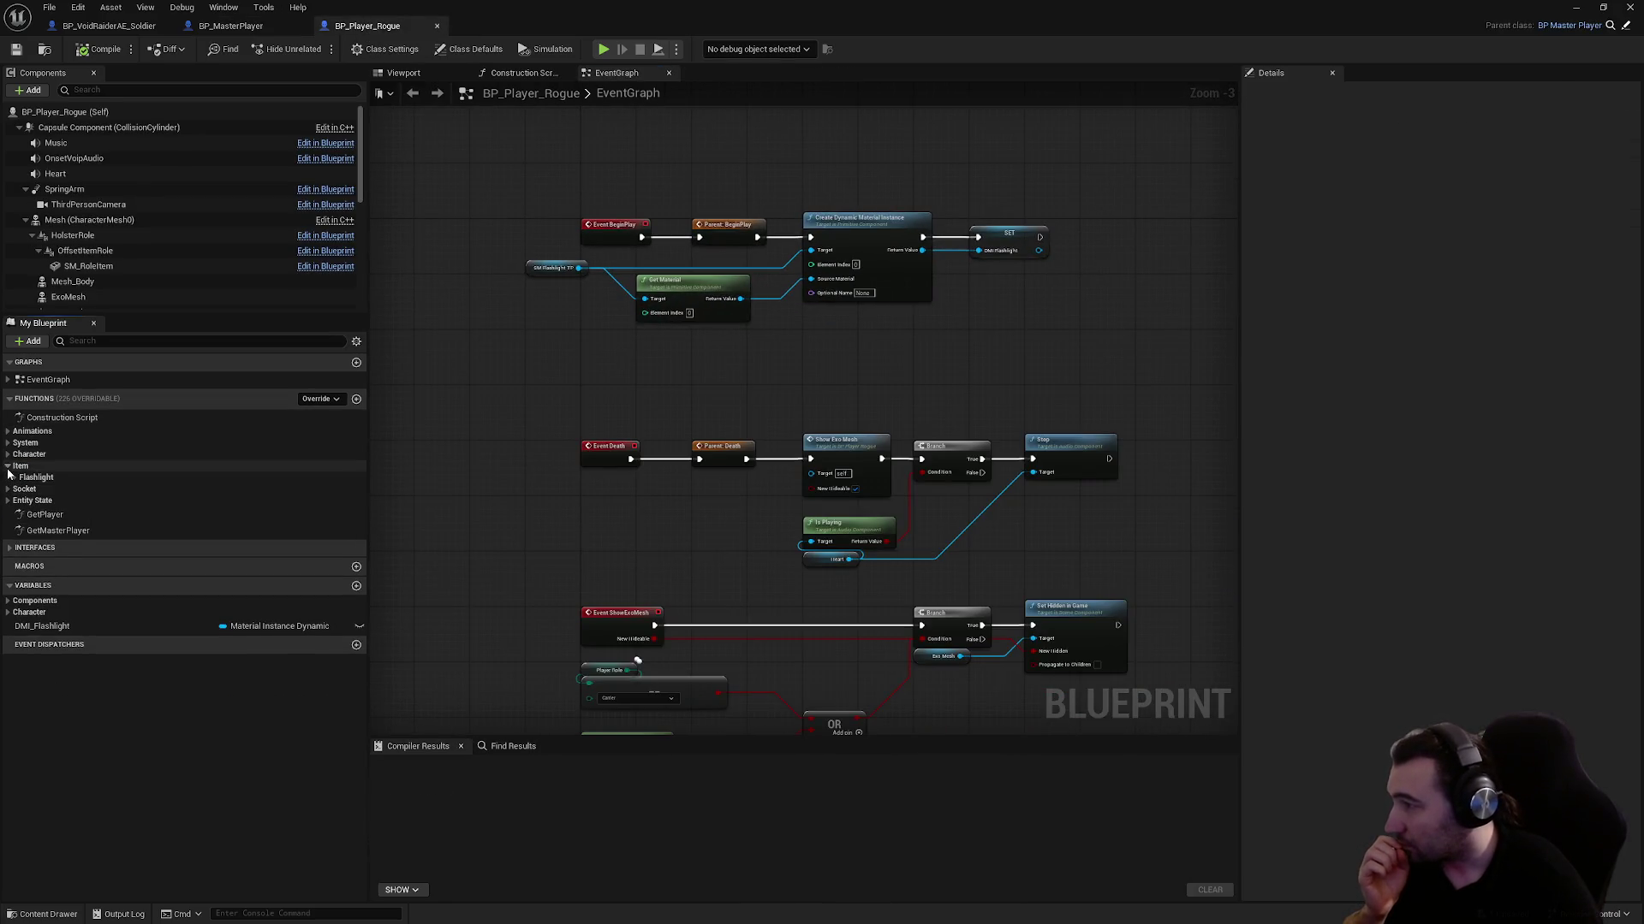
left_click(14, 478)
double_click(60, 493)
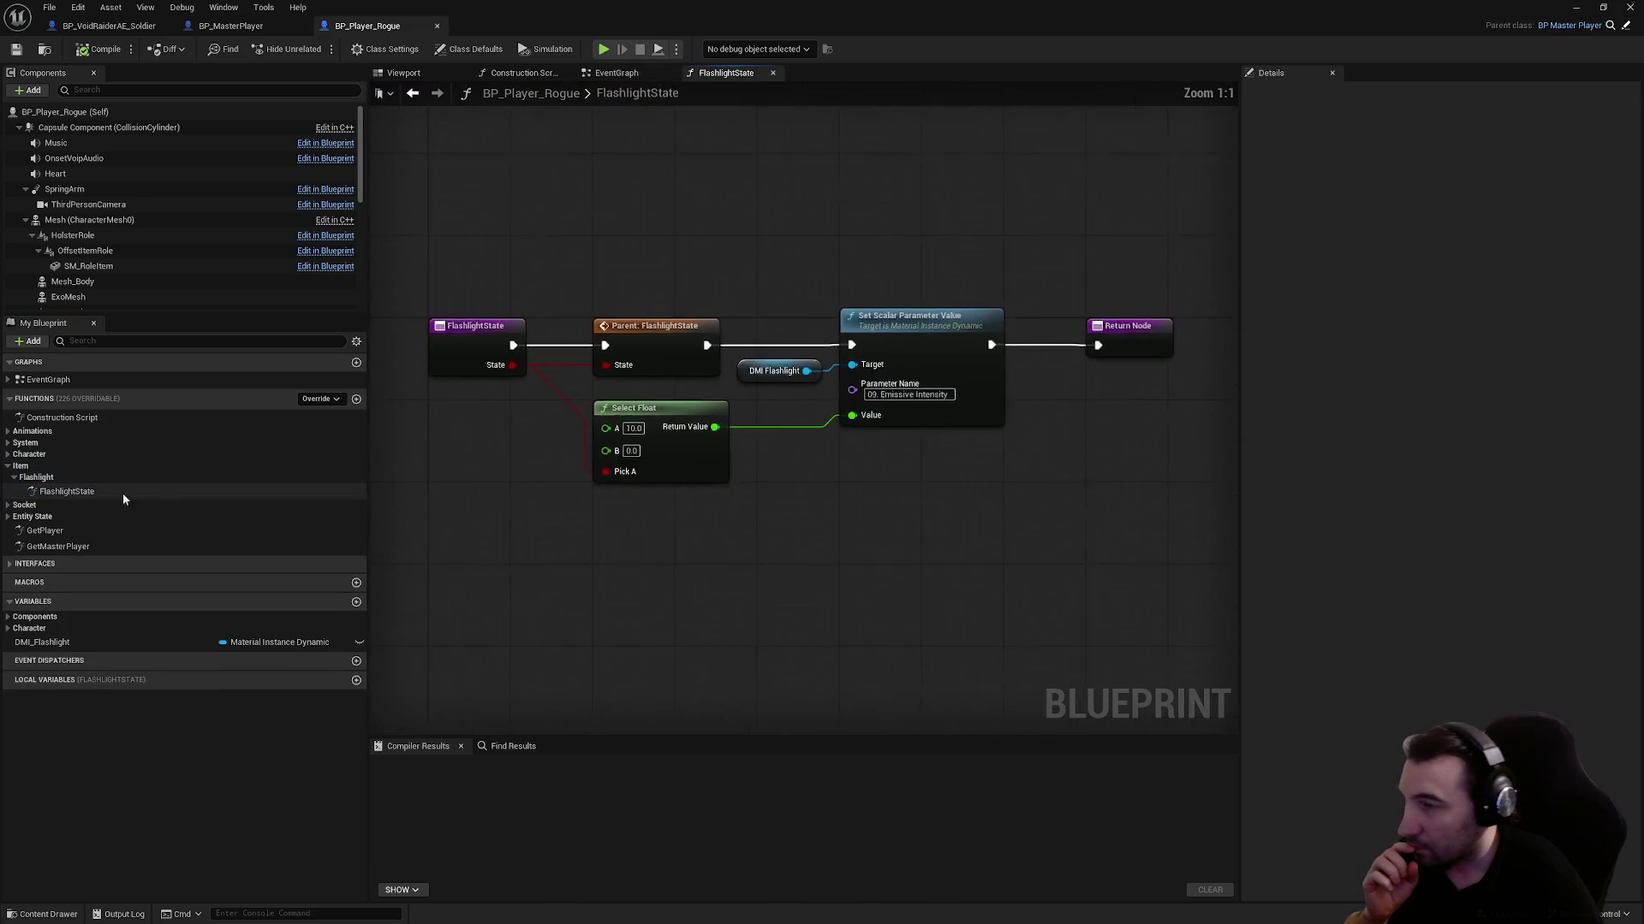
Copy the DMI Flashlight, Set Scalar and Select Float nodes, then return to the soldier blueprint
left_click_drag(943, 500, 791, 353)
mouse_move(726, 565)
left_mouse_down()
mouse_move(666, 413)
mouse_move(642, 464)
left_mouse_up()
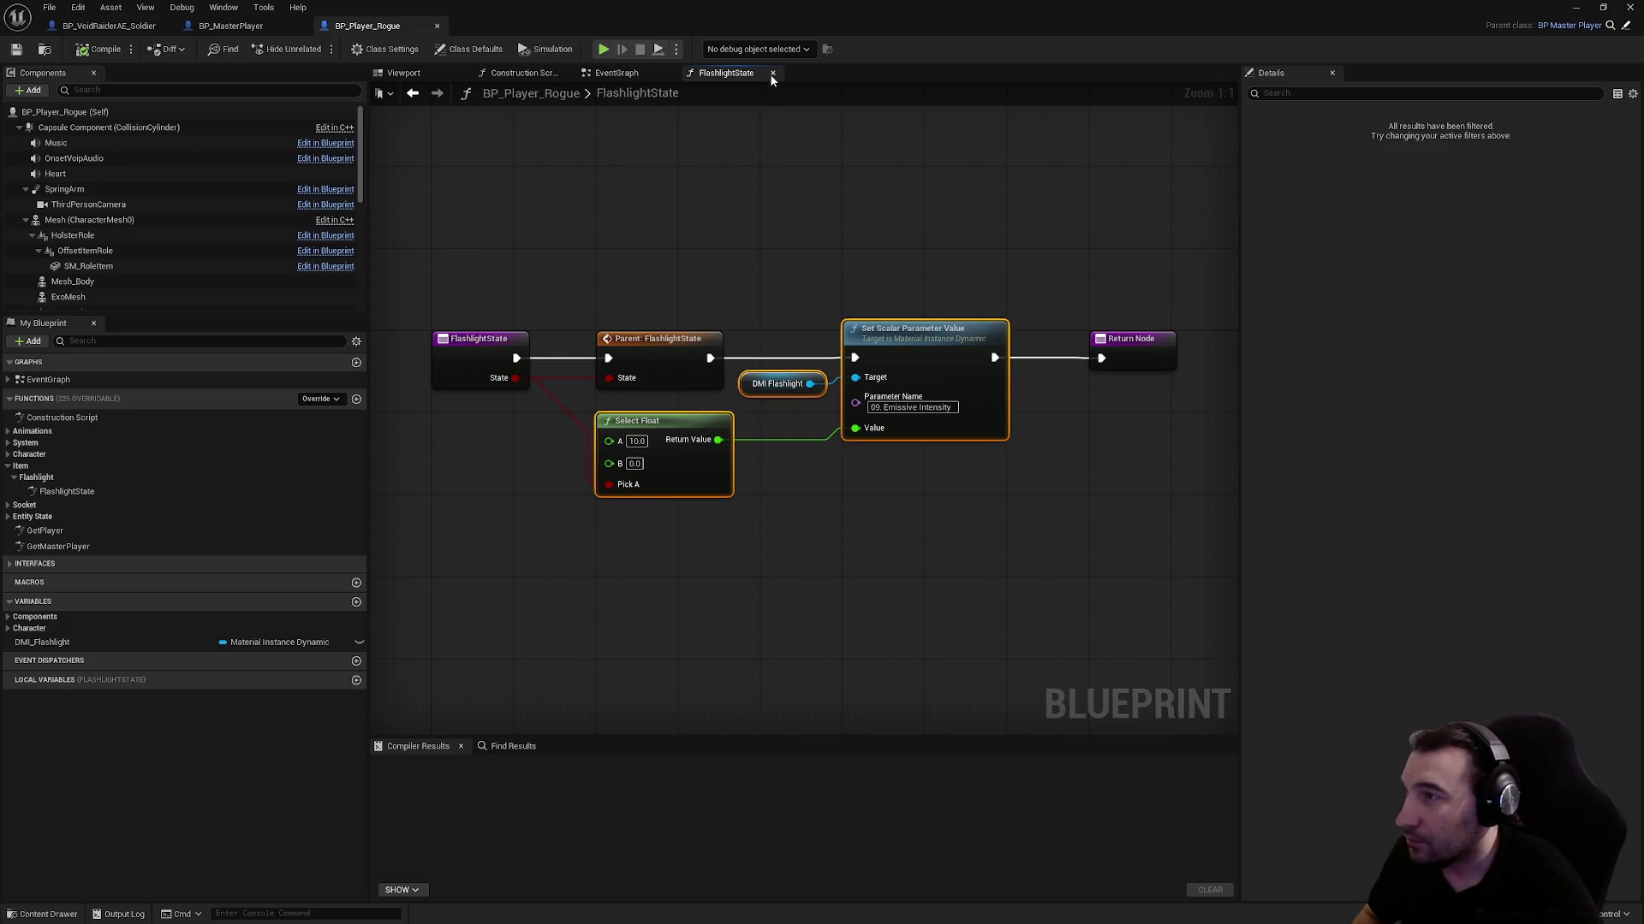
left_click(771, 73)
left_click(437, 26)
left_click(128, 27)
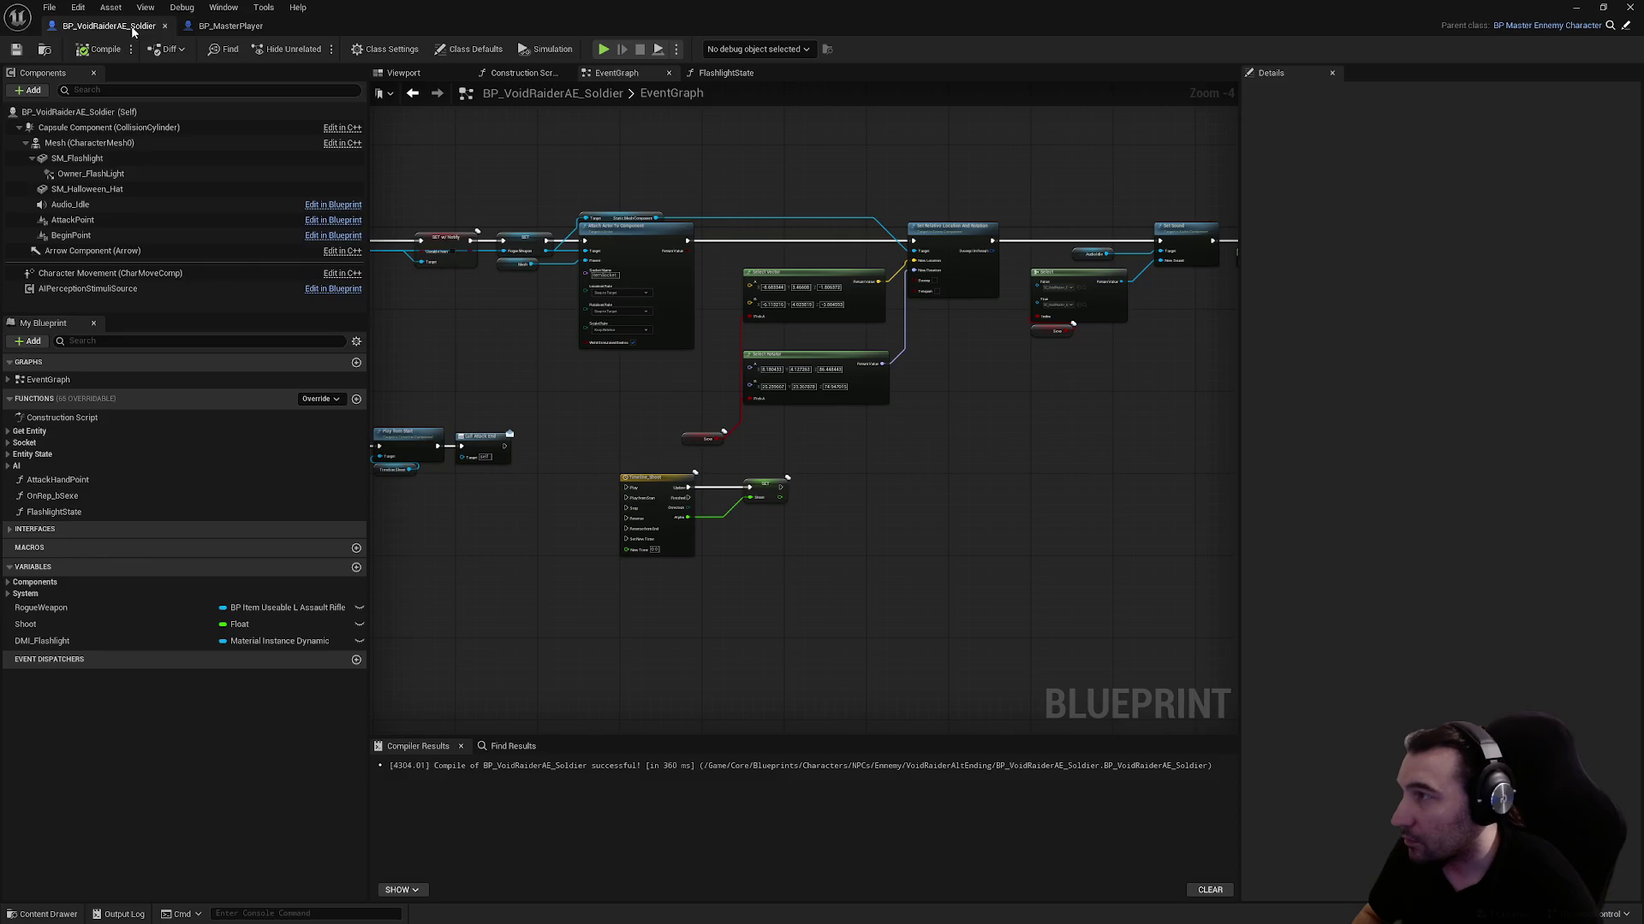
Paste the emissive-intensity nodes into the soldier's FlashlightState and line them up
scroll(732, 306, "down", 2)
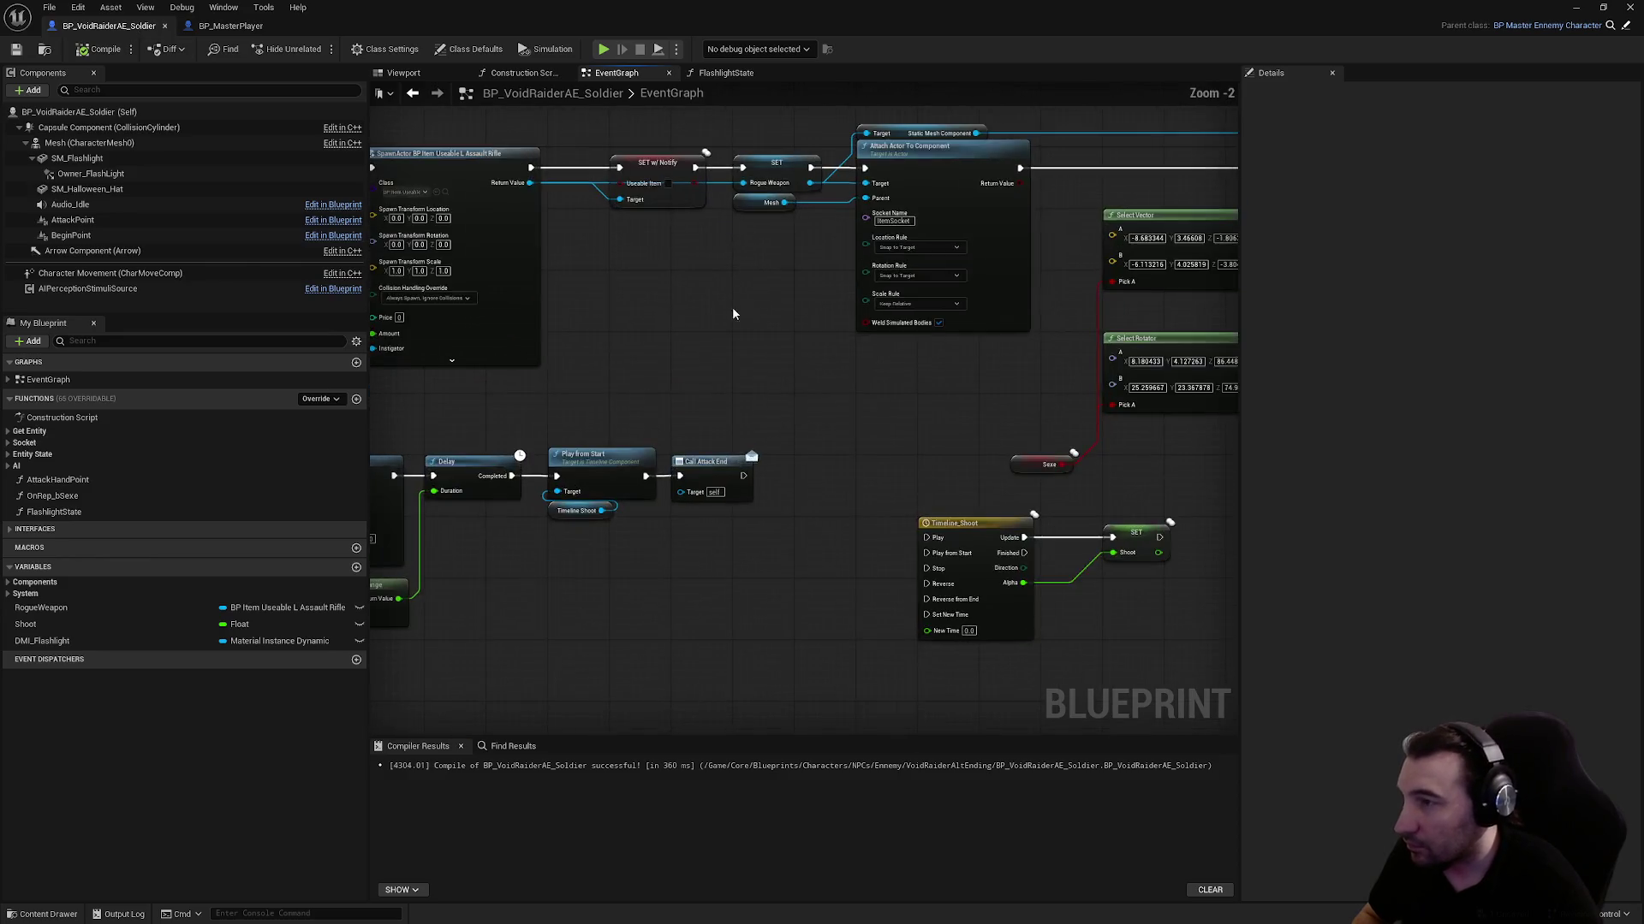
scroll(698, 343, "up", 5)
double_click(699, 344)
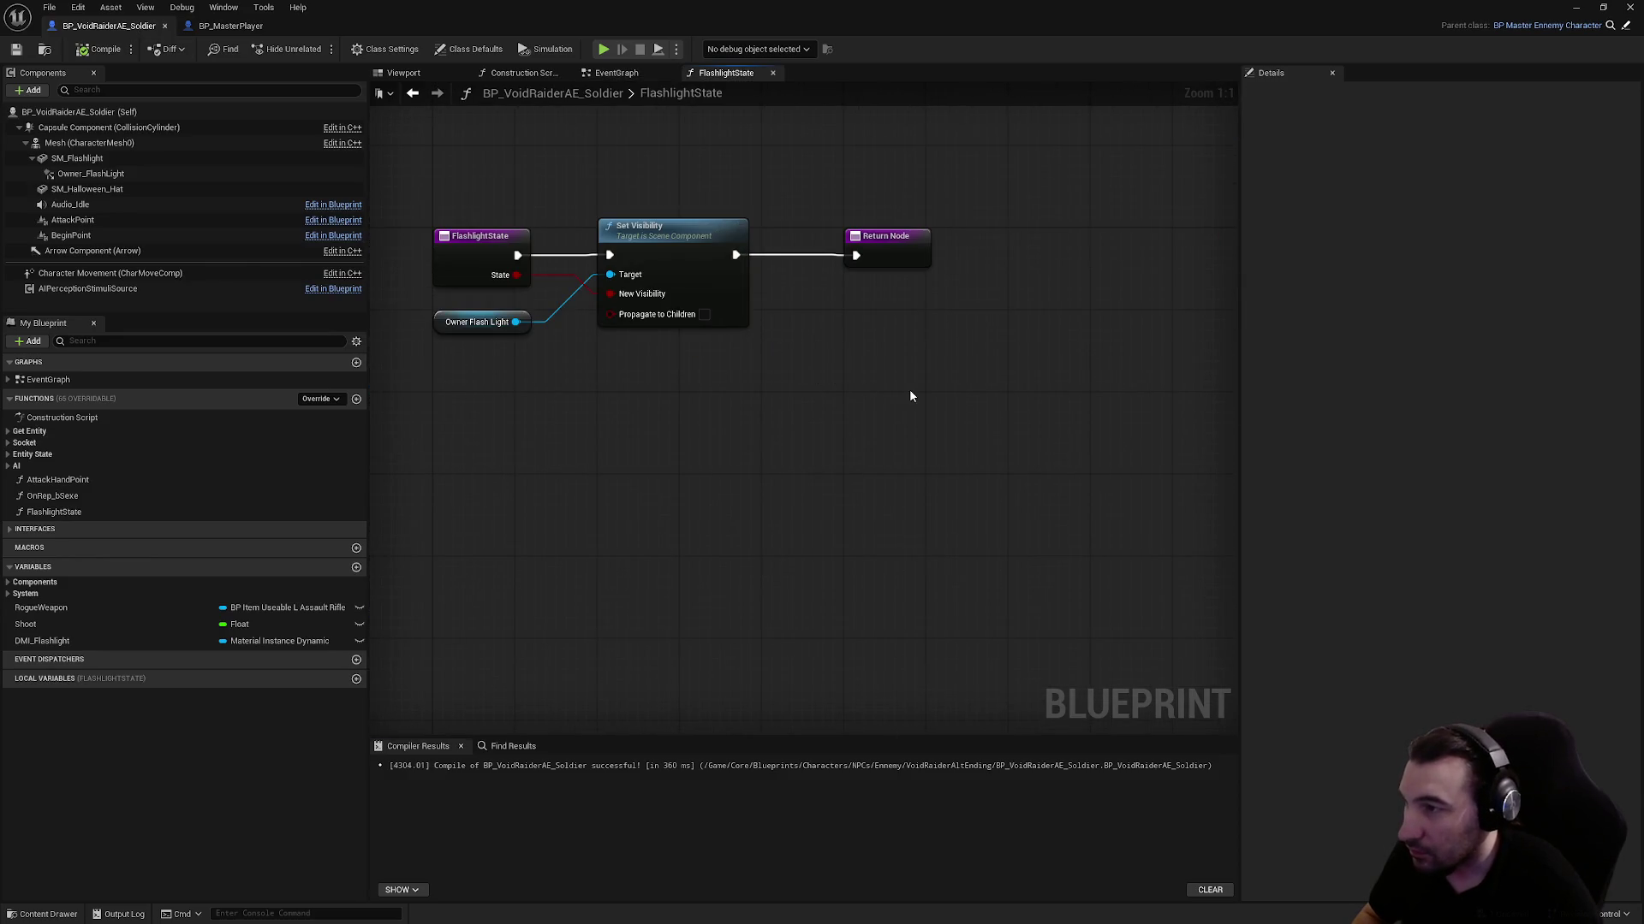
key("ctrl+v")
left_click_drag(728, 326, 1171, 325)
left_click_drag(625, 467, 822, 590)
mouse_move(882, 480)
left_mouse_down()
mouse_move(918, 319)
mouse_move(903, 319)
left_mouse_up()
left_click_drag(605, 356, 851, 332)
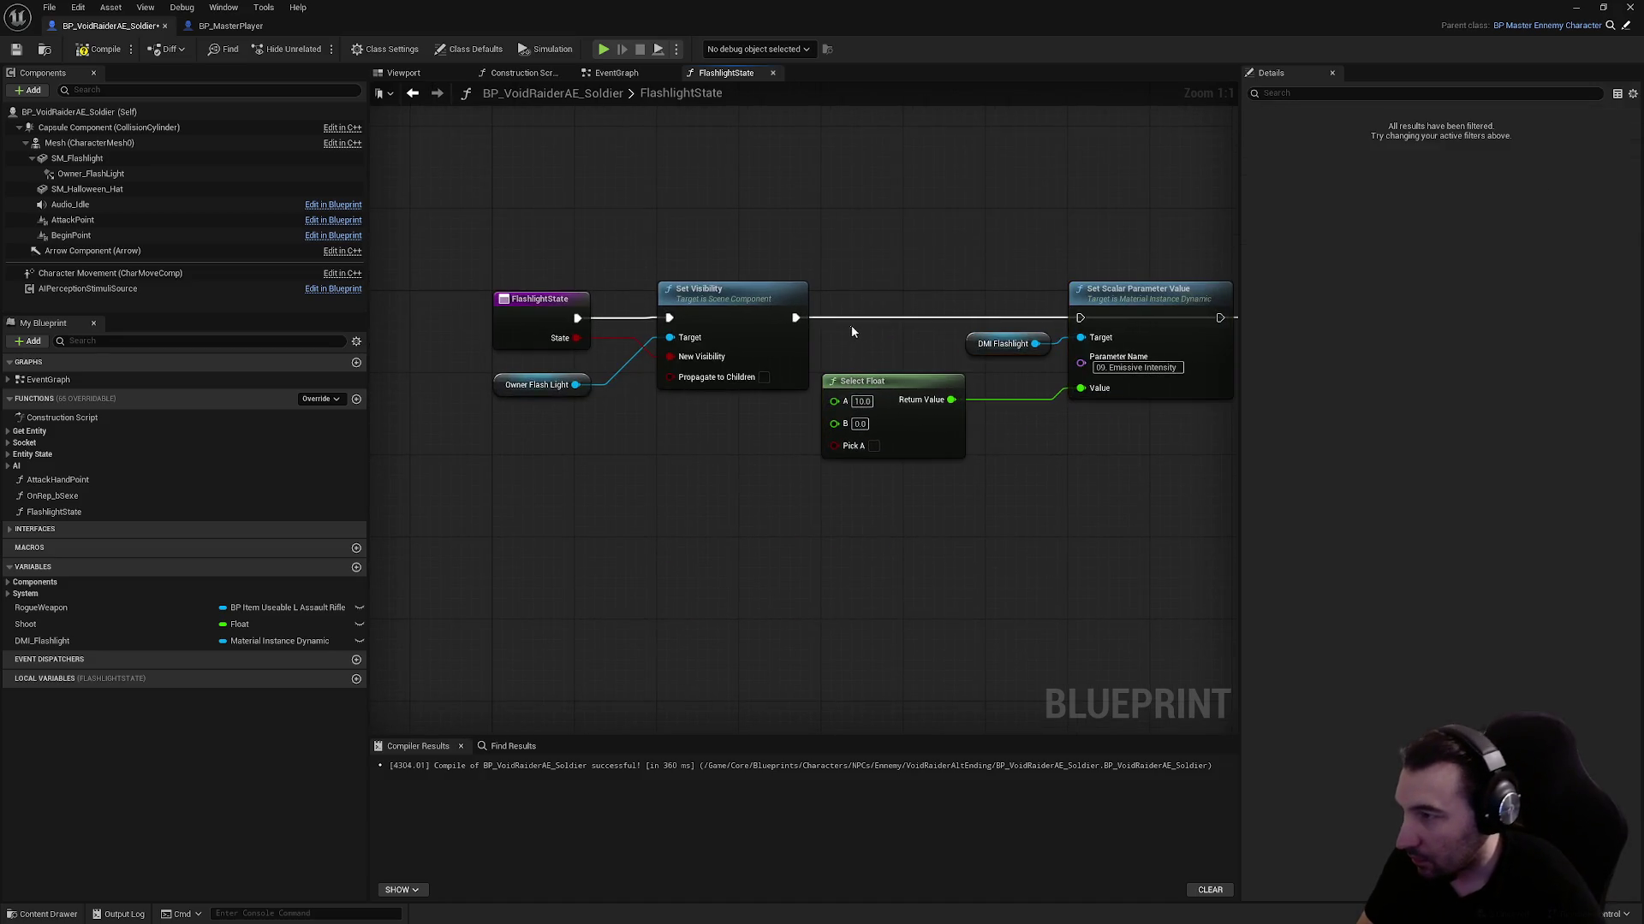
Wire State to Pick A and chain Set Visibility → Set Scalar → Return Node
mouse_move(576, 338)
left_mouse_down()
mouse_move(856, 454)
mouse_move(835, 446)
left_mouse_up()
left_click_drag(951, 479, 866, 546)
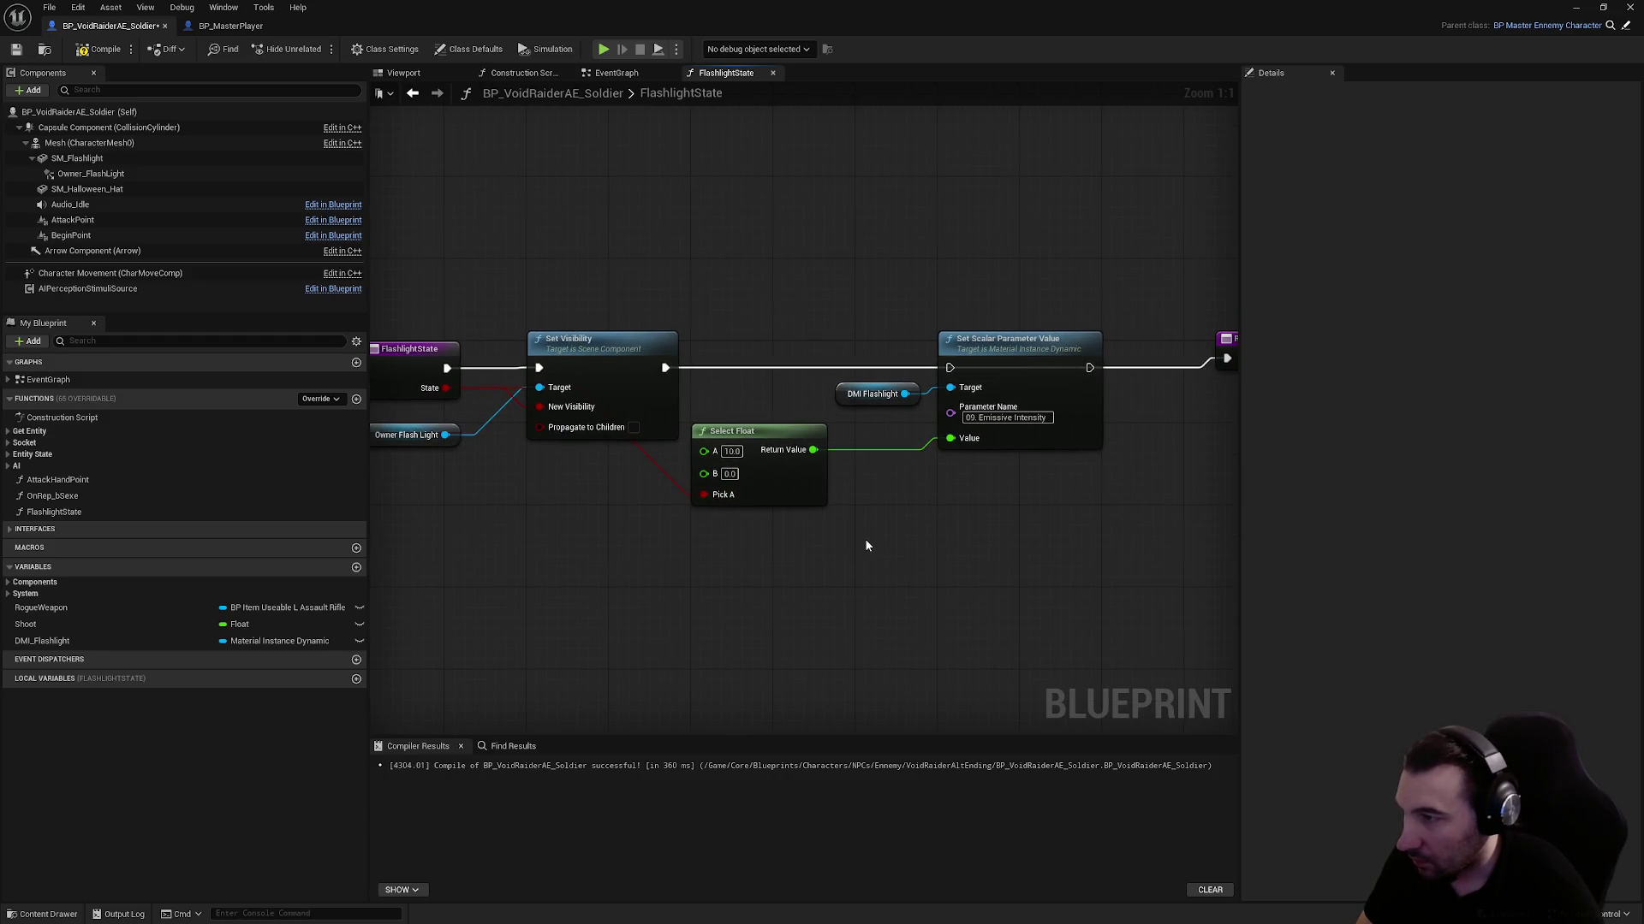
left_click_drag(667, 369, 949, 369)
mouse_move(1089, 368)
left_mouse_down()
mouse_move(1240, 368)
mouse_move(1145, 368)
left_mouse_up()
left_click(1194, 346)
left_click(779, 337)
mouse_move(779, 337)
left_mouse_down()
mouse_move(850, 283)
mouse_move(858, 358)
left_mouse_up()
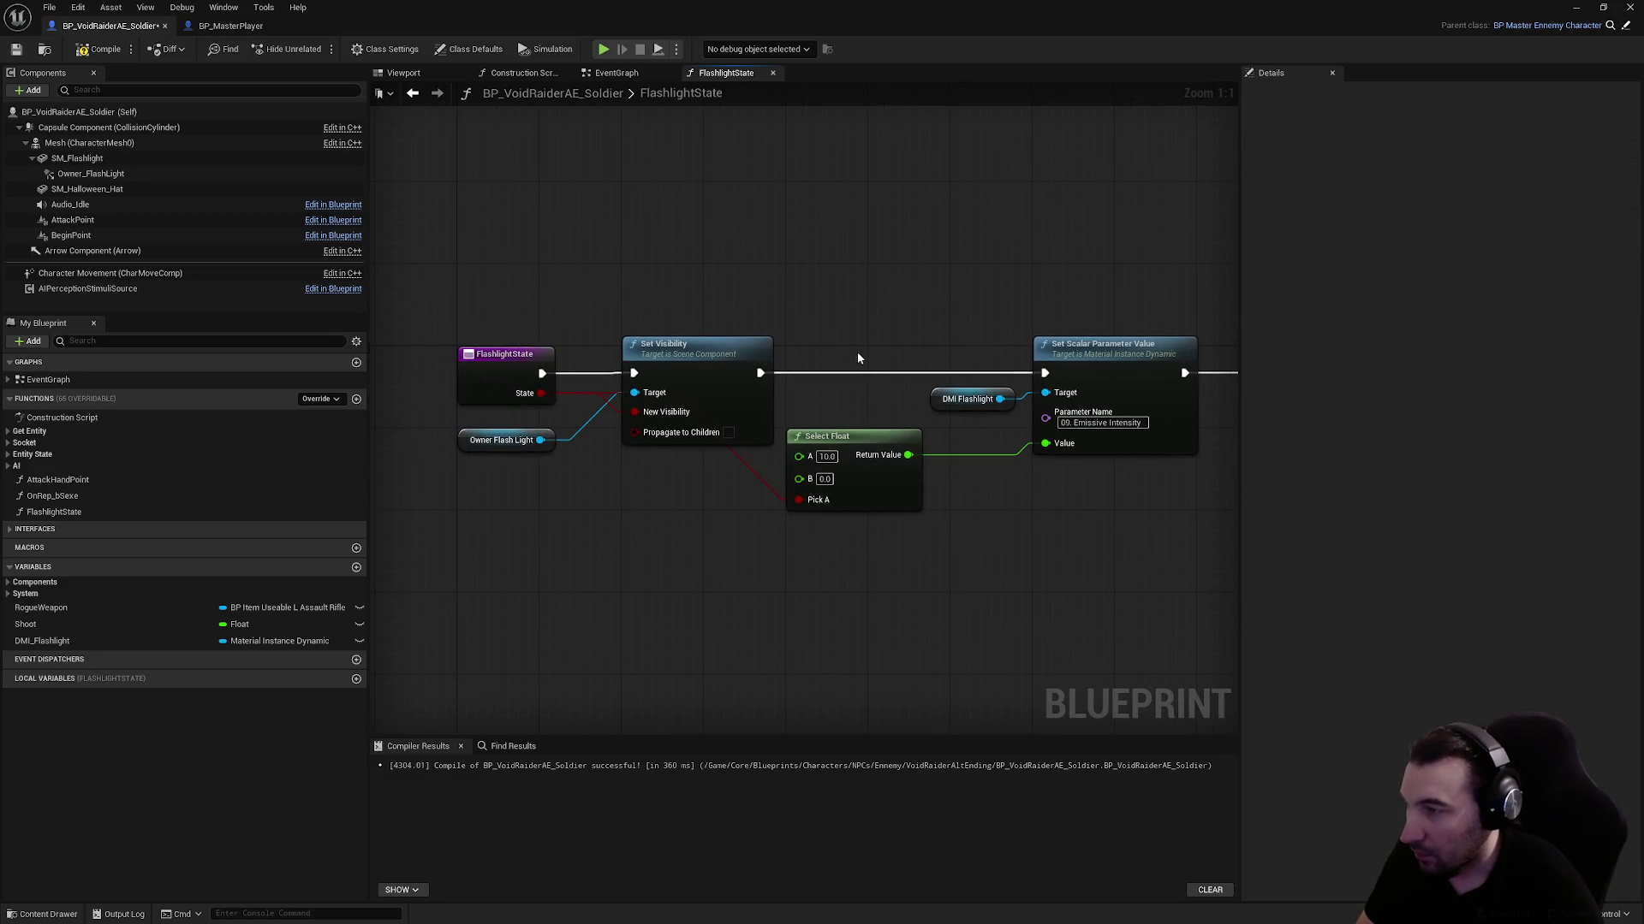
Add a reroute point on the State wire and compile
double_click(753, 471)
mouse_move(753, 471)
left_mouse_down()
mouse_move(706, 498)
mouse_move(572, 497)
mouse_move(593, 497)
left_mouse_up()
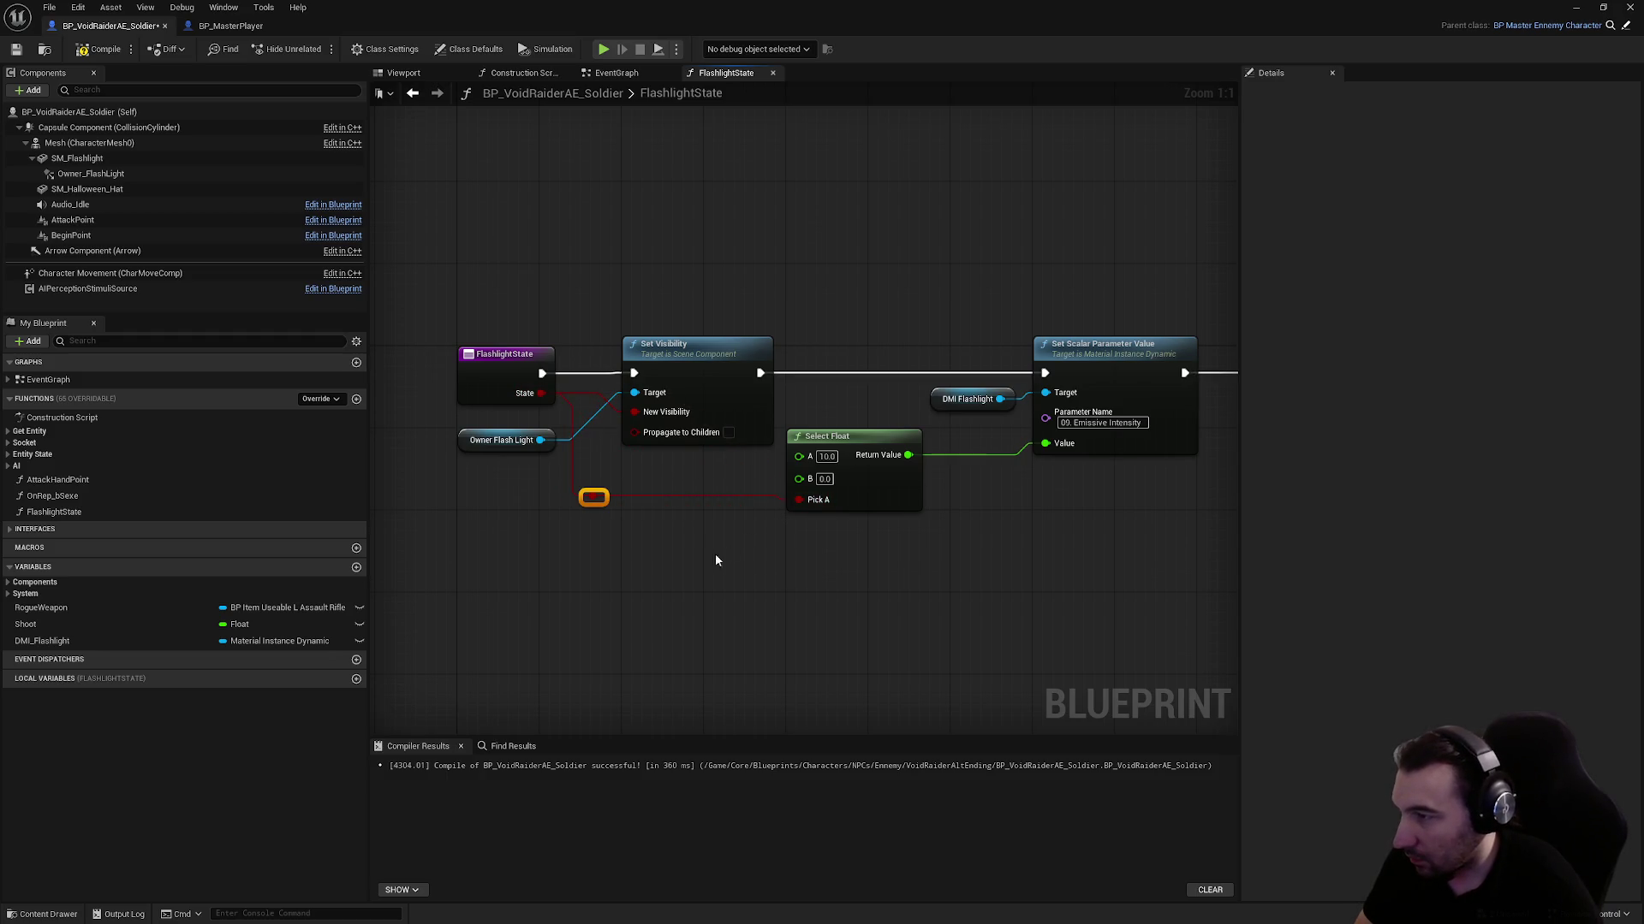
left_click_drag(716, 553, 615, 533)
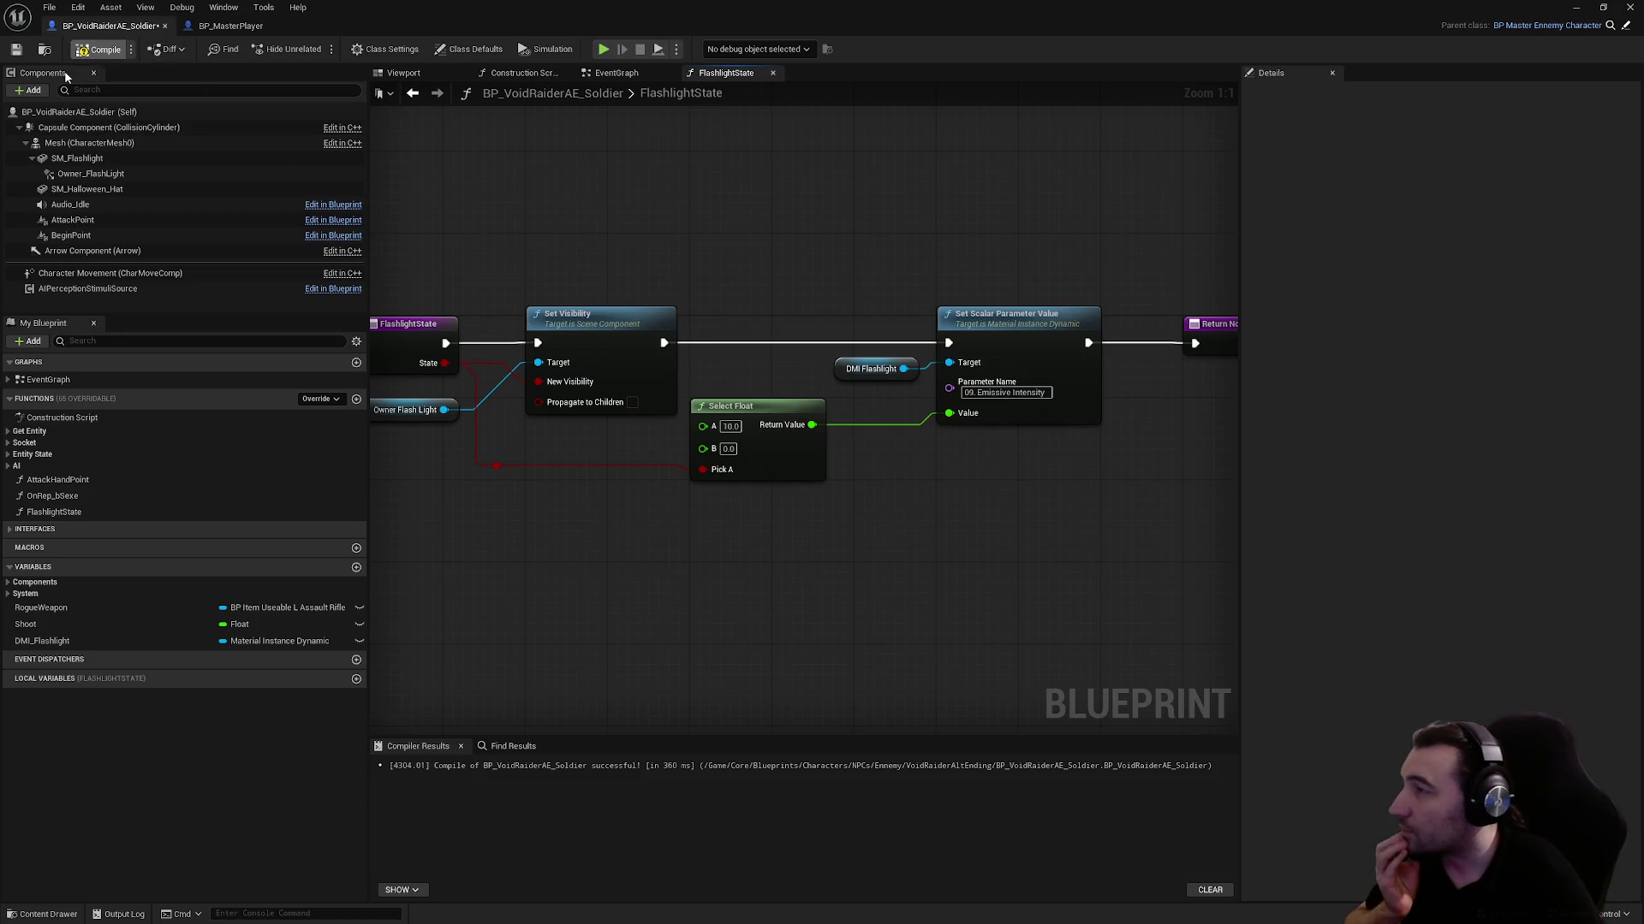
left_click(16, 49)
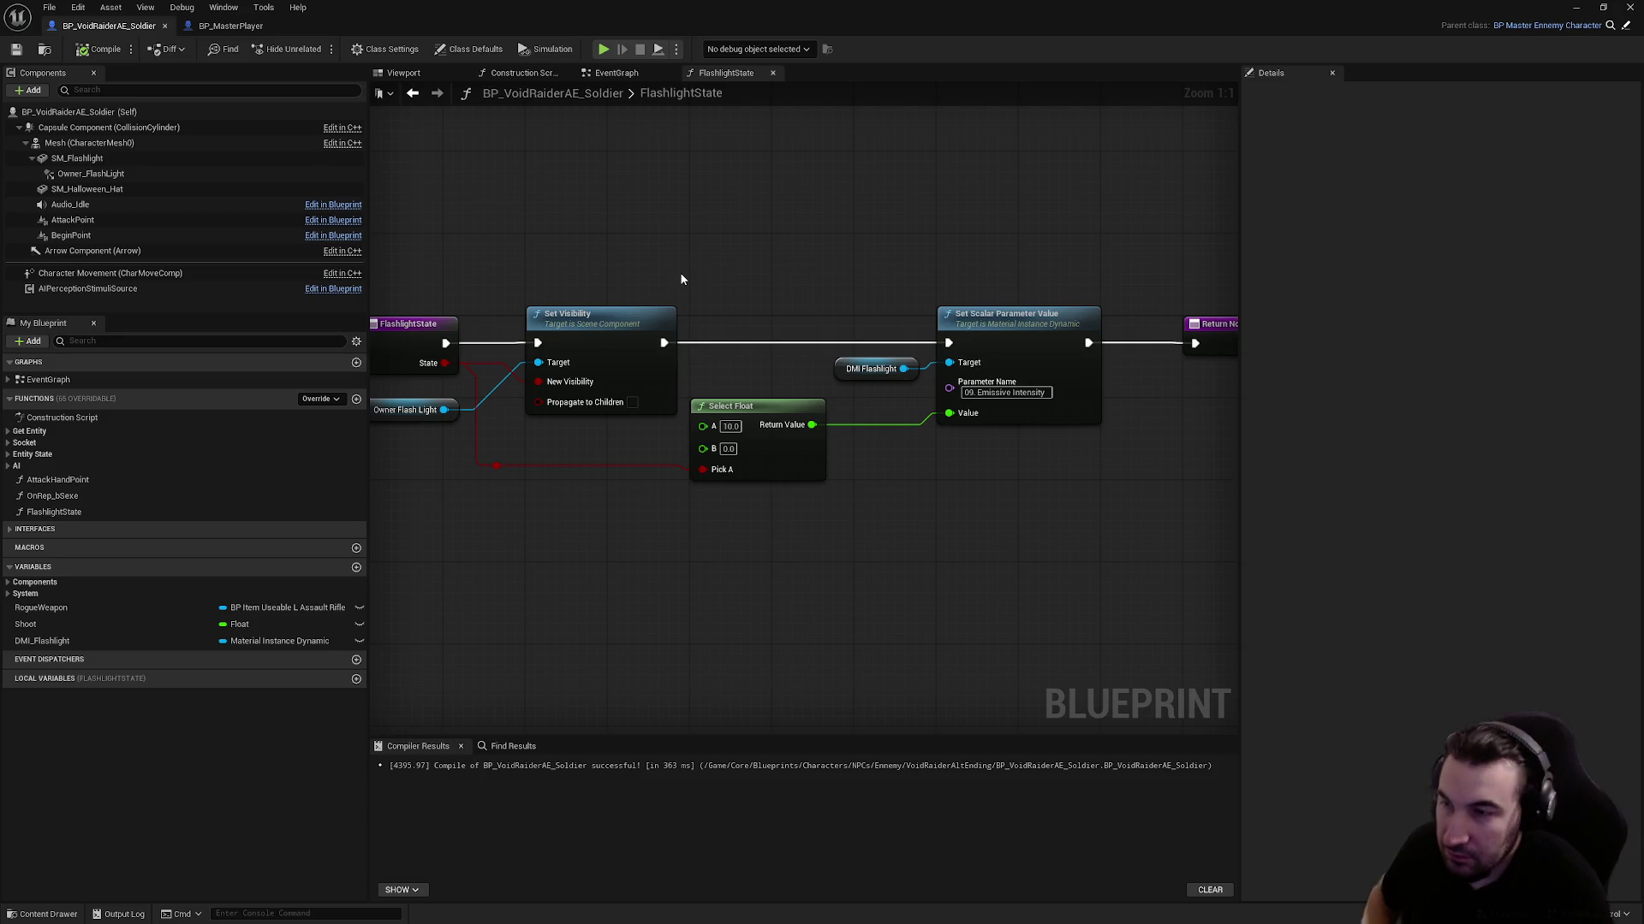
Nudge the Owner Flash Light getter up and save the soldier blueprint
left_click_drag(682, 279, 557, 279)
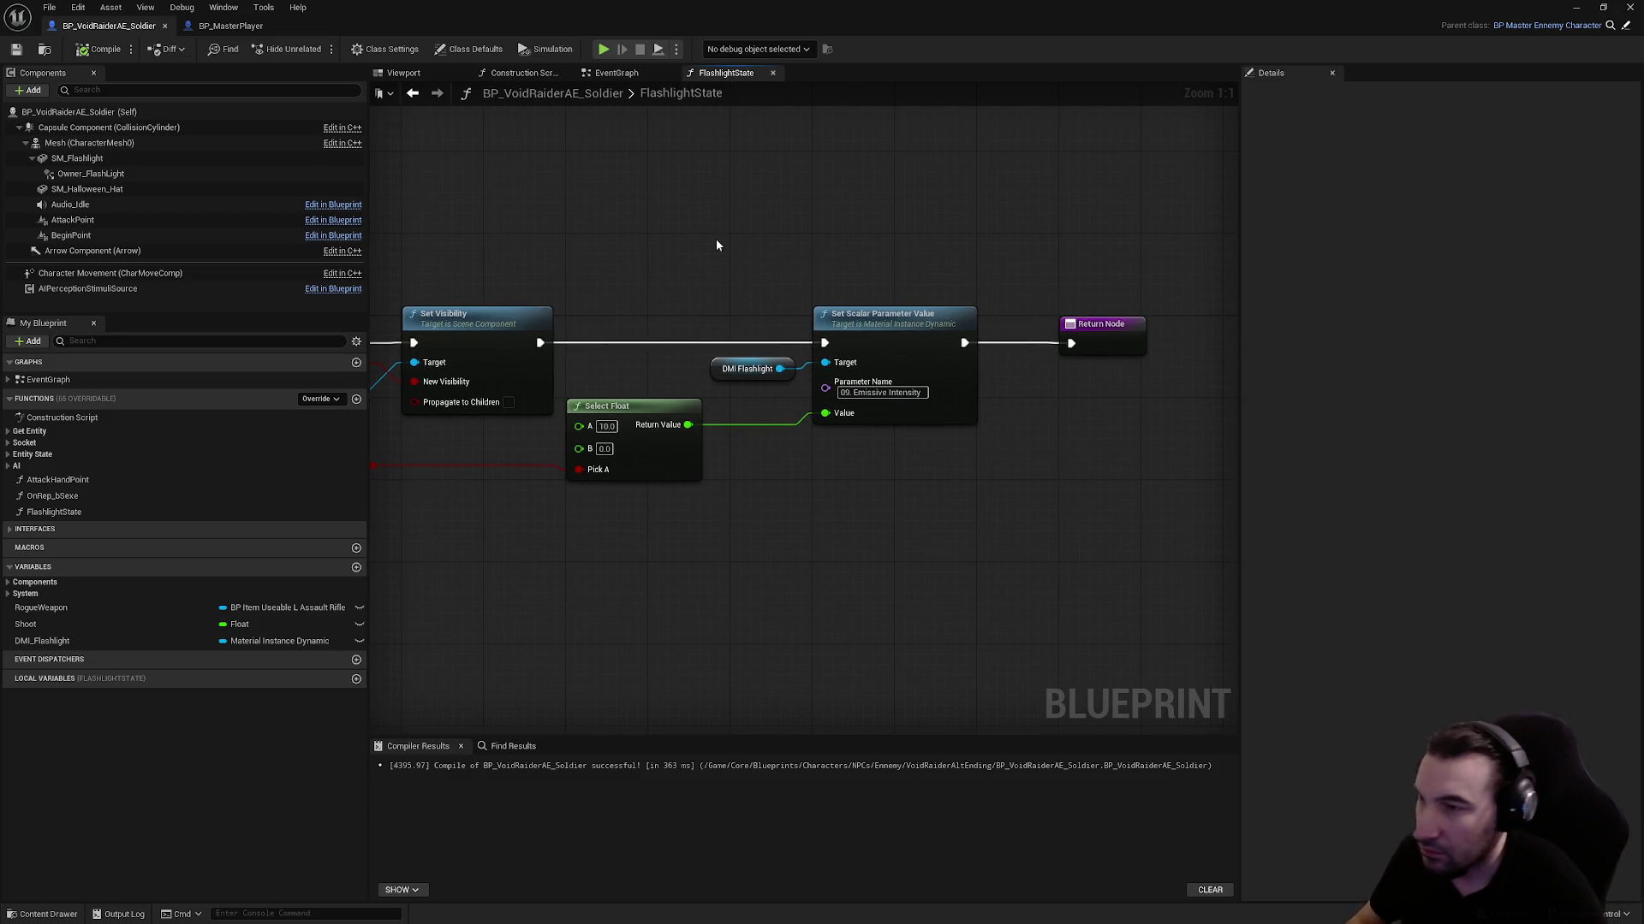
mouse_move(716, 246)
left_mouse_down()
mouse_move(851, 226)
mouse_move(831, 225)
left_mouse_up()
left_click_drag(445, 414, 445, 393)
left_click(16, 49)
left_click_drag(828, 263, 683, 273)
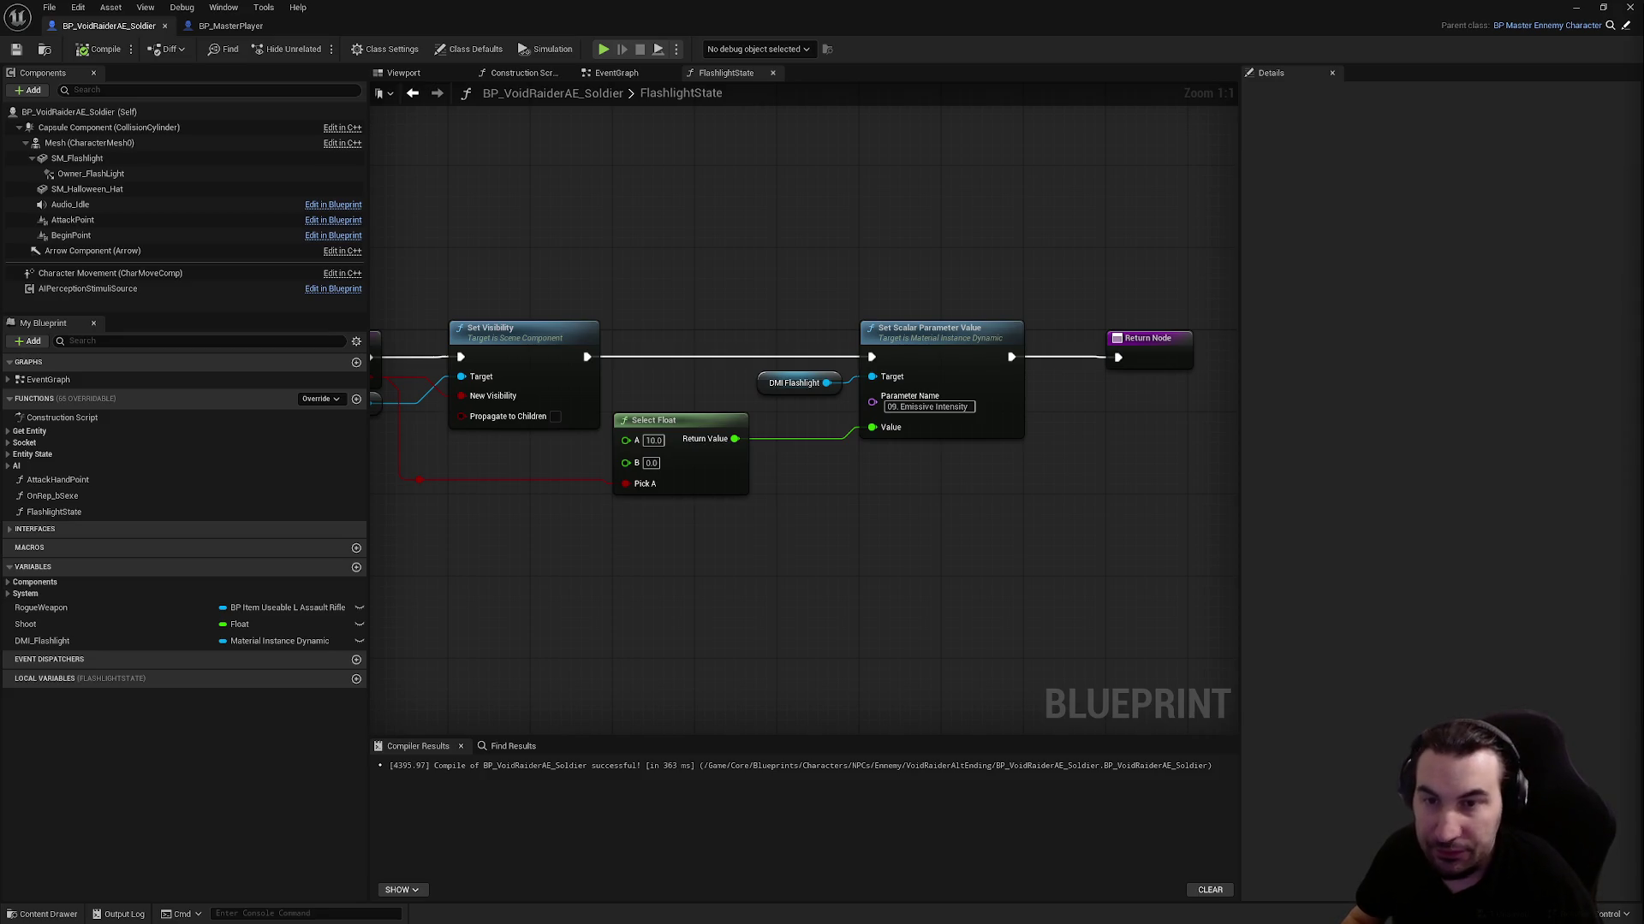
Close the FlashlightState tab and view OnPowerChange calling Flashlight State in the EventGraph
mouse_move(737, 312)
left_mouse_down()
mouse_move(822, 232)
mouse_move(767, 258)
left_mouse_up()
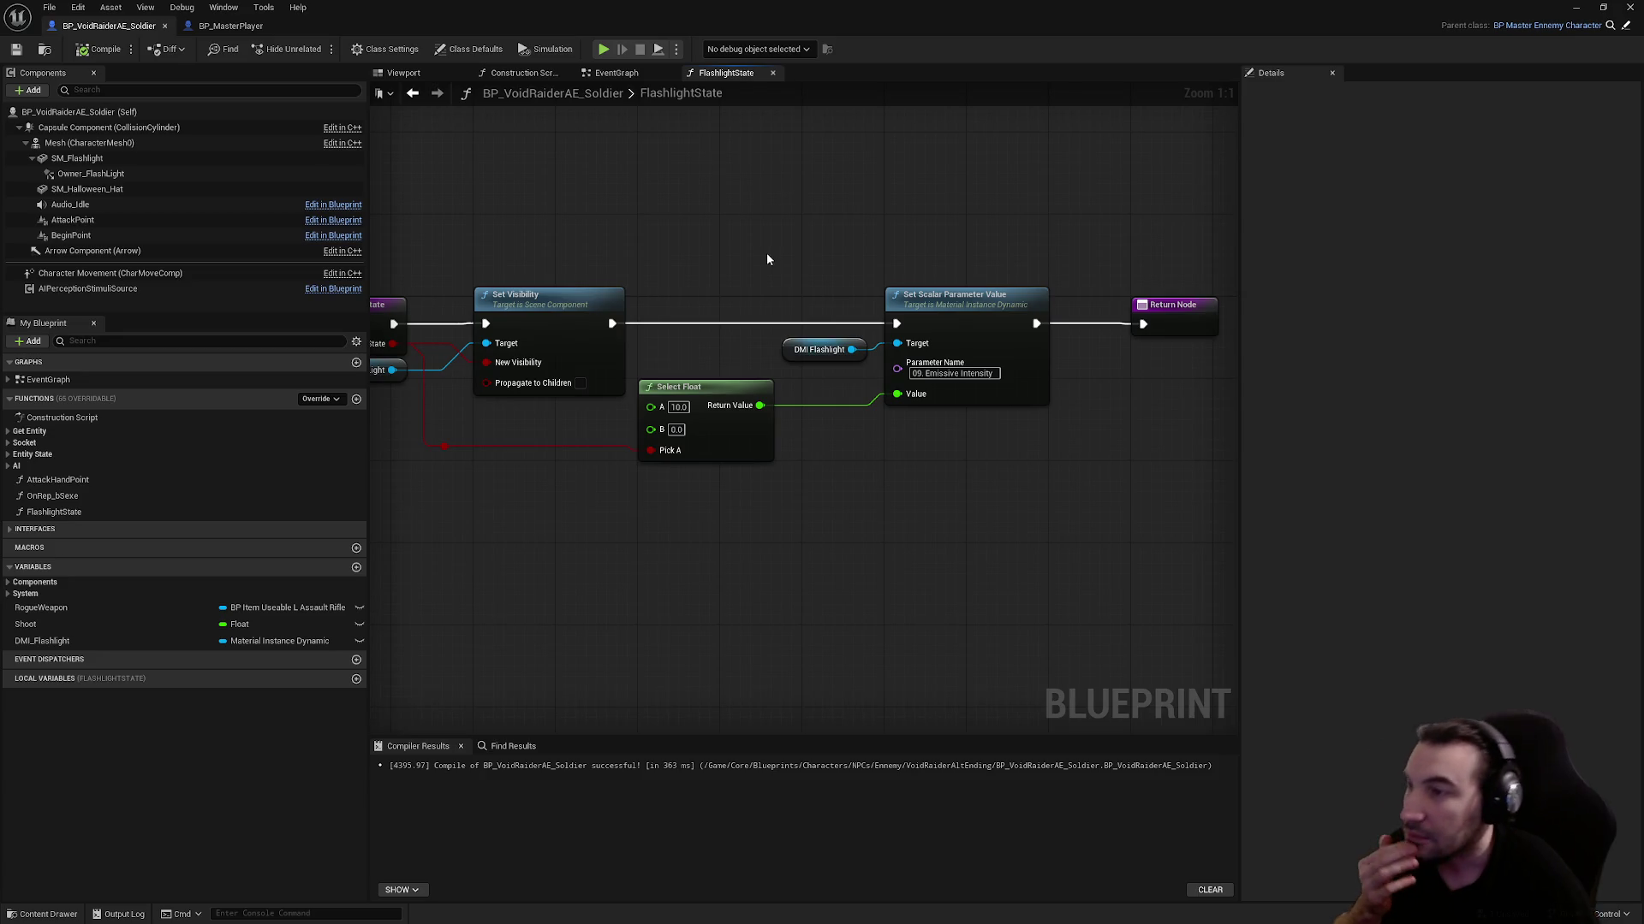
left_click(772, 73)
mouse_move(904, 197)
left_mouse_down()
mouse_move(886, 244)
mouse_move(1118, 321)
left_mouse_up()
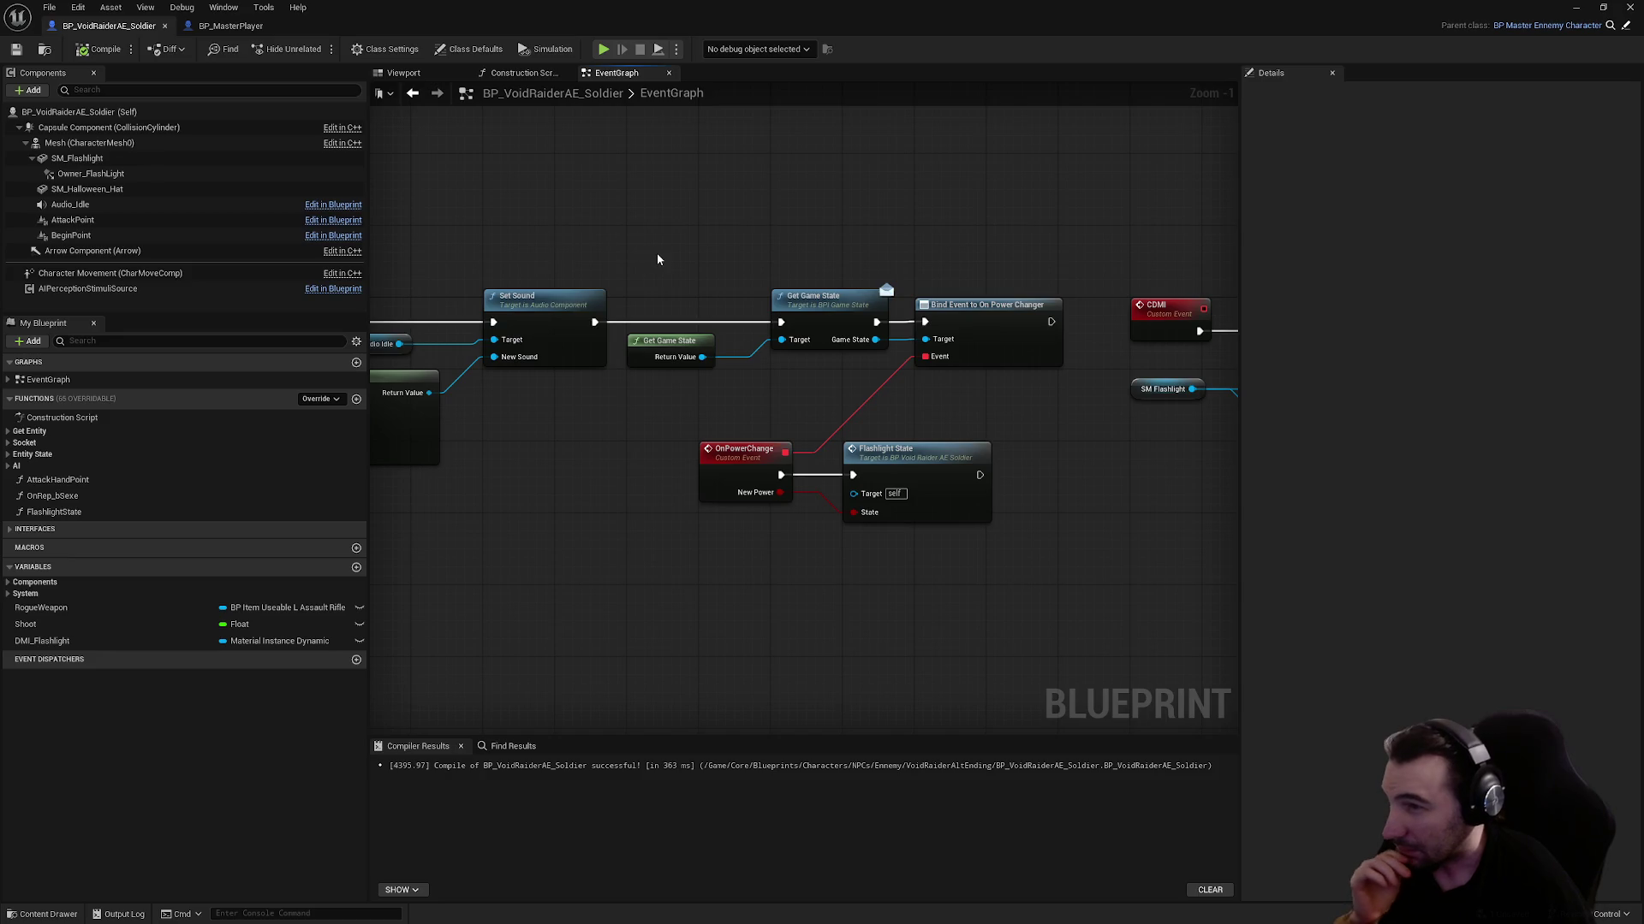